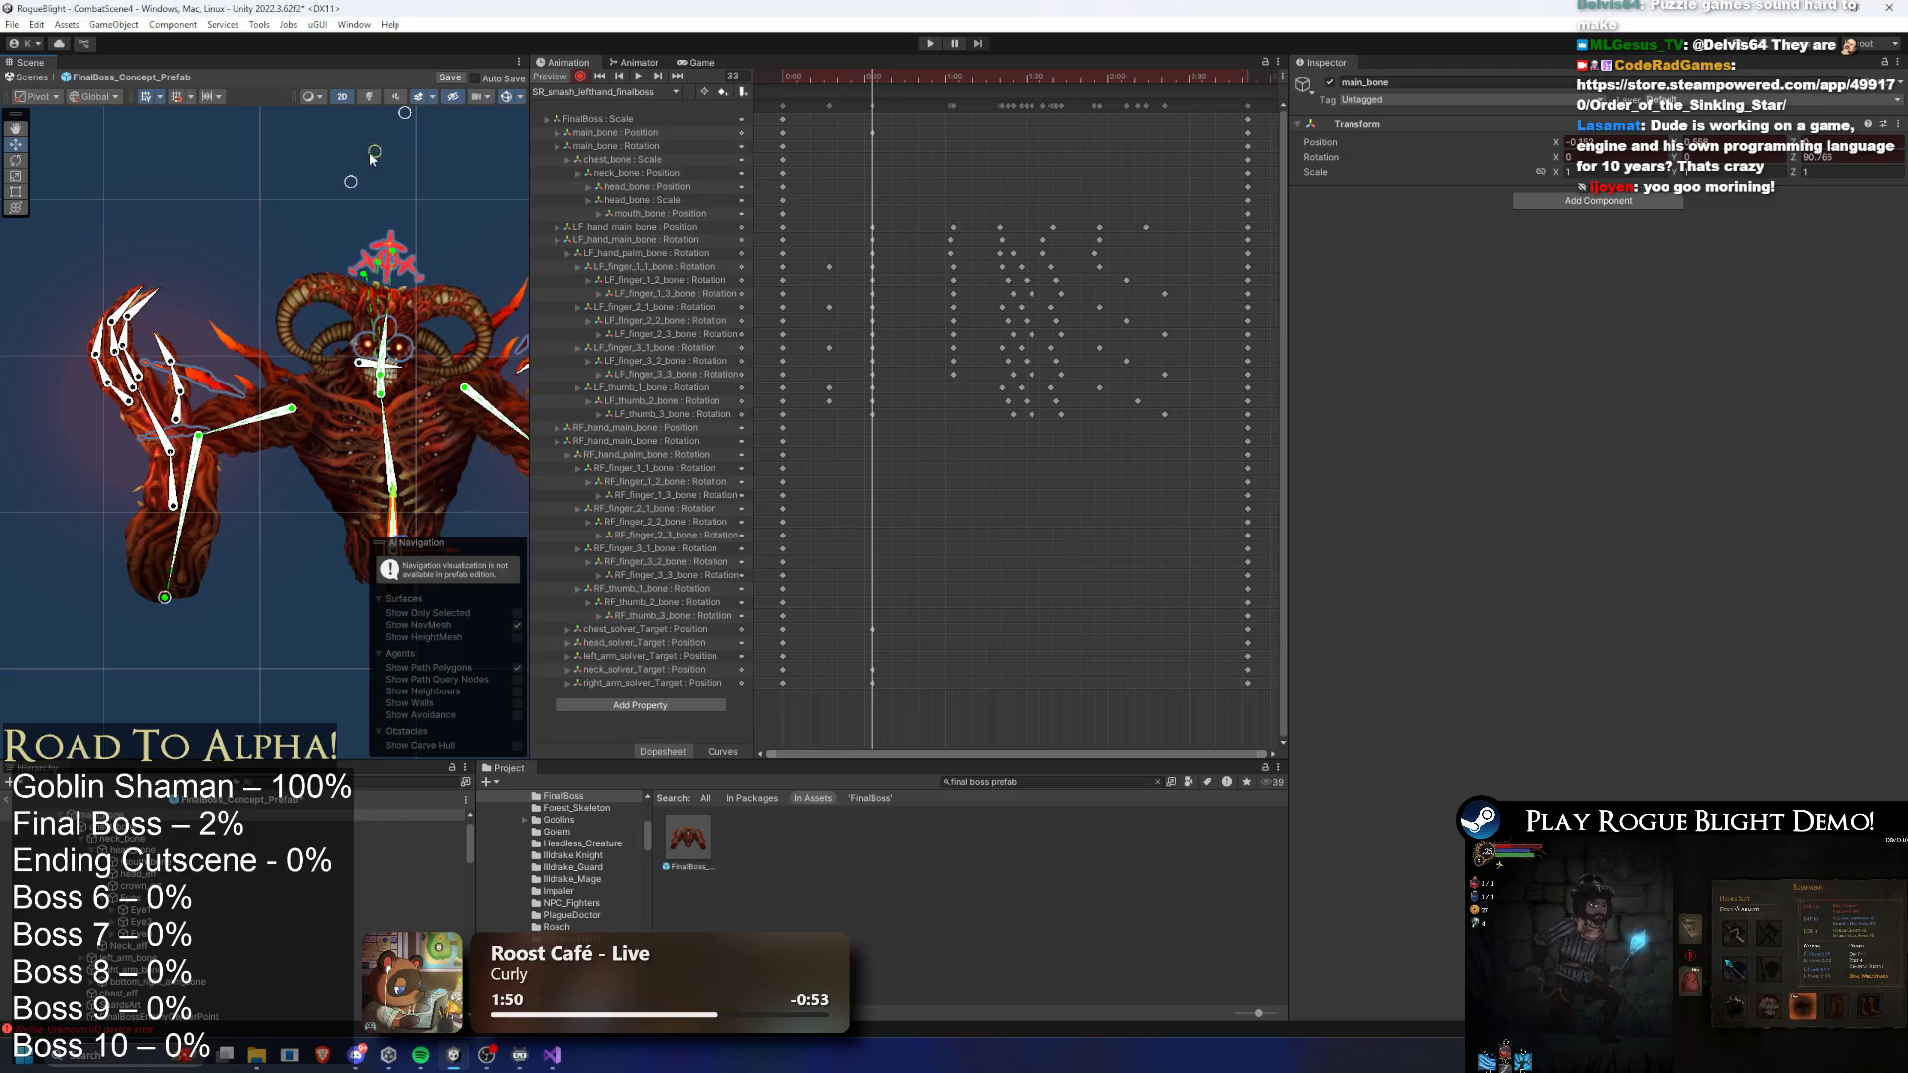
- Tilt the boss's head to the left, then move the playhead to frame 68
{"action": "left_click_drag", "start_coordinate": [396, 113], "coordinate": [318, 105]}
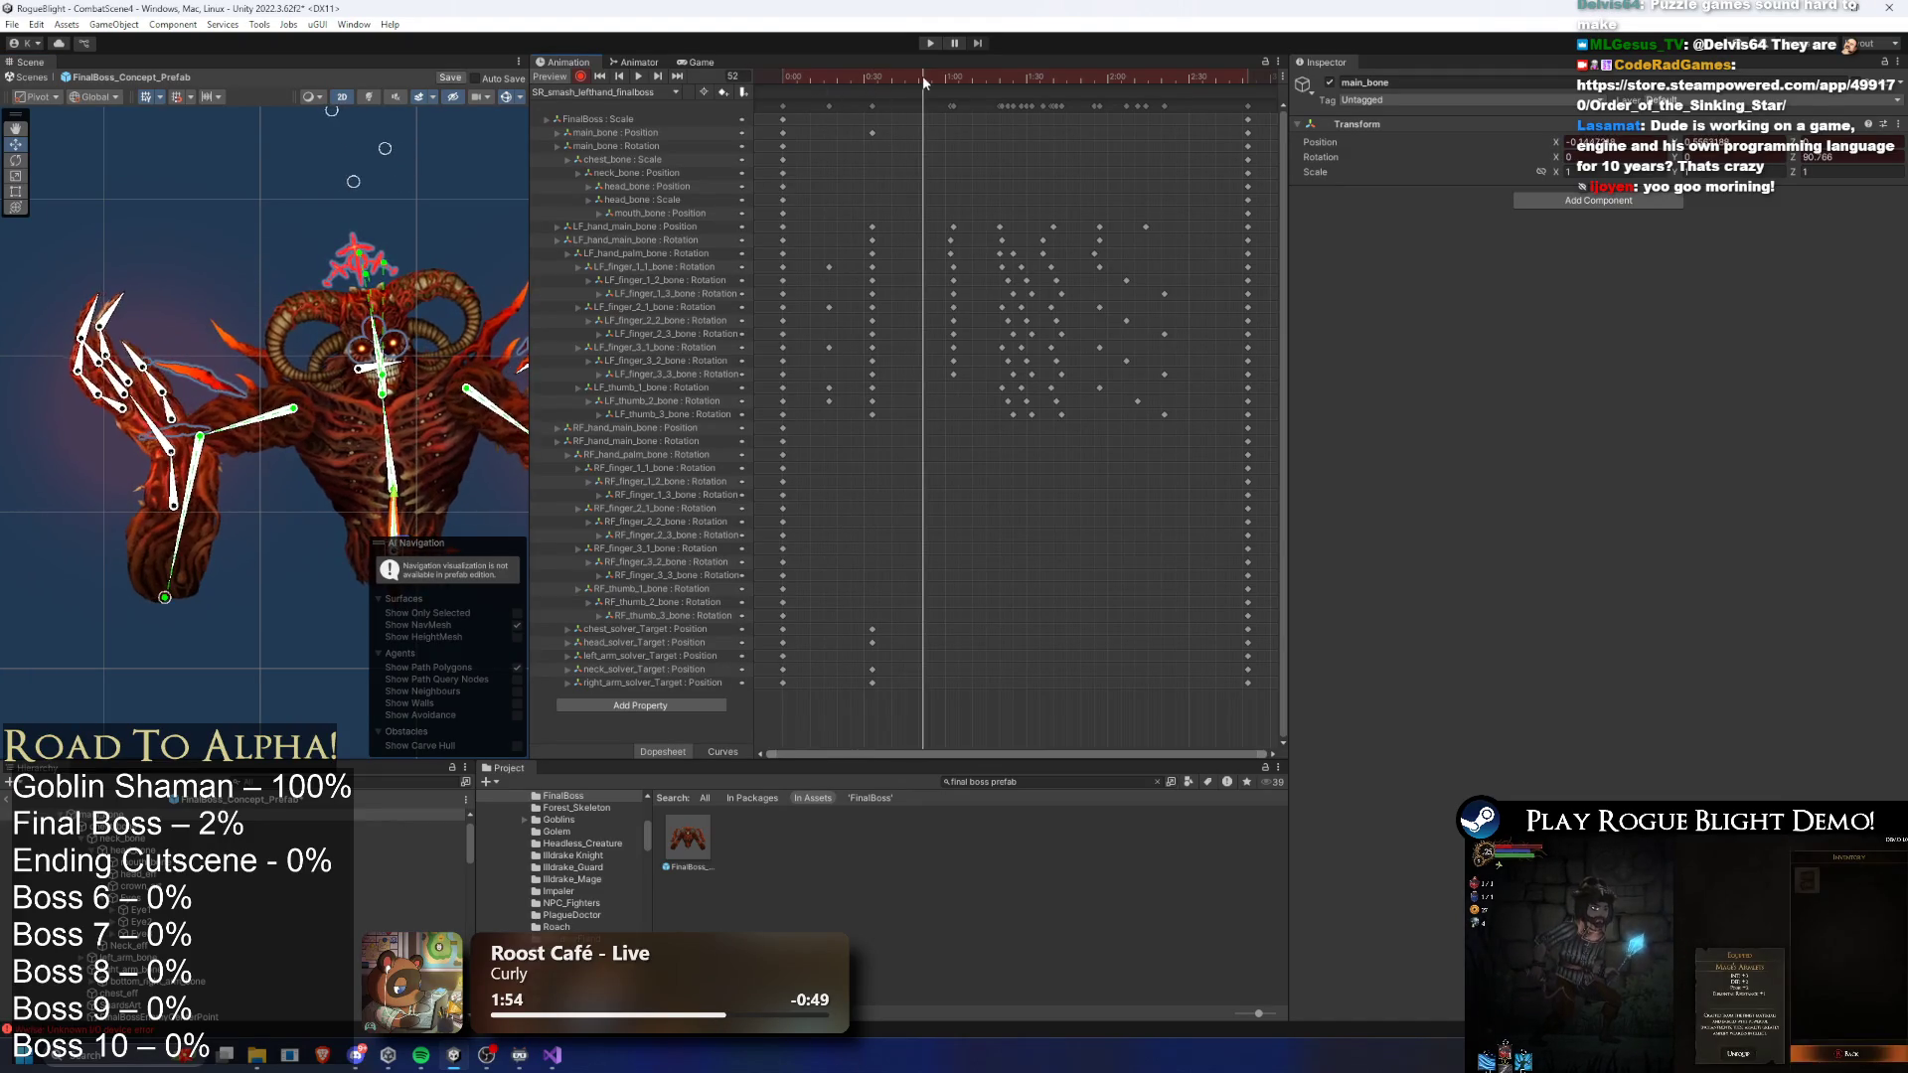
{"action": "left_click", "coordinate": [606, 91]}
{"action": "left_click", "coordinate": [874, 70]}
{"action": "left_click_drag", "start_coordinate": [800, 71], "coordinate": [1012, 65]}
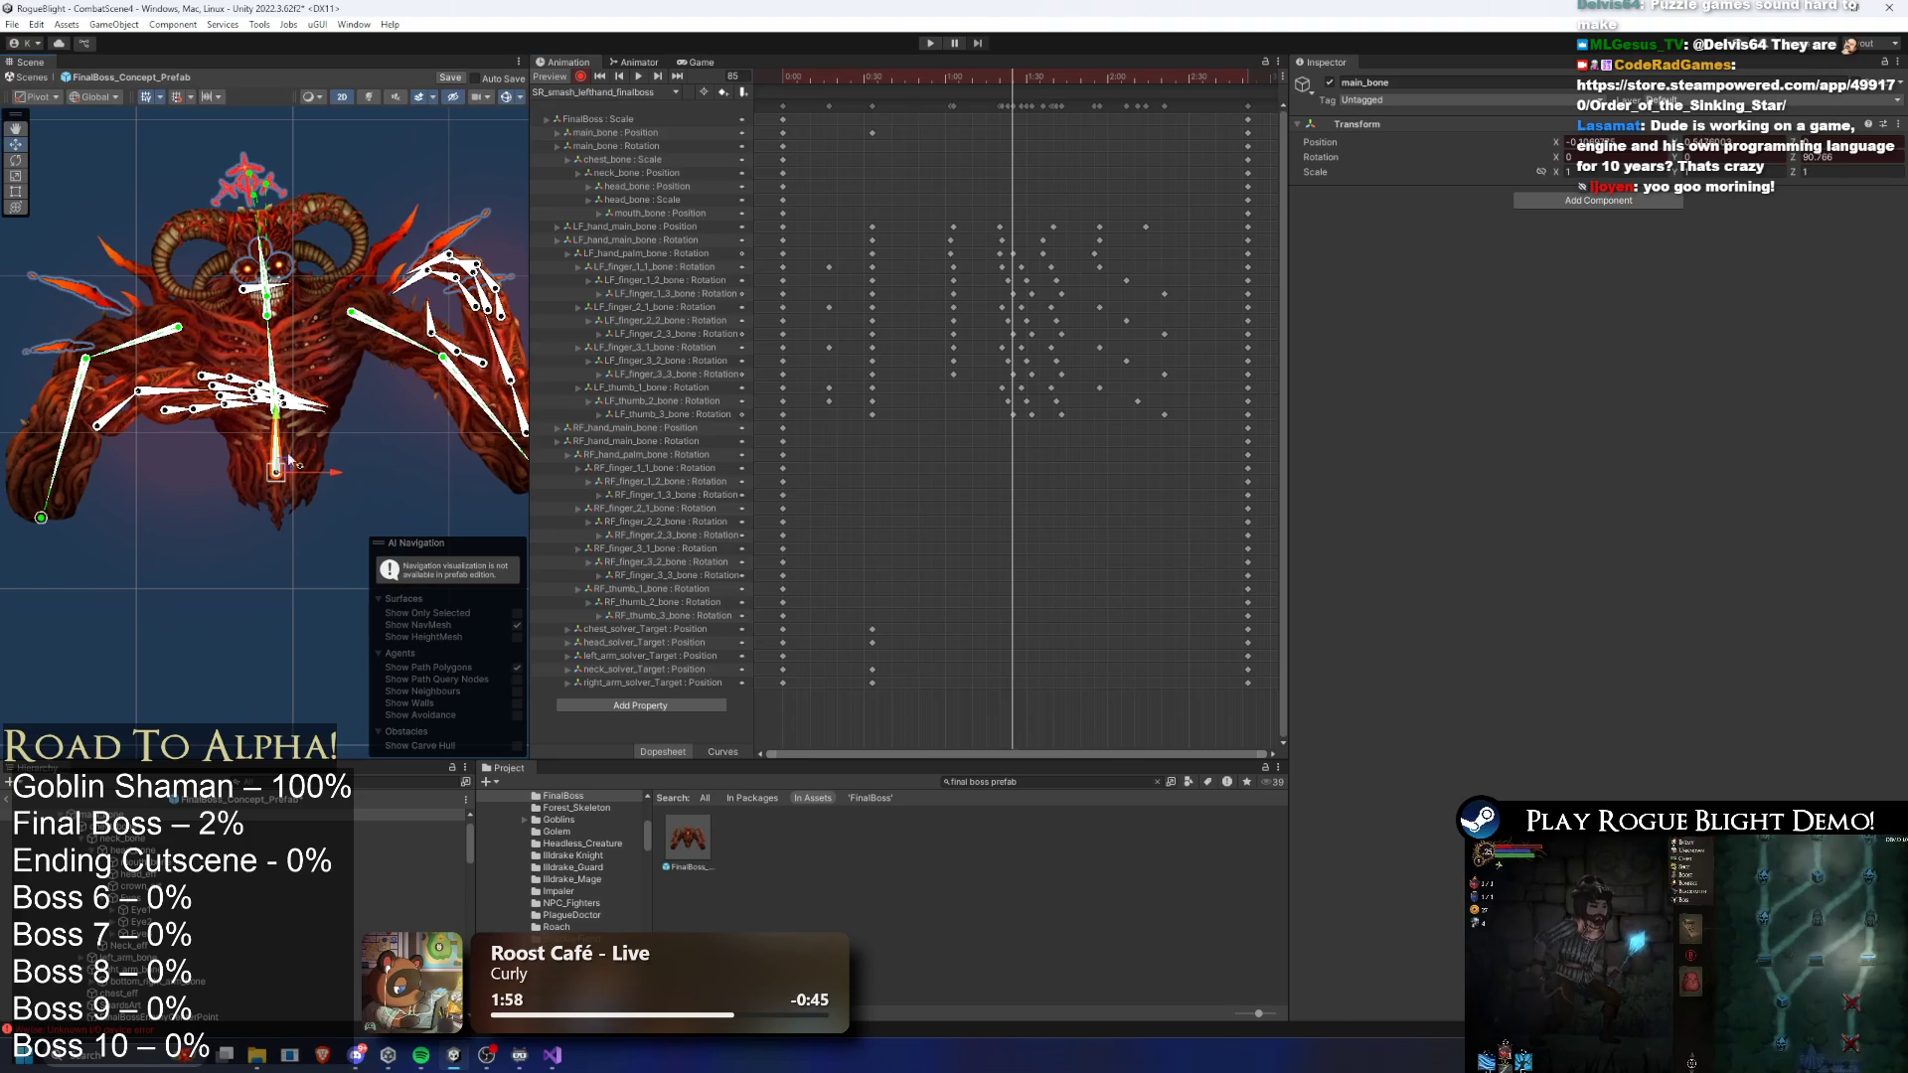
- At frame 85, shift the boss's body right and re-pose its chest, left arm and head targets
{"action": "left_click_drag", "start_coordinate": [286, 477], "coordinate": [304, 481]}
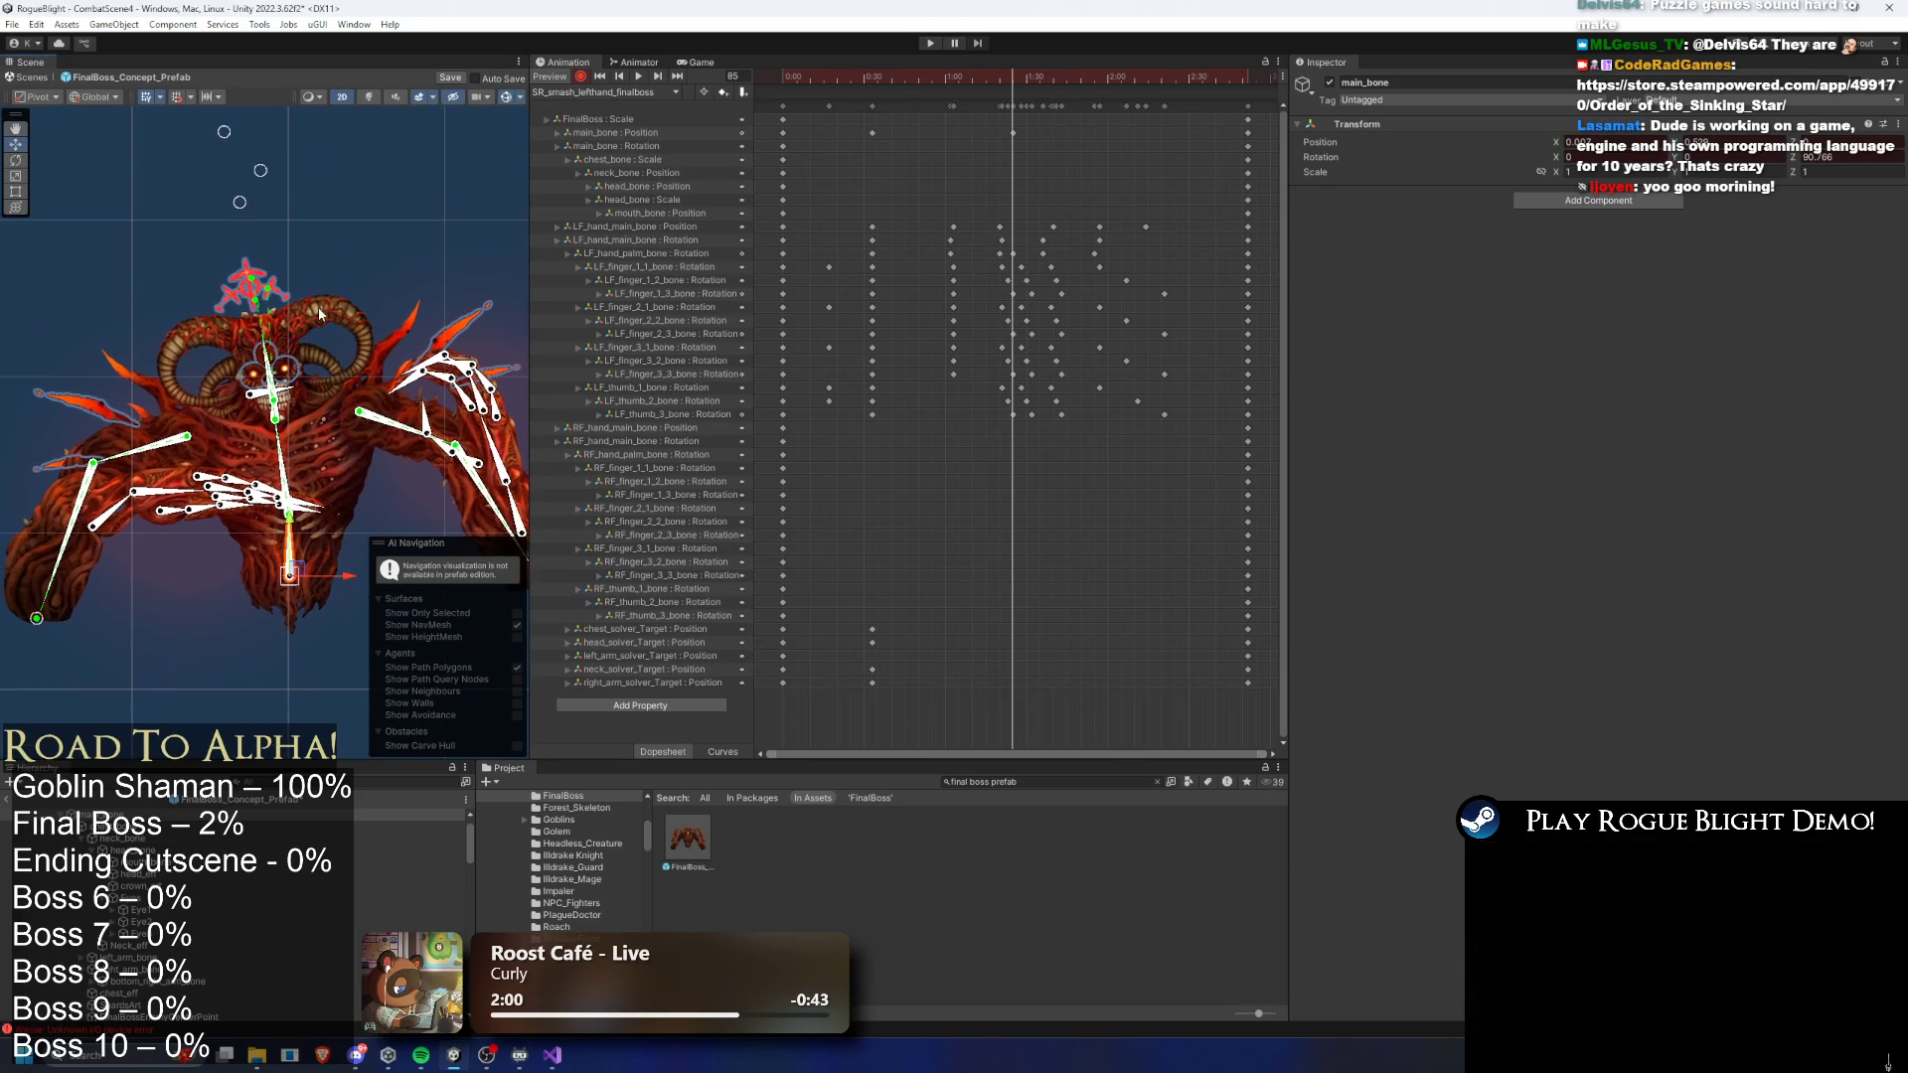
{"action": "left_click_drag", "start_coordinate": [241, 202], "coordinate": [282, 165]}
{"action": "left_click_drag", "start_coordinate": [37, 619], "coordinate": [72, 636]}
{"action": "left_click_drag", "start_coordinate": [224, 132], "coordinate": [359, 122]}
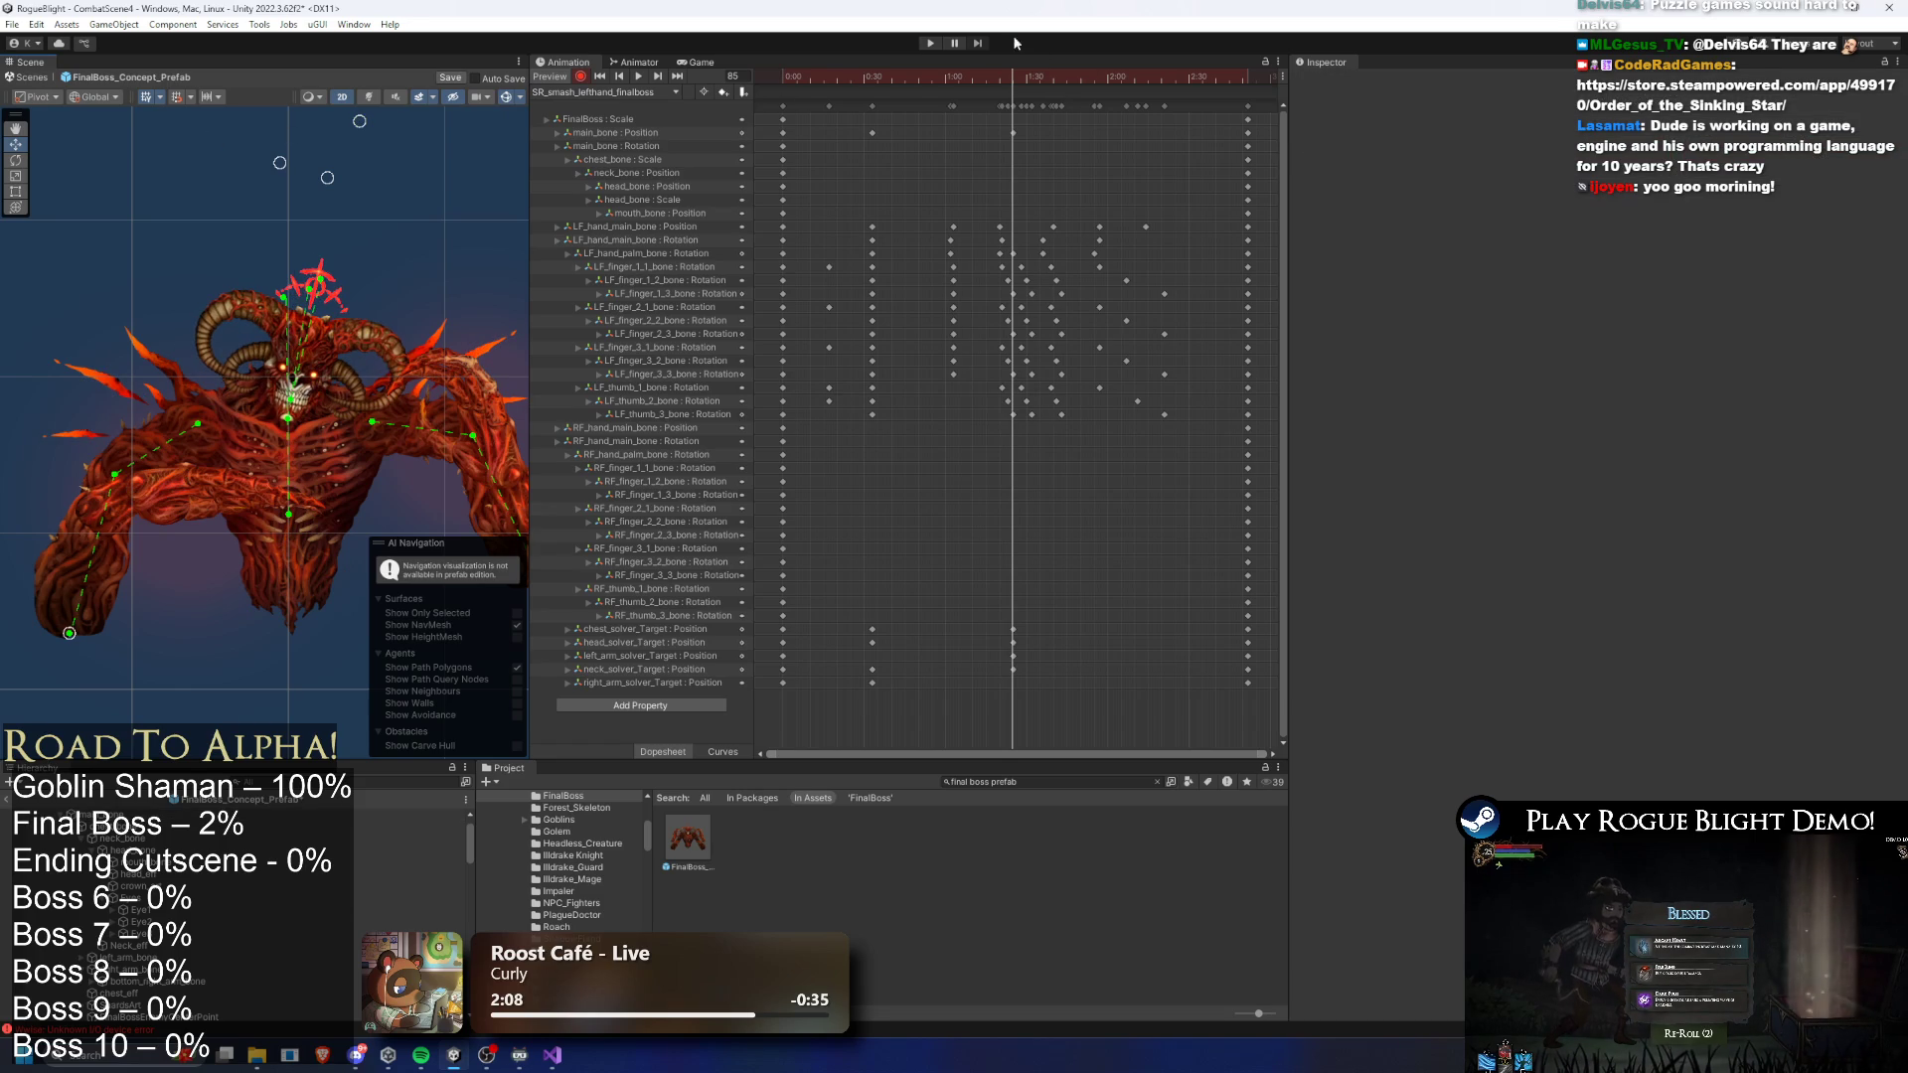
- Scrub the timeline through frames 4 and 76 to frame 33, reframing the boss in view
{"action": "left_click", "coordinate": [636, 92]}
{"action": "left_click", "coordinate": [645, 189]}
{"action": "left_click", "coordinate": [639, 76]}
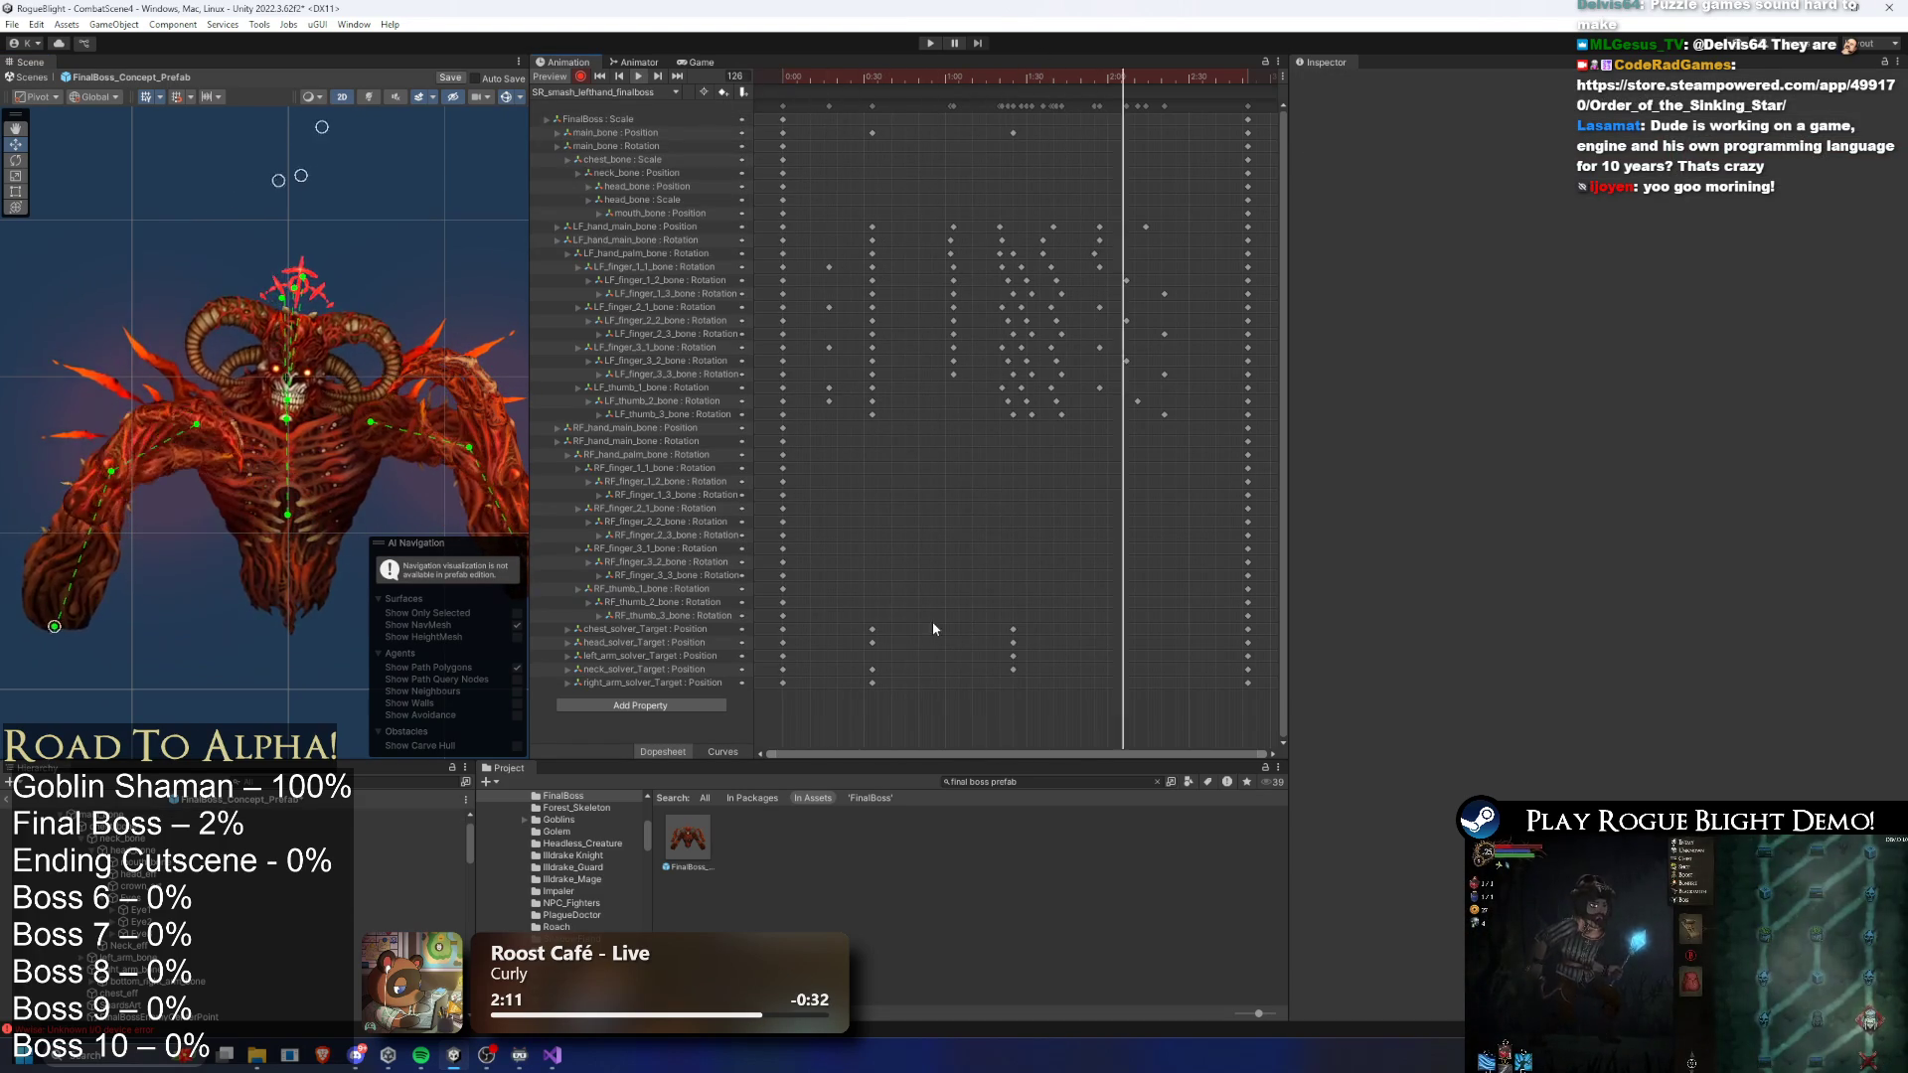
{"action": "left_click_drag", "start_coordinate": [973, 89], "coordinate": [957, 87]}
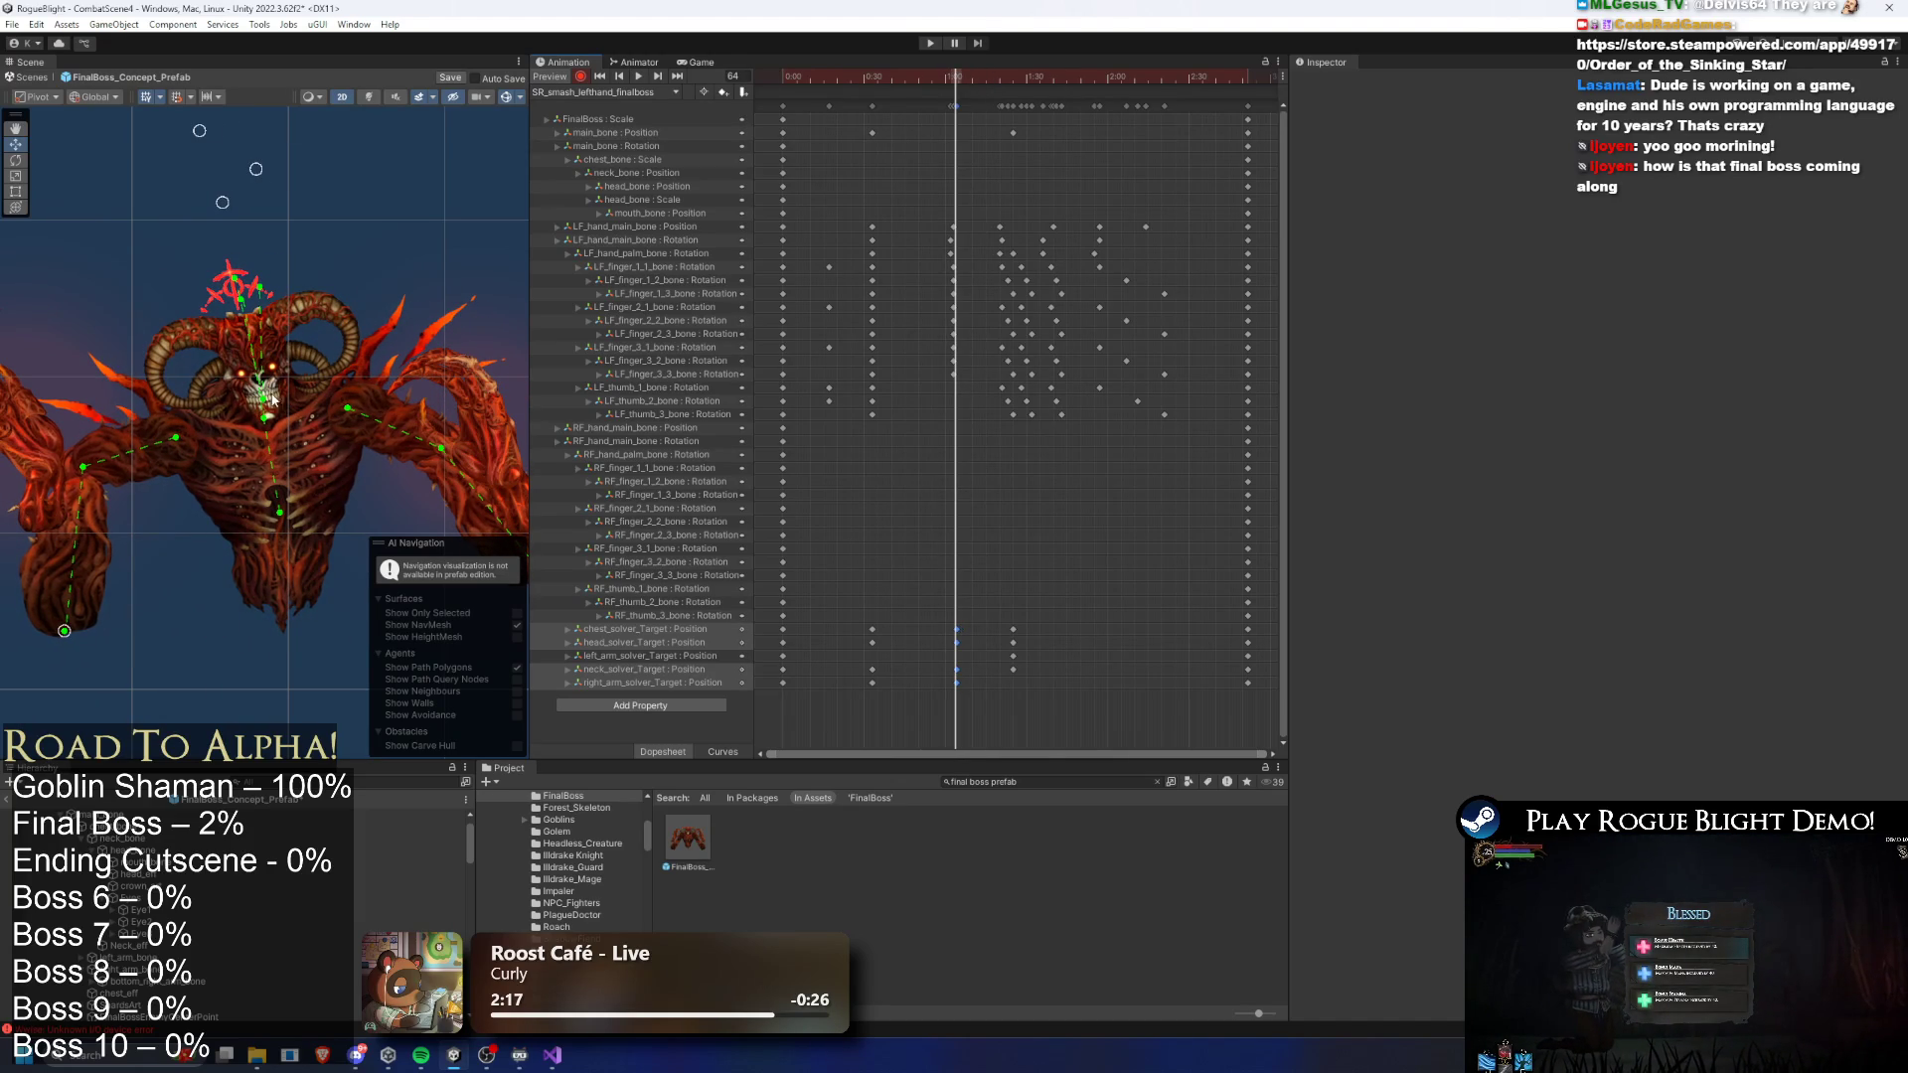
{"action": "left_click_drag", "start_coordinate": [328, 351], "coordinate": [380, 366]}
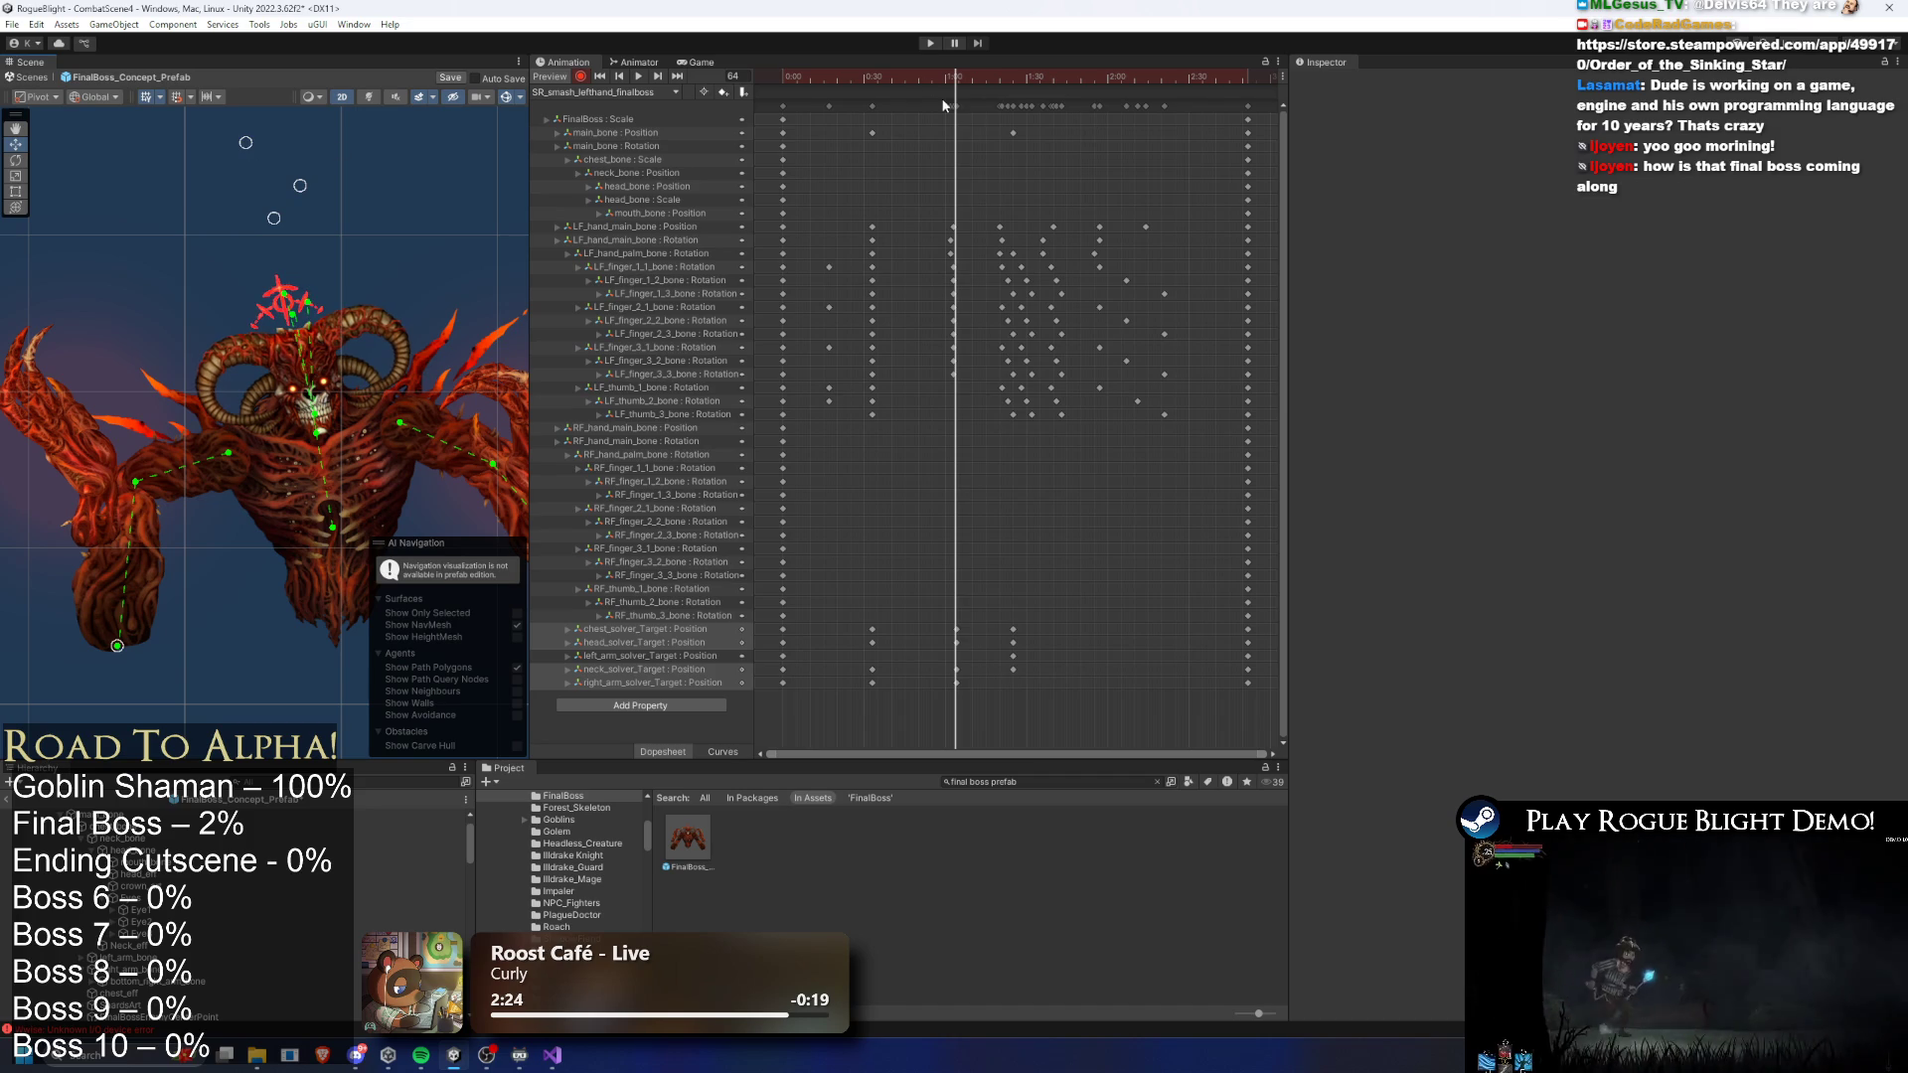
{"action": "left_click_drag", "start_coordinate": [859, 81], "coordinate": [873, 85]}
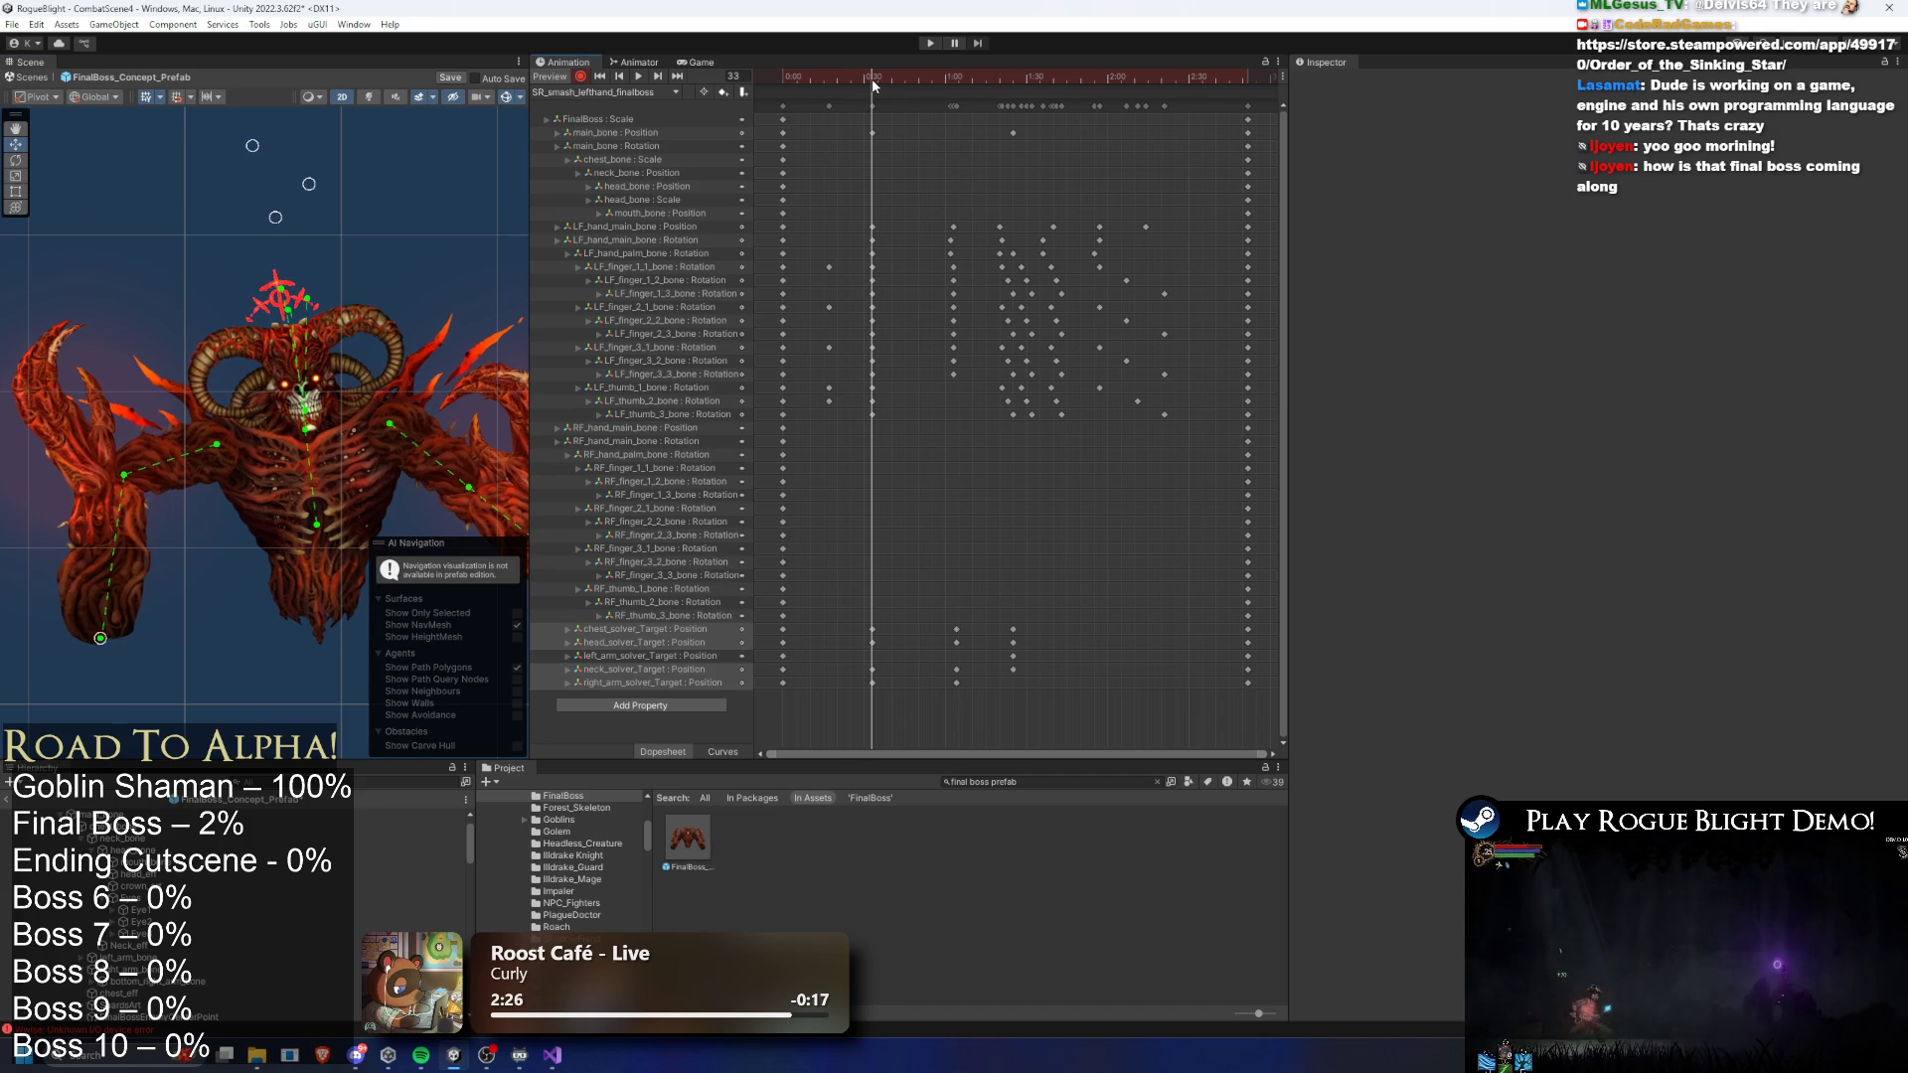
- Nudge the head target right at frame 33, return to frame 68 and select main_bone
{"action": "left_click_drag", "start_coordinate": [282, 221], "coordinate": [285, 217]}
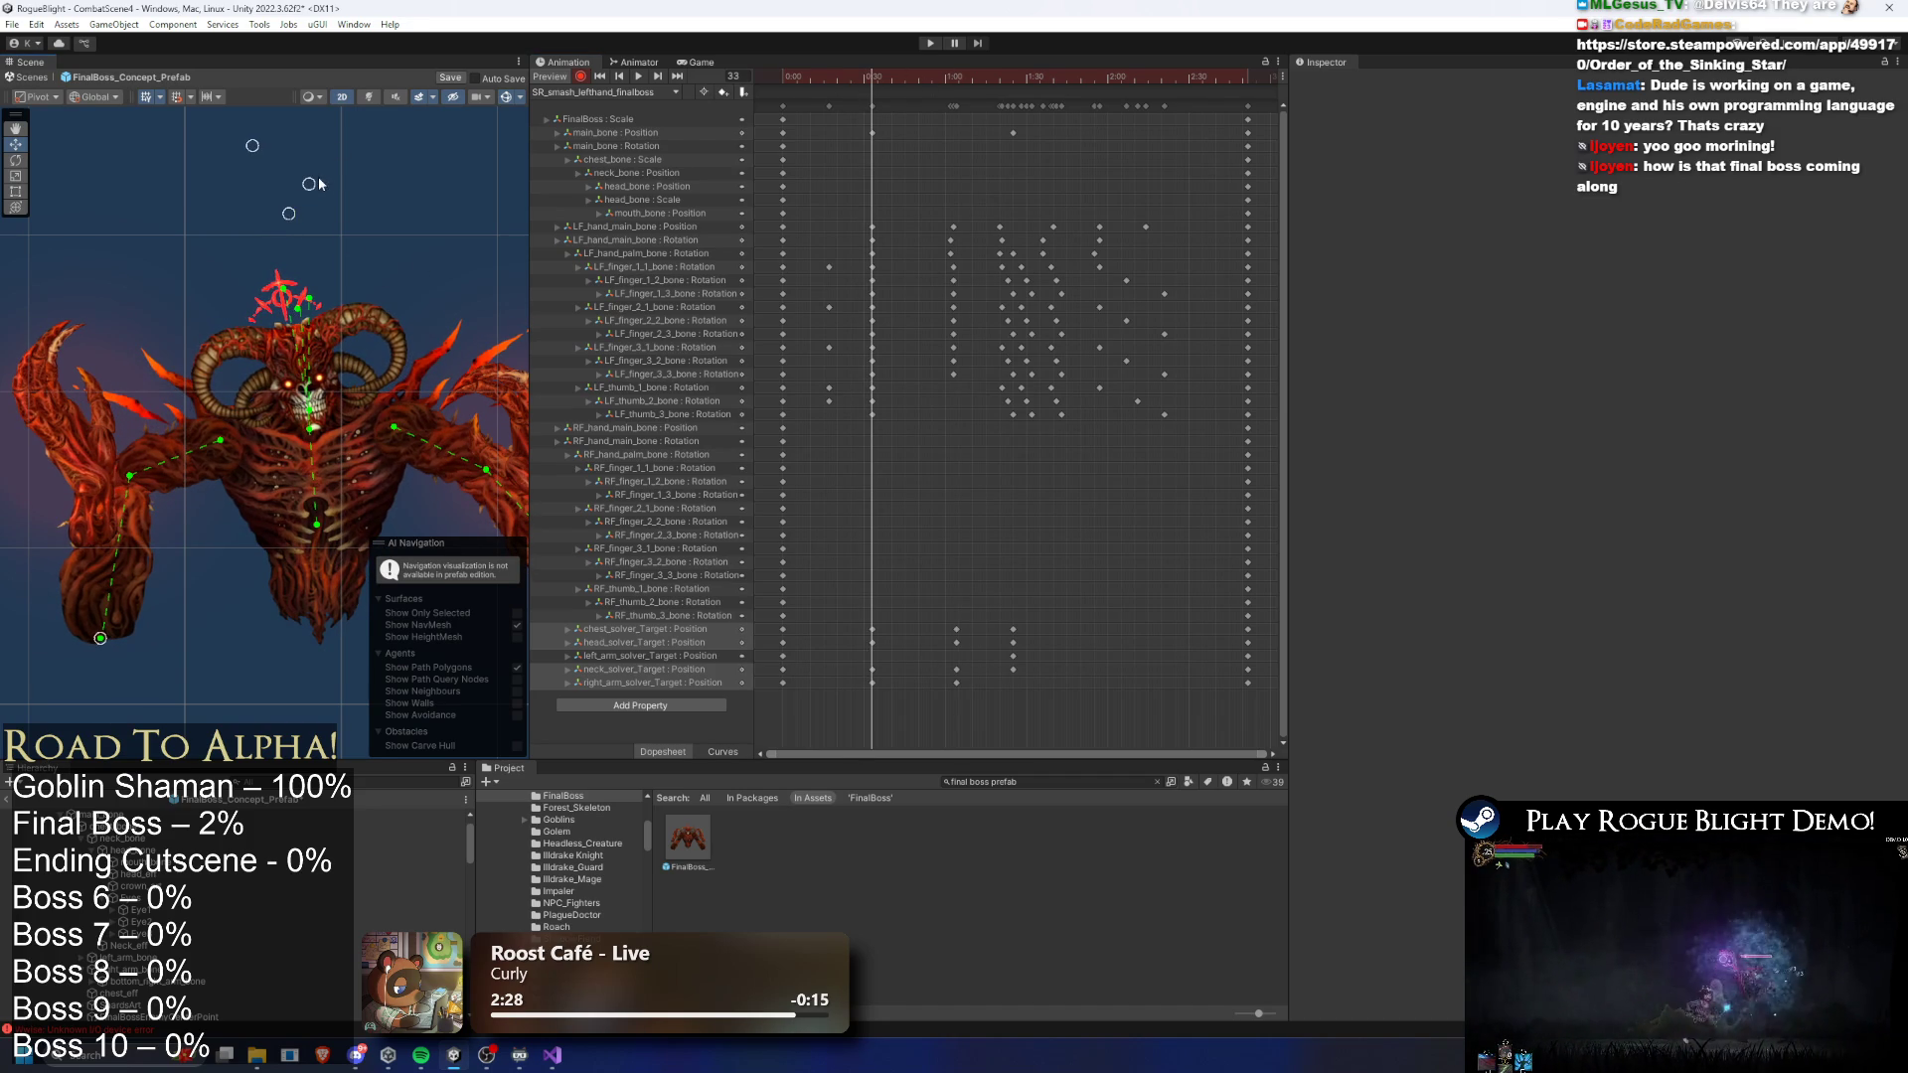
{"action": "mouse_move", "coordinate": [251, 149]}
{"action": "left_mouse_down"}
{"action": "mouse_move", "coordinate": [288, 142]}
{"action": "mouse_move", "coordinate": [268, 145]}
{"action": "left_mouse_up"}
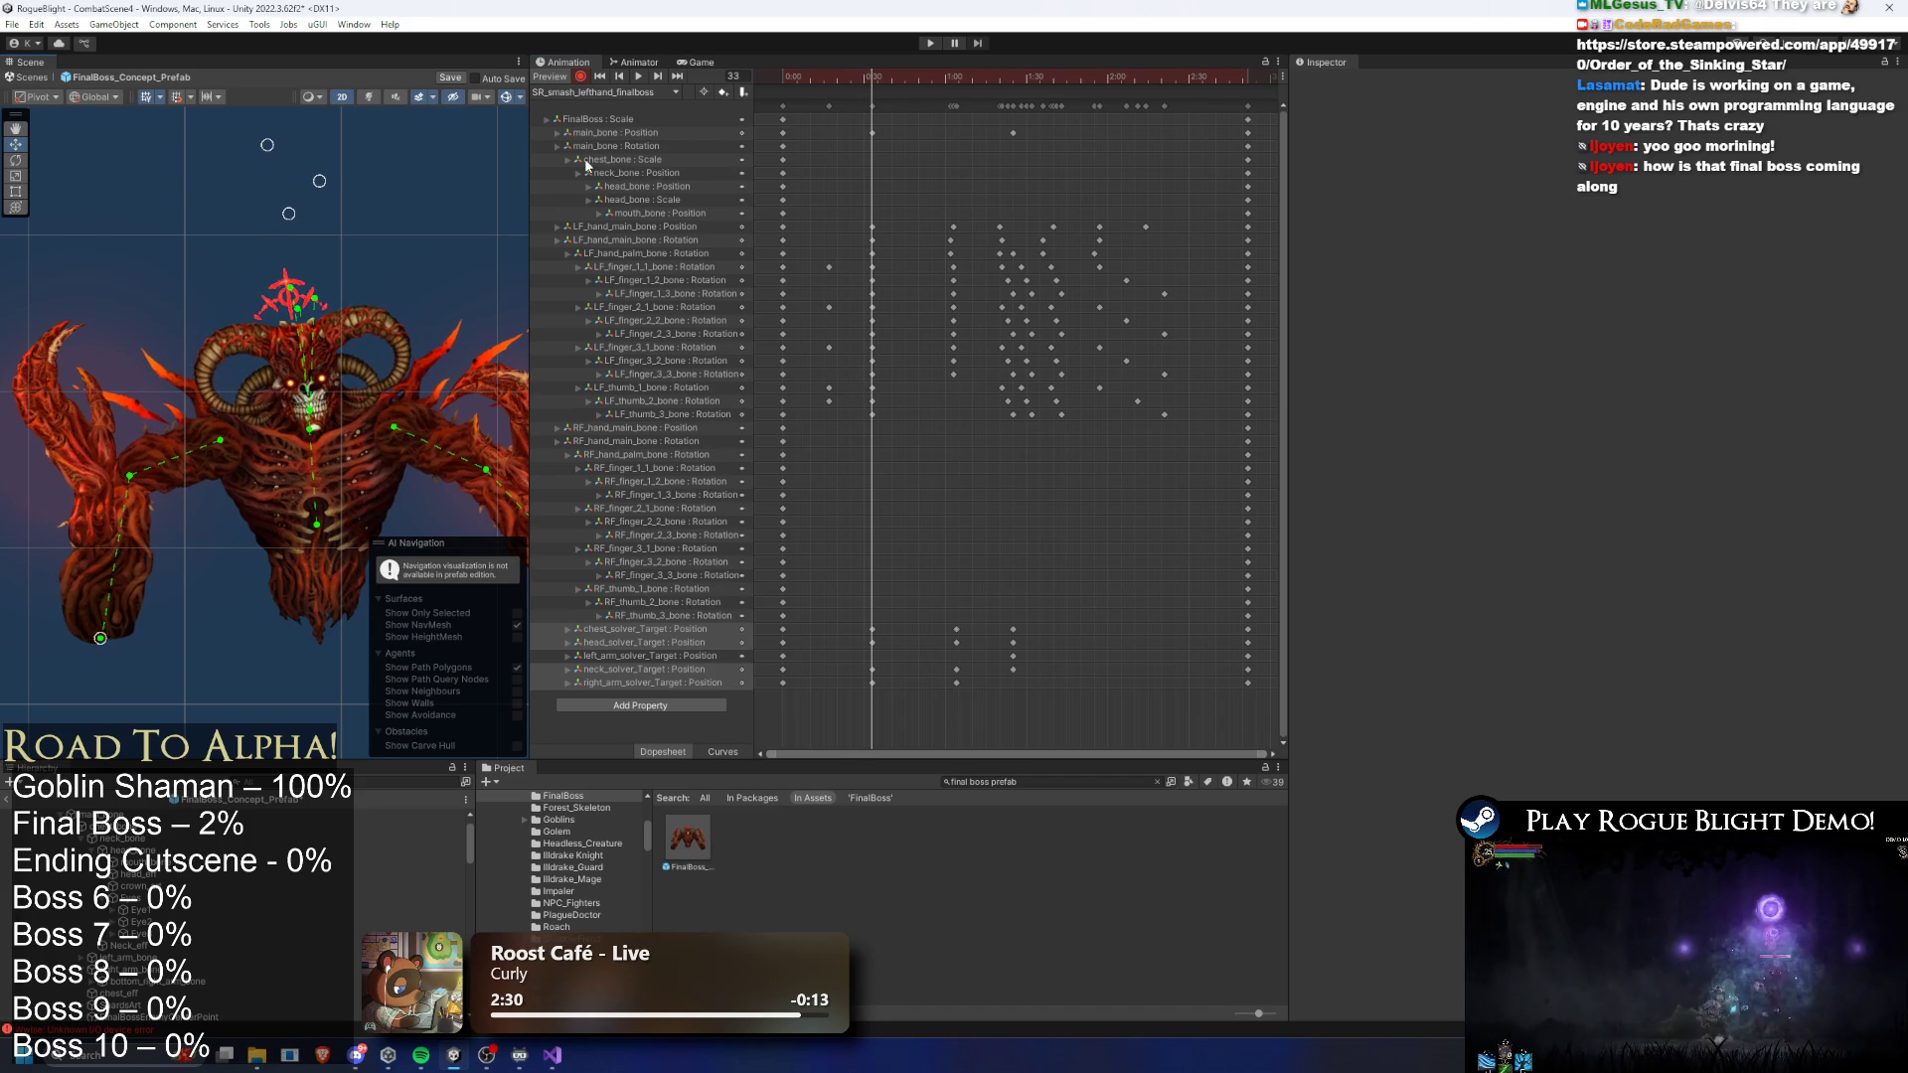
{"action": "mouse_move", "coordinate": [876, 91]}
{"action": "left_mouse_down"}
{"action": "mouse_move", "coordinate": [904, 71]}
{"action": "mouse_move", "coordinate": [1063, 76]}
{"action": "mouse_move", "coordinate": [1013, 76]}
{"action": "left_mouse_up"}
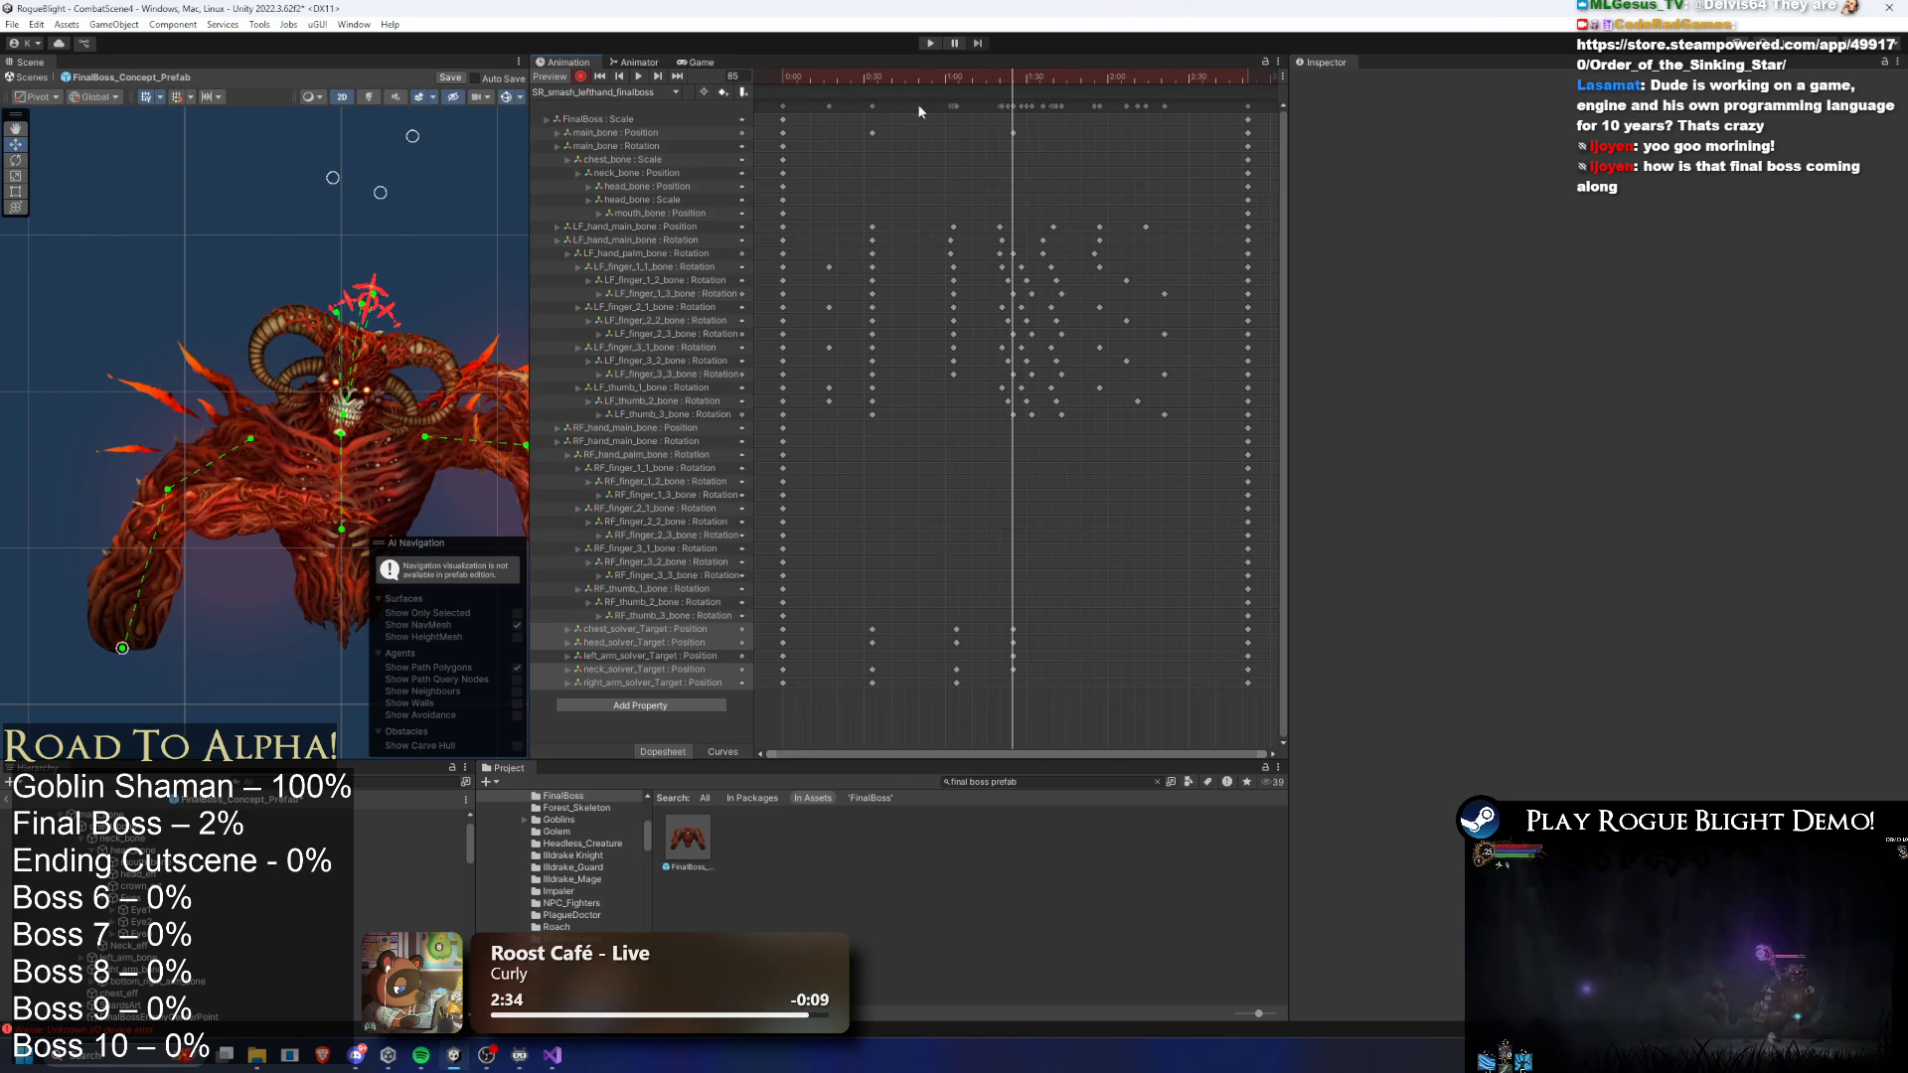
{"action": "left_click", "coordinate": [174, 481]}
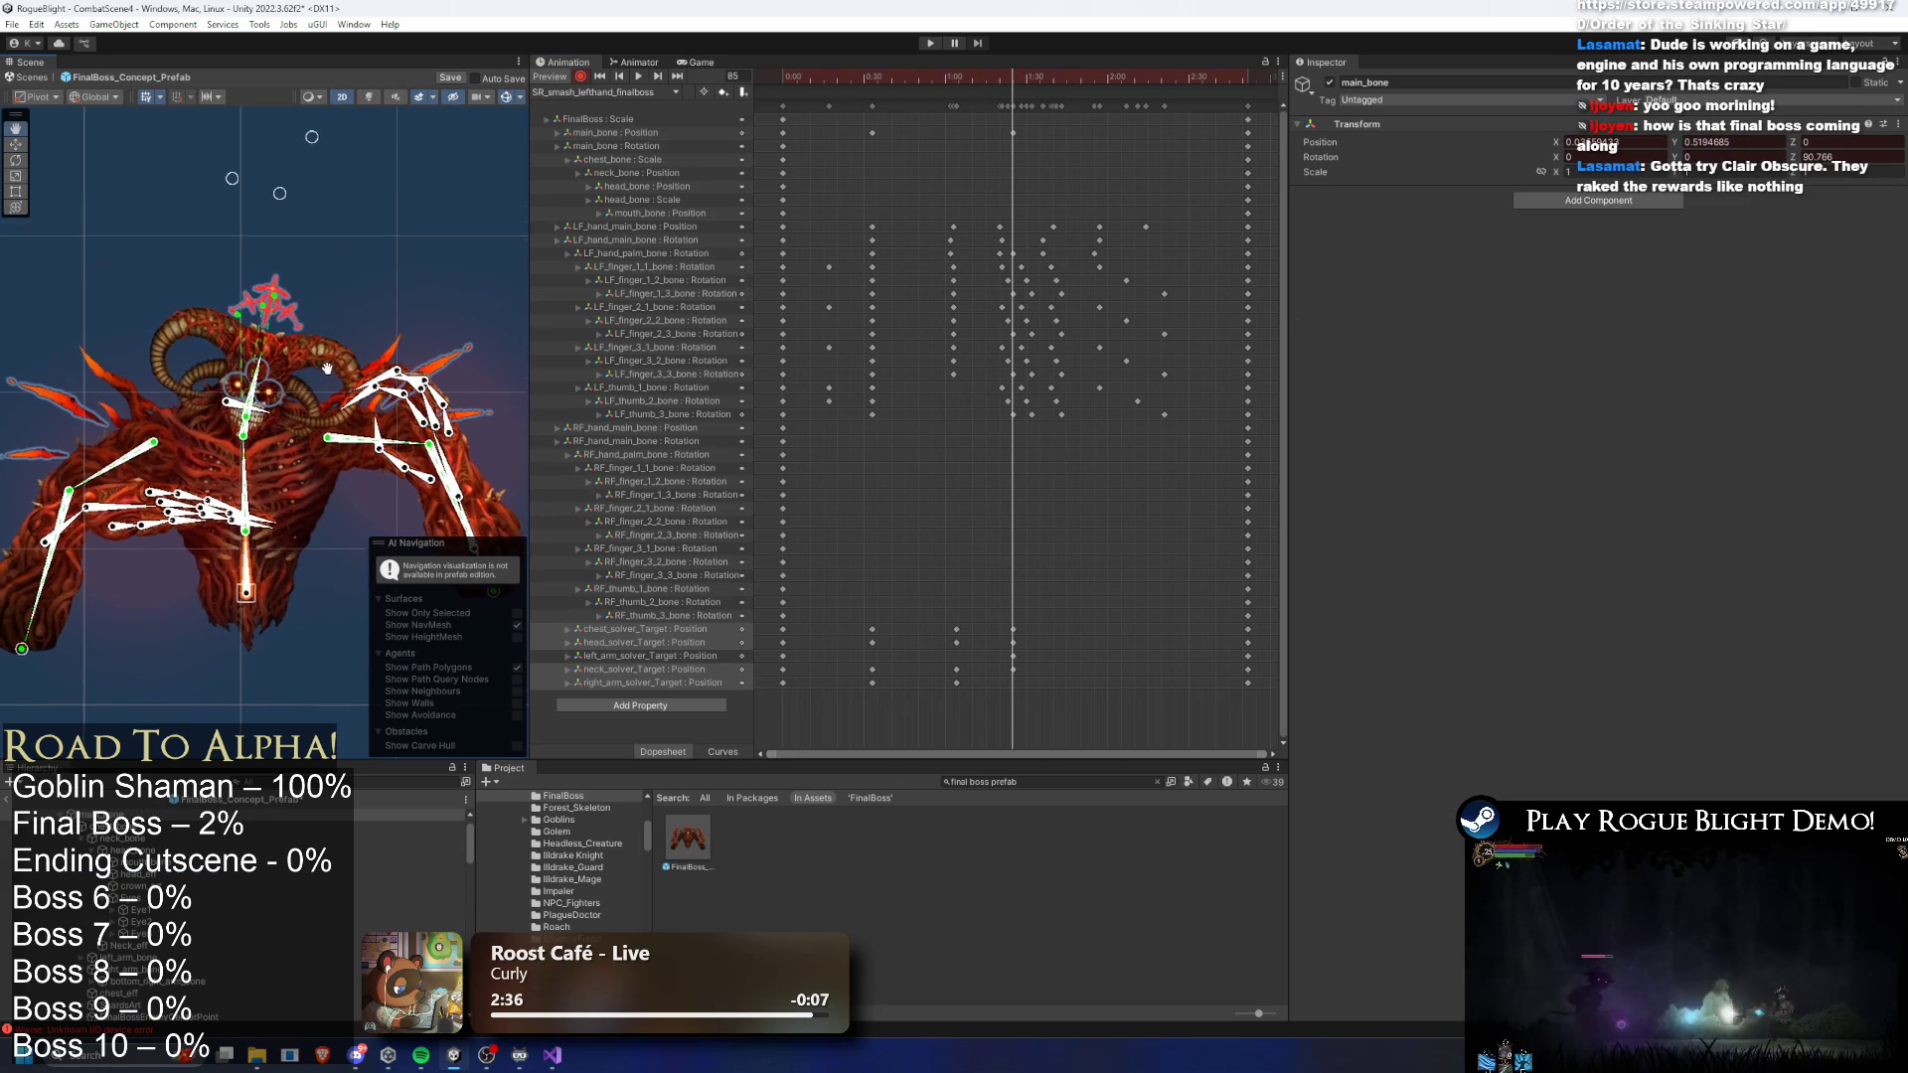
- Shift the boss's head and crest right and bend its left arm rightward, then deselect main_bone
{"action": "mouse_move", "coordinate": [278, 198]}
{"action": "left_mouse_down"}
{"action": "mouse_move", "coordinate": [305, 201]}
{"action": "mouse_move", "coordinate": [265, 184]}
{"action": "left_mouse_up"}
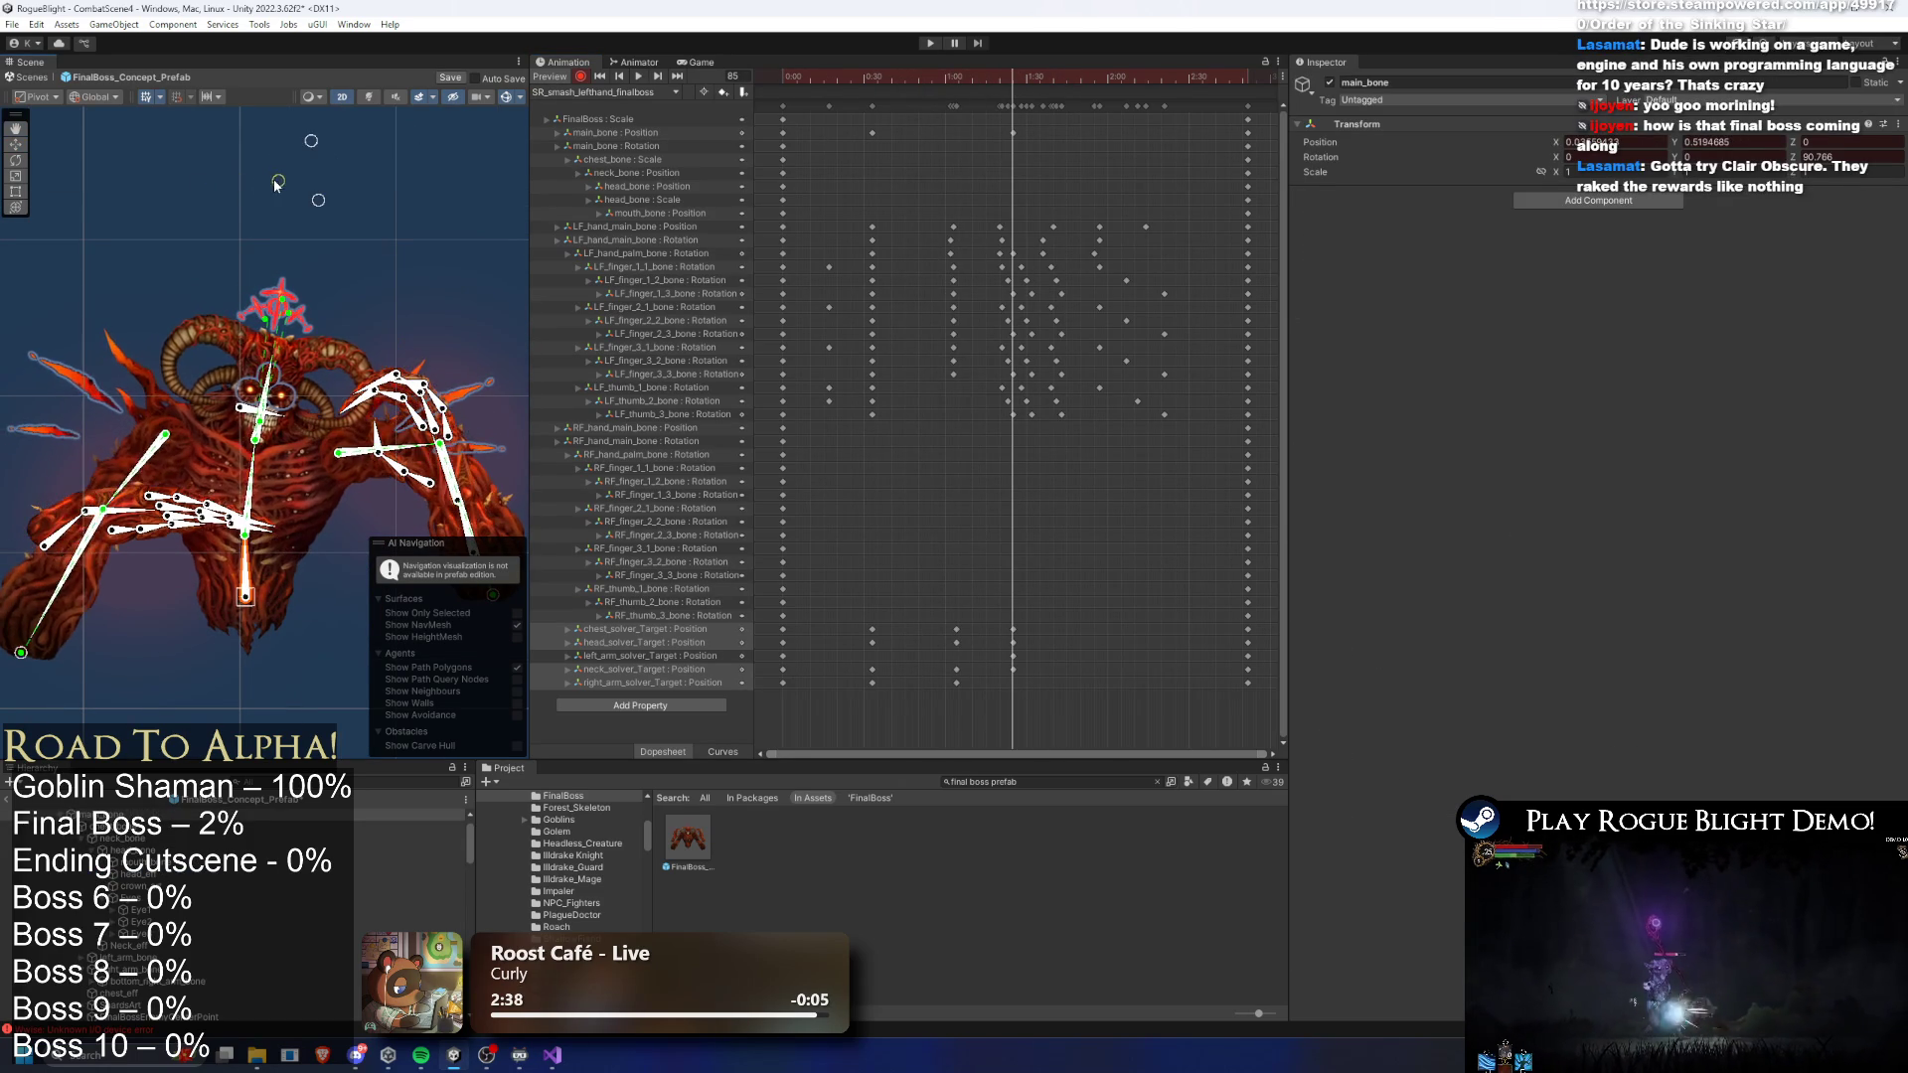
{"action": "left_click_drag", "start_coordinate": [24, 648], "coordinate": [44, 651]}
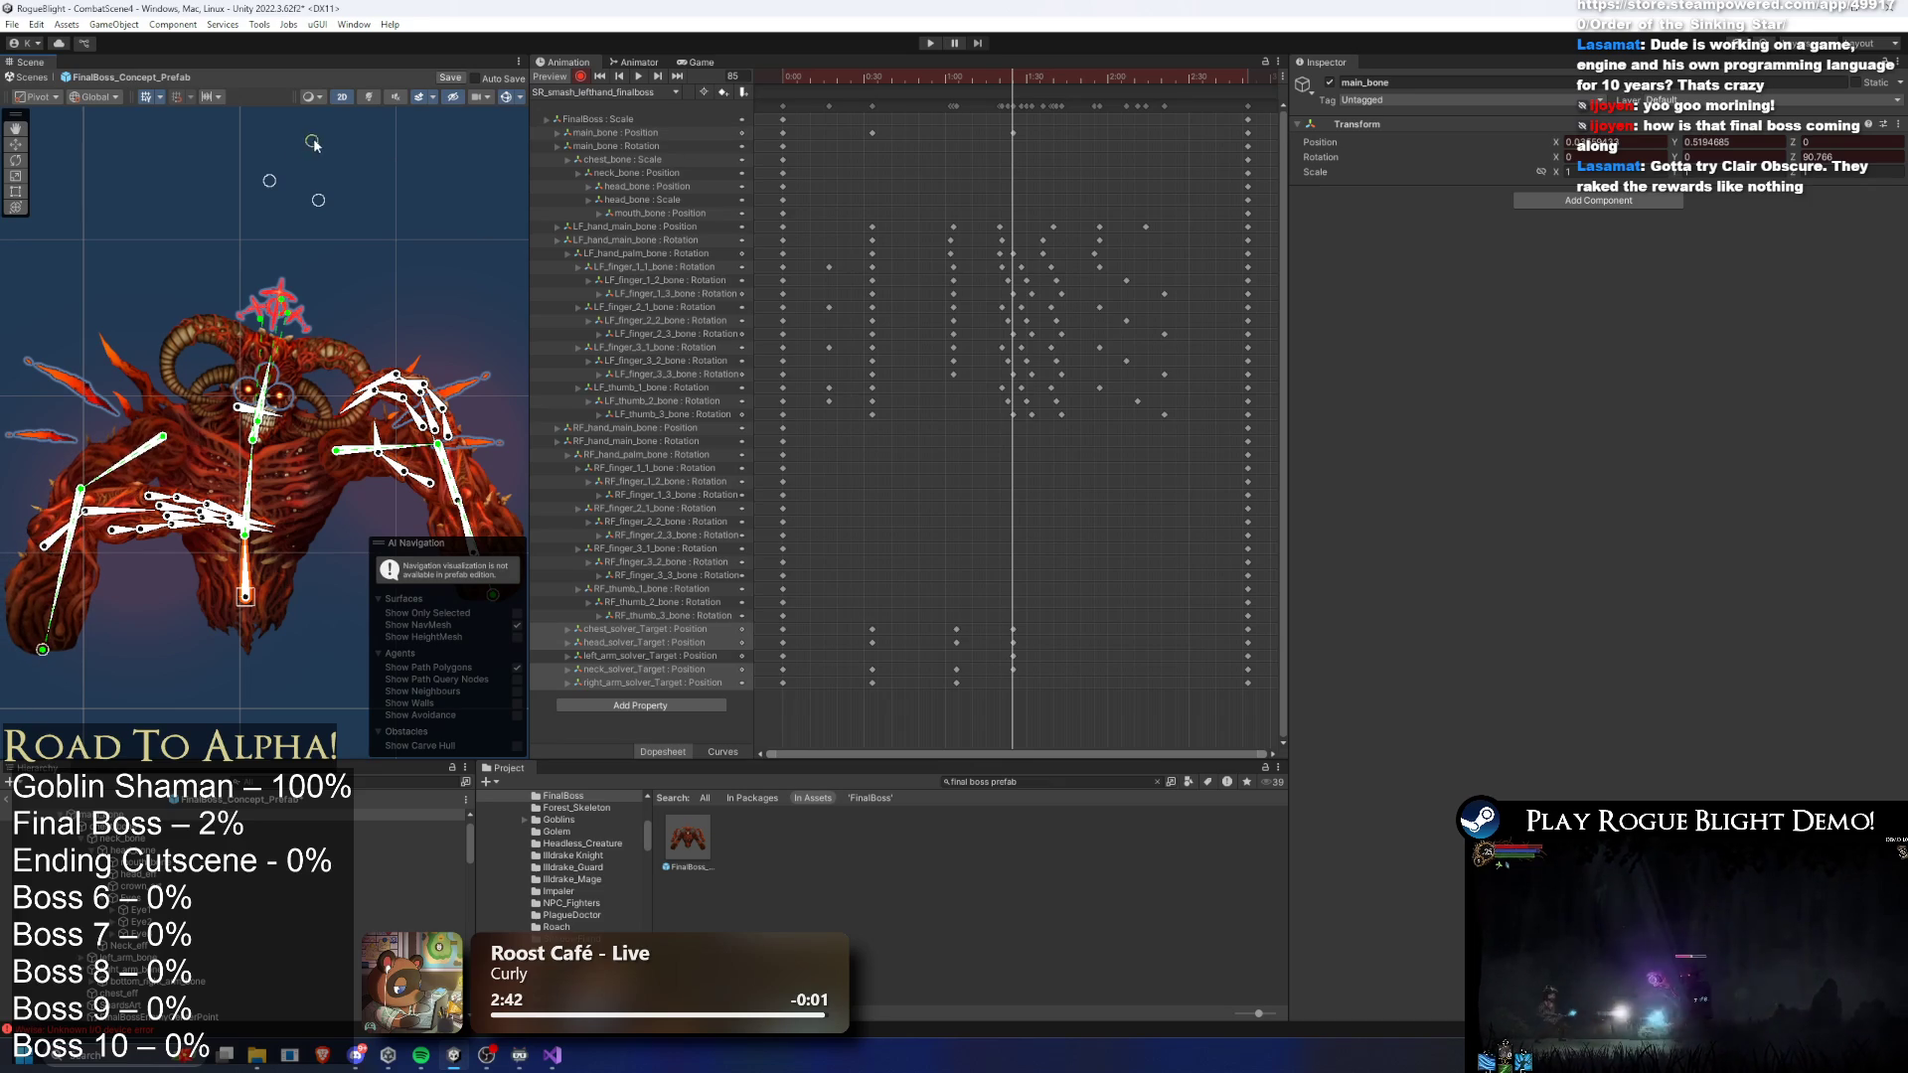
{"action": "left_click_drag", "start_coordinate": [312, 144], "coordinate": [329, 146]}
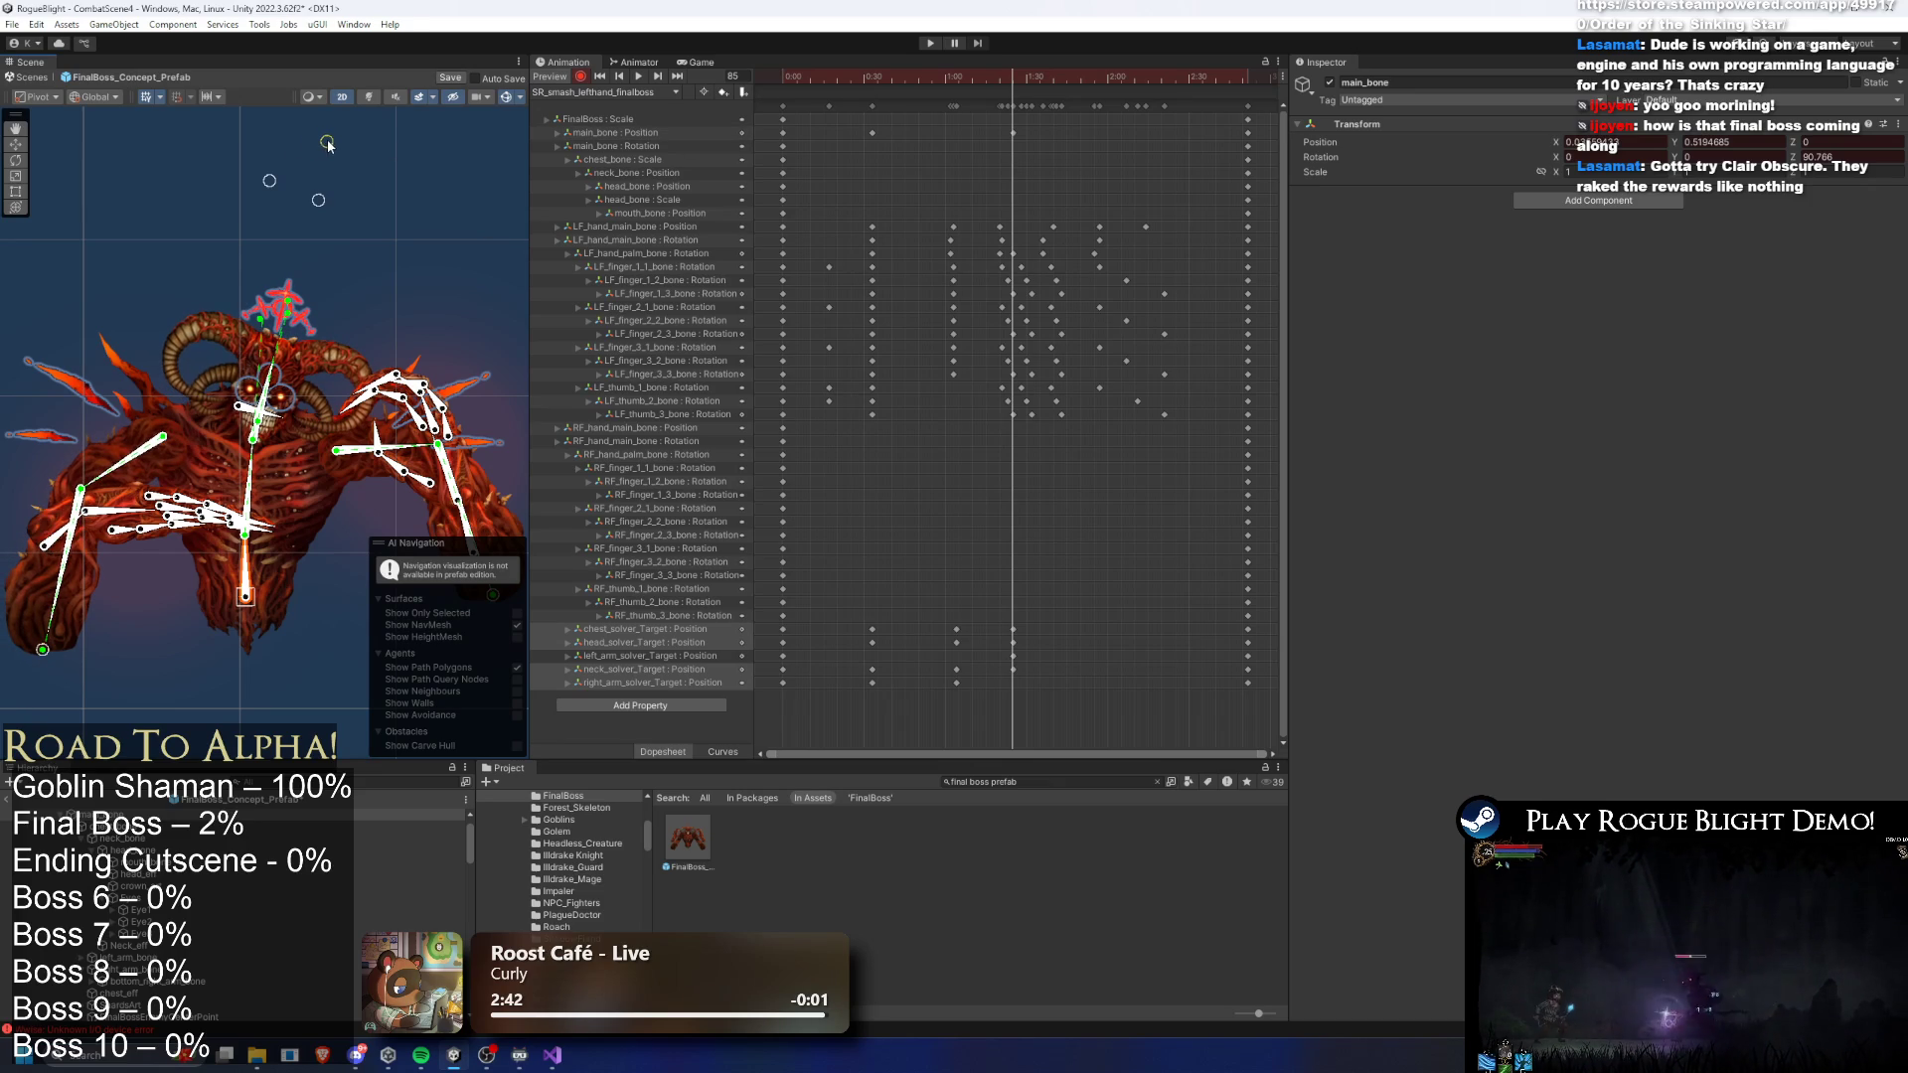
{"action": "left_click", "coordinate": [261, 186]}
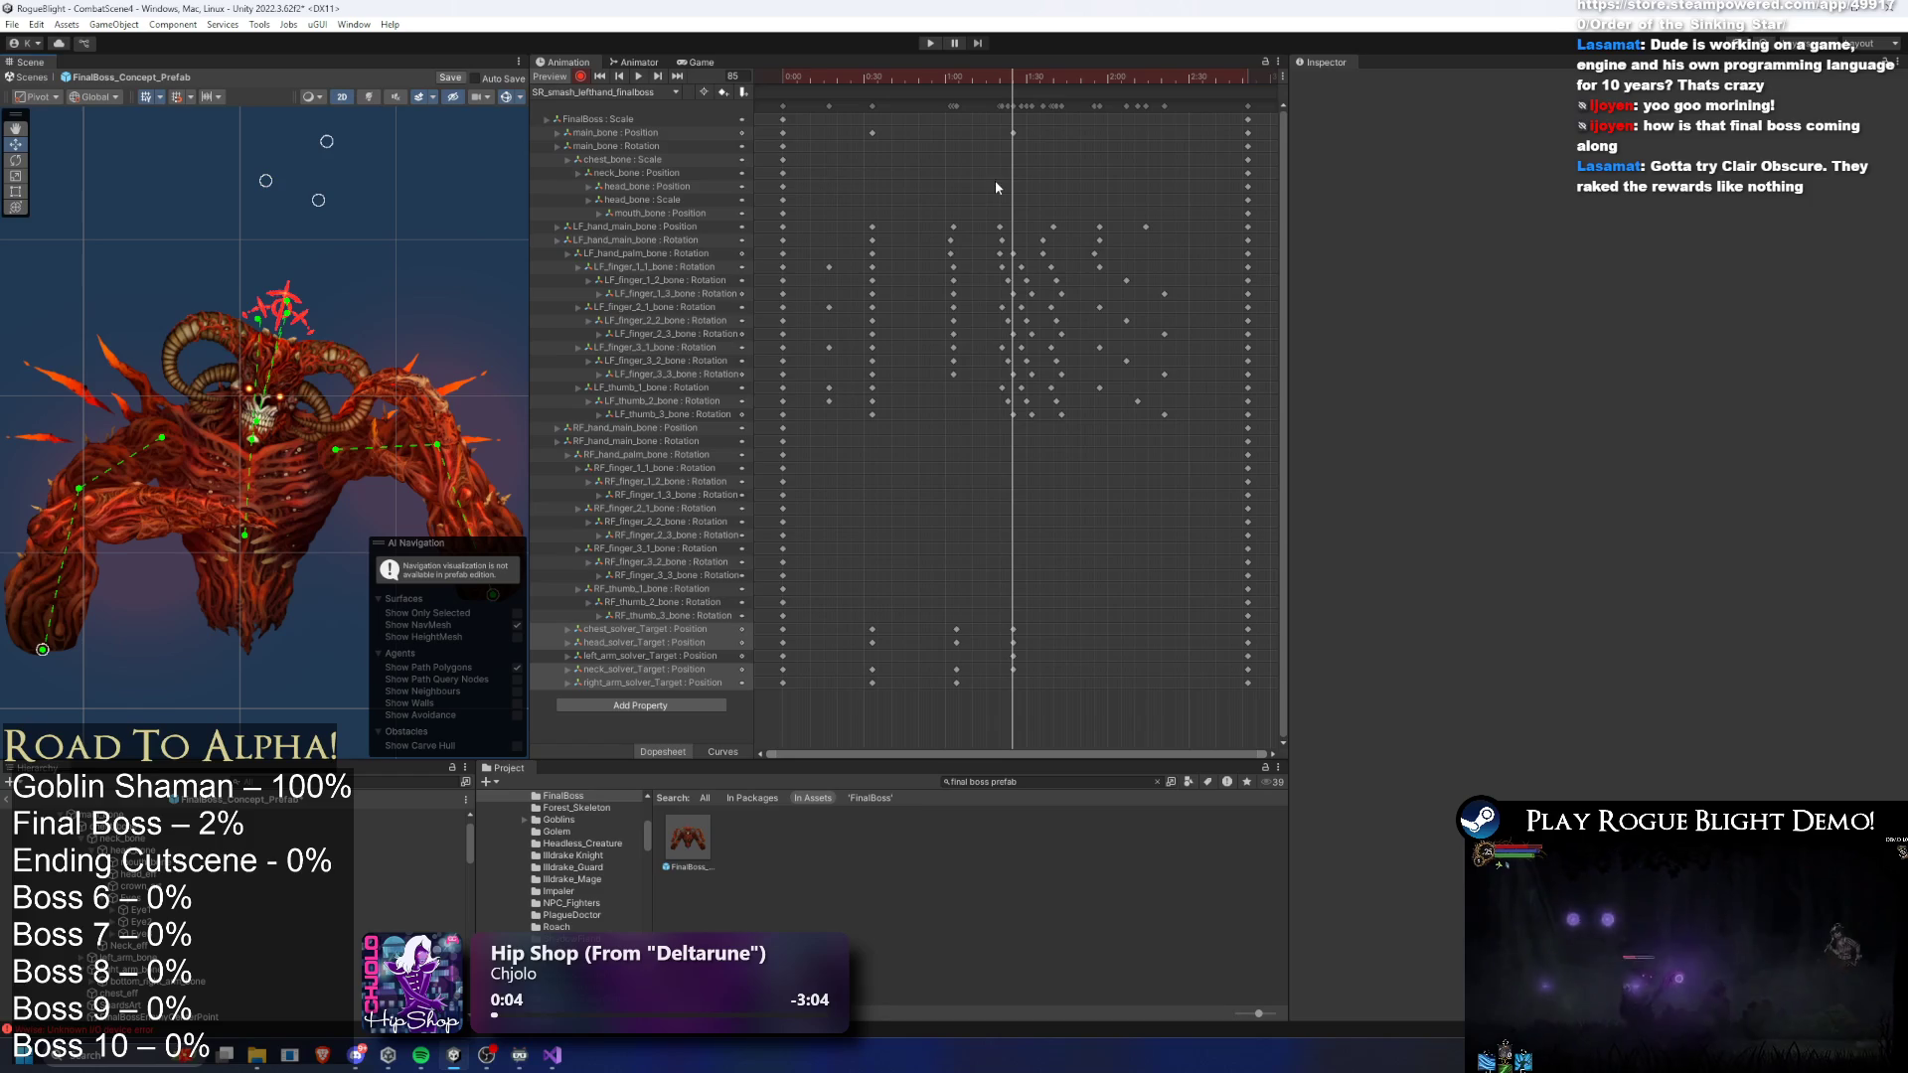
- Rewind and preview the smash animation, stopping at frame 117 and replaying it
{"action": "left_click_drag", "start_coordinate": [1010, 72], "coordinate": [945, 76]}
{"action": "key", "text": "space"}
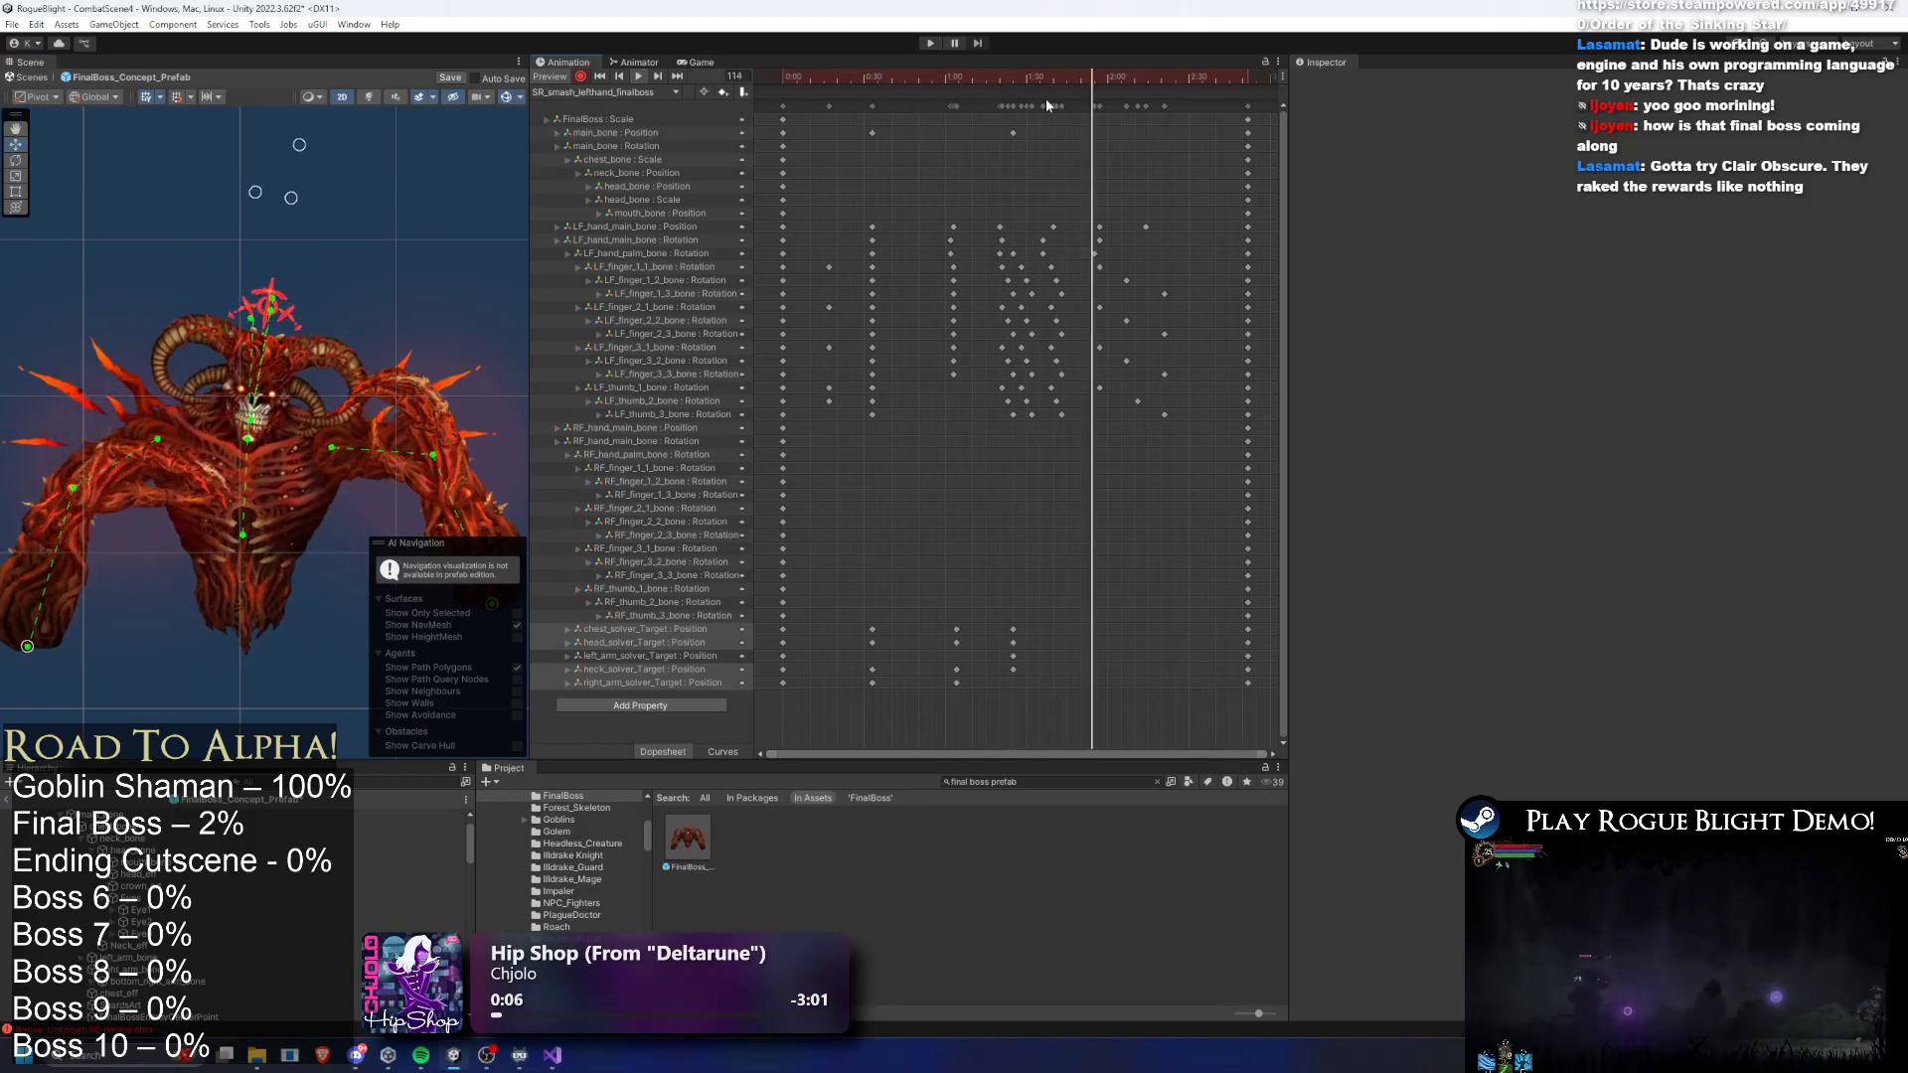
{"action": "left_click", "coordinate": [1096, 73]}
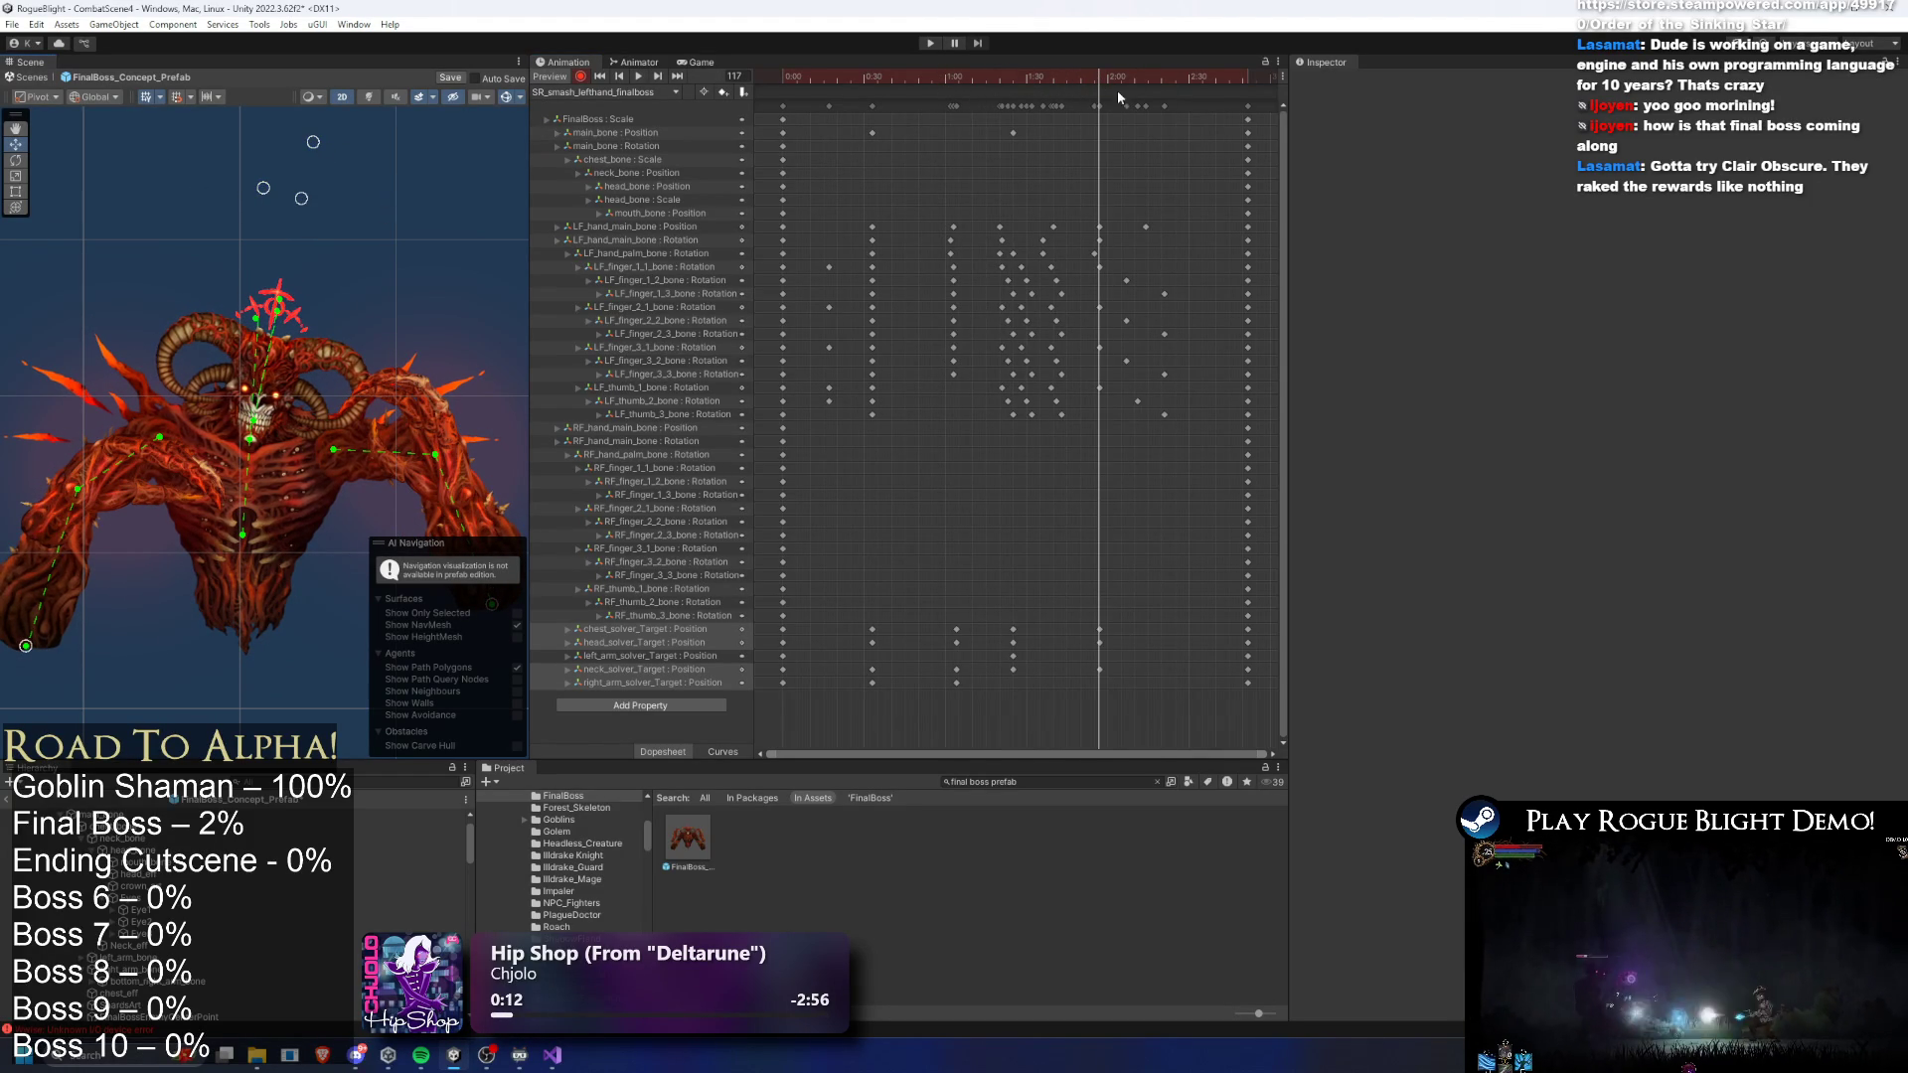
{"action": "key", "text": "space"}
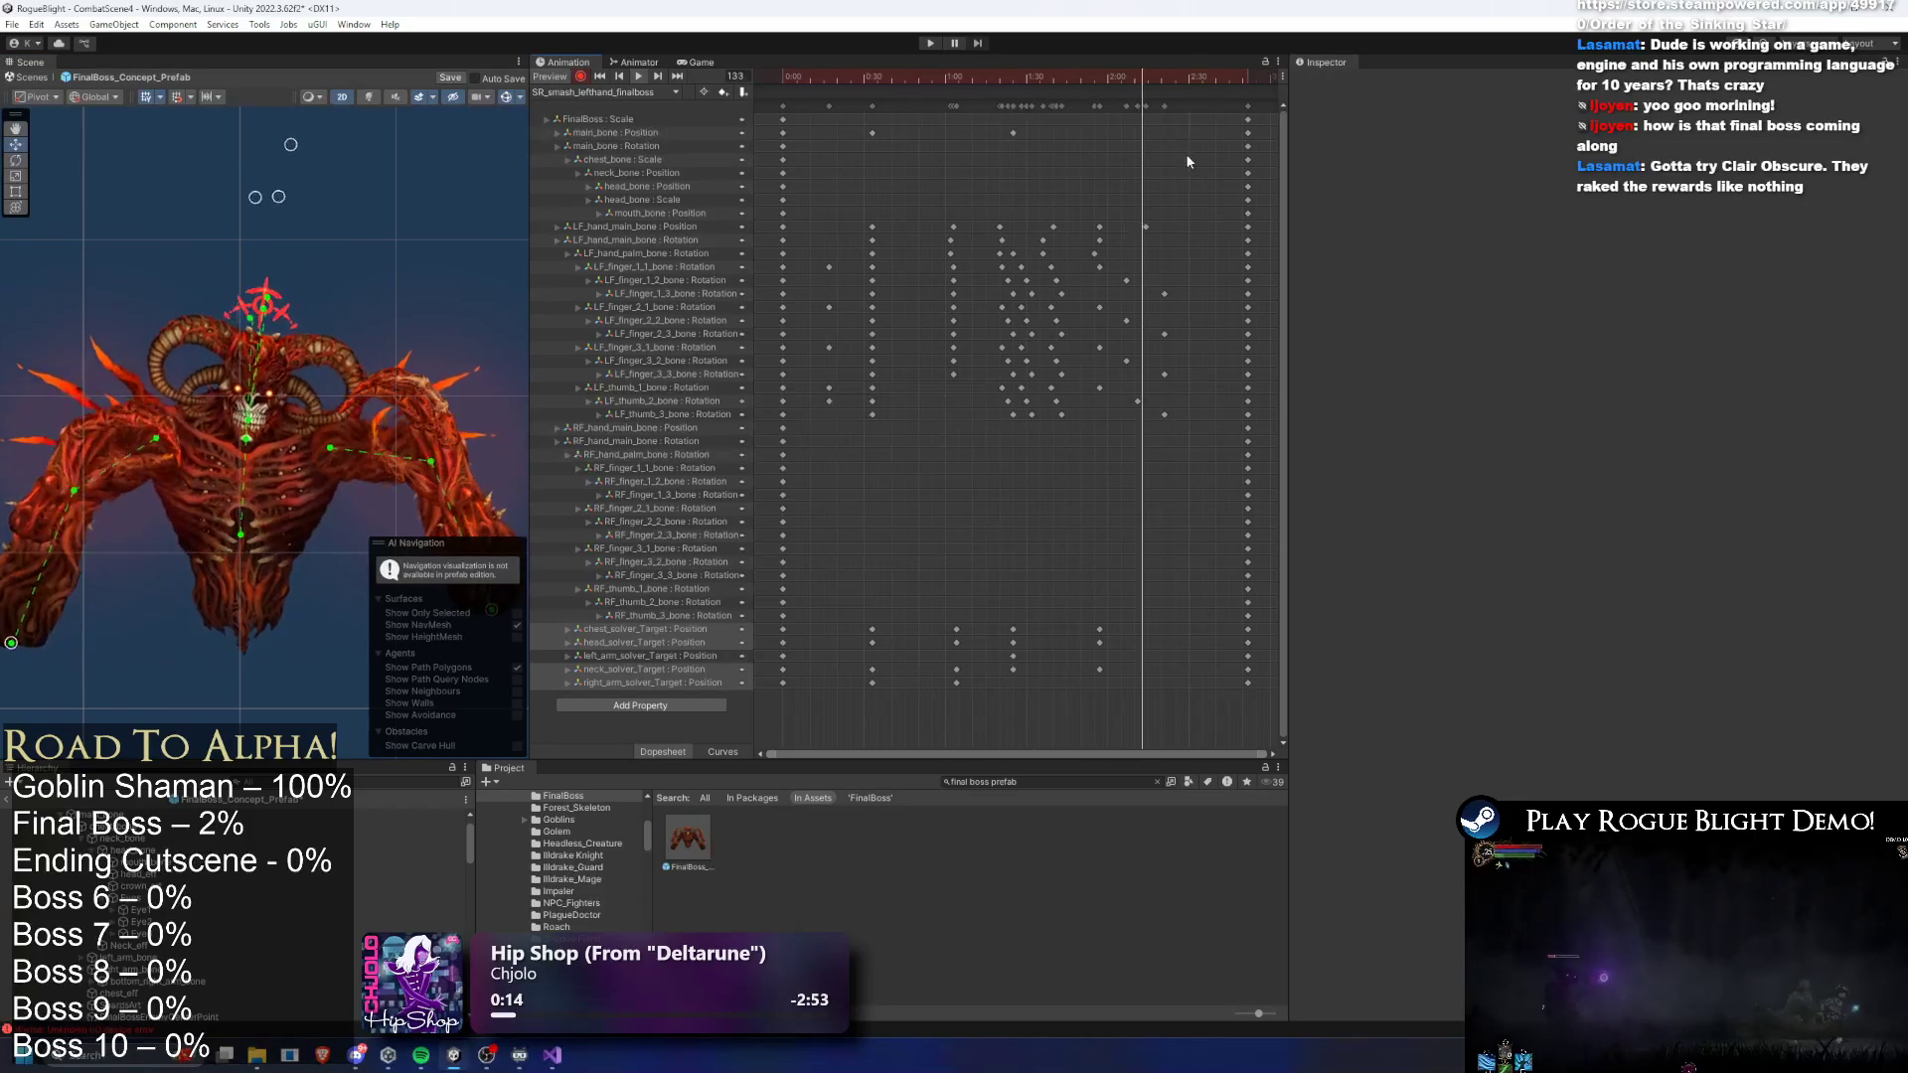
- Select the chest, head, arm and neck solver keys, and raise the left arm up-left at frame 64
{"action": "mouse_move", "coordinate": [1159, 618]}
{"action": "left_mouse_down"}
{"action": "mouse_move", "coordinate": [1018, 681]}
{"action": "mouse_move", "coordinate": [1046, 651]}
{"action": "mouse_move", "coordinate": [1069, 673]}
{"action": "left_mouse_up"}
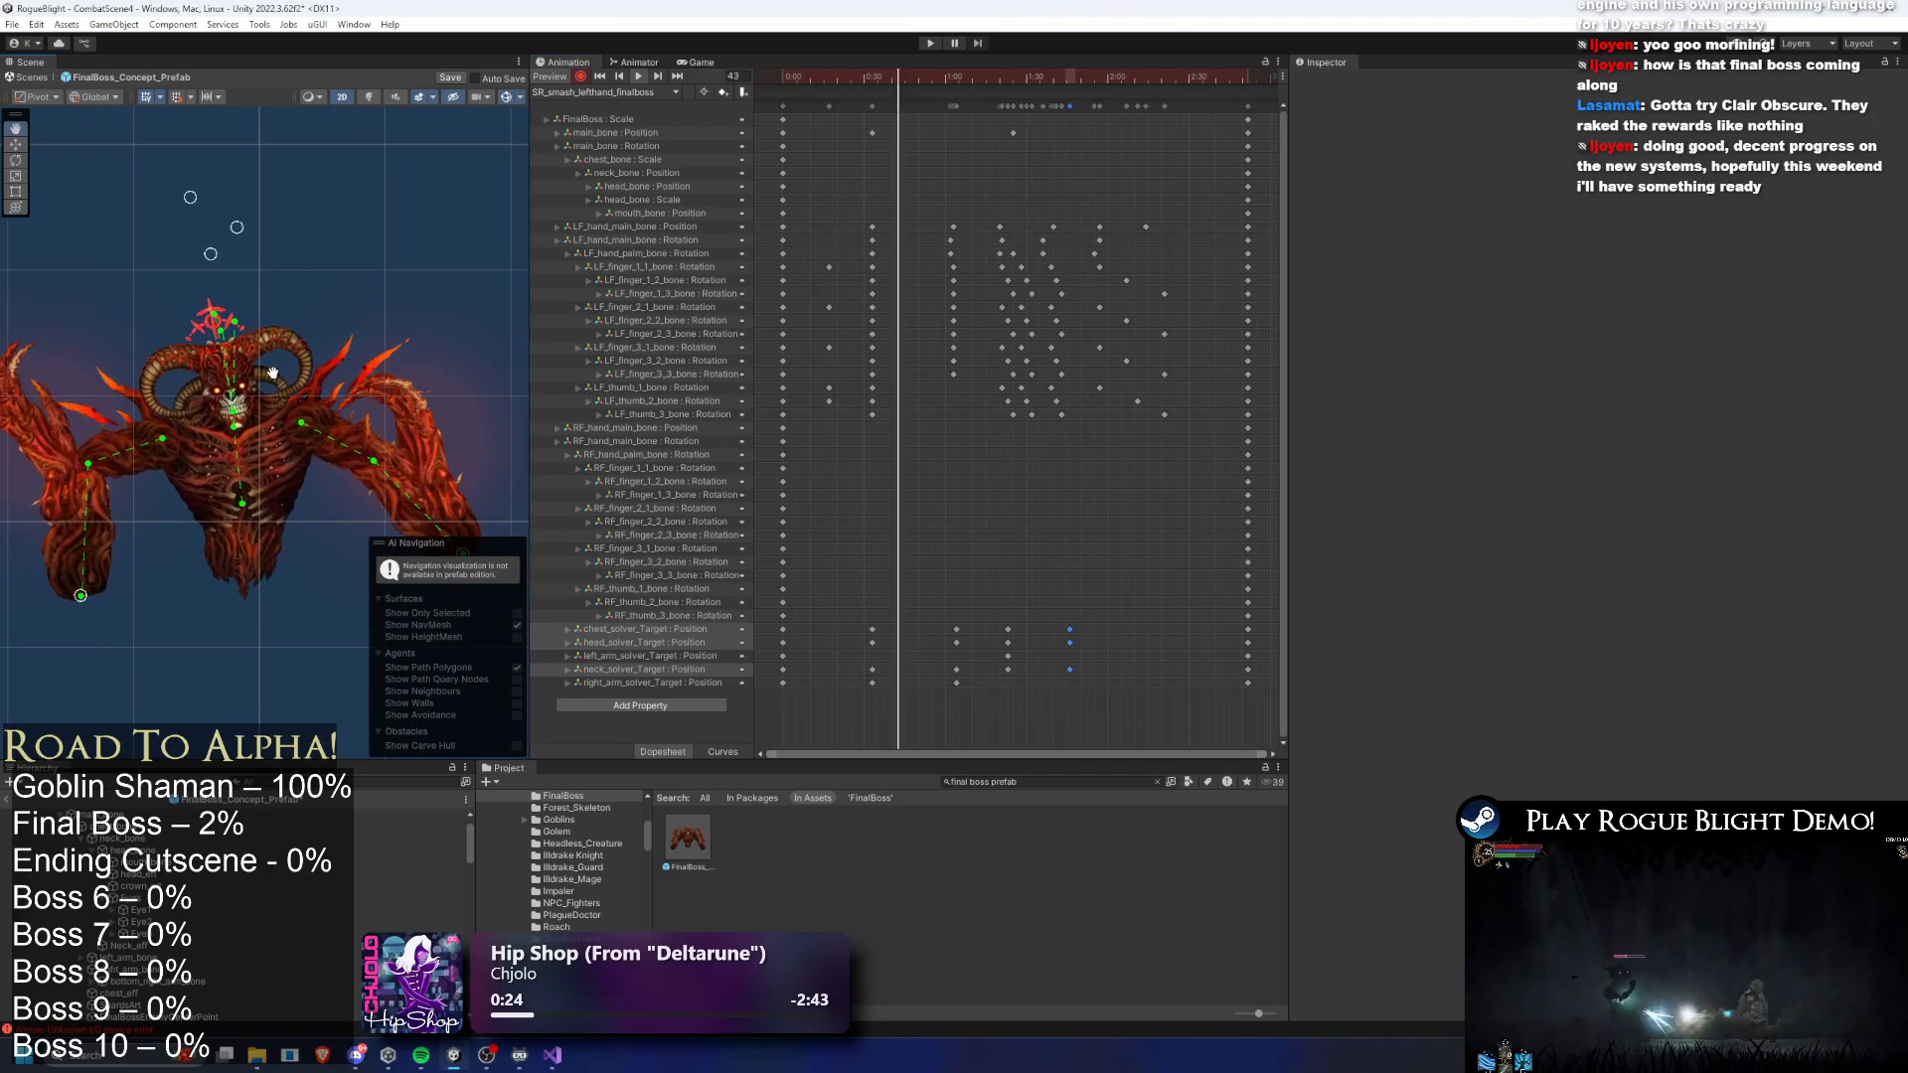
{"action": "mouse_move", "coordinate": [889, 75]}
{"action": "left_mouse_down"}
{"action": "mouse_move", "coordinate": [923, 77]}
{"action": "mouse_move", "coordinate": [872, 76]}
{"action": "left_mouse_up"}
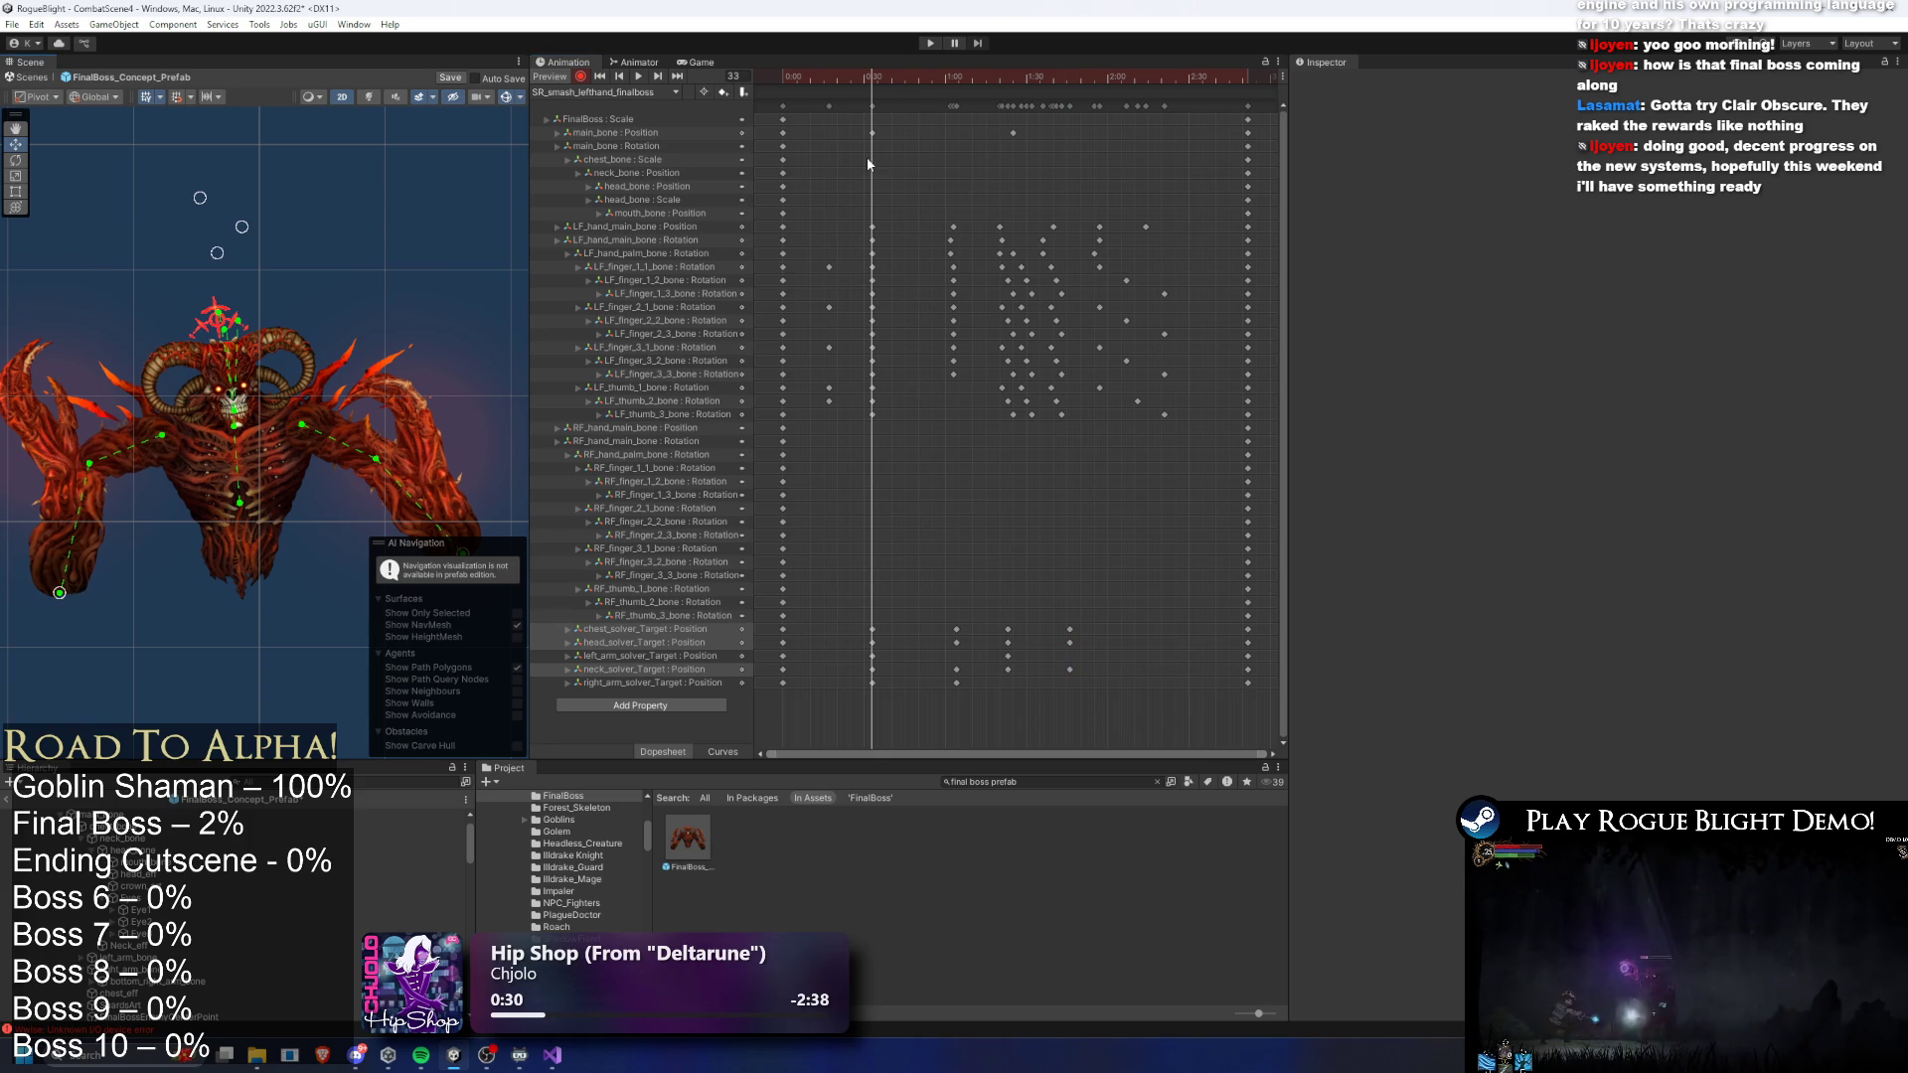
{"action": "left_click_drag", "start_coordinate": [861, 83], "coordinate": [957, 76]}
{"action": "left_click_drag", "start_coordinate": [70, 596], "coordinate": [47, 595]}
{"action": "left_click_drag", "start_coordinate": [969, 80], "coordinate": [1069, 79]}
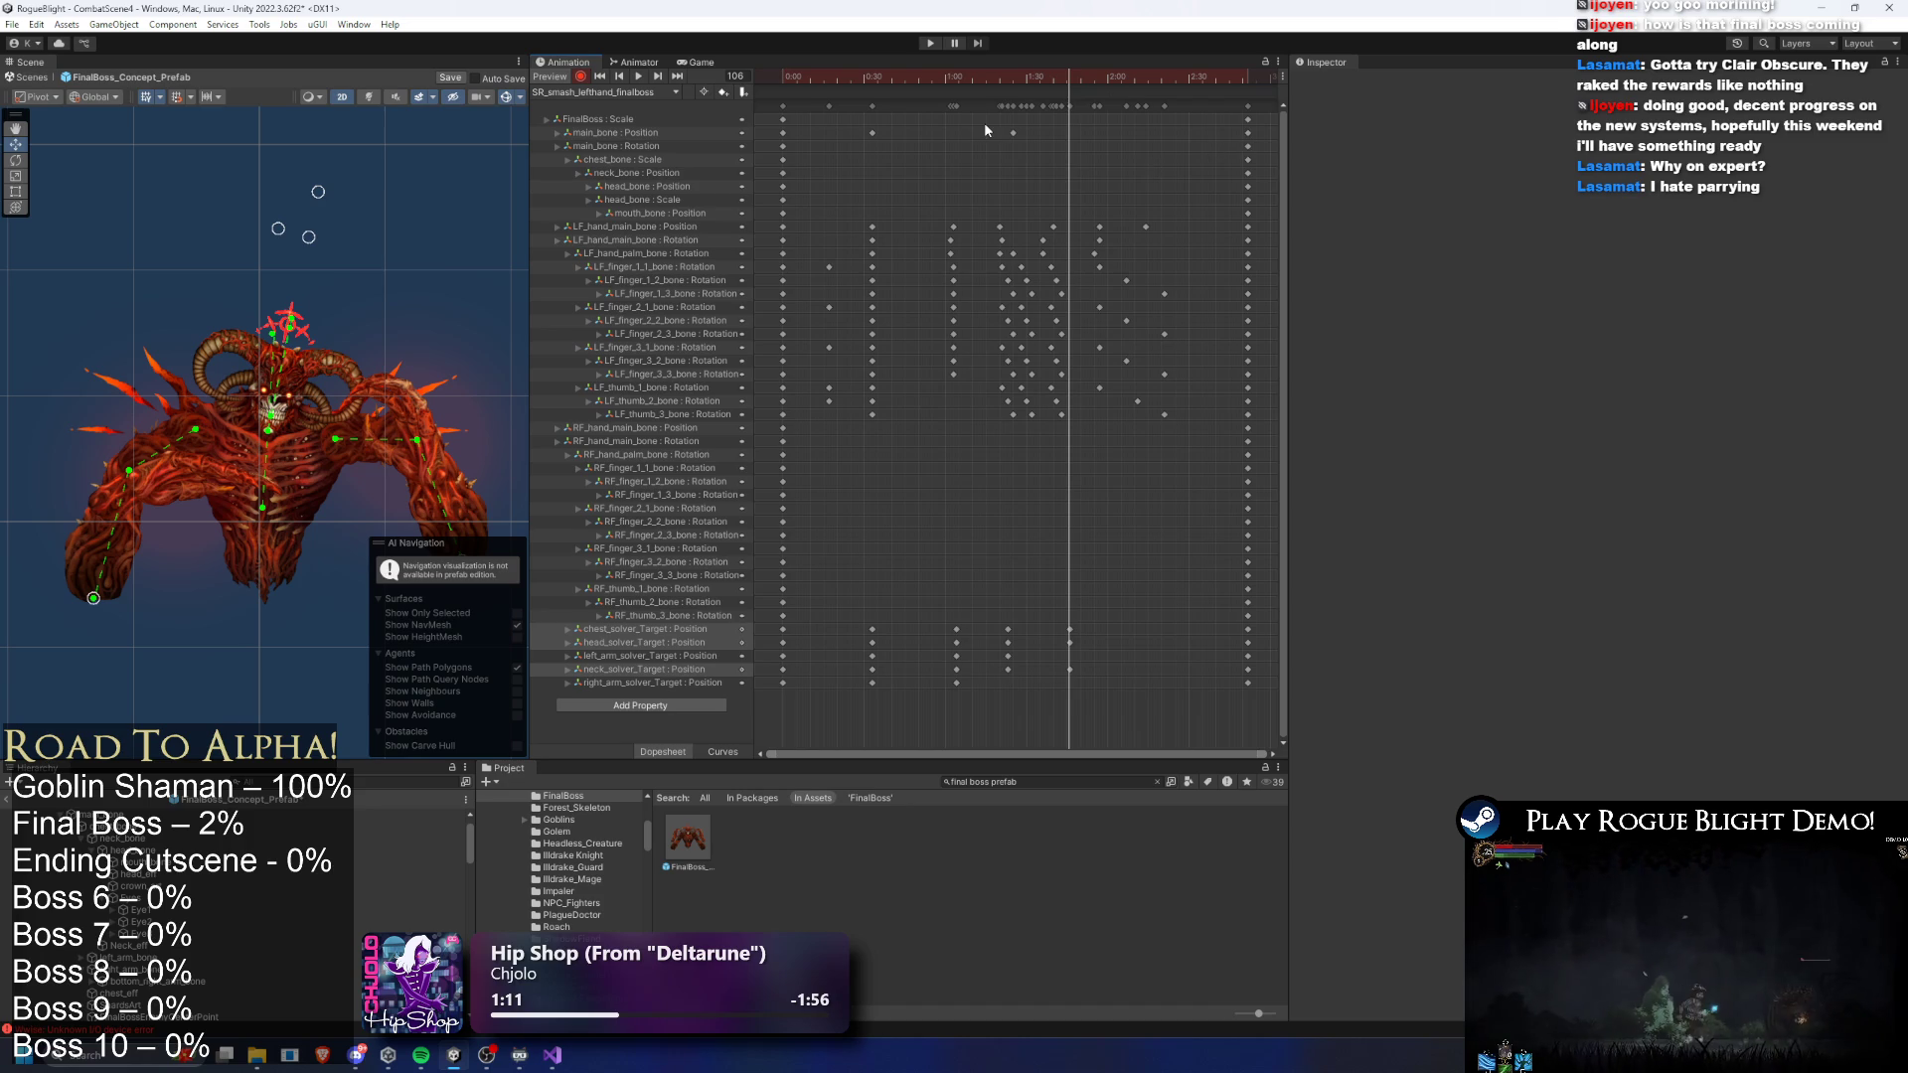
- Lower the boss's right arm at frame 28, then preview the animation from frame 81
{"action": "mouse_move", "coordinate": [1043, 72]}
{"action": "left_mouse_down"}
{"action": "mouse_move", "coordinate": [861, 105]}
{"action": "mouse_move", "coordinate": [1037, 99]}
{"action": "mouse_move", "coordinate": [962, 115]}
{"action": "mouse_move", "coordinate": [1028, 117]}
{"action": "mouse_move", "coordinate": [1007, 109]}
{"action": "left_mouse_up"}
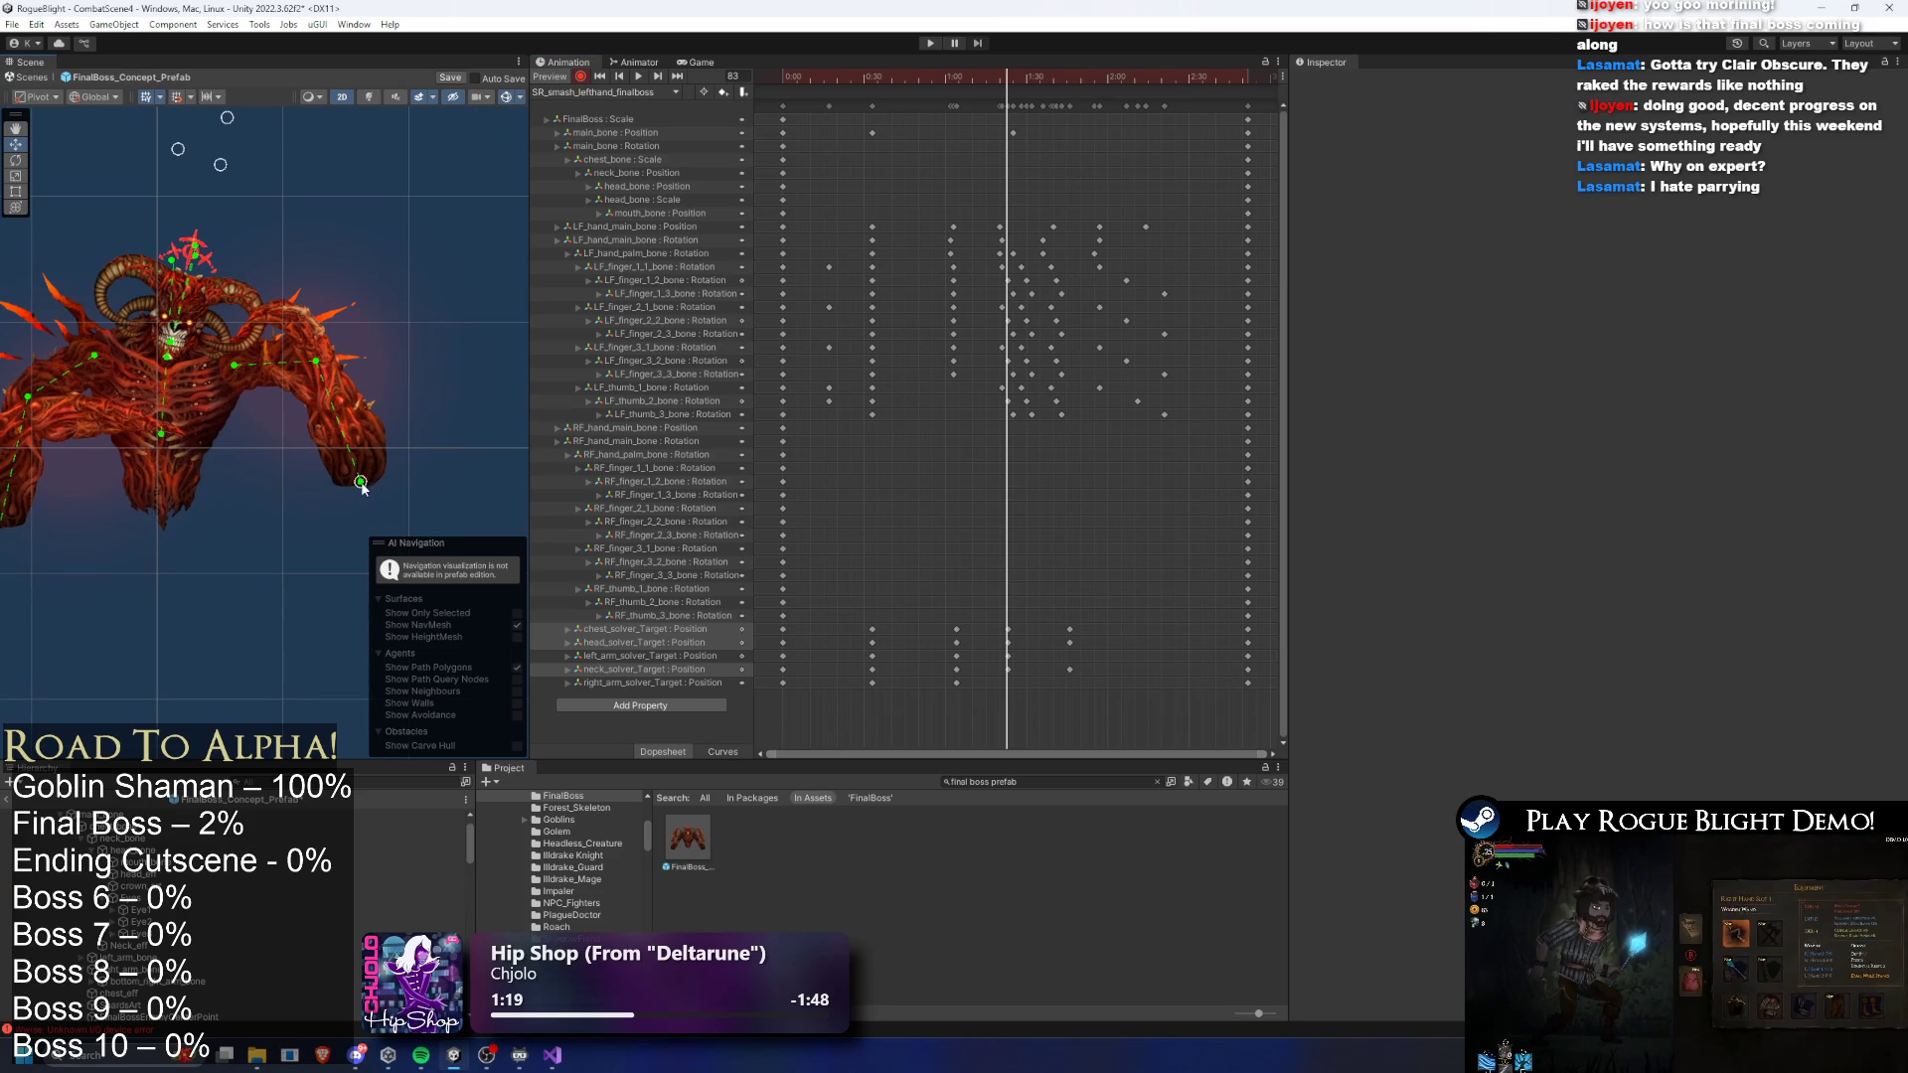
{"action": "left_click_drag", "start_coordinate": [362, 487], "coordinate": [369, 494]}
{"action": "mouse_move", "coordinate": [1001, 72]}
{"action": "left_mouse_down"}
{"action": "mouse_move", "coordinate": [783, 80]}
{"action": "mouse_move", "coordinate": [997, 87]}
{"action": "left_mouse_up"}
{"action": "key", "text": "space"}
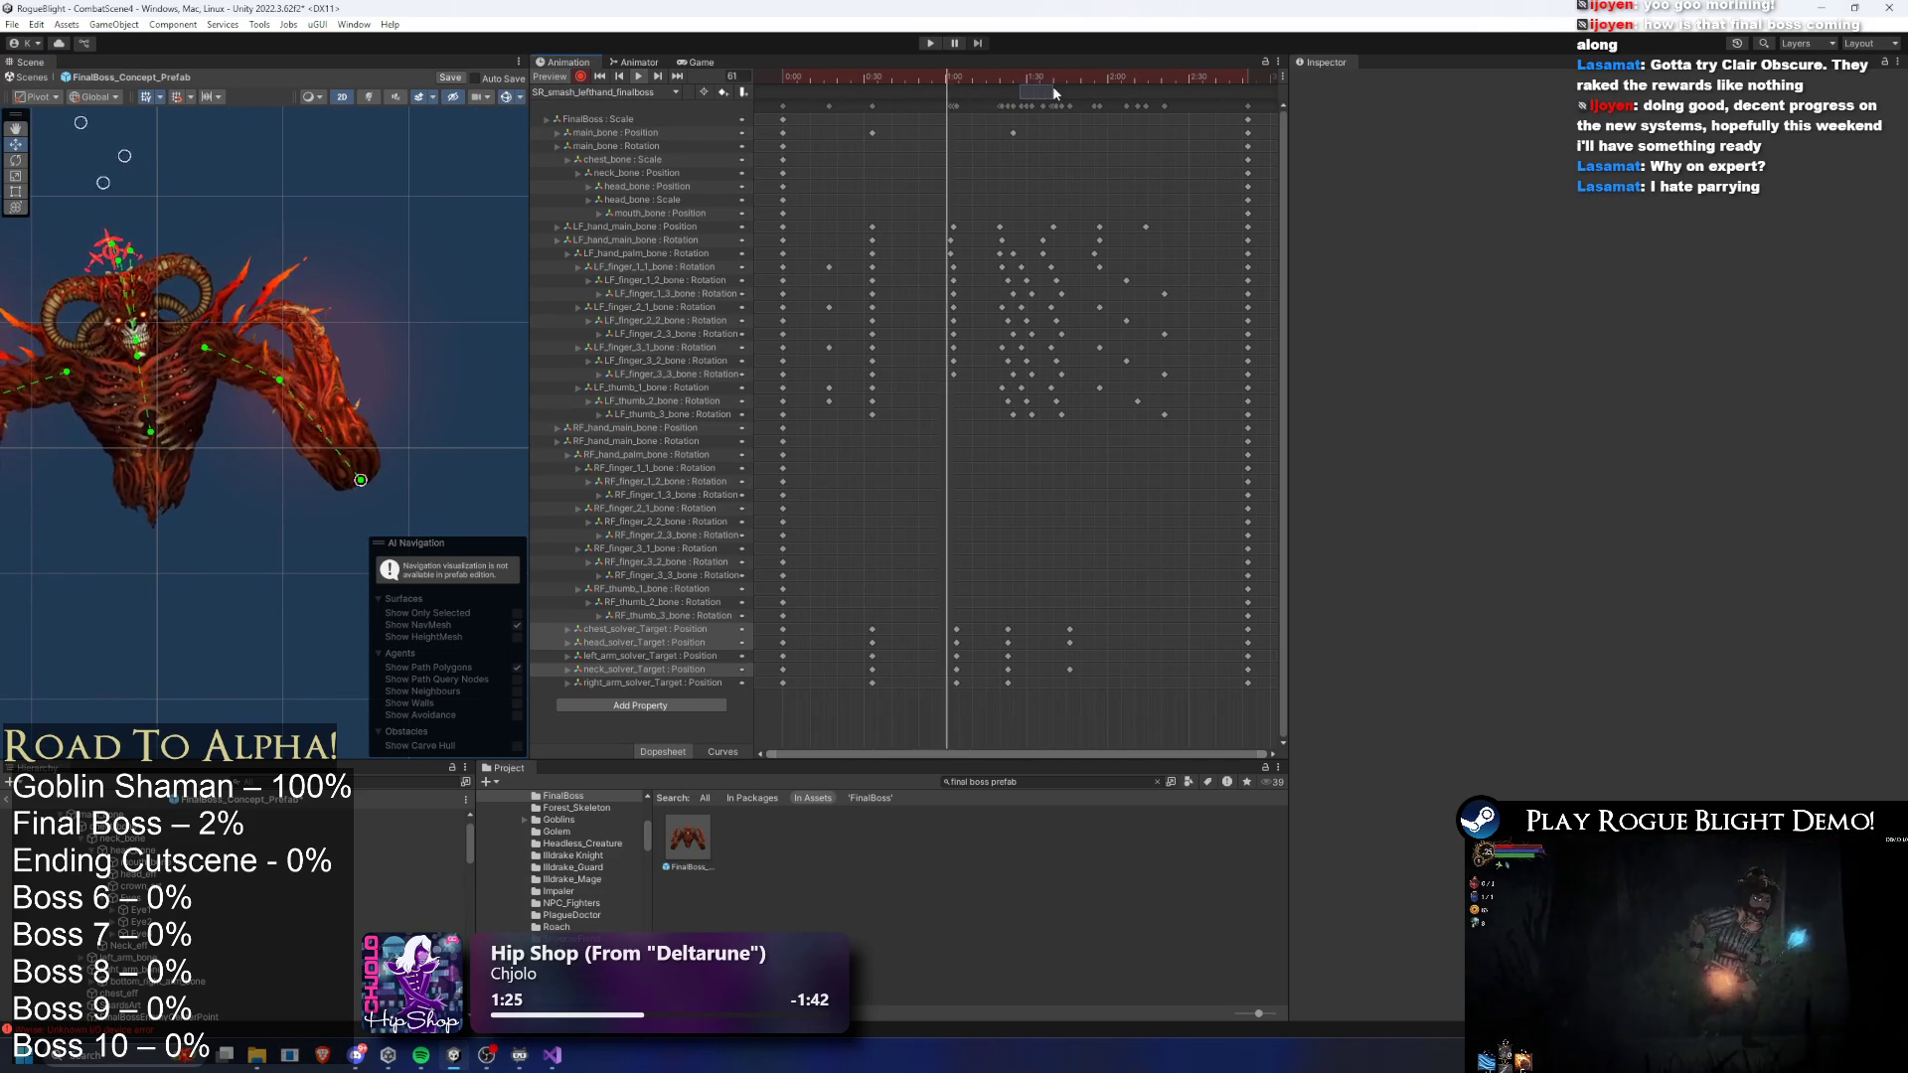
{"action": "mouse_move", "coordinate": [1105, 81]}
{"action": "left_mouse_down"}
{"action": "mouse_move", "coordinate": [1039, 75]}
{"action": "mouse_move", "coordinate": [1157, 74]}
{"action": "left_mouse_up"}
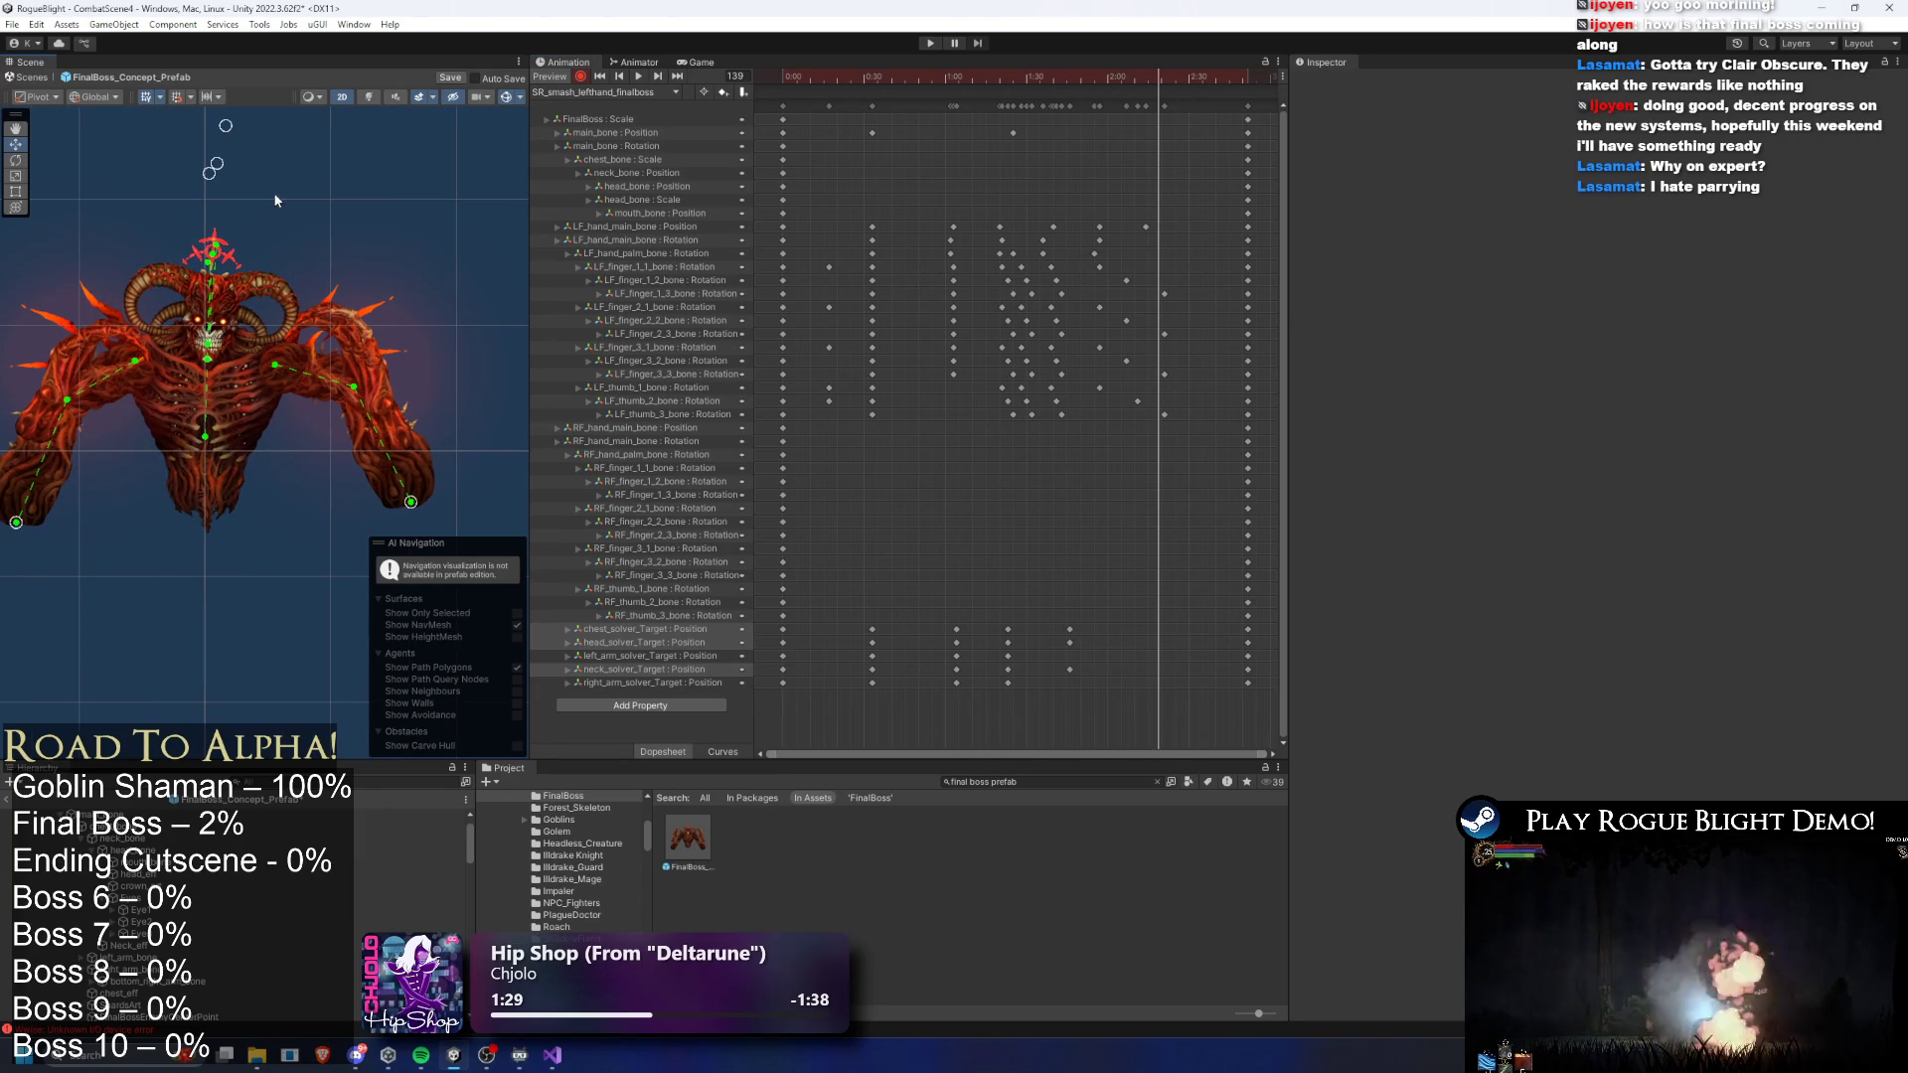
- Key a leftward chest bend, then move and delete the chest and head solver keys
{"action": "left_click", "coordinate": [205, 437]}
{"action": "left_click_drag", "start_coordinate": [258, 205], "coordinate": [236, 154]}
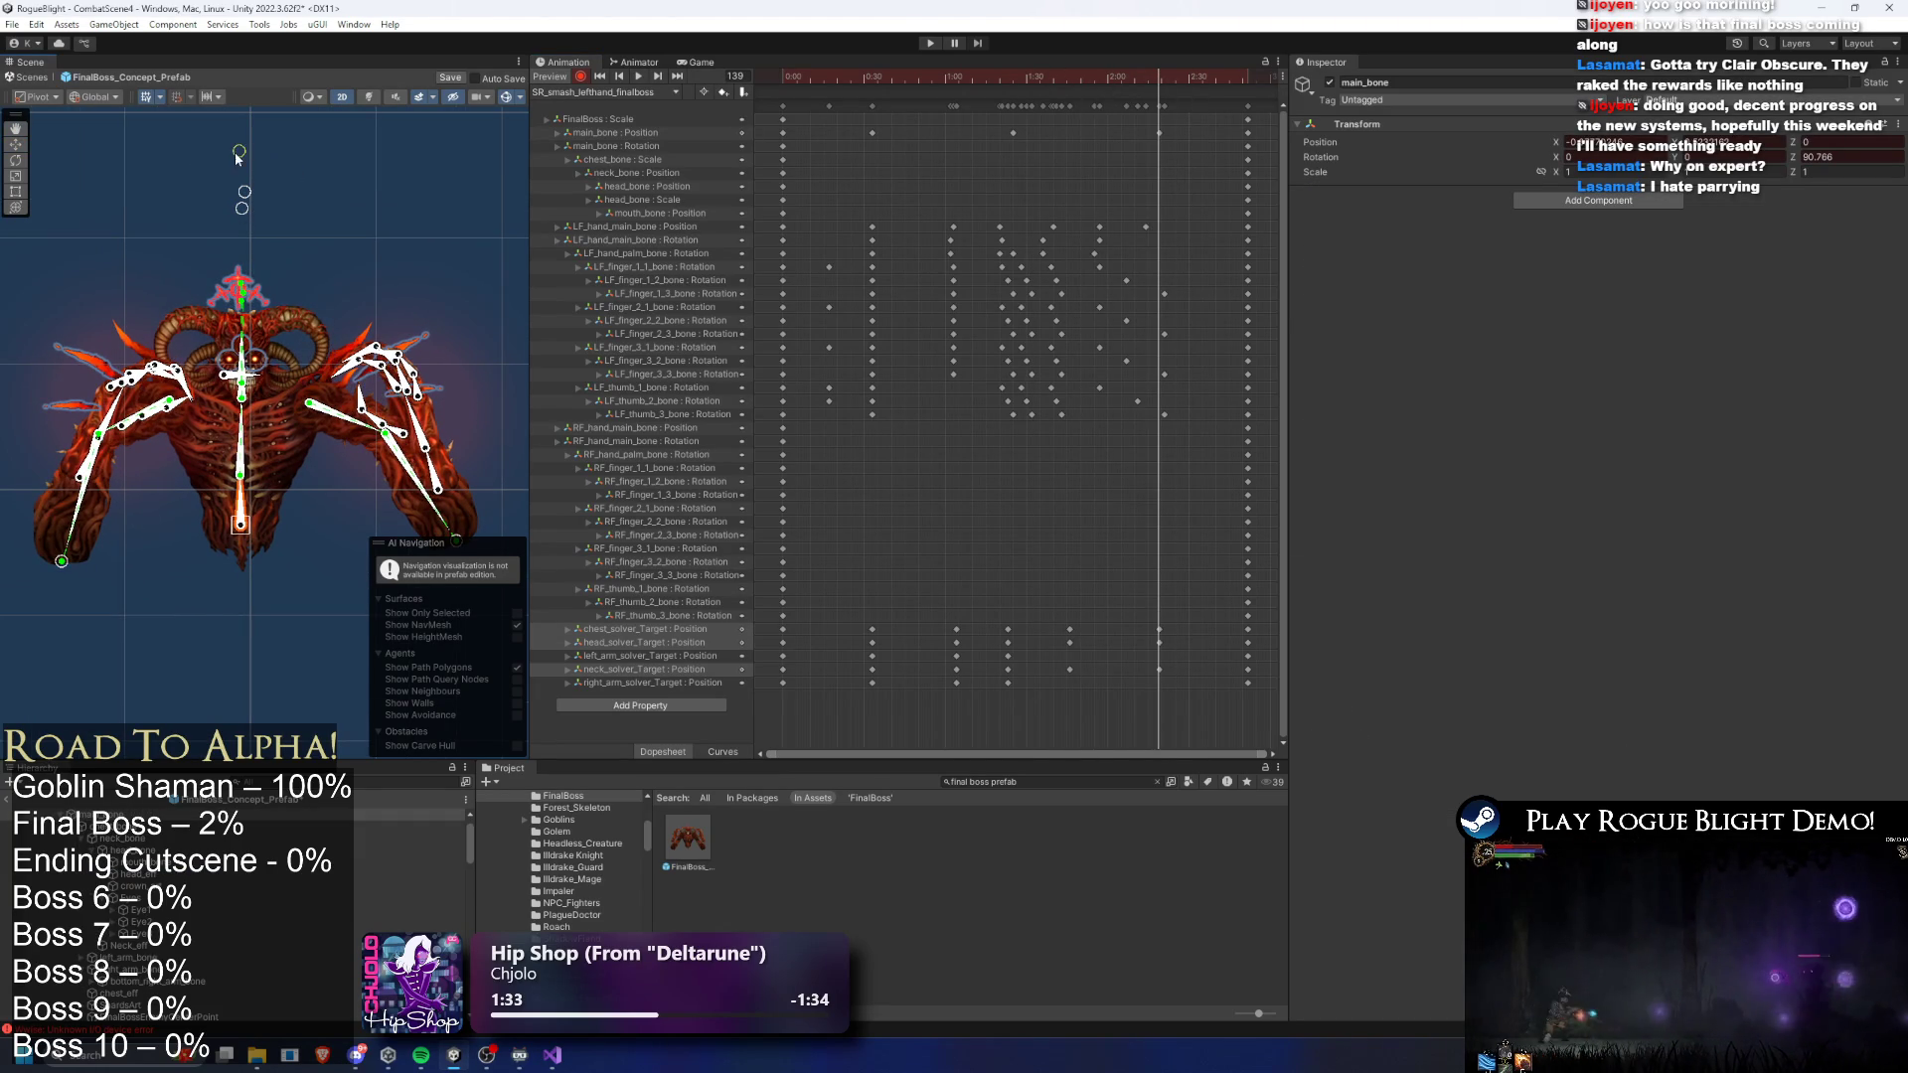
{"action": "key", "text": "space"}
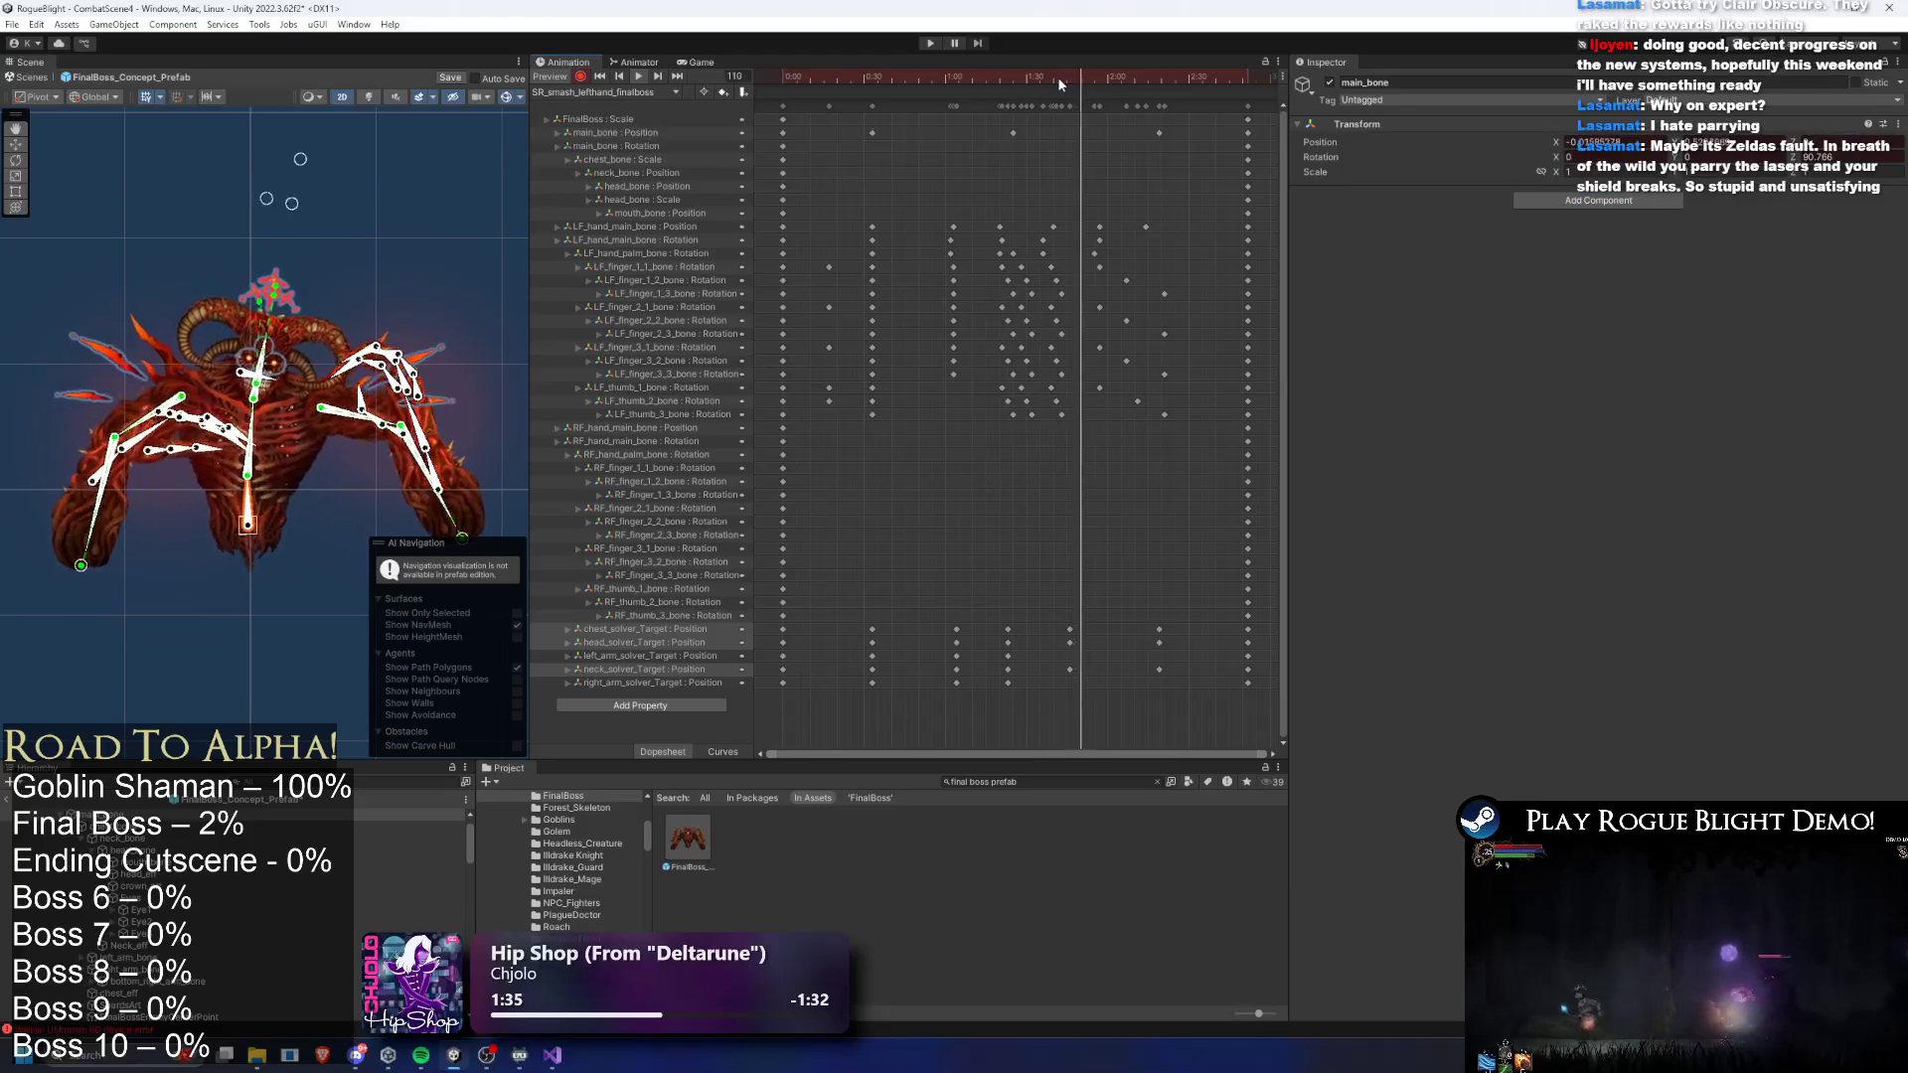
{"action": "left_click_drag", "start_coordinate": [1183, 614], "coordinate": [1131, 673]}
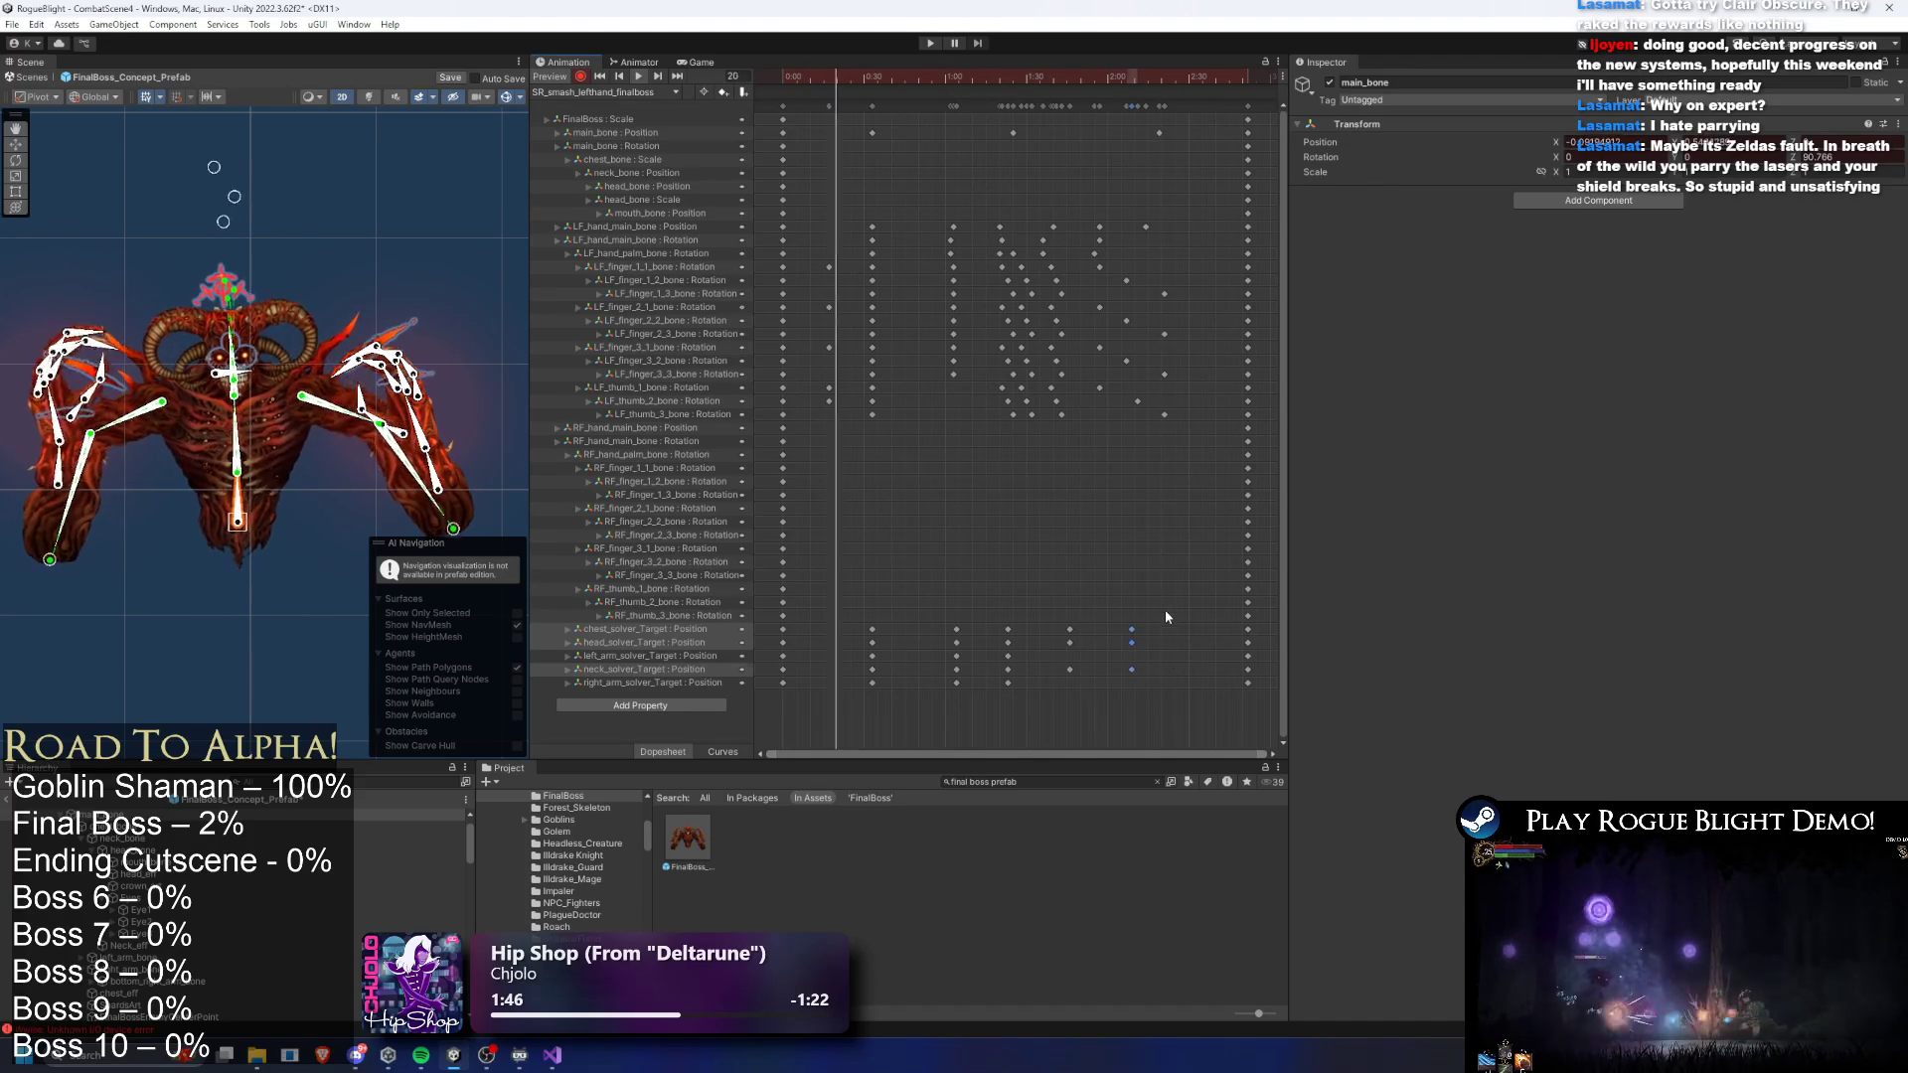
{"action": "key", "text": "Delete"}
- Select the chest, left-arm and neck solver-target keys and shift the neck keys slightly earlier
{"action": "left_click_drag", "start_coordinate": [1125, 635], "coordinate": [870, 634]}
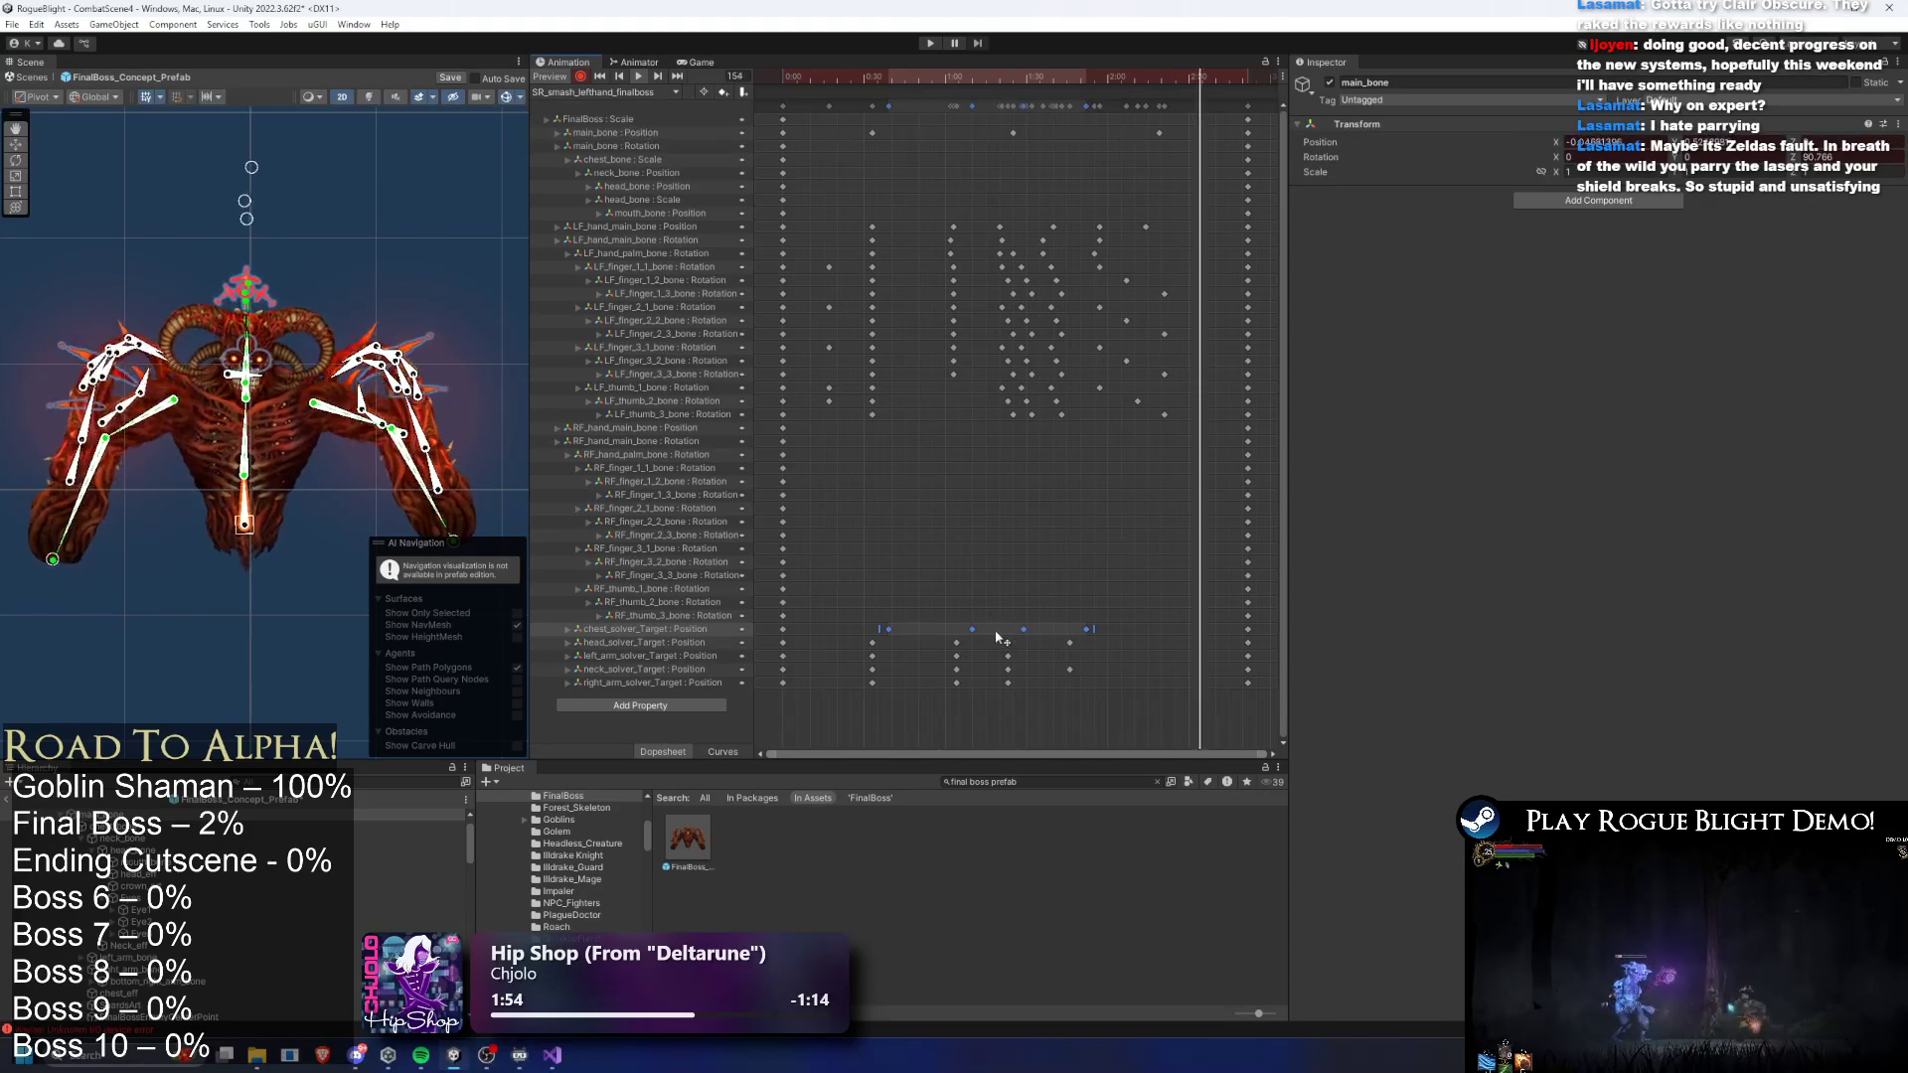
{"action": "left_click_drag", "start_coordinate": [854, 652], "coordinate": [1097, 649]}
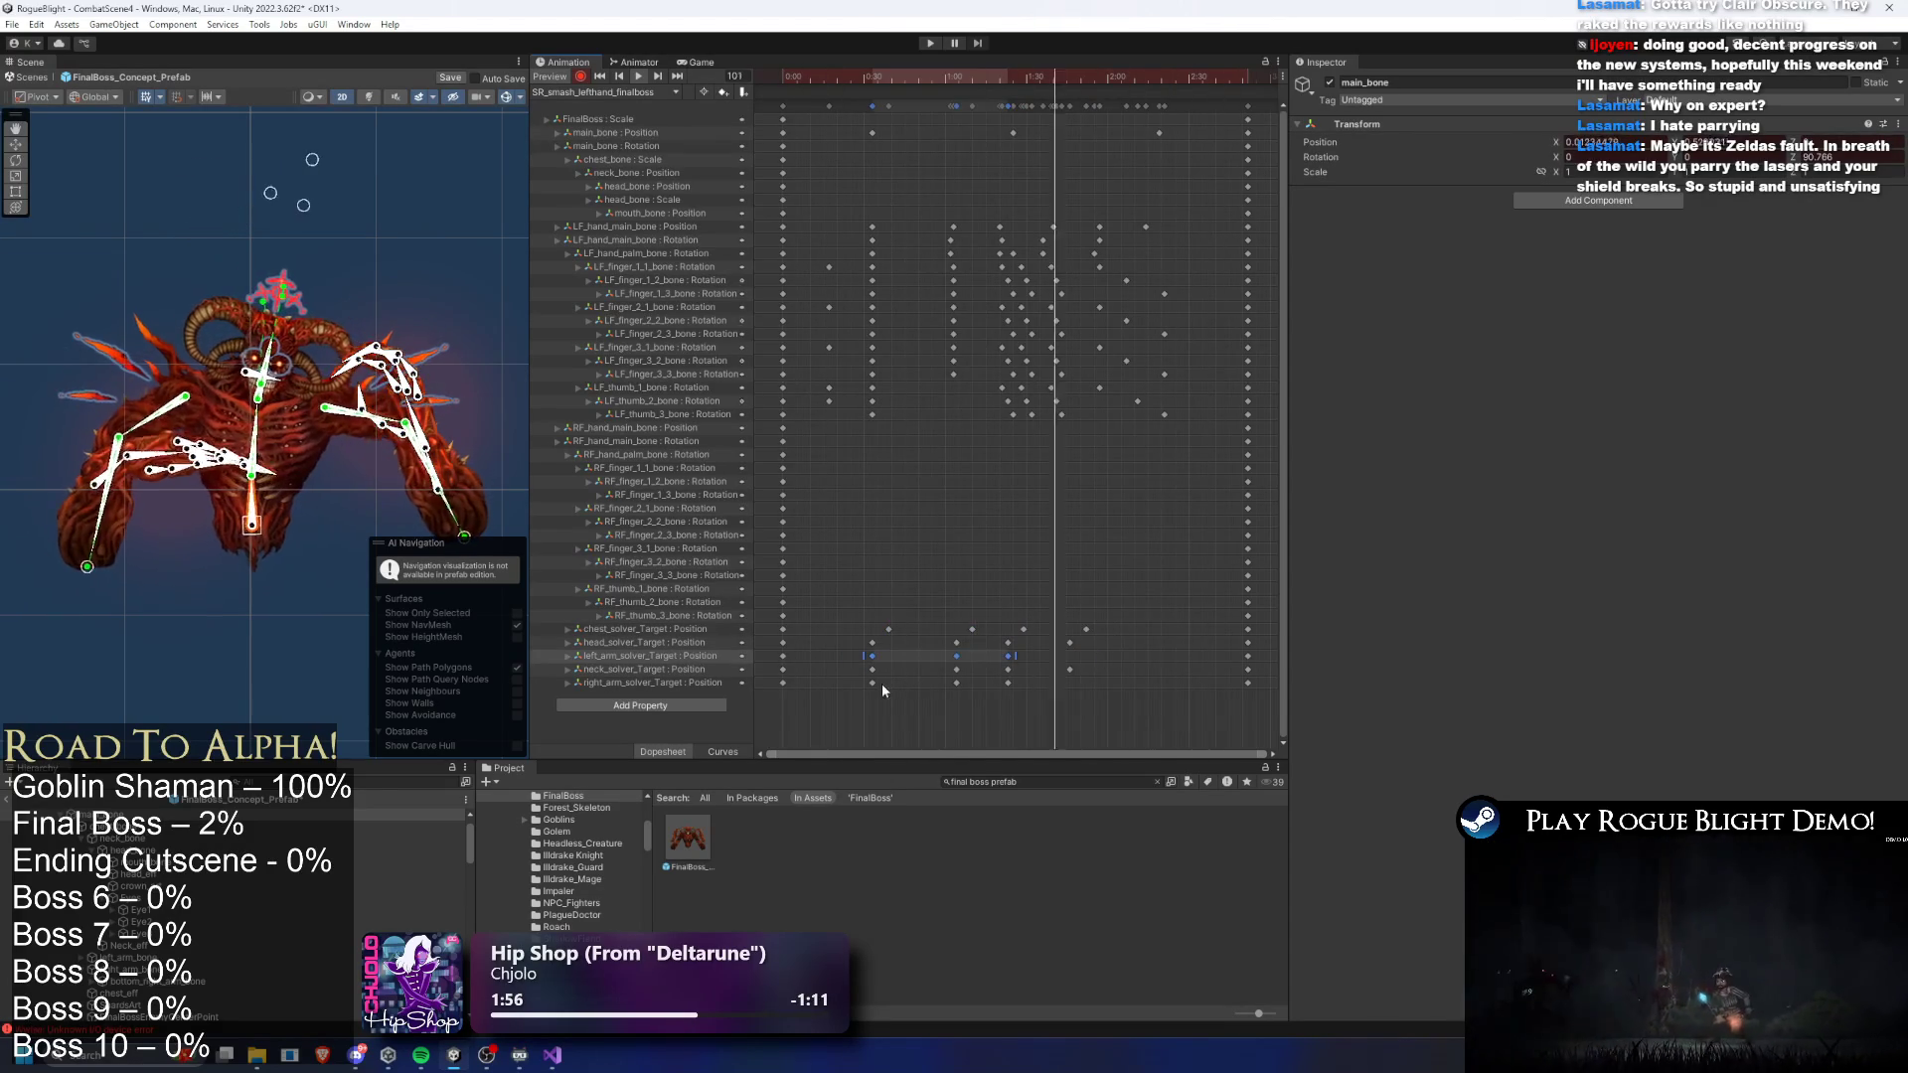
{"action": "mouse_move", "coordinate": [860, 669]}
{"action": "left_mouse_down"}
{"action": "mouse_move", "coordinate": [1081, 674]}
{"action": "mouse_move", "coordinate": [1029, 673]}
{"action": "left_mouse_up"}
{"action": "mouse_move", "coordinate": [845, 610]}
{"action": "left_mouse_down"}
{"action": "mouse_move", "coordinate": [1137, 629]}
{"action": "mouse_move", "coordinate": [1045, 639]}
{"action": "left_mouse_up"}
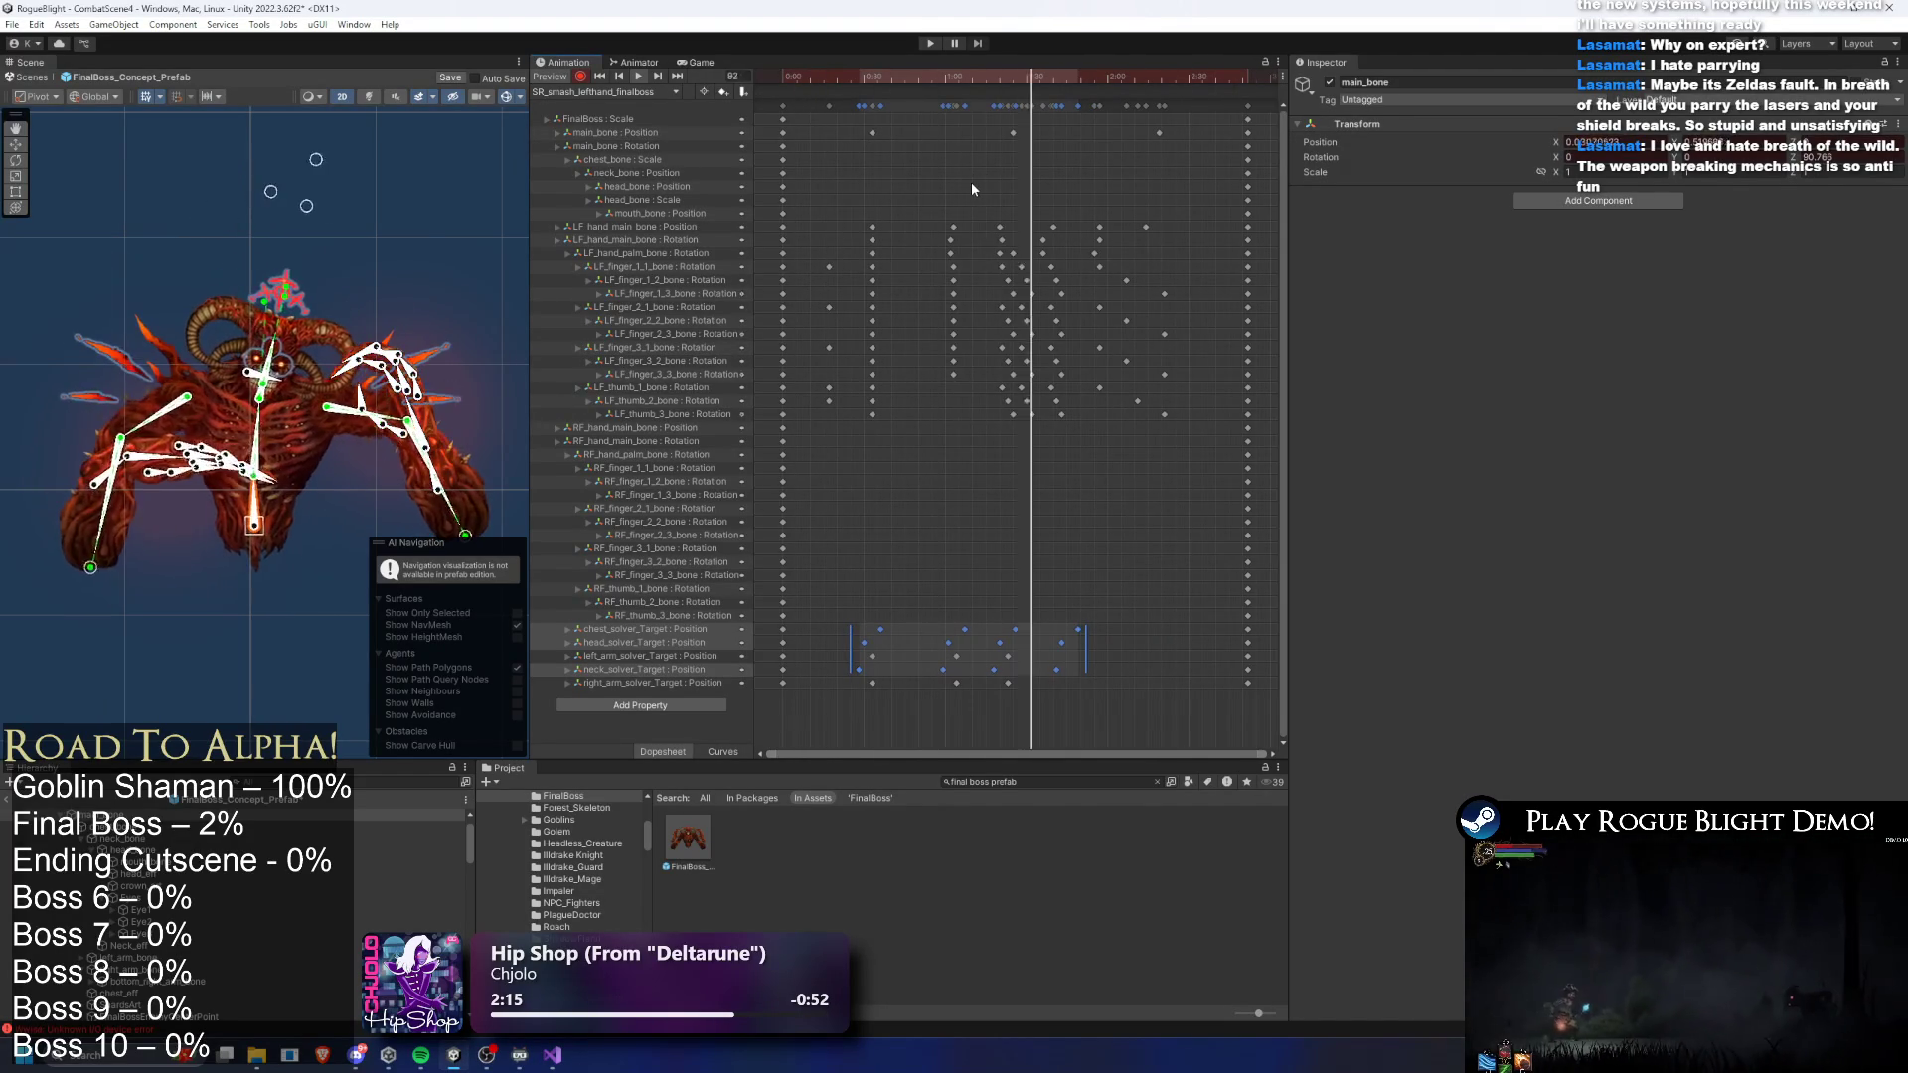
- Stop the preview and park the playhead at frame 83, clearing bone and key selections
{"action": "left_click", "coordinate": [953, 80]}
{"action": "left_click_drag", "start_coordinate": [954, 80], "coordinate": [1002, 99]}
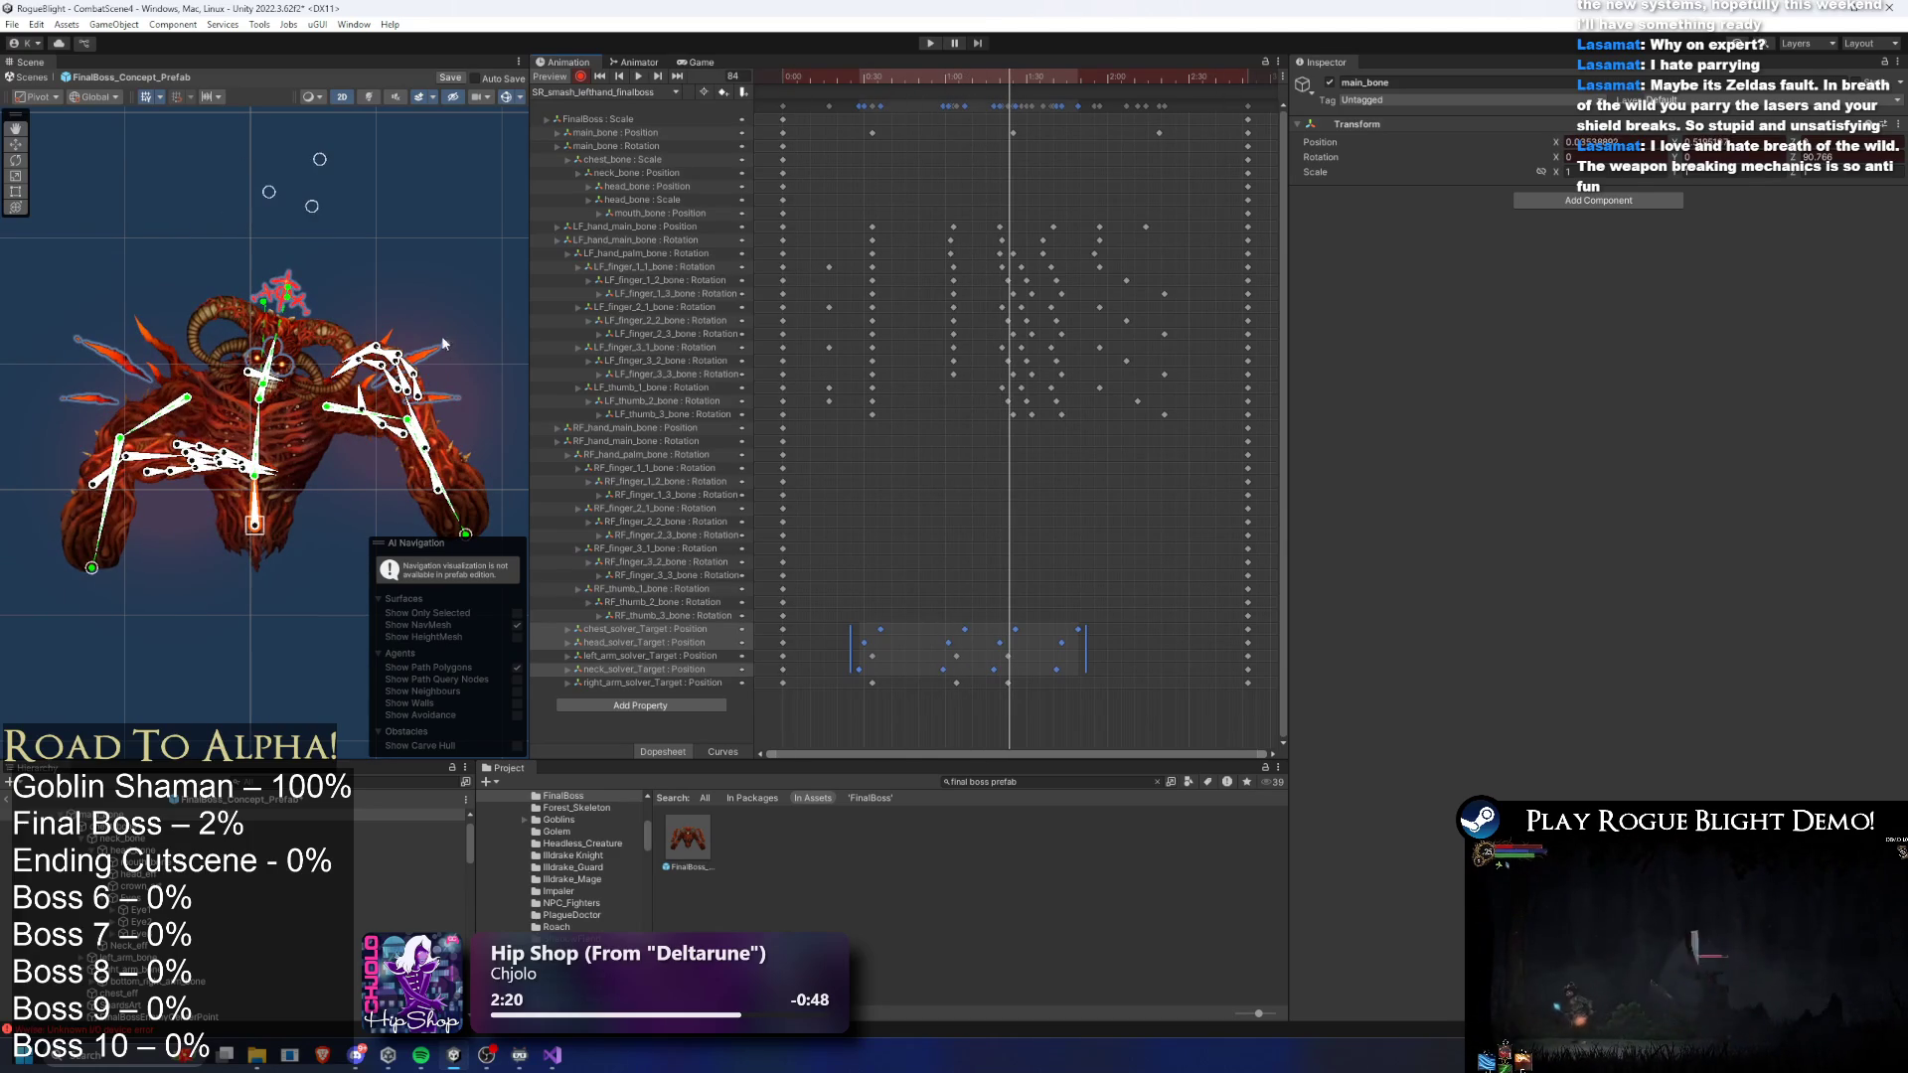
{"action": "left_click", "coordinate": [462, 519]}
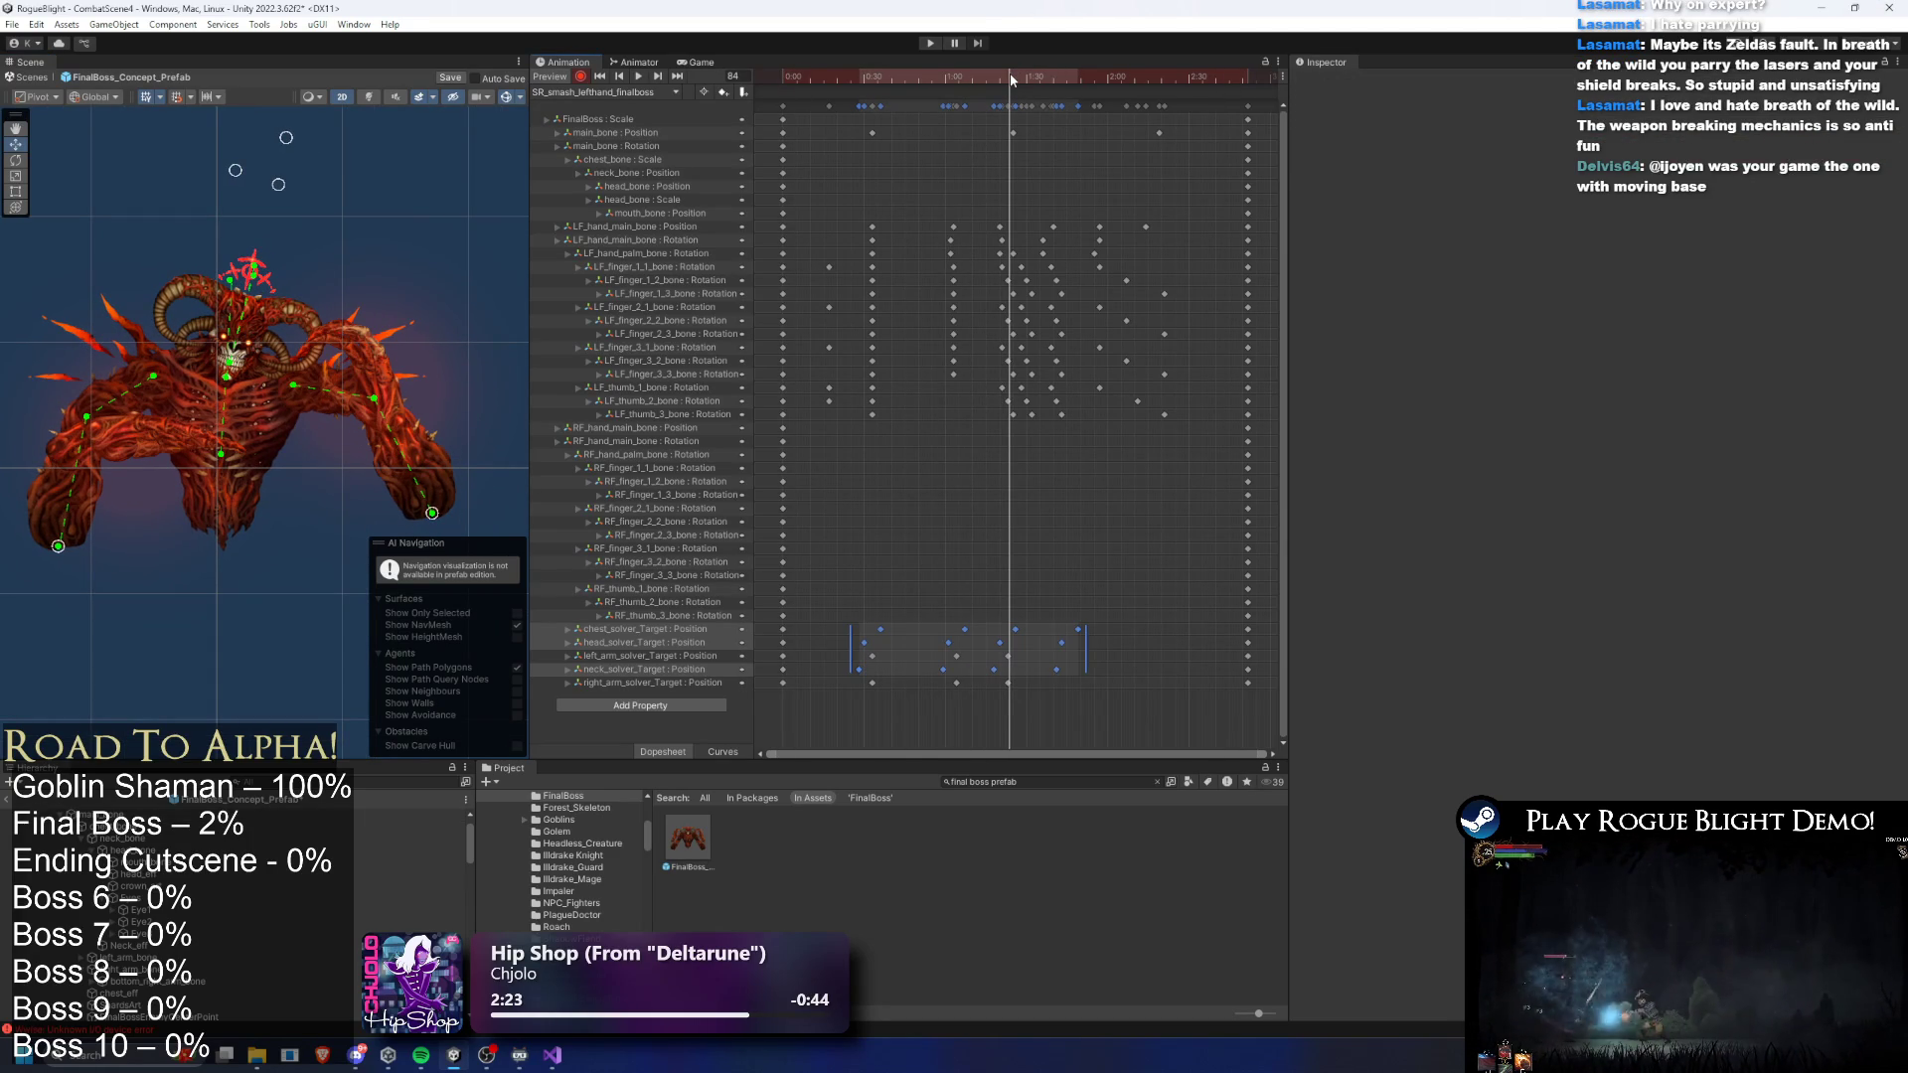
{"action": "left_click_drag", "start_coordinate": [1012, 84], "coordinate": [1007, 82]}
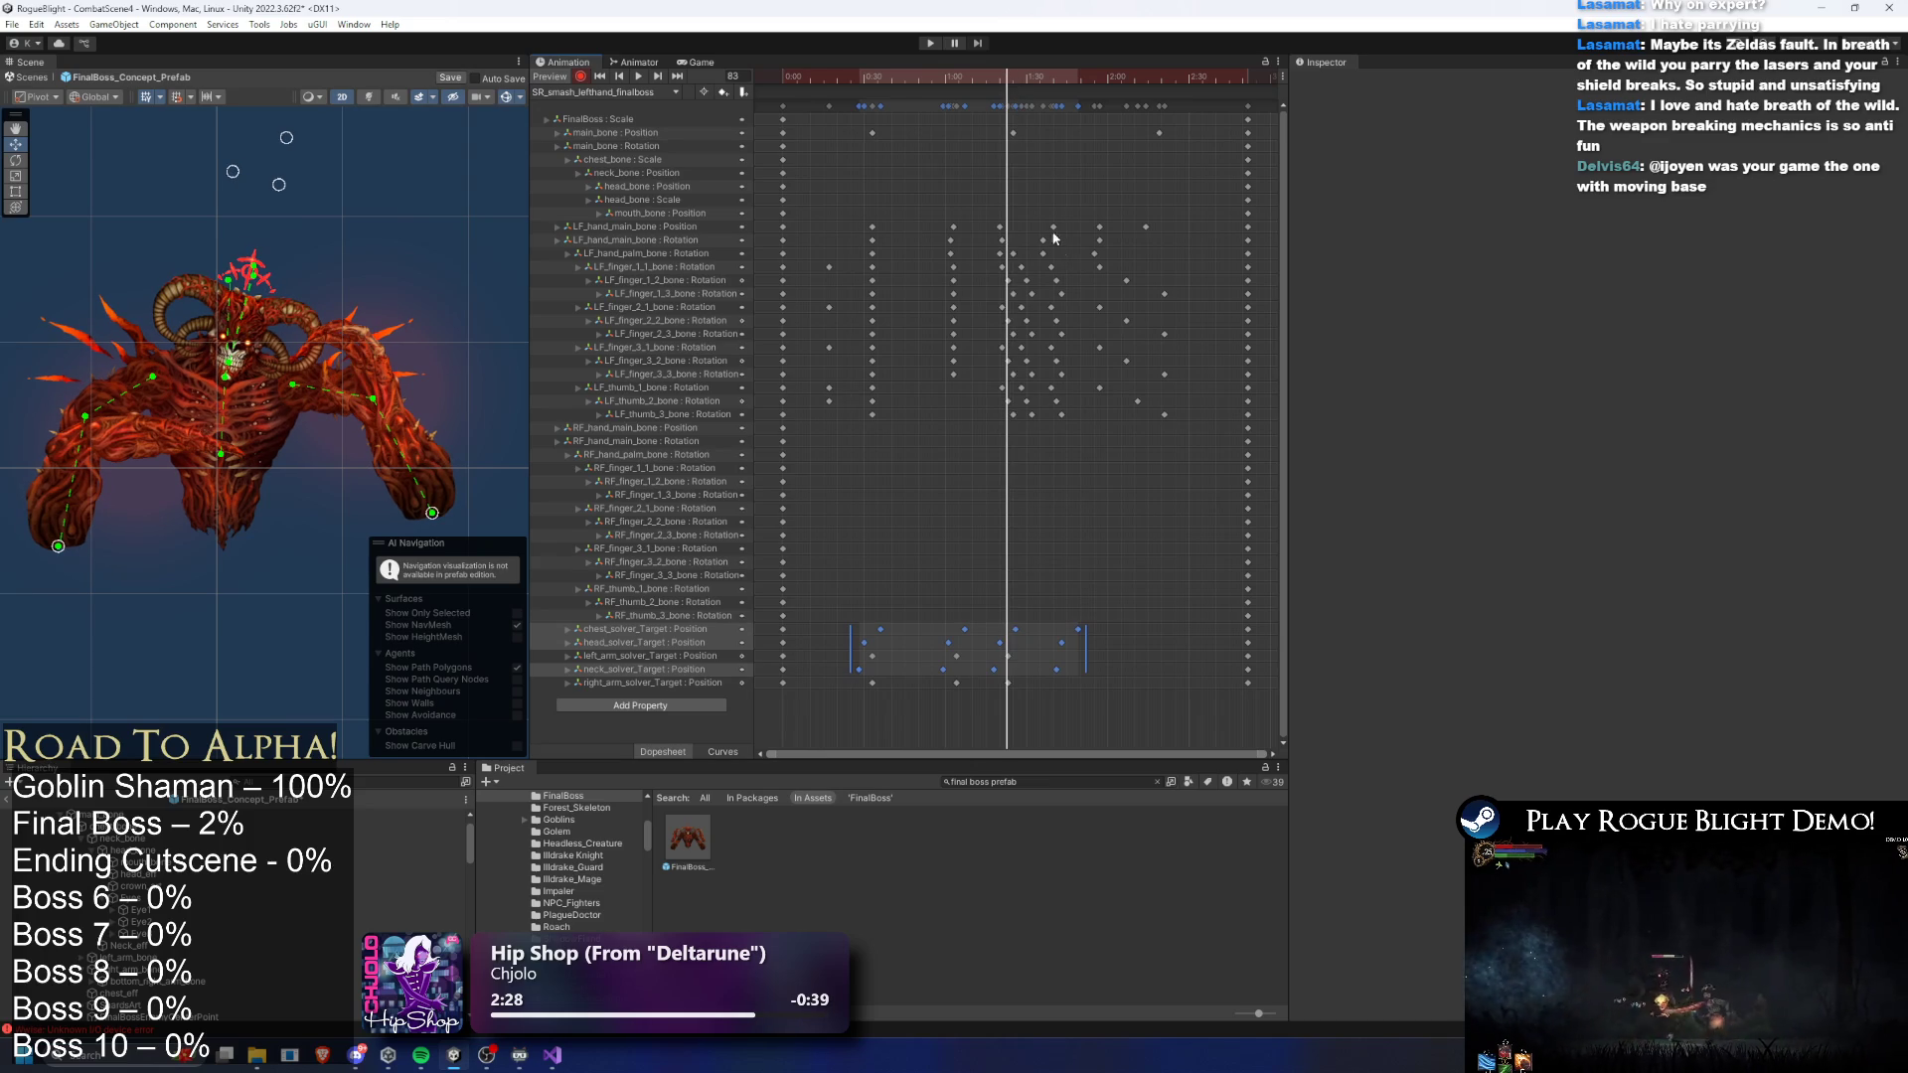
{"action": "left_click", "coordinate": [1146, 523]}
{"action": "scroll", "coordinate": [1011, 723], "scroll_direction": "up", "scroll_amount": 3}
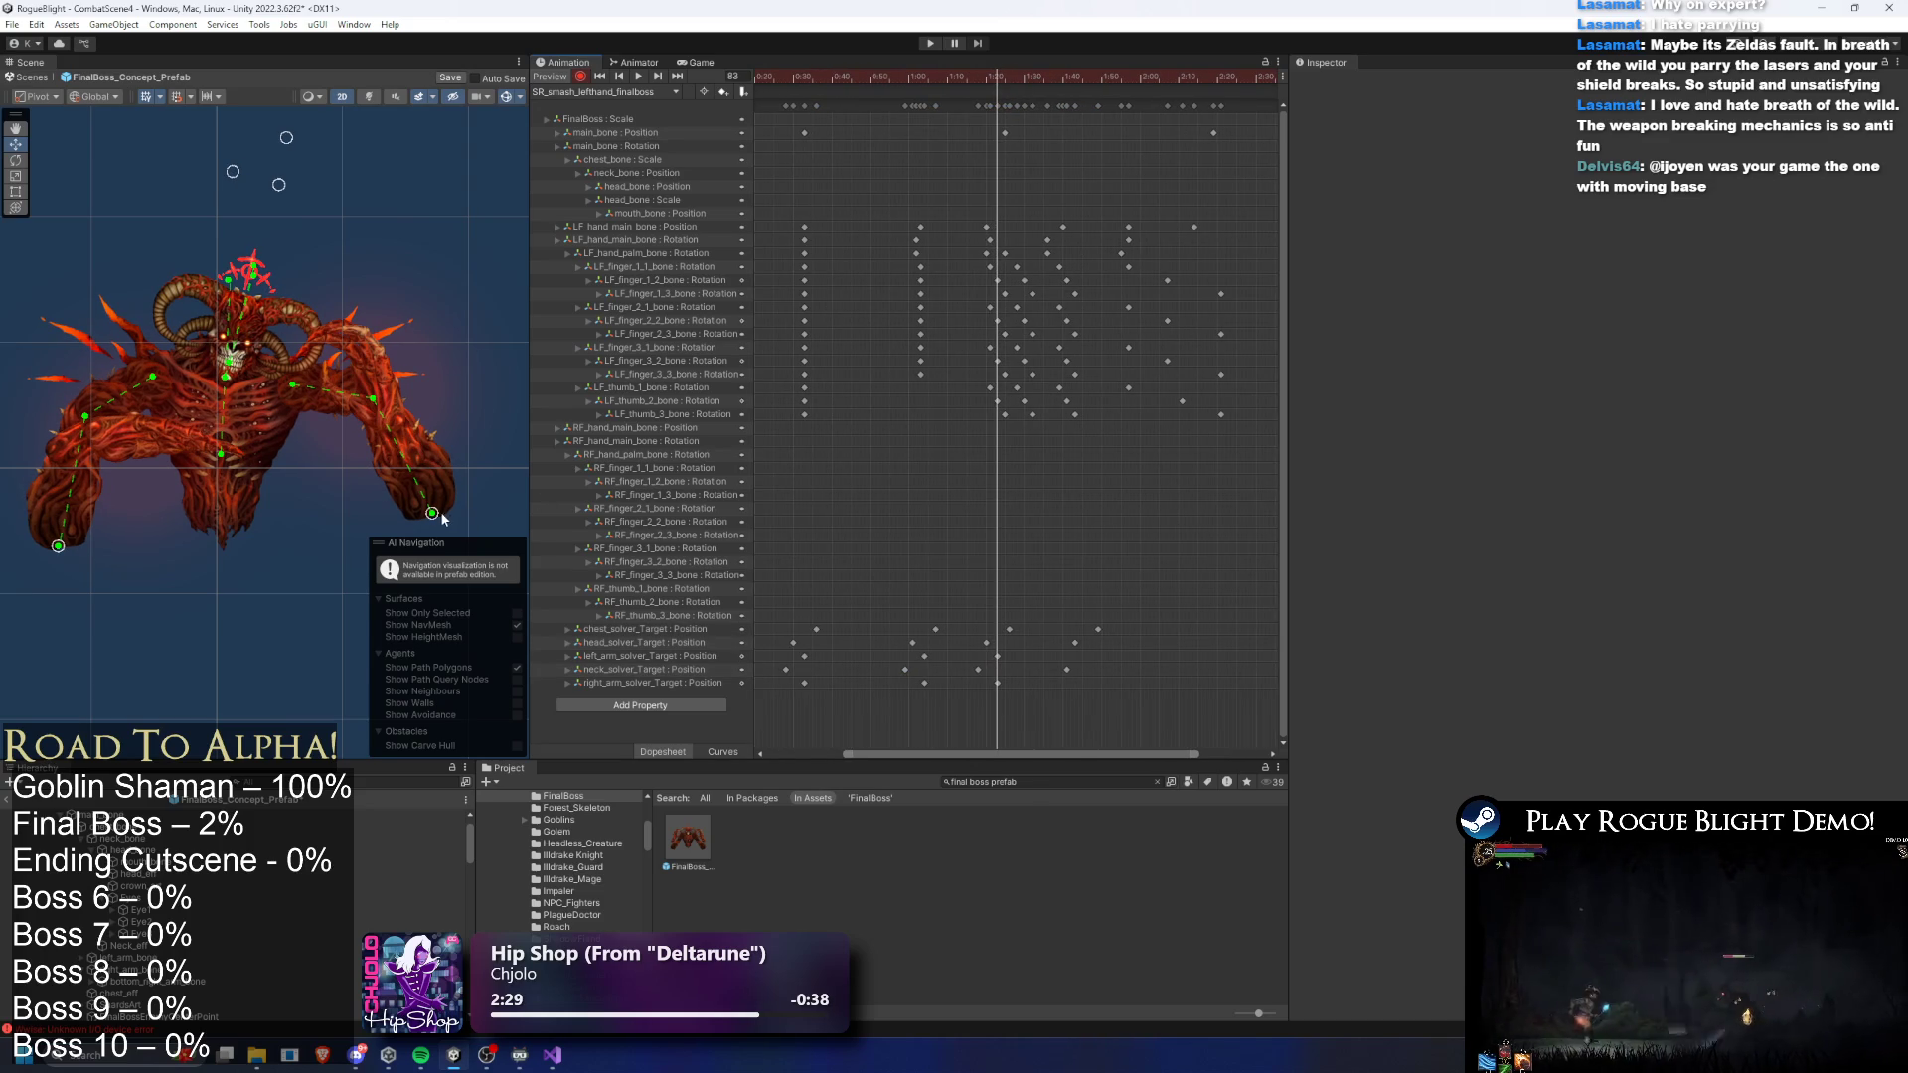
- Preview the smash animation while zooming the dopesheet, then select the boss's mouth bone
{"action": "key", "text": "space"}
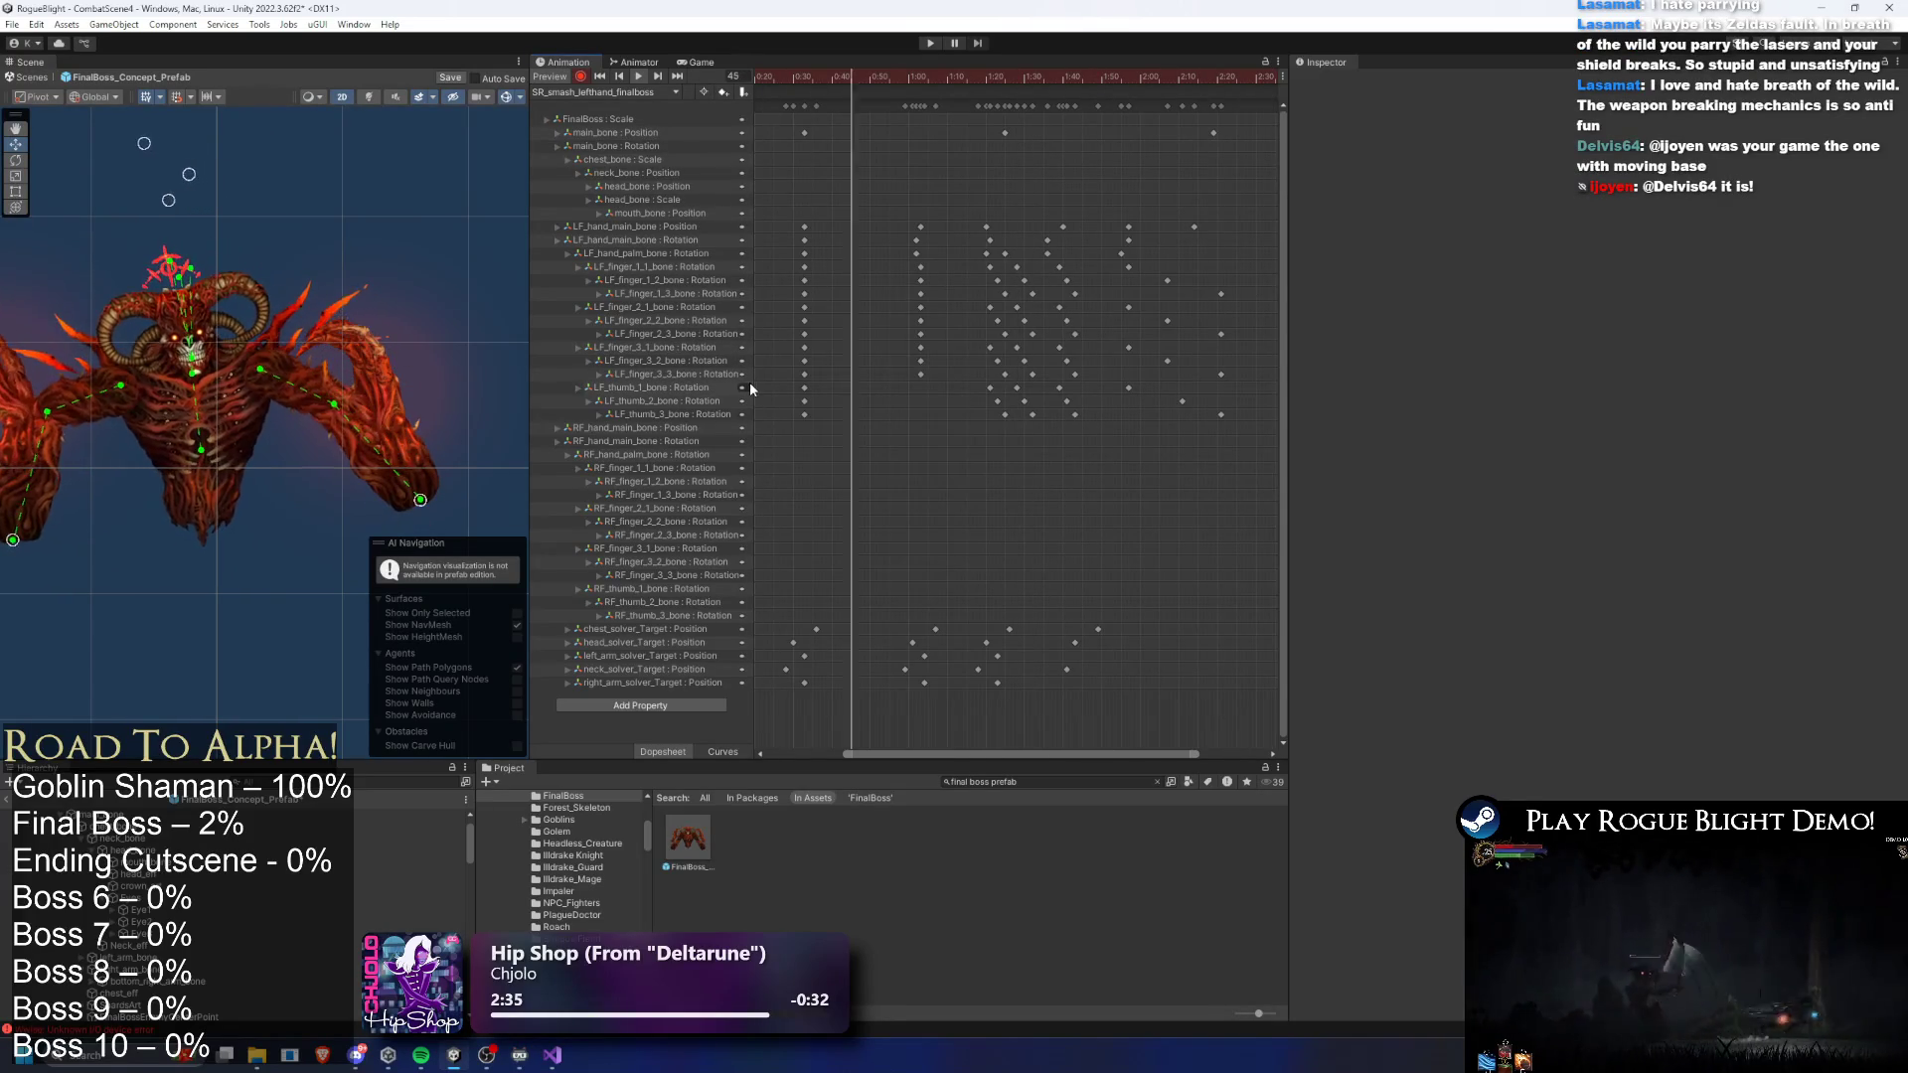
{"action": "scroll", "coordinate": [298, 397], "scroll_direction": "down", "scroll_amount": 2}
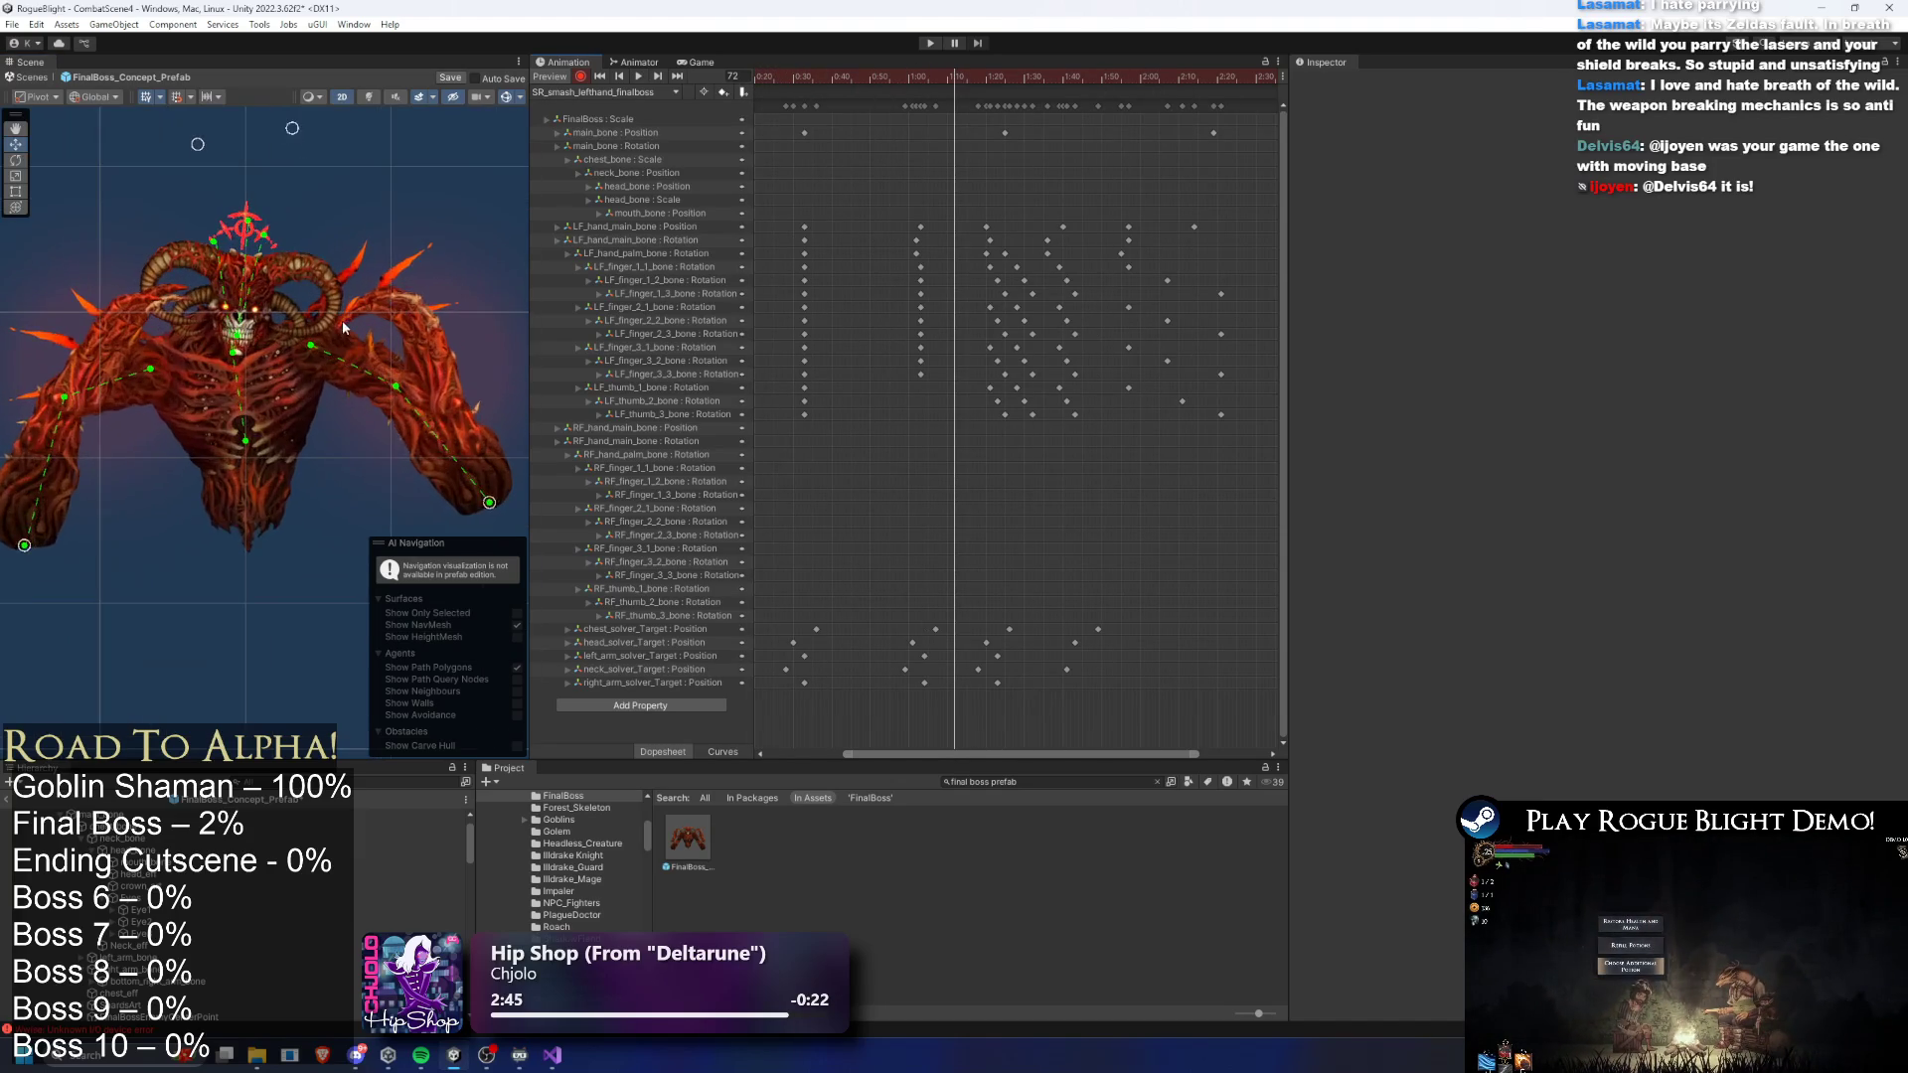
{"action": "scroll", "coordinate": [298, 327], "scroll_direction": "up", "scroll_amount": 3}
{"action": "left_click", "coordinate": [215, 335]}
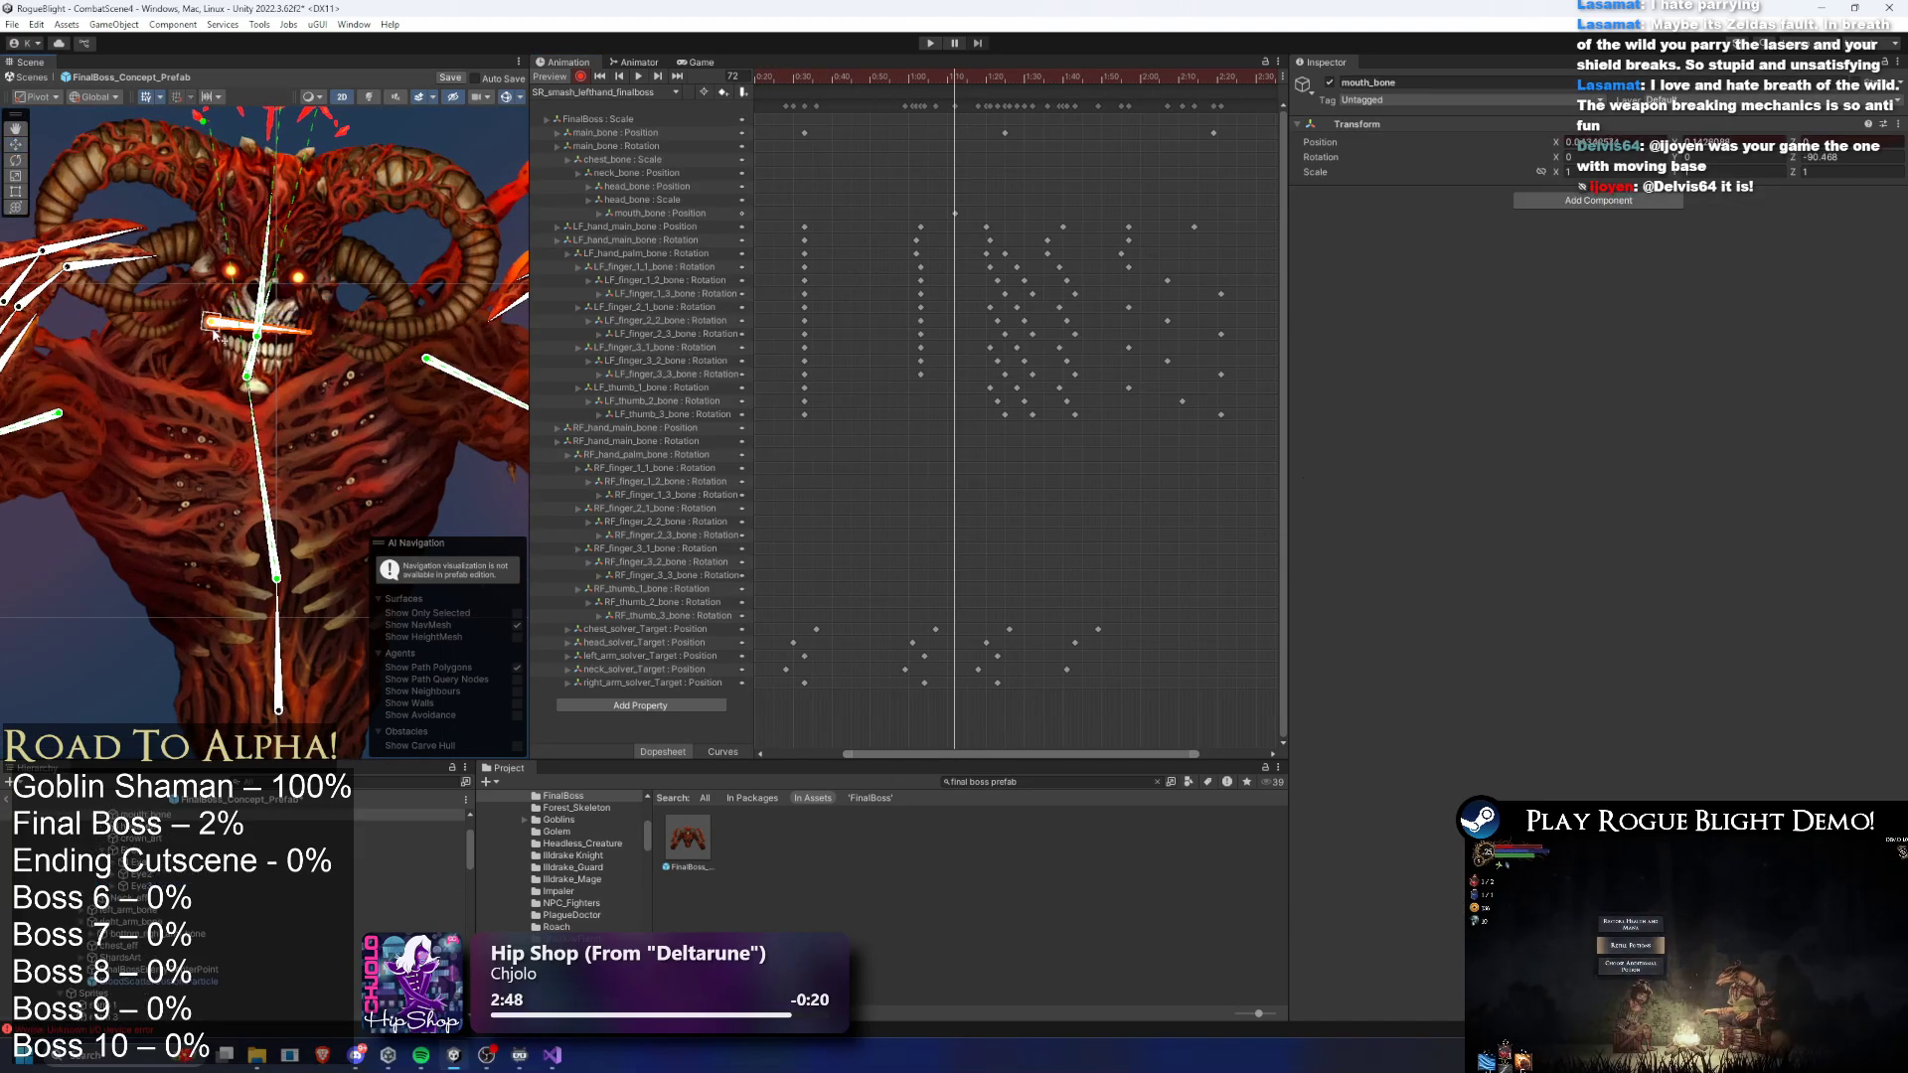
- Fit the clip in view, move the first mouth_bone key to about 0:47 and add a Position key
{"action": "key", "text": "a"}
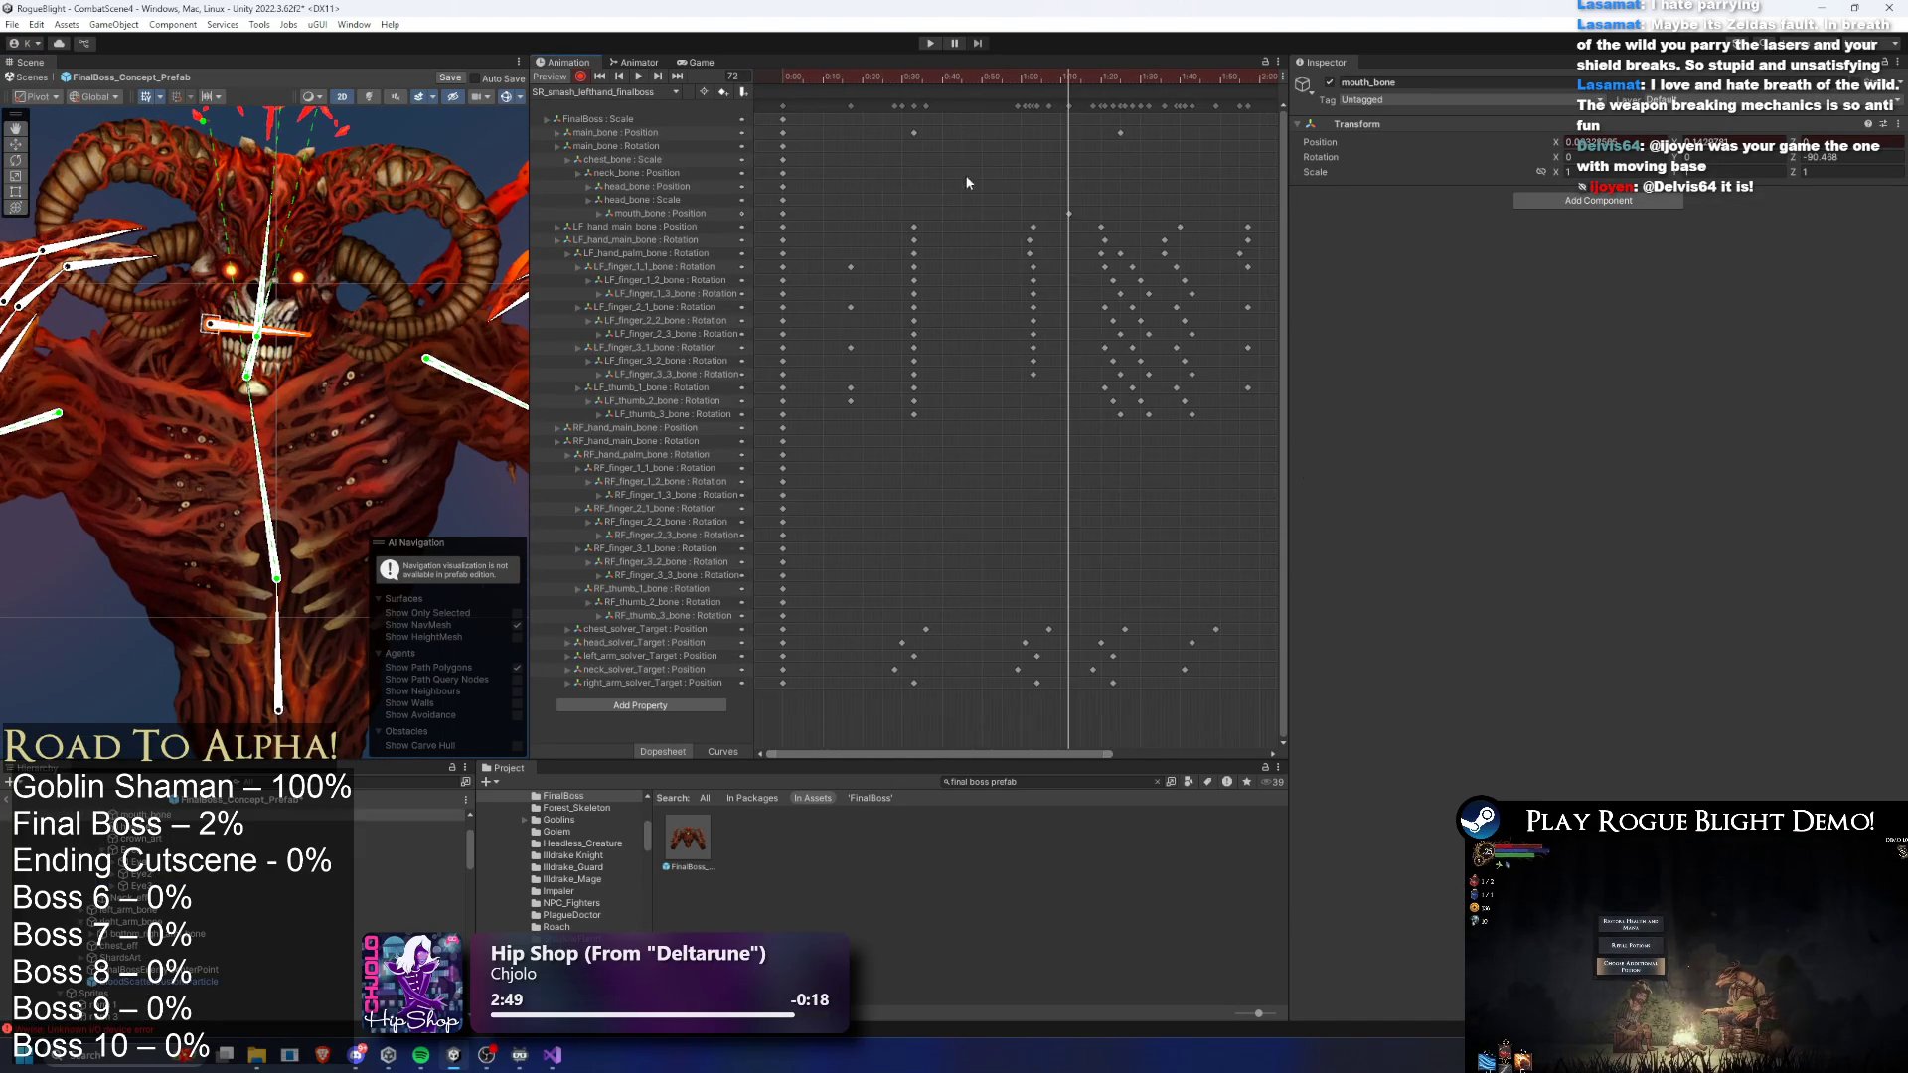
{"action": "left_click_drag", "start_coordinate": [816, 208], "coordinate": [778, 221]}
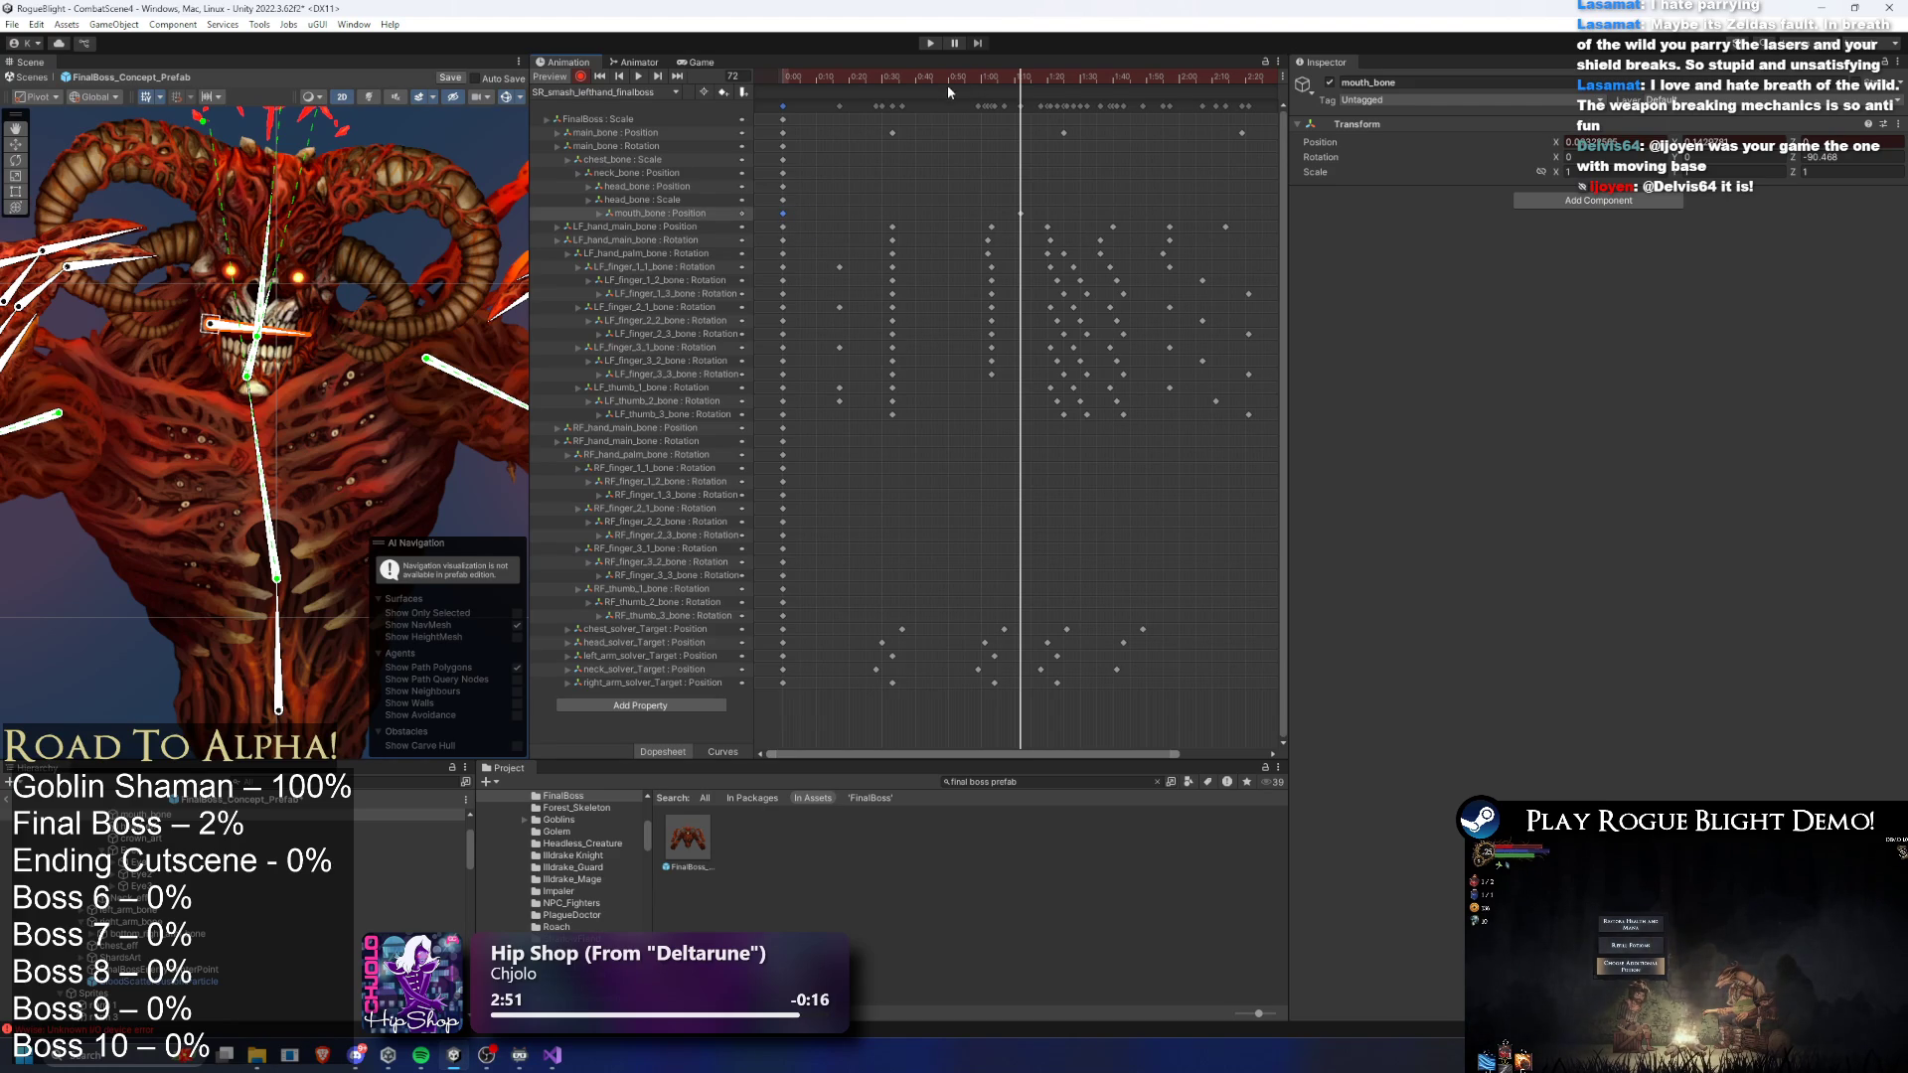
{"action": "left_click_drag", "start_coordinate": [956, 81], "coordinate": [945, 84]}
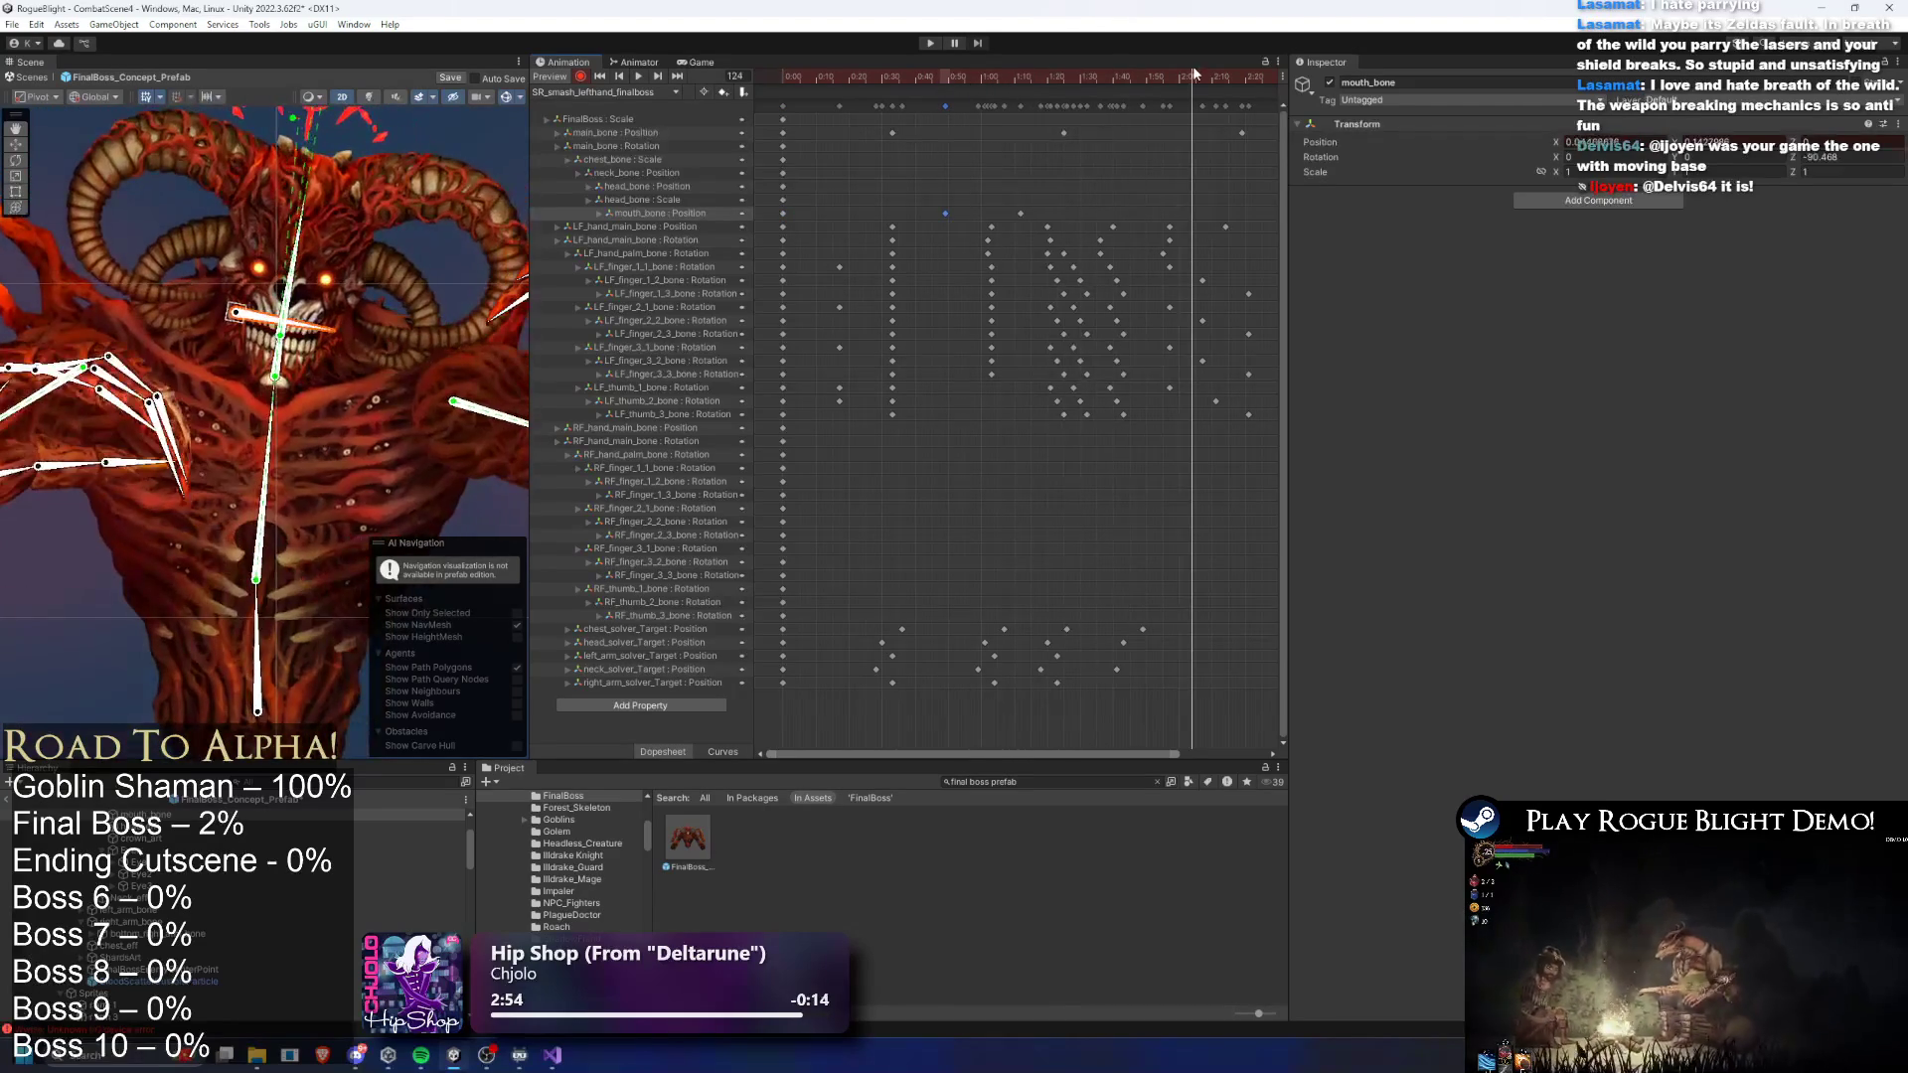
{"action": "double_click", "coordinate": [1182, 213]}
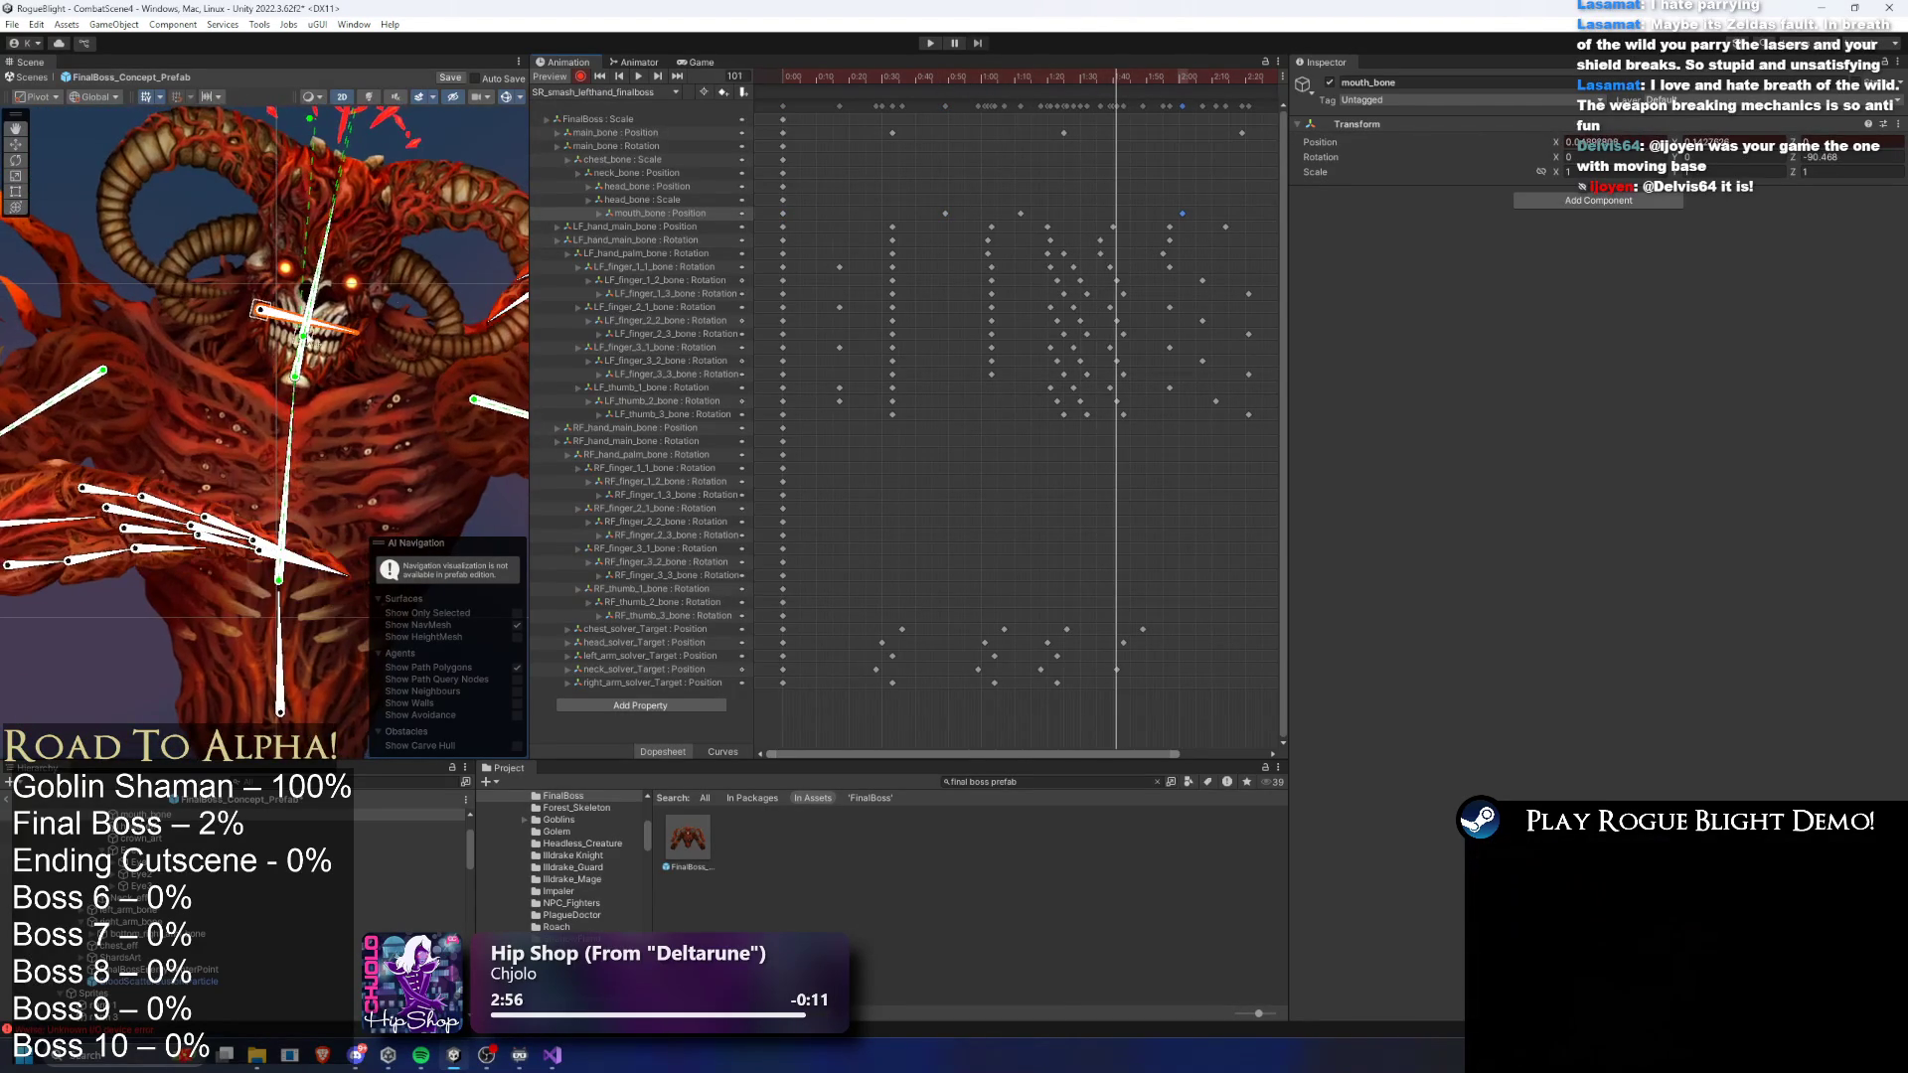
{"action": "scroll", "coordinate": [327, 333], "scroll_direction": "up", "scroll_amount": 2}
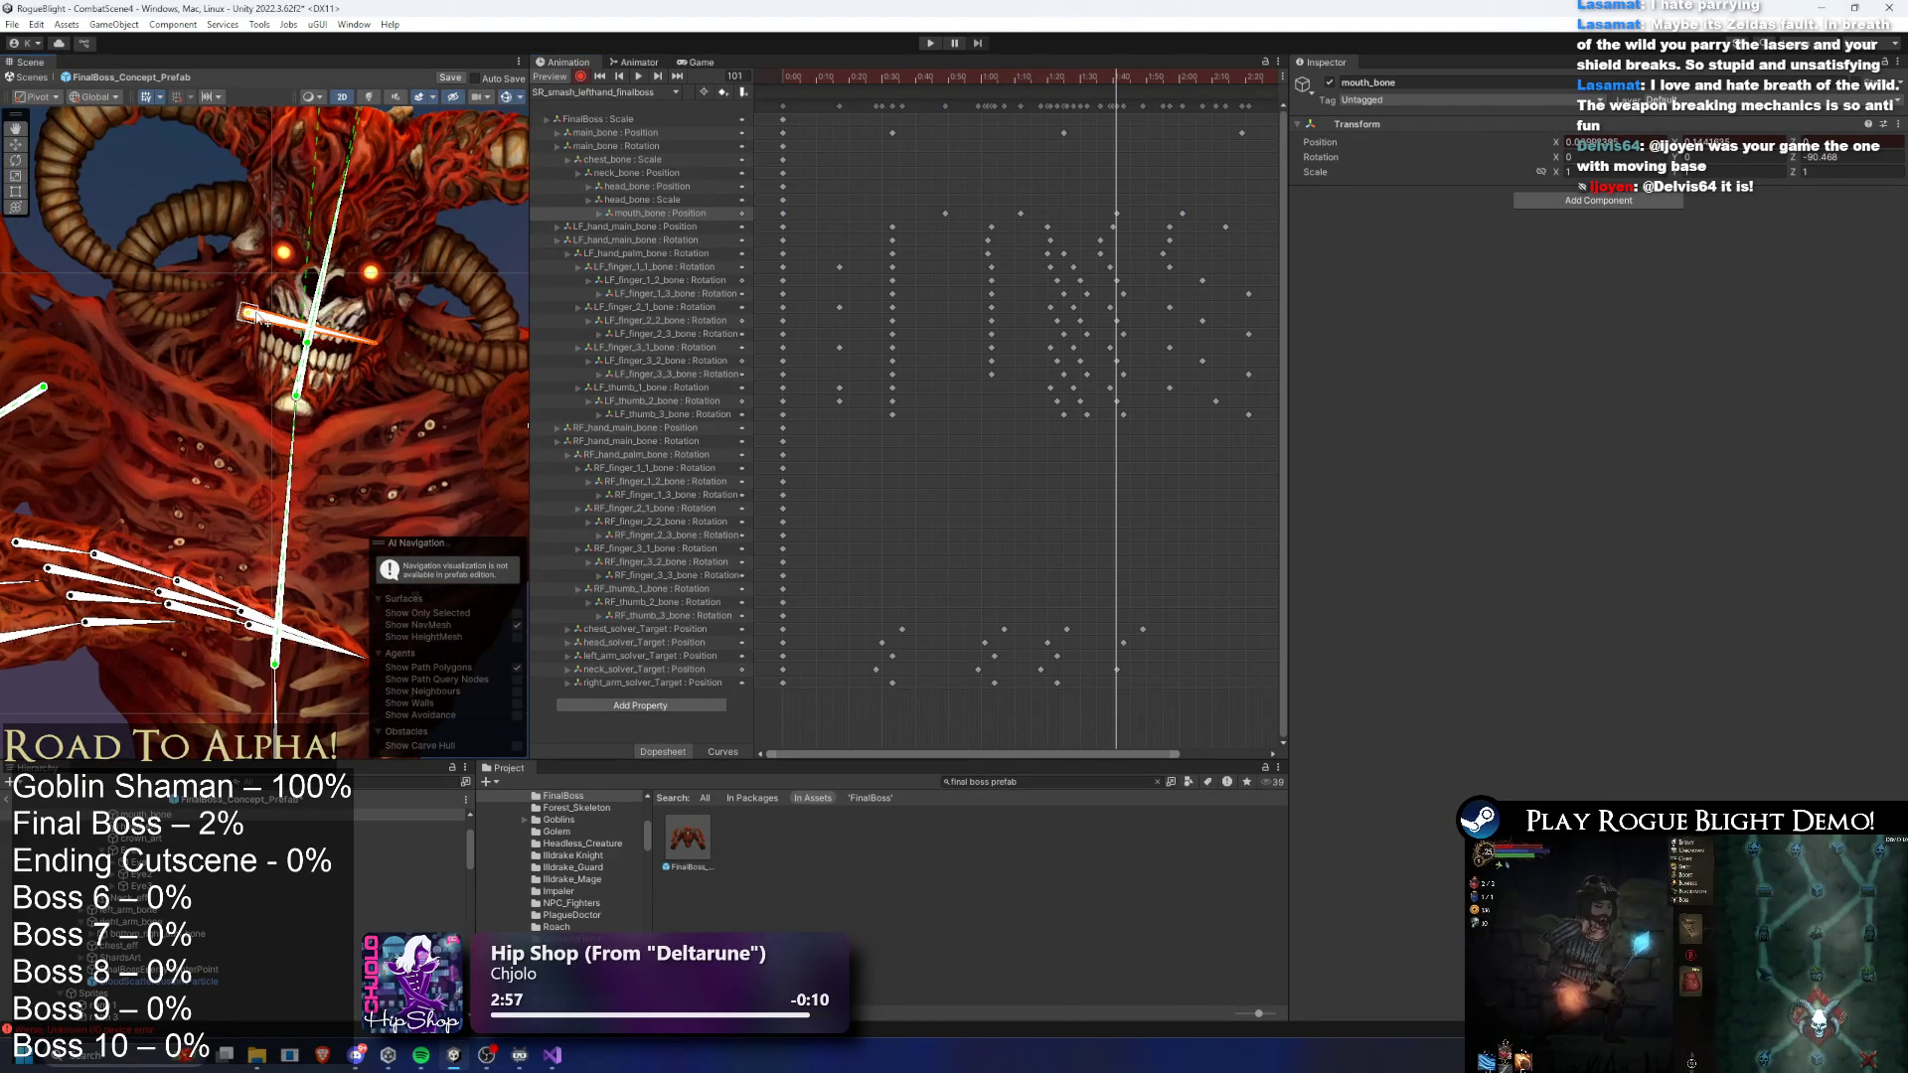
- Record a mouth bone move at frame 94, then retime the mouth_bone keys to 1:39 and 1:52
{"action": "mouse_move", "coordinate": [1115, 81]}
{"action": "left_mouse_down"}
{"action": "mouse_move", "coordinate": [951, 81]}
{"action": "mouse_move", "coordinate": [1041, 101]}
{"action": "mouse_move", "coordinate": [1164, 82]}
{"action": "left_mouse_up"}
{"action": "key", "text": "space"}
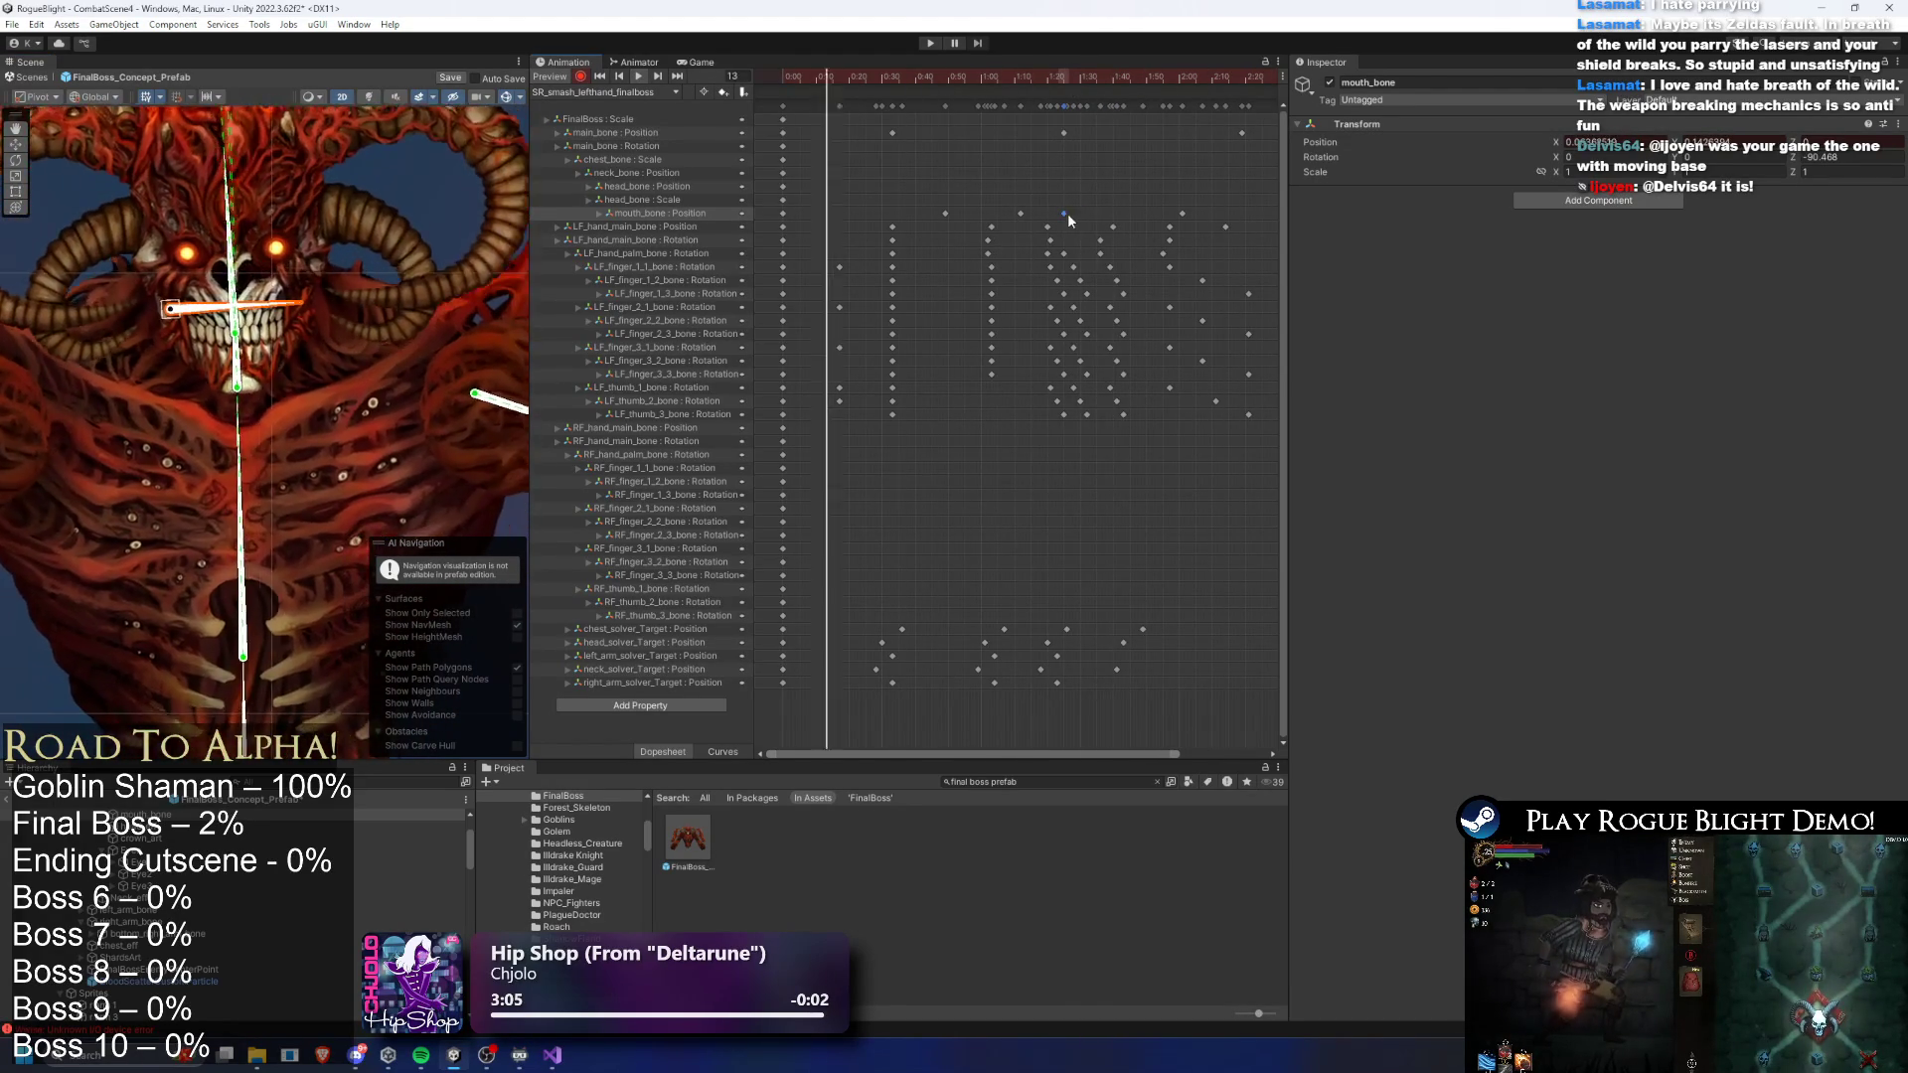
{"action": "left_click", "coordinate": [1093, 80]}
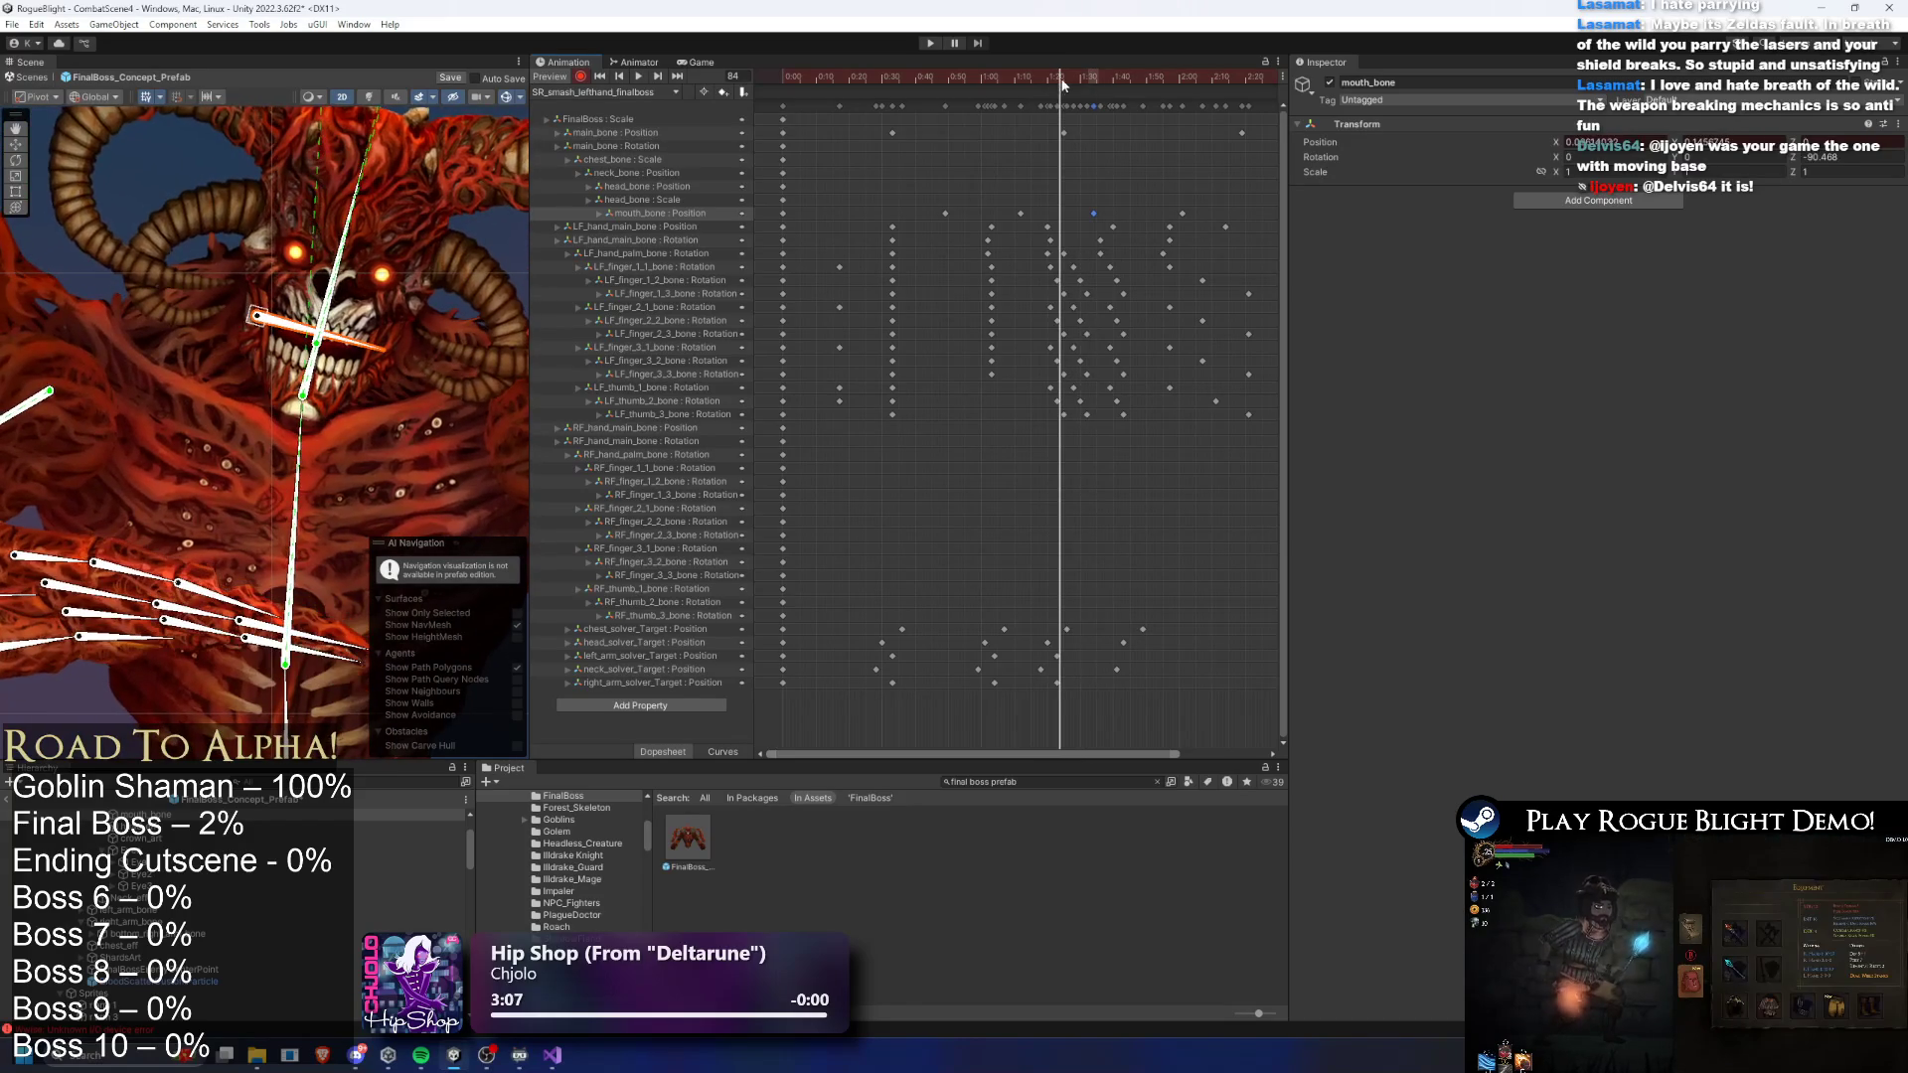
{"action": "left_click_drag", "start_coordinate": [259, 323], "coordinate": [266, 317]}
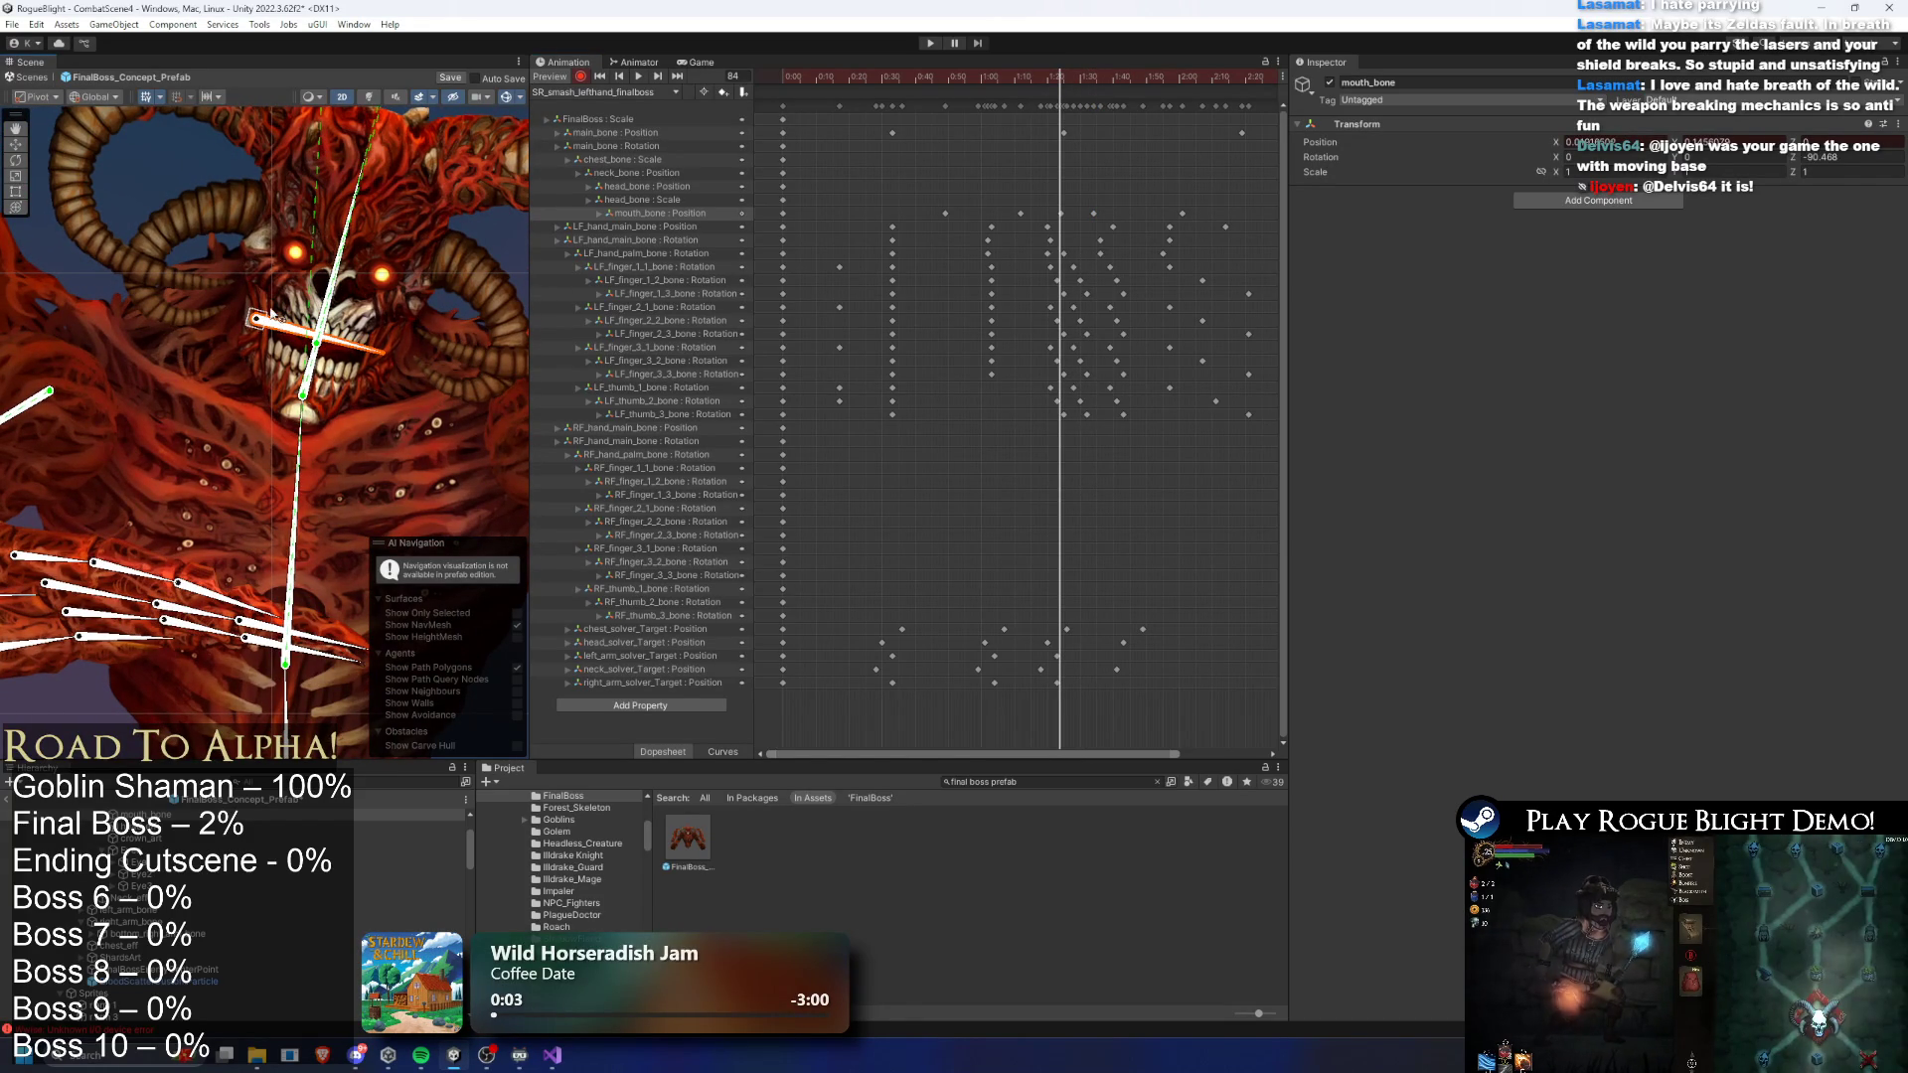
{"action": "key", "text": "space"}
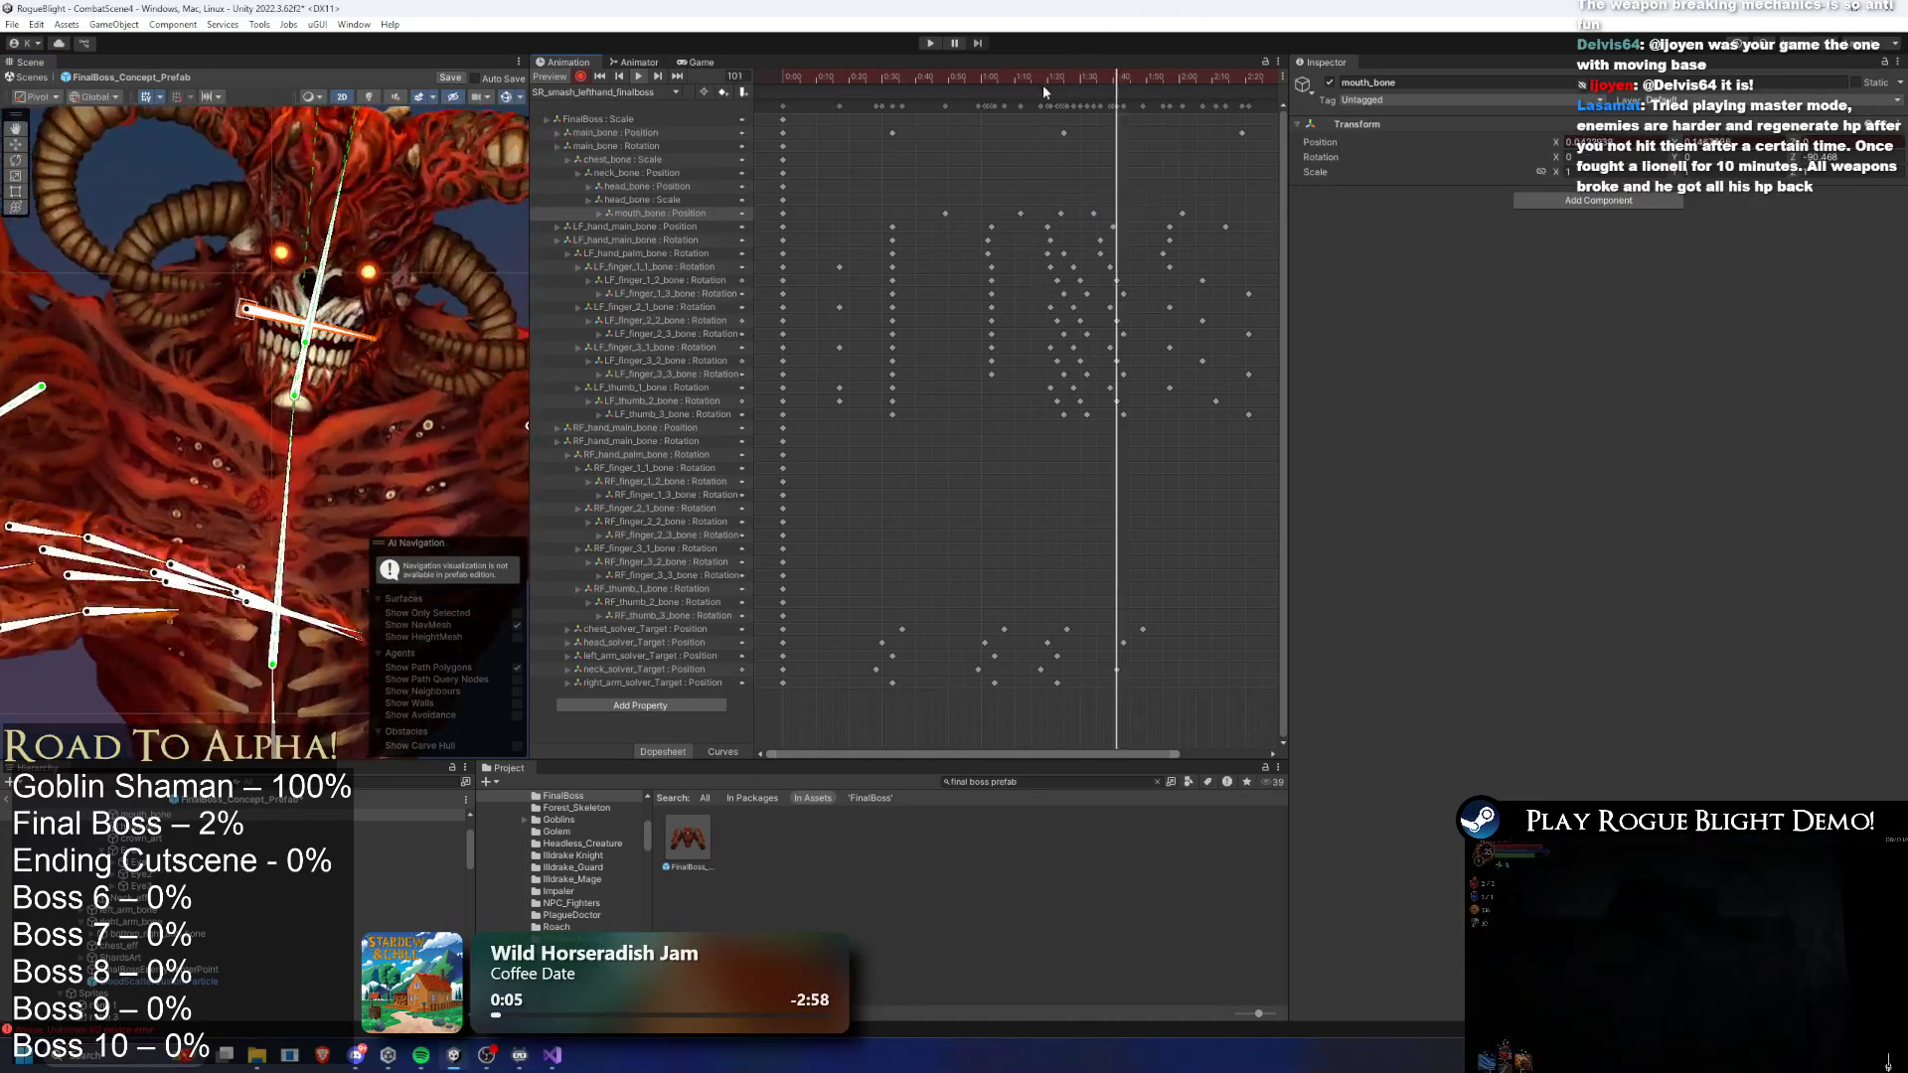
{"action": "left_click_drag", "start_coordinate": [1093, 213], "coordinate": [1107, 213]}
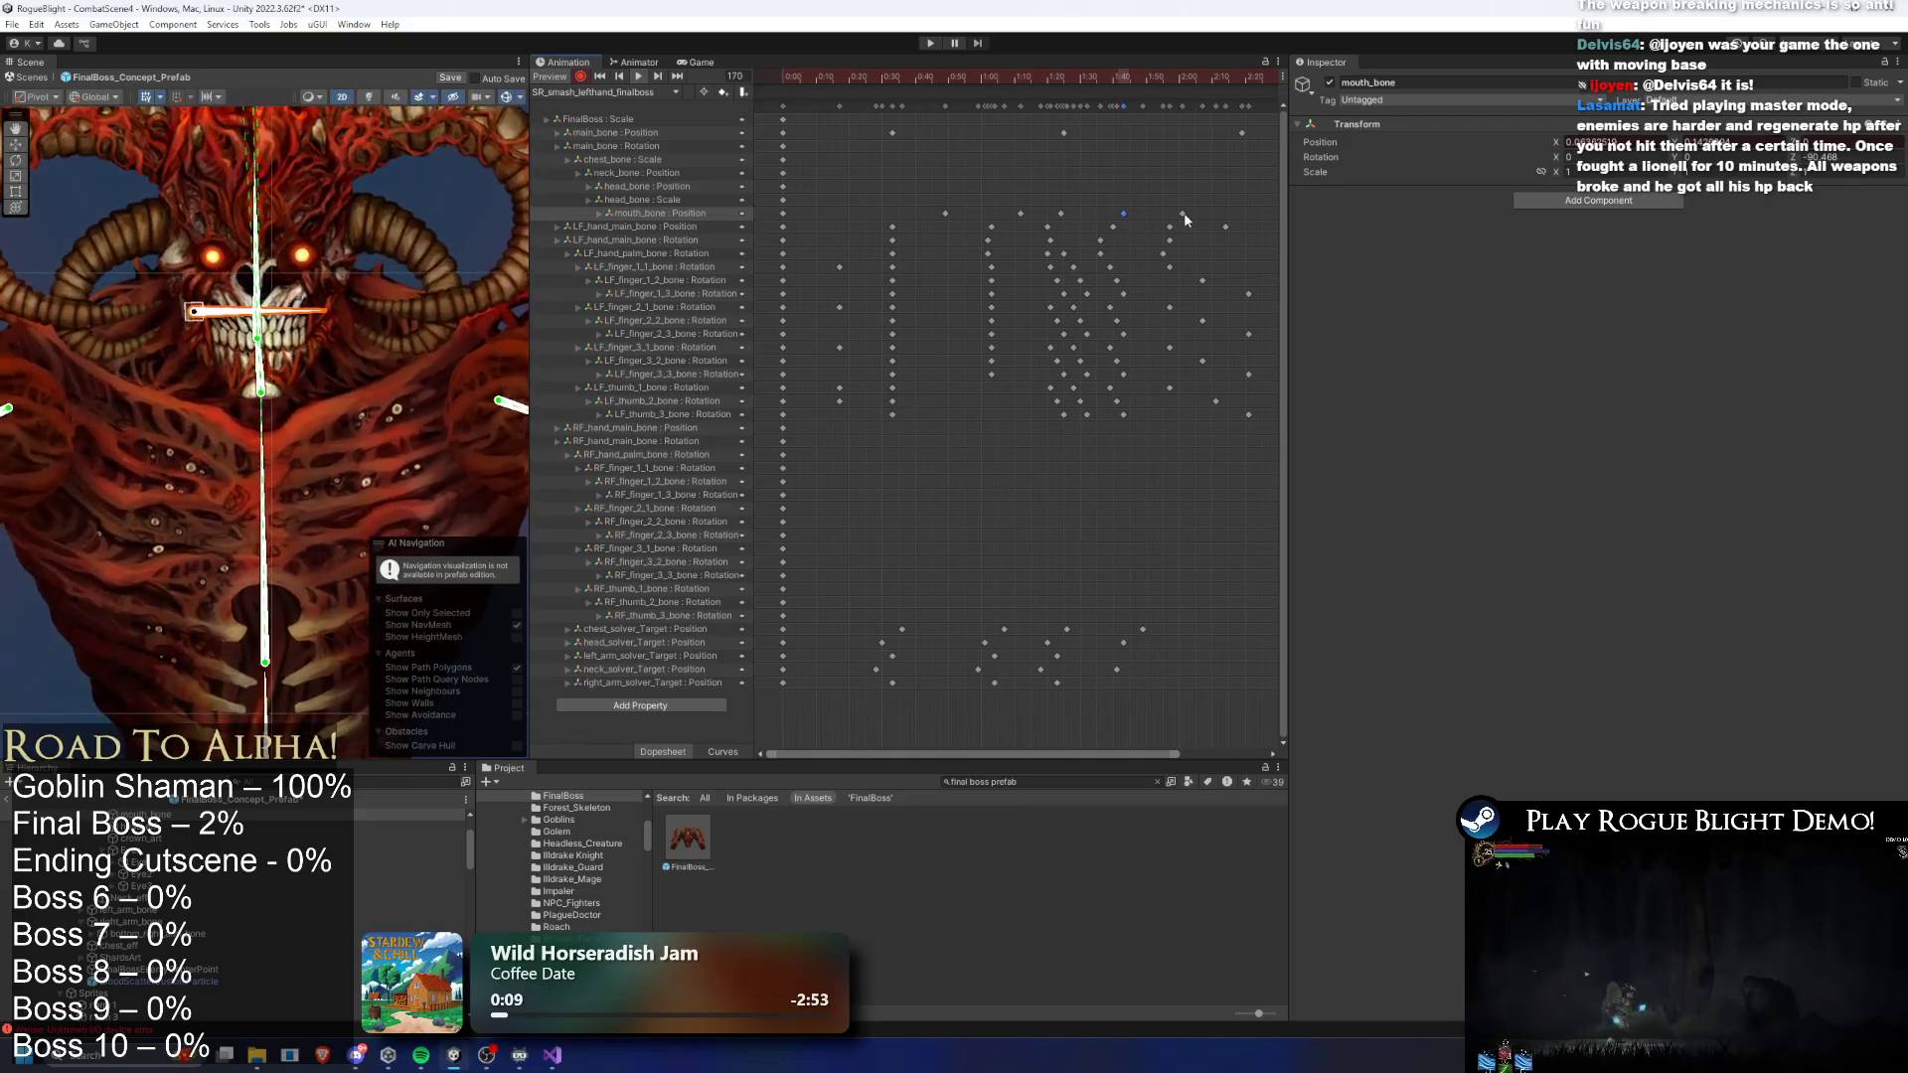
{"action": "left_click_drag", "start_coordinate": [1123, 213], "coordinate": [1113, 226]}
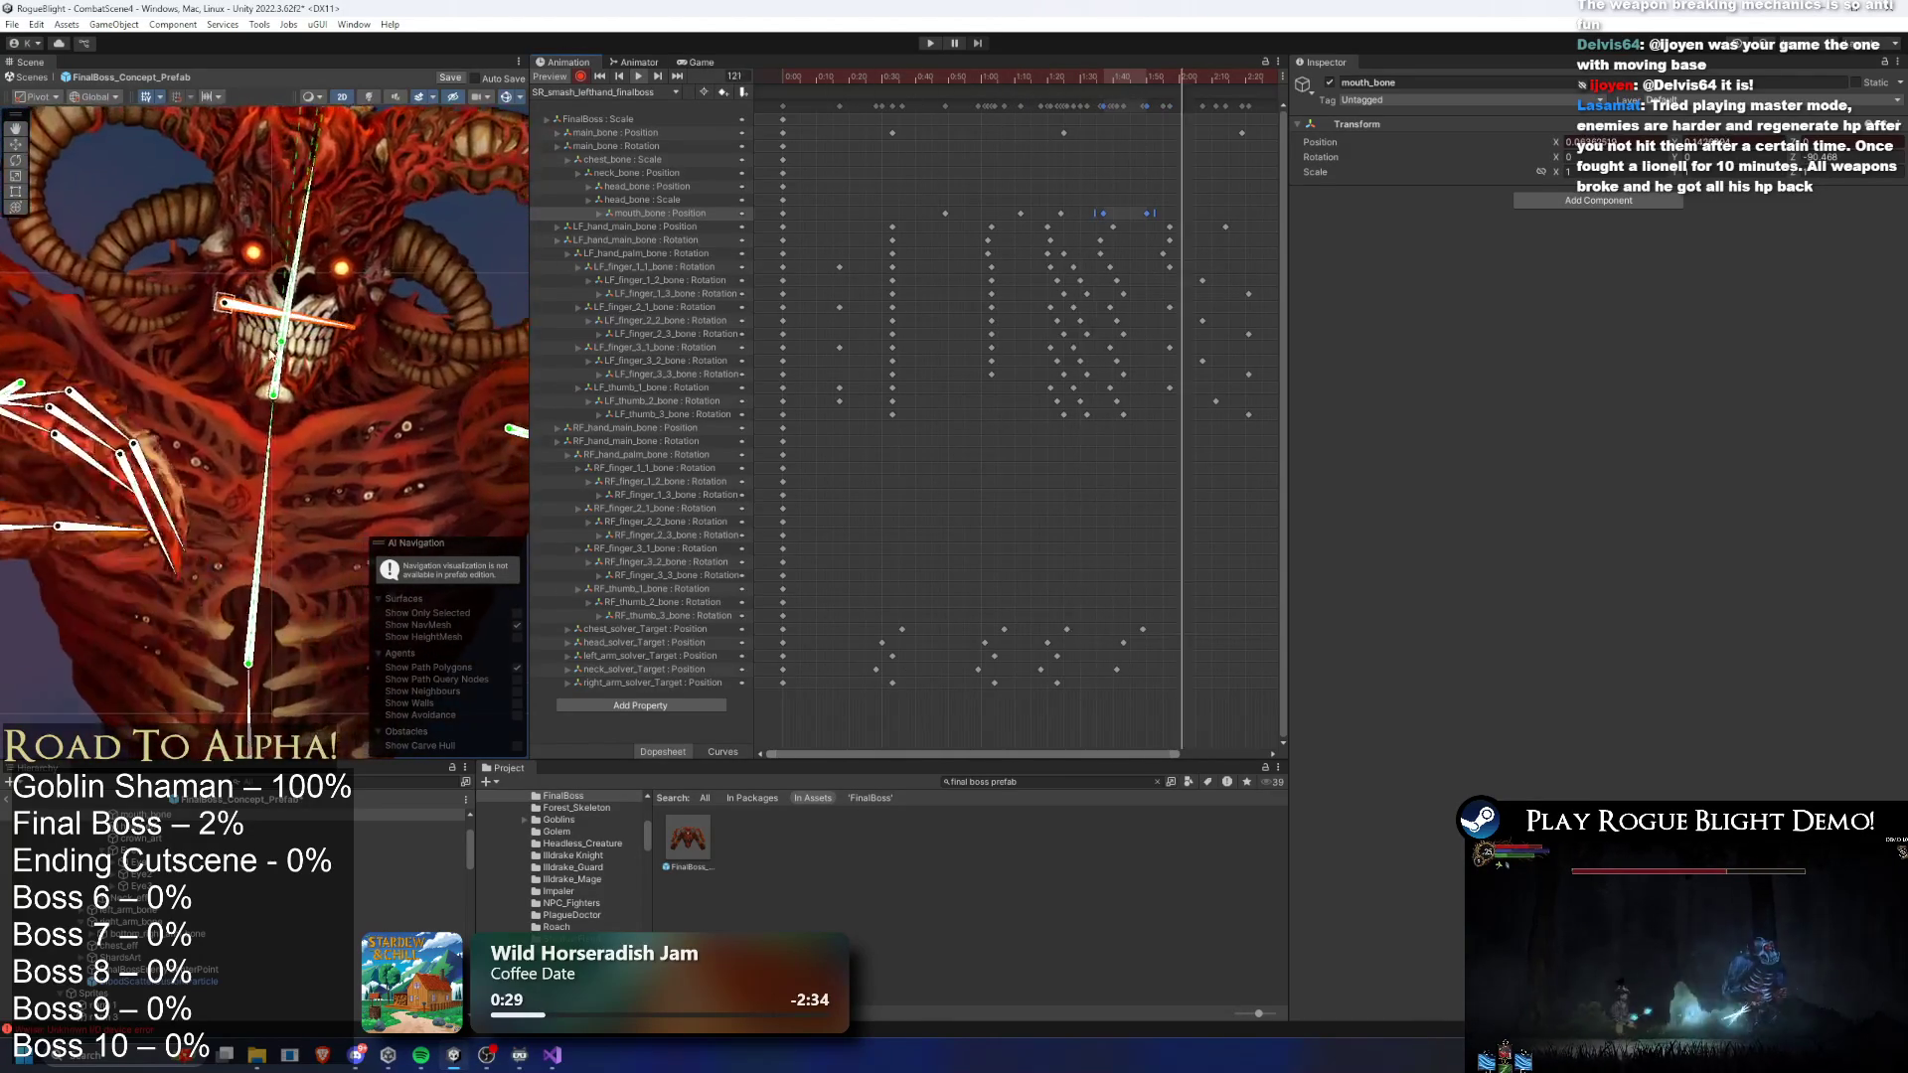
- Deselect the mouth bone and enter Play mode to load the Blight Core boss fight
{"action": "scroll", "coordinate": [260, 353], "scroll_direction": "down", "scroll_amount": 6}
{"action": "left_click", "coordinate": [455, 207]}
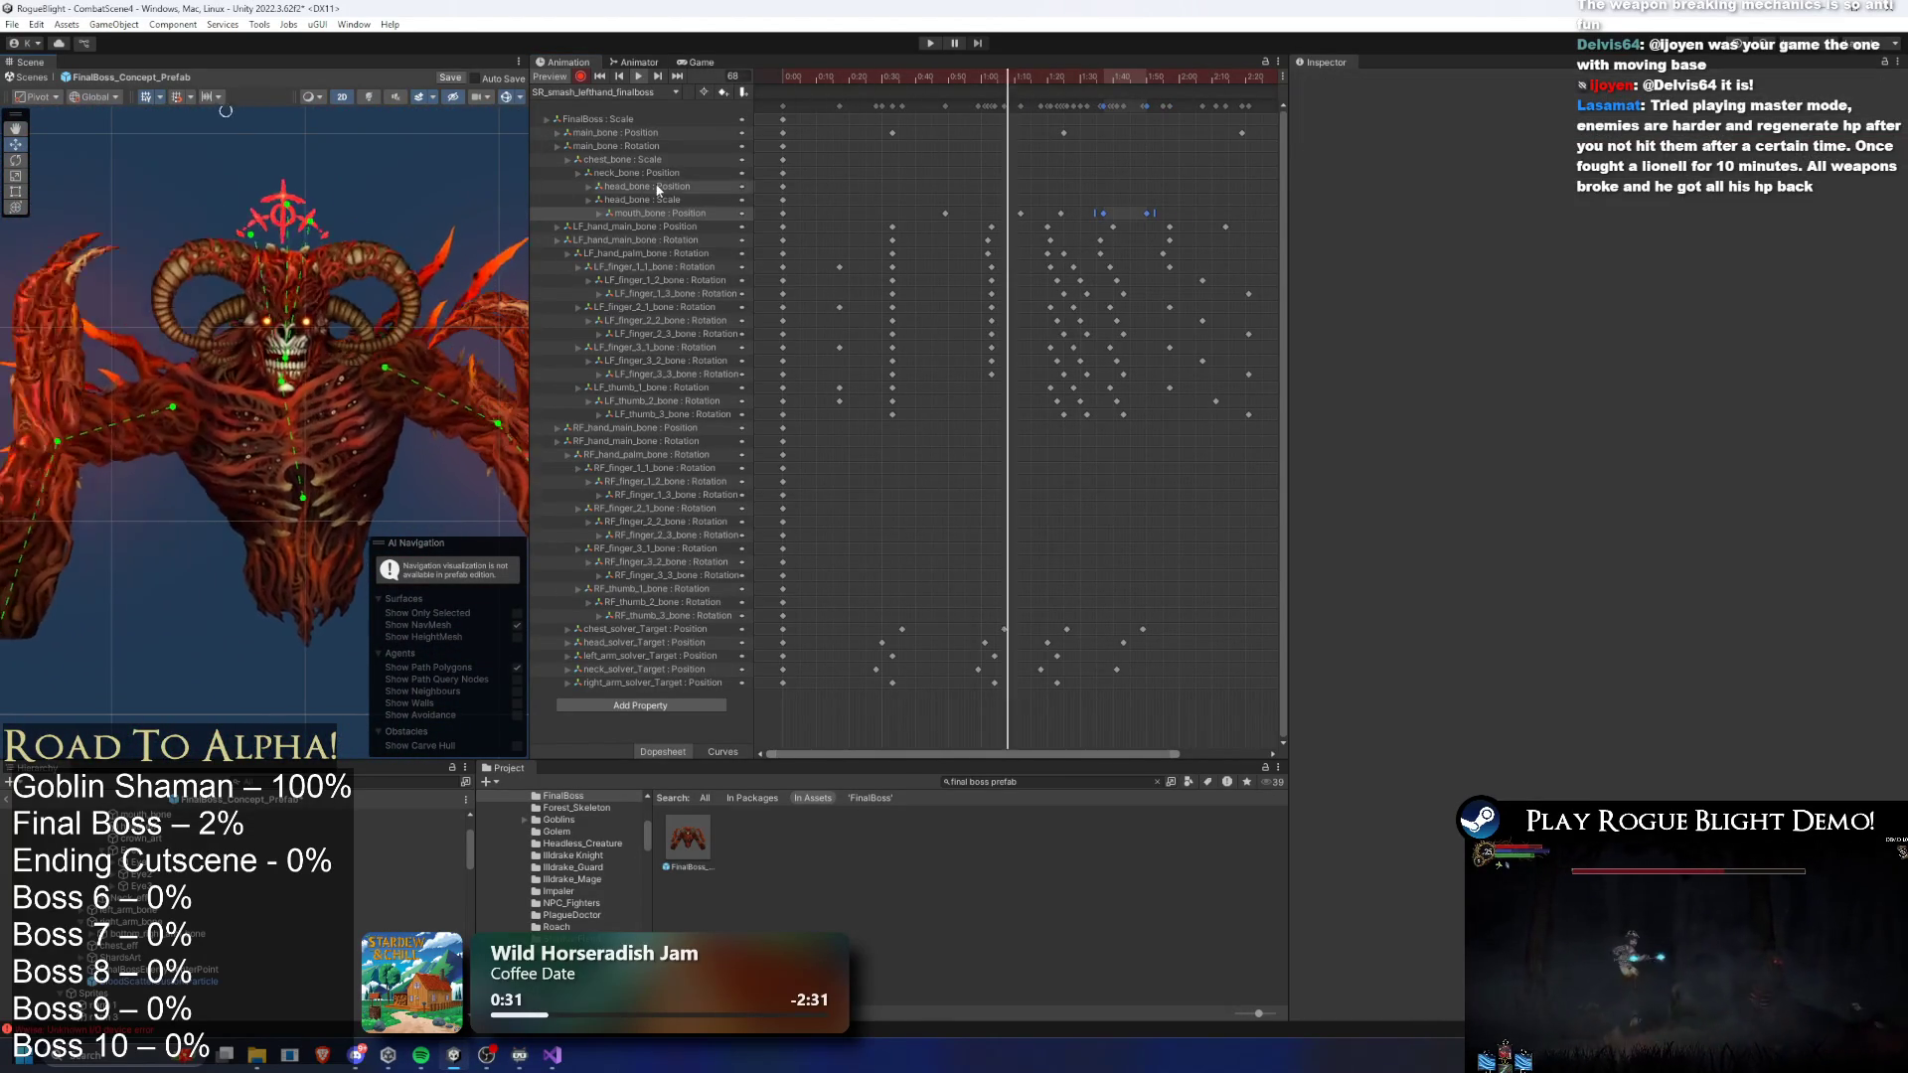
{"action": "left_click", "coordinate": [934, 44]}
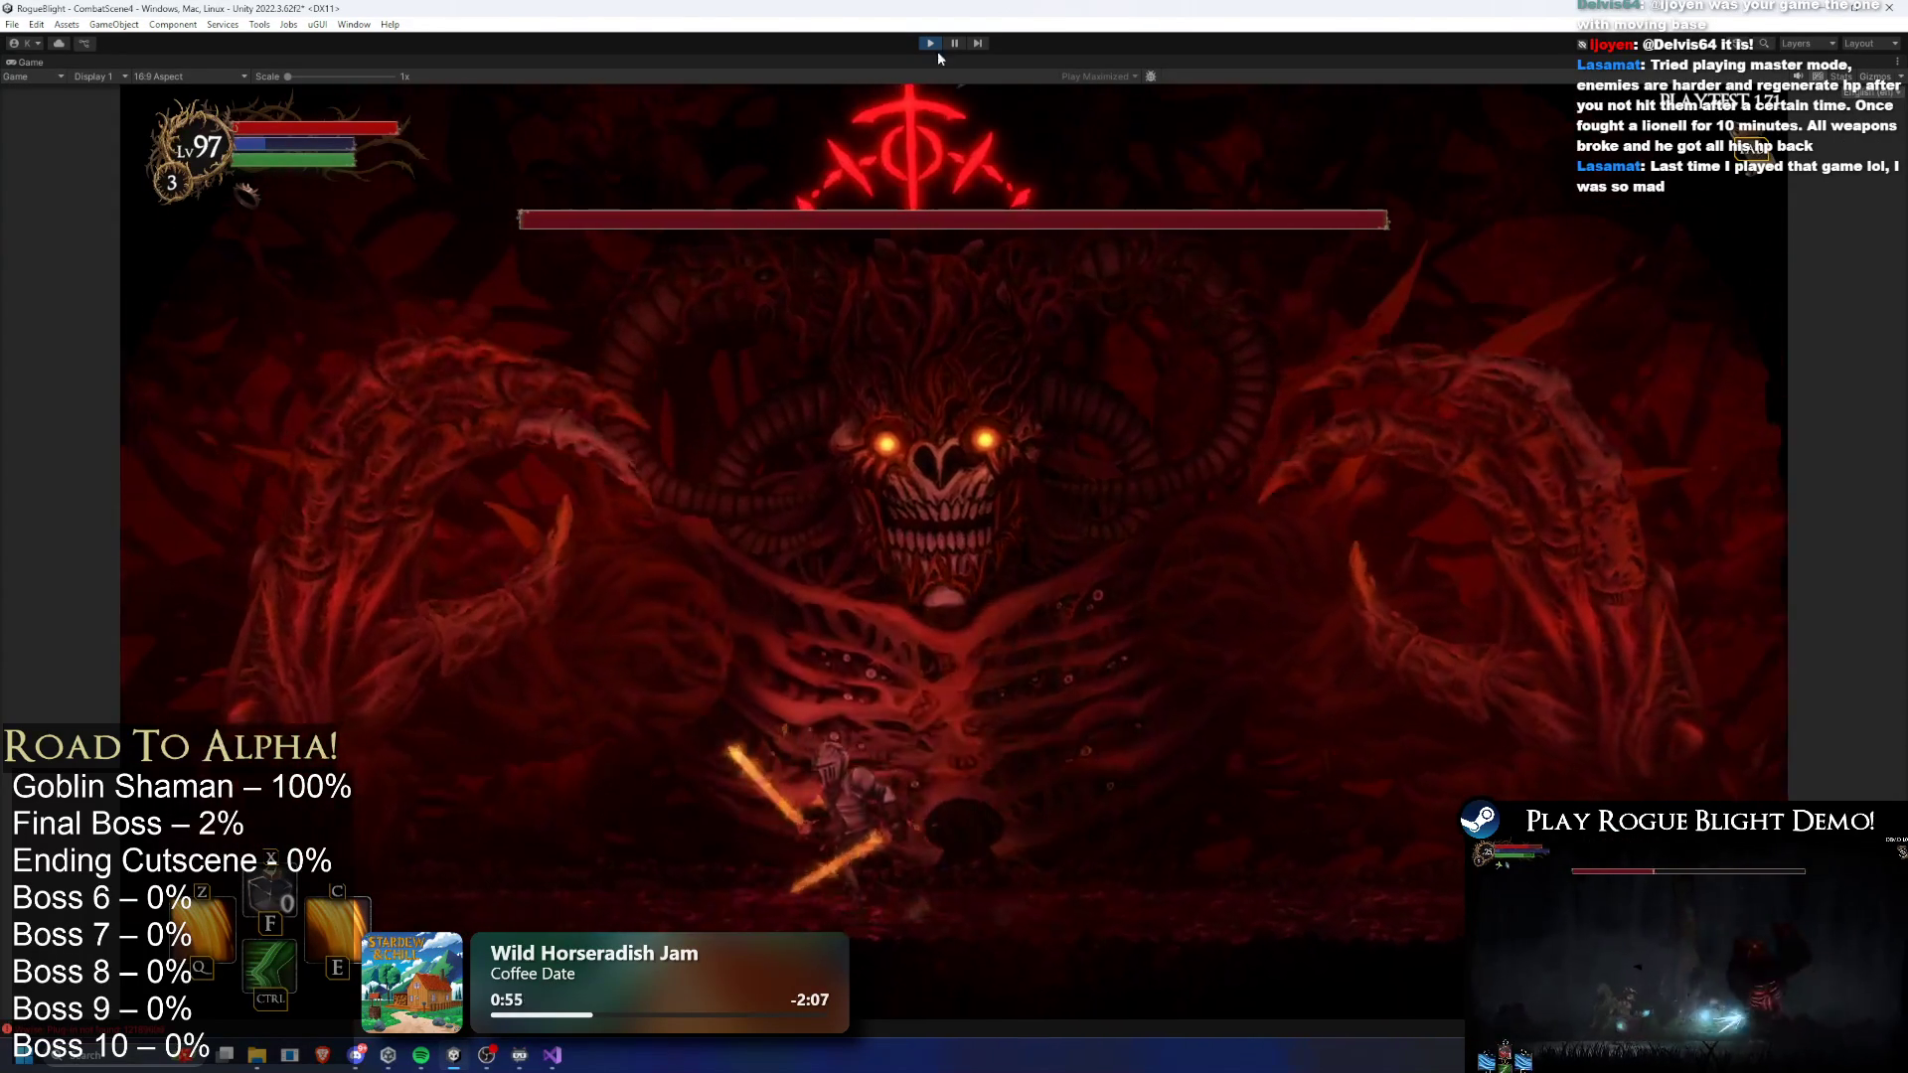
- Open the fight with the knight's skill and dash back and forth toward the boss
{"action": "key", "text": "ctrl"}
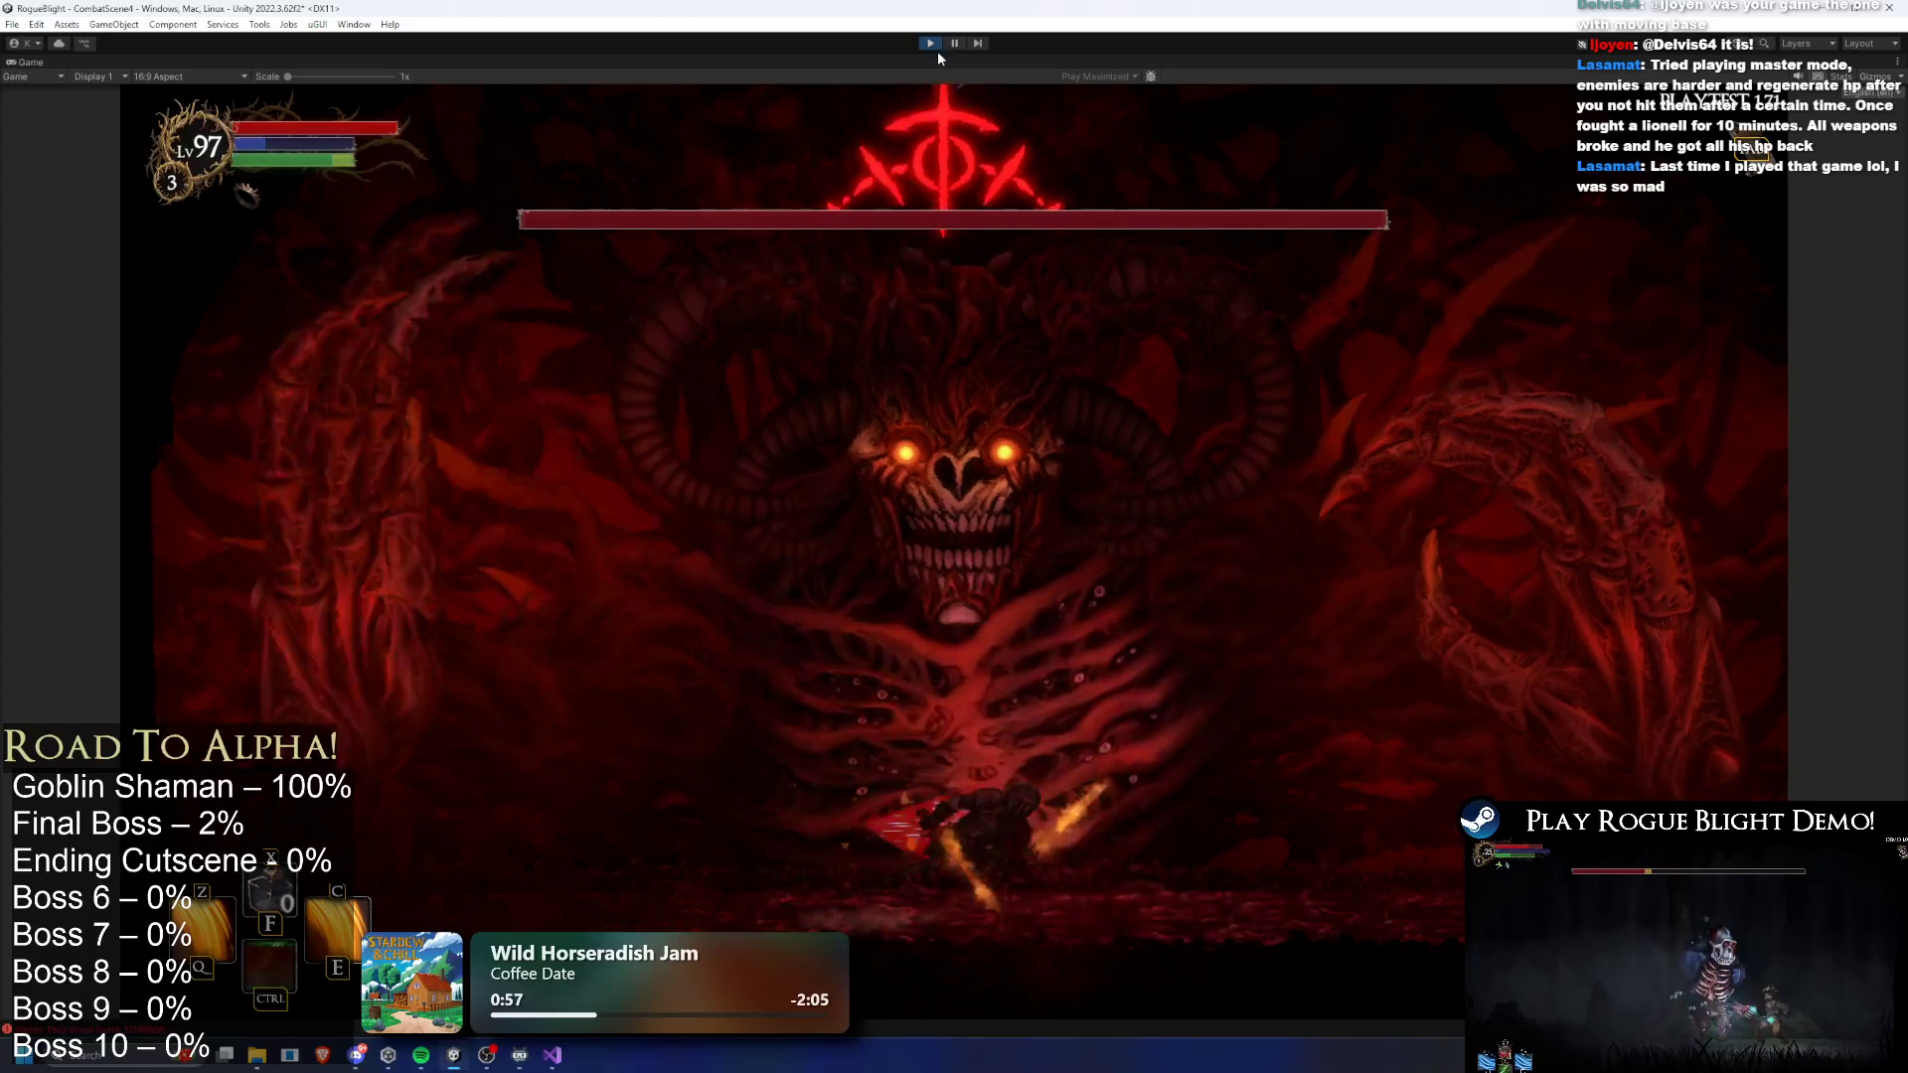
{"action": "key", "text": "a"}
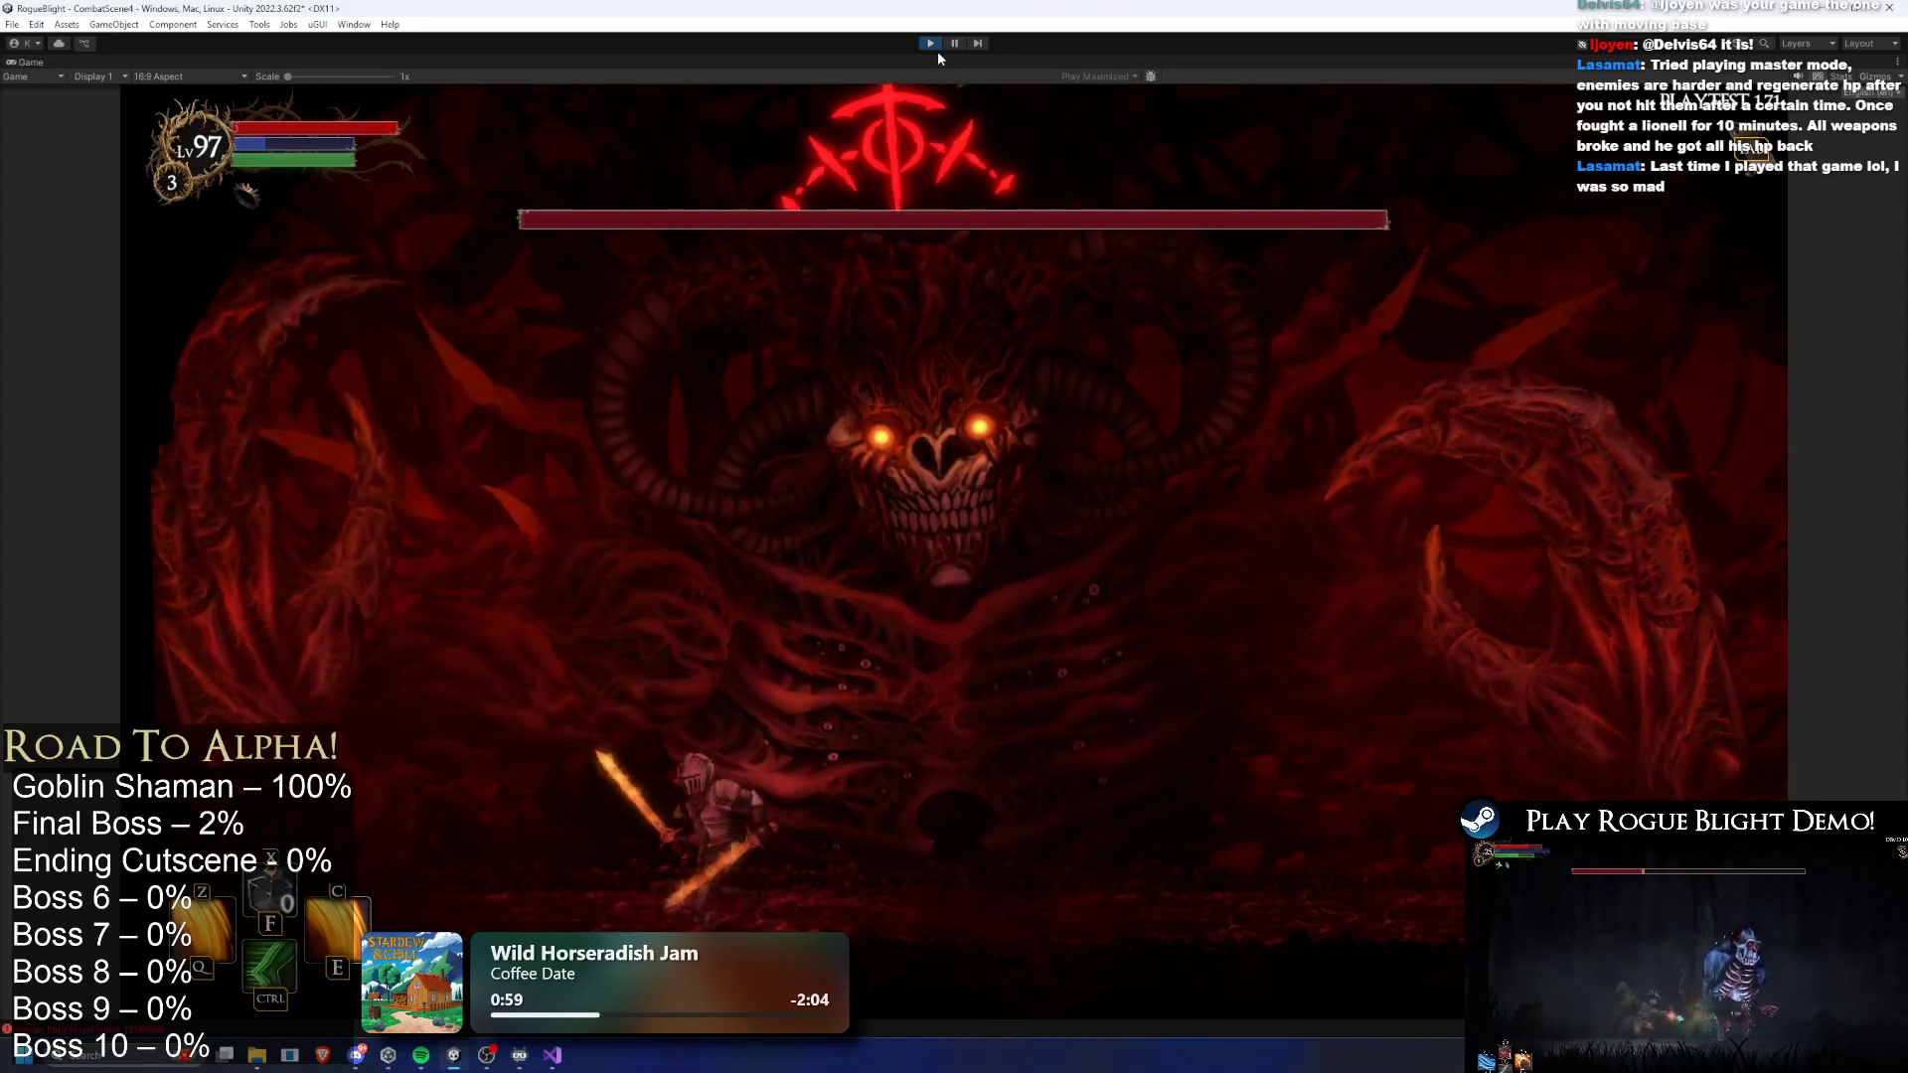
{"action": "key", "text": "d"}
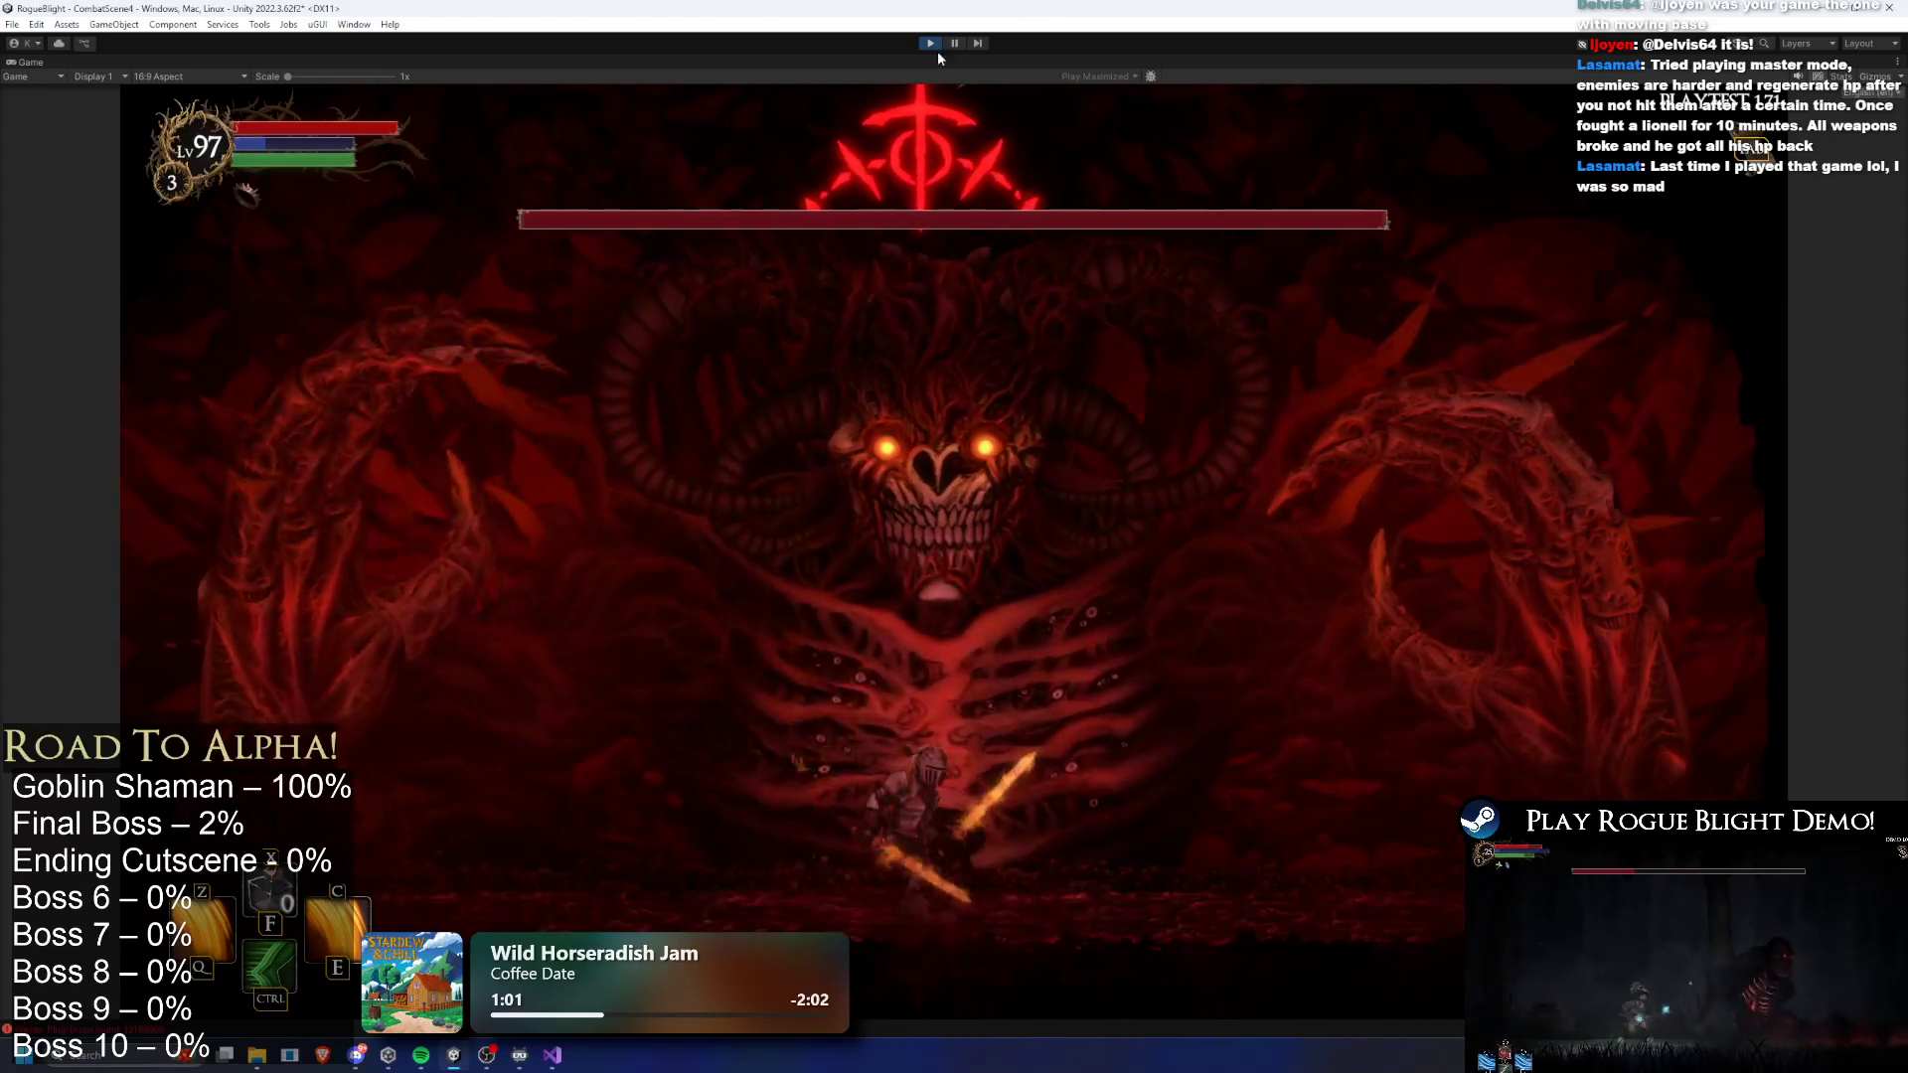
{"action": "key", "text": "d"}
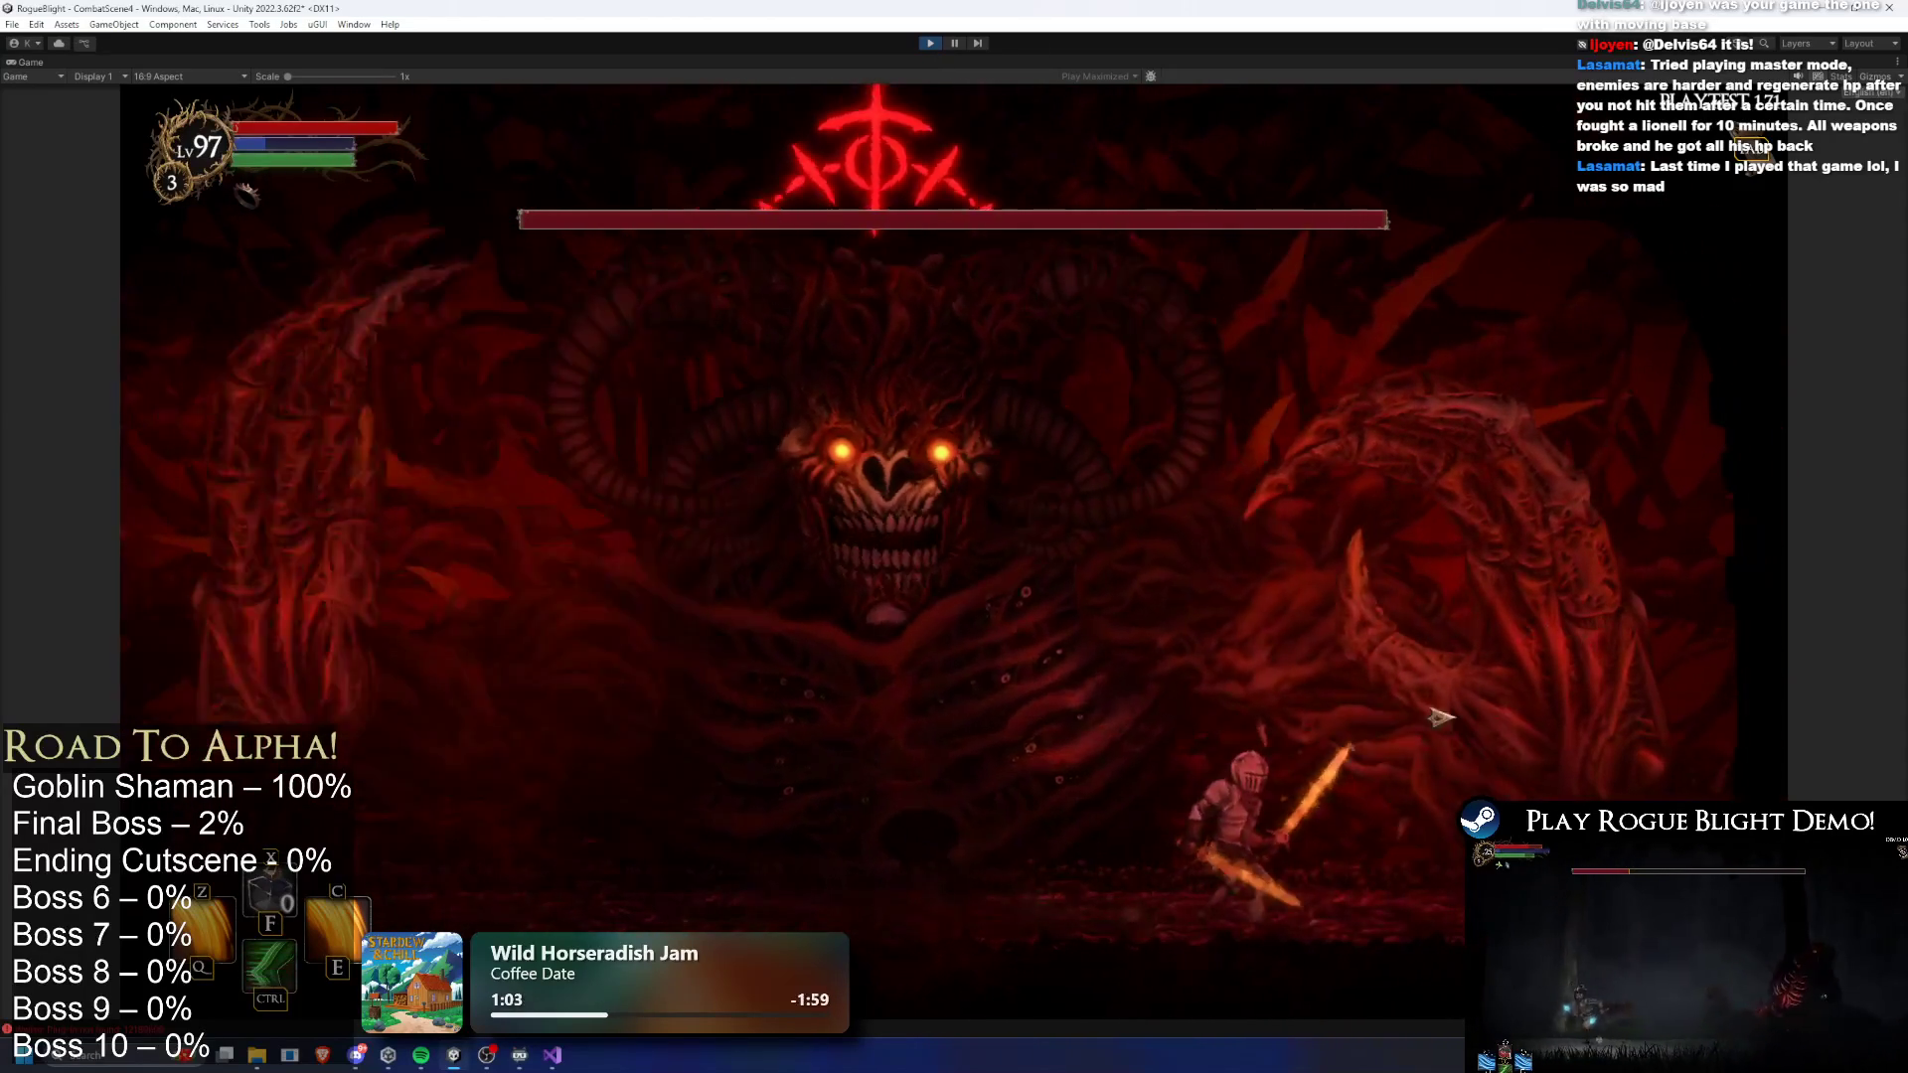
{"action": "key", "text": "a"}
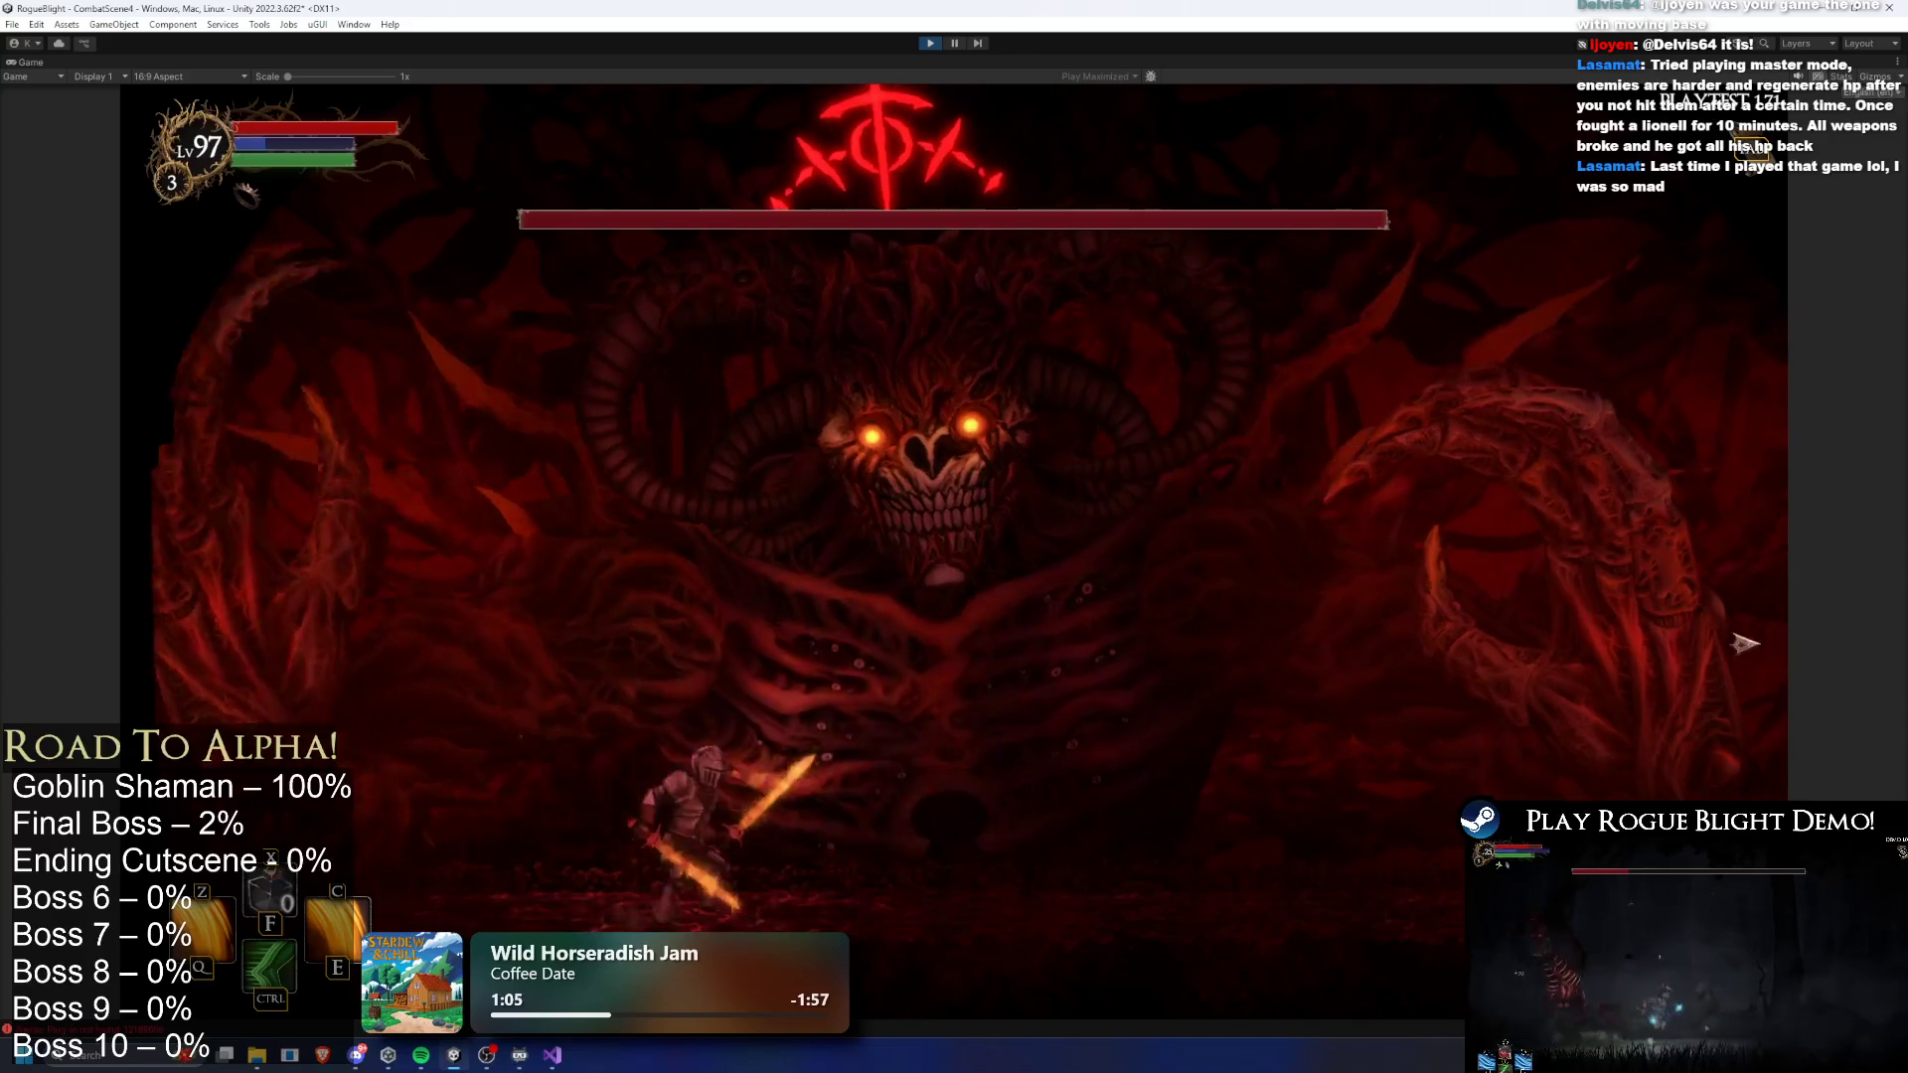
{"action": "key", "text": "d"}
{"action": "key", "text": "a"}
{"action": "key", "text": "d"}
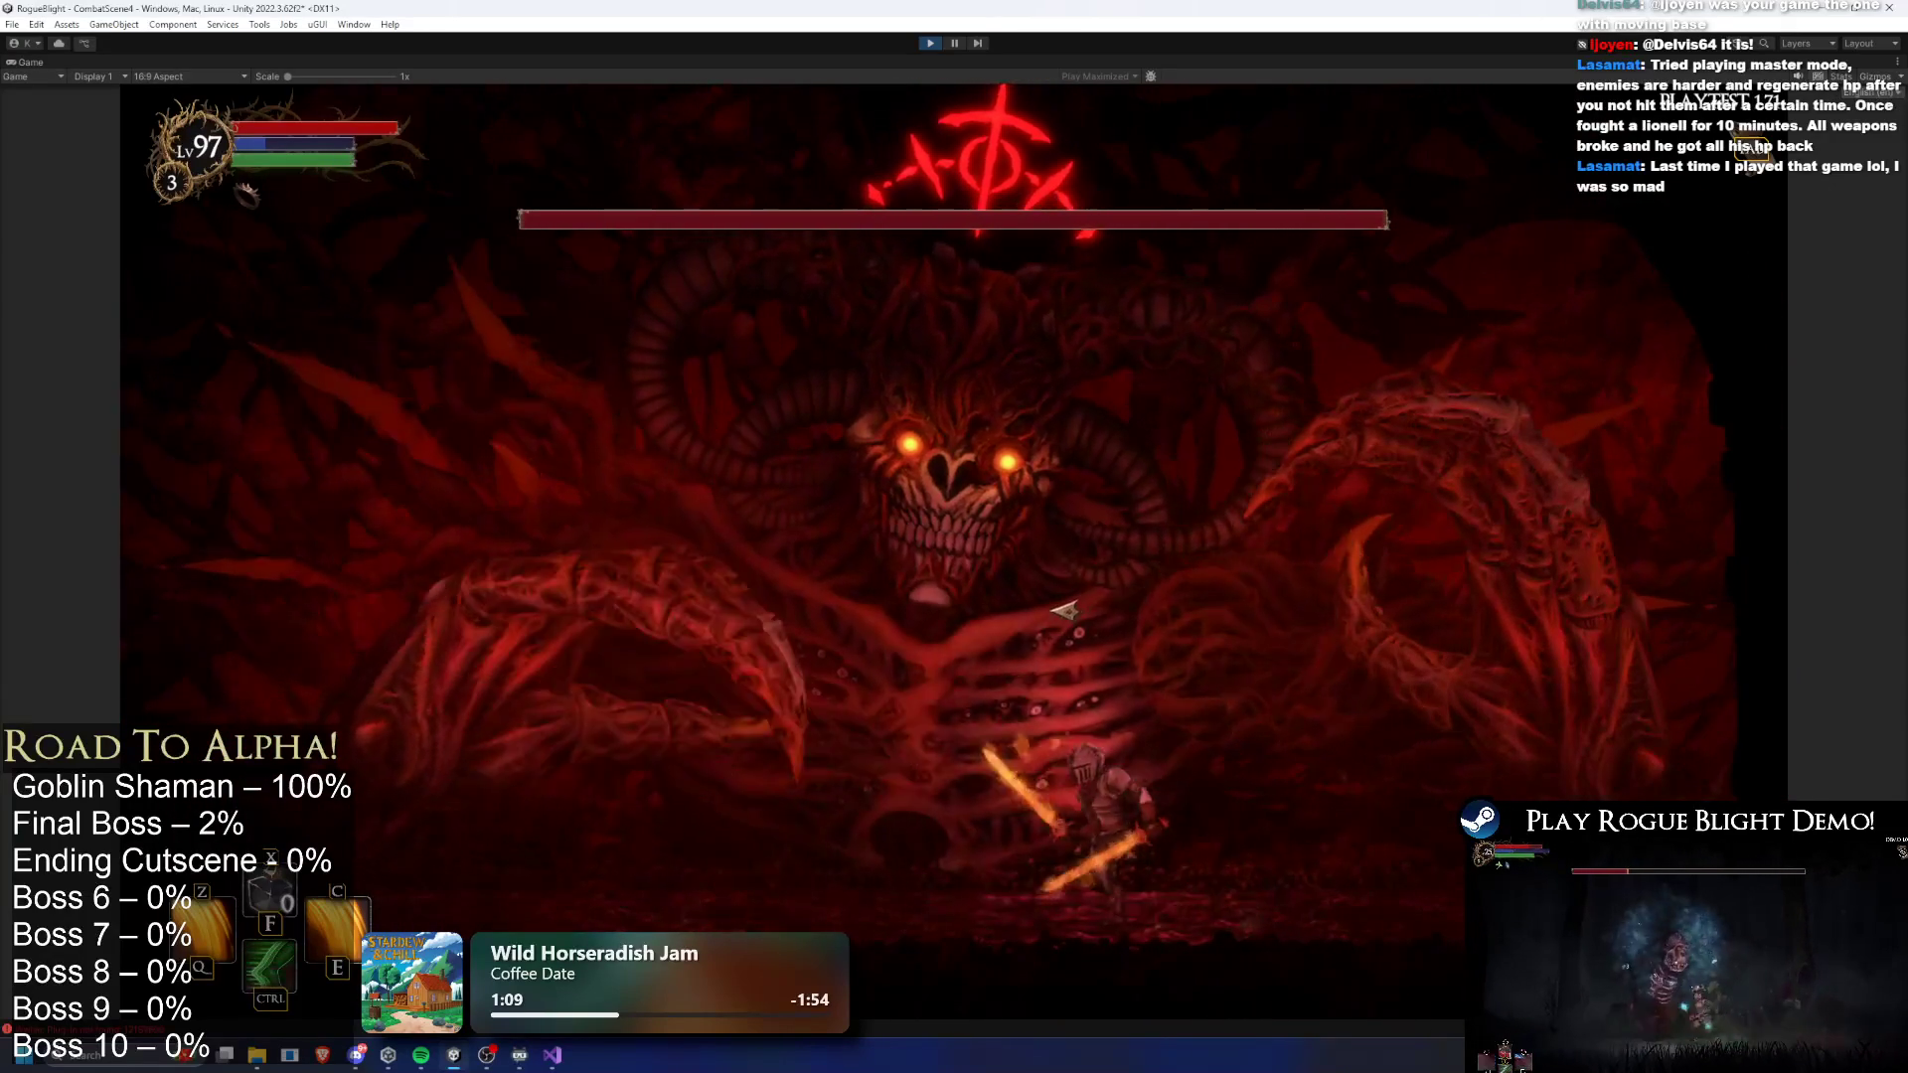
{"action": "key", "text": "a"}
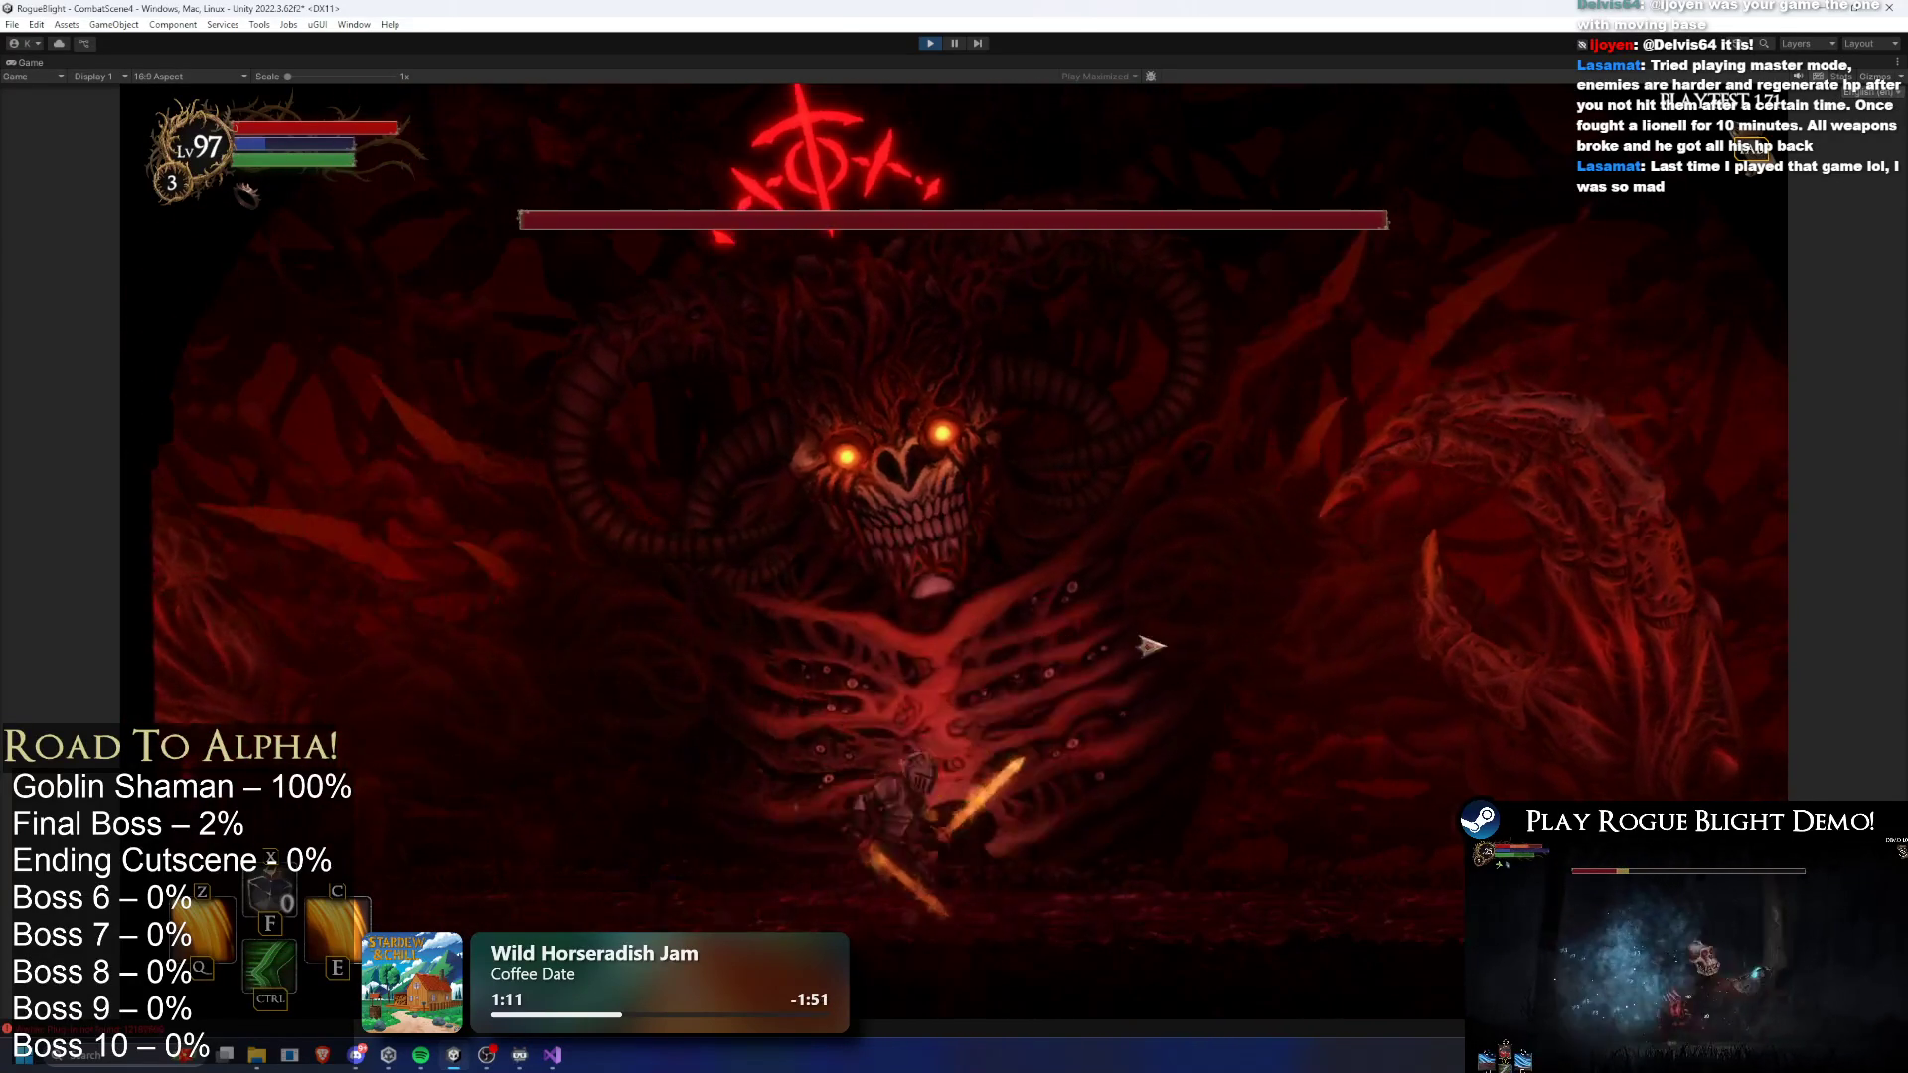
{"action": "key", "text": "d"}
{"action": "key", "text": "a"}
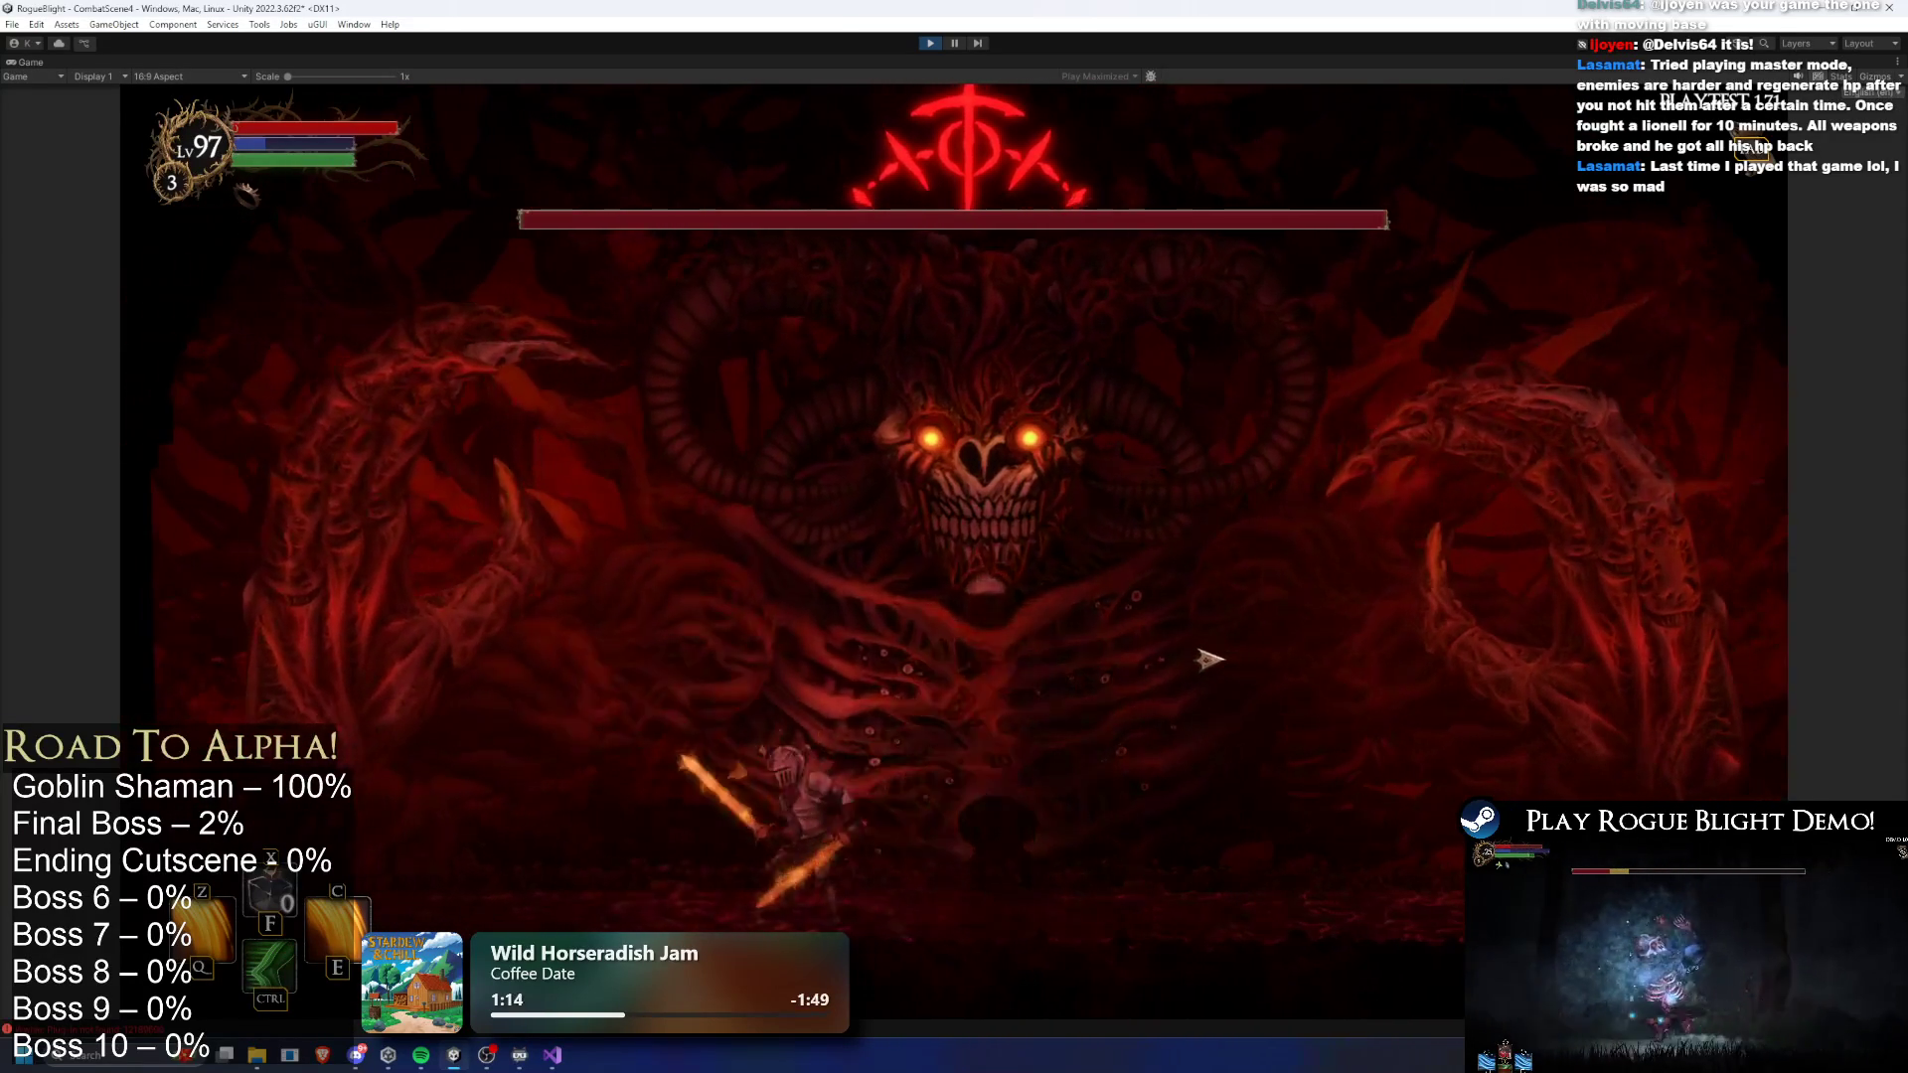
- Attack the boss with repeated sword slashes while dodging, then open FinalBoss_Concept_Prefab in Prefab mode
{"action": "left_click", "coordinate": [1208, 658]}
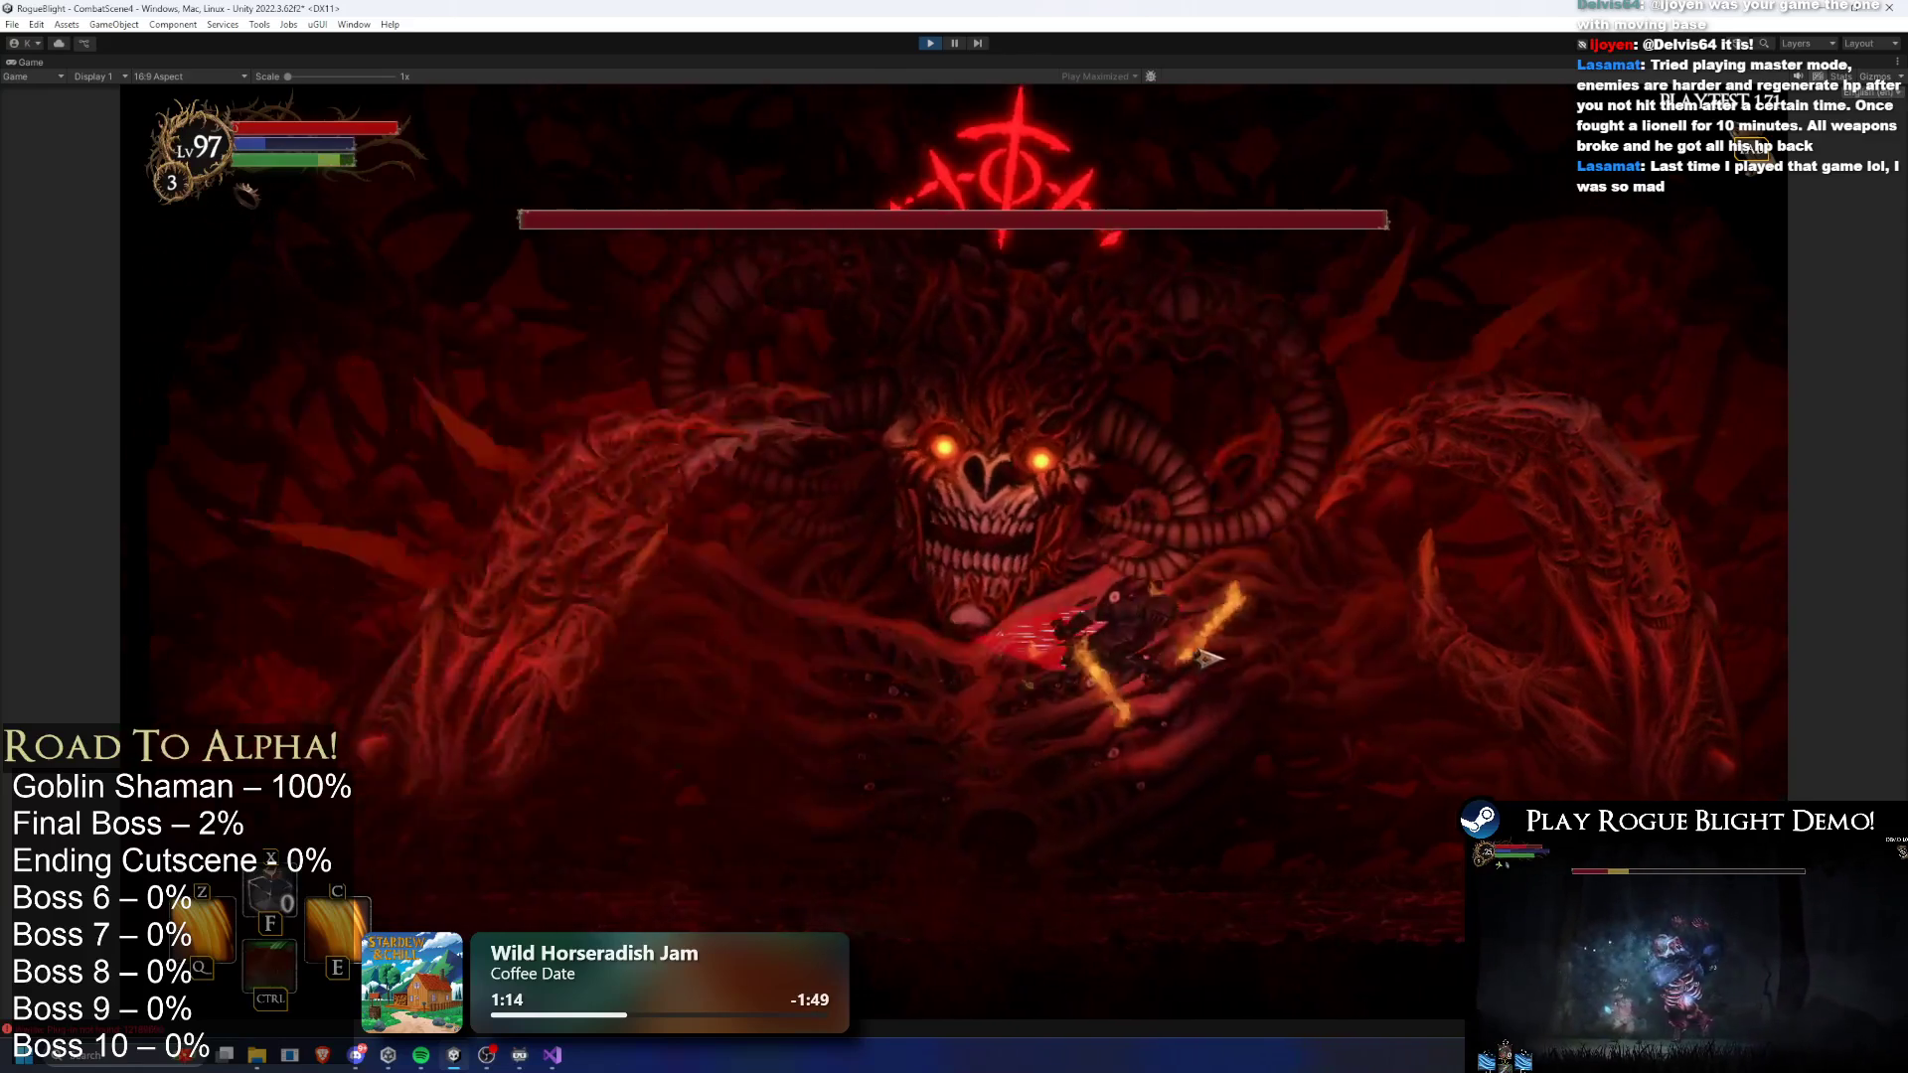
{"action": "left_click", "coordinate": [1199, 659]}
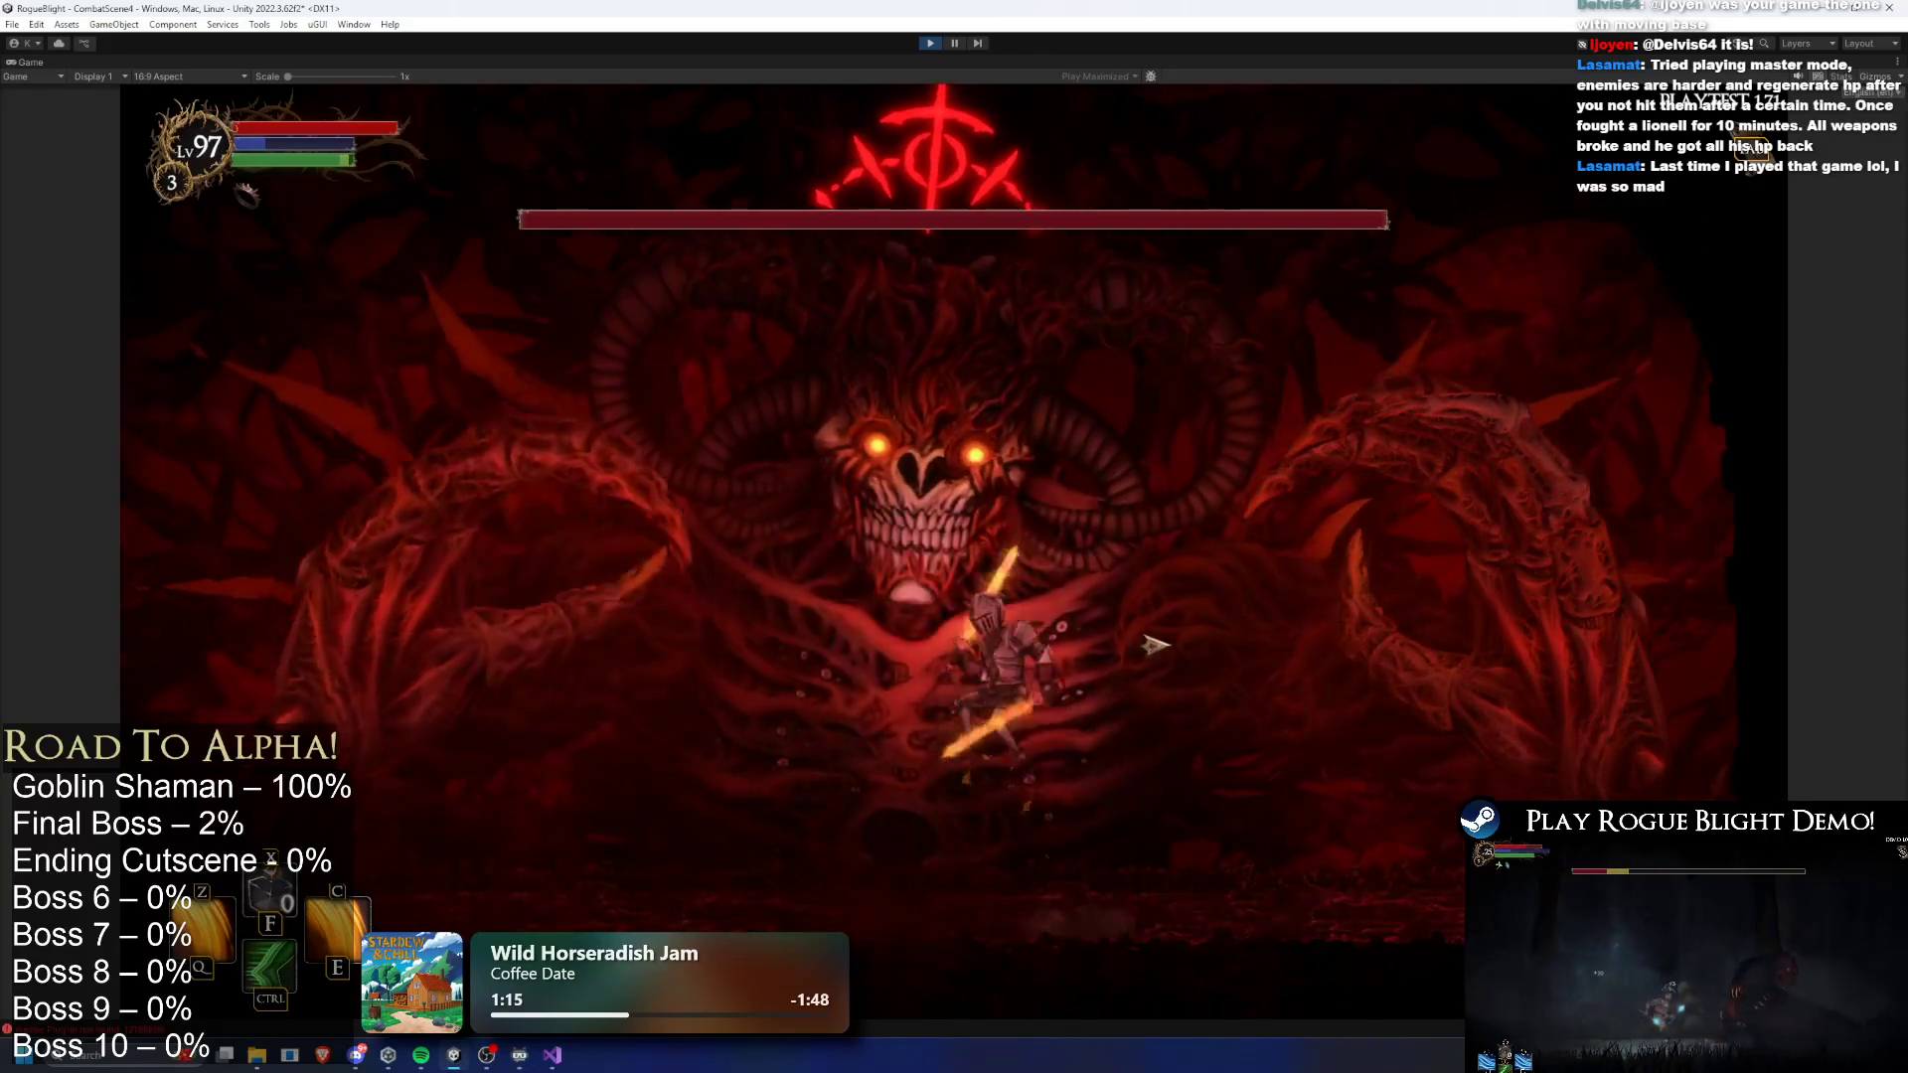
{"action": "key", "text": "d"}
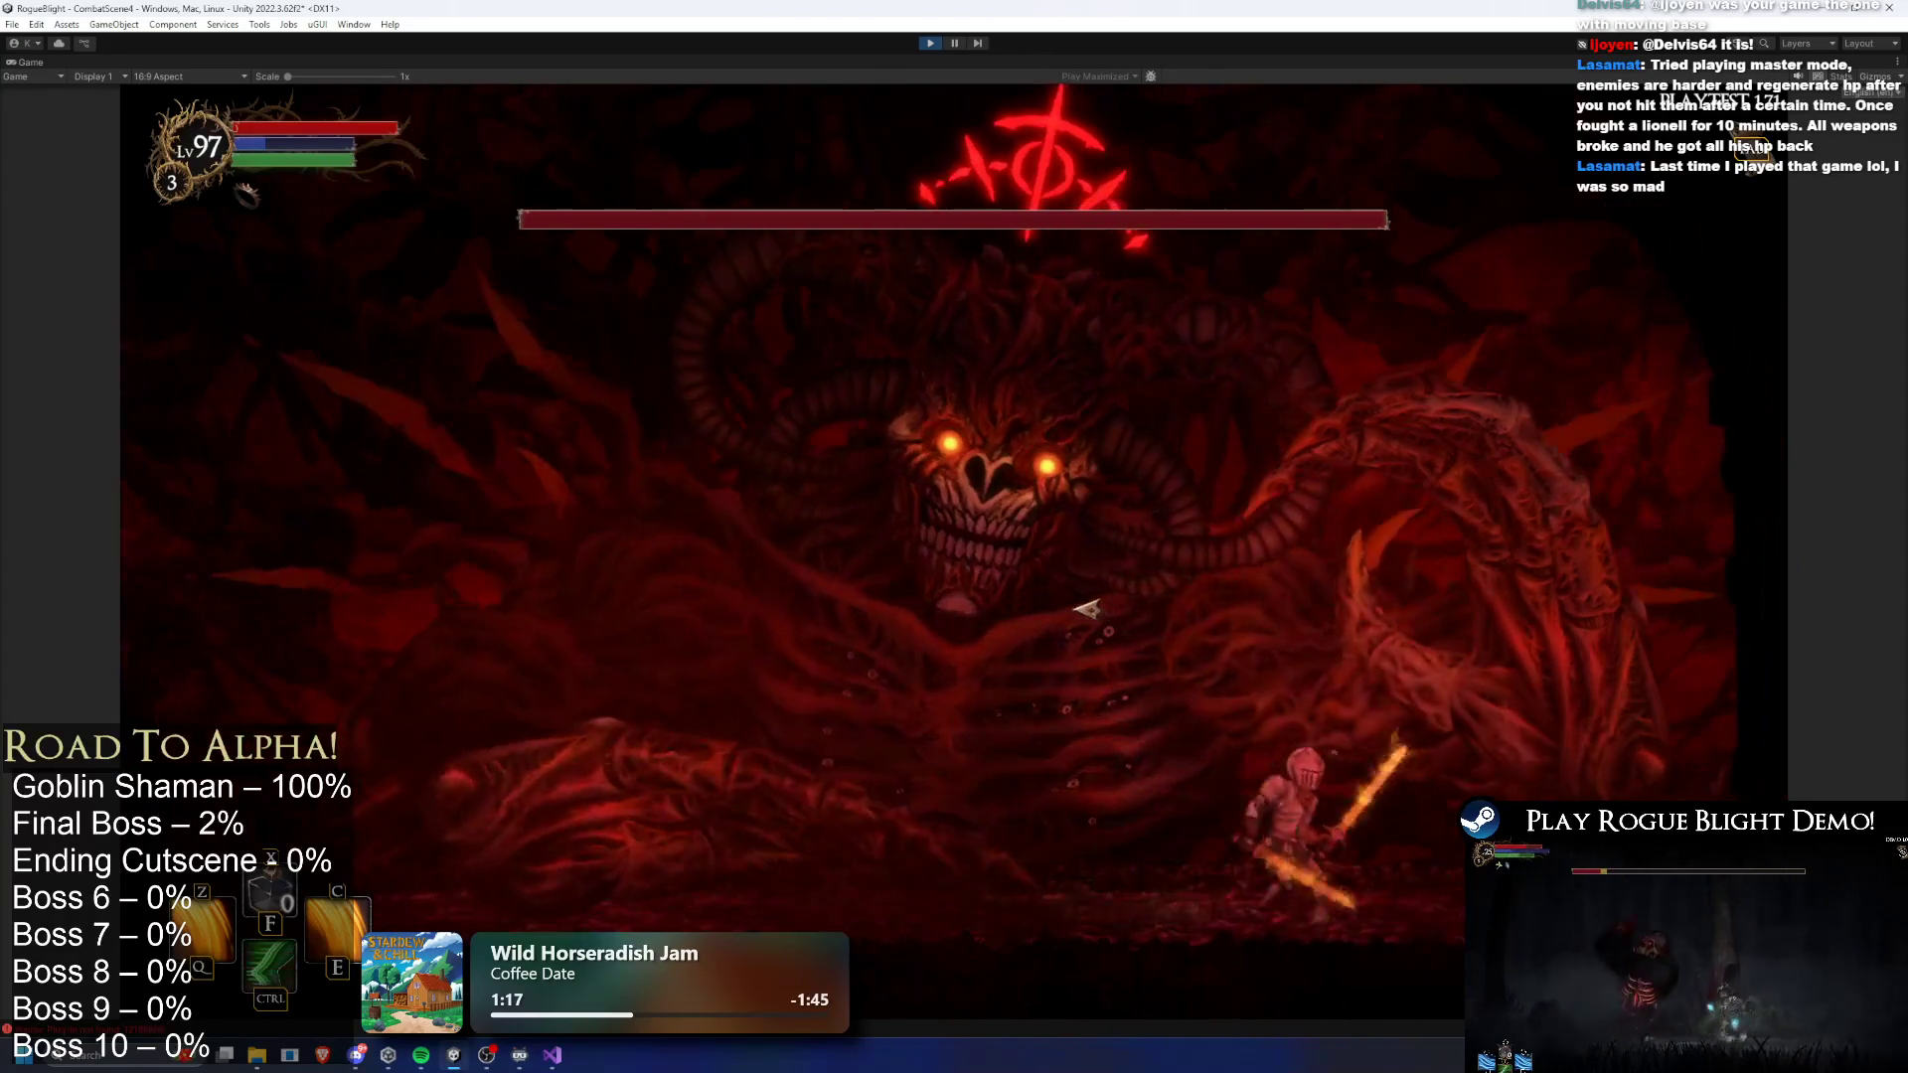
{"action": "key", "text": "a"}
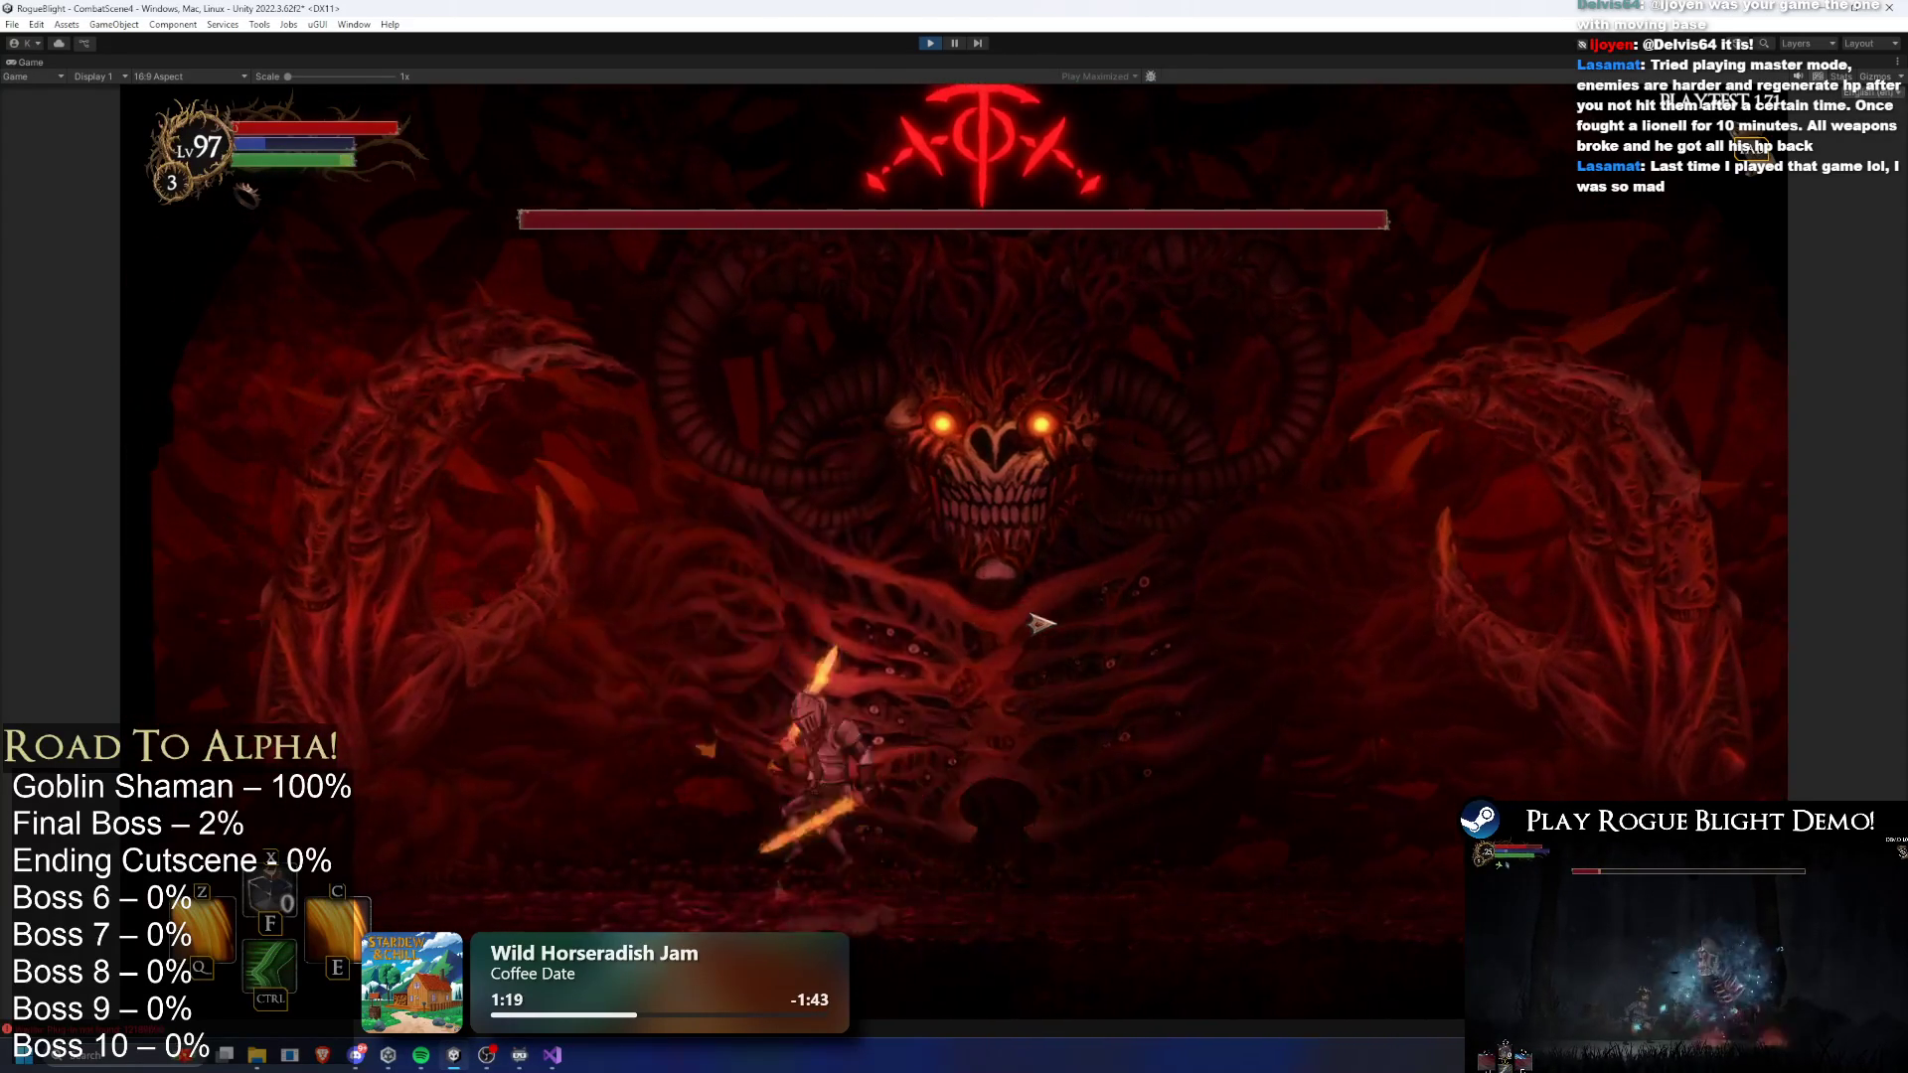
{"action": "left_click", "coordinate": [862, 655]}
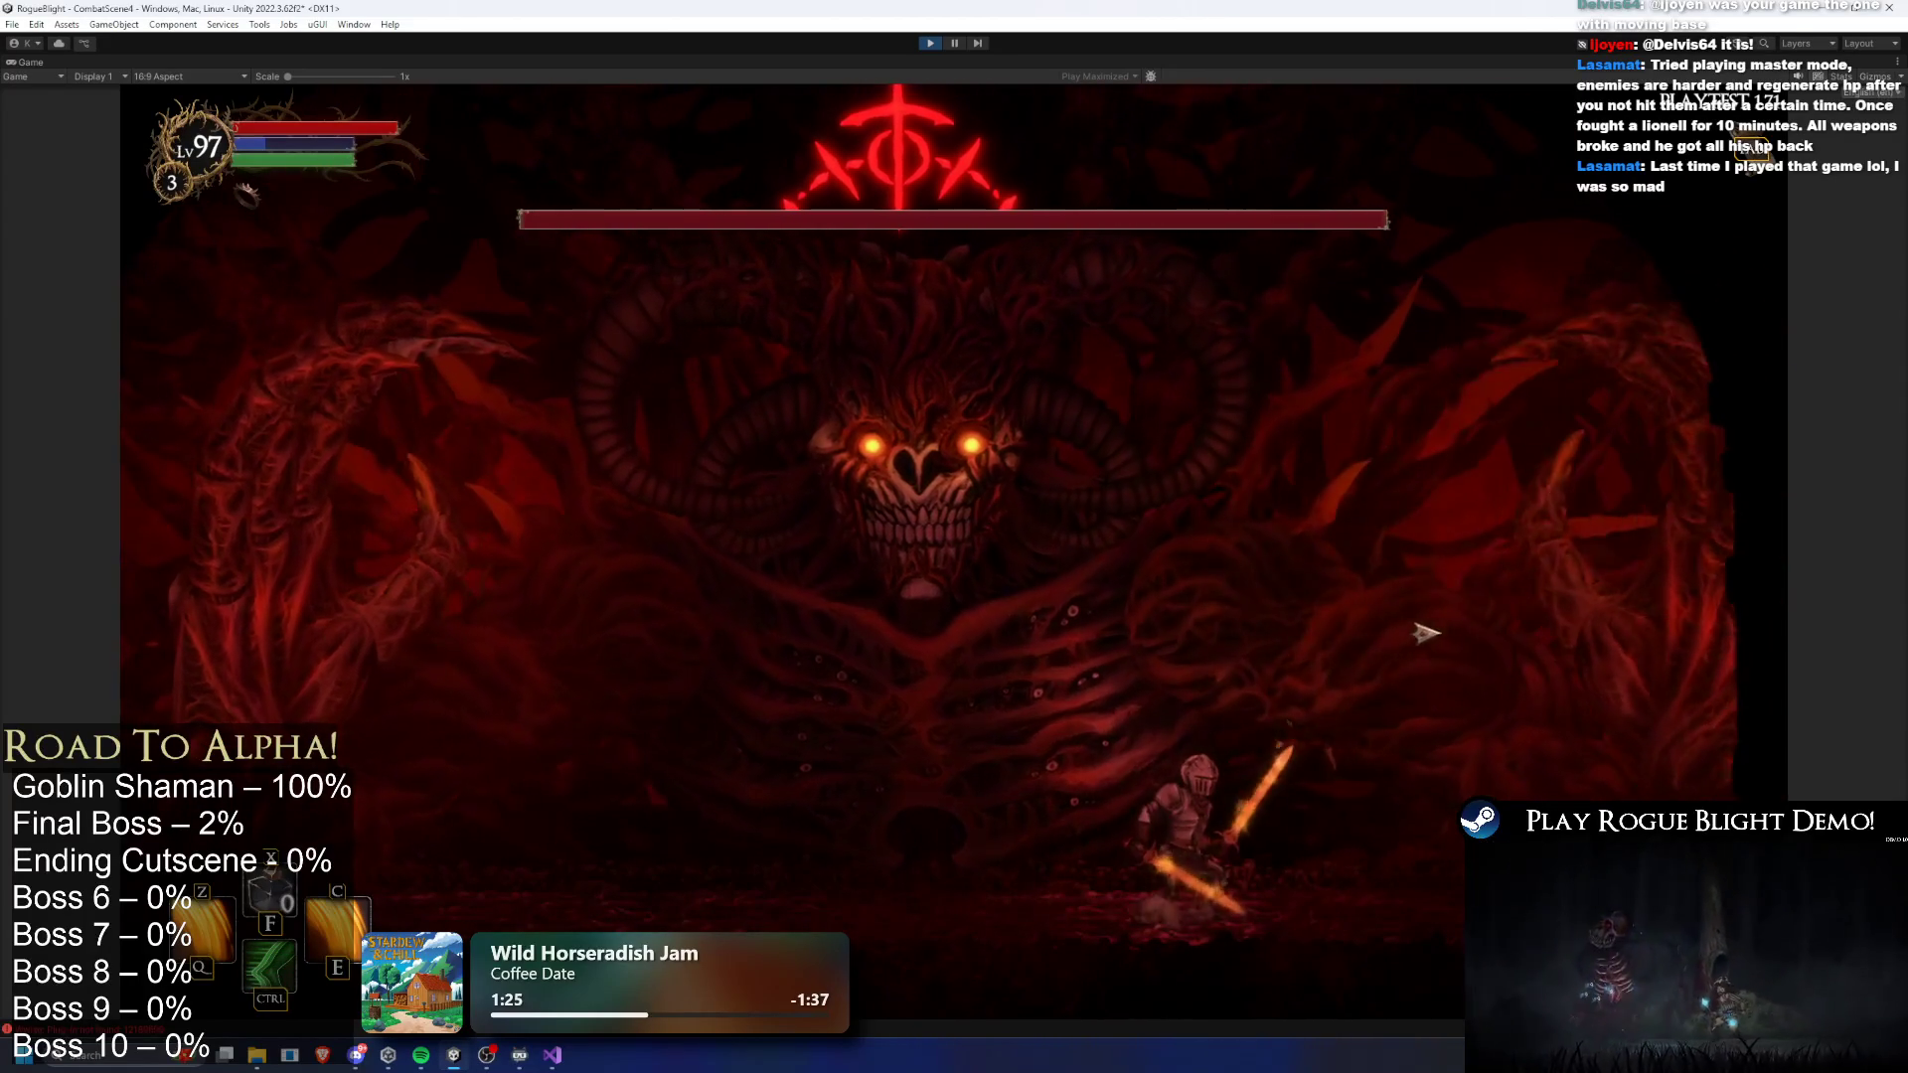
{"action": "key", "text": "a"}
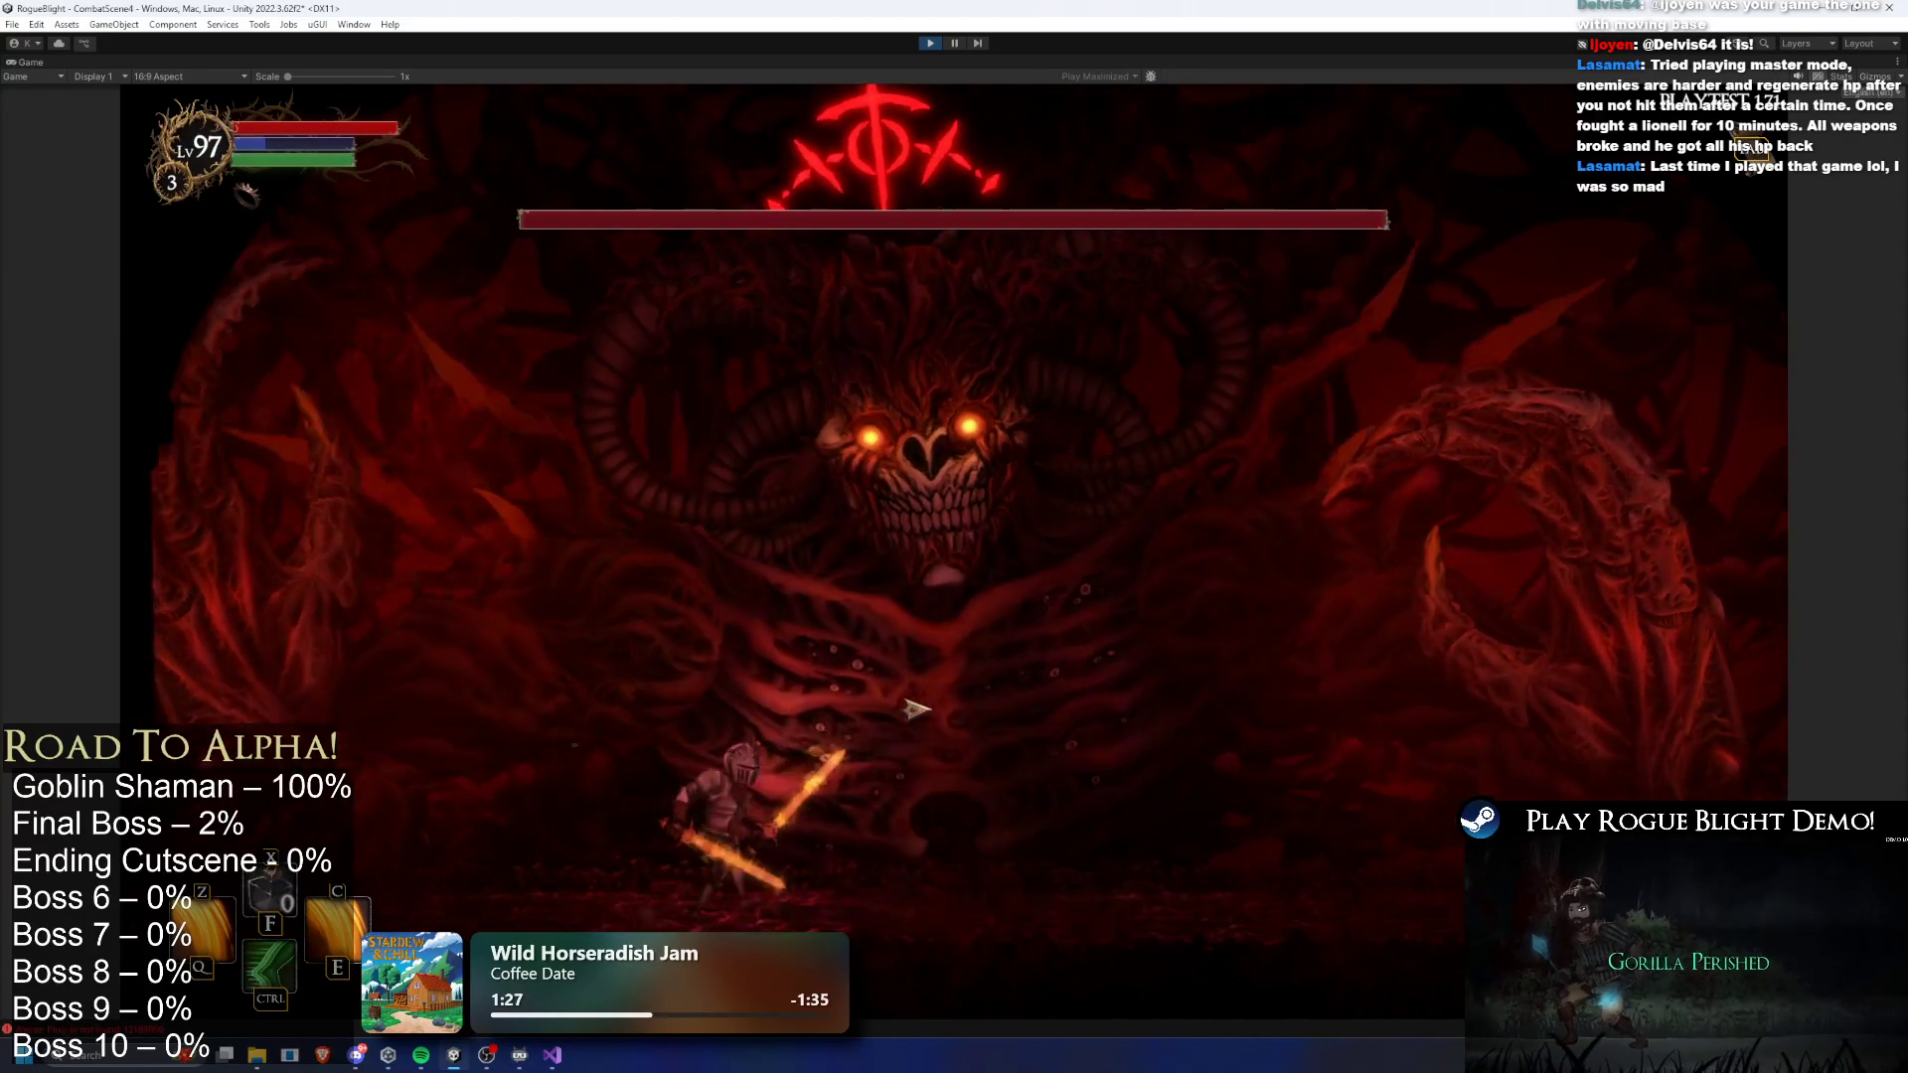
{"action": "left_click", "coordinate": [399, 919]}
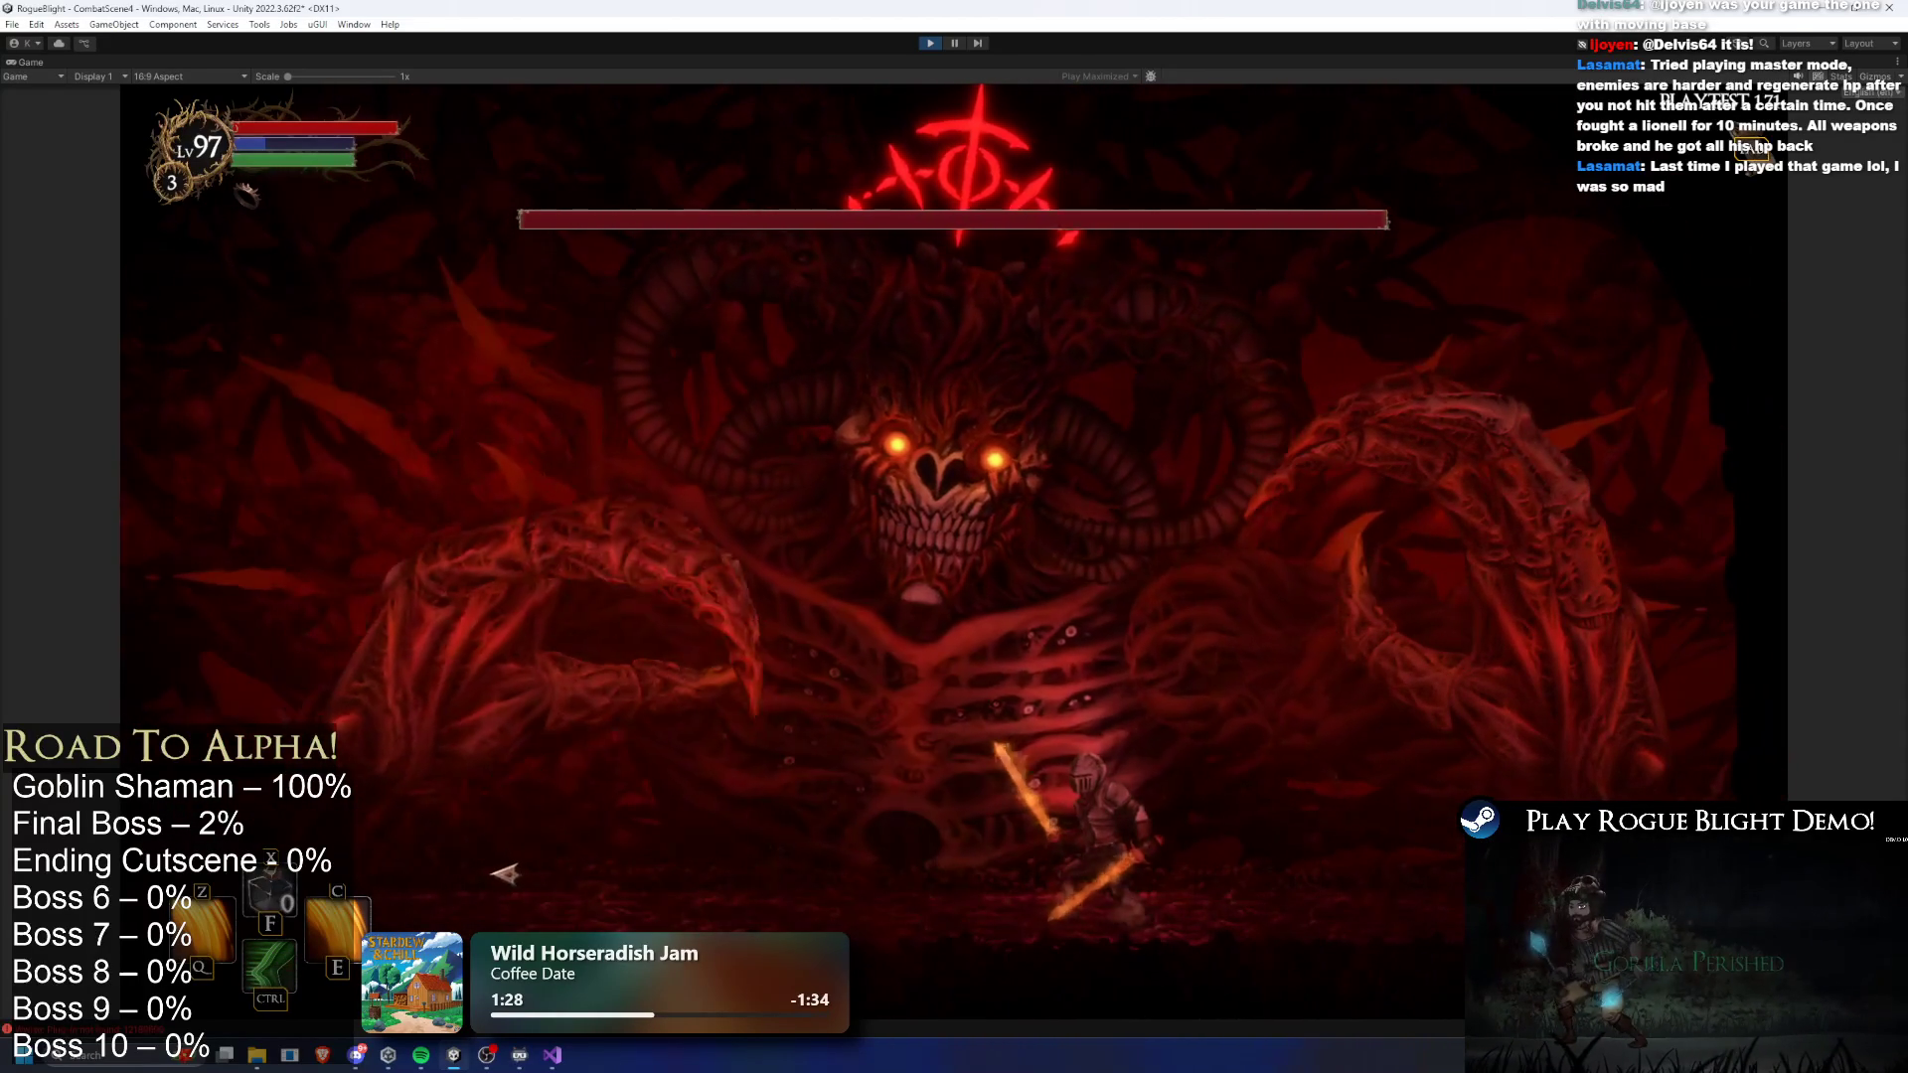
{"action": "key", "text": "d"}
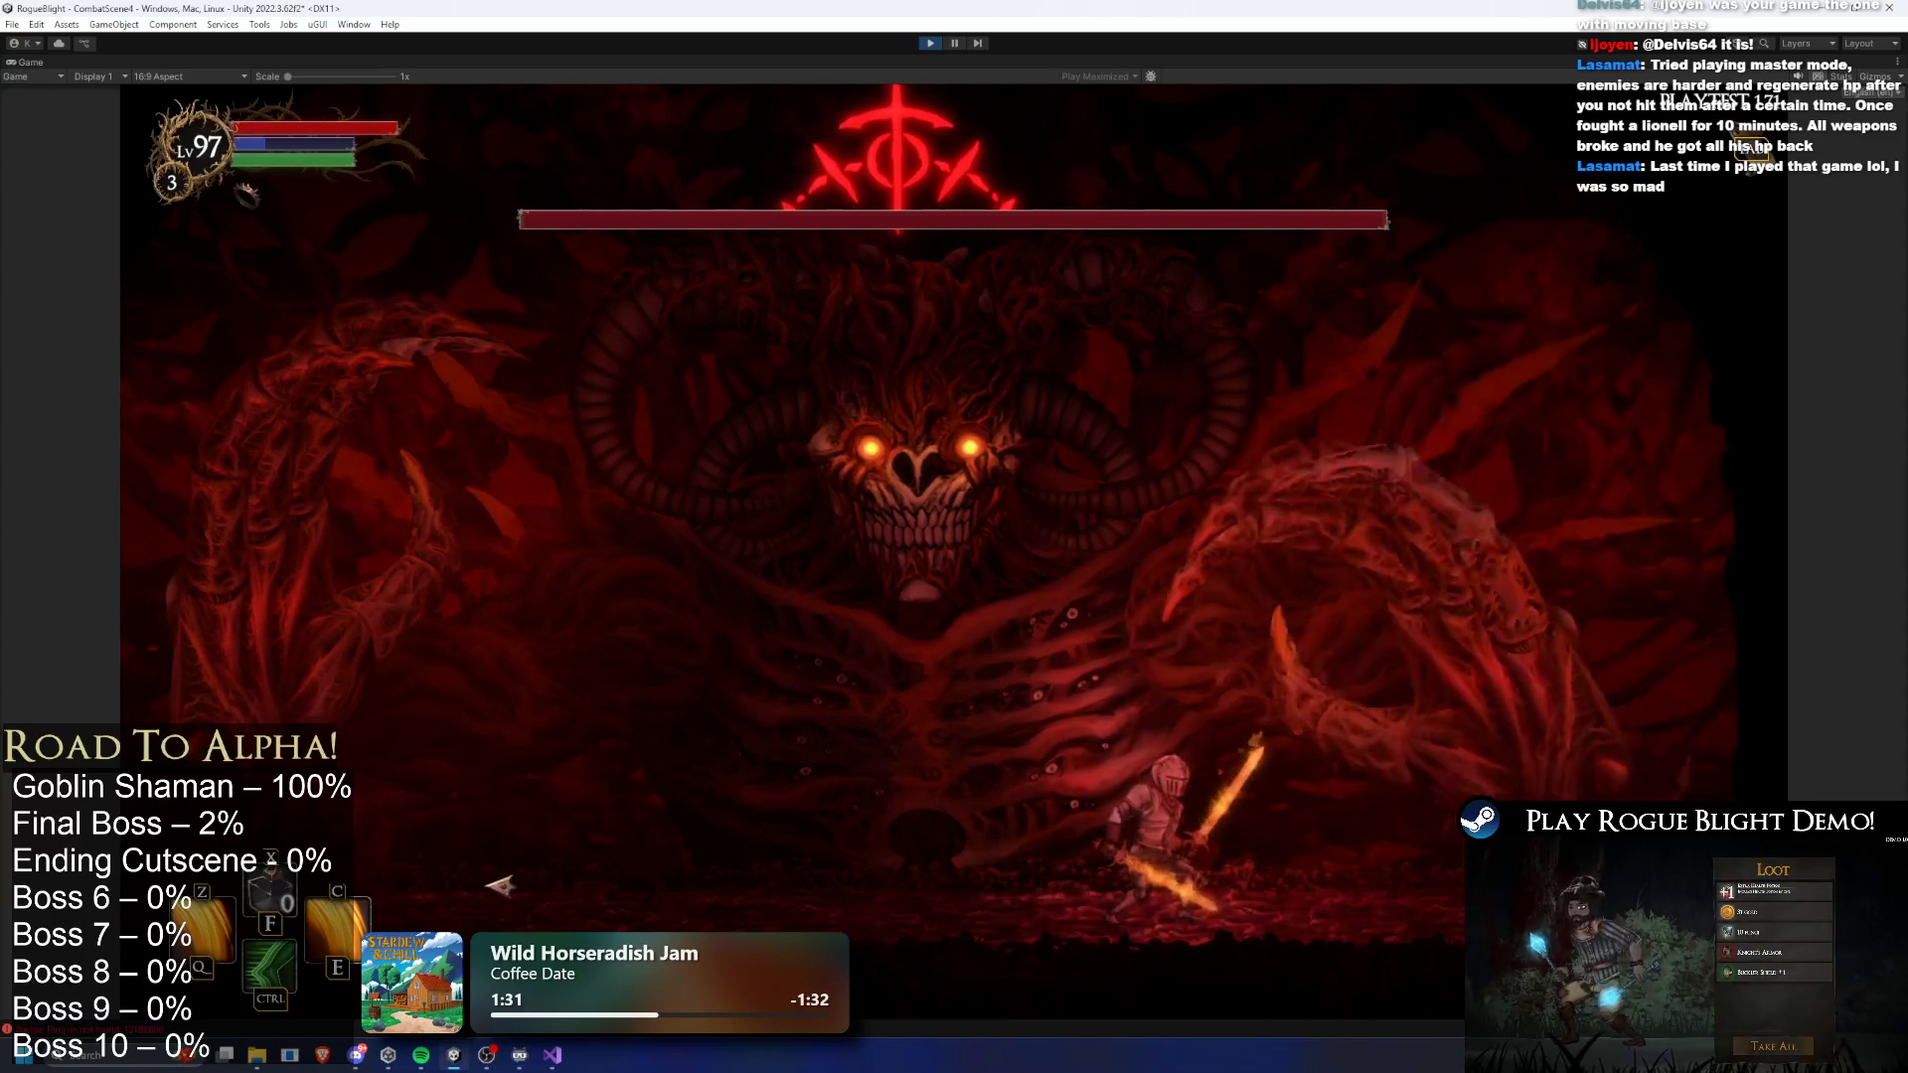
{"action": "key", "text": "a"}
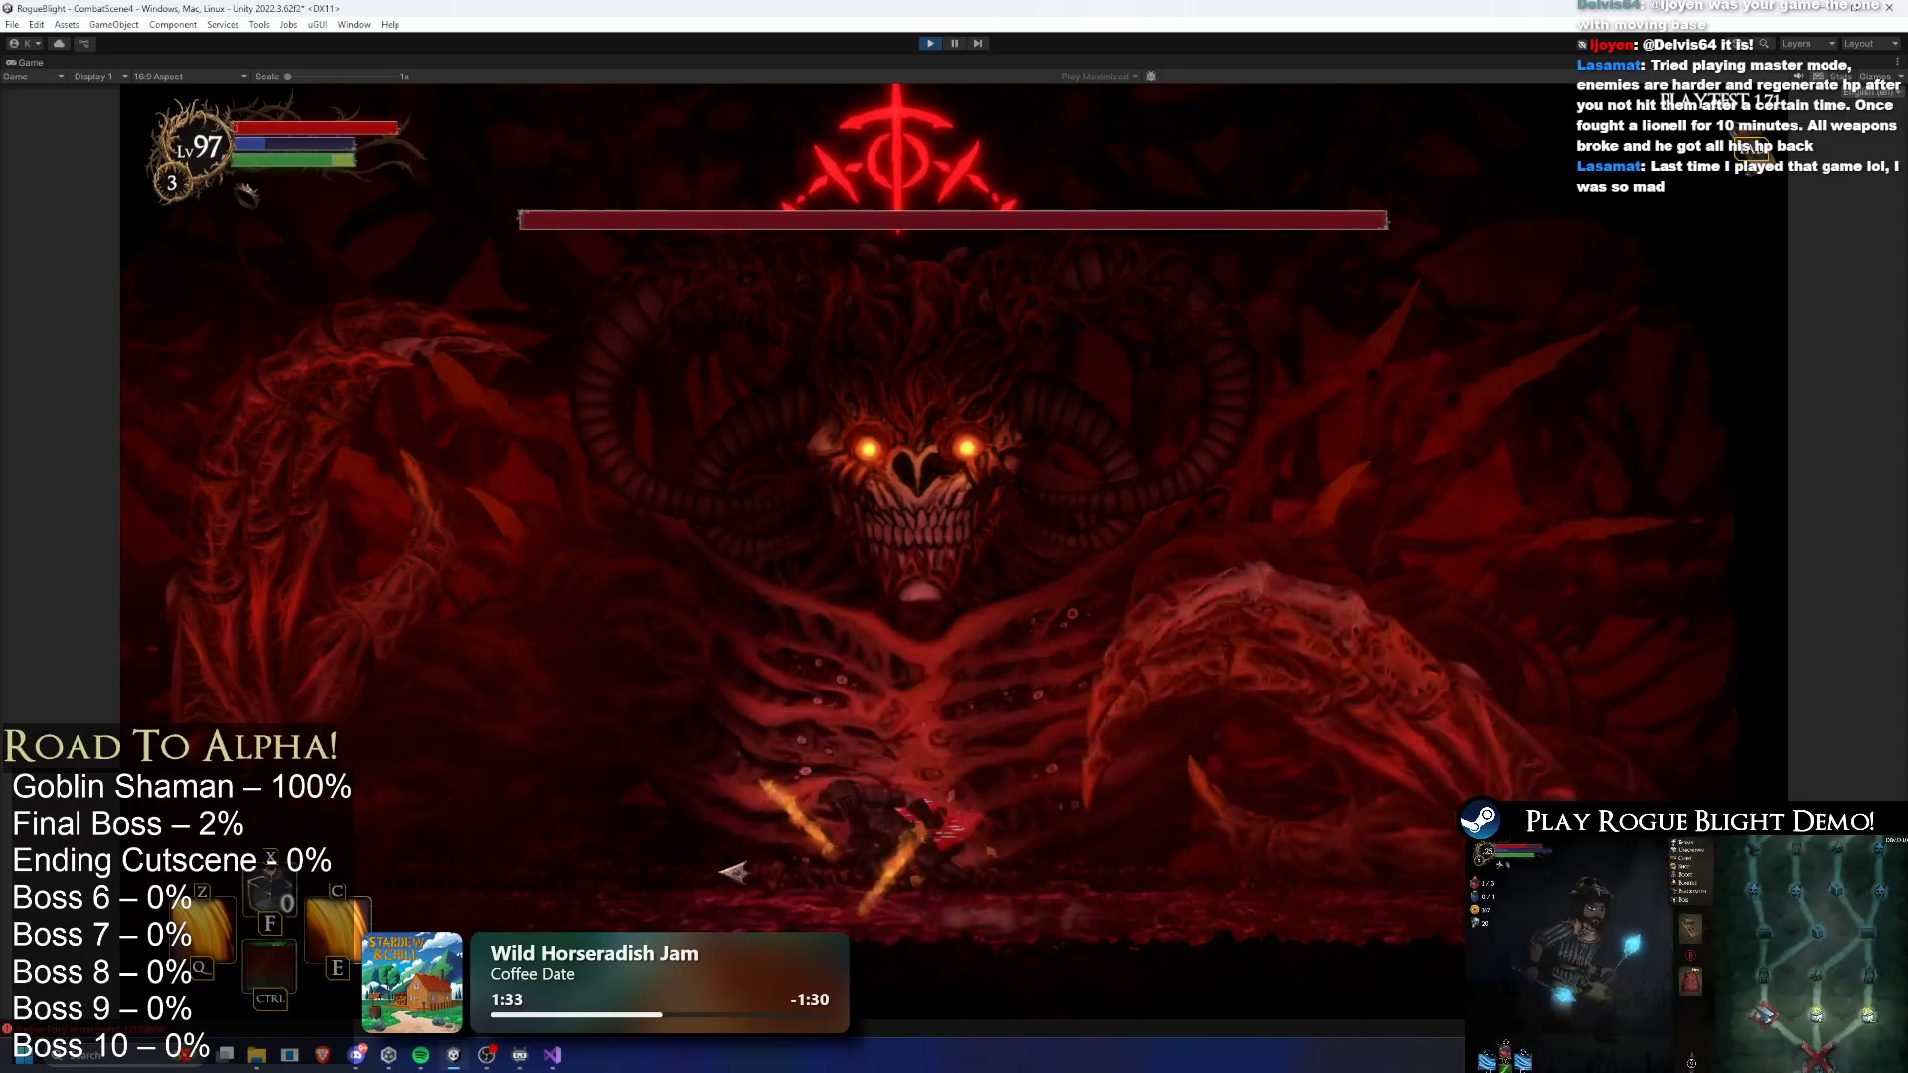
{"action": "left_click", "coordinate": [795, 877]}
{"action": "left_click", "coordinate": [906, 852]}
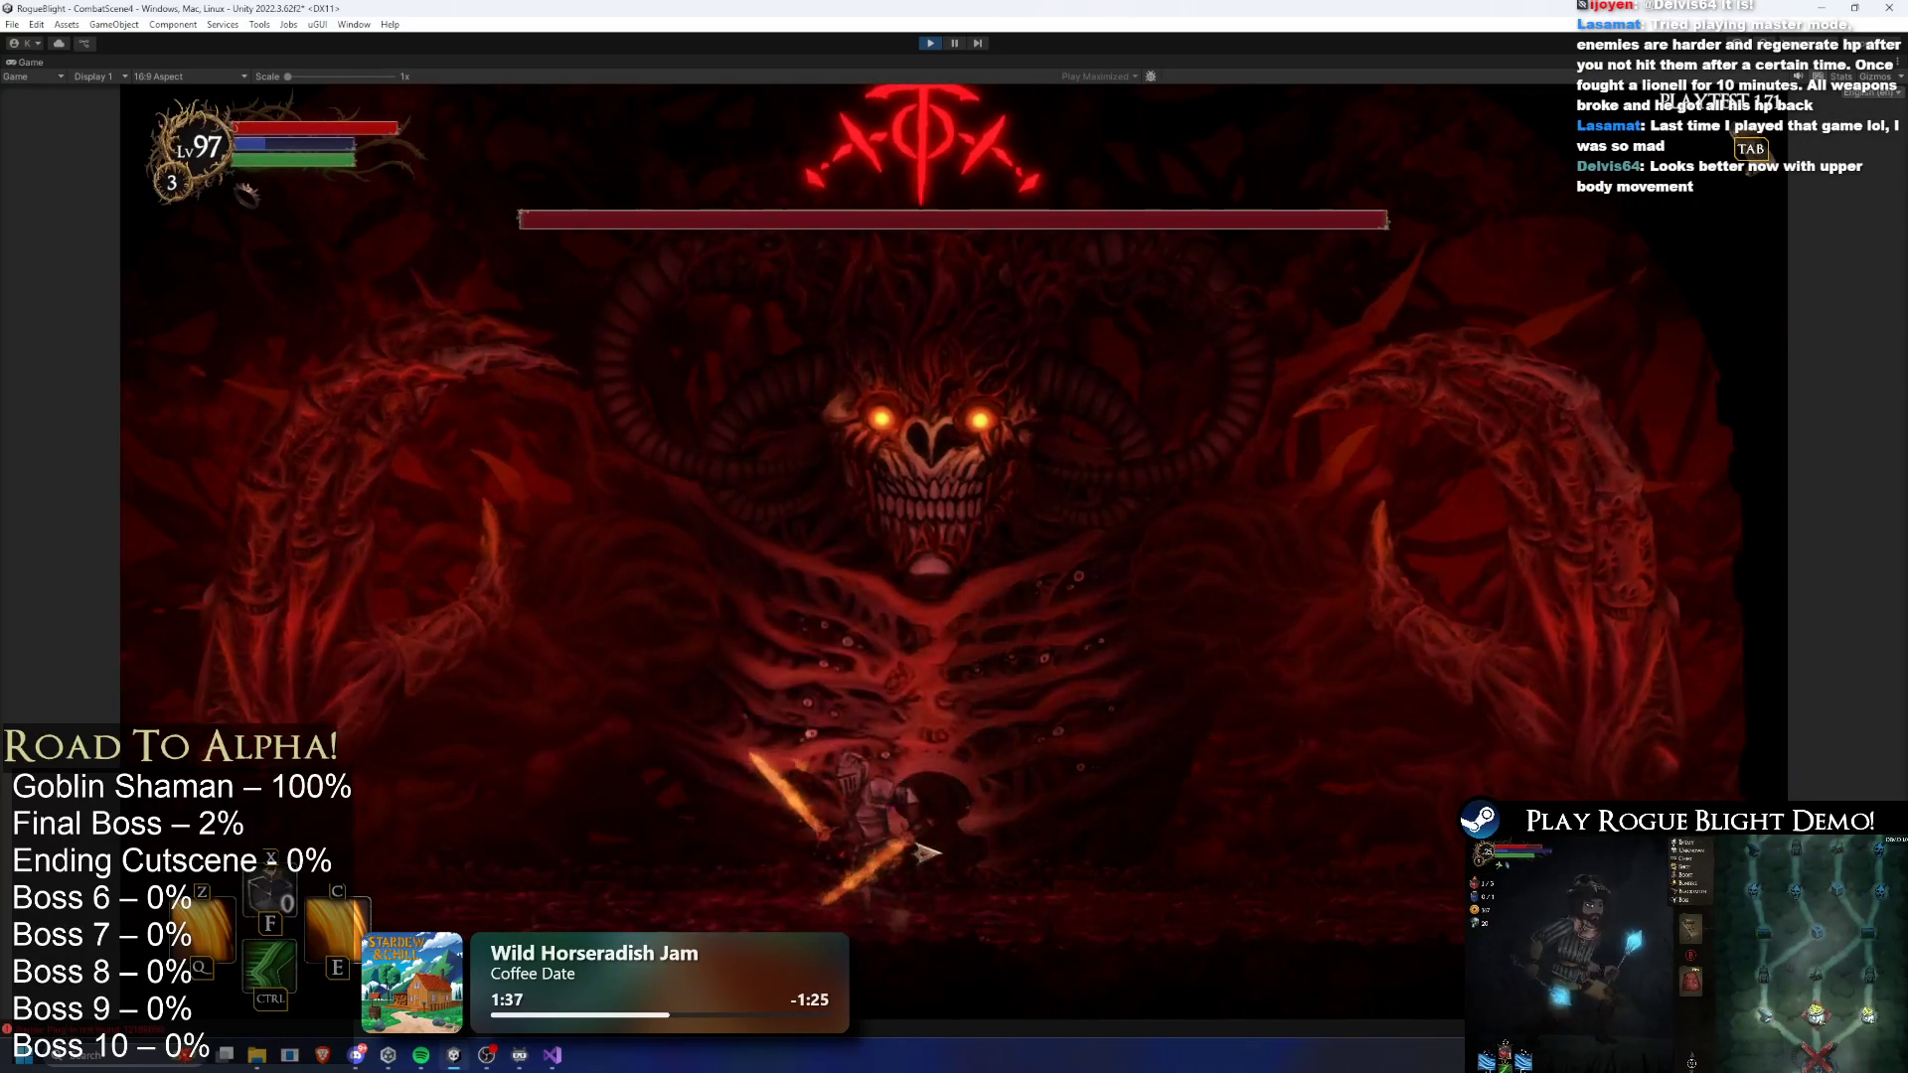
{"action": "key", "text": "d"}
{"action": "left_click", "coordinate": [1041, 858]}
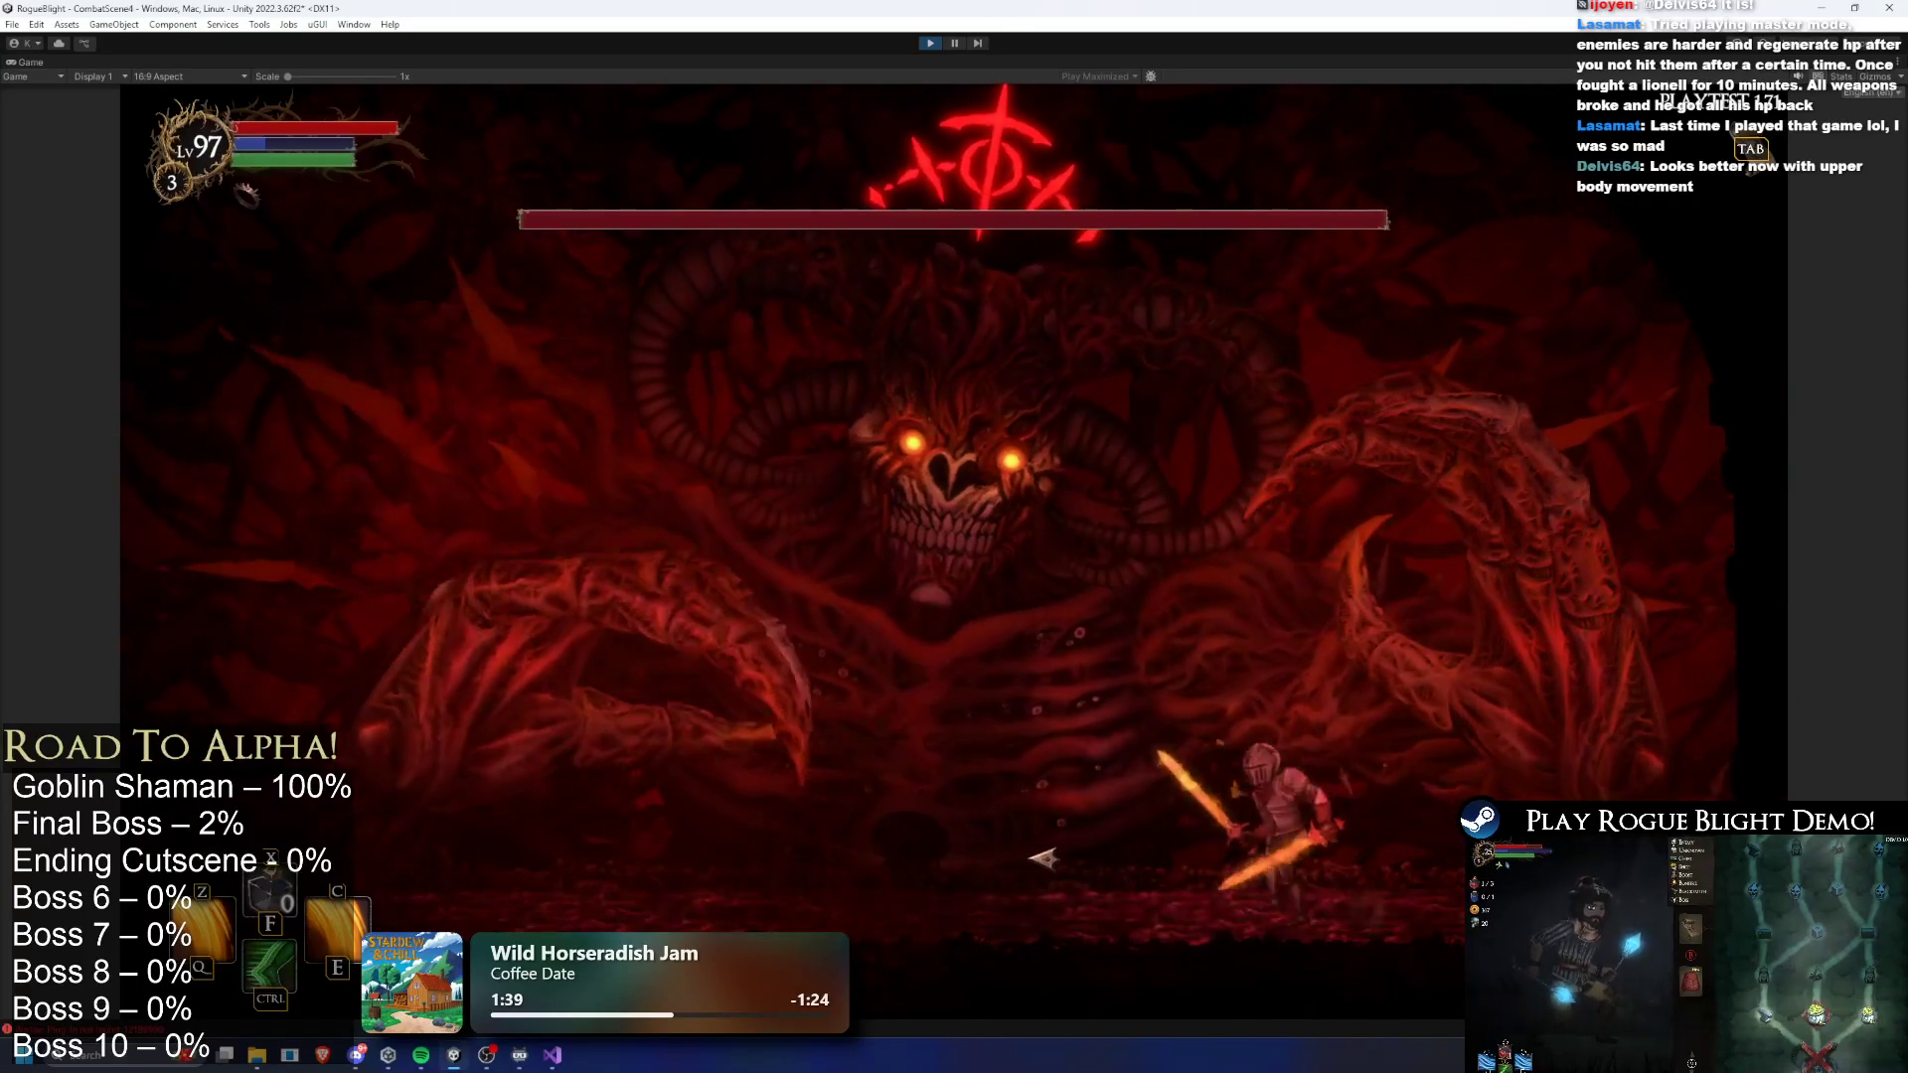
{"action": "key", "text": "a"}
{"action": "left_click", "coordinate": [1053, 864]}
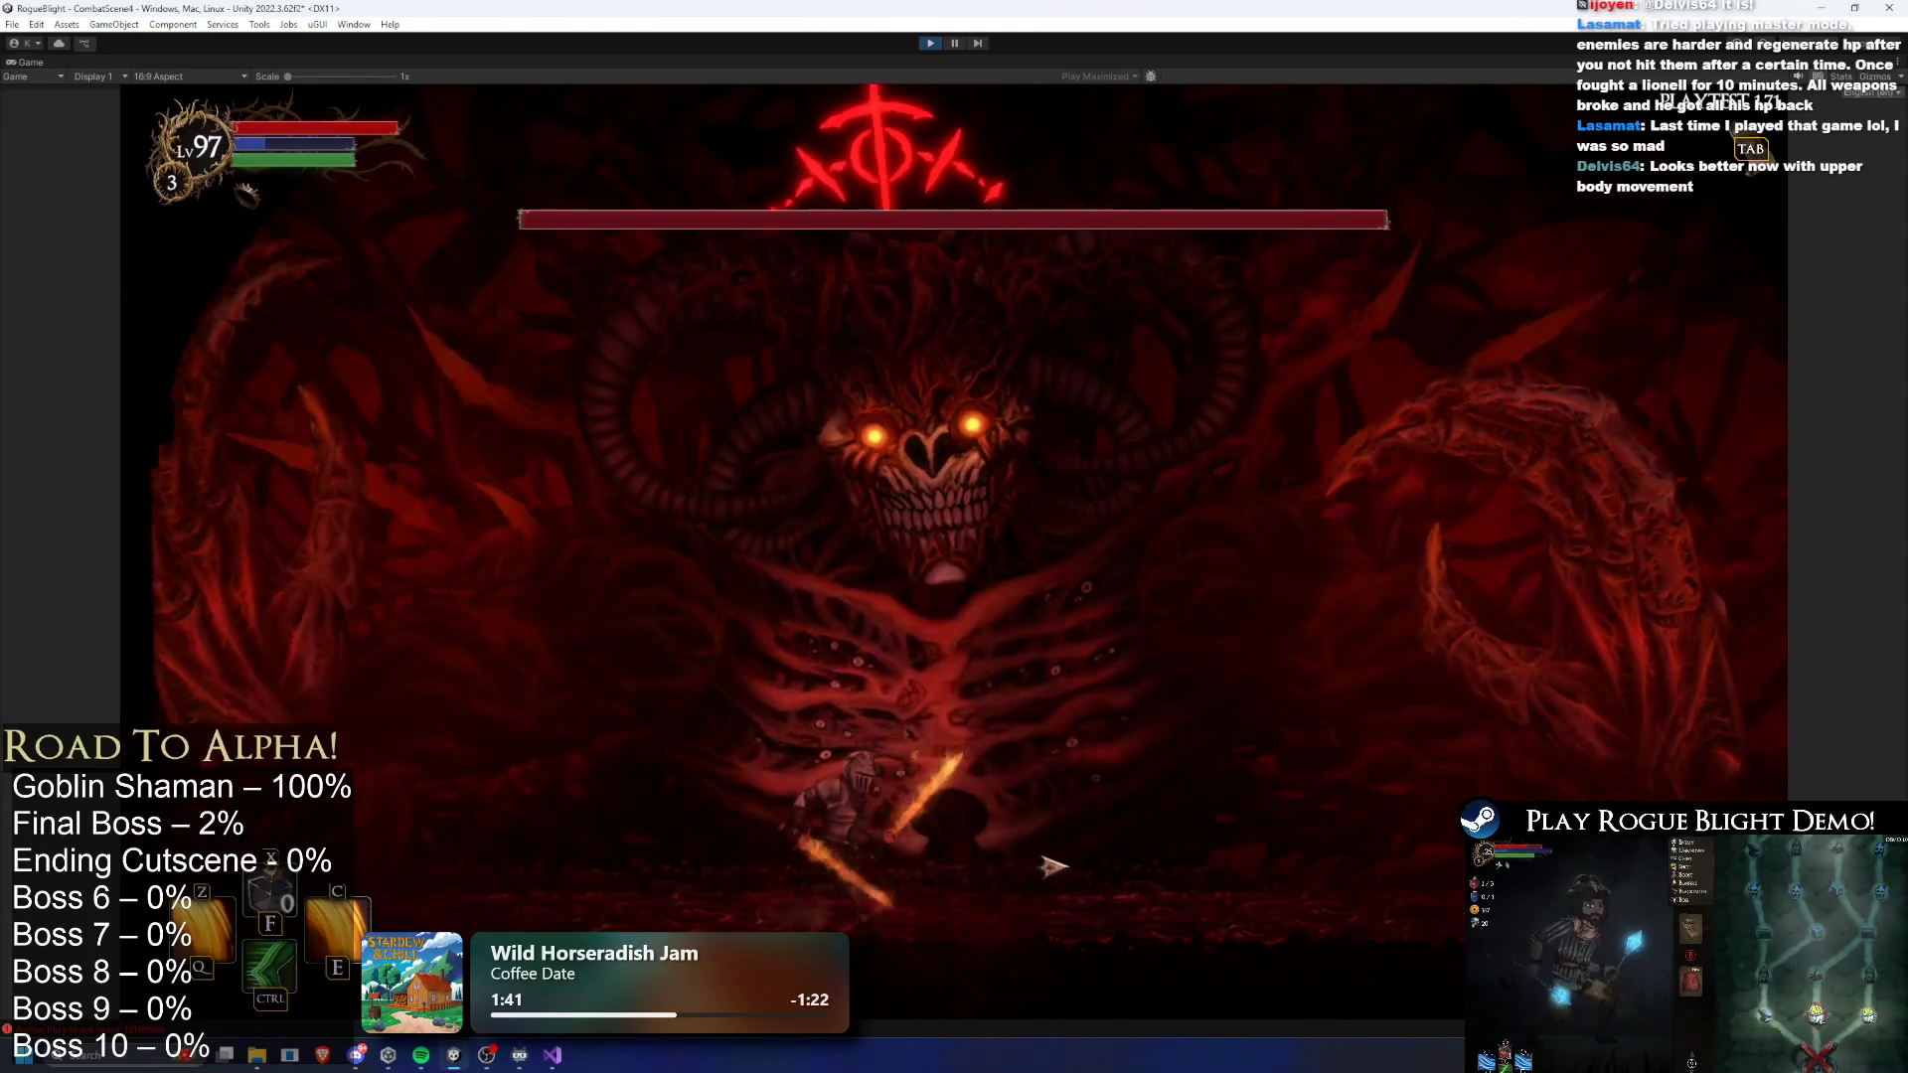
{"action": "key", "text": "d"}
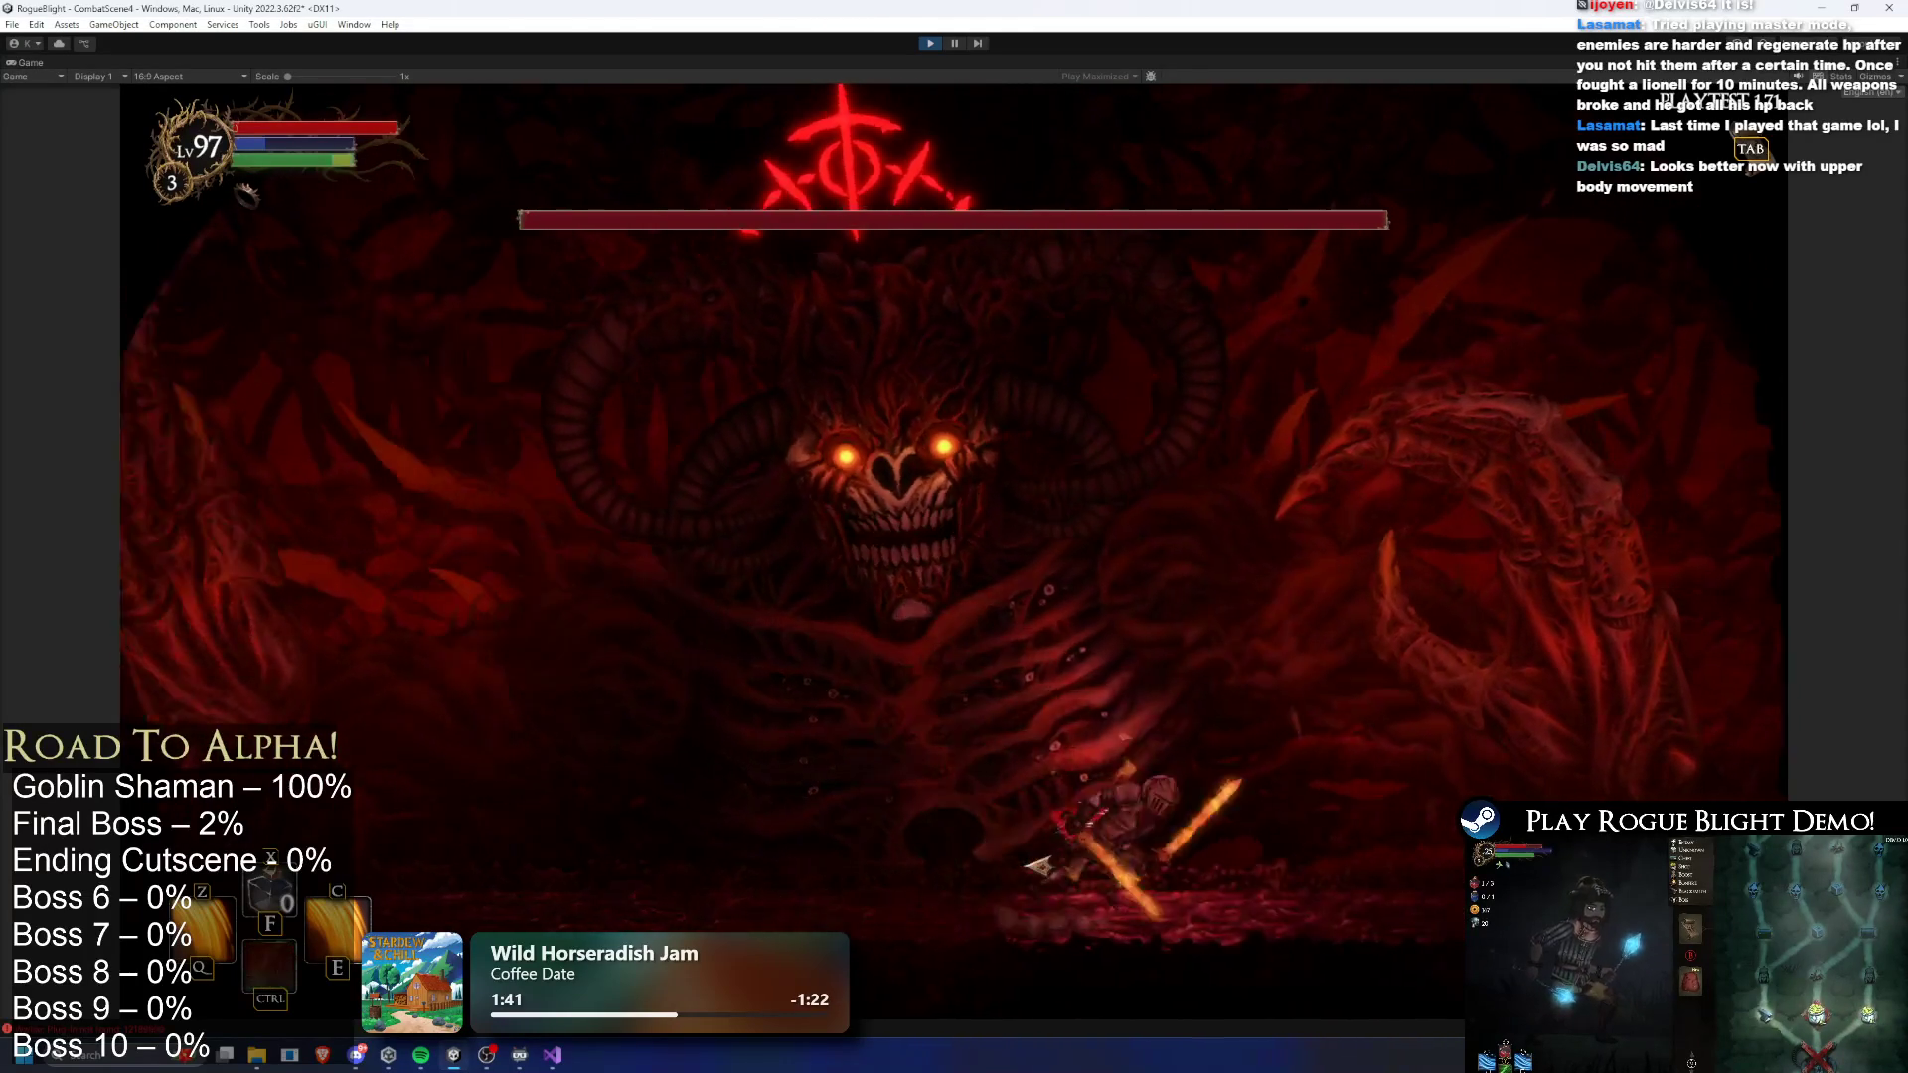
{"action": "key", "text": "a"}
{"action": "left_click", "coordinate": [1053, 866]}
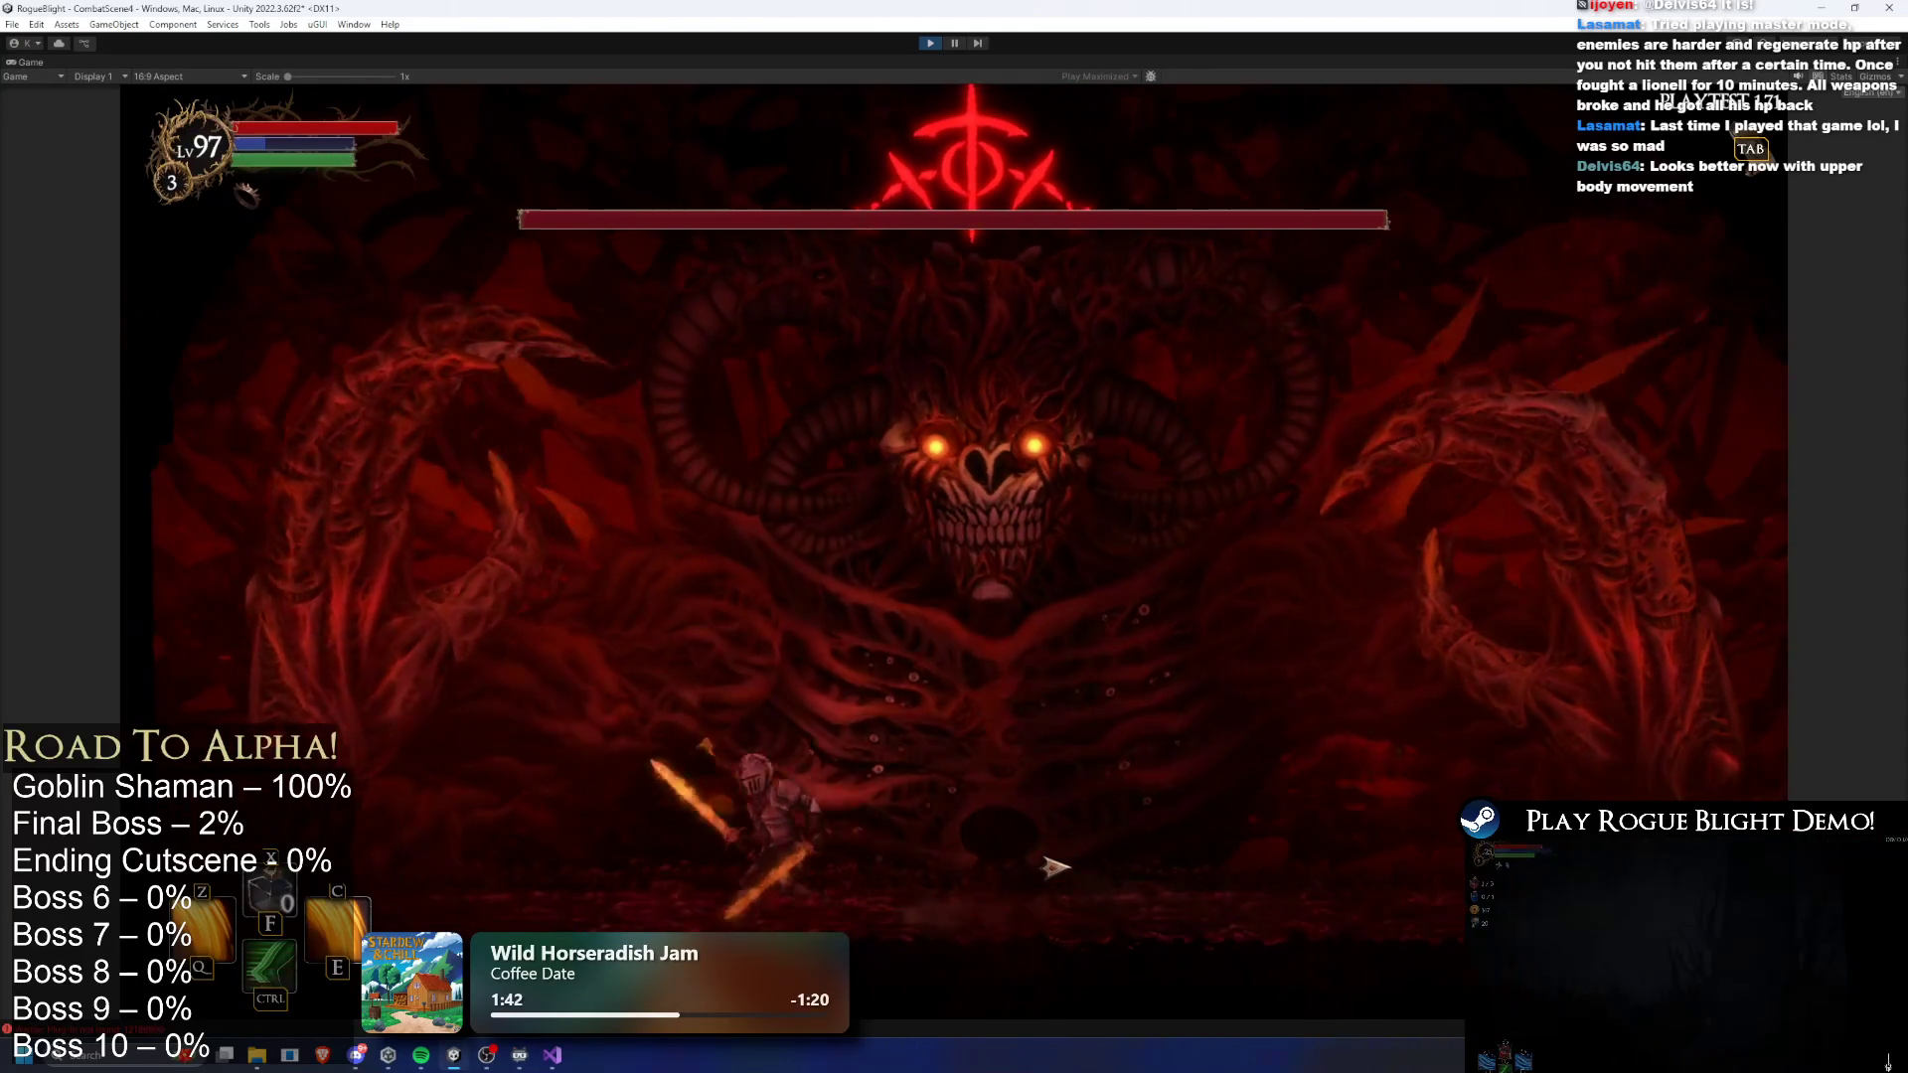
{"action": "key", "text": "d"}
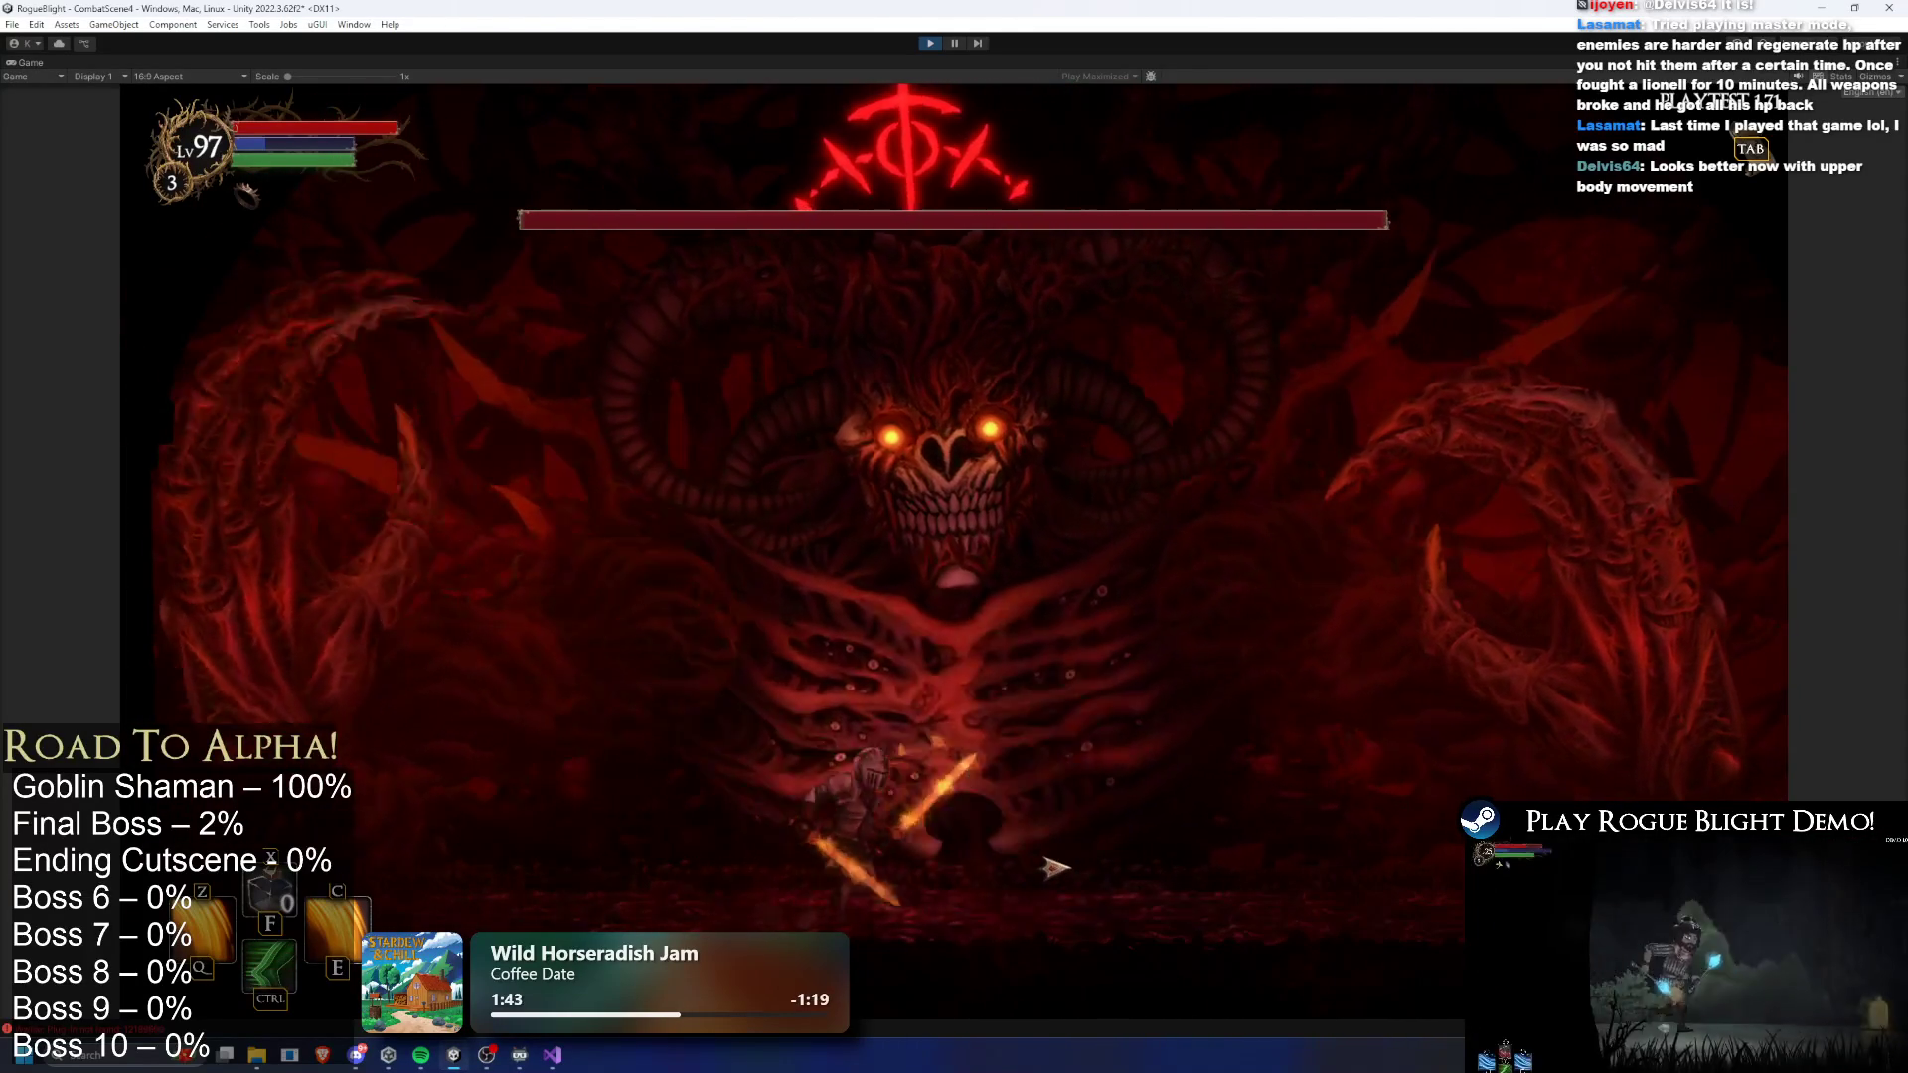
{"action": "left_click", "coordinate": [1054, 866]}
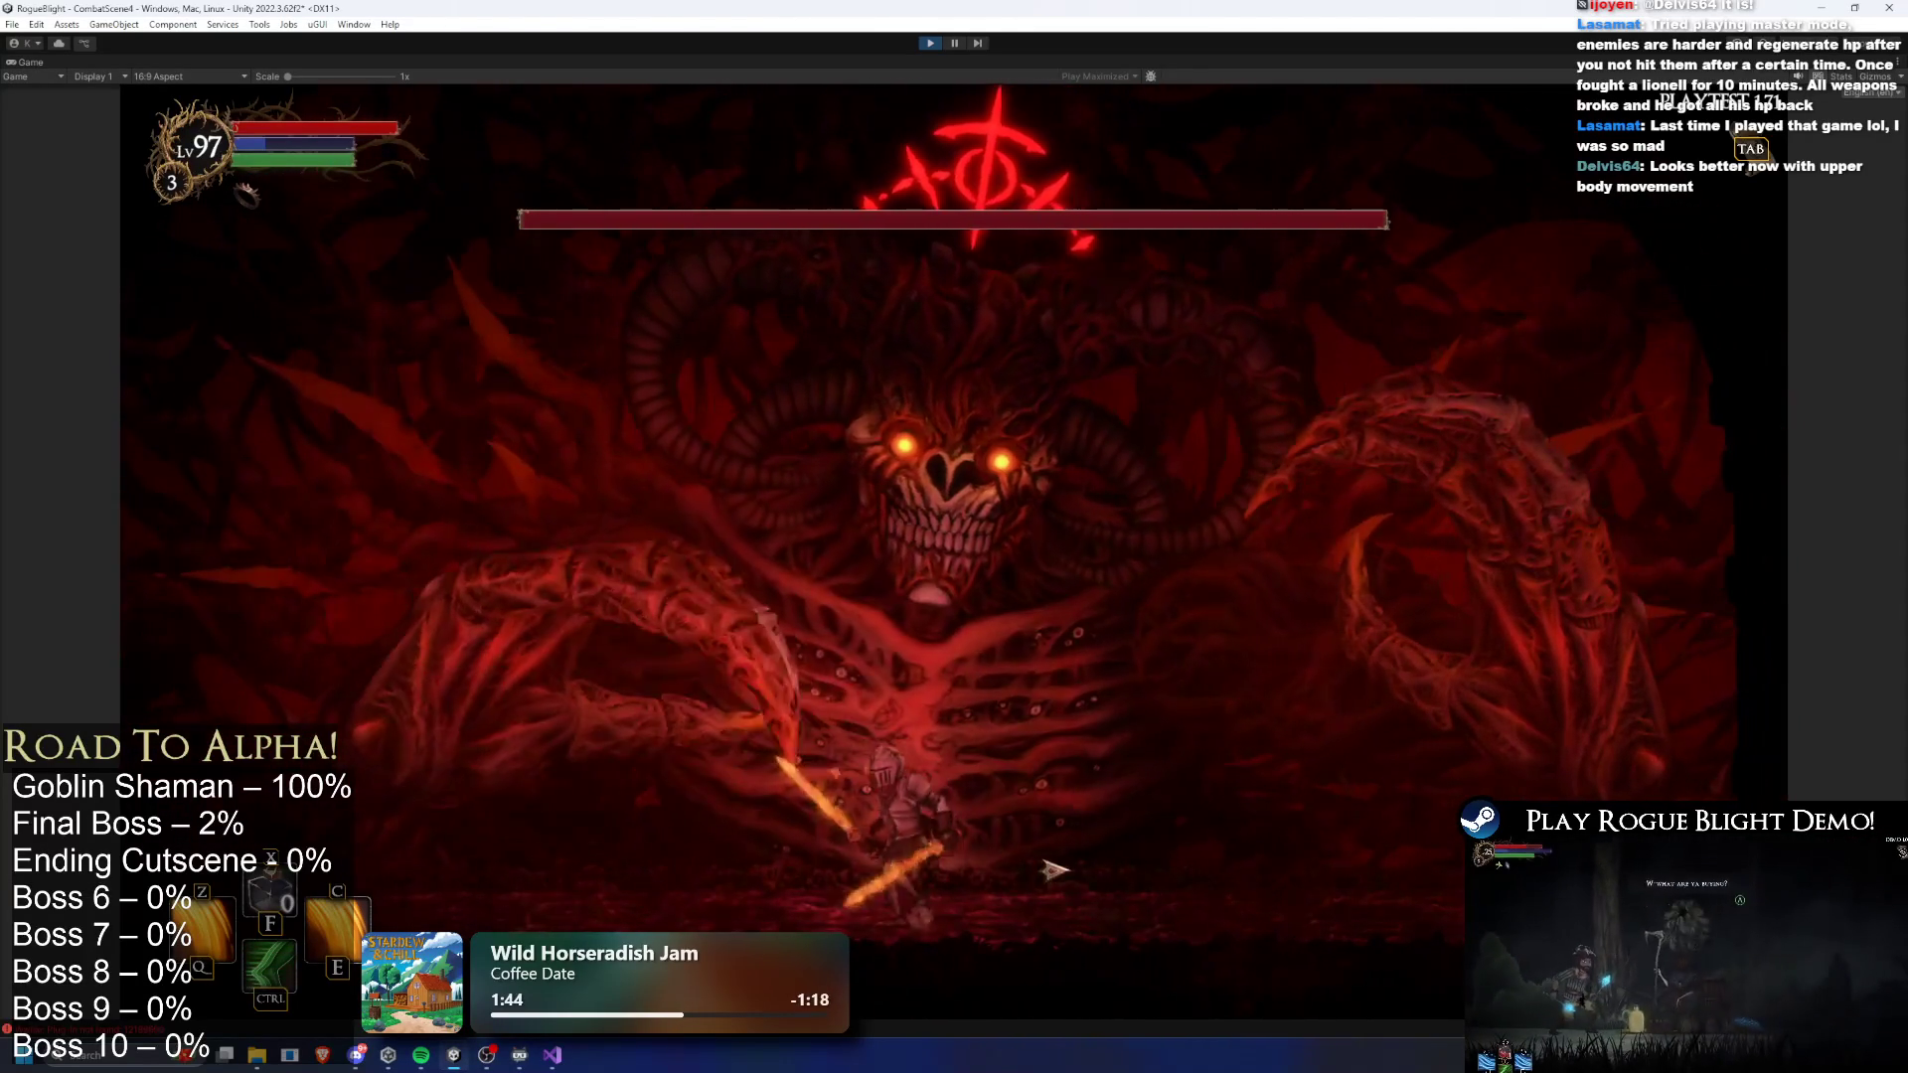
{"action": "key", "text": "a"}
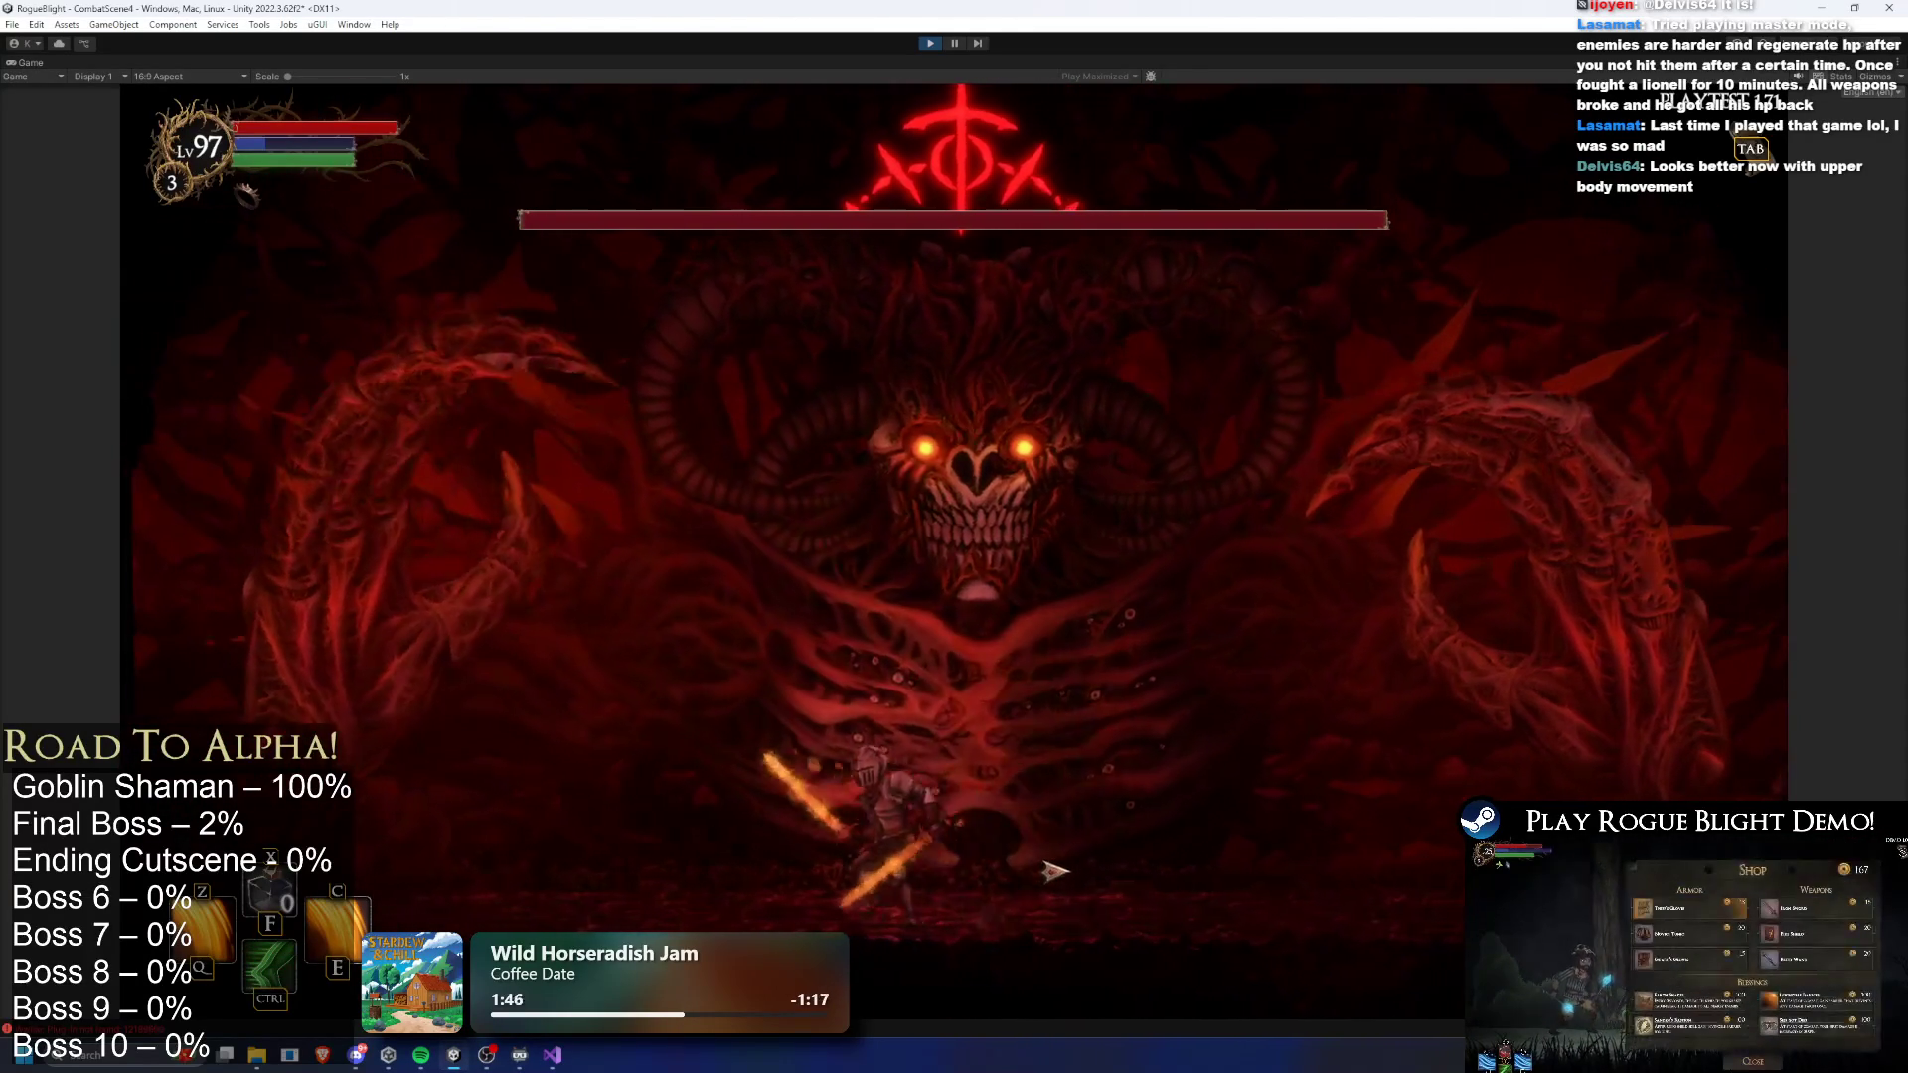
{"action": "key", "text": "d"}
{"action": "left_click", "coordinate": [1068, 870]}
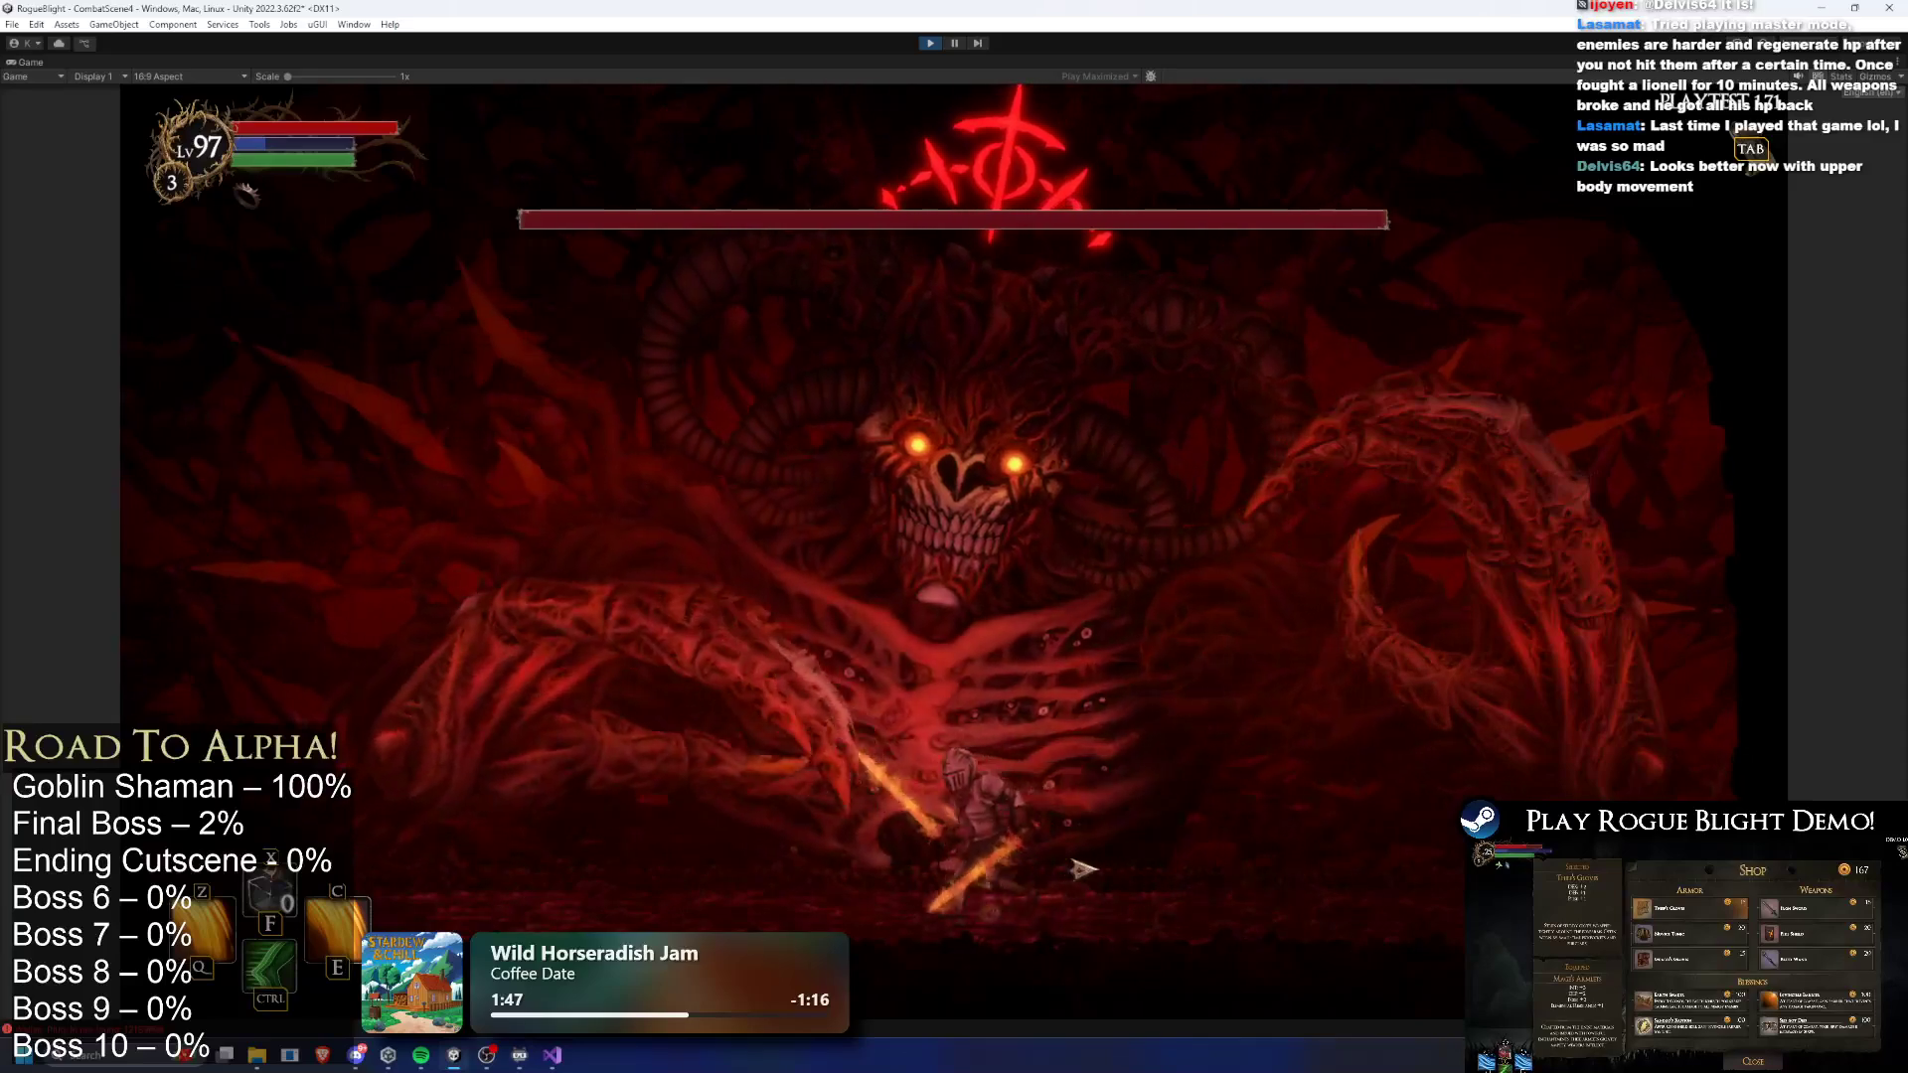
{"action": "key", "text": "a"}
{"action": "left_click", "coordinate": [1077, 866]}
{"action": "key", "text": "d"}
{"action": "key", "text": "a"}
{"action": "left_click", "coordinate": [1567, 485]}
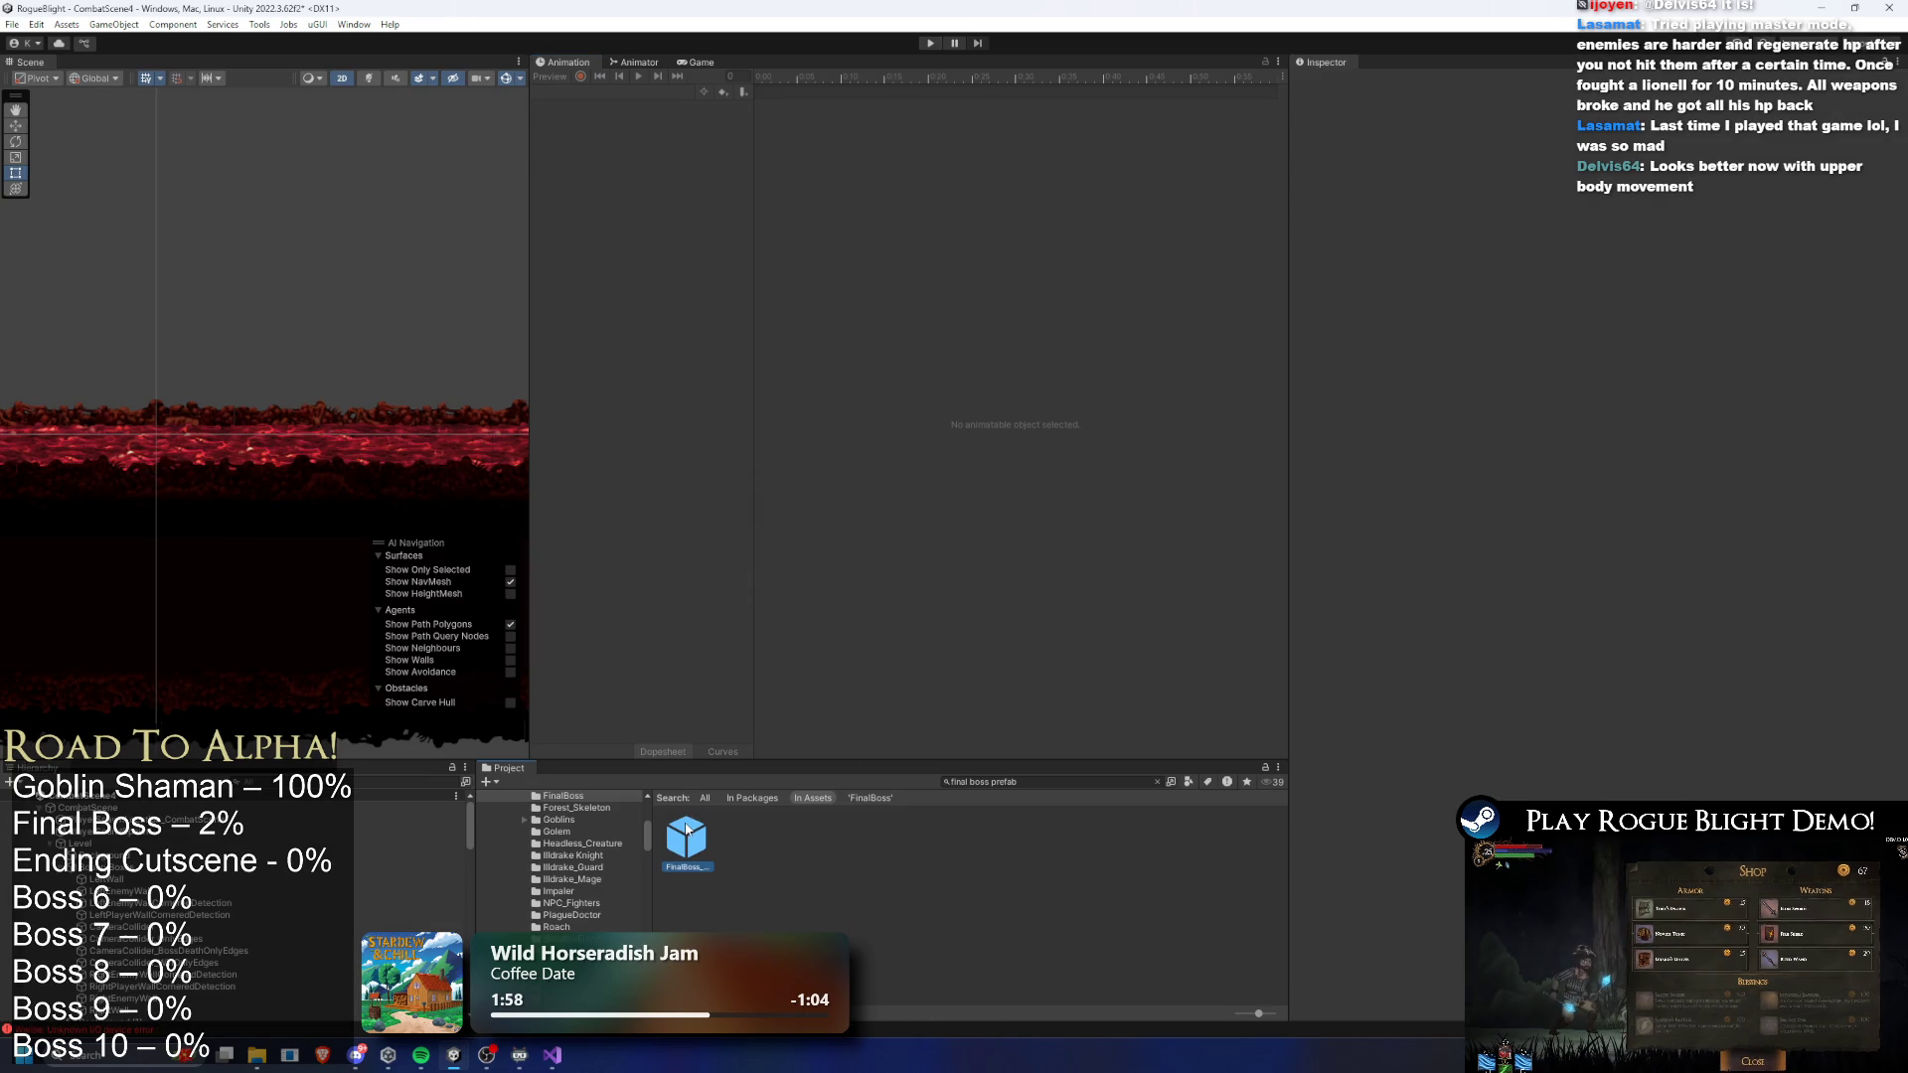
{"action": "double_click", "coordinate": [685, 836]}
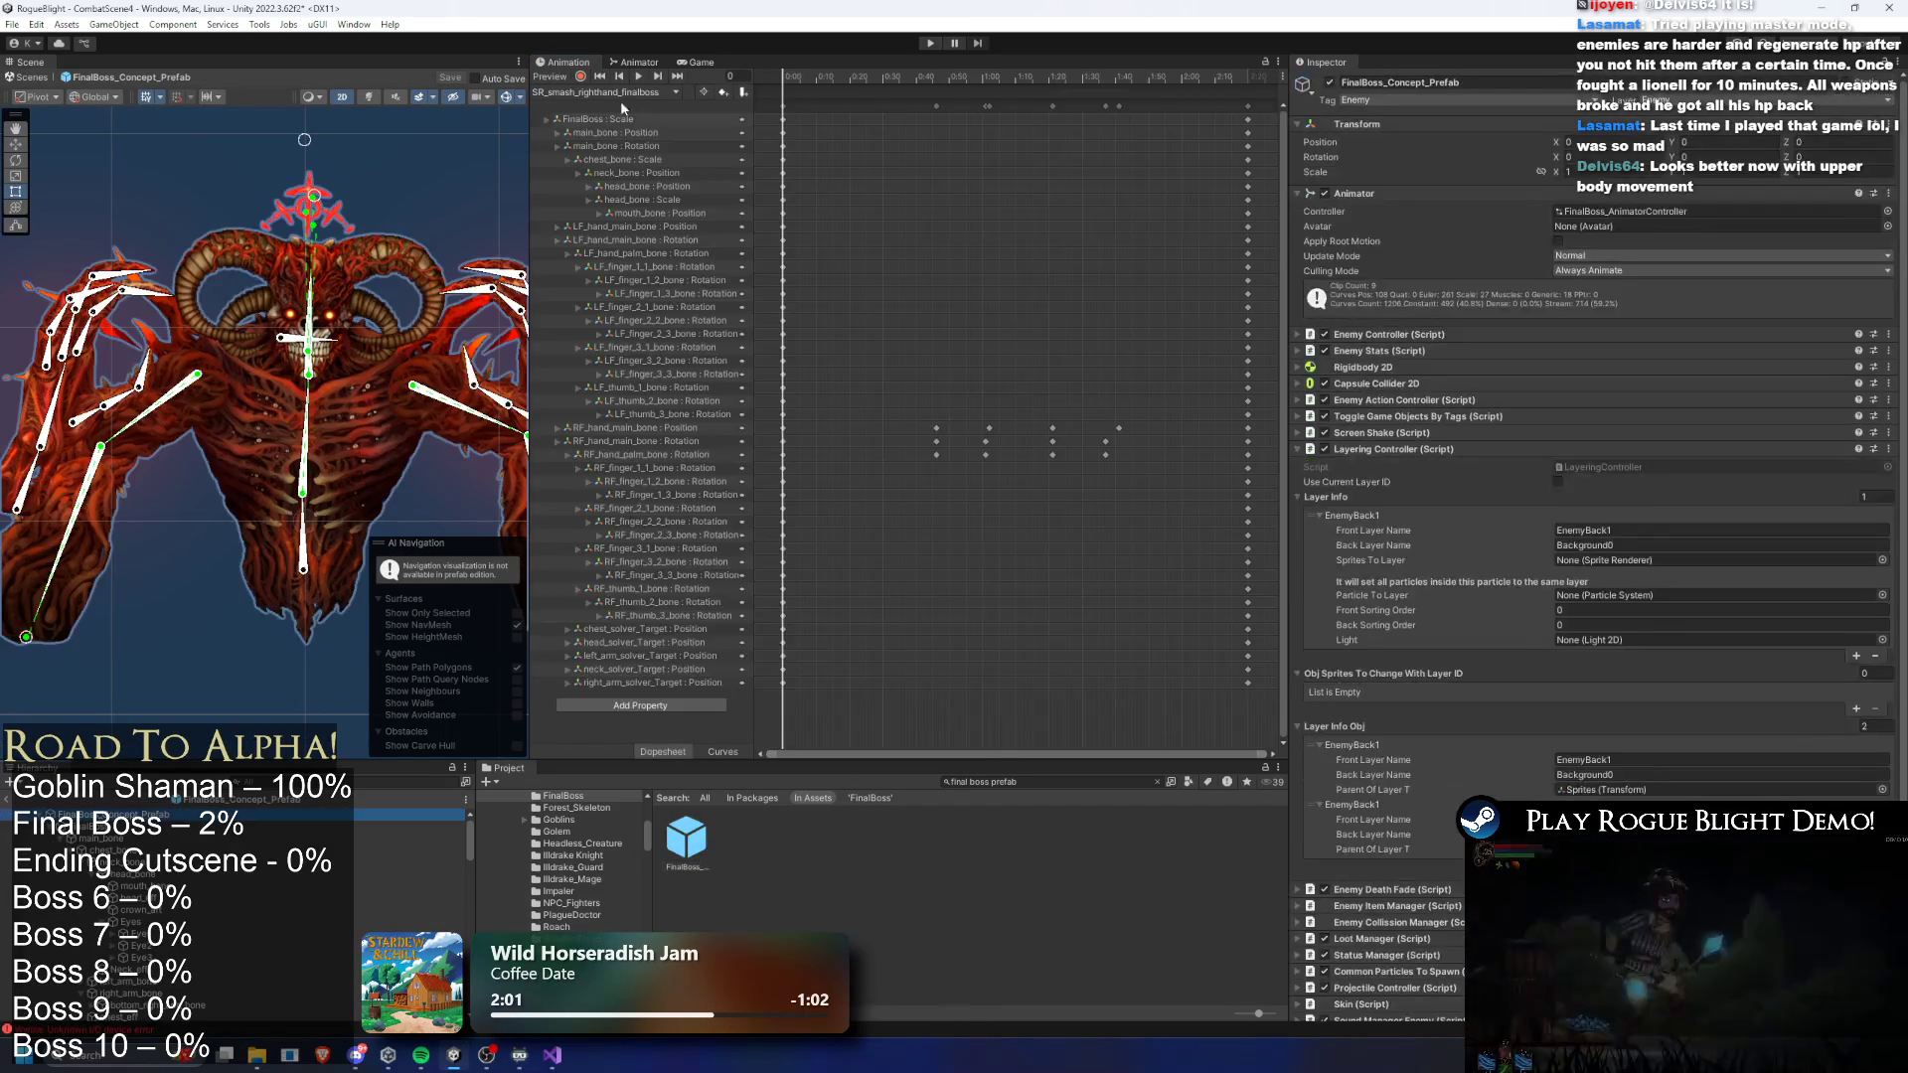
- Switch the Animation window from the right-hand clip to SR_smash_lefthand_finalboss and scrub its timeline
{"action": "left_click", "coordinate": [606, 92]}
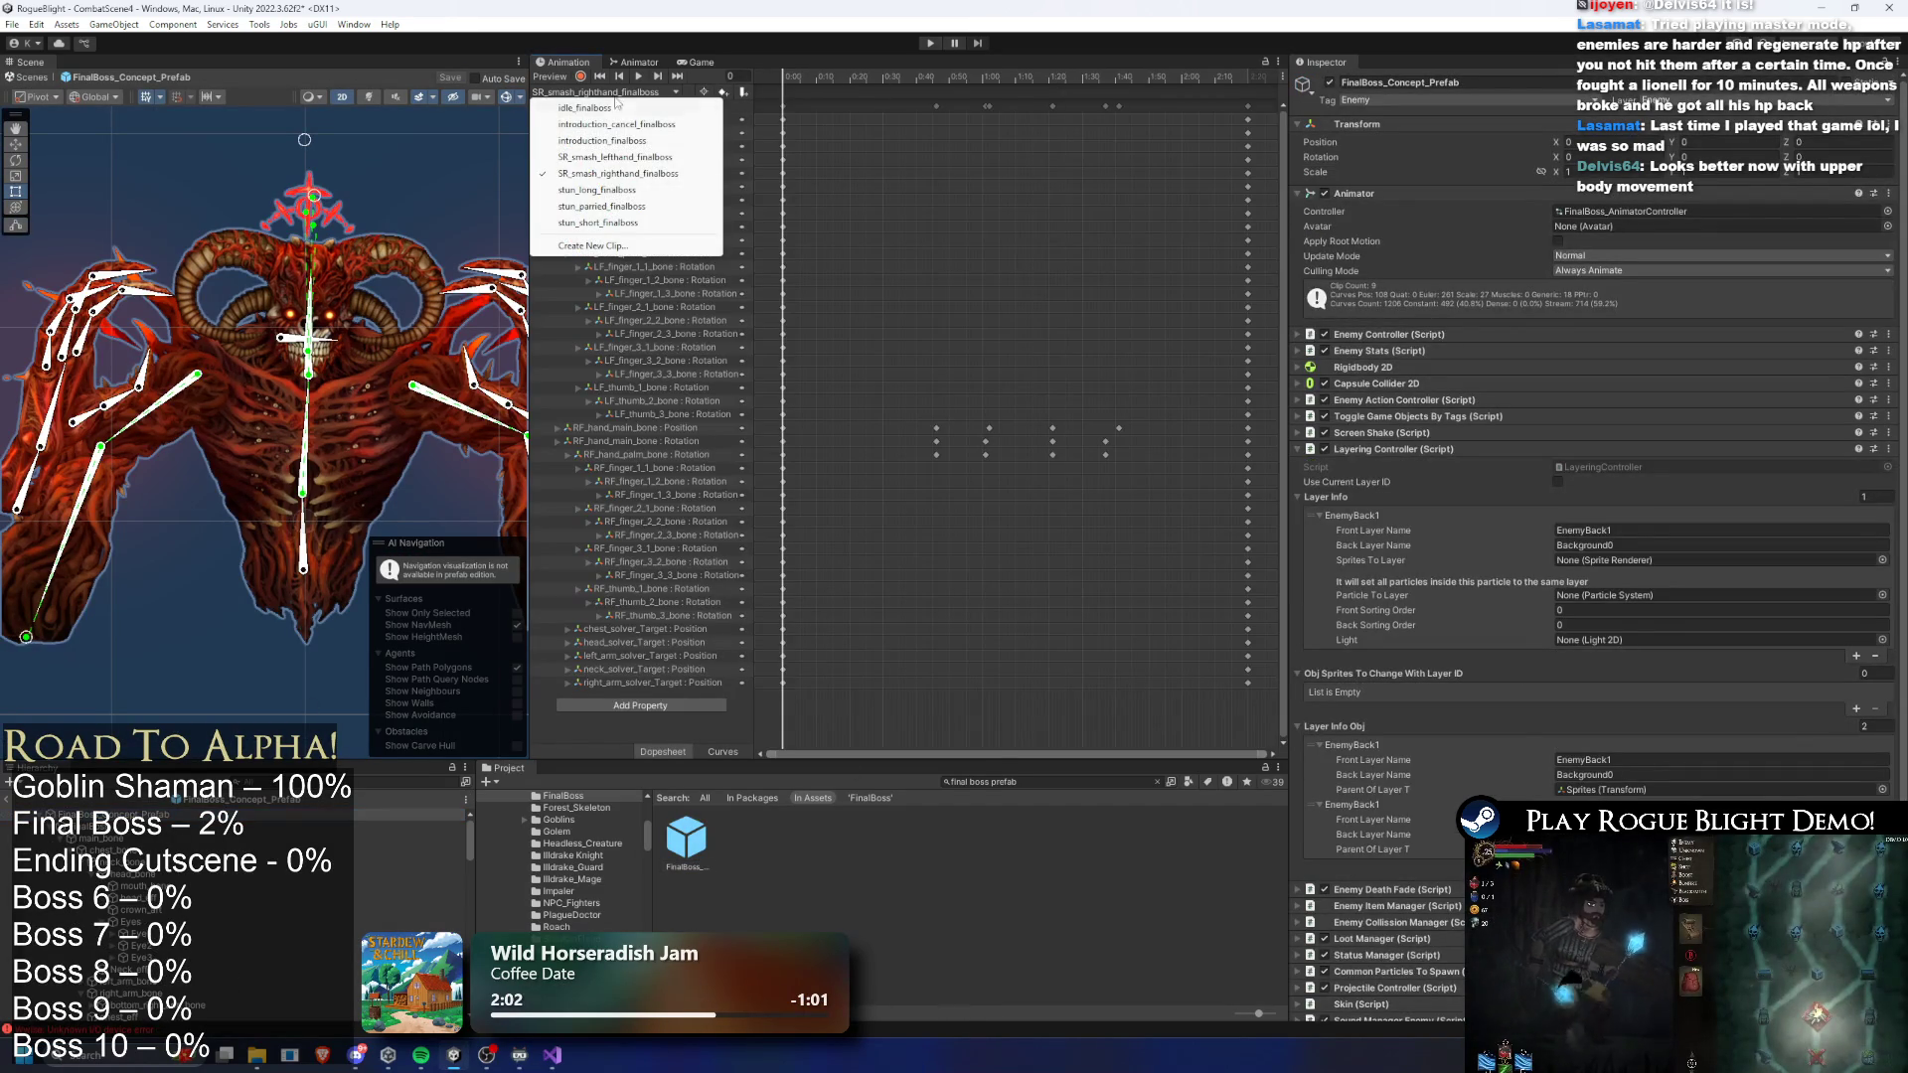
{"action": "left_click", "coordinate": [638, 159]}
{"action": "mouse_move", "coordinate": [816, 81]}
{"action": "left_mouse_down"}
{"action": "mouse_move", "coordinate": [1042, 100]}
{"action": "mouse_move", "coordinate": [790, 103]}
{"action": "mouse_move", "coordinate": [845, 103]}
{"action": "left_mouse_up"}
{"action": "scroll", "coordinate": [377, 476], "scroll_direction": "up", "scroll_amount": 3}
{"action": "scroll", "coordinate": [452, 467], "scroll_direction": "up", "scroll_amount": 2}
- Reposition RF_hand_main_bone at frame 33 of the smash clip
{"action": "left_click", "coordinate": [447, 484]}
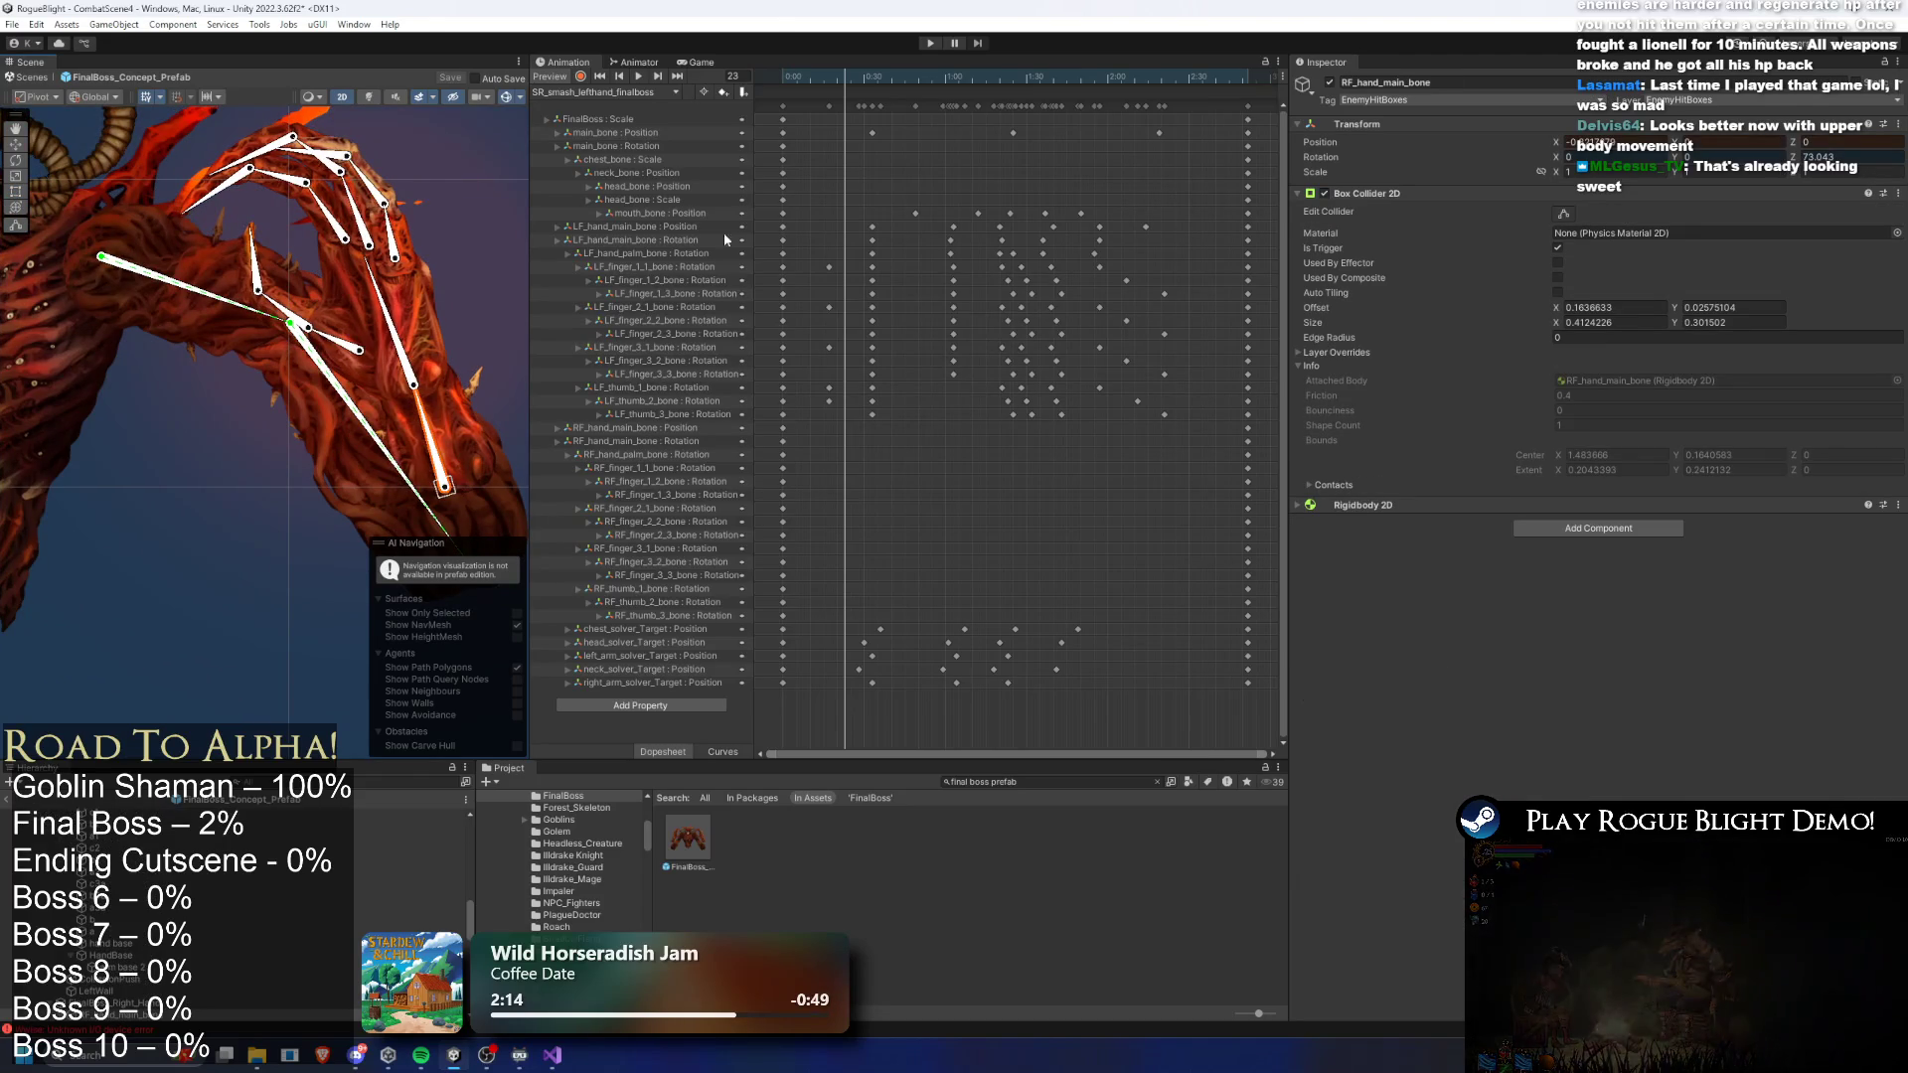
{"action": "left_click_drag", "start_coordinate": [852, 80], "coordinate": [874, 82]}
{"action": "left_click_drag", "start_coordinate": [438, 497], "coordinate": [377, 469]}
{"action": "left_click", "coordinate": [376, 469]}
{"action": "left_click", "coordinate": [377, 470]}
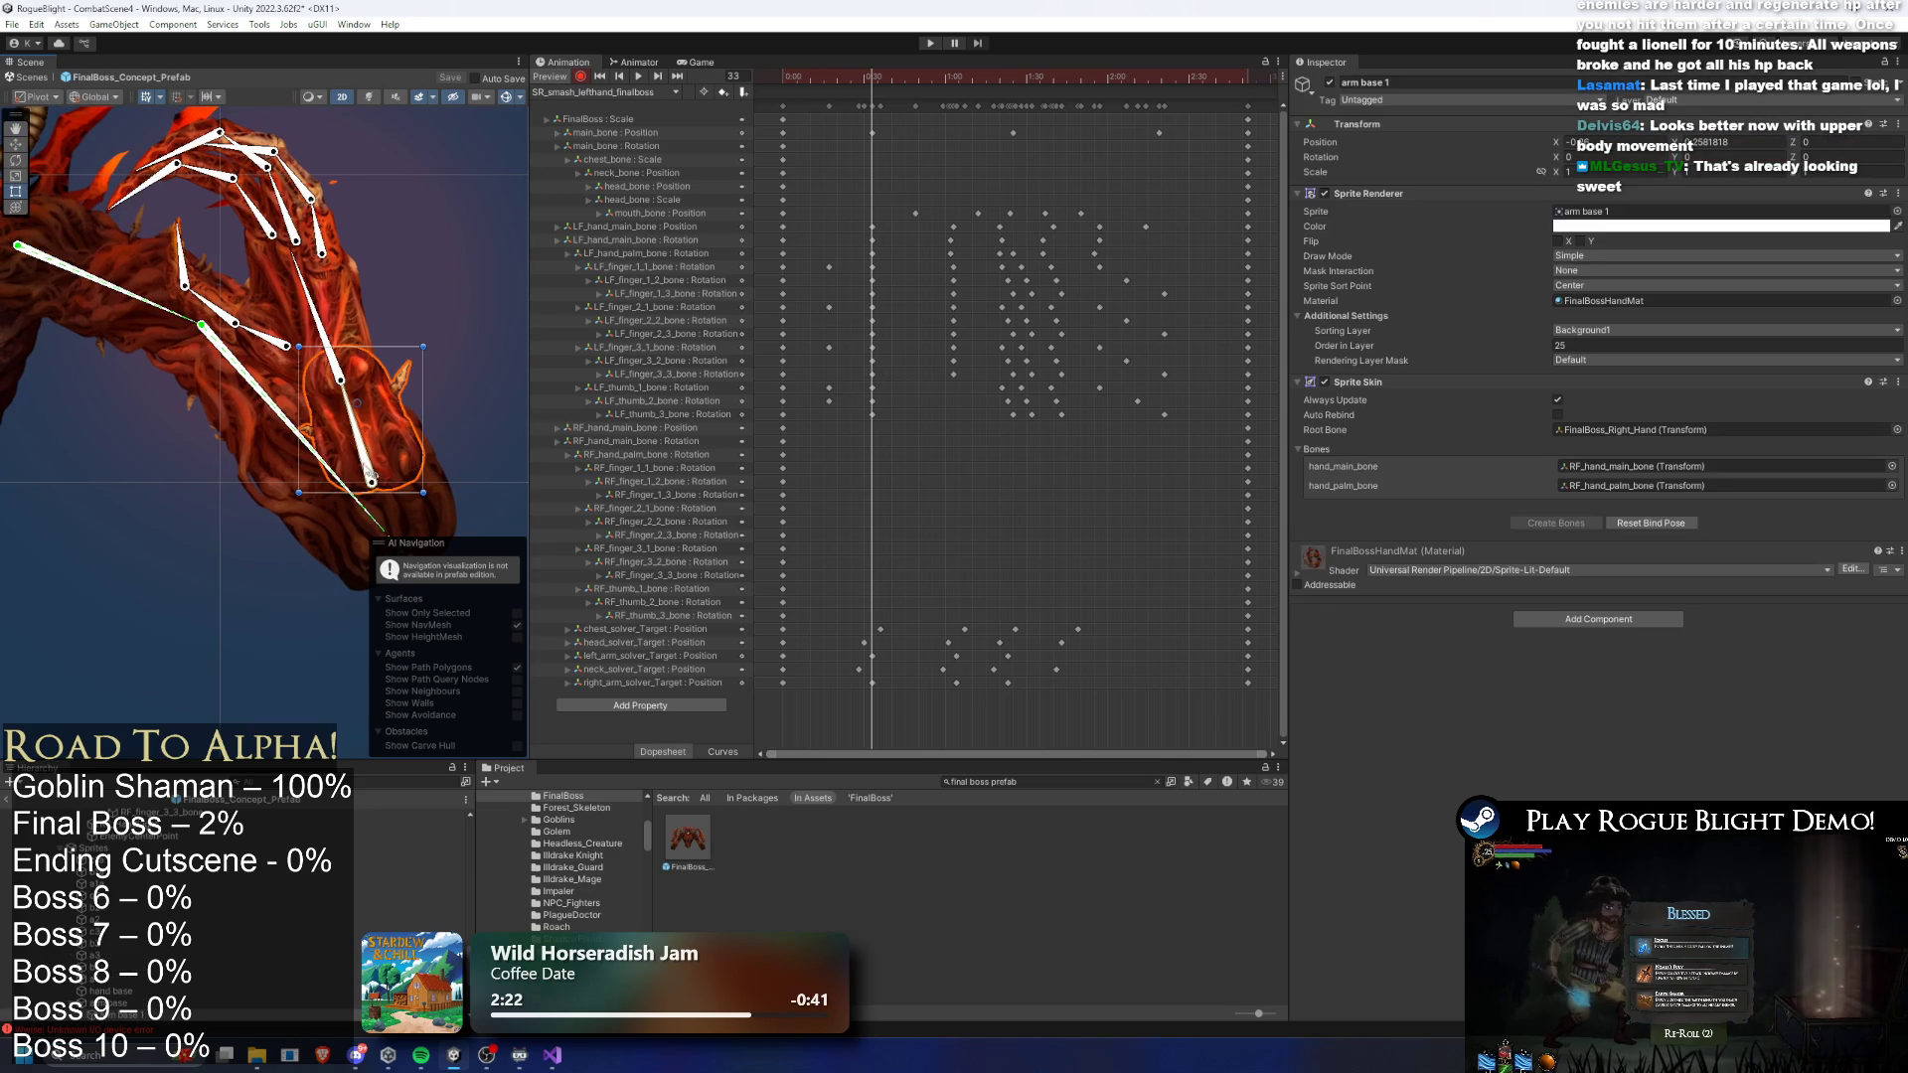
{"action": "left_click", "coordinate": [375, 479]}
{"action": "left_click_drag", "start_coordinate": [375, 479], "coordinate": [375, 417]}
- Select the palm bone, scrub the hand motion, and zoom in on the hand at frame 32
{"action": "left_click", "coordinate": [343, 291]}
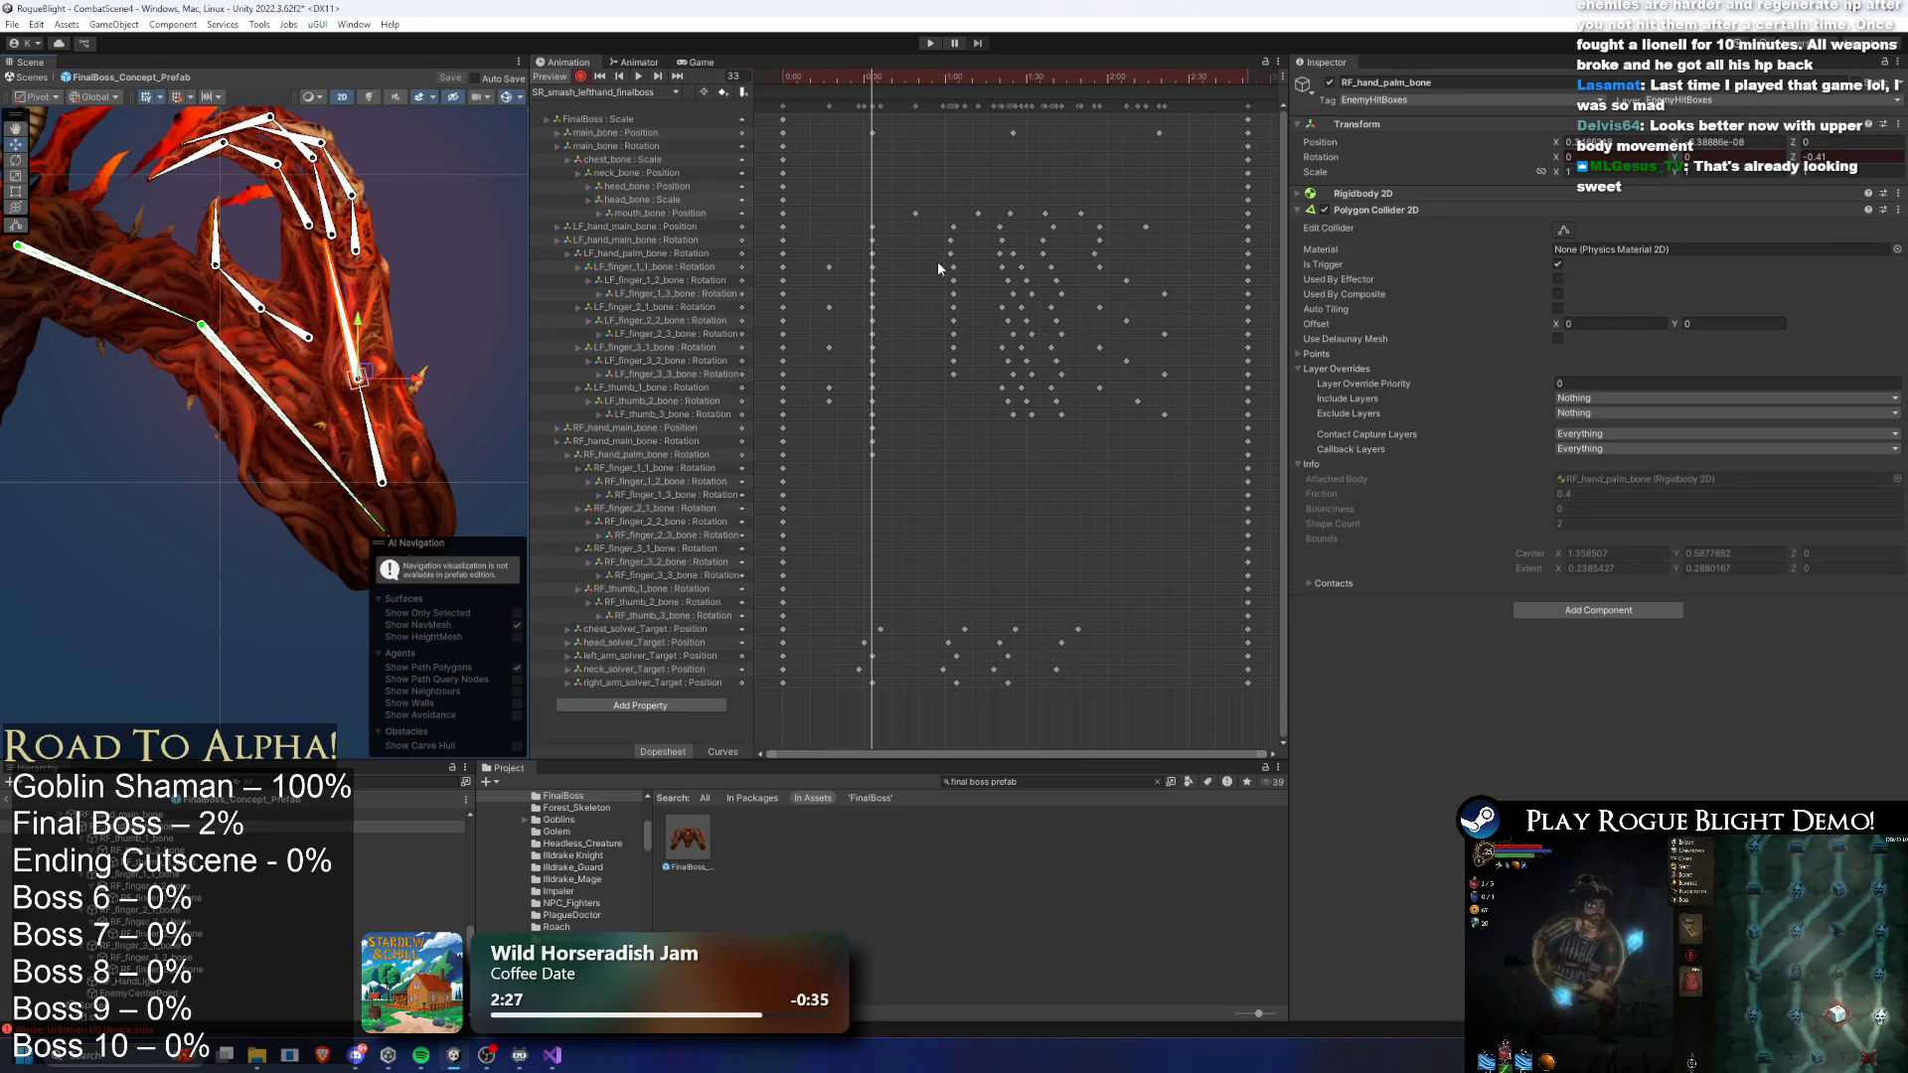
{"action": "mouse_move", "coordinate": [874, 75]}
{"action": "left_mouse_down"}
{"action": "mouse_move", "coordinate": [909, 72]}
{"action": "mouse_move", "coordinate": [802, 79]}
{"action": "mouse_move", "coordinate": [898, 80]}
{"action": "left_mouse_up"}
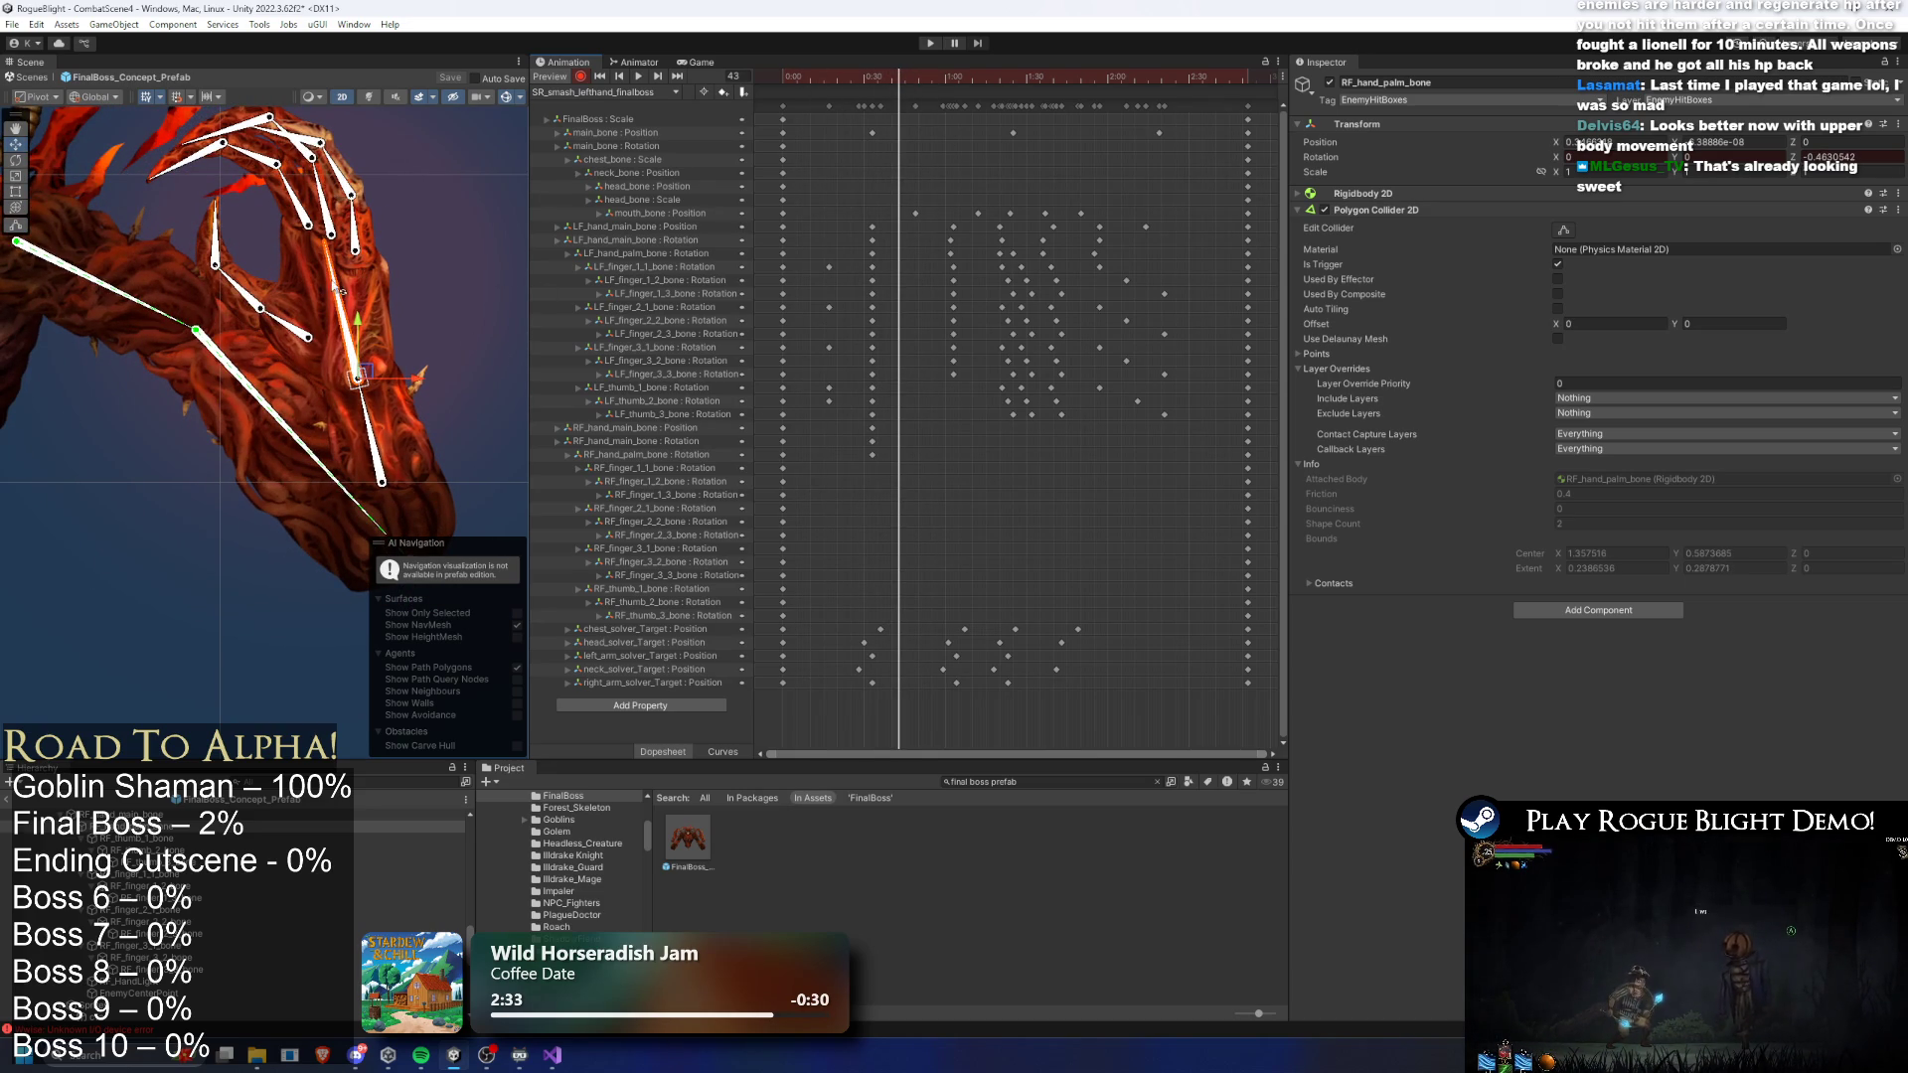
{"action": "left_click", "coordinate": [879, 79]}
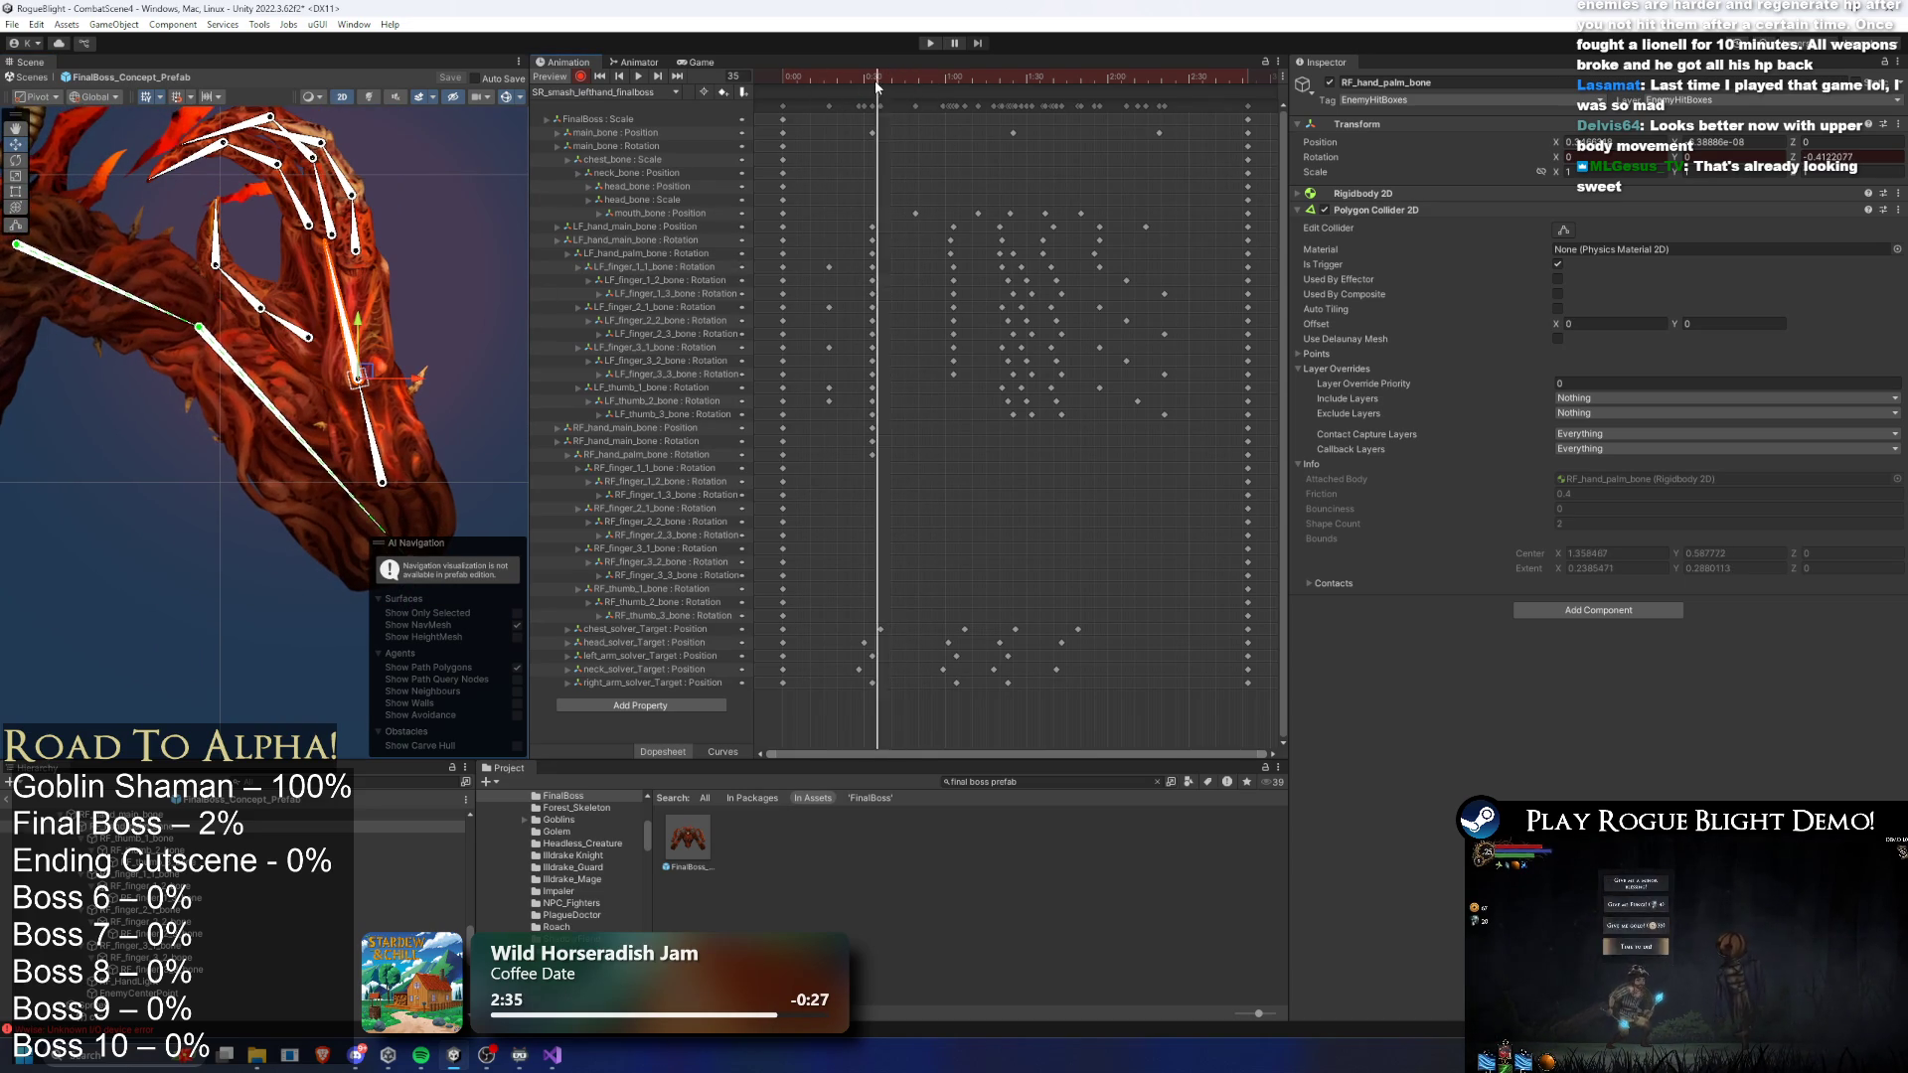
{"action": "left_click_drag", "start_coordinate": [878, 87], "coordinate": [870, 83]}
{"action": "left_click_drag", "start_coordinate": [427, 196], "coordinate": [436, 219]}
{"action": "scroll", "coordinate": [367, 271], "scroll_direction": "up", "scroll_amount": 3}
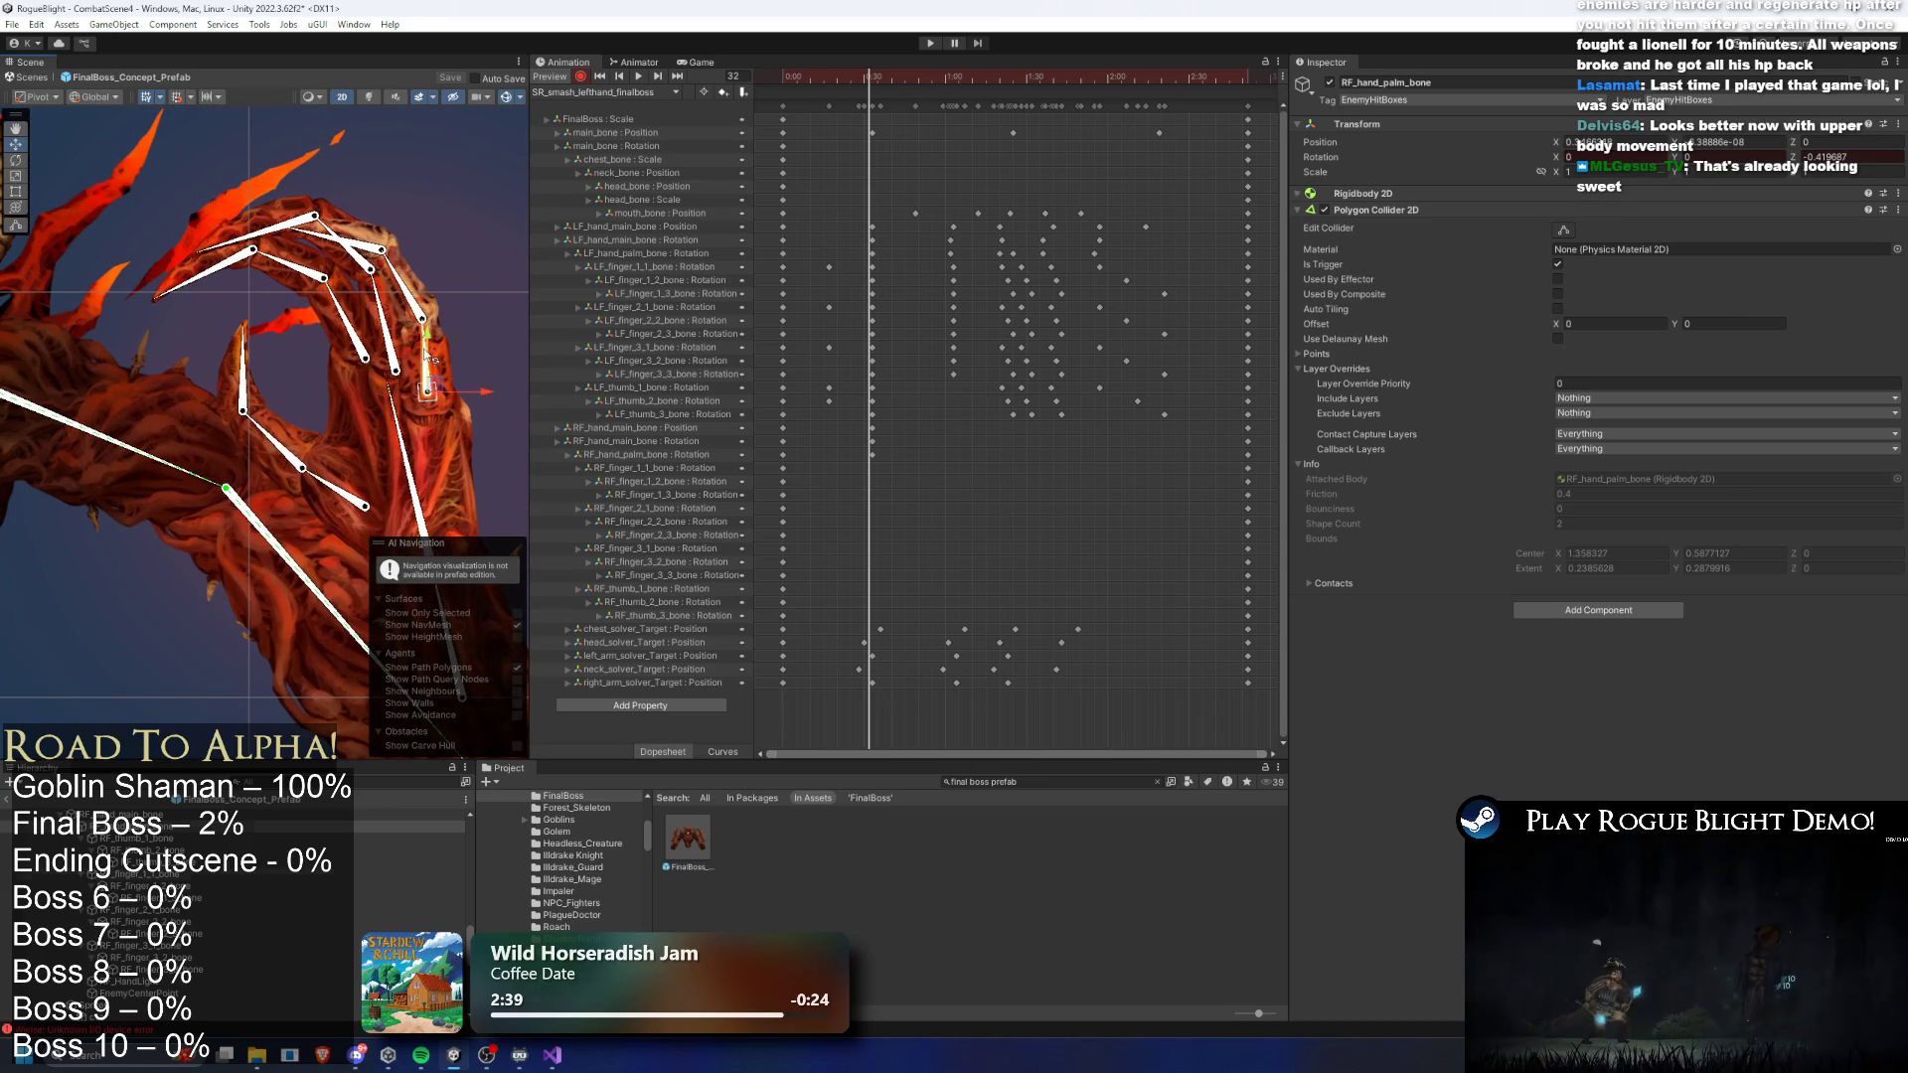
- Select the right-hand finger and thumb bones and bend RF_finger_1_3 slightly further
{"action": "left_click", "coordinate": [428, 355]}
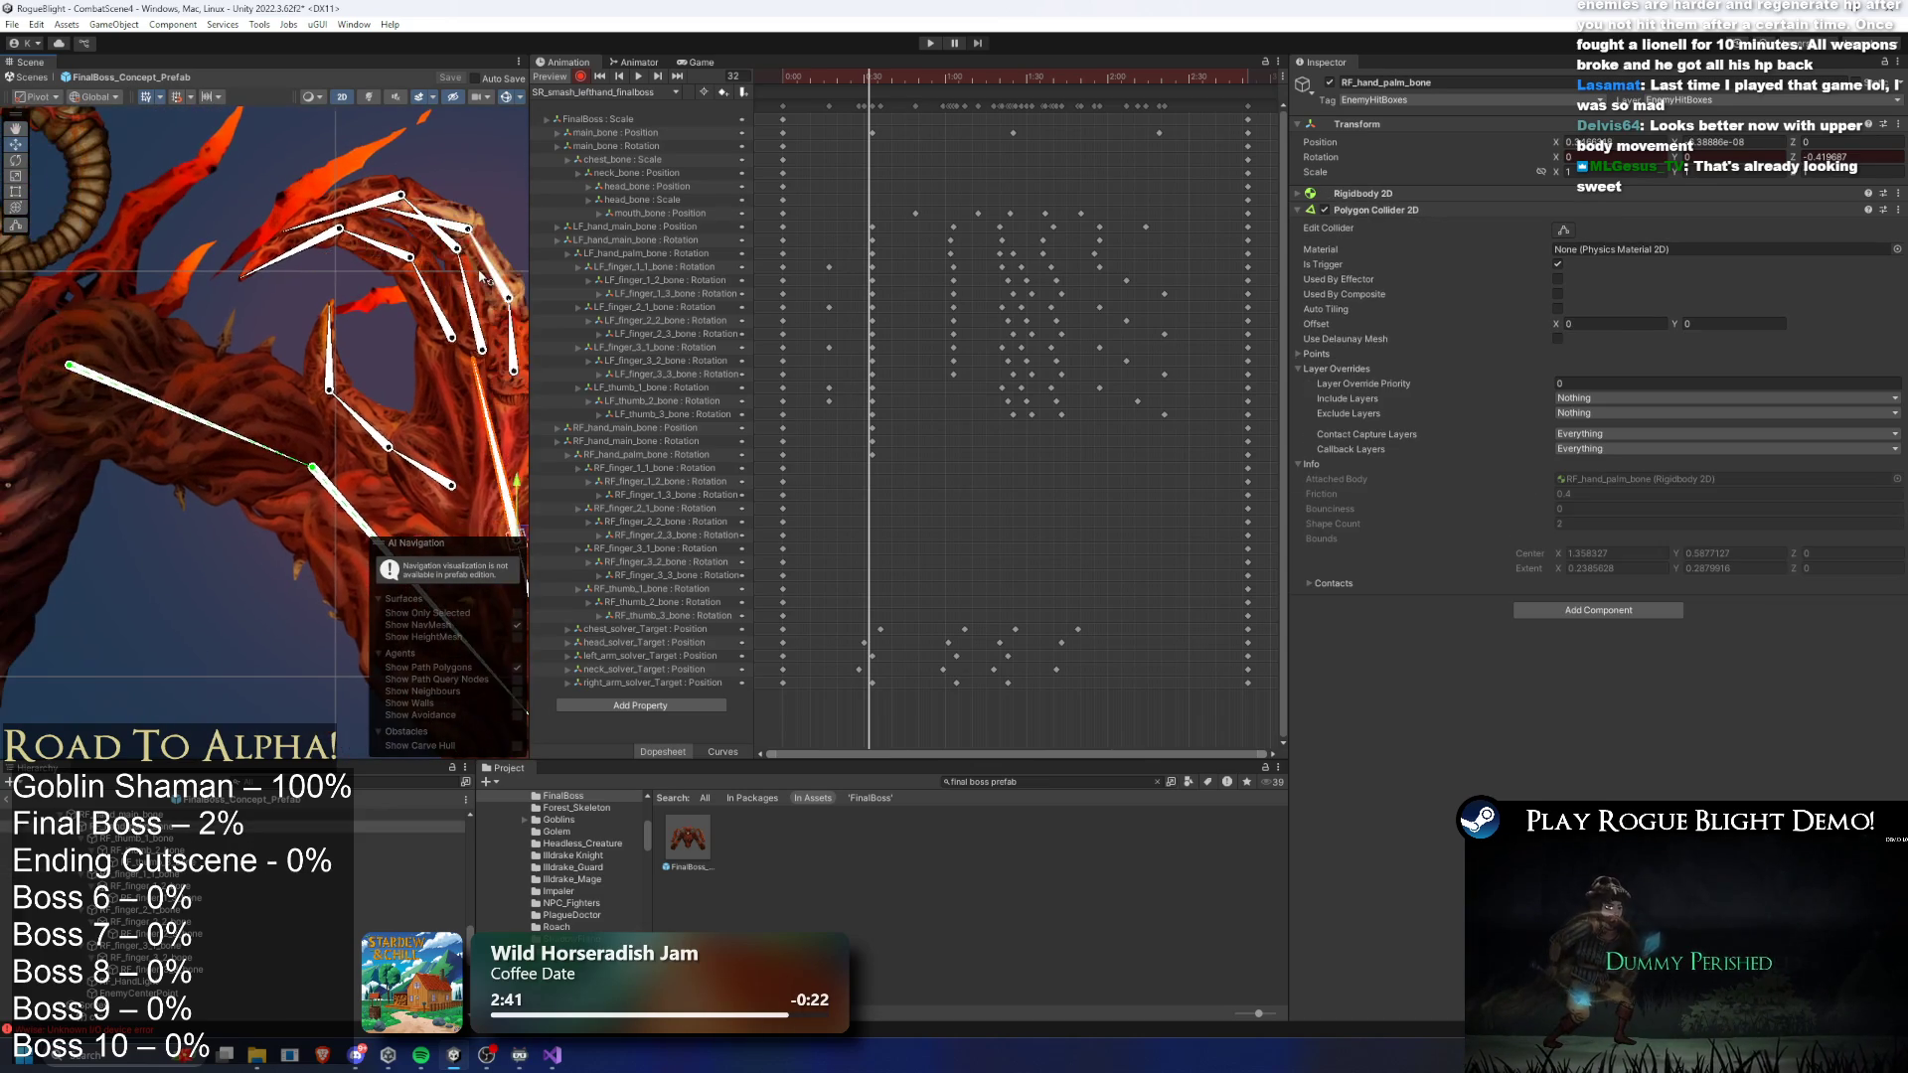
{"action": "left_click", "coordinate": [342, 216]}
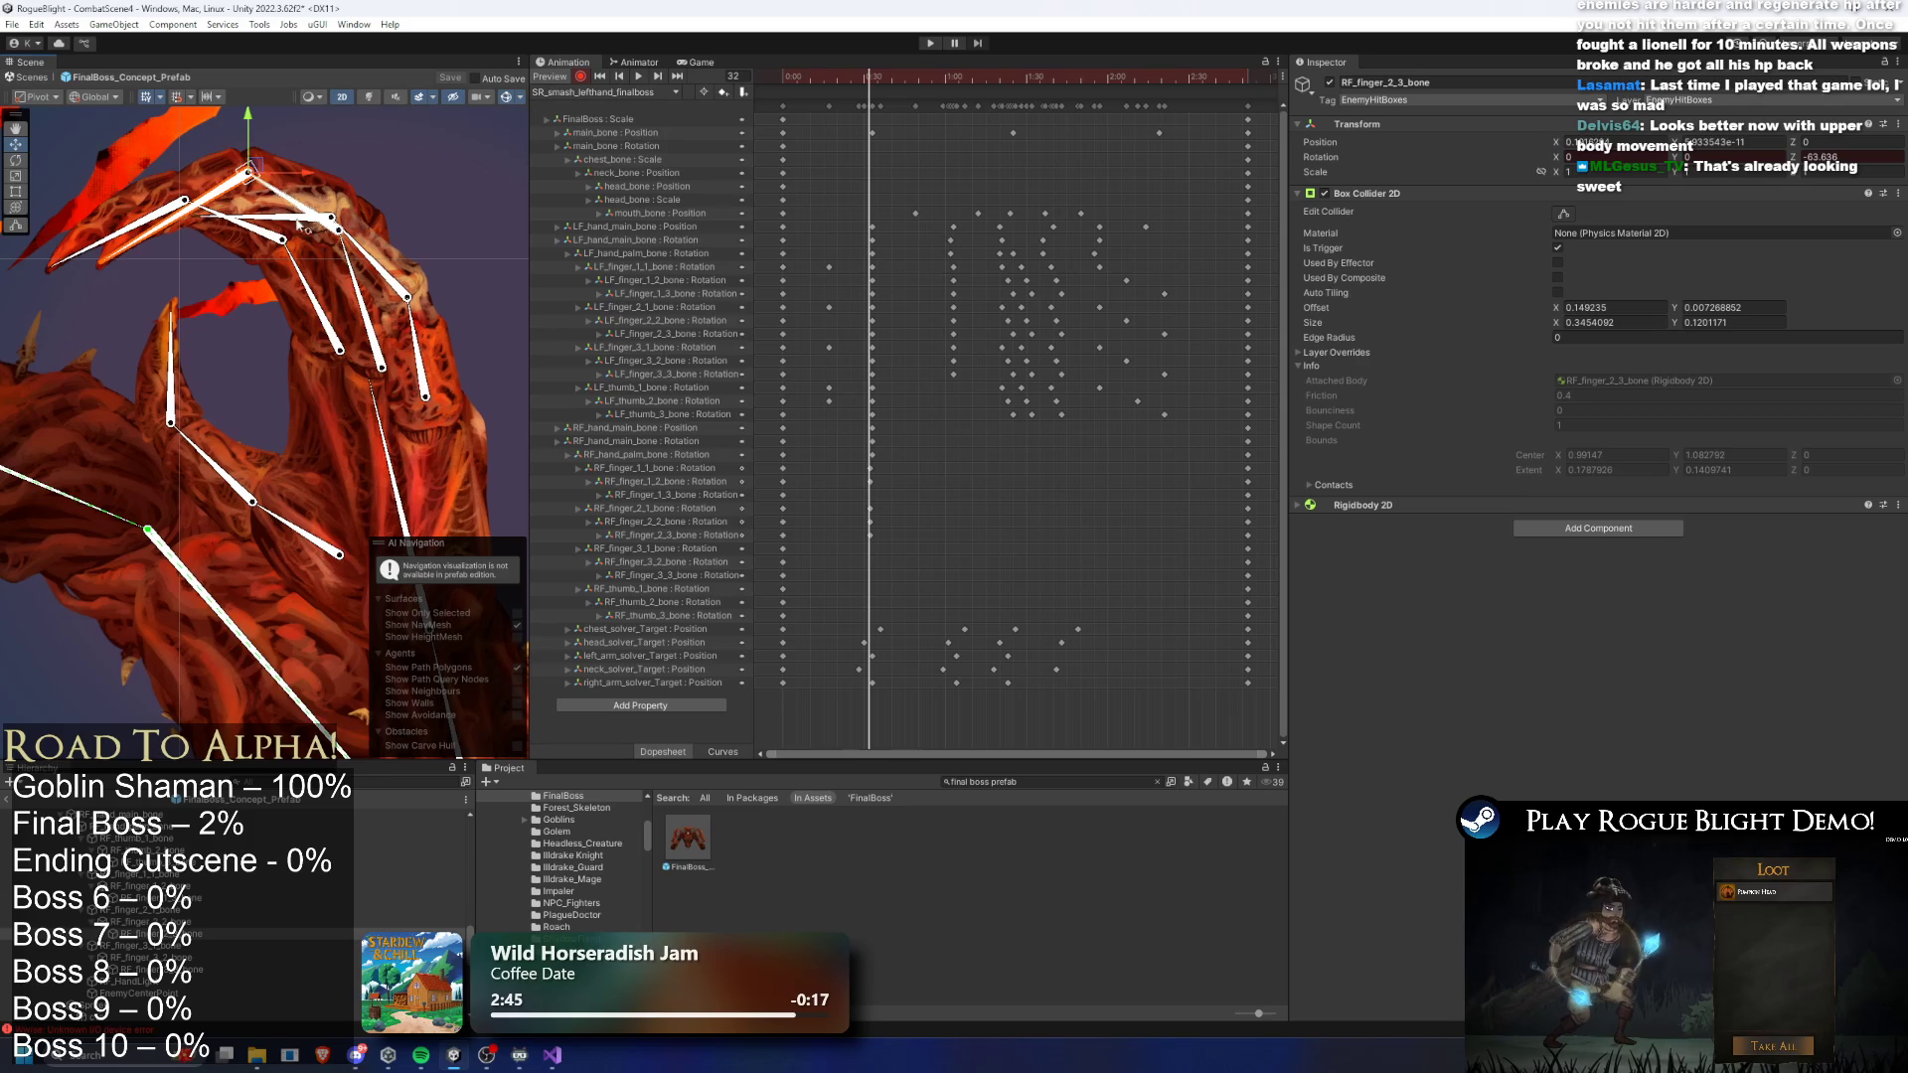
{"action": "left_click", "coordinate": [174, 227]}
{"action": "left_click", "coordinate": [119, 278]}
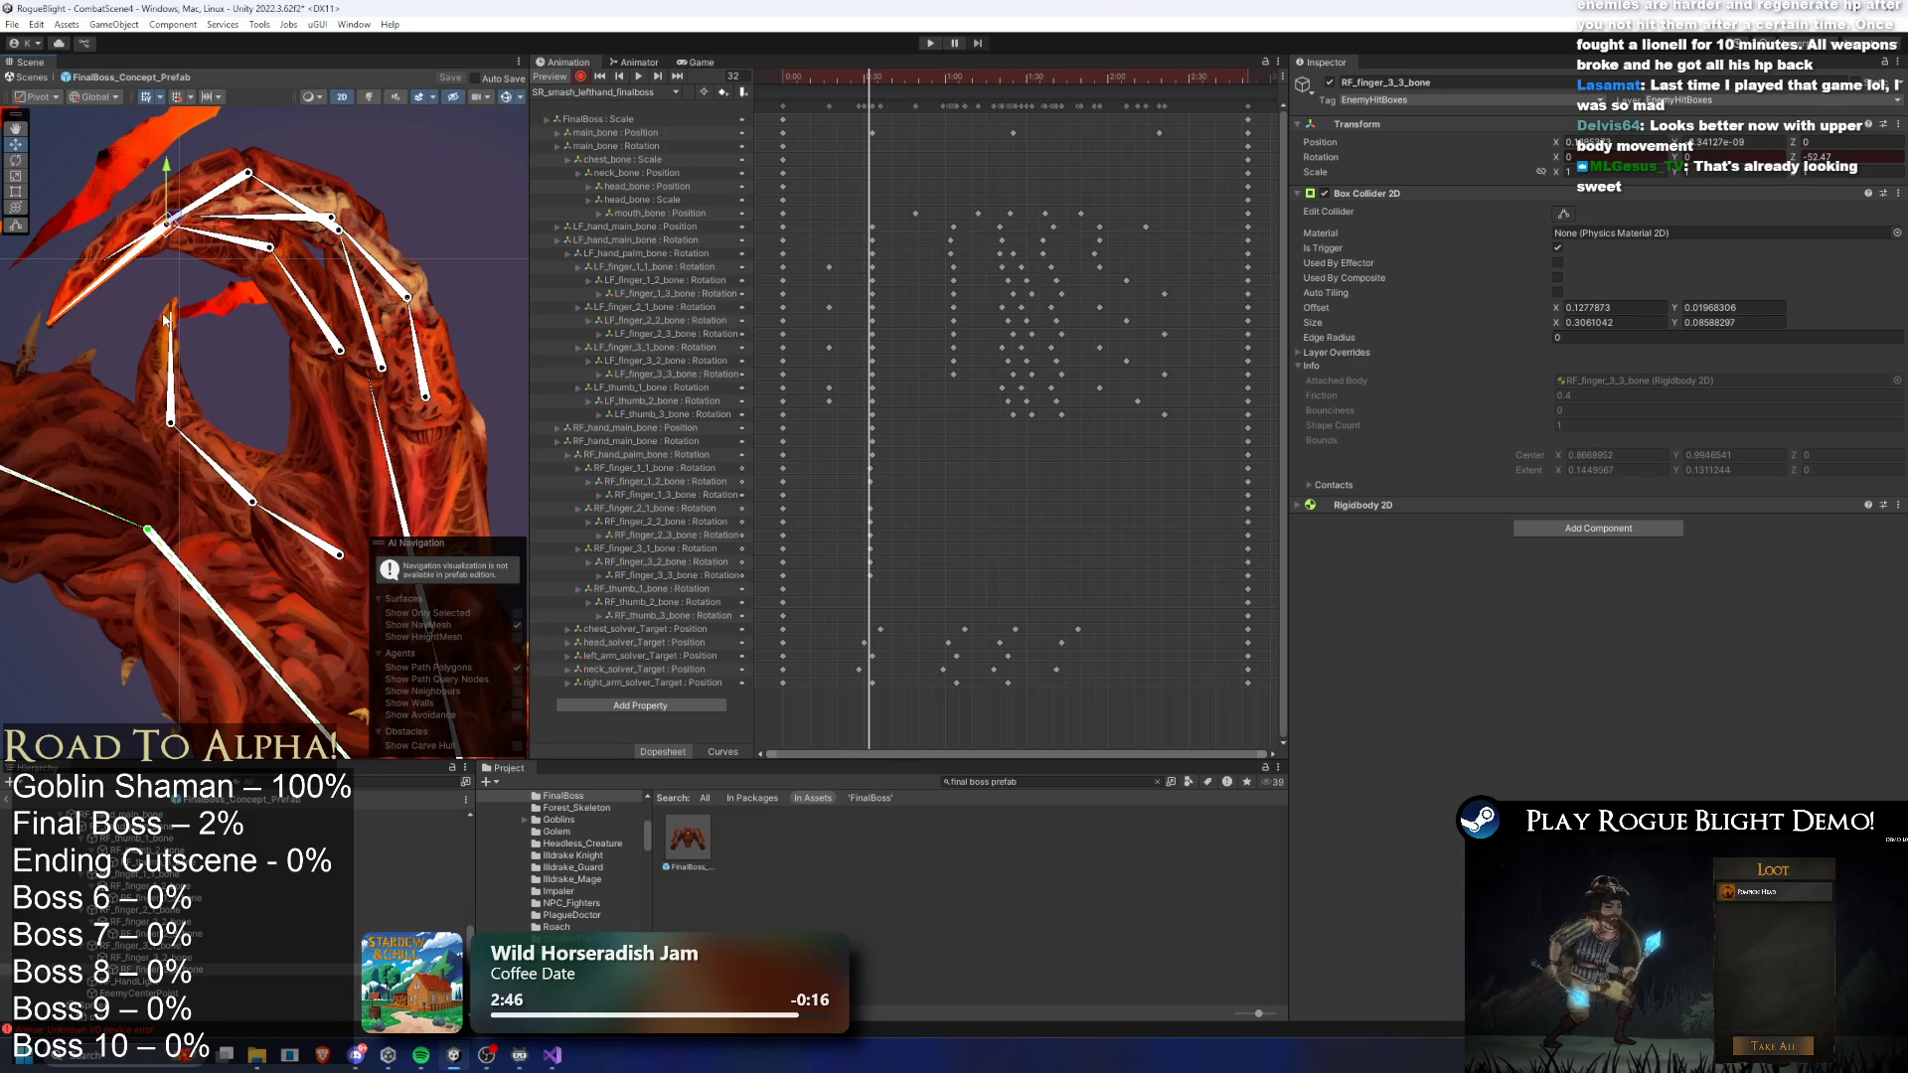
{"action": "left_click", "coordinate": [213, 437]}
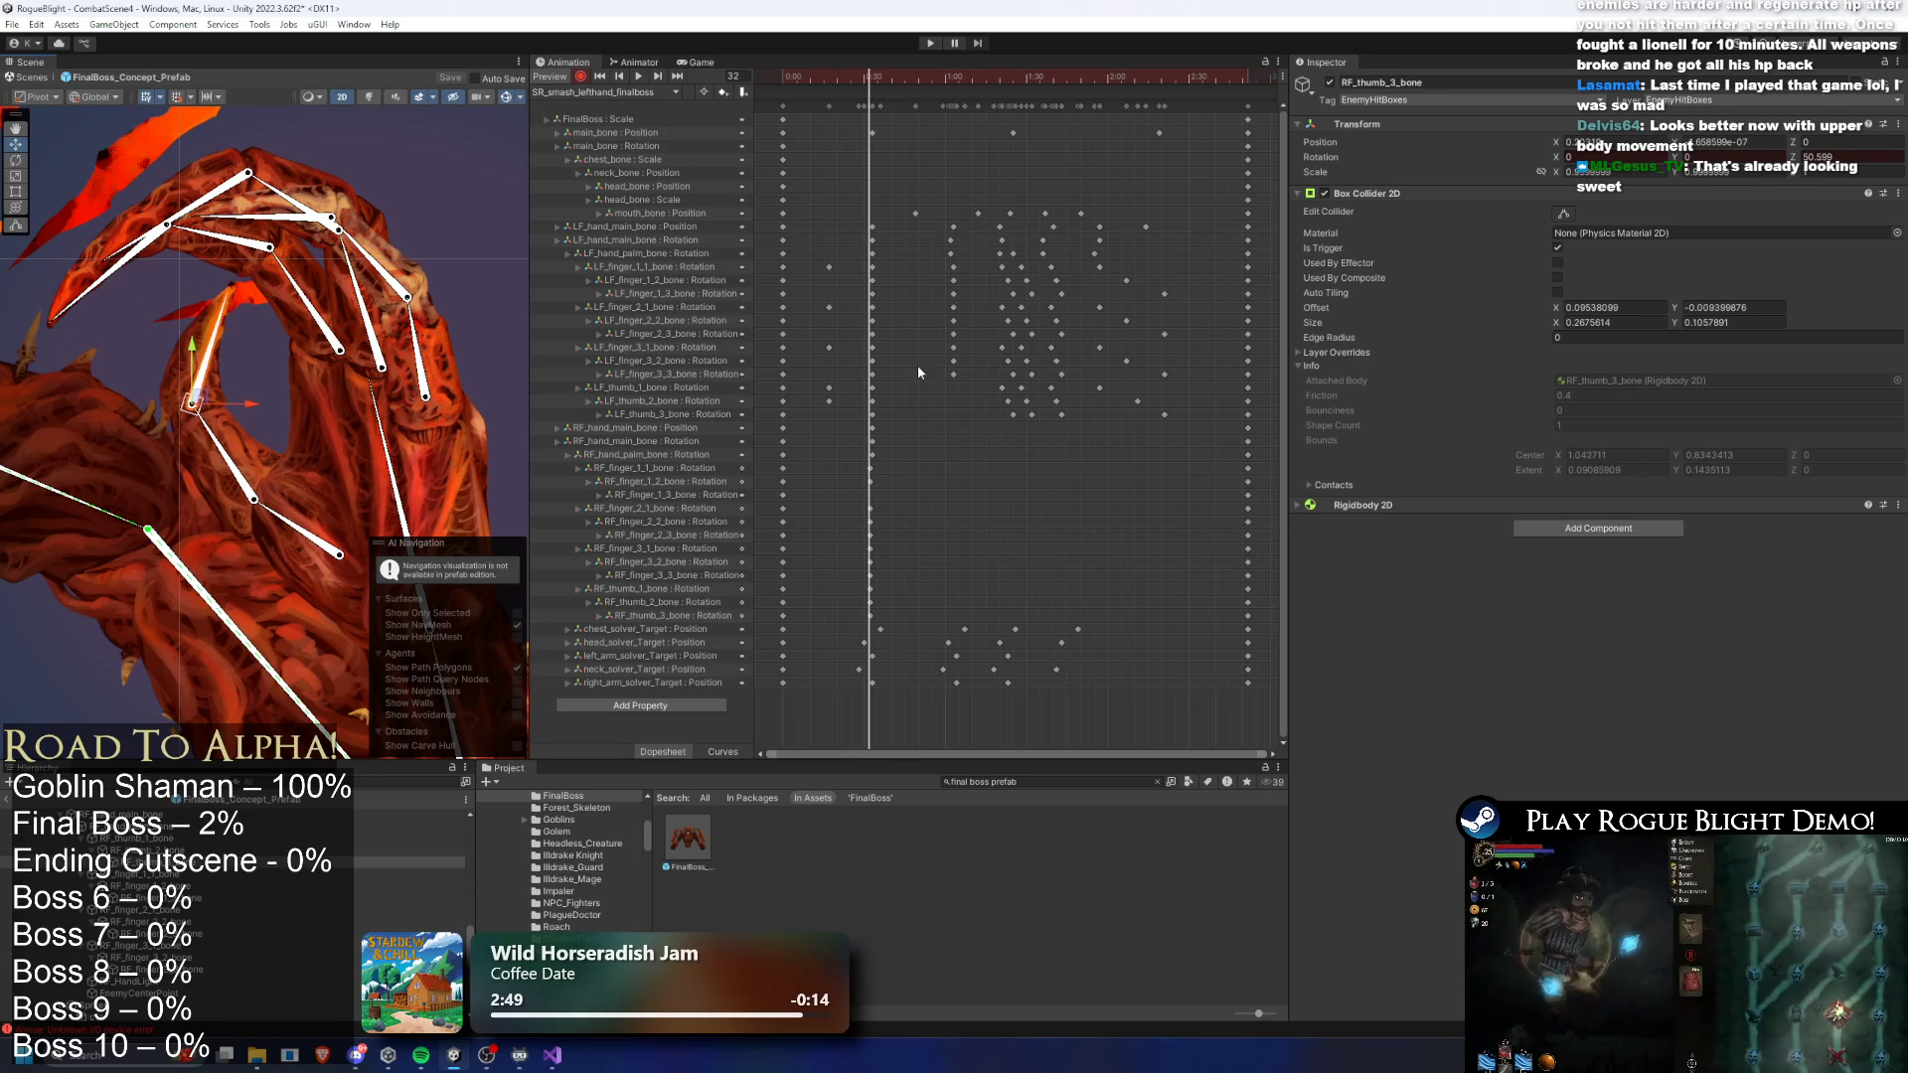
{"action": "left_click", "coordinate": [680, 496]}
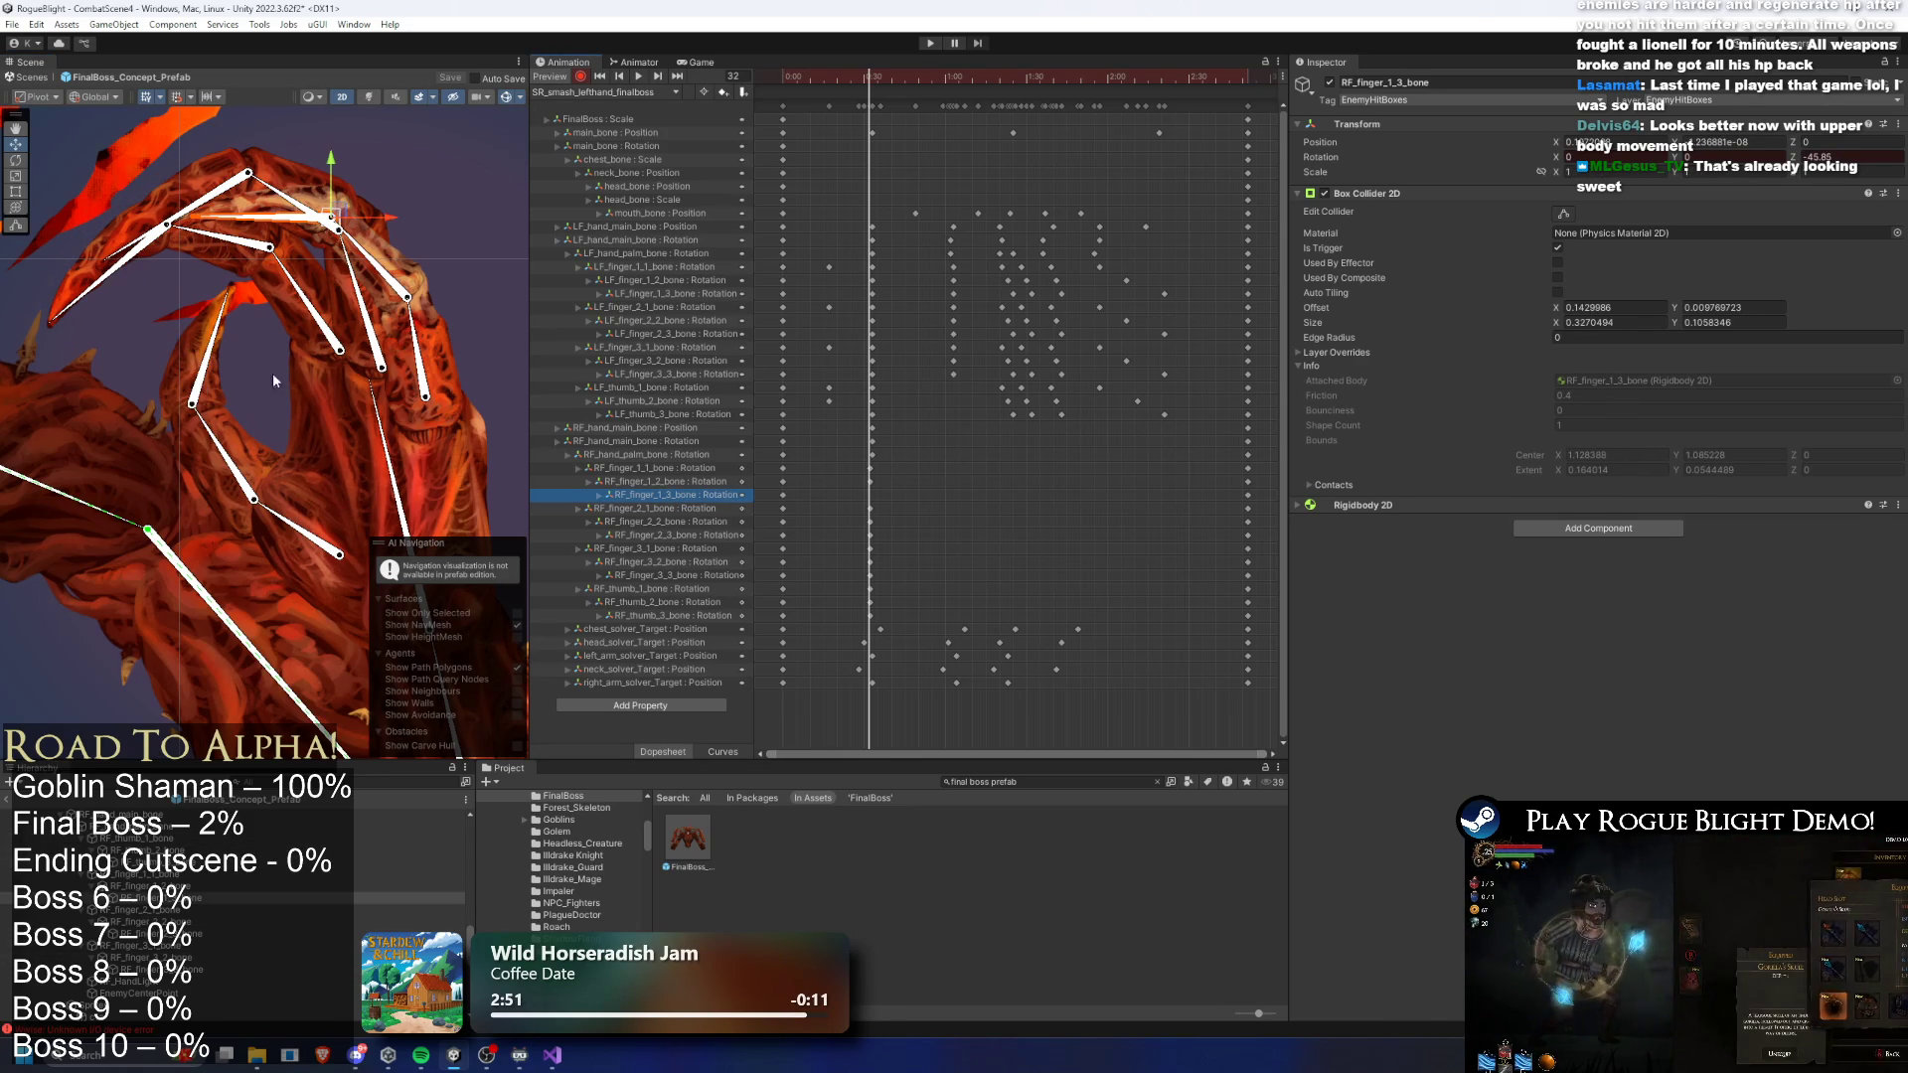
{"action": "left_click_drag", "start_coordinate": [250, 216], "coordinate": [258, 226]}
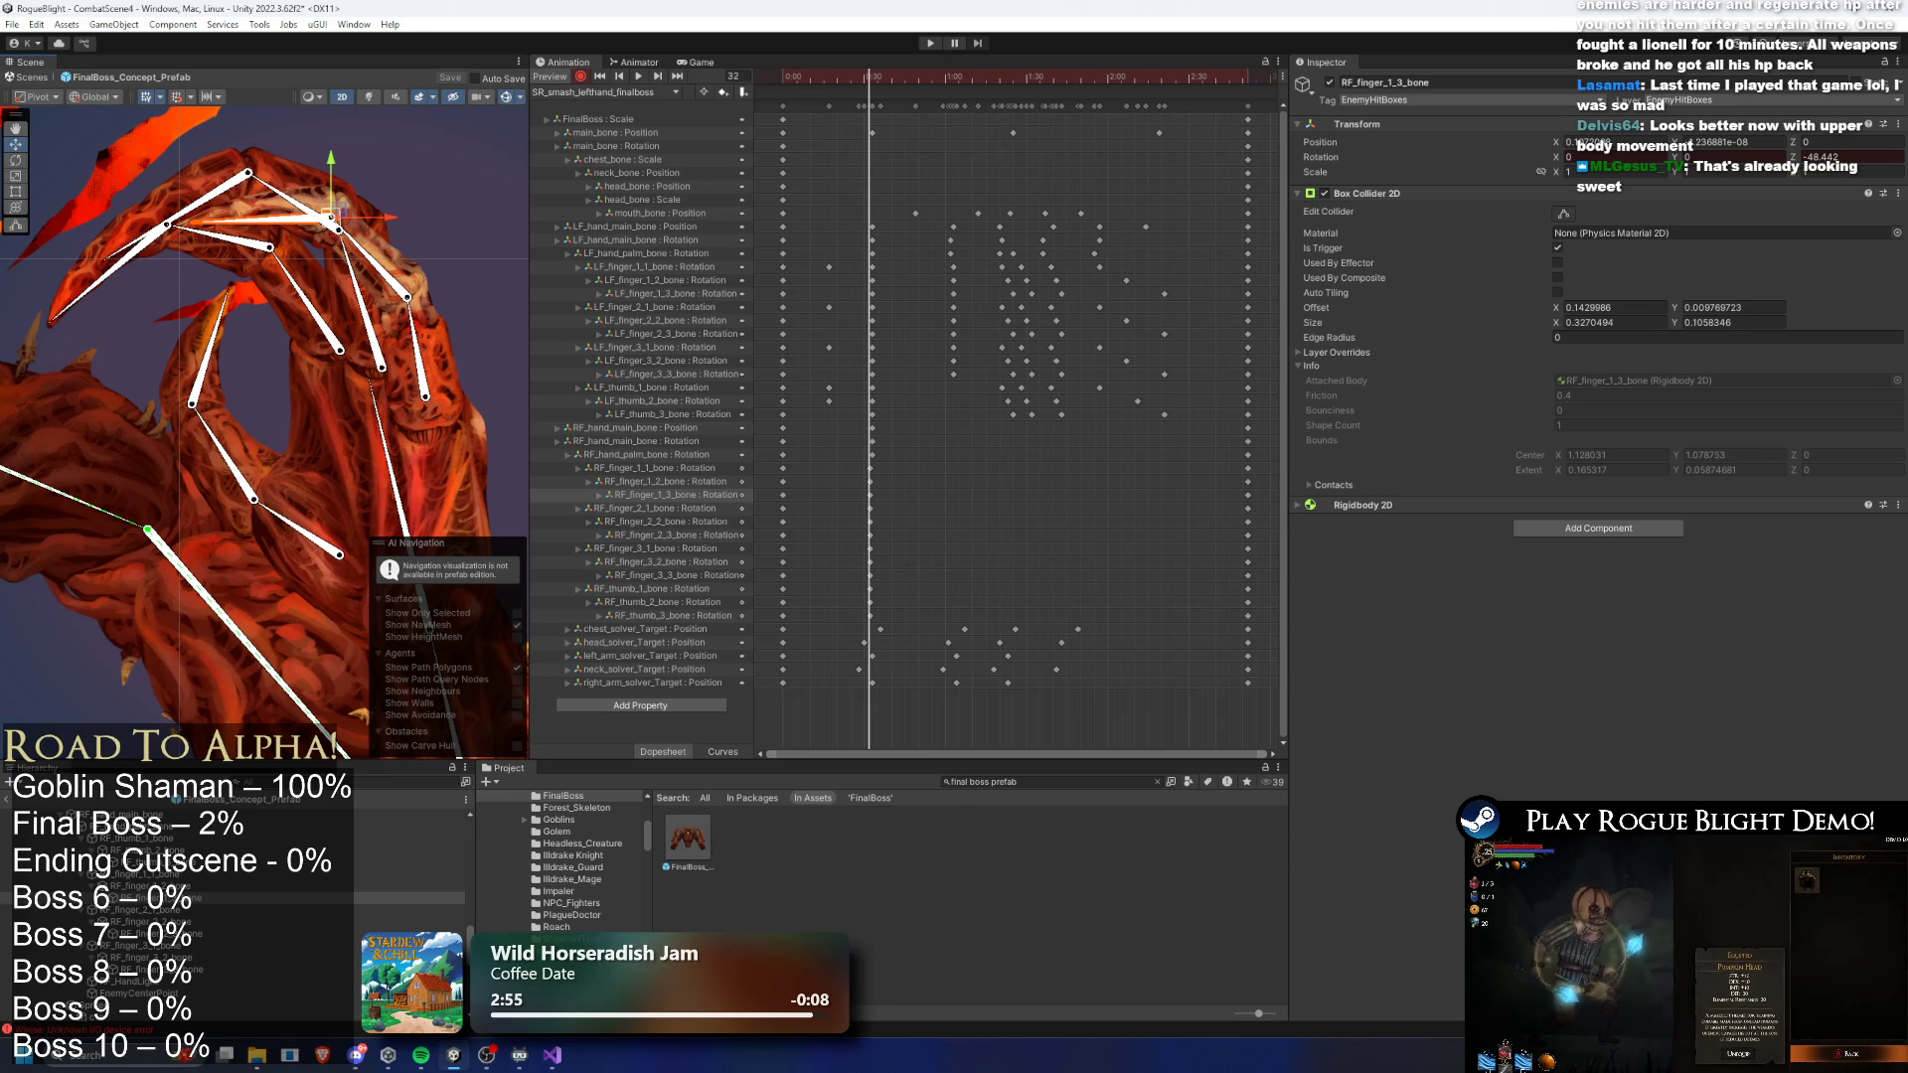
- Lower the main hand bone and preview playback, stopping at frame 33
{"action": "scroll", "coordinate": [231, 242], "scroll_direction": "down", "scroll_amount": 5}
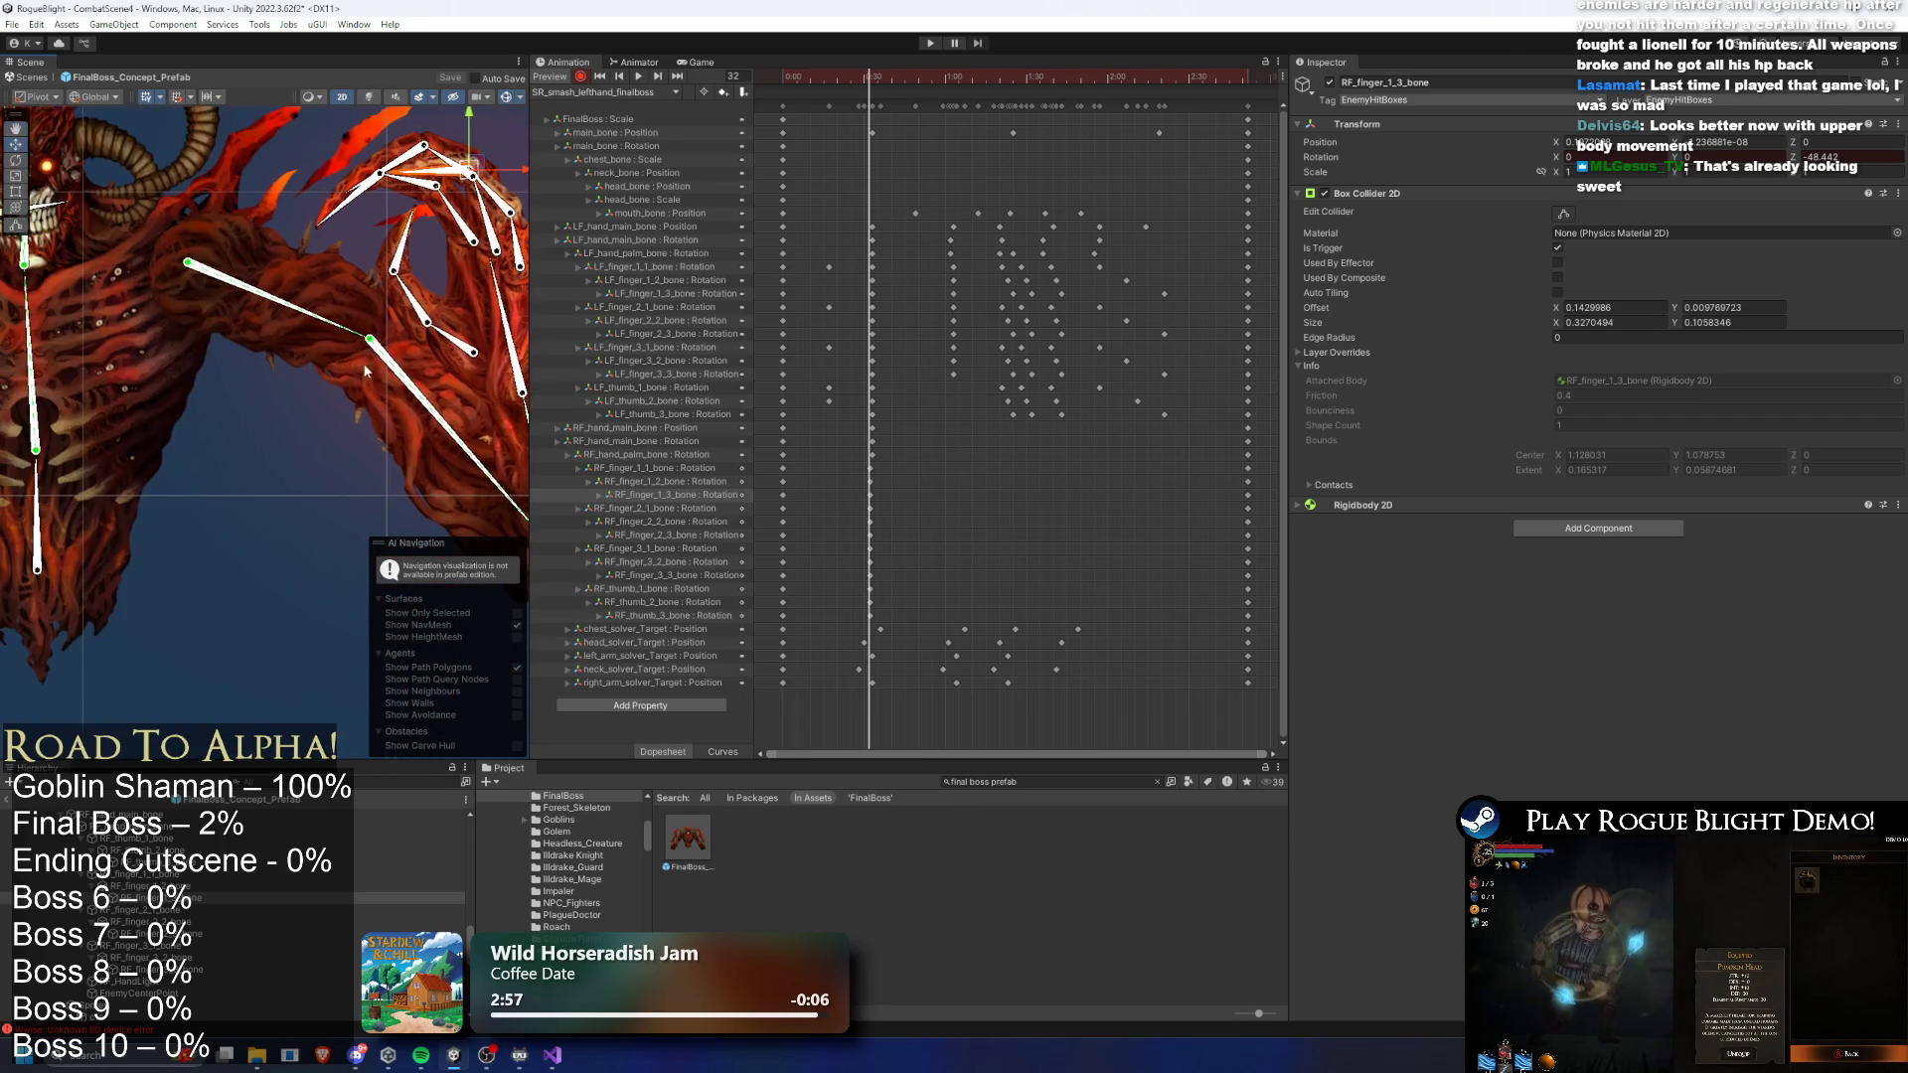
{"action": "scroll", "coordinate": [351, 368], "scroll_direction": "down", "scroll_amount": 2}
{"action": "scroll", "coordinate": [314, 331], "scroll_direction": "down", "scroll_amount": 2}
{"action": "left_click", "coordinate": [474, 432]}
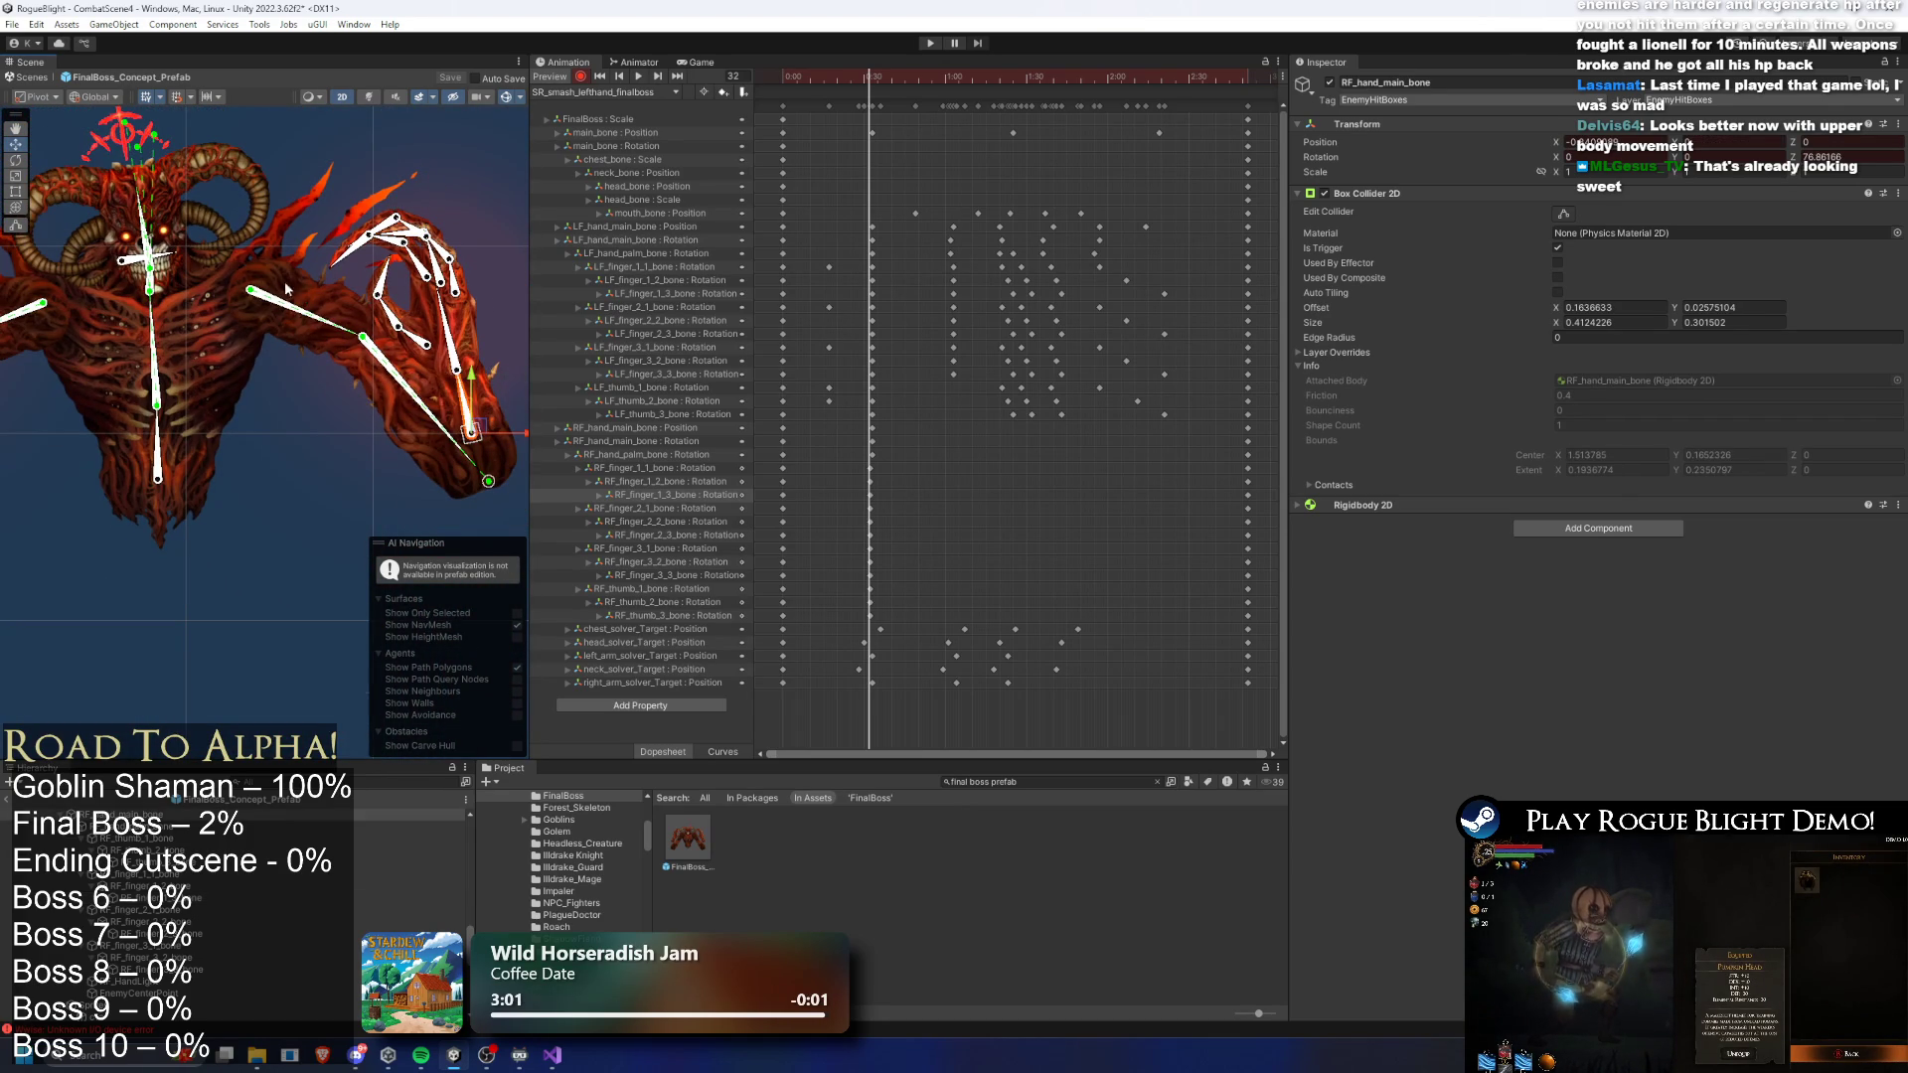
{"action": "left_click_drag", "start_coordinate": [472, 380], "coordinate": [469, 460]}
{"action": "left_click", "coordinate": [638, 75]}
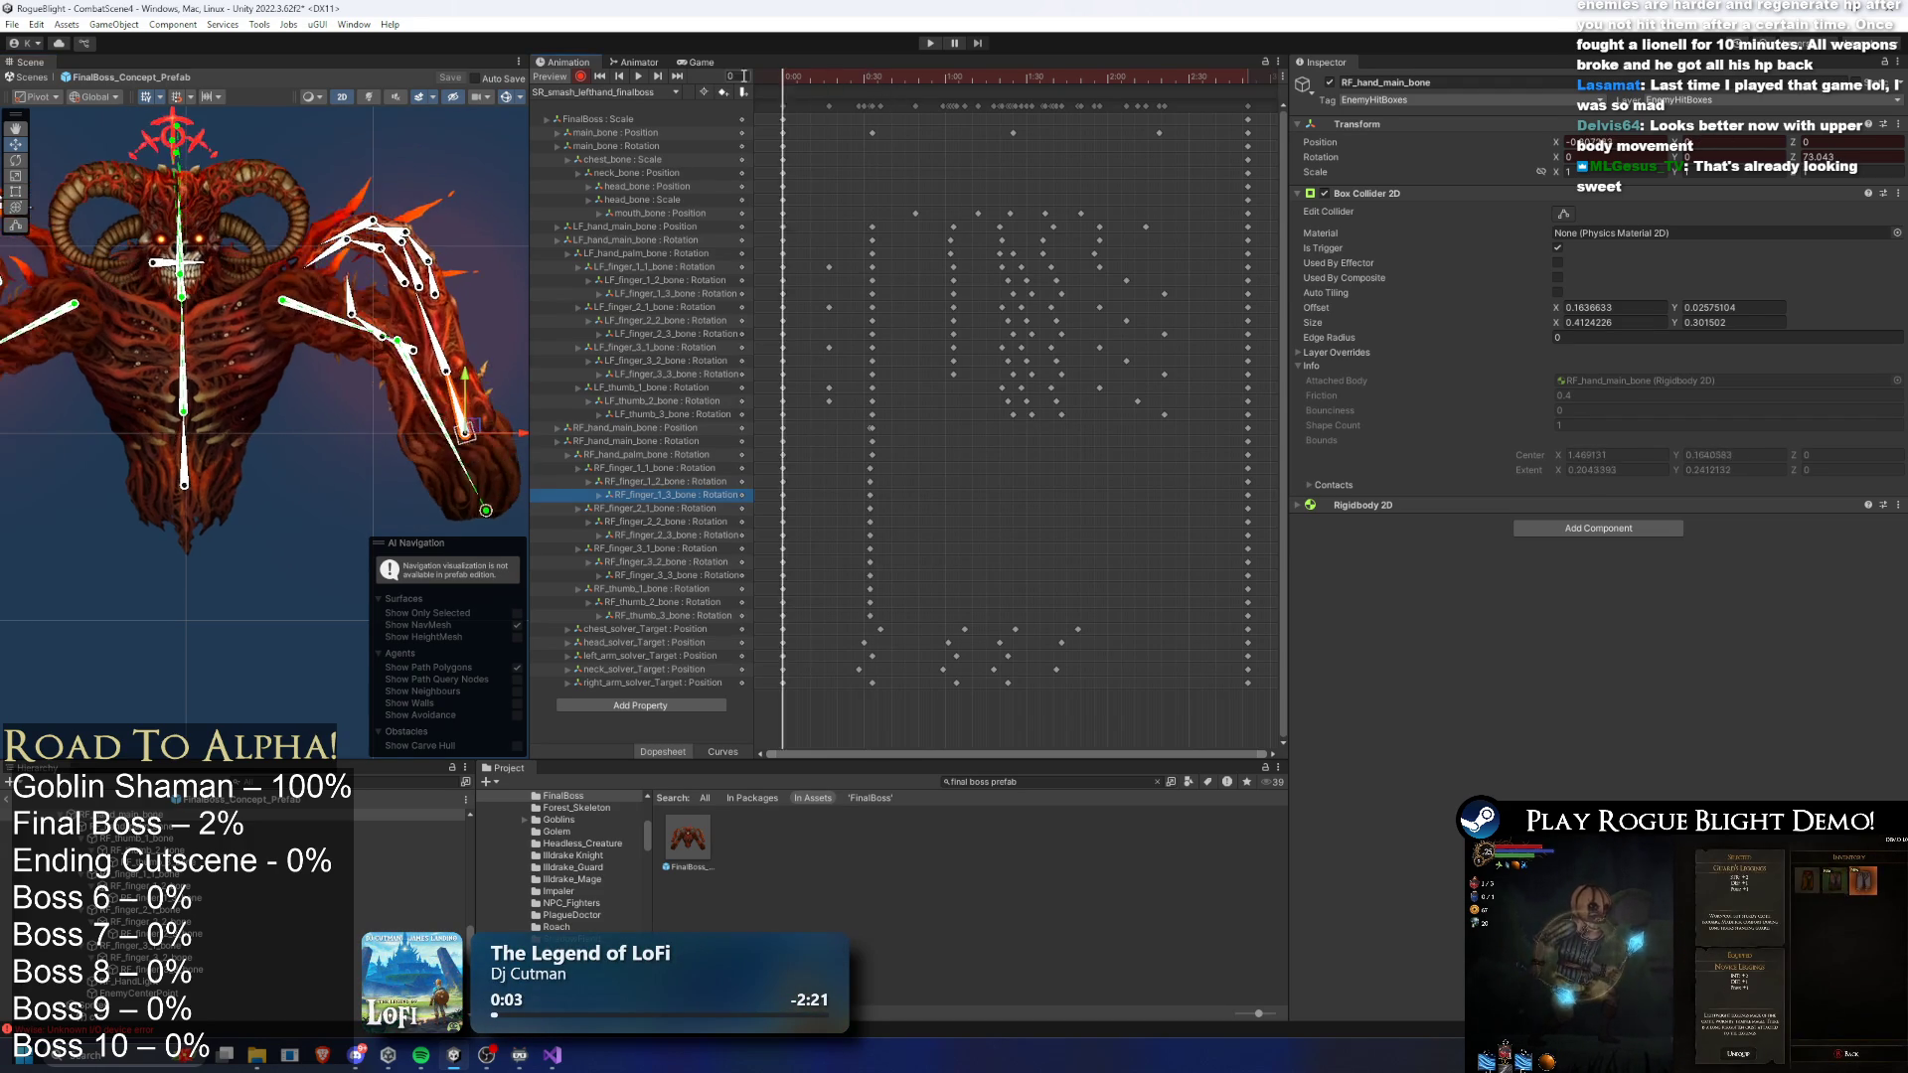
{"action": "left_click", "coordinate": [872, 83]}
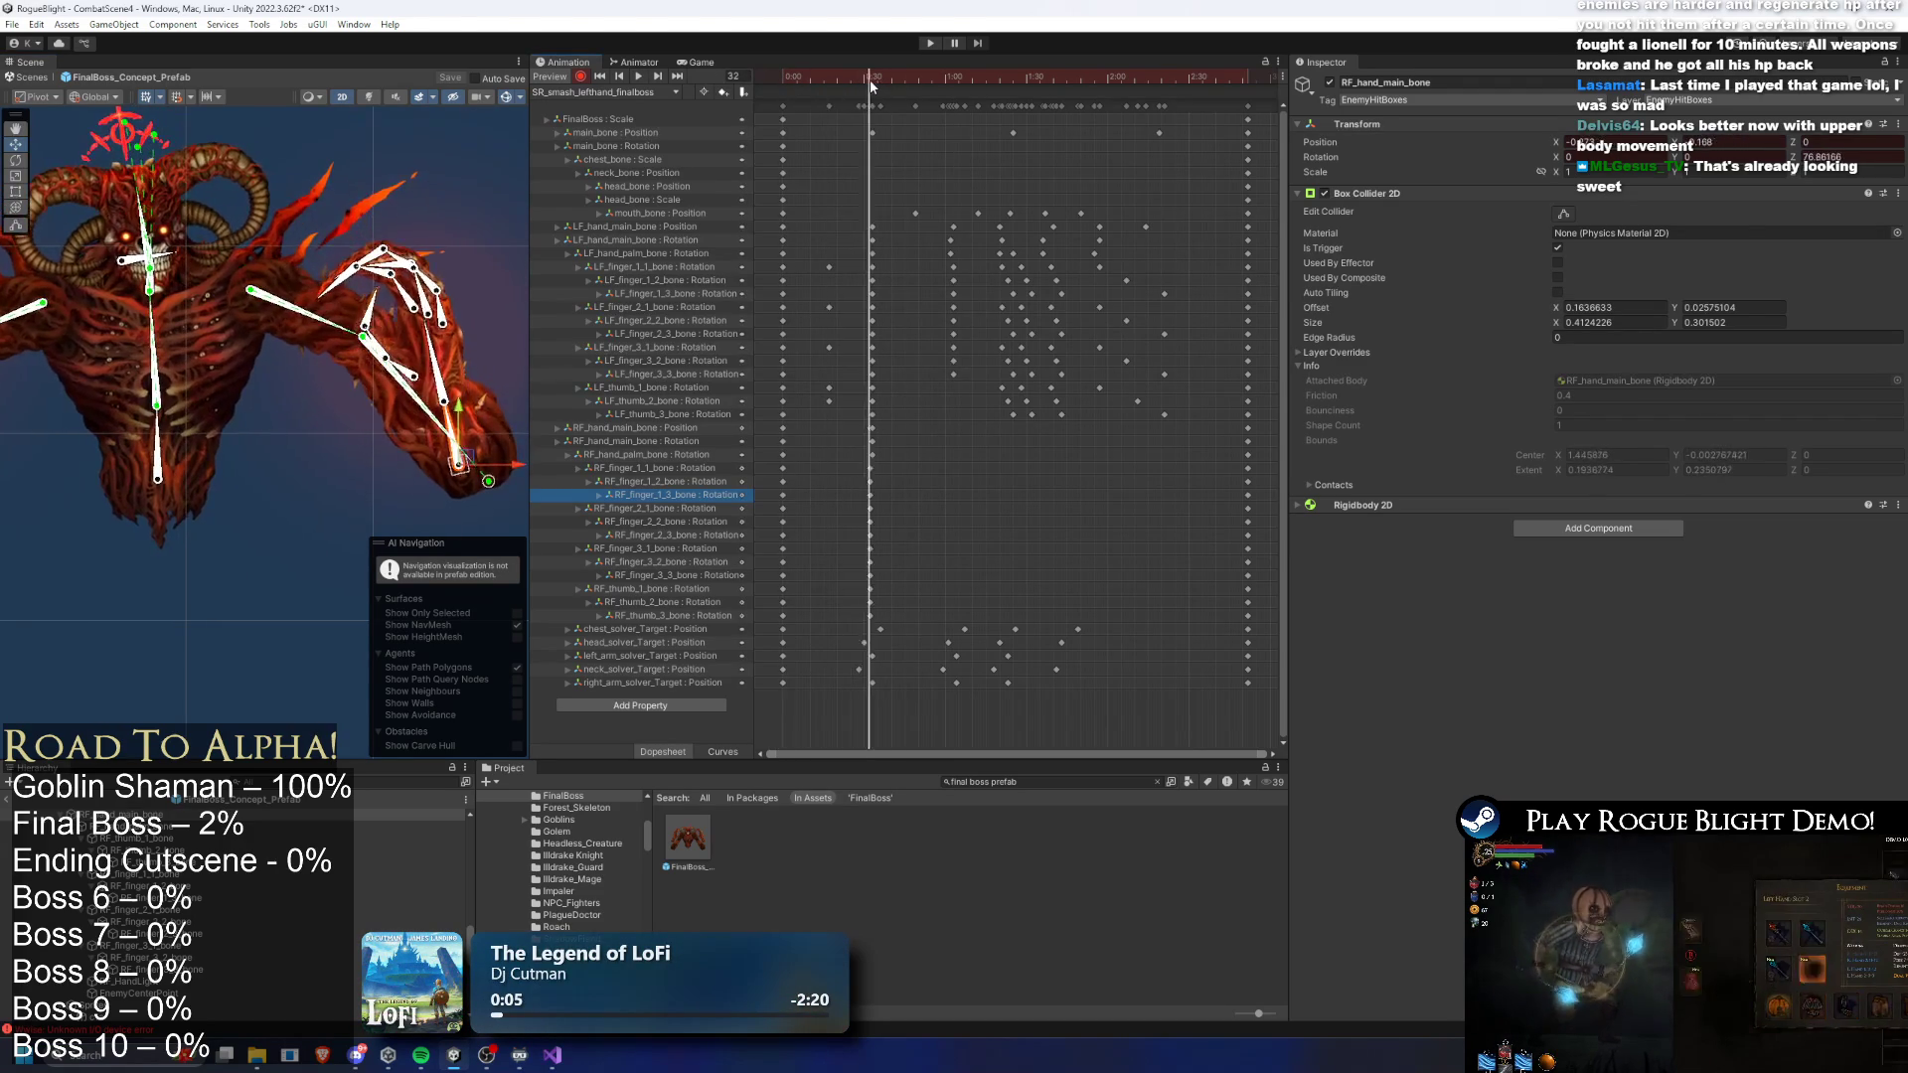
- Select the hand position, hand rotation and palm keyframes at frame 32
{"action": "scroll", "coordinate": [864, 477], "scroll_direction": "up", "scroll_amount": 3}
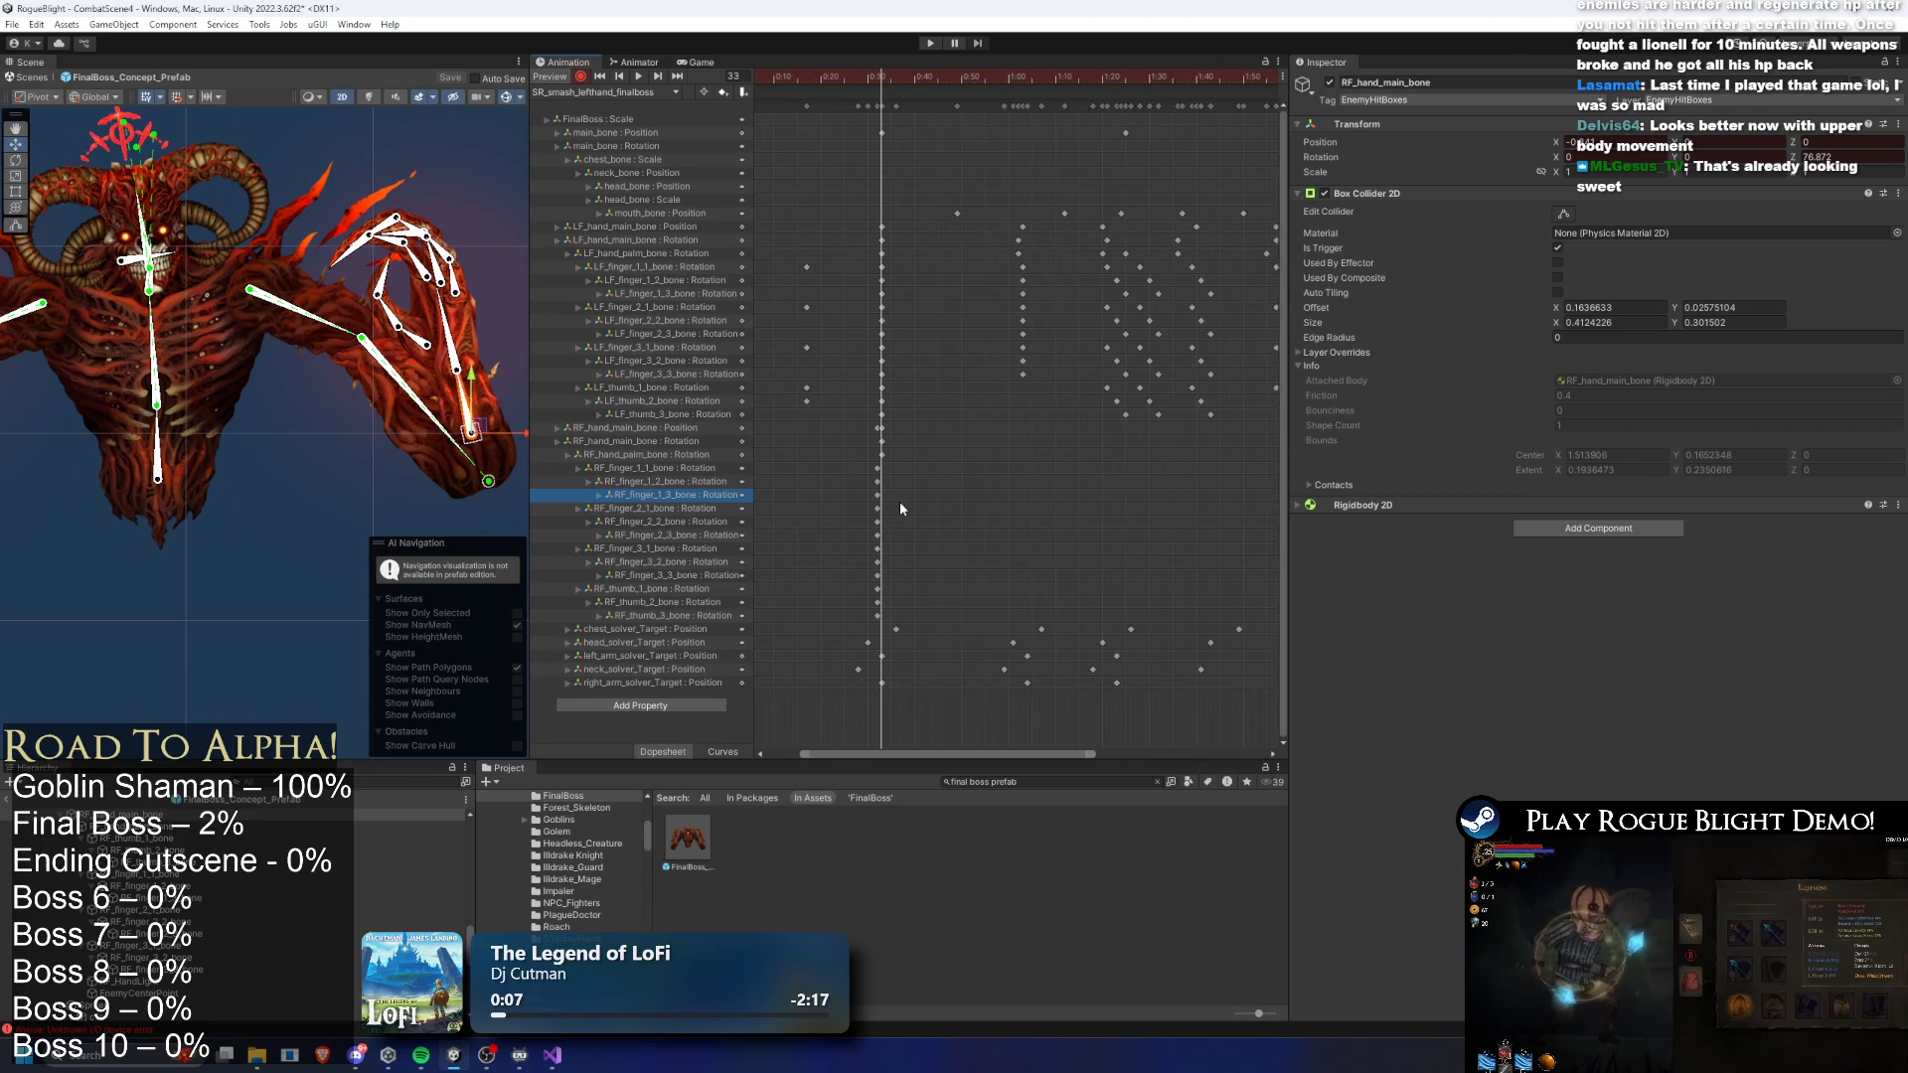
{"action": "left_click", "coordinate": [876, 85]}
{"action": "left_click_drag", "start_coordinate": [894, 421], "coordinate": [888, 461]}
{"action": "left_click", "coordinate": [881, 429]}
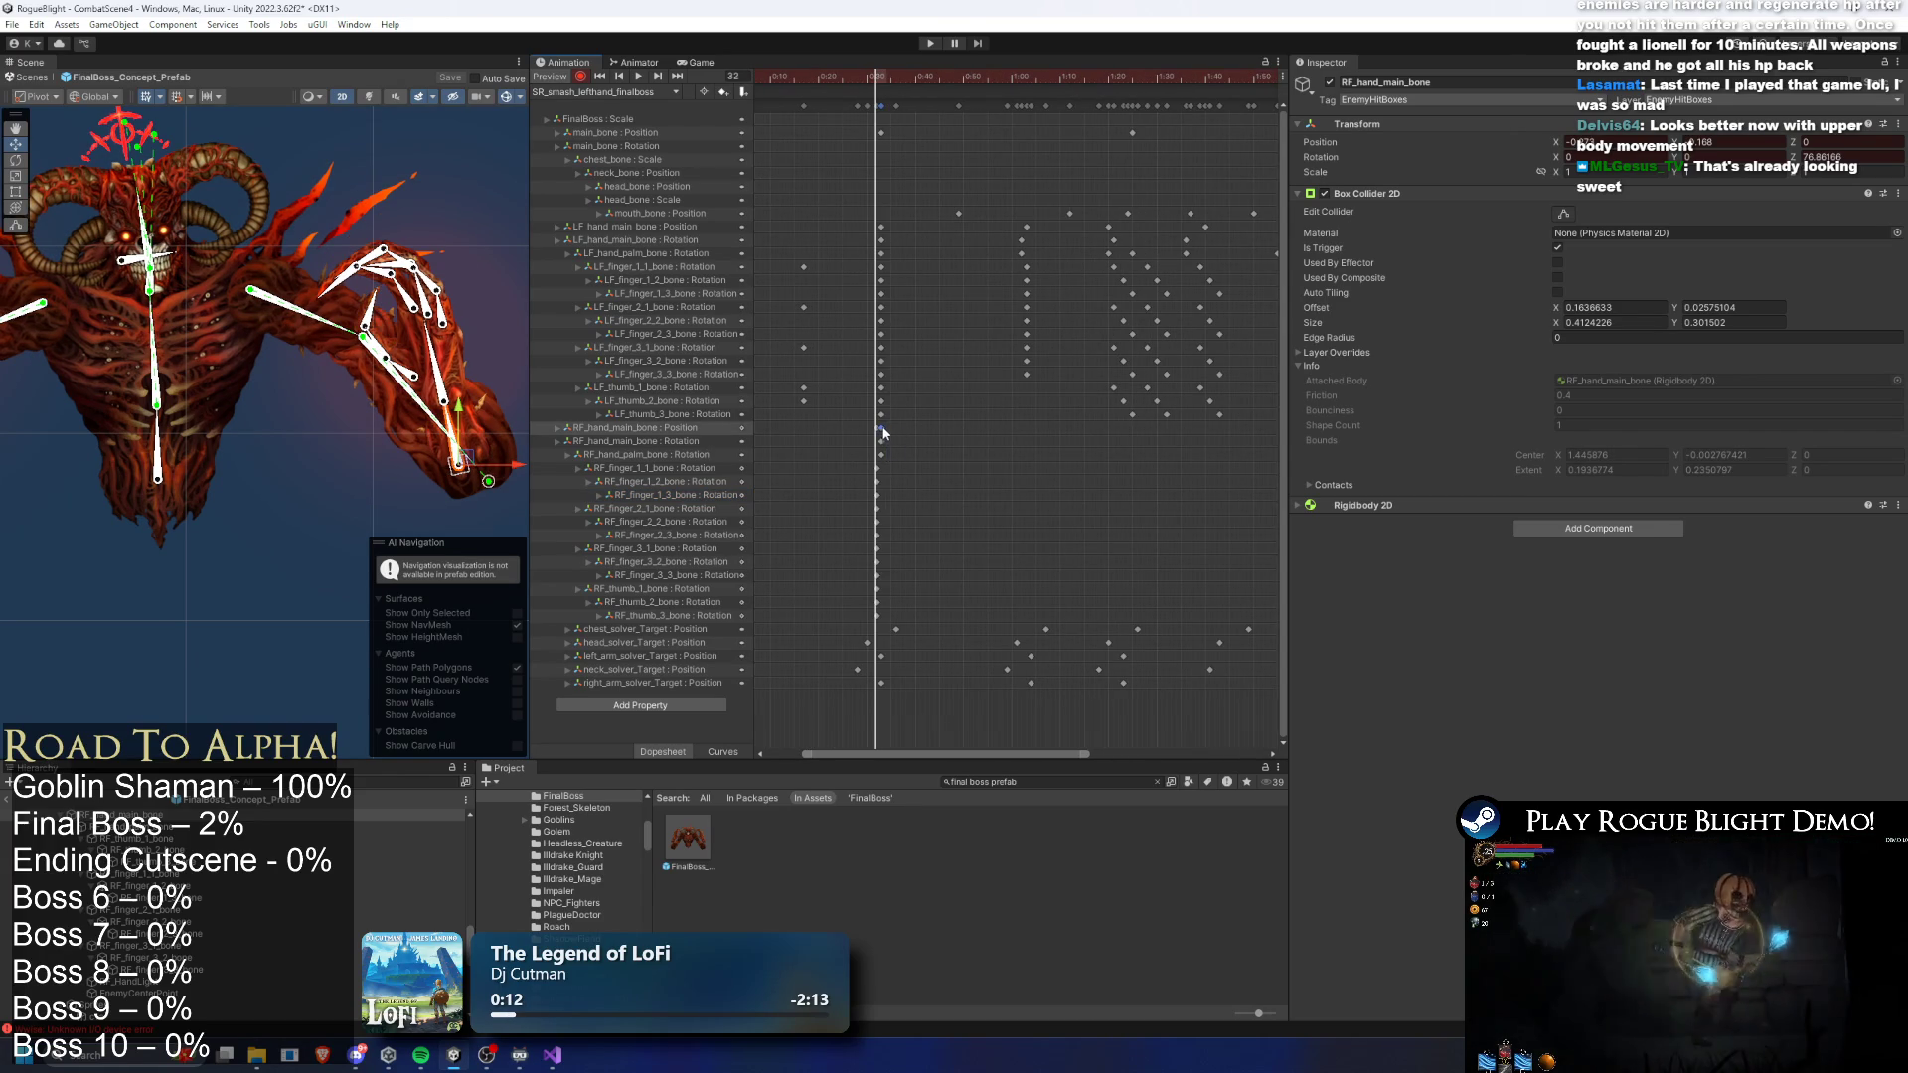
{"action": "left_click", "coordinate": [880, 440]}
{"action": "left_click", "coordinate": [880, 454], "text": "shift"}
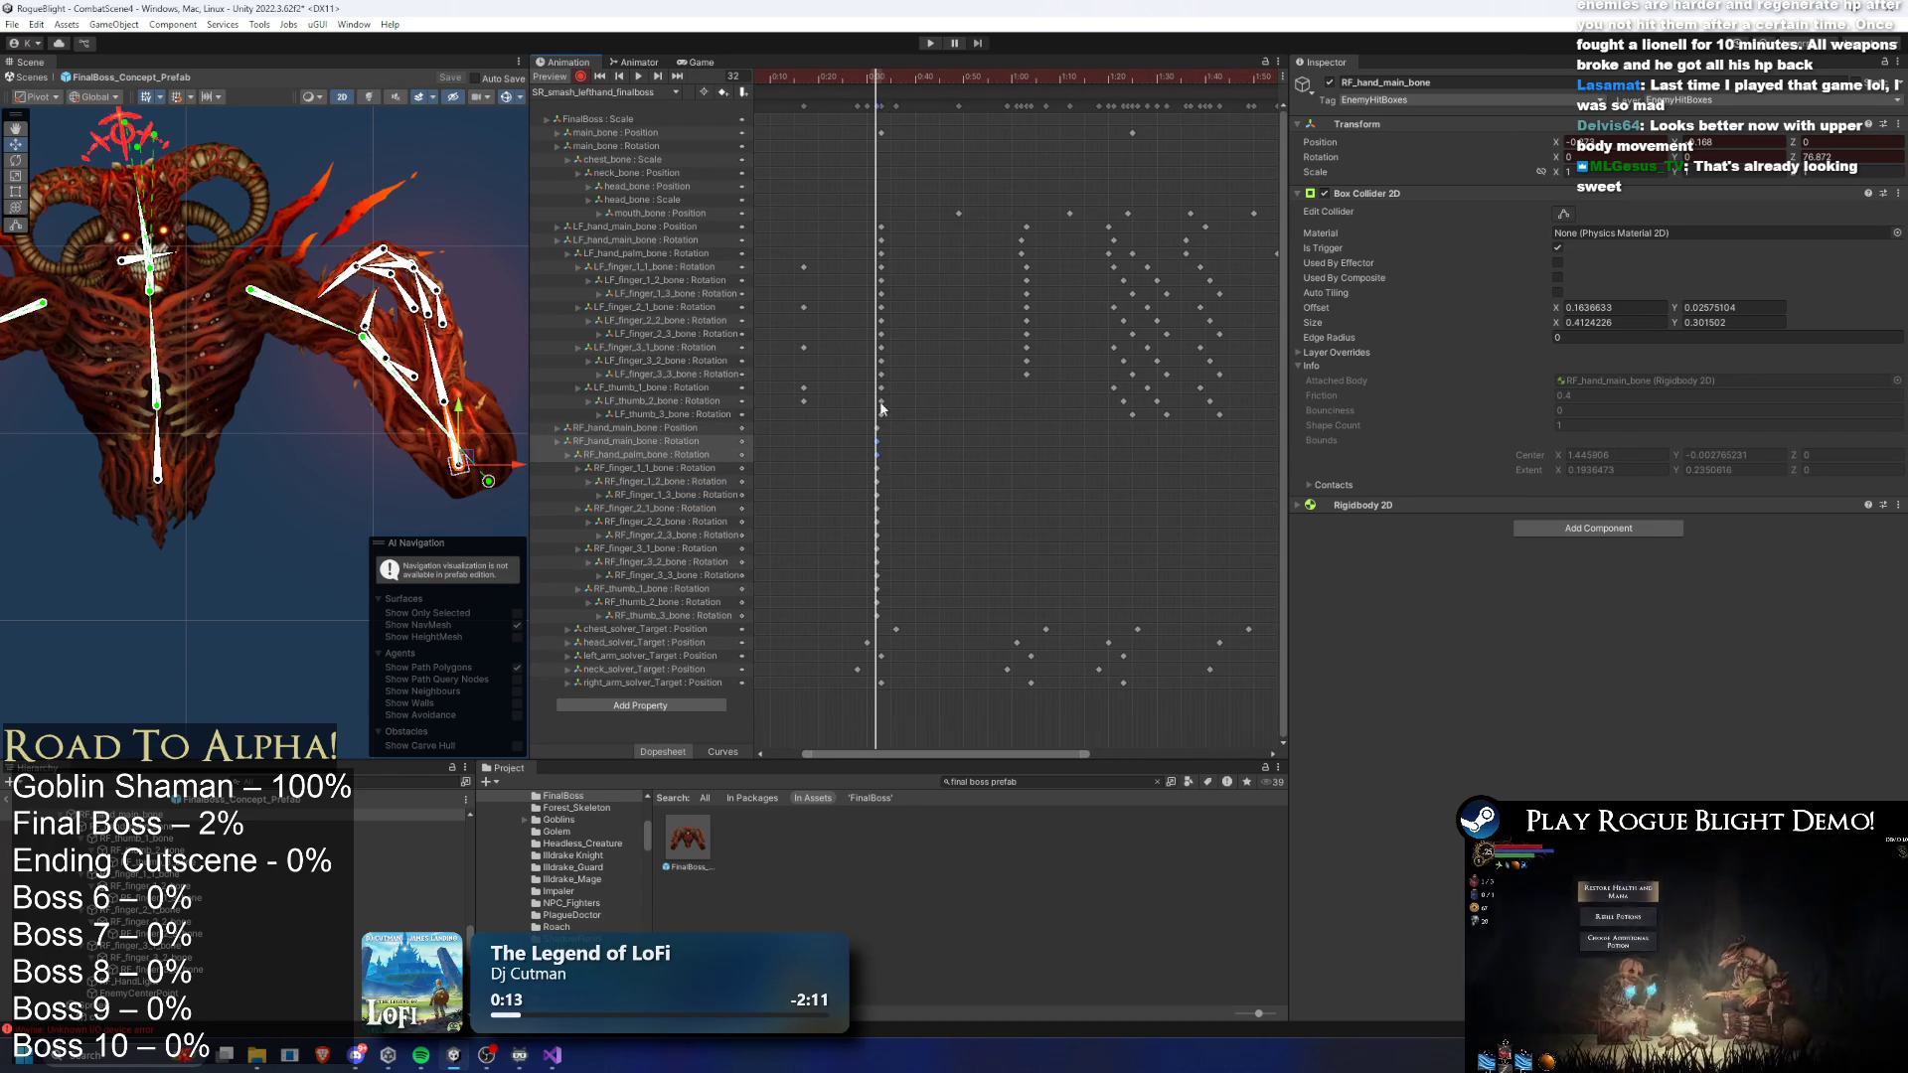
{"action": "left_click", "coordinate": [874, 75]}
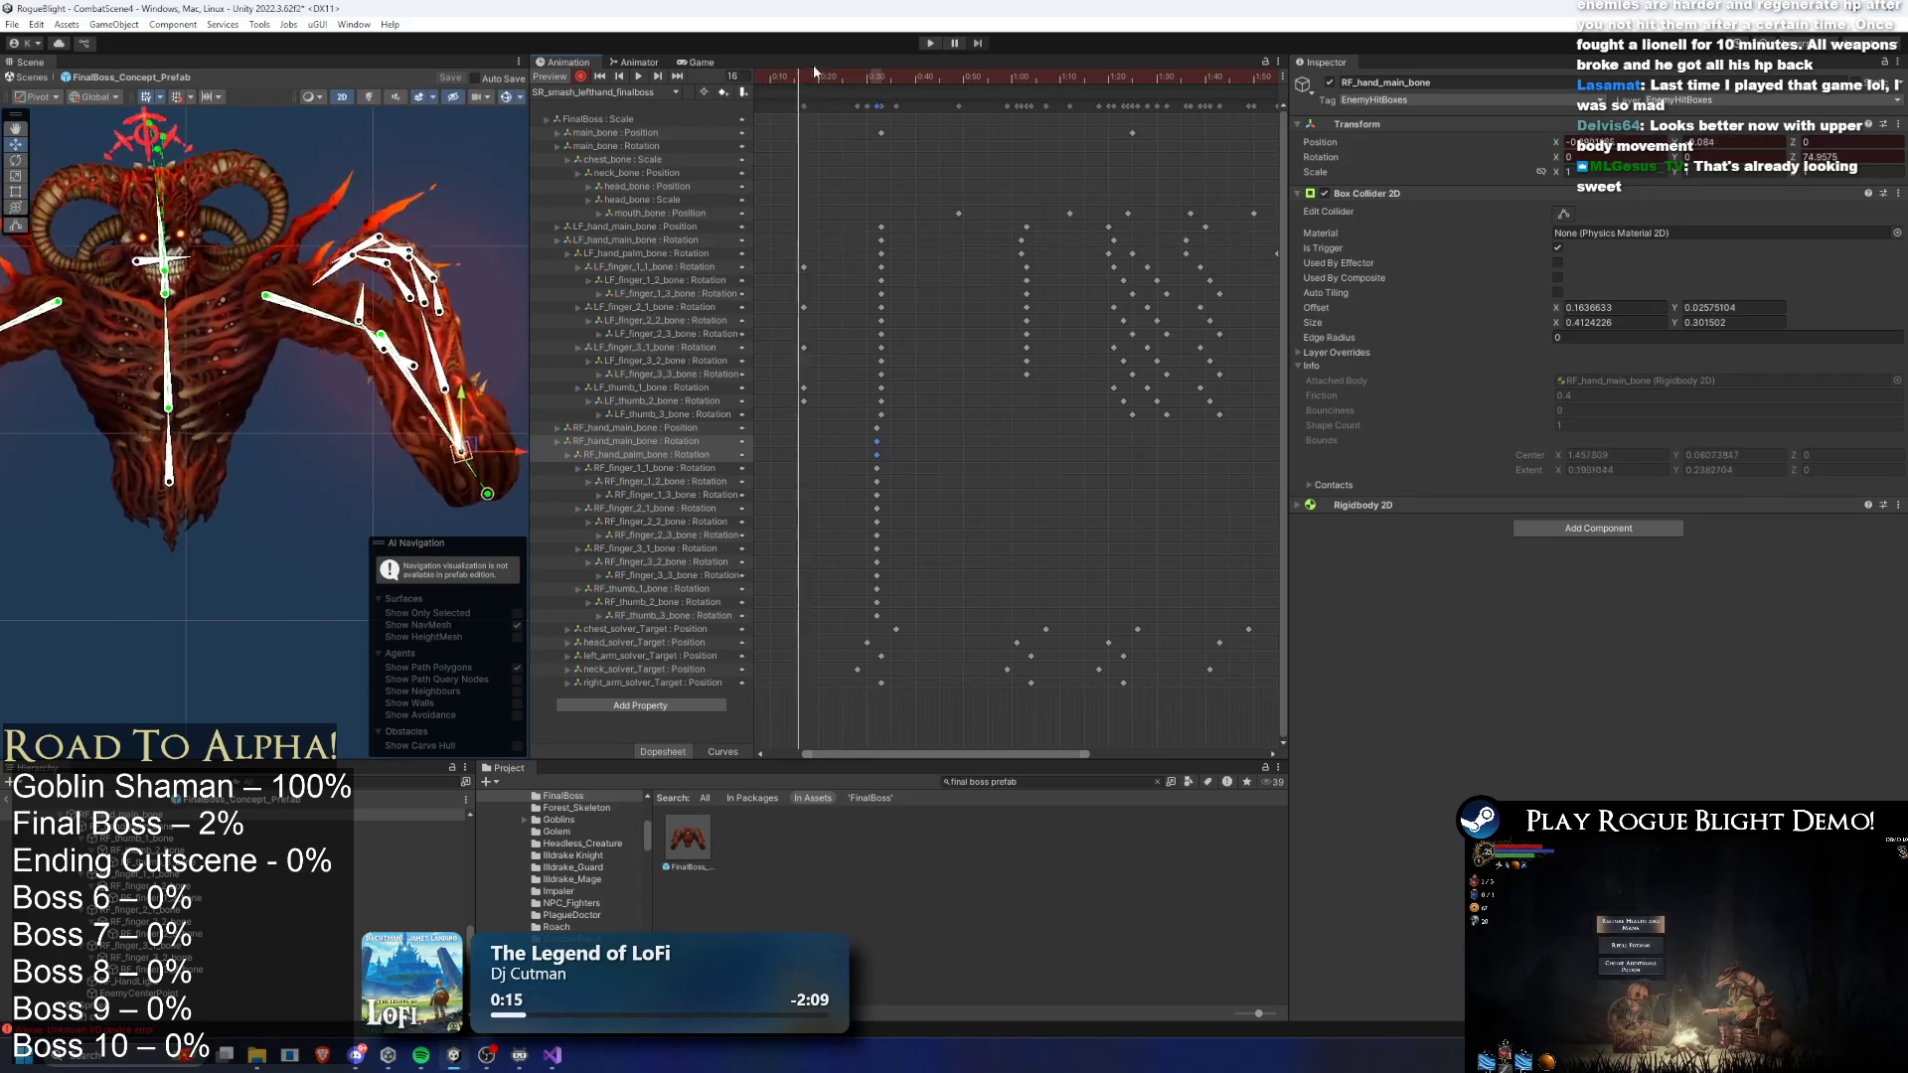
- Shift the hand bone slightly left at frame 32 and preview the animation
{"action": "left_click", "coordinate": [877, 76]}
{"action": "left_click_drag", "start_coordinate": [505, 456], "coordinate": [491, 457]}
{"action": "key", "text": "space"}
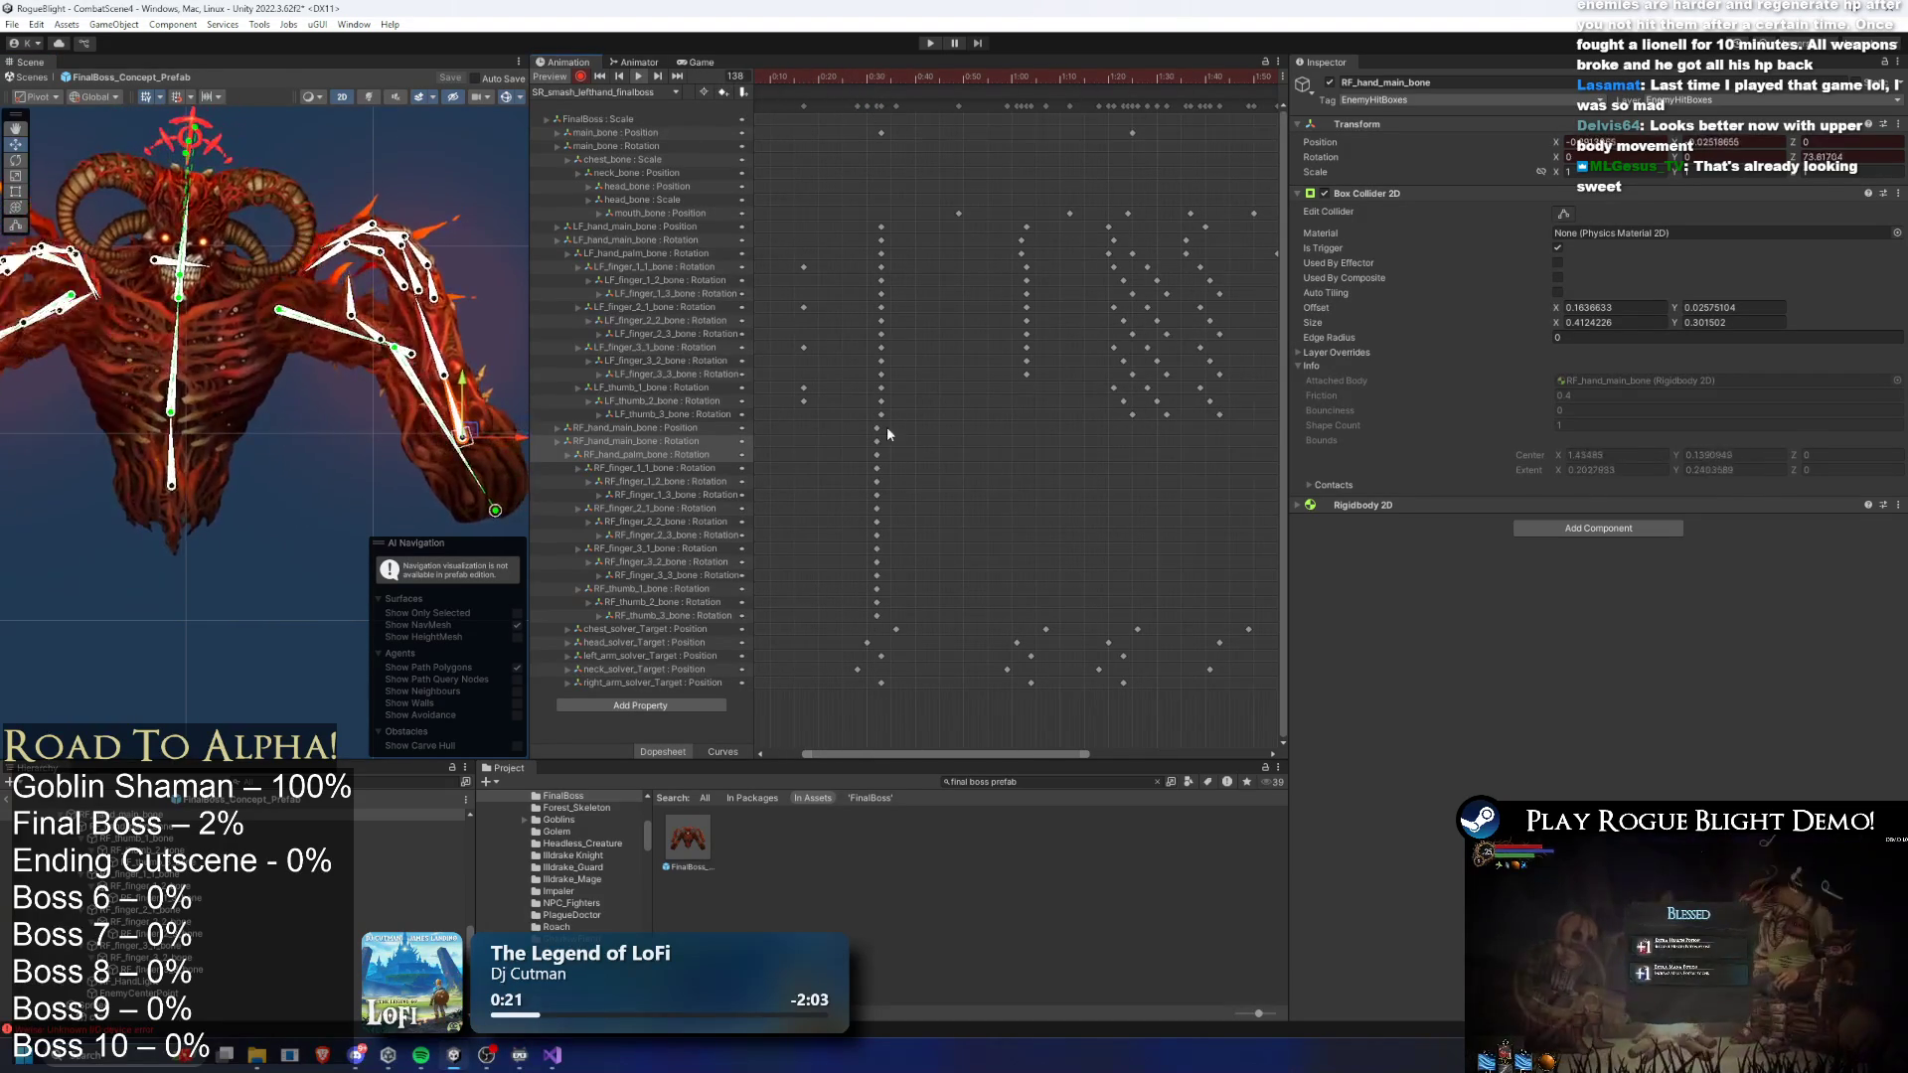
- Paste the right-hand bone keys at frame 63 and move the hand down and left
{"action": "left_click_drag", "start_coordinate": [888, 427], "coordinate": [858, 618]}
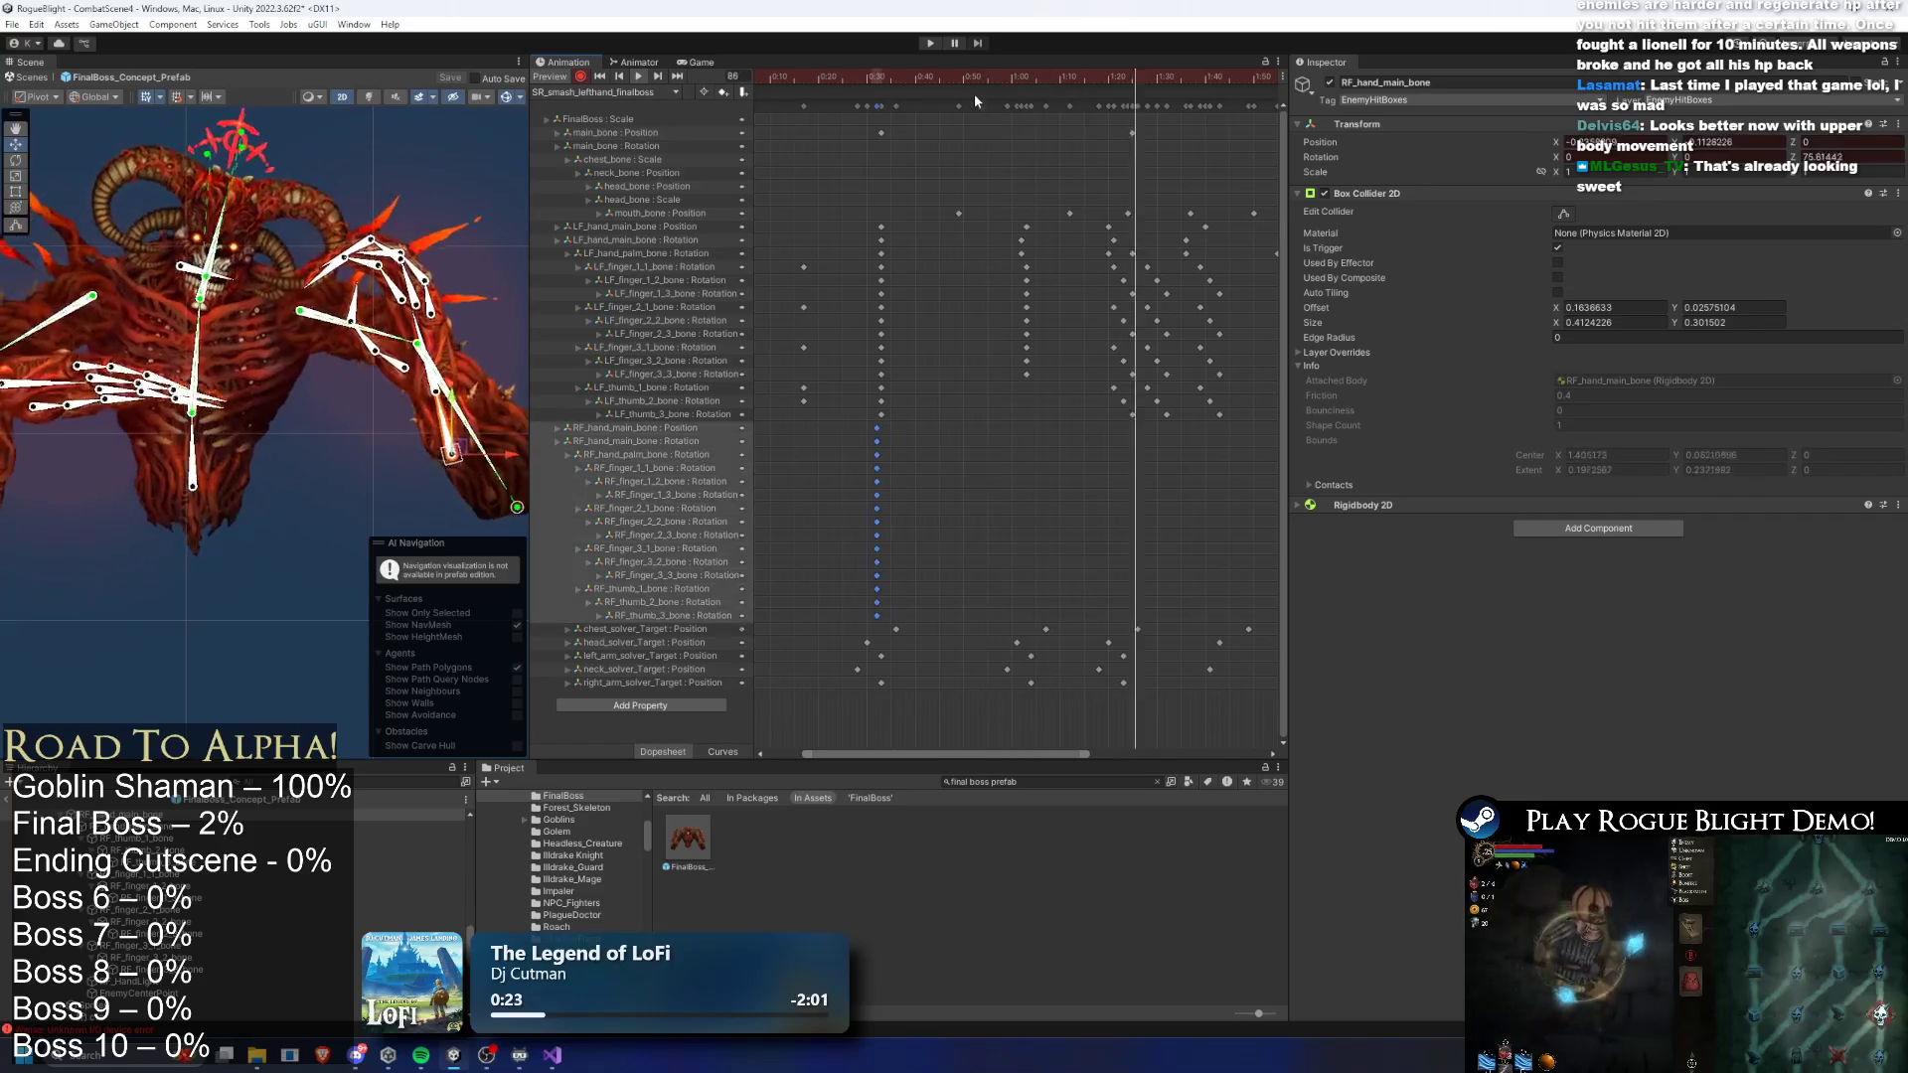
{"action": "left_click_drag", "start_coordinate": [999, 78], "coordinate": [1026, 79]}
{"action": "key", "text": "ctrl+v"}
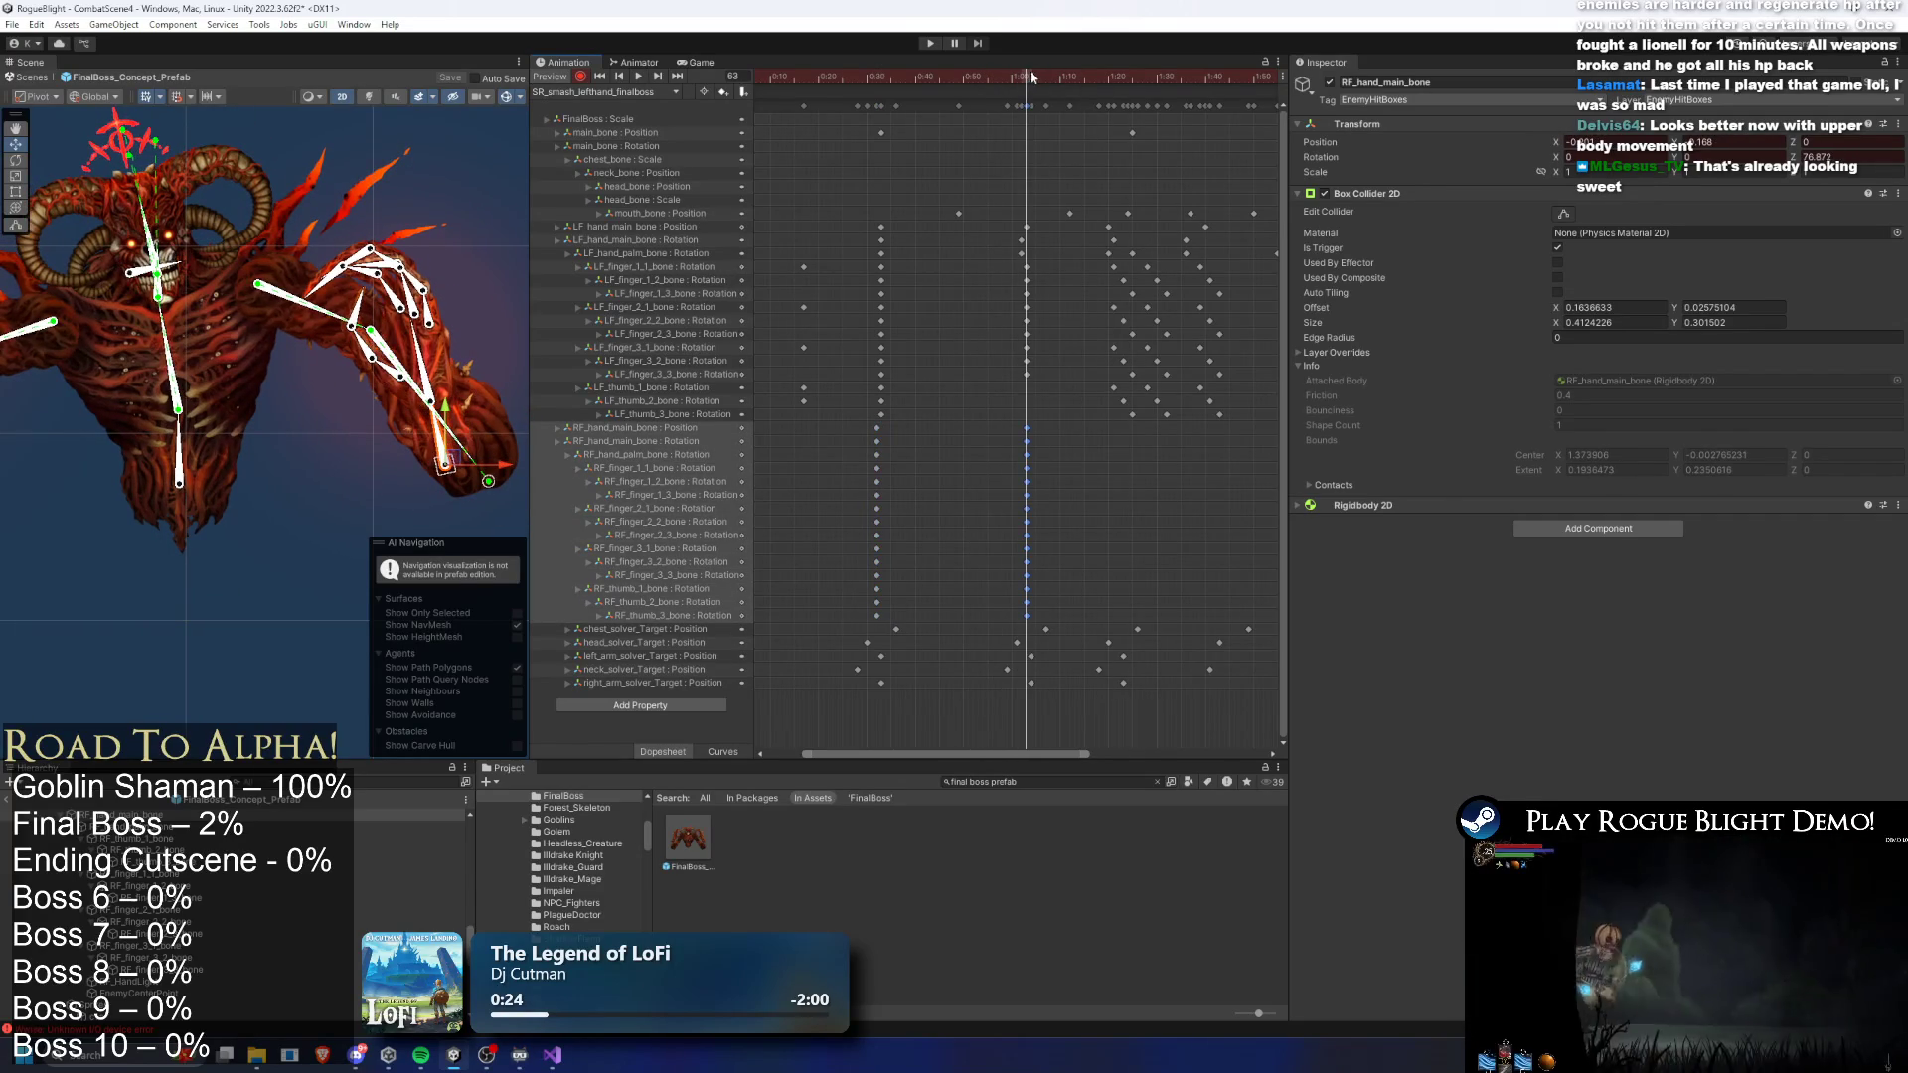
{"action": "left_click_drag", "start_coordinate": [457, 457], "coordinate": [452, 470]}
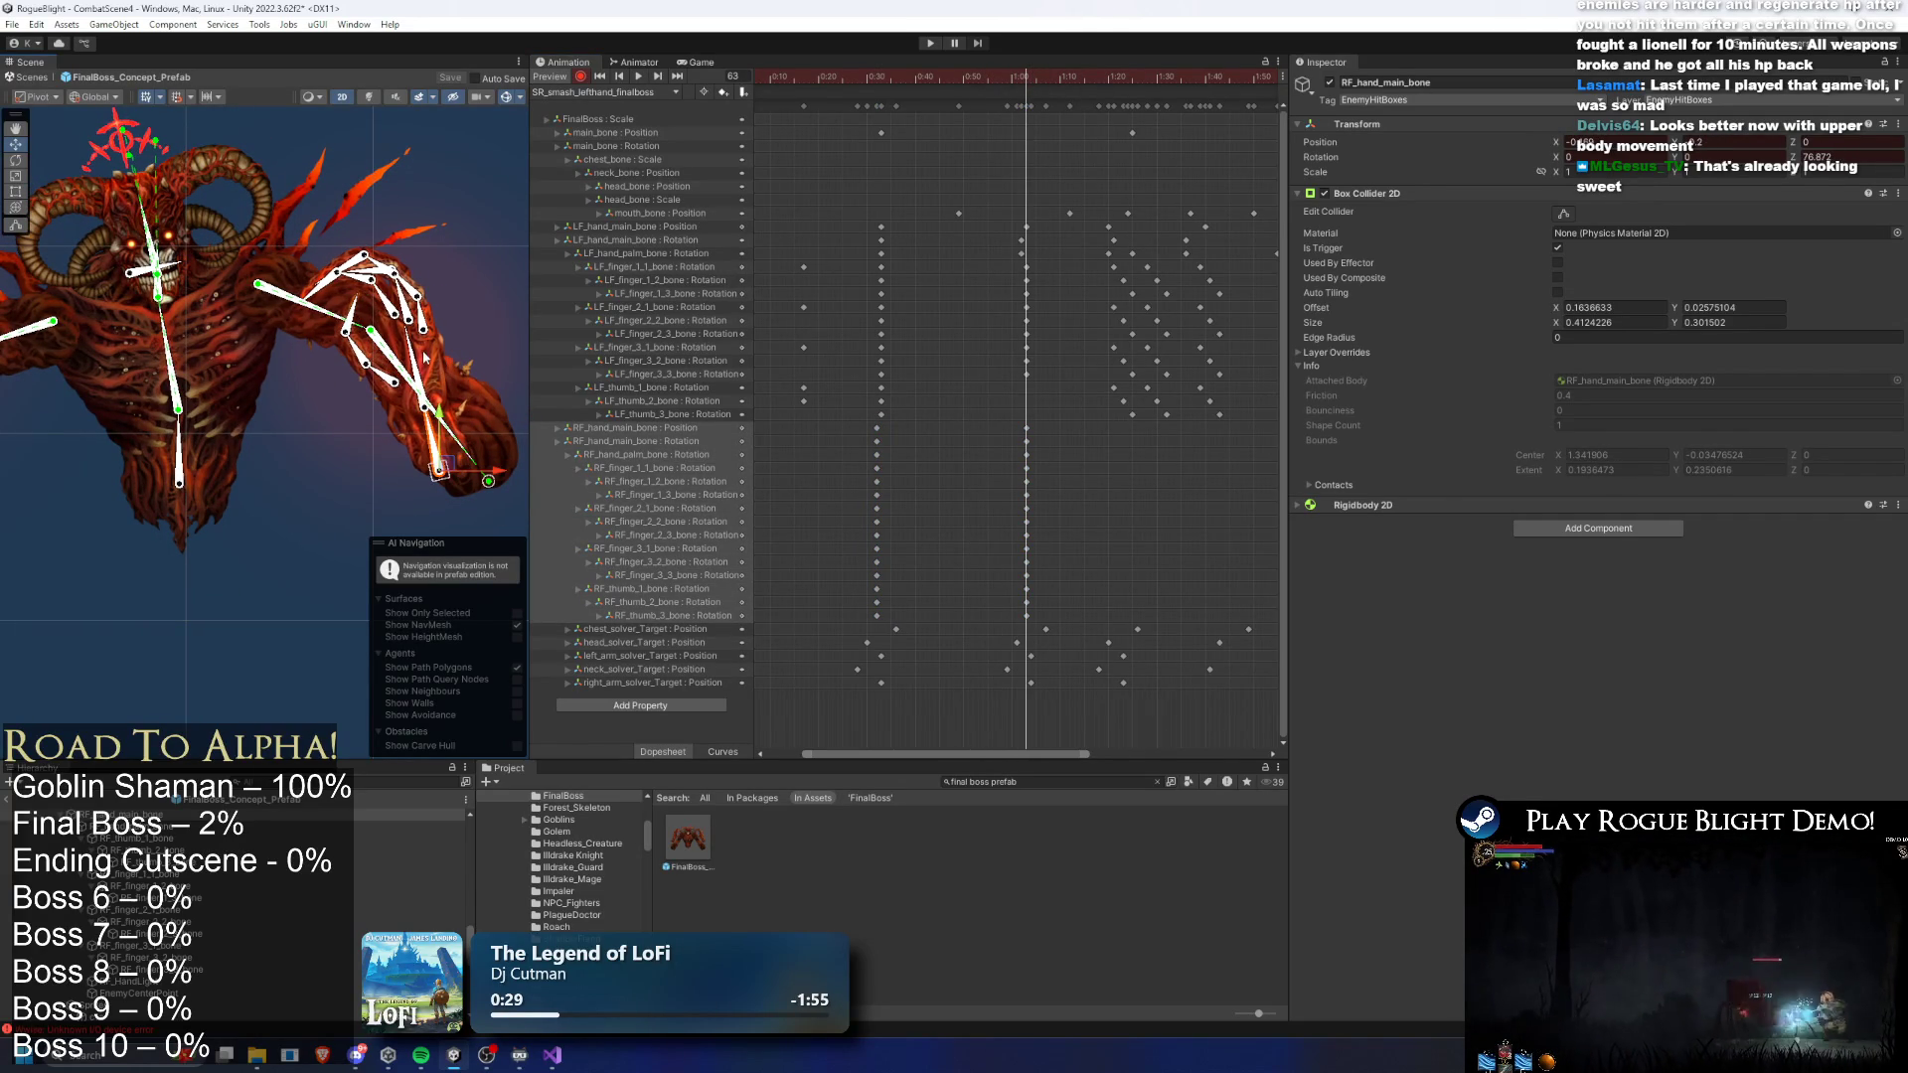
{"action": "left_click", "coordinate": [419, 358]}
- Inspect the right hand's finger and thumb bones one by one
{"action": "scroll", "coordinate": [343, 287], "scroll_direction": "up", "scroll_amount": 3}
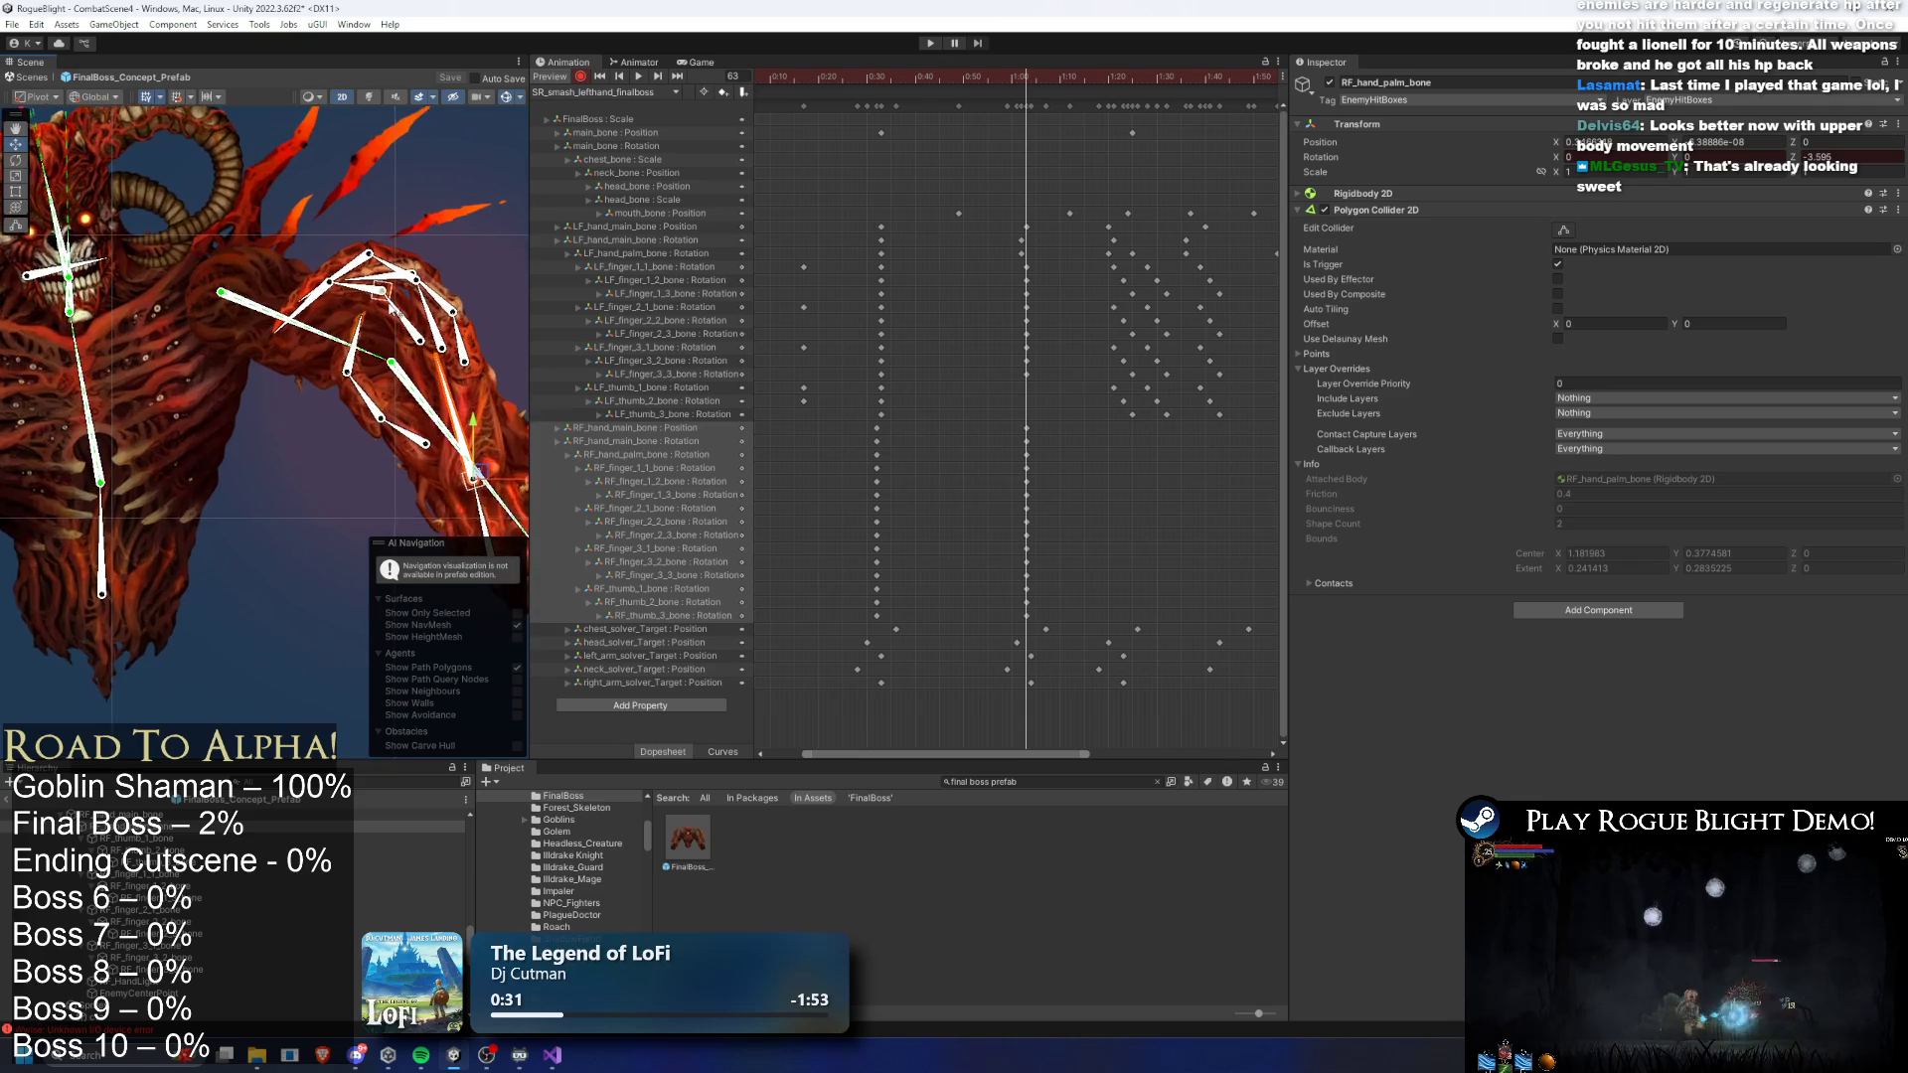
{"action": "left_click", "coordinate": [395, 321]}
{"action": "scroll", "coordinate": [460, 318], "scroll_direction": "up", "scroll_amount": 2}
{"action": "left_click", "coordinate": [452, 328]}
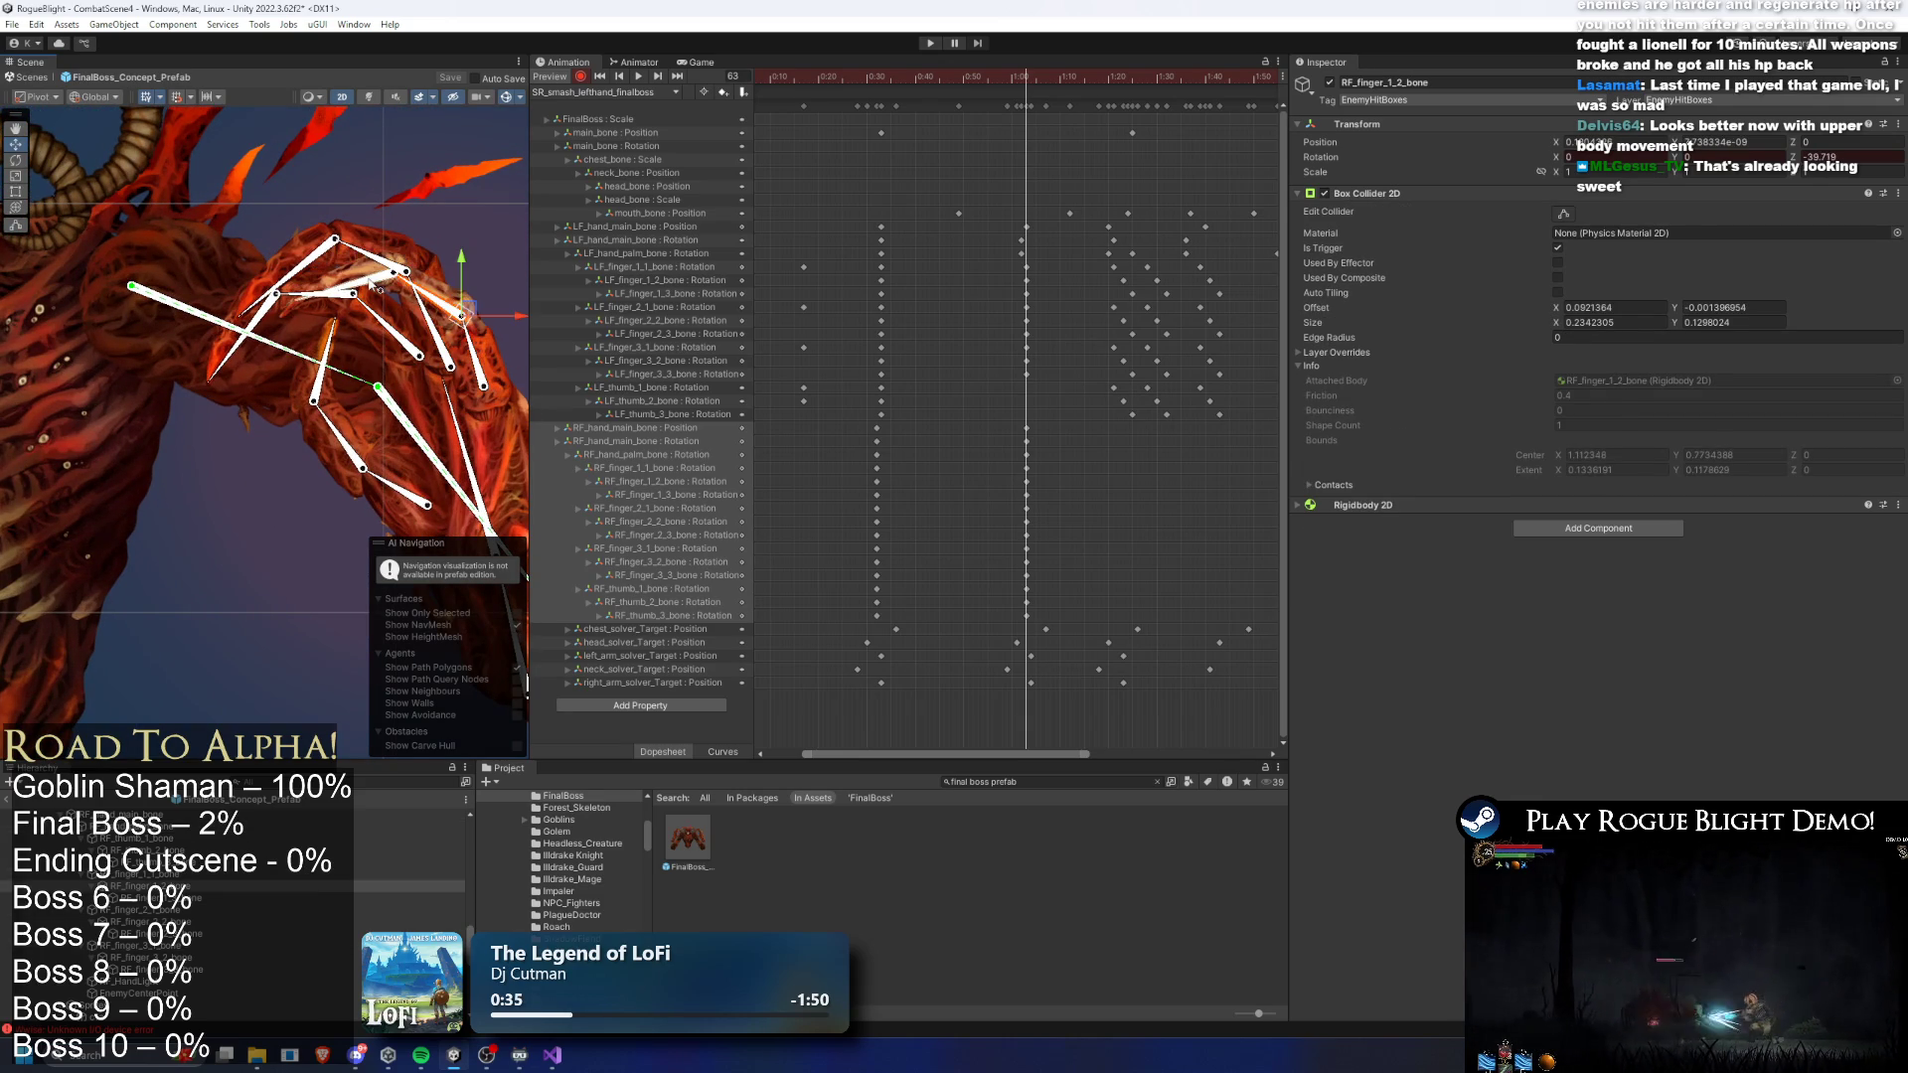
{"action": "left_click", "coordinate": [298, 297]}
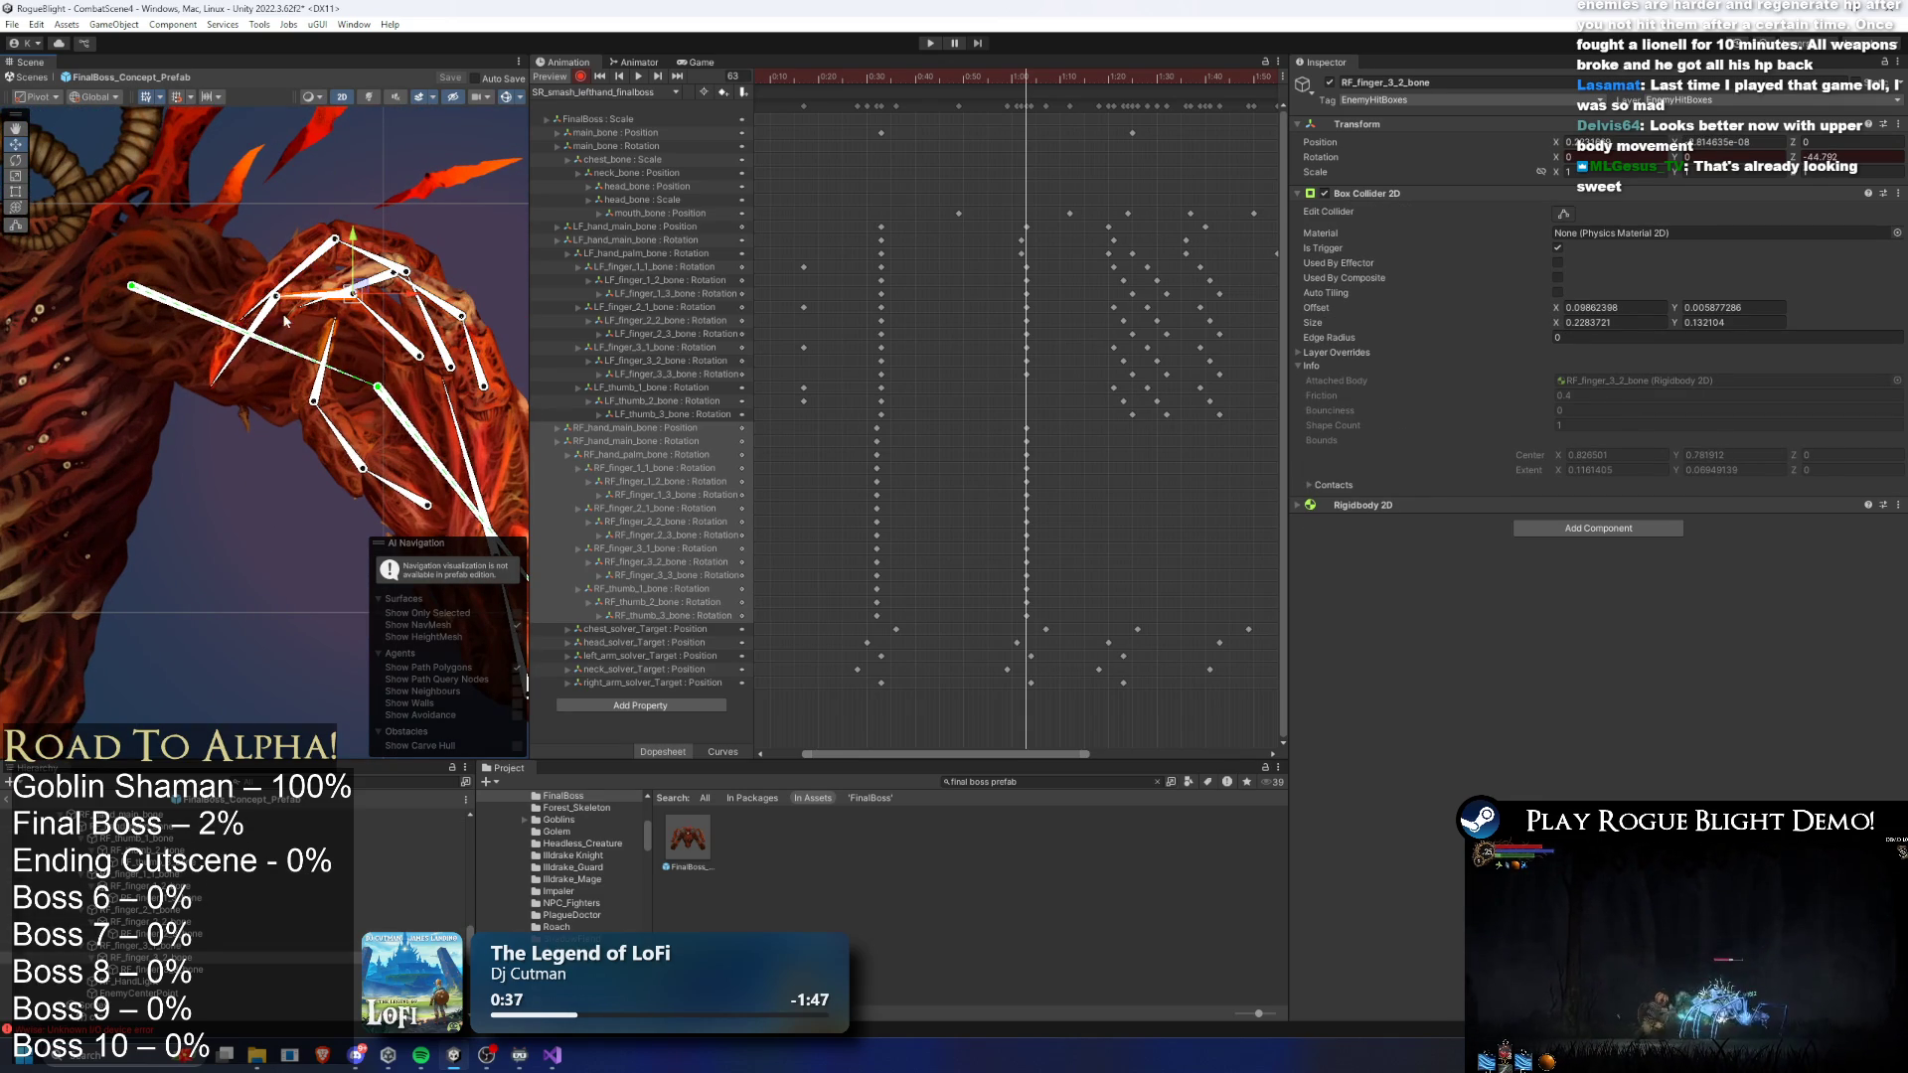
{"action": "left_click", "coordinate": [363, 442]}
{"action": "left_click", "coordinate": [374, 471]}
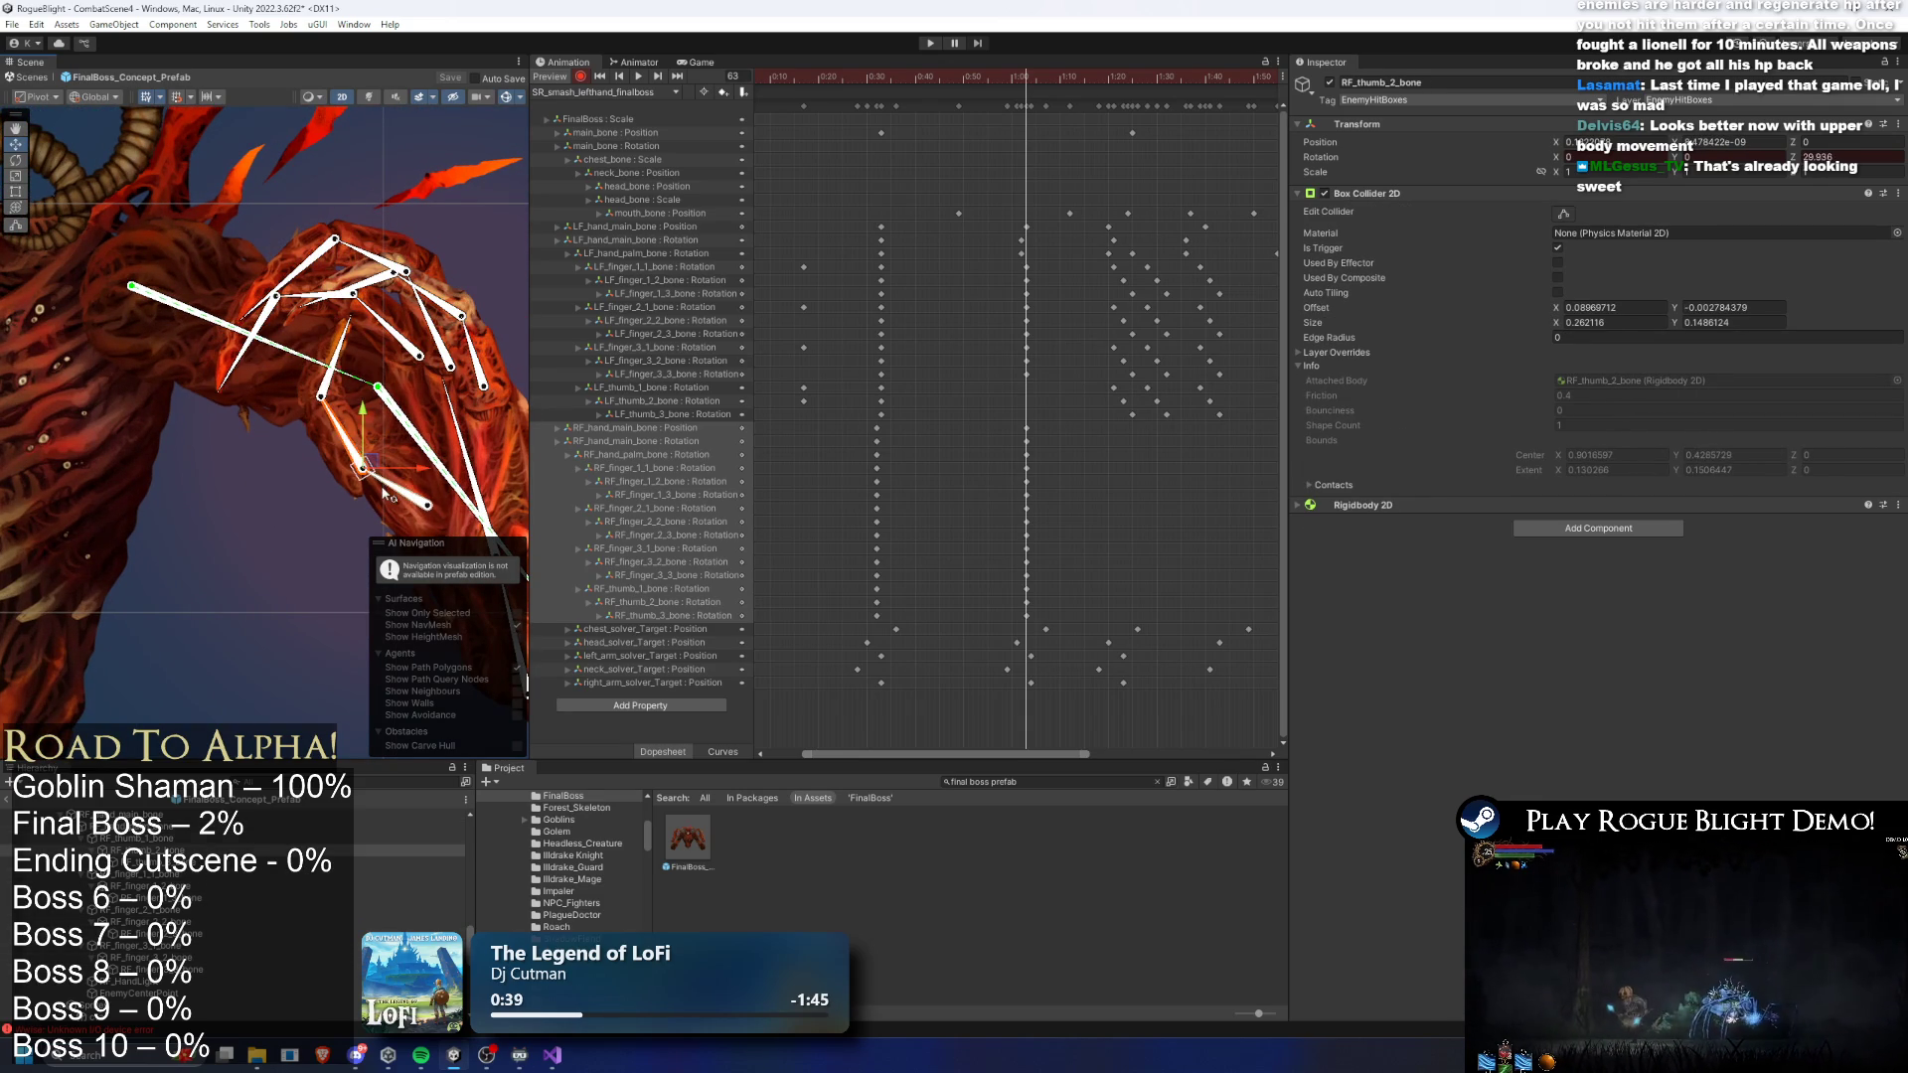
{"action": "left_click", "coordinate": [348, 346]}
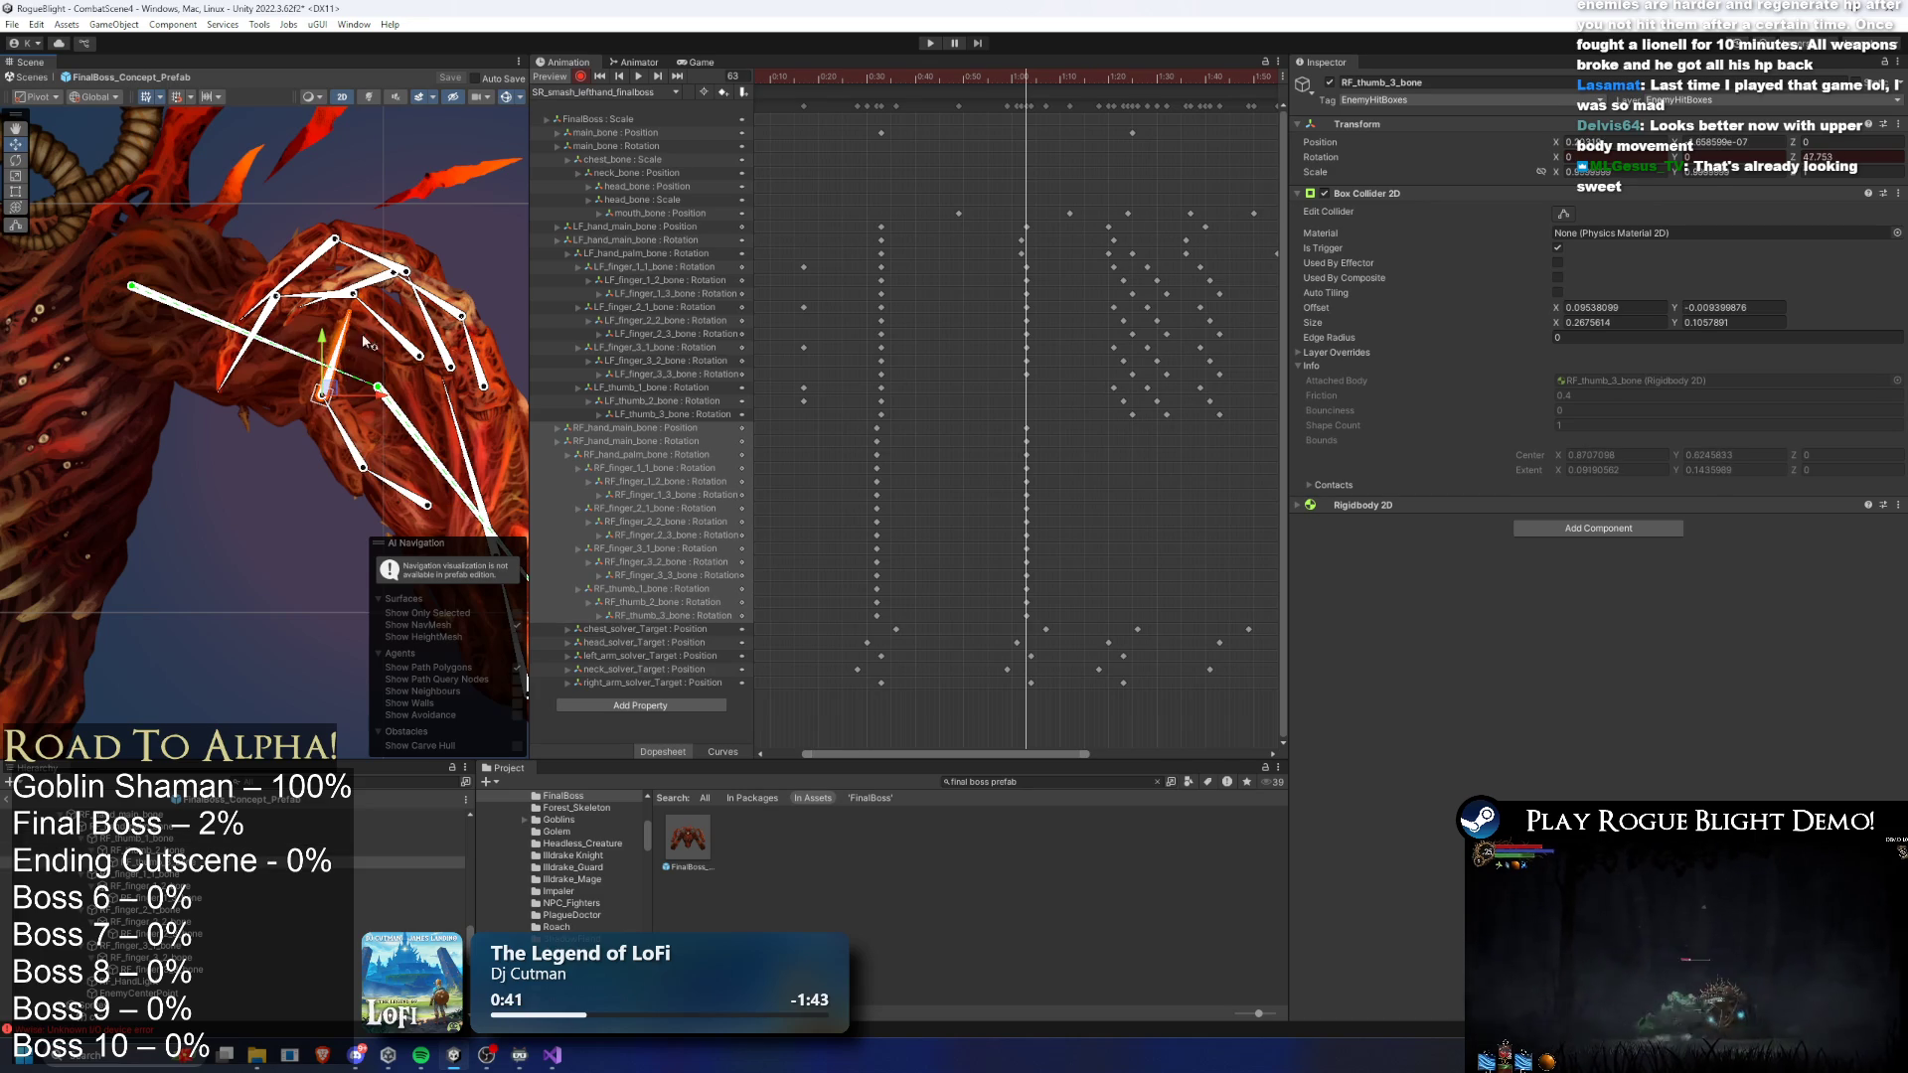
- At frame 86, nudge RF_hand_main_bone slightly lower
{"action": "left_click_drag", "start_coordinate": [1029, 68], "coordinate": [1137, 66]}
{"action": "scroll", "coordinate": [328, 393], "scroll_direction": "down", "scroll_amount": 3}
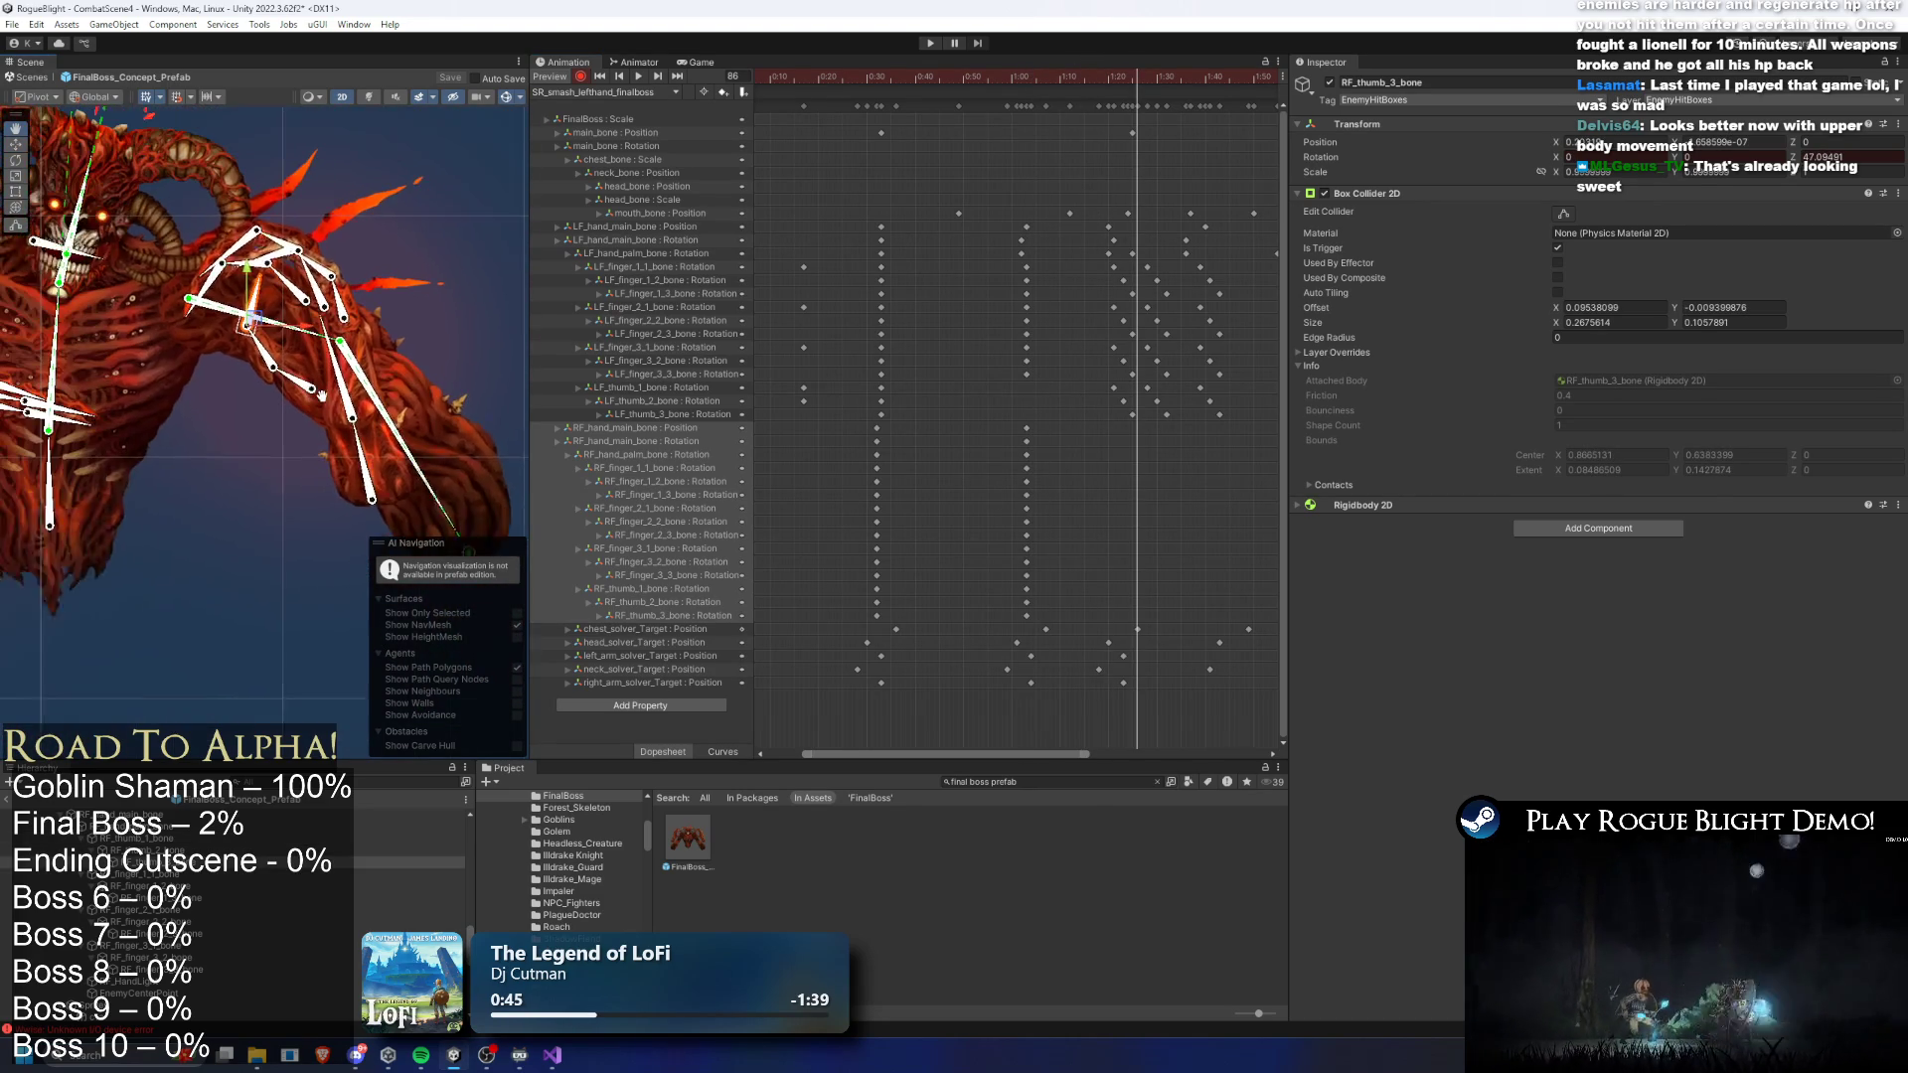
{"action": "left_click", "coordinate": [485, 490]}
{"action": "left_click_drag", "start_coordinate": [488, 493], "coordinate": [484, 499]}
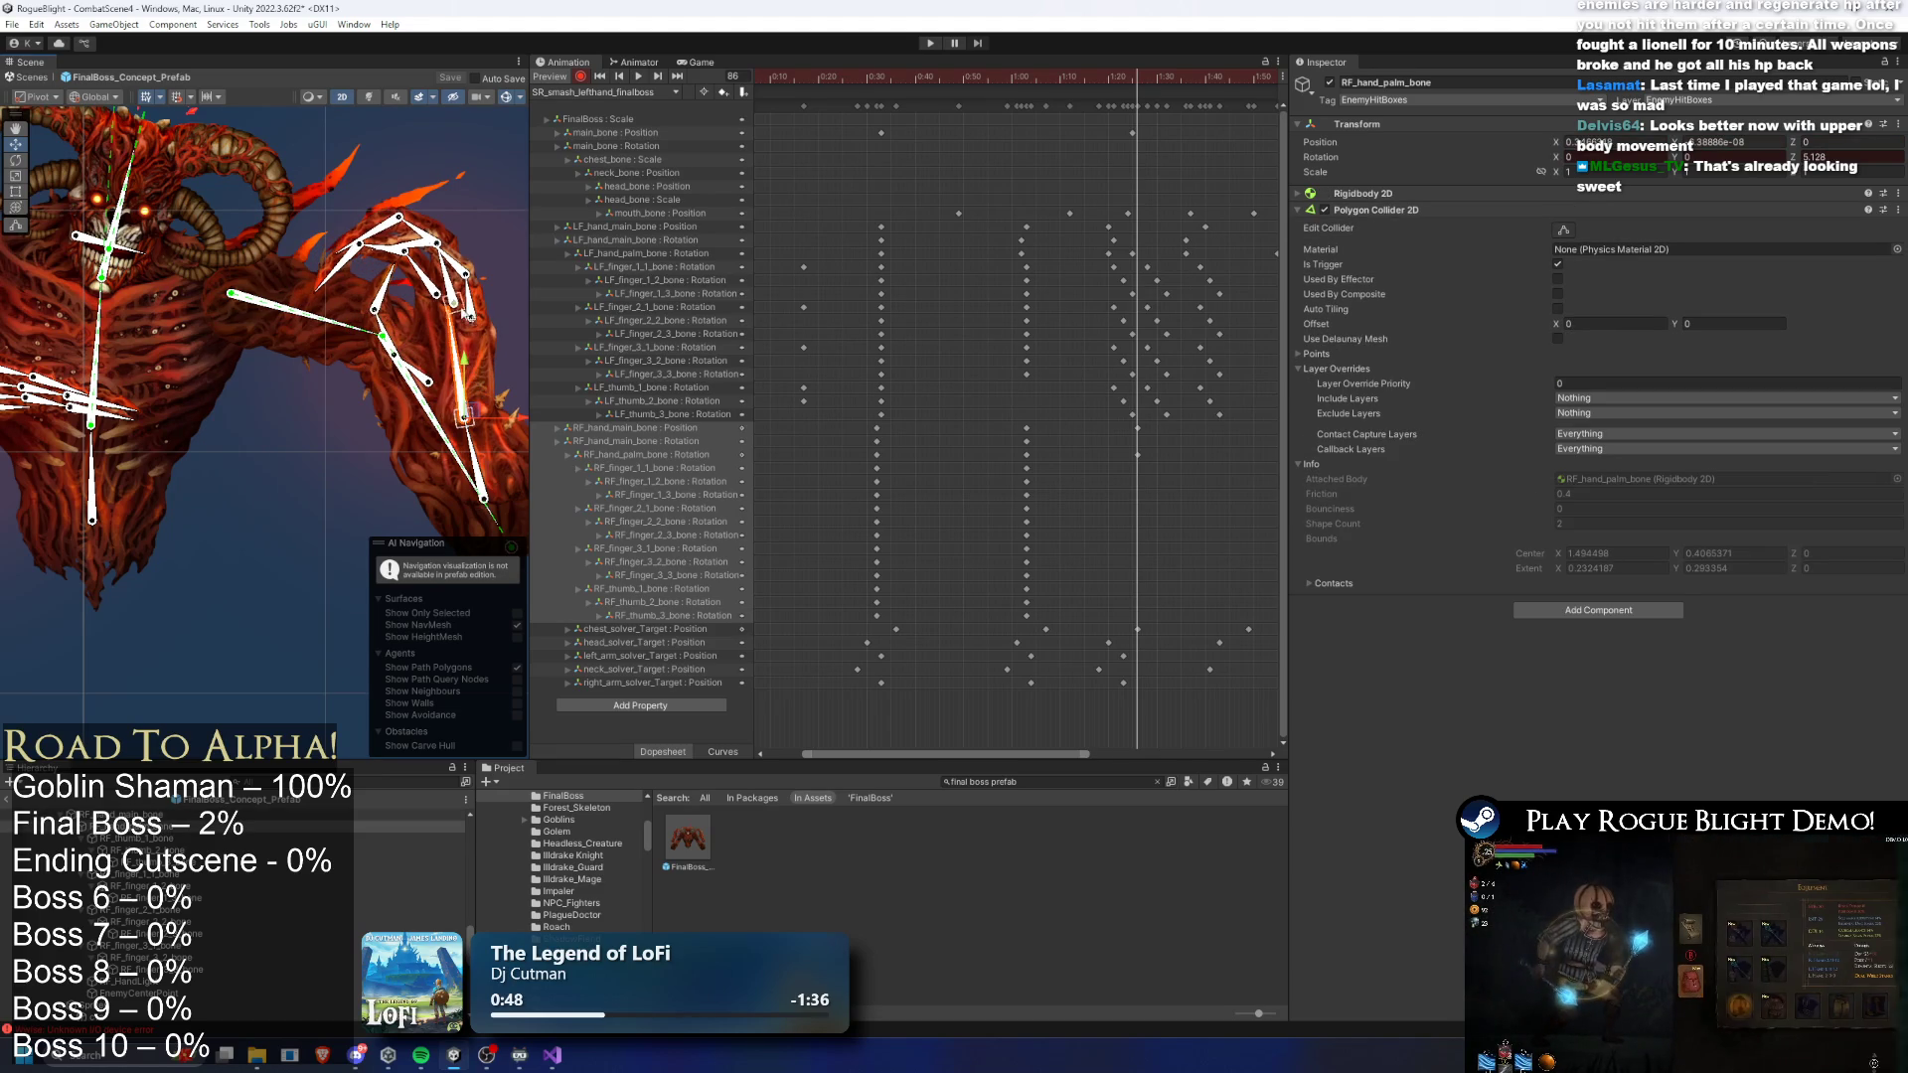
- Rotate the thumb's middle bone to the left after checking the finger bones
{"action": "scroll", "coordinate": [468, 384], "scroll_direction": "up", "scroll_amount": 2}
{"action": "left_click", "coordinate": [486, 284]}
{"action": "left_click", "coordinate": [444, 212]}
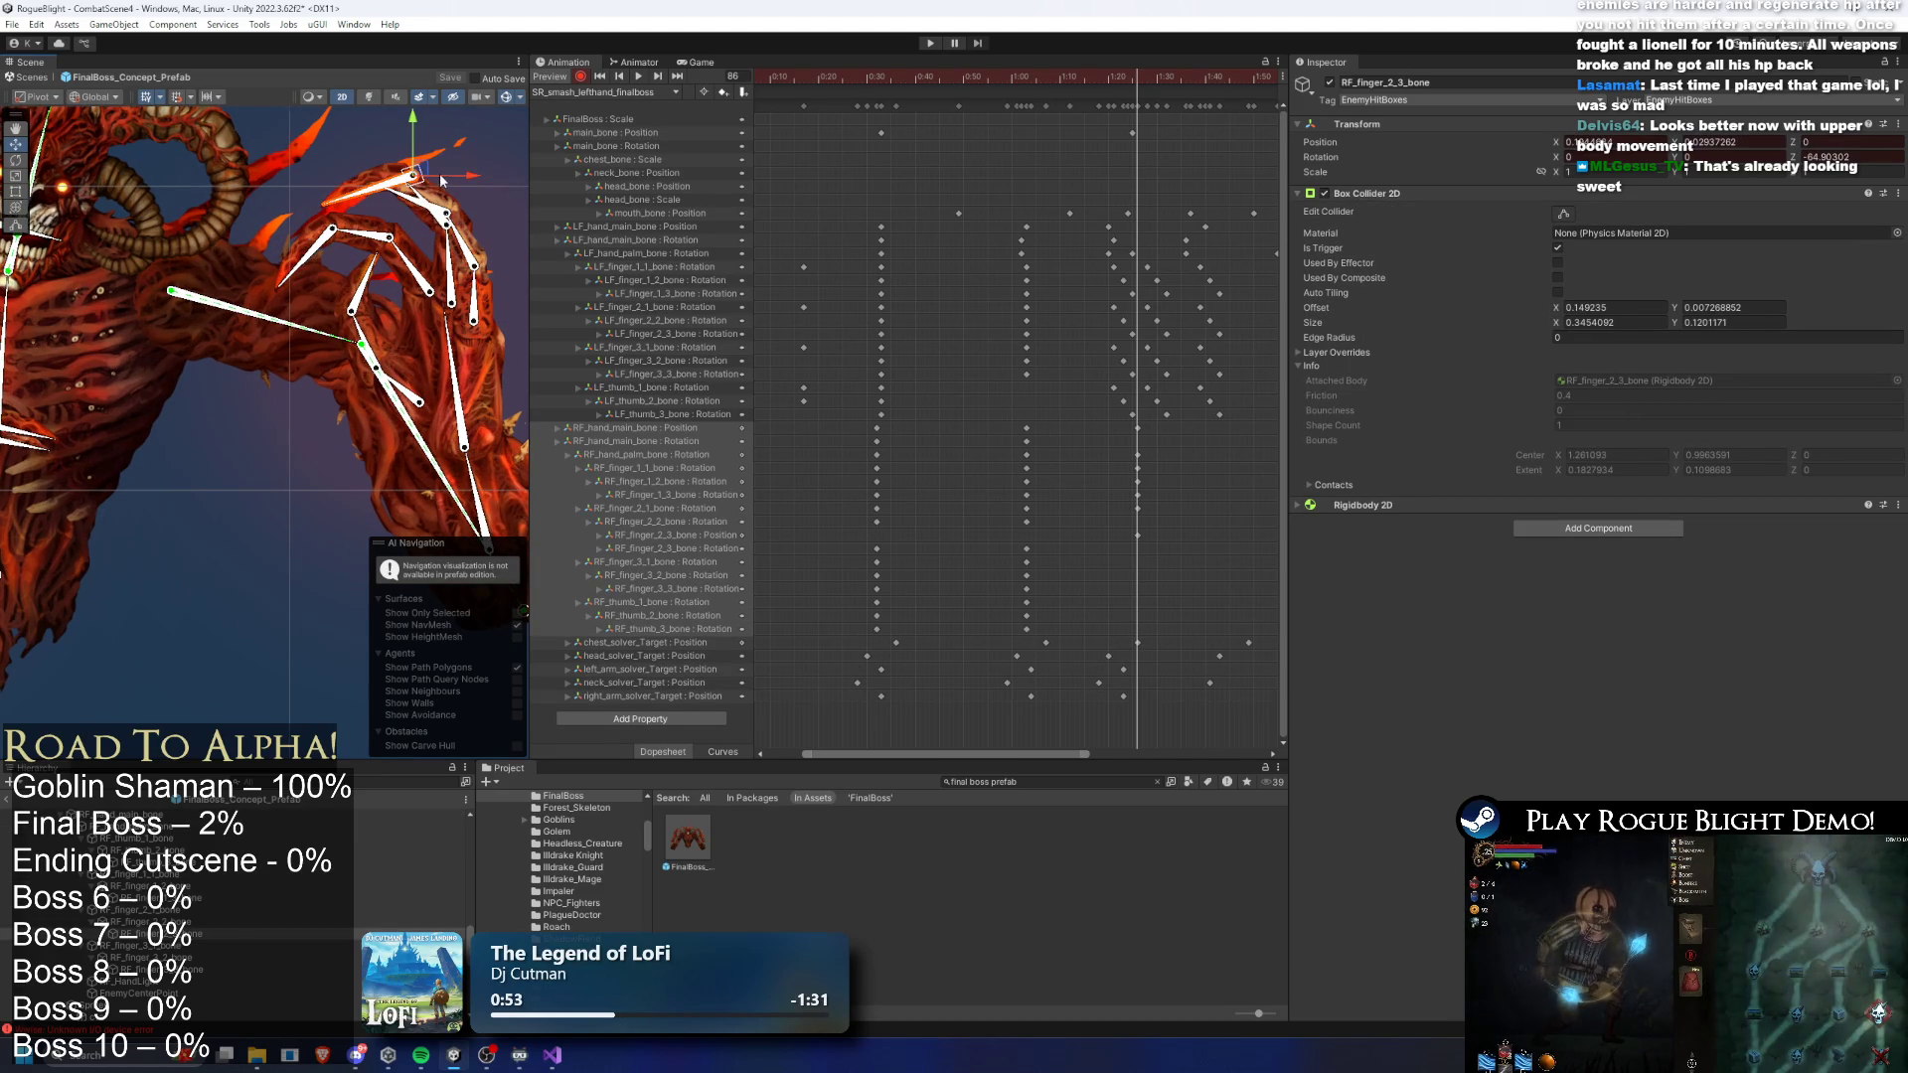
{"action": "scroll", "coordinate": [417, 219], "scroll_direction": "up", "scroll_amount": 2}
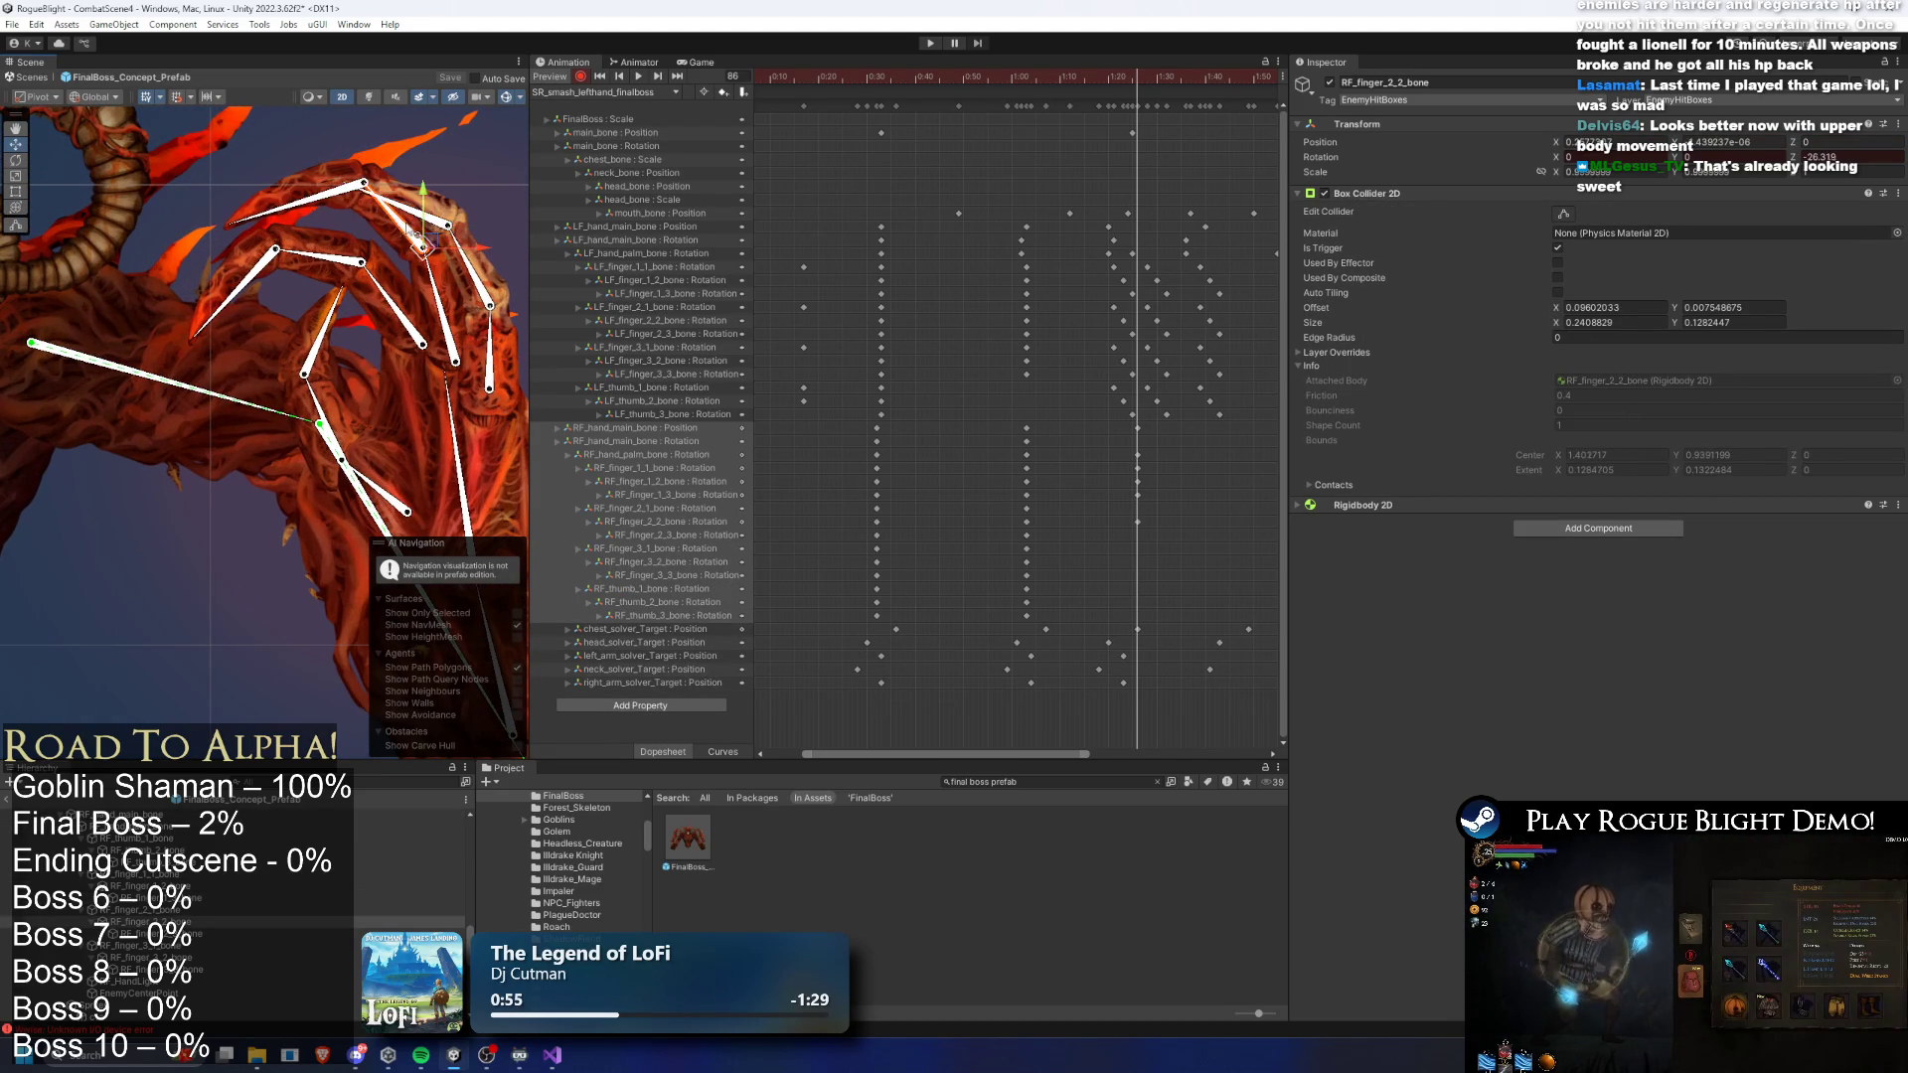
{"action": "left_click", "coordinate": [328, 184]}
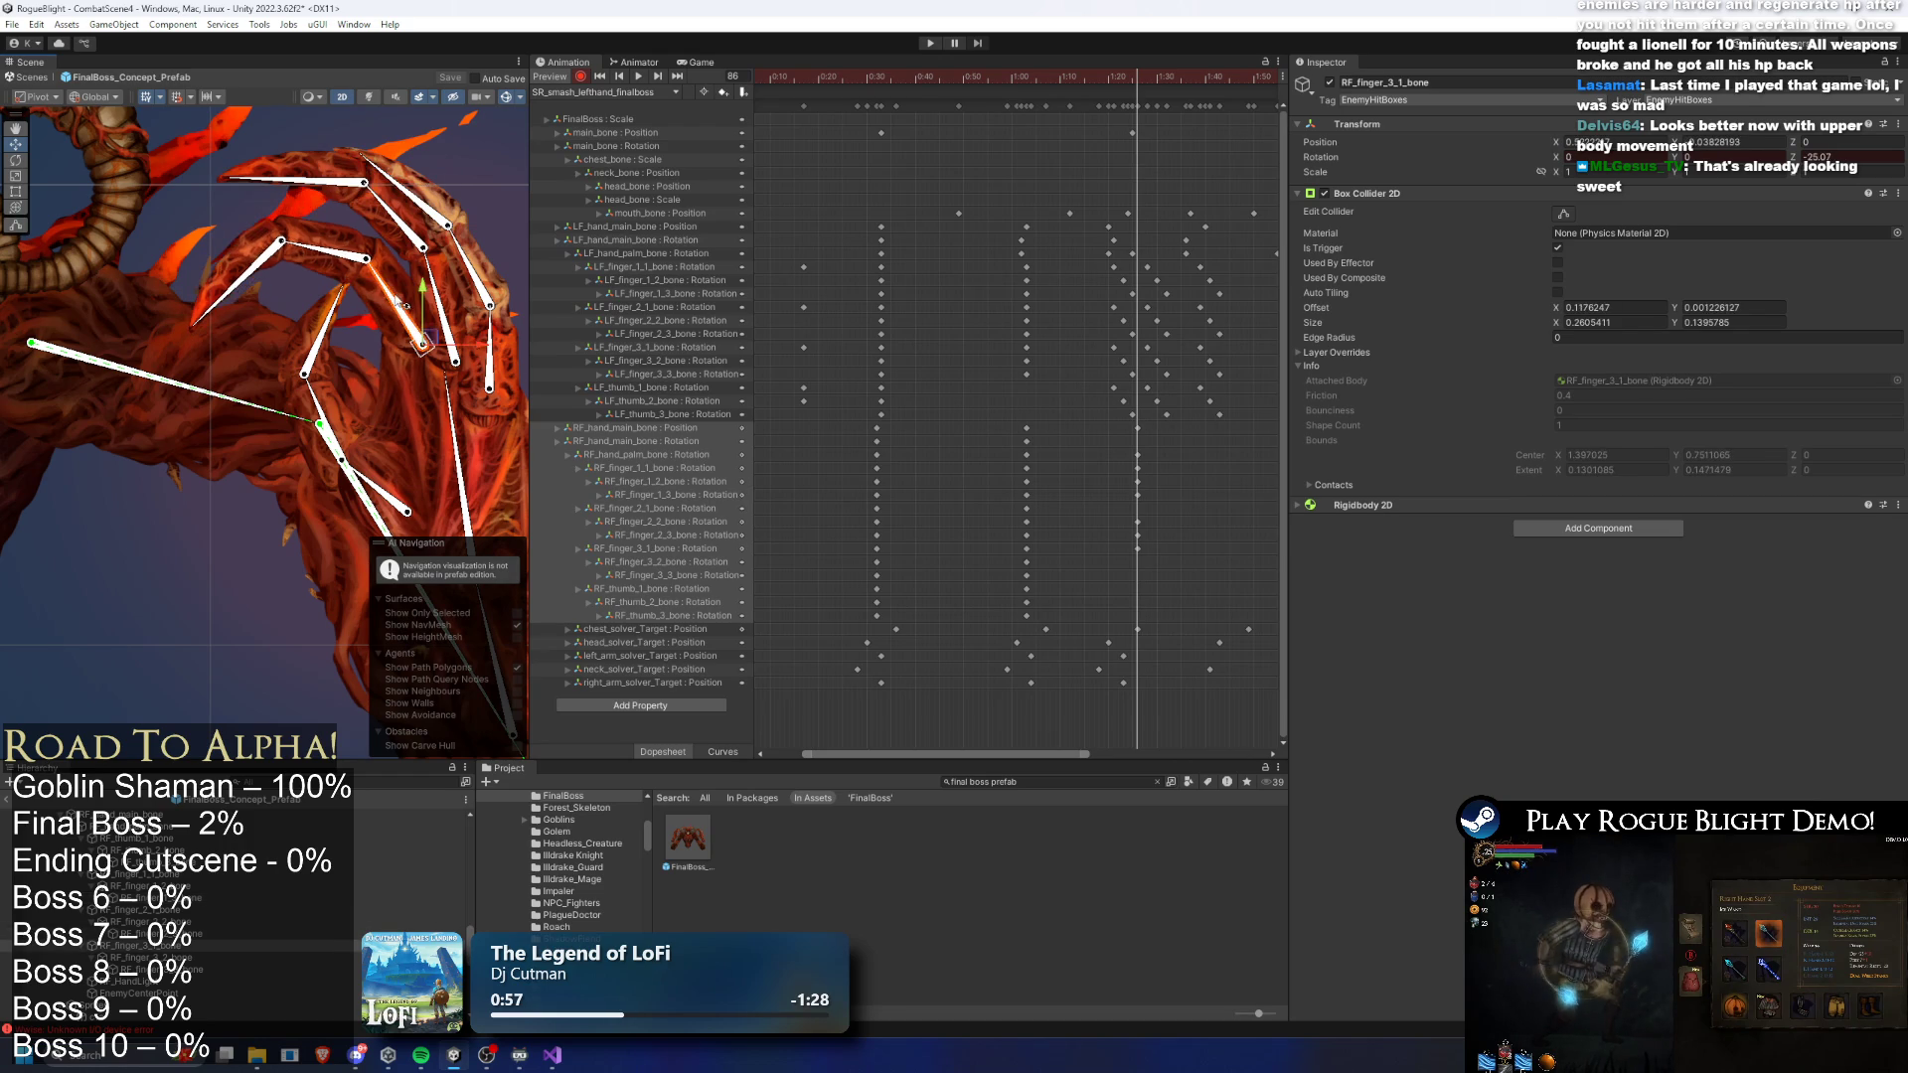
{"action": "left_click", "coordinate": [259, 228]}
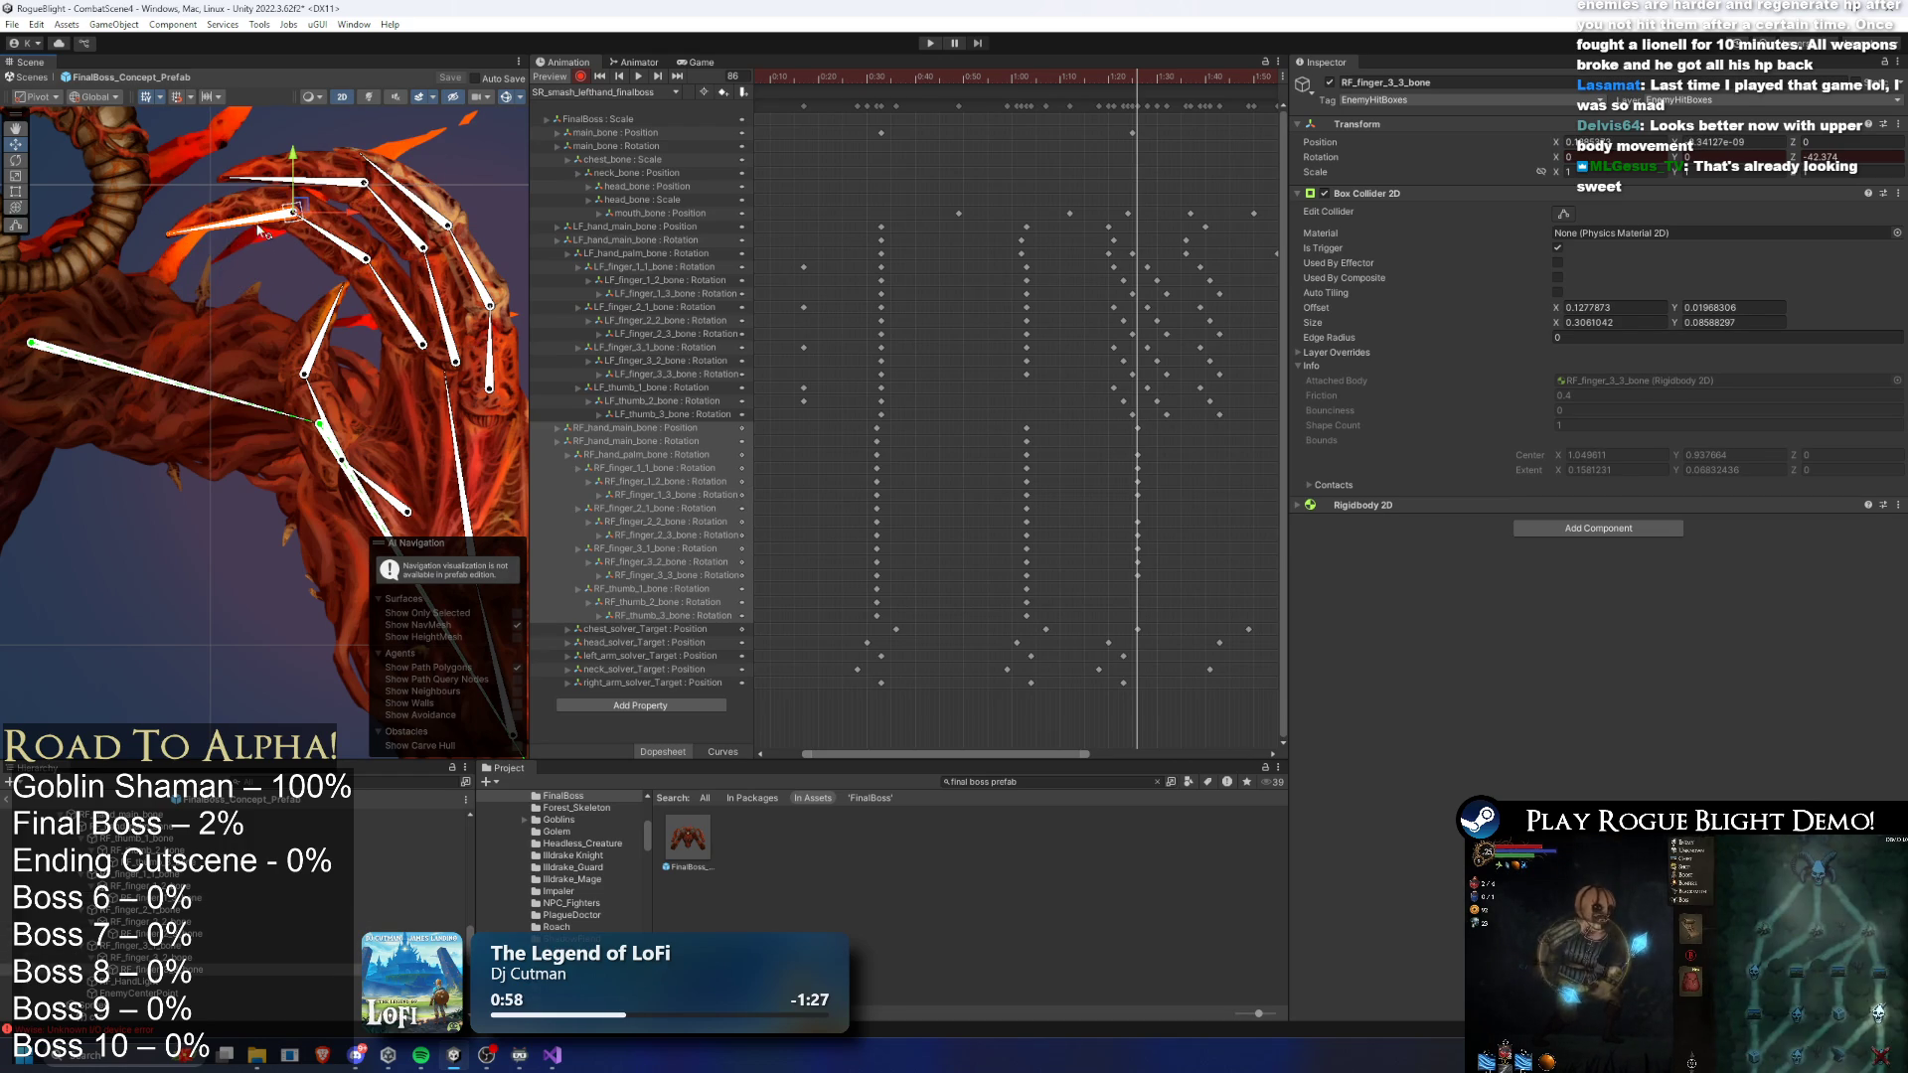
{"action": "left_click", "coordinate": [312, 397]}
{"action": "left_click_drag", "start_coordinate": [312, 397], "coordinate": [284, 392]}
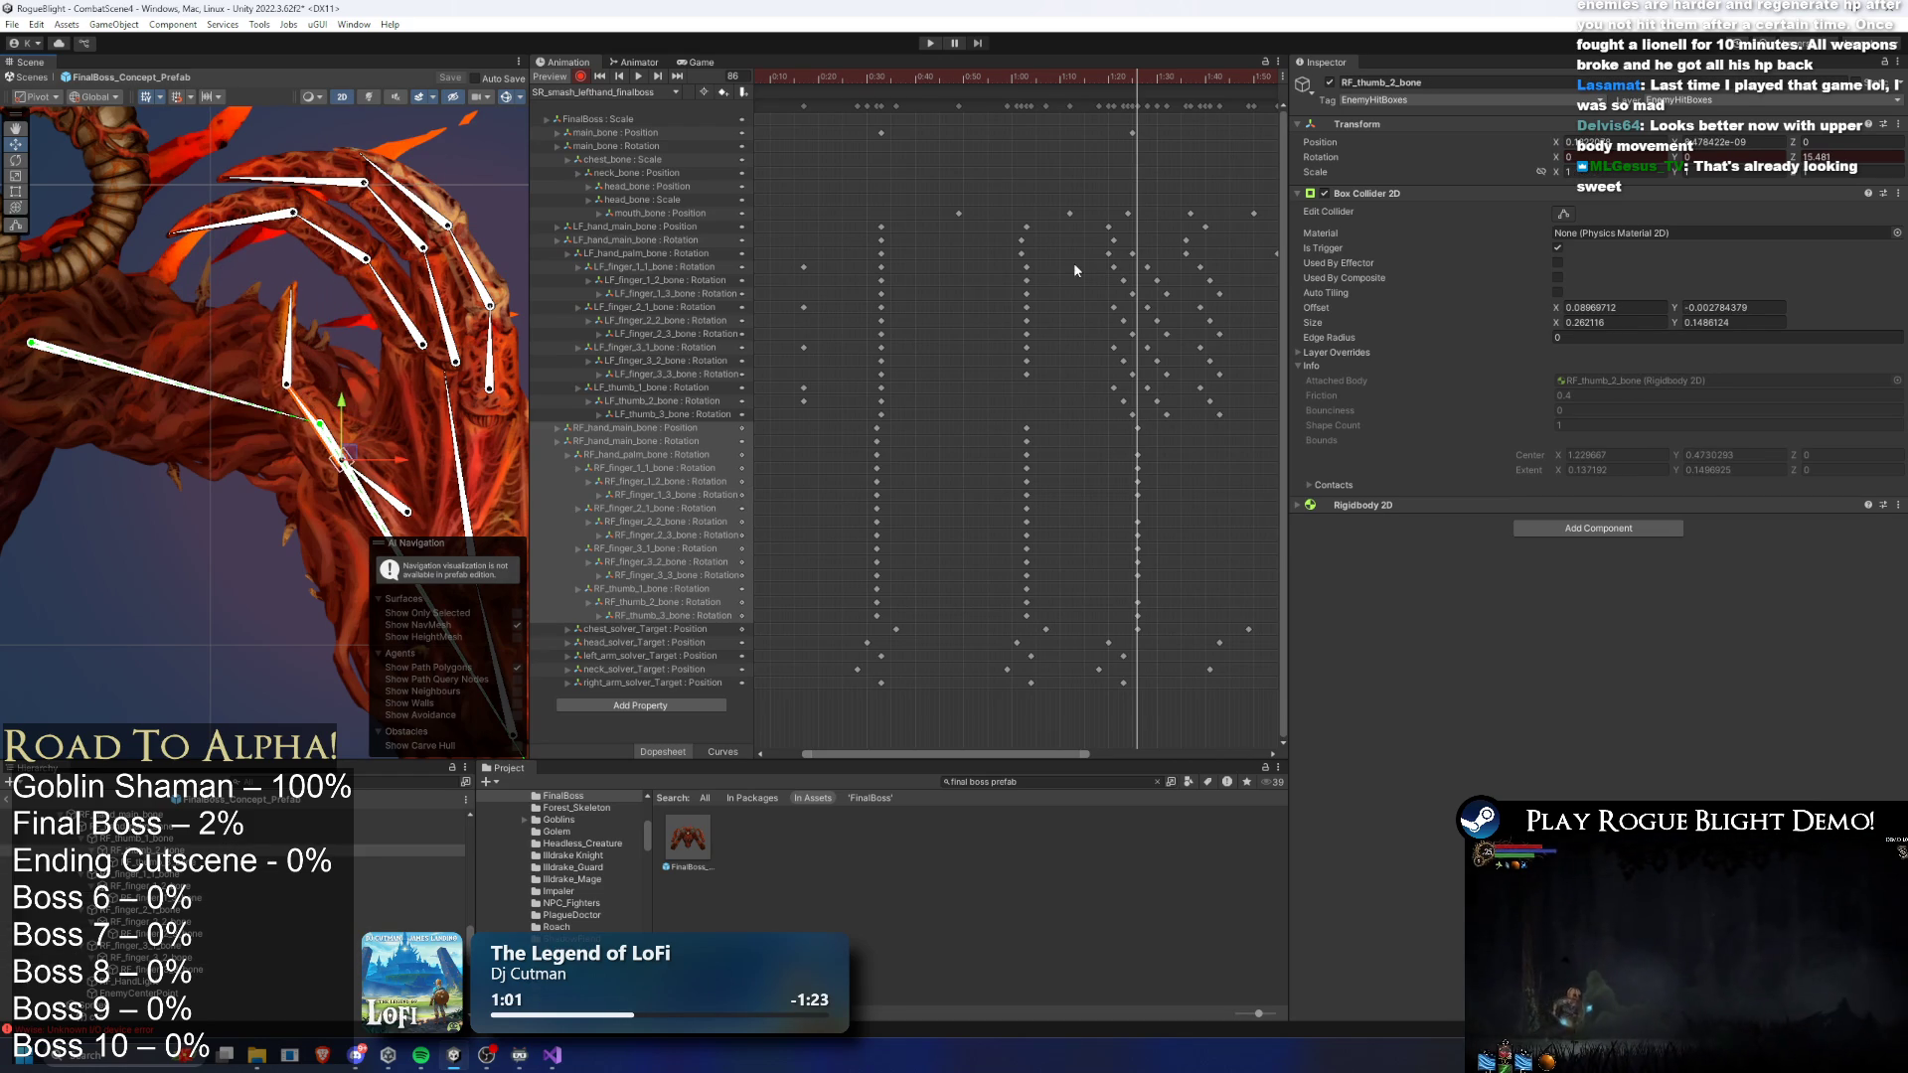
- Rotate RF_finger_2_1_bone and the thumb chain slightly further into a grip
{"action": "left_click", "coordinate": [684, 512]}
{"action": "scroll", "coordinate": [451, 302], "scroll_direction": "up", "scroll_amount": 1}
{"action": "left_click_drag", "start_coordinate": [451, 302], "coordinate": [455, 301]}
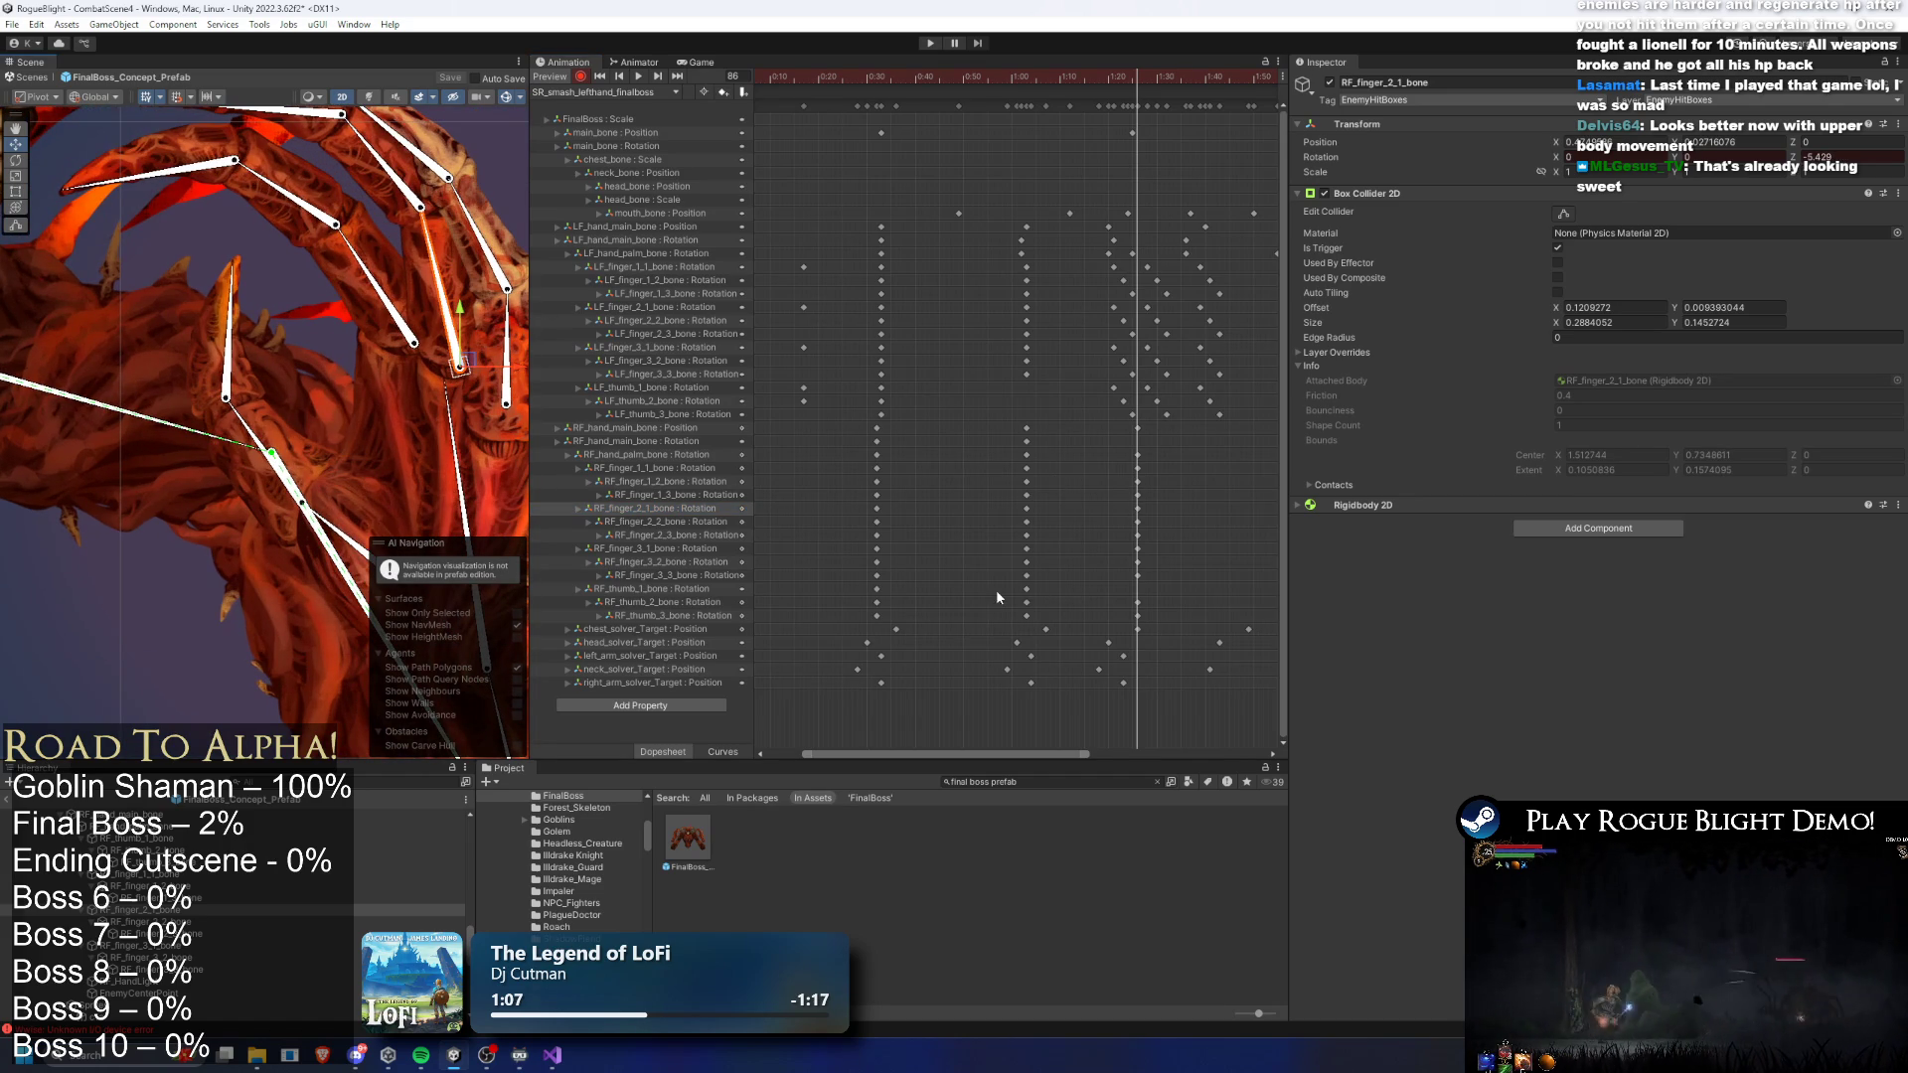
{"action": "left_click", "coordinate": [640, 588]}
{"action": "scroll", "coordinate": [363, 282], "scroll_direction": "down", "scroll_amount": 2}
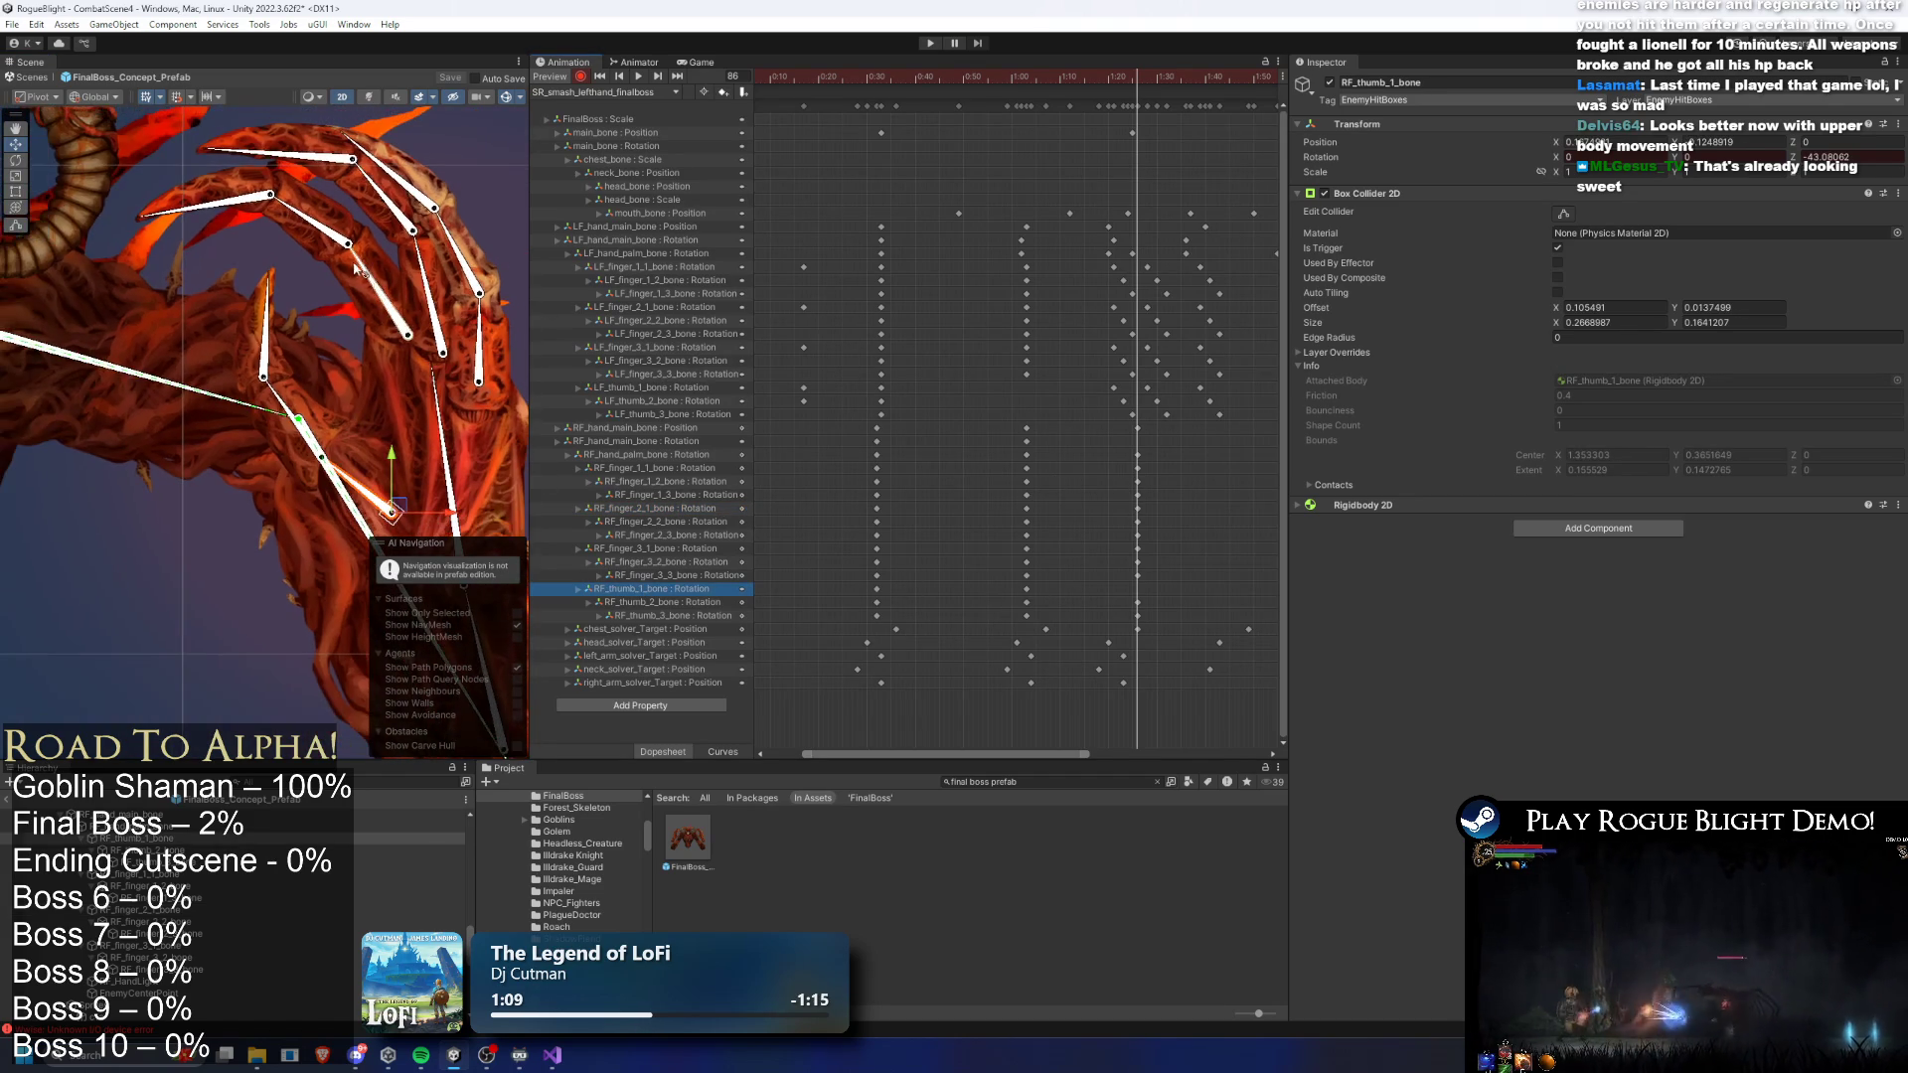
{"action": "scroll", "coordinate": [362, 281], "scroll_direction": "down", "scroll_amount": 1}
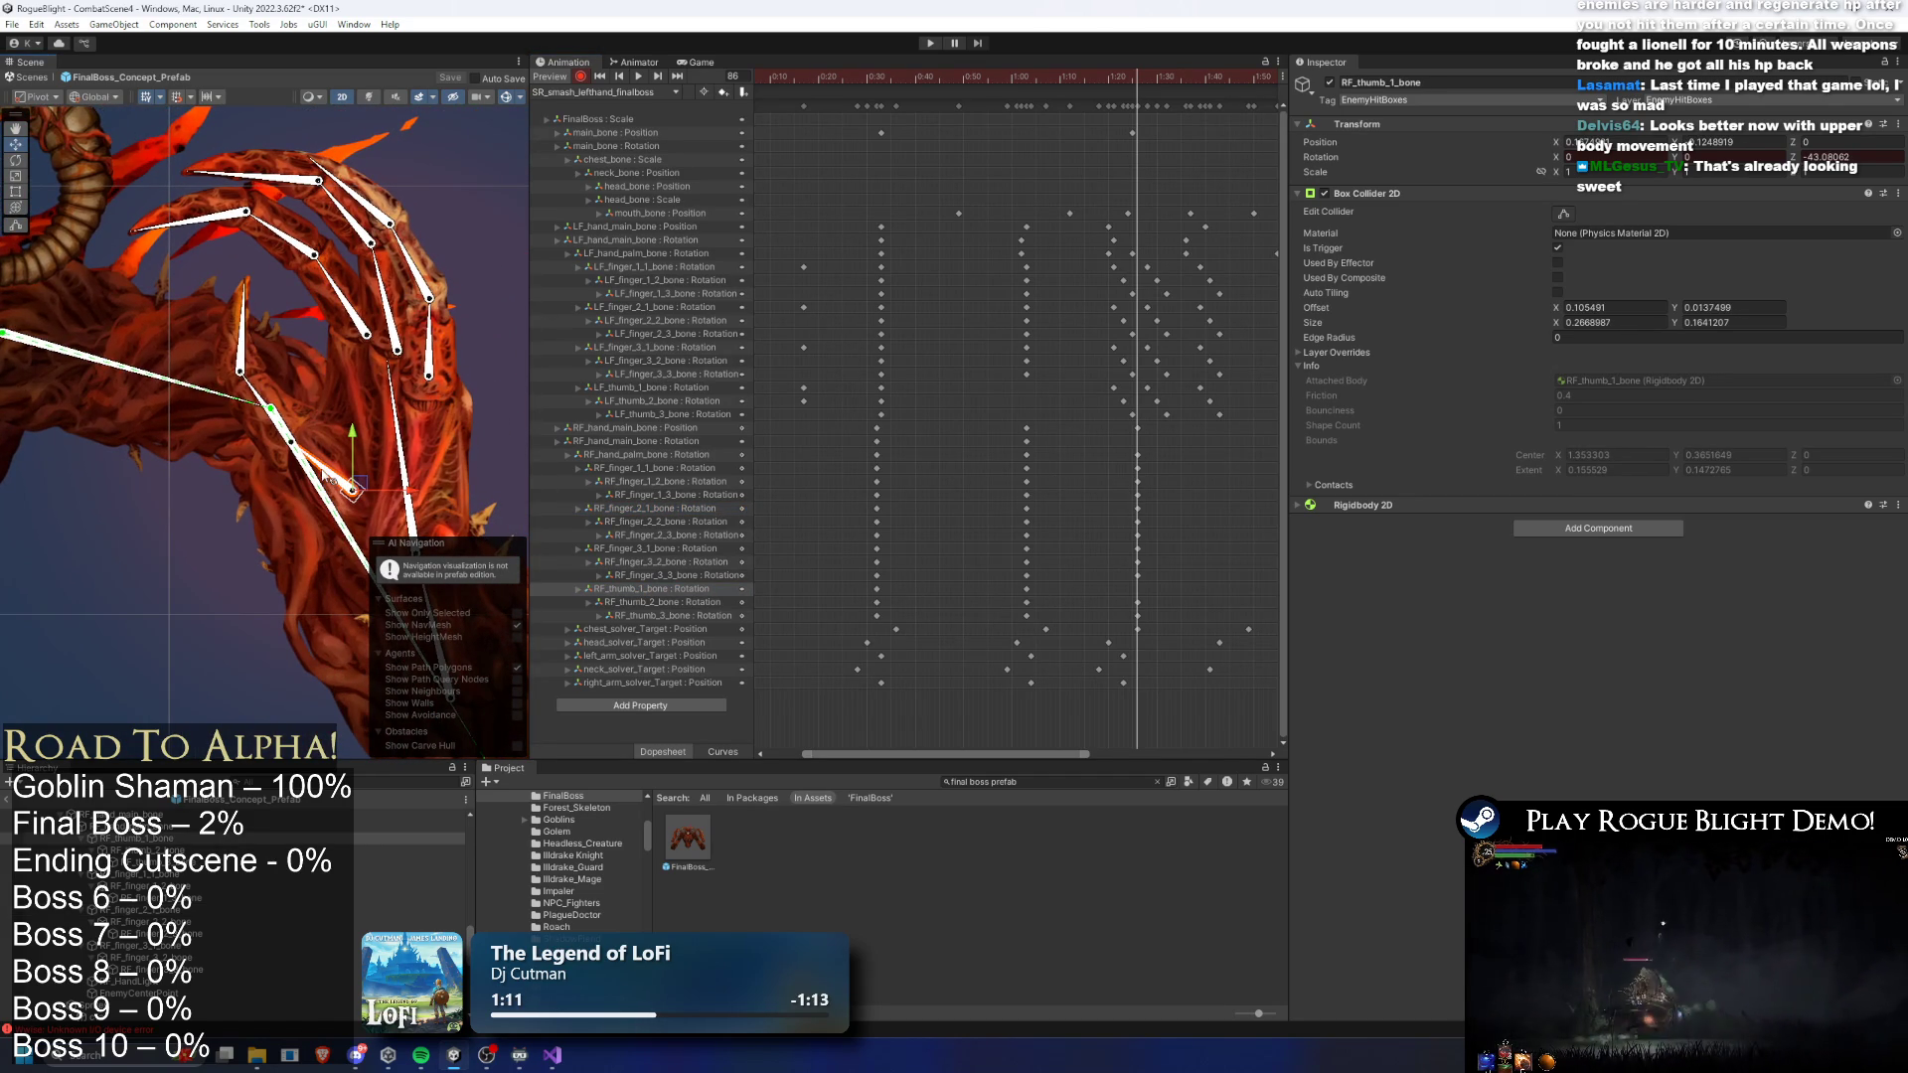
{"action": "left_click_drag", "start_coordinate": [328, 478], "coordinate": [325, 477]}
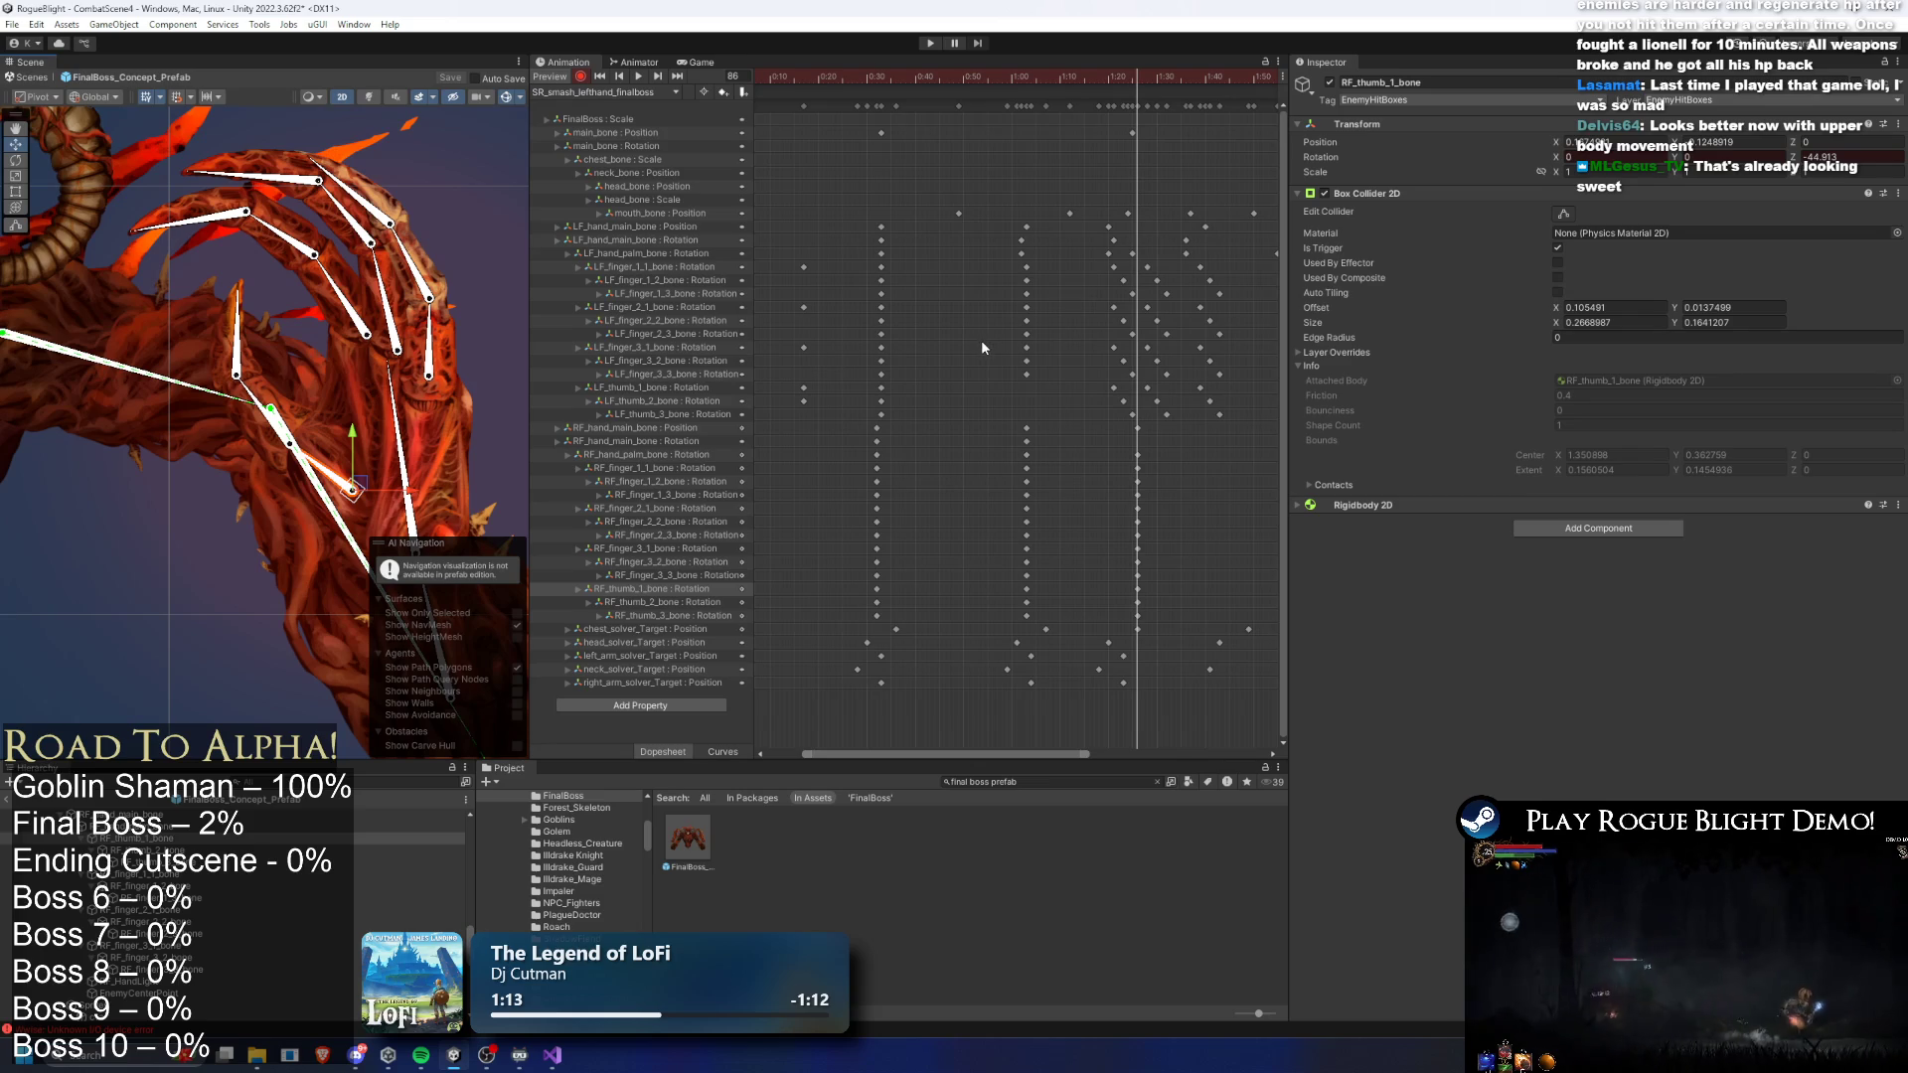
{"action": "scroll", "coordinate": [1043, 407], "scroll_direction": "down", "scroll_amount": 3}
{"action": "left_click", "coordinate": [656, 442]}
{"action": "scroll", "coordinate": [500, 428], "scroll_direction": "down", "scroll_amount": 1}
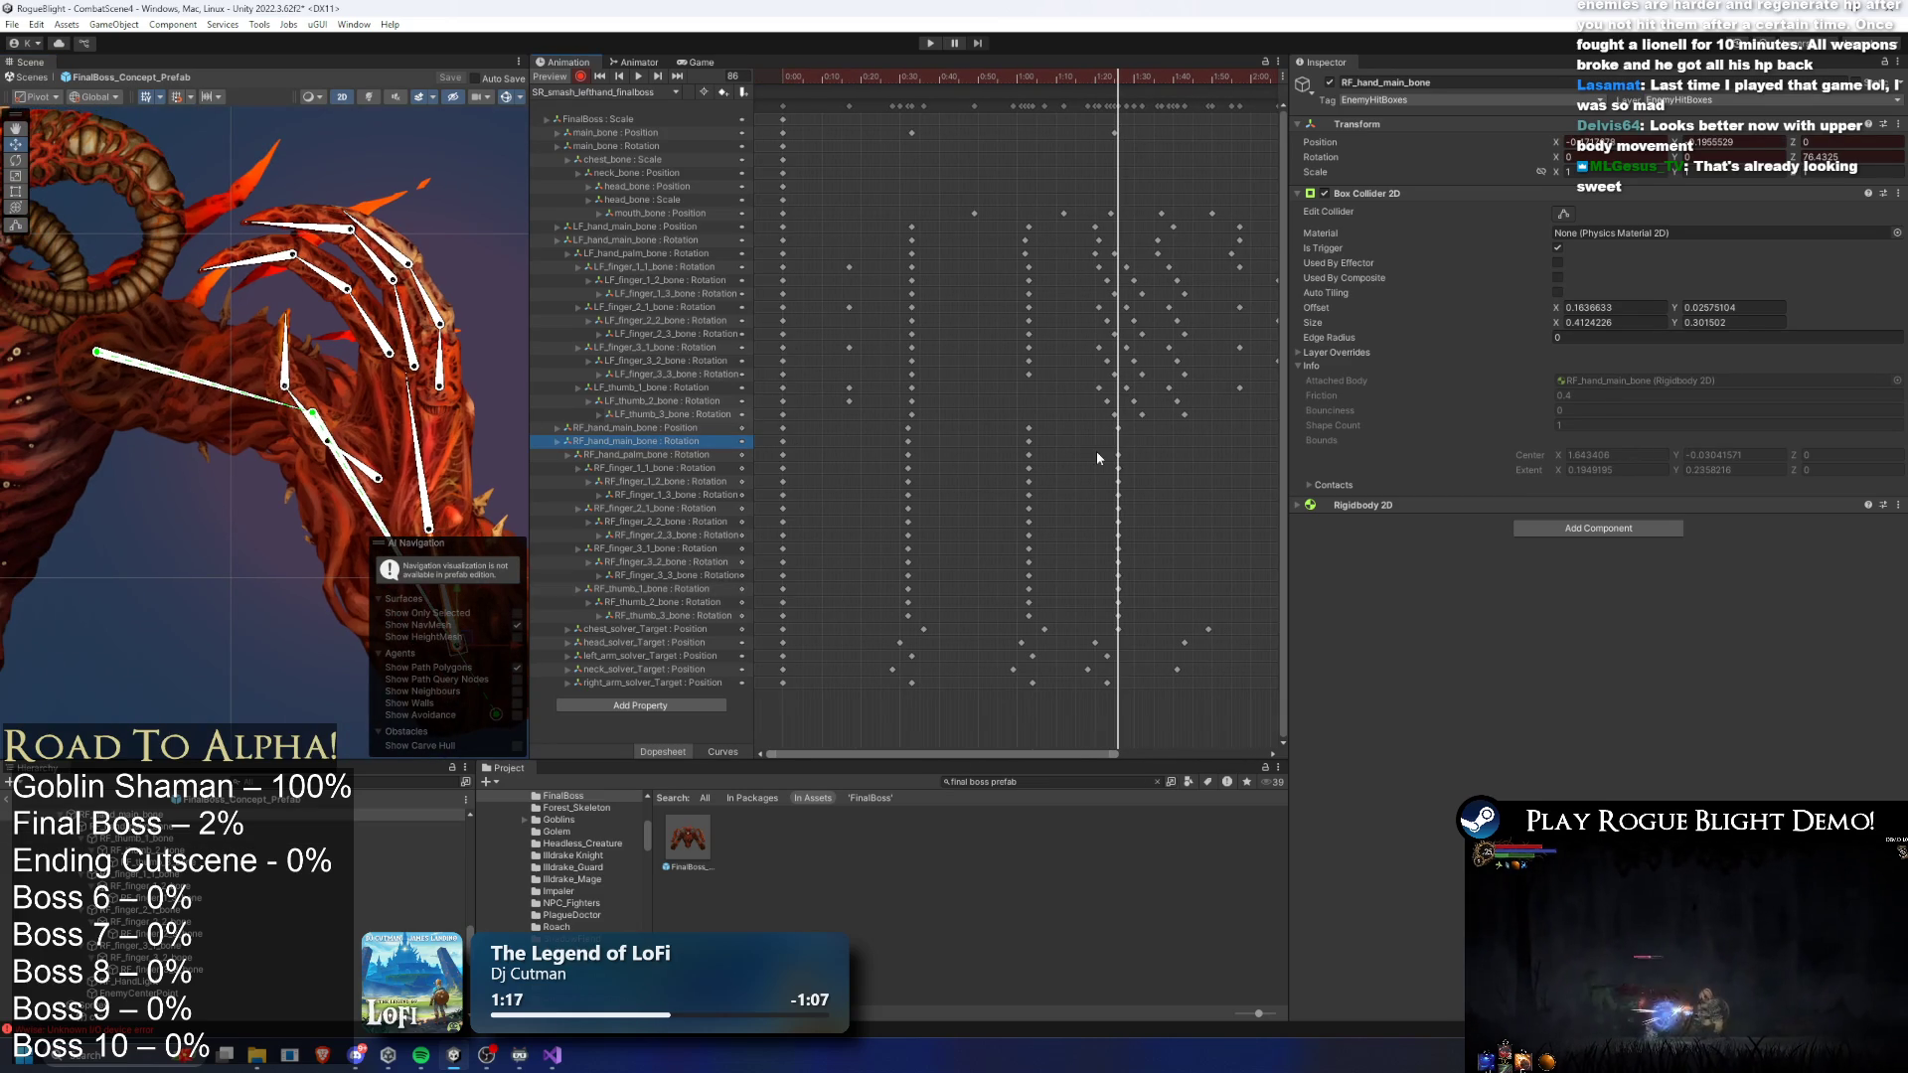
- Frame the right hand, box-select its hand, palm and first-finger keys, and play the clip
{"action": "mouse_move", "coordinate": [378, 532]}
{"action": "left_mouse_down"}
{"action": "mouse_move", "coordinate": [266, 419]}
{"action": "mouse_move", "coordinate": [300, 421]}
{"action": "left_mouse_up"}
{"action": "scroll", "coordinate": [265, 419], "scroll_direction": "down", "scroll_amount": 1}
{"action": "scroll", "coordinate": [1146, 456], "scroll_direction": "down", "scroll_amount": 5}
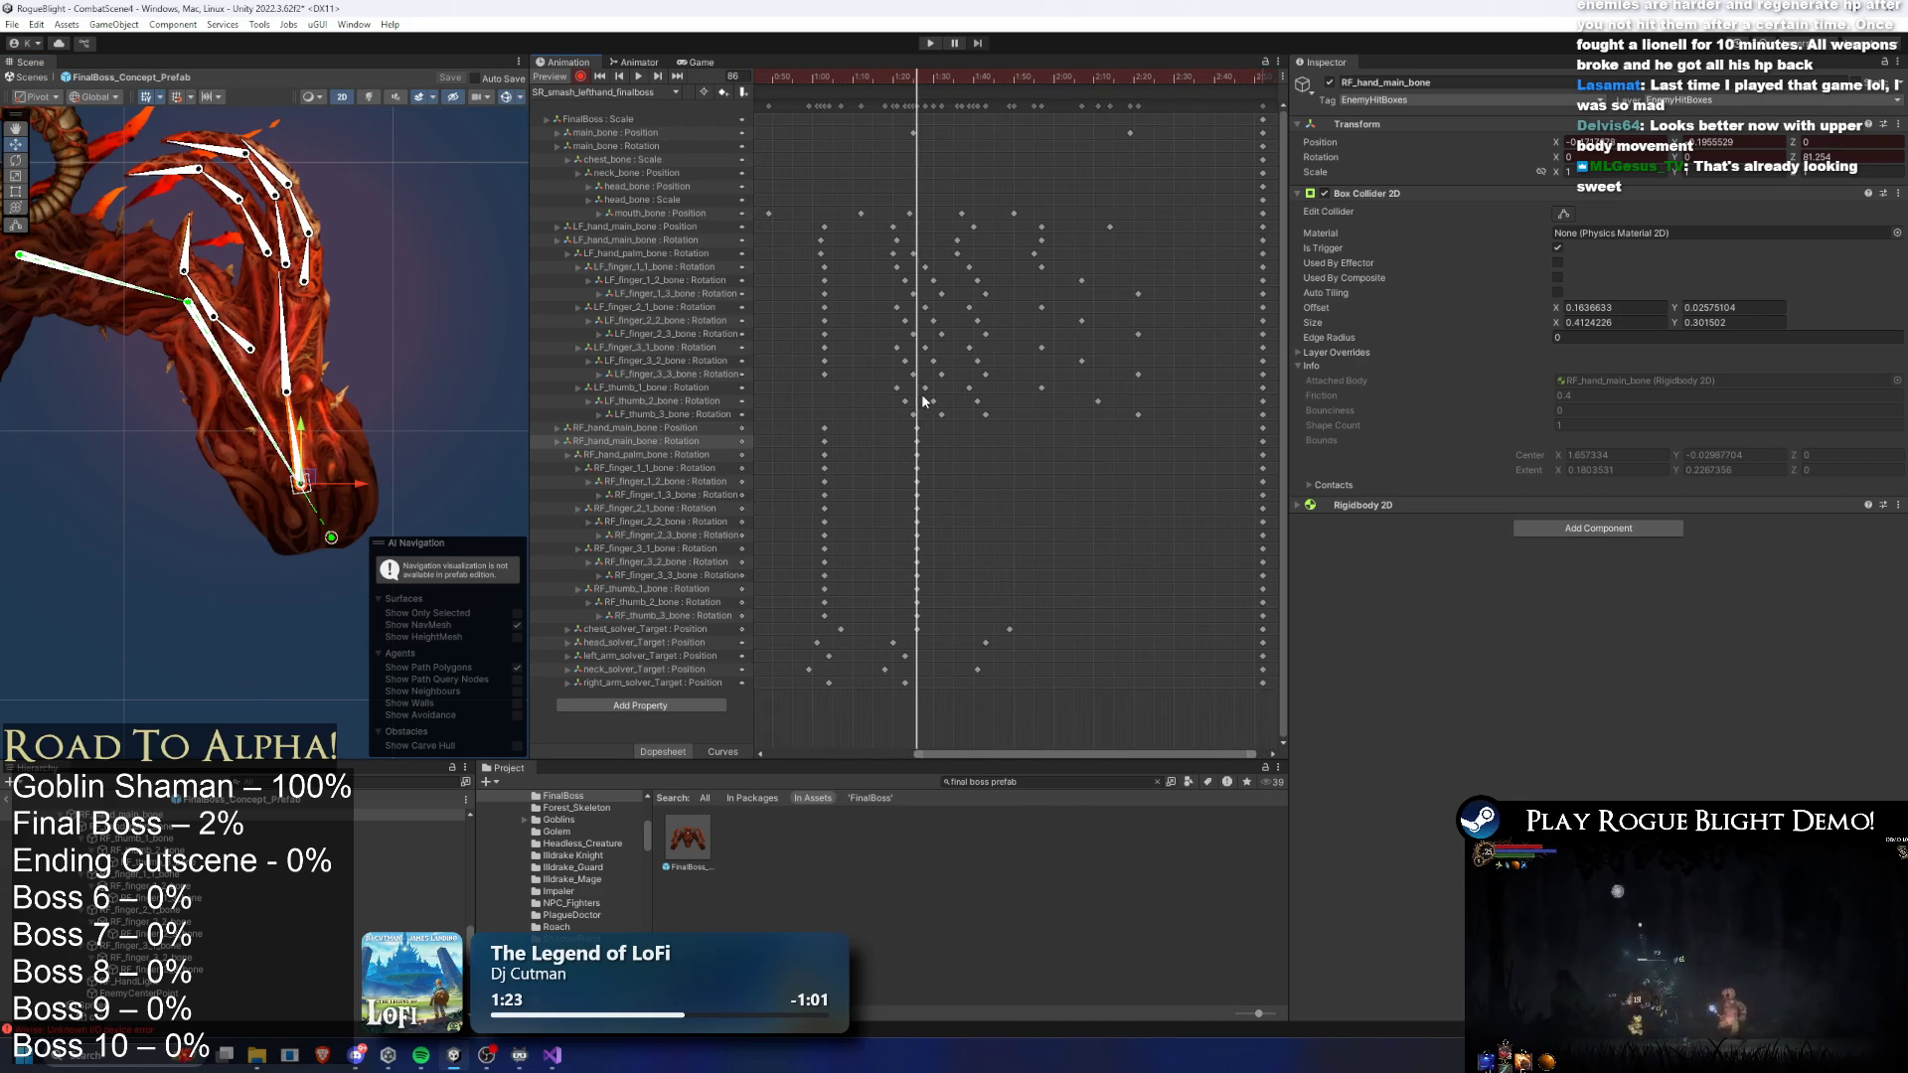
{"action": "scroll", "coordinate": [1245, 289], "scroll_direction": "up", "scroll_amount": 4}
{"action": "left_click_drag", "start_coordinate": [872, 437], "coordinate": [1141, 471]}
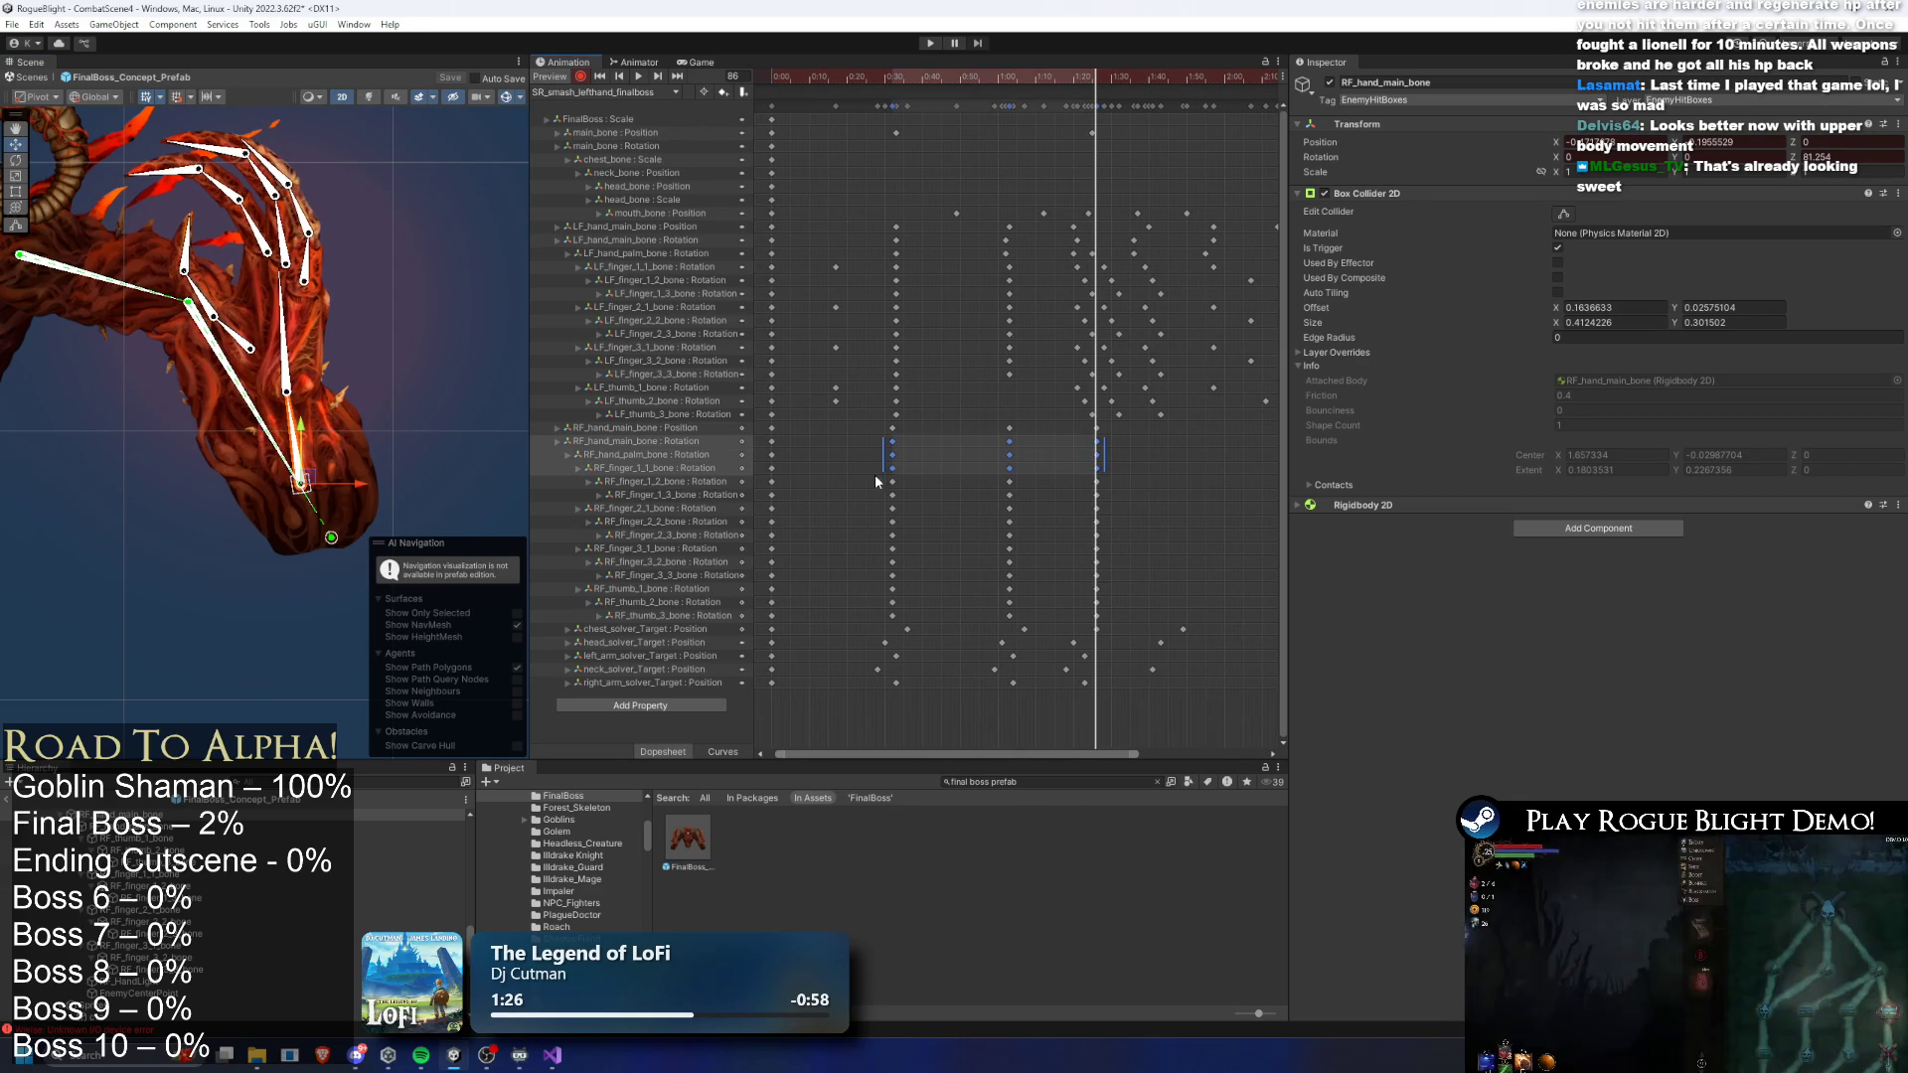
{"action": "scroll", "coordinate": [937, 169], "scroll_direction": "down", "scroll_amount": 3}
{"action": "scroll", "coordinate": [298, 348], "scroll_direction": "down", "scroll_amount": 5}
{"action": "left_click", "coordinate": [637, 76]}
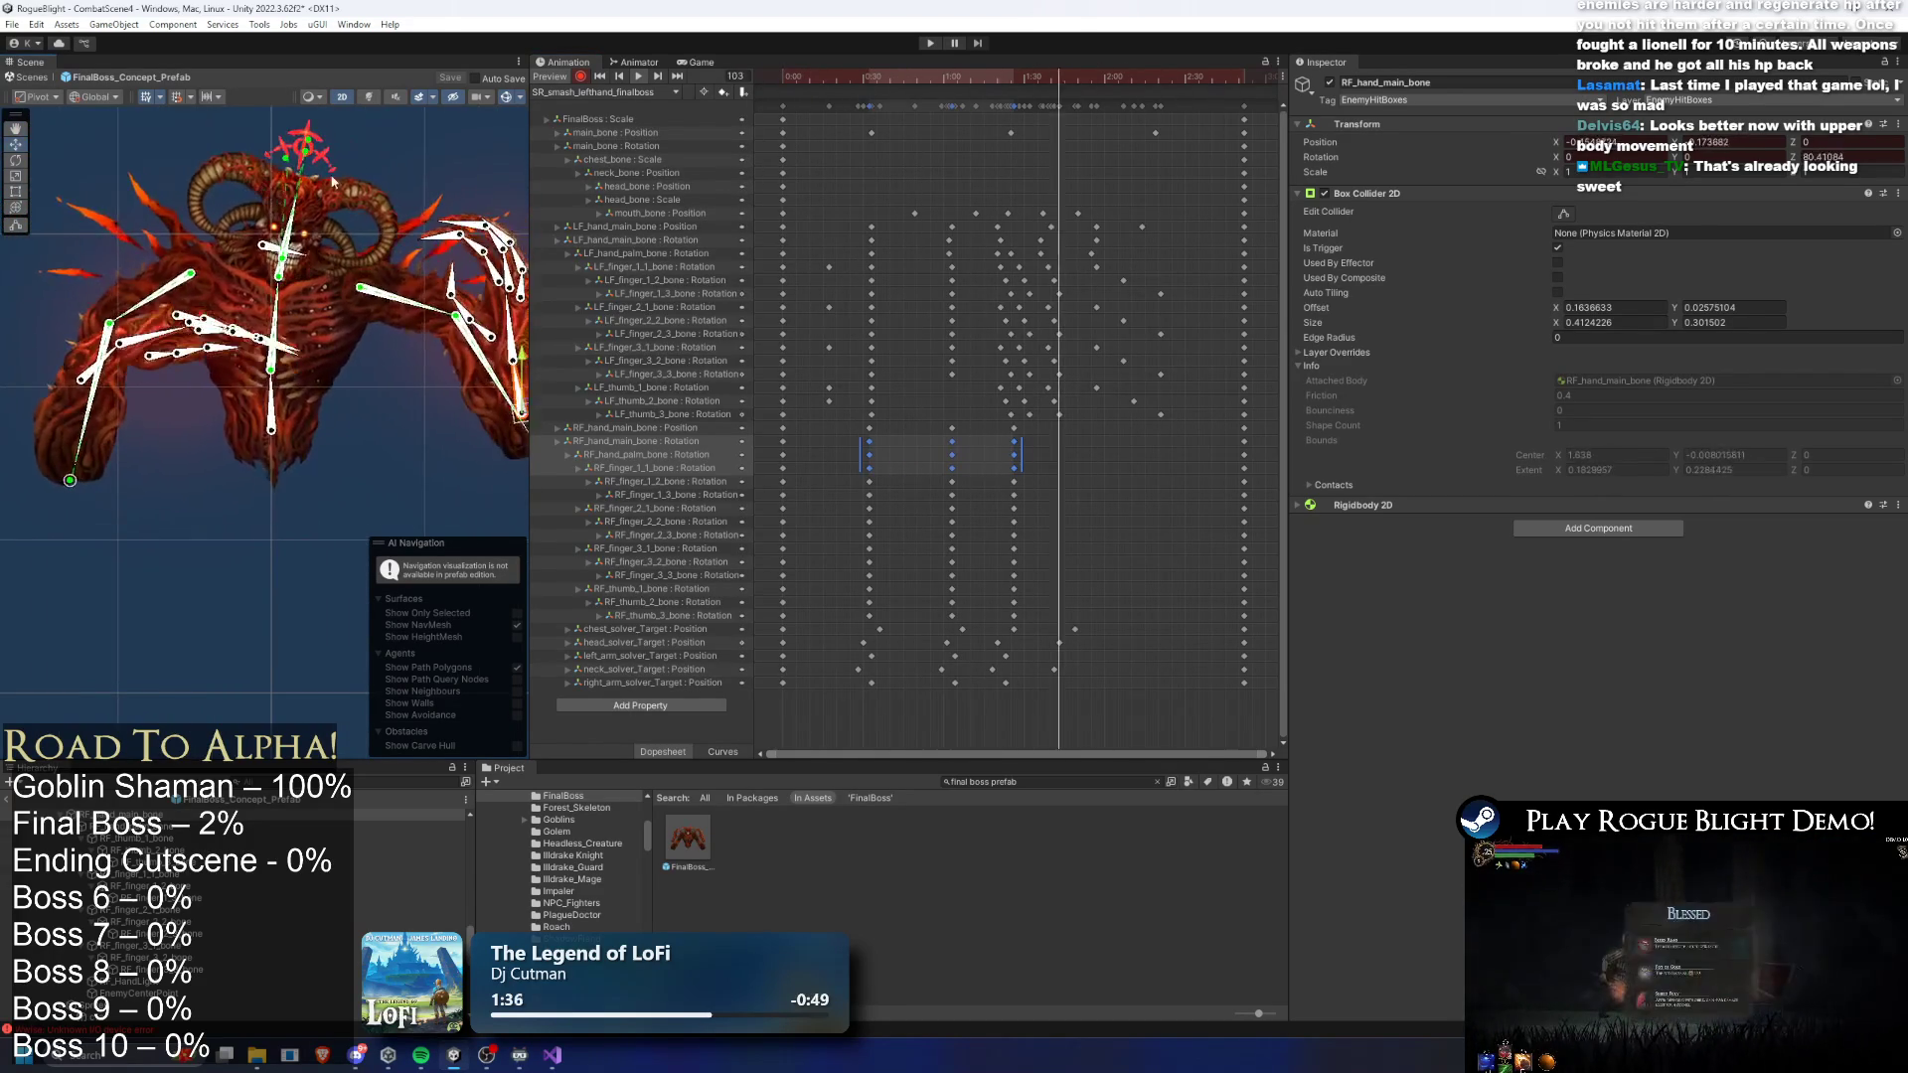
{"action": "scroll", "coordinate": [1030, 443], "scroll_direction": "up", "scroll_amount": 1}
- At frame 38, drag the second-finger-tip through thumb keys a few frames later and preview
{"action": "left_click", "coordinate": [859, 76]}
{"action": "left_click", "coordinate": [856, 73]}
{"action": "left_click_drag", "start_coordinate": [828, 476], "coordinate": [1053, 500]}
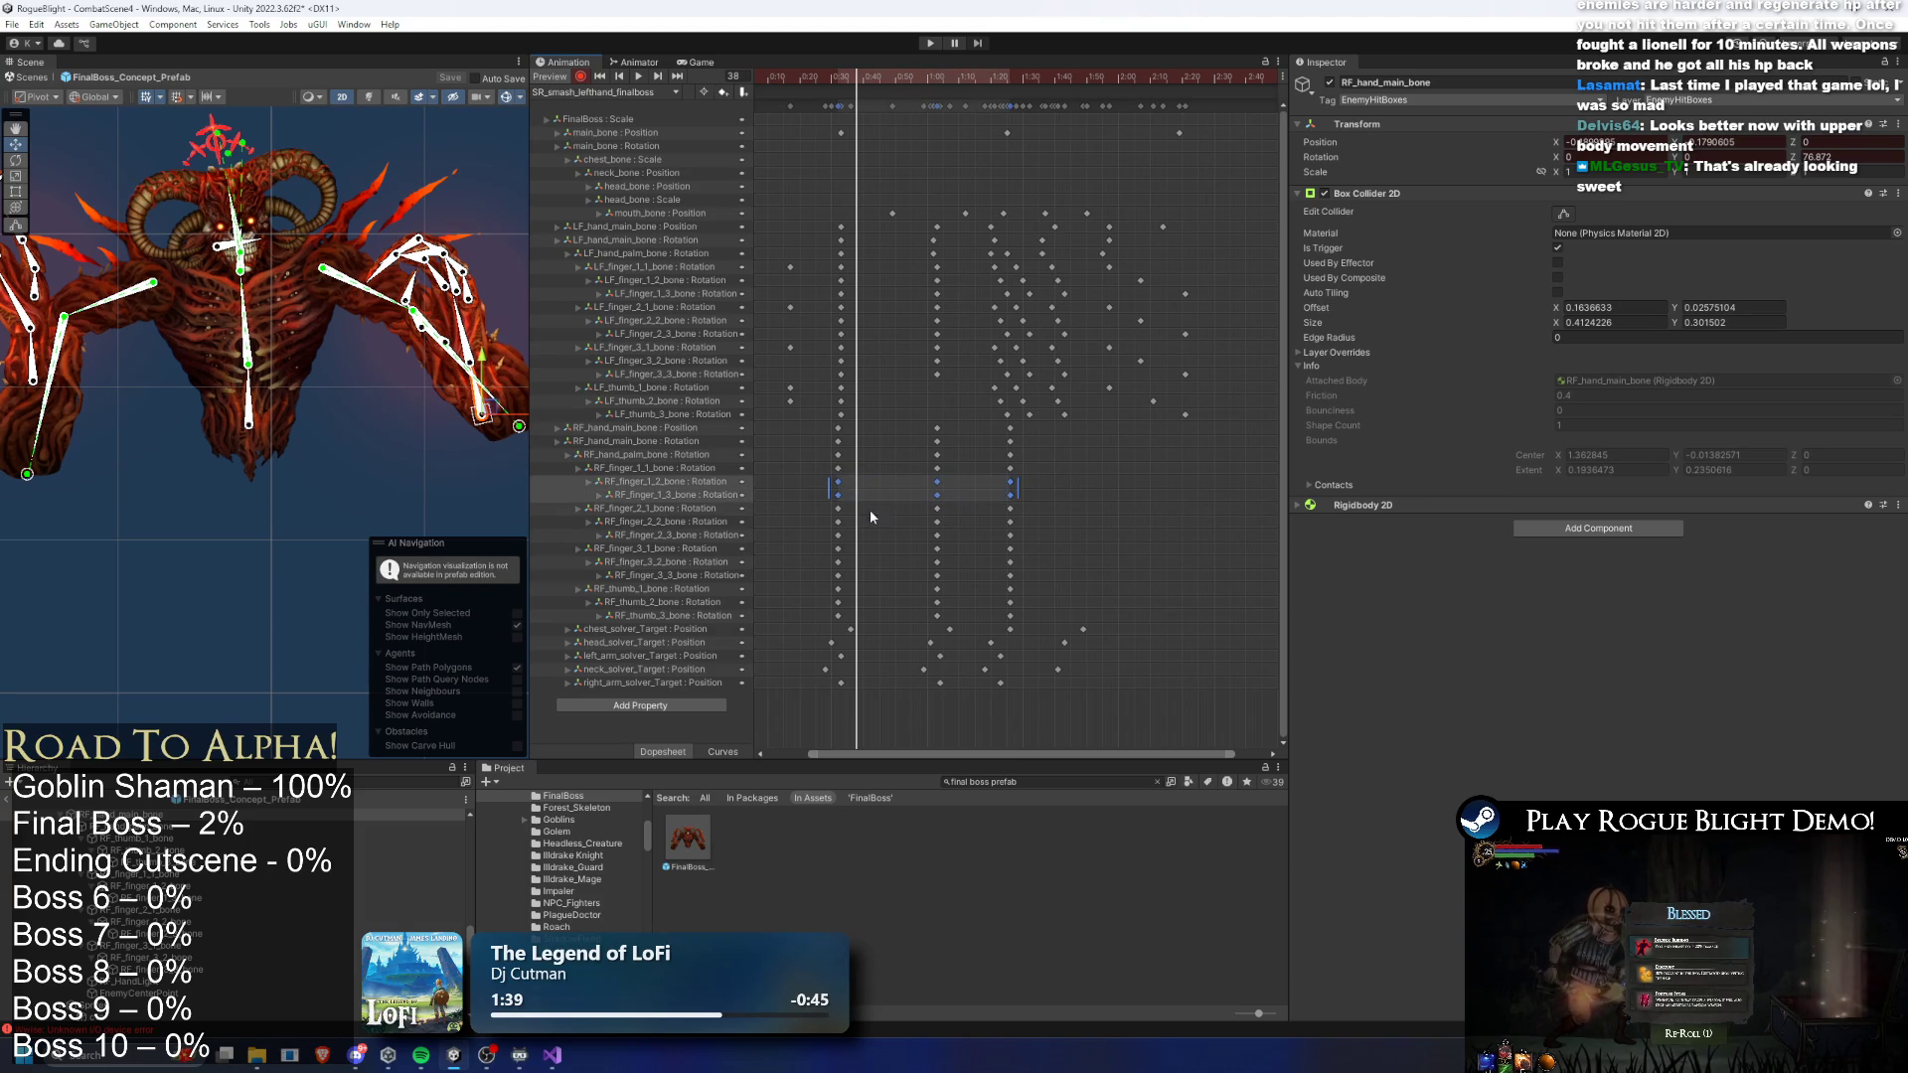
{"action": "mouse_move", "coordinate": [917, 535]}
{"action": "left_mouse_down"}
{"action": "mouse_move", "coordinate": [1063, 544]}
{"action": "mouse_move", "coordinate": [1071, 582]}
{"action": "left_mouse_up"}
{"action": "mouse_move", "coordinate": [814, 600]}
{"action": "left_mouse_down"}
{"action": "mouse_move", "coordinate": [1039, 624]}
{"action": "mouse_move", "coordinate": [938, 615]}
{"action": "left_mouse_up"}
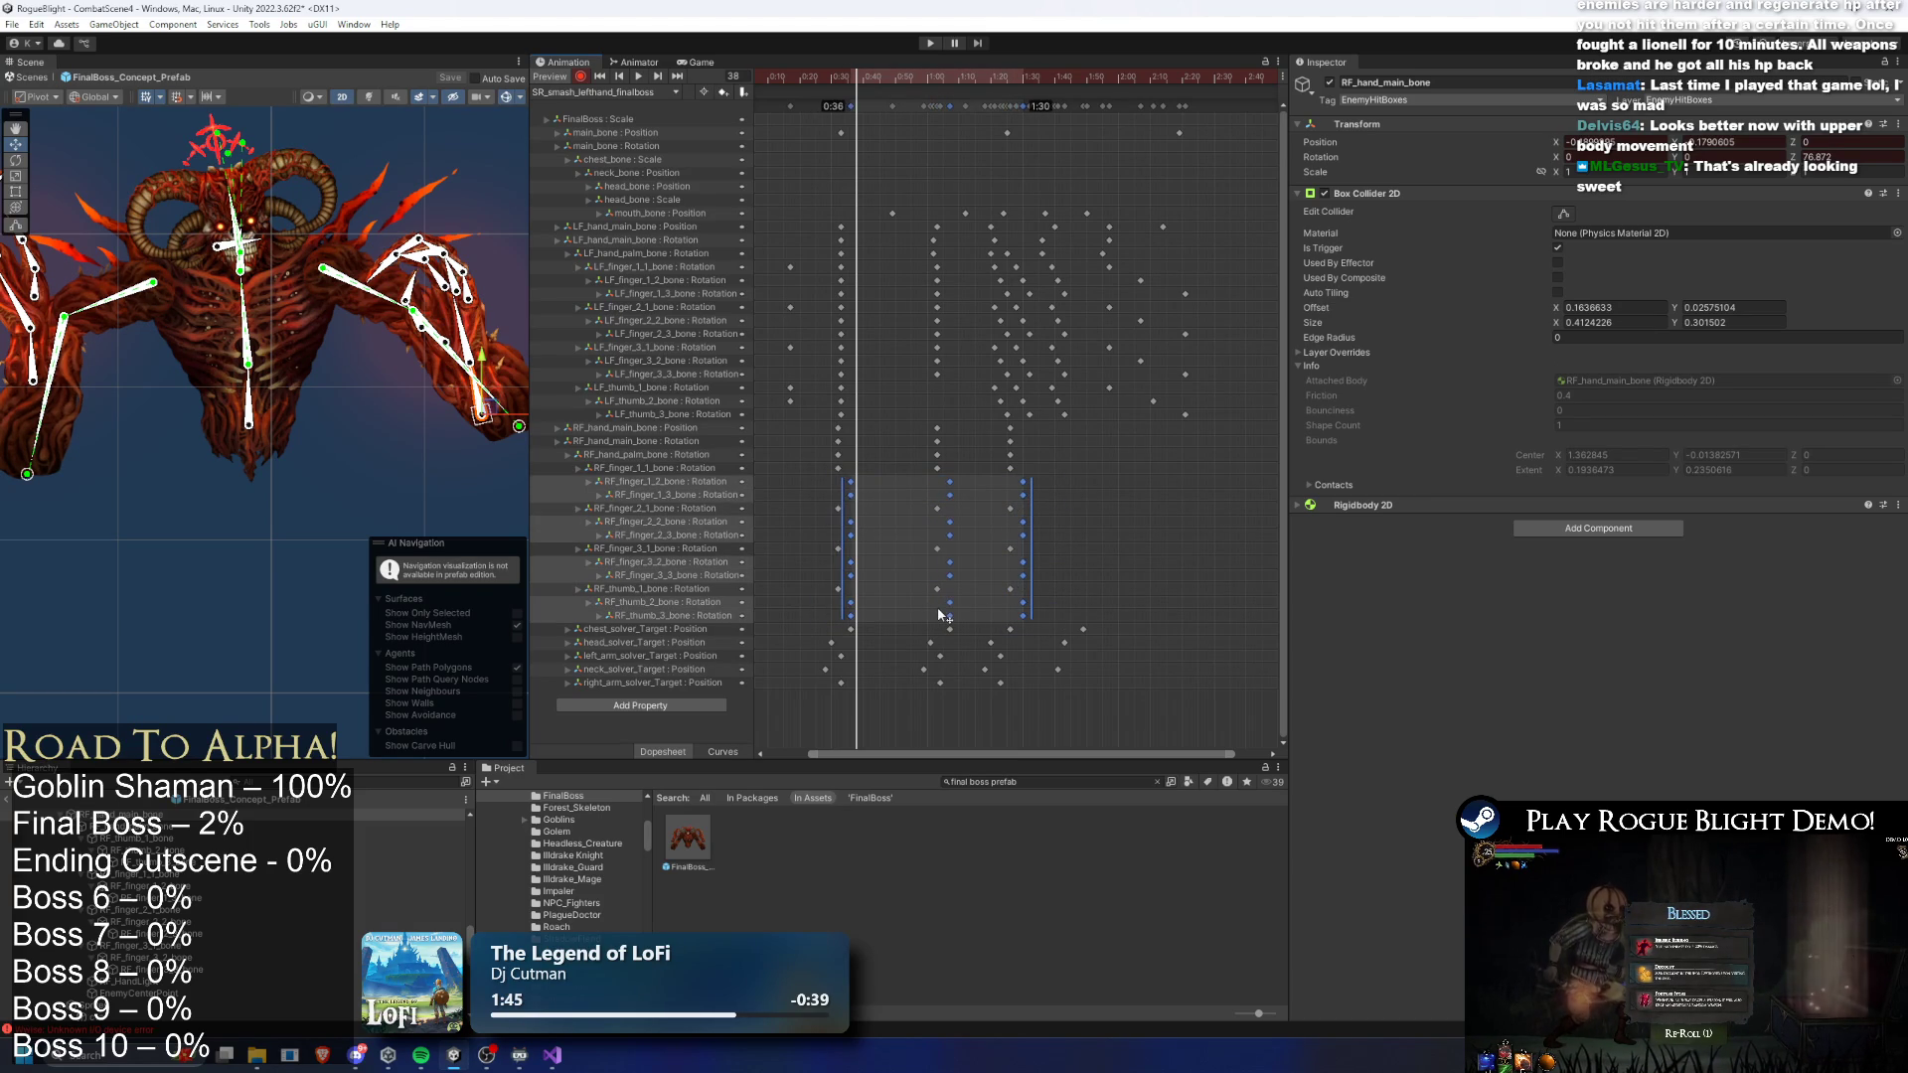
{"action": "left_click_drag", "start_coordinate": [1035, 528], "coordinate": [841, 581]}
{"action": "mouse_move", "coordinate": [945, 636]}
{"action": "left_mouse_down"}
{"action": "mouse_move", "coordinate": [1064, 610]}
{"action": "mouse_move", "coordinate": [984, 618]}
{"action": "mouse_move", "coordinate": [1007, 624]}
{"action": "left_mouse_up"}
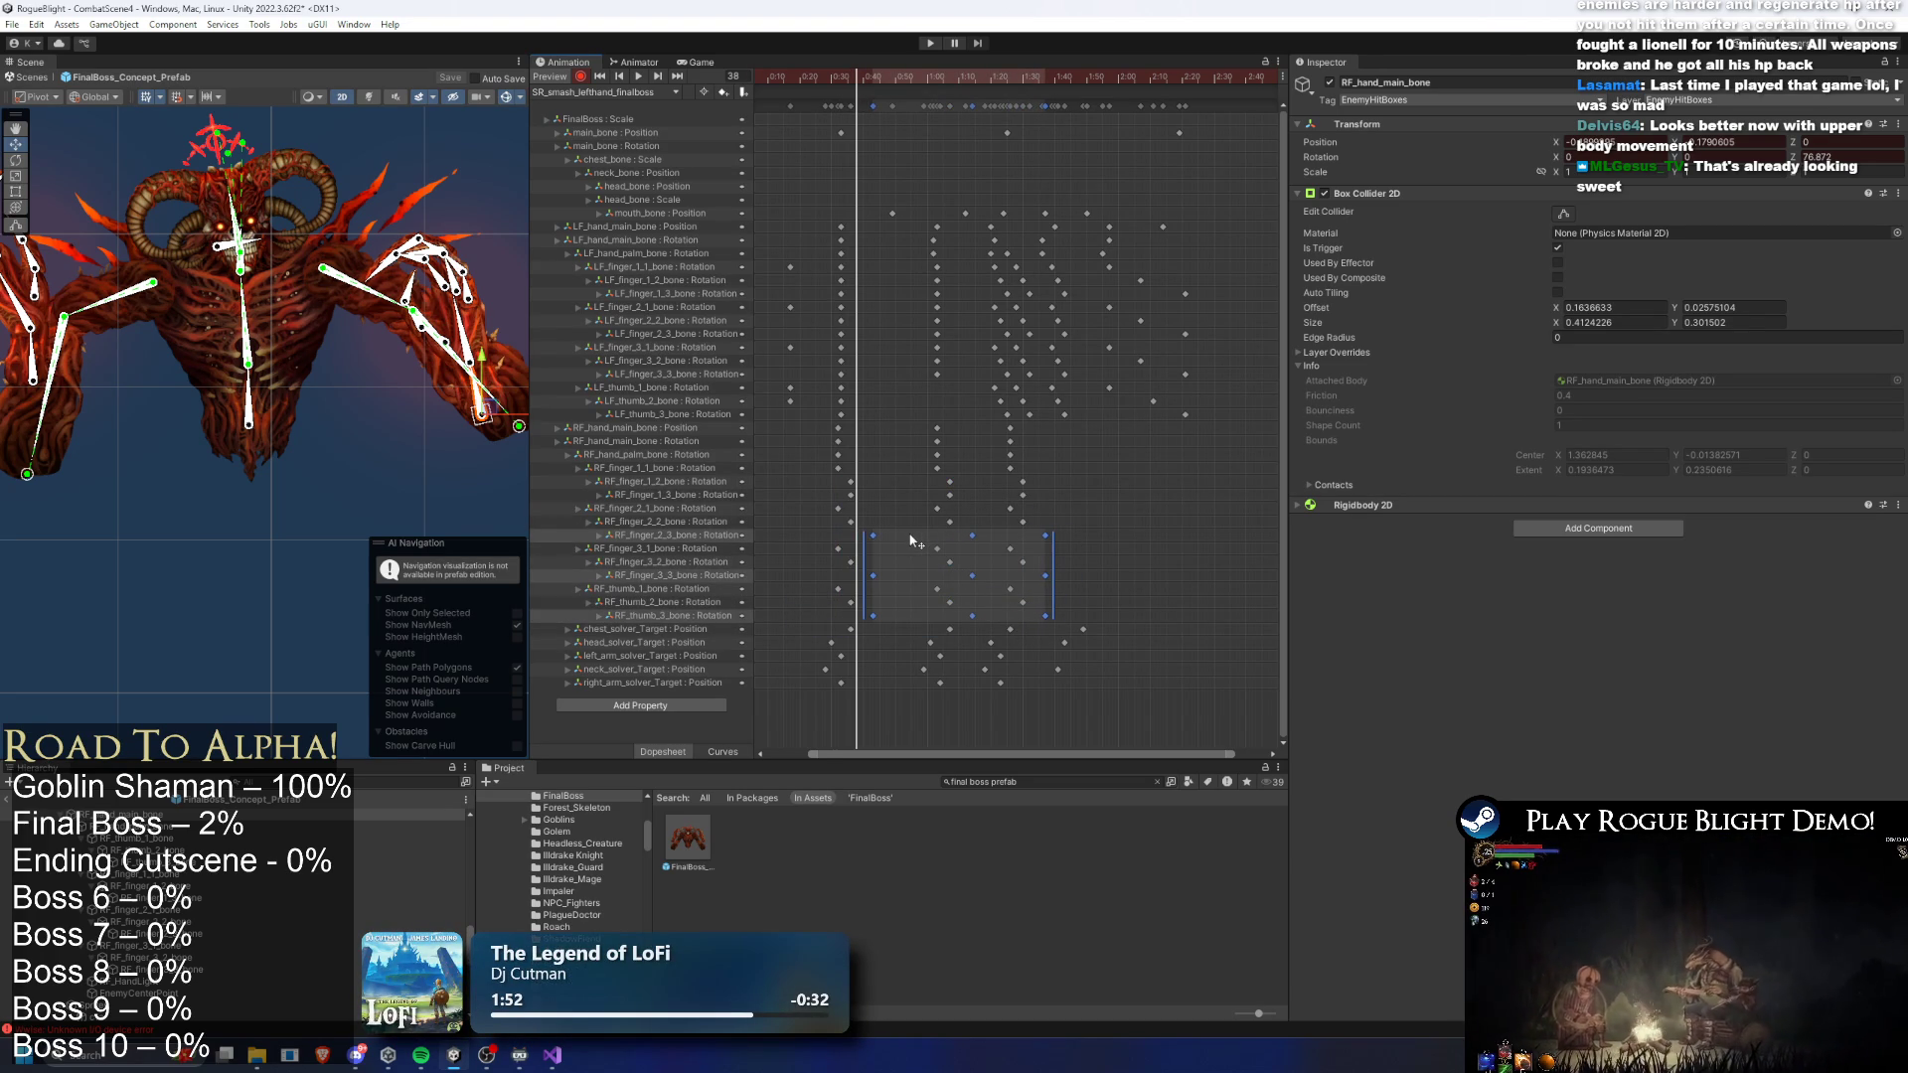
{"action": "left_click_drag", "start_coordinate": [915, 542], "coordinate": [925, 542]}
{"action": "key", "text": "space"}
{"action": "left_click", "coordinate": [362, 141]}
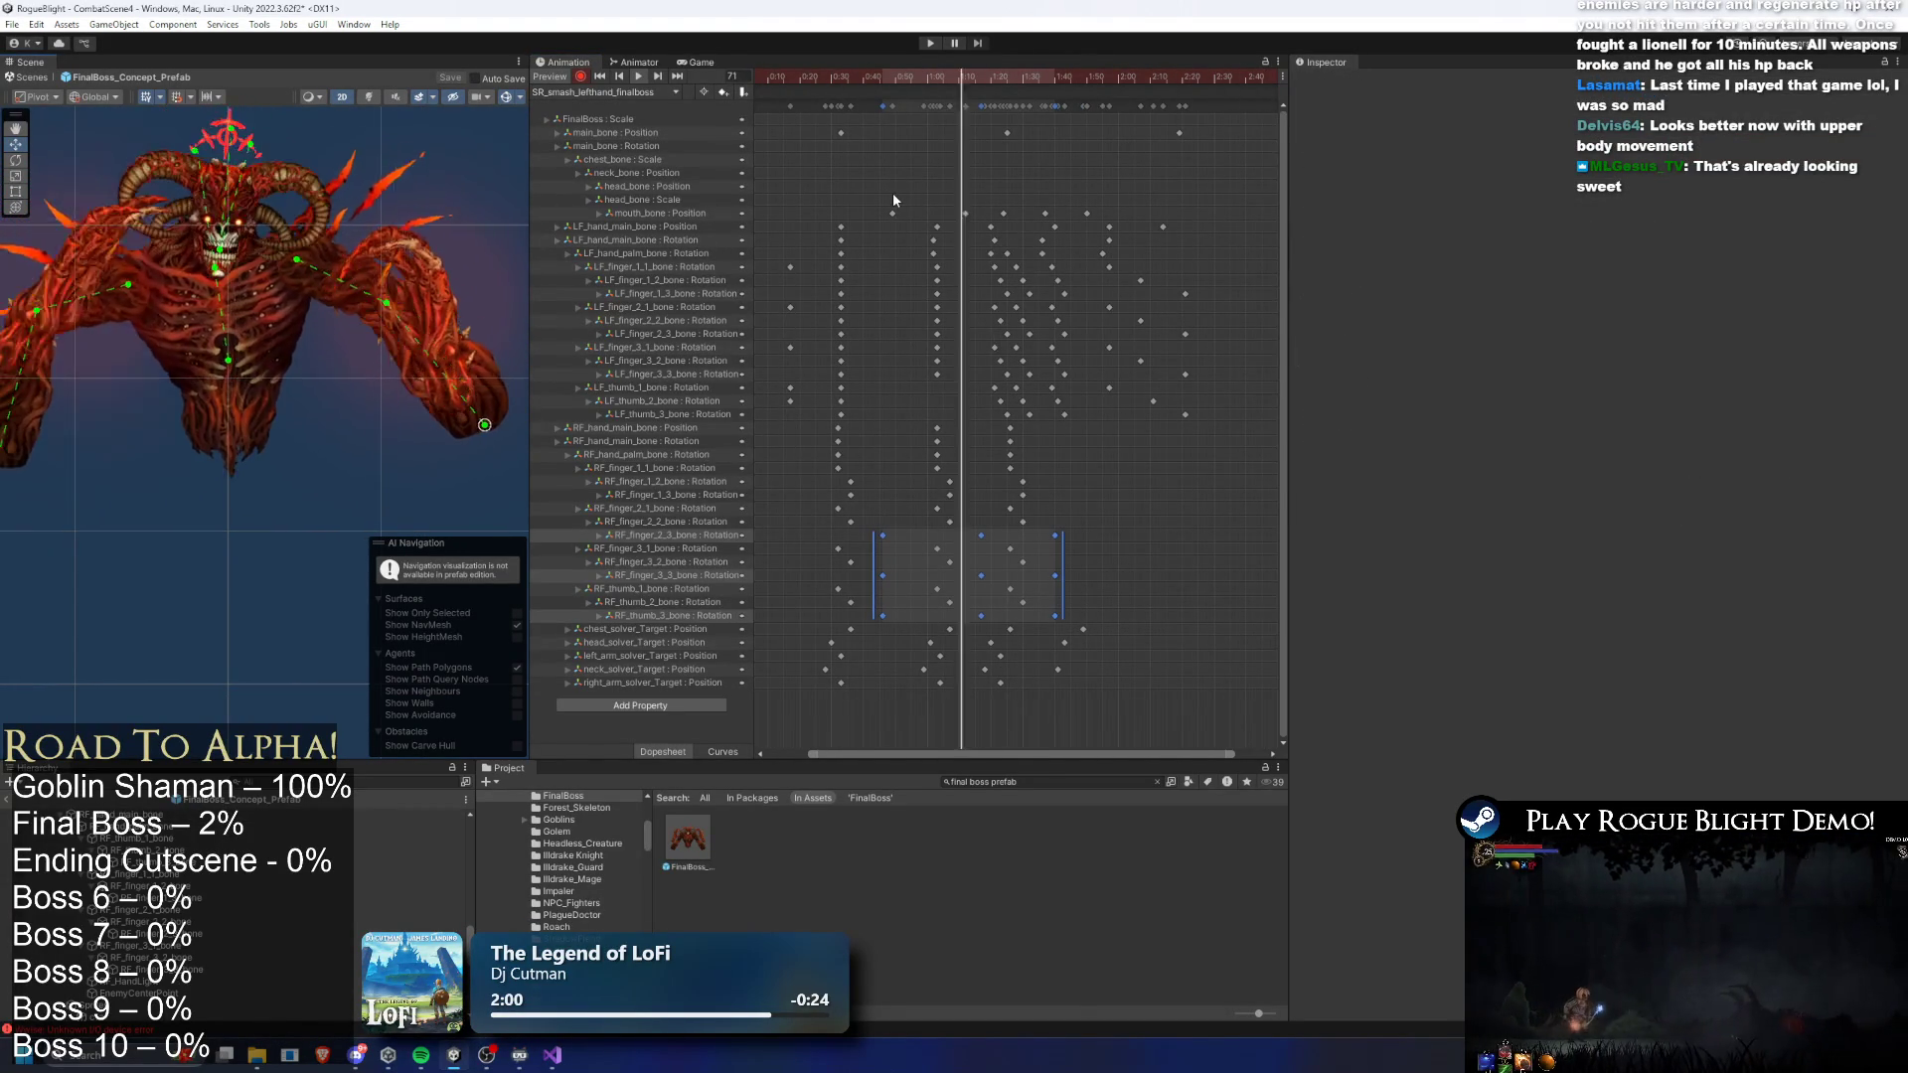
- Playtest the boss fight, moving the knight left and right to attack the boss
{"action": "left_click", "coordinate": [932, 46]}
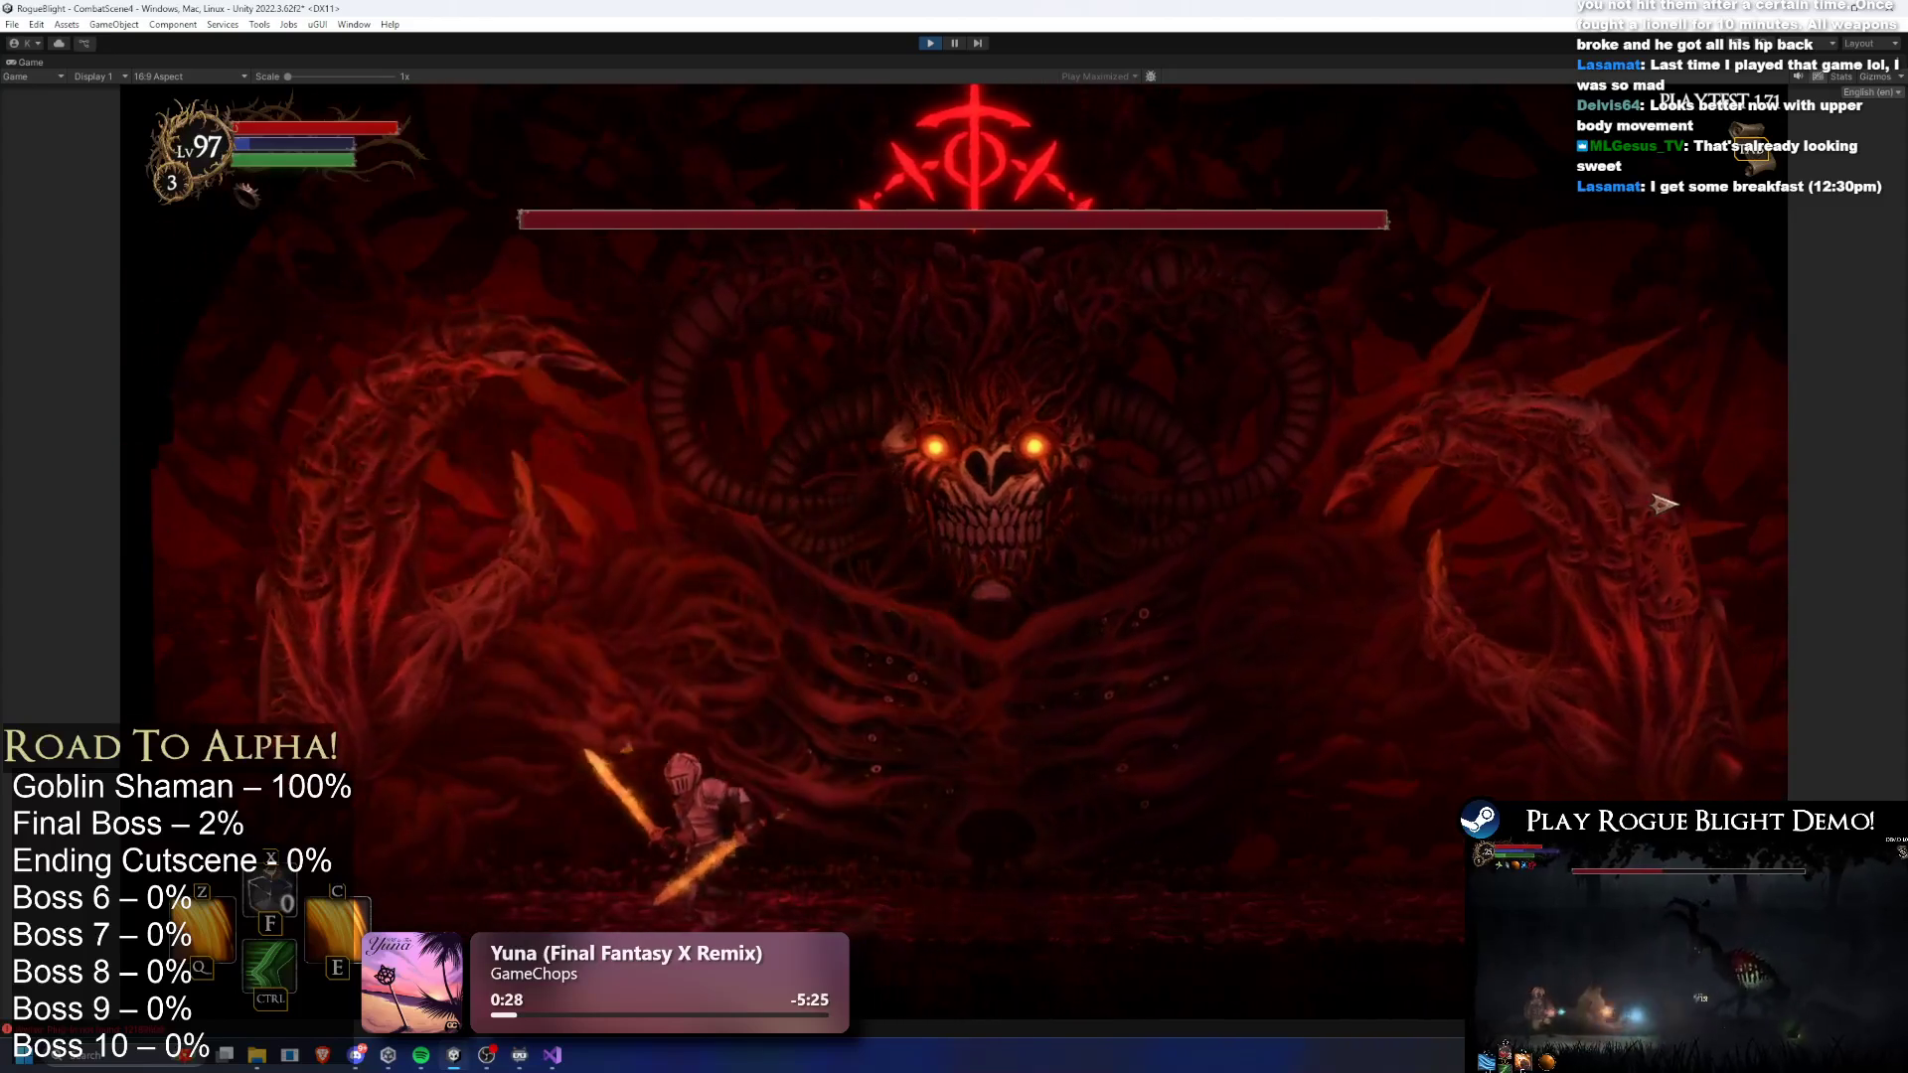
{"action": "key", "text": "d"}
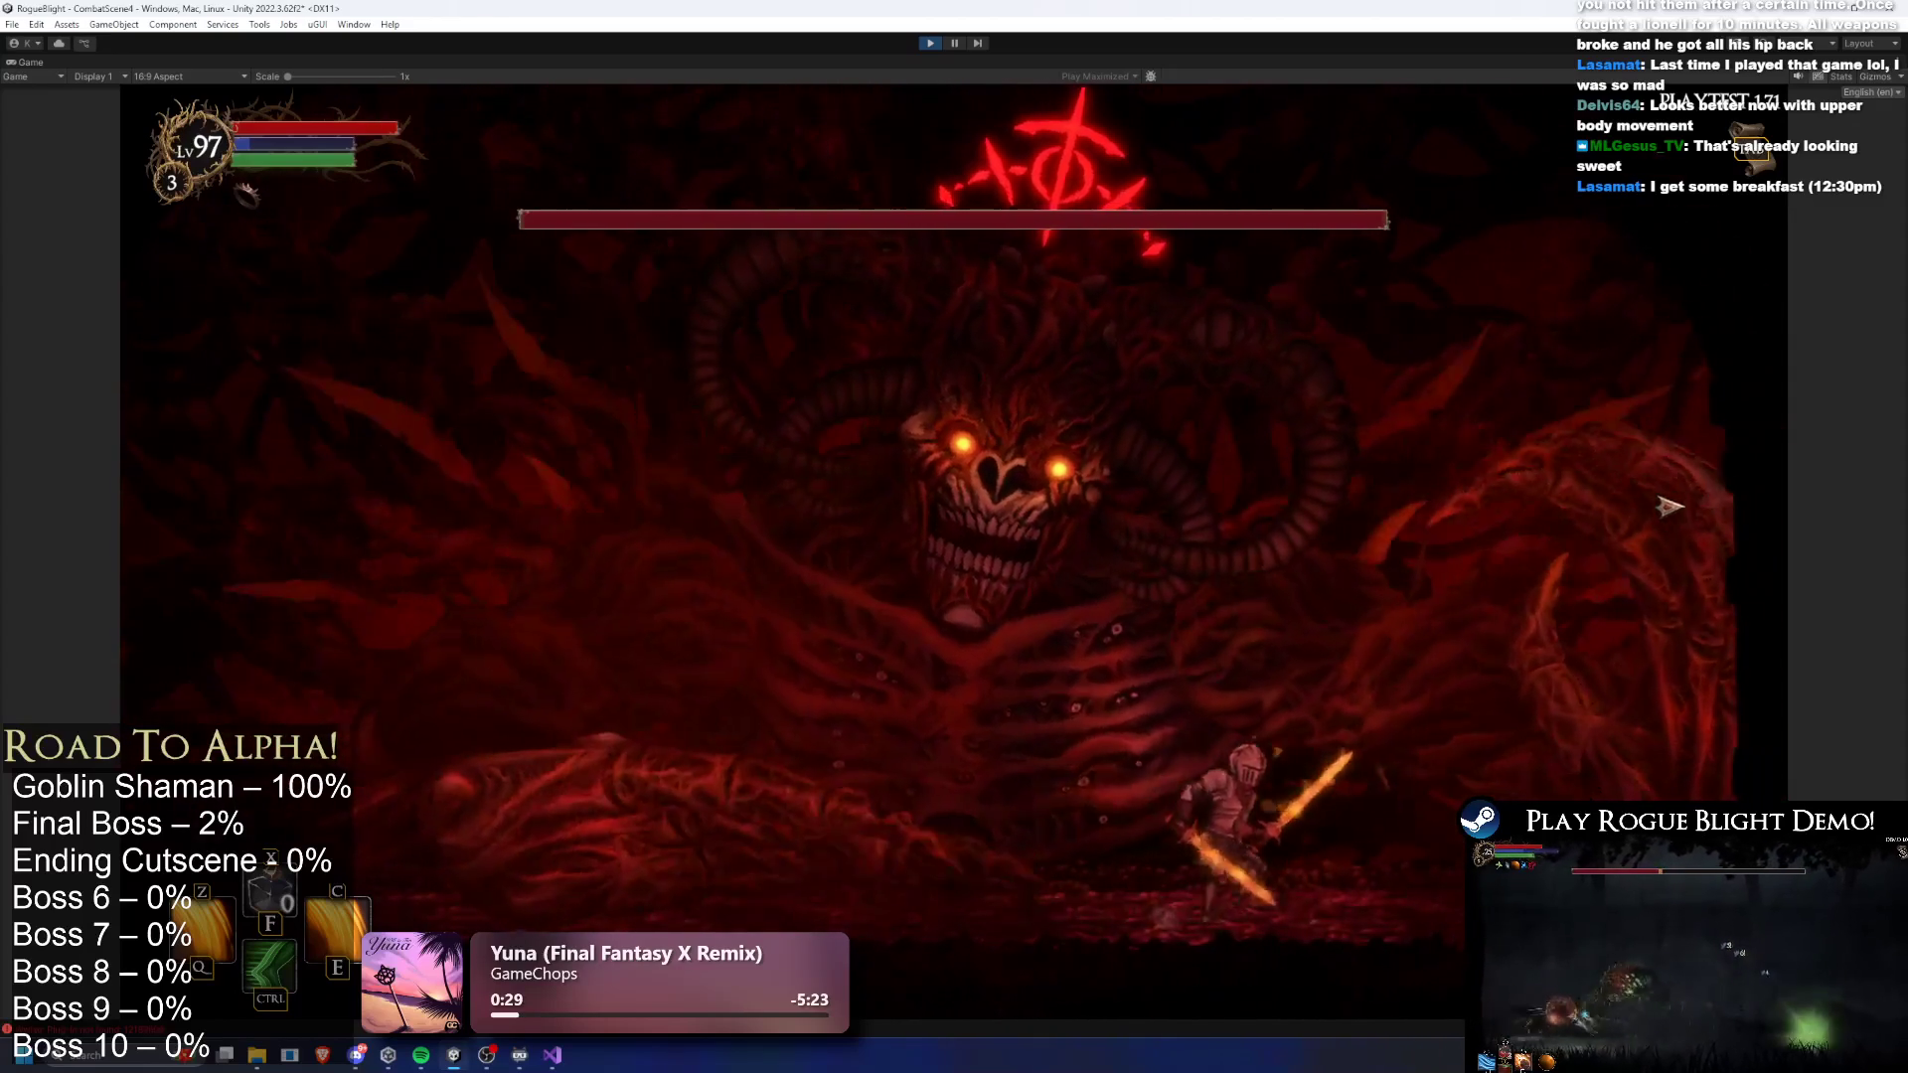
{"action": "key", "text": "a"}
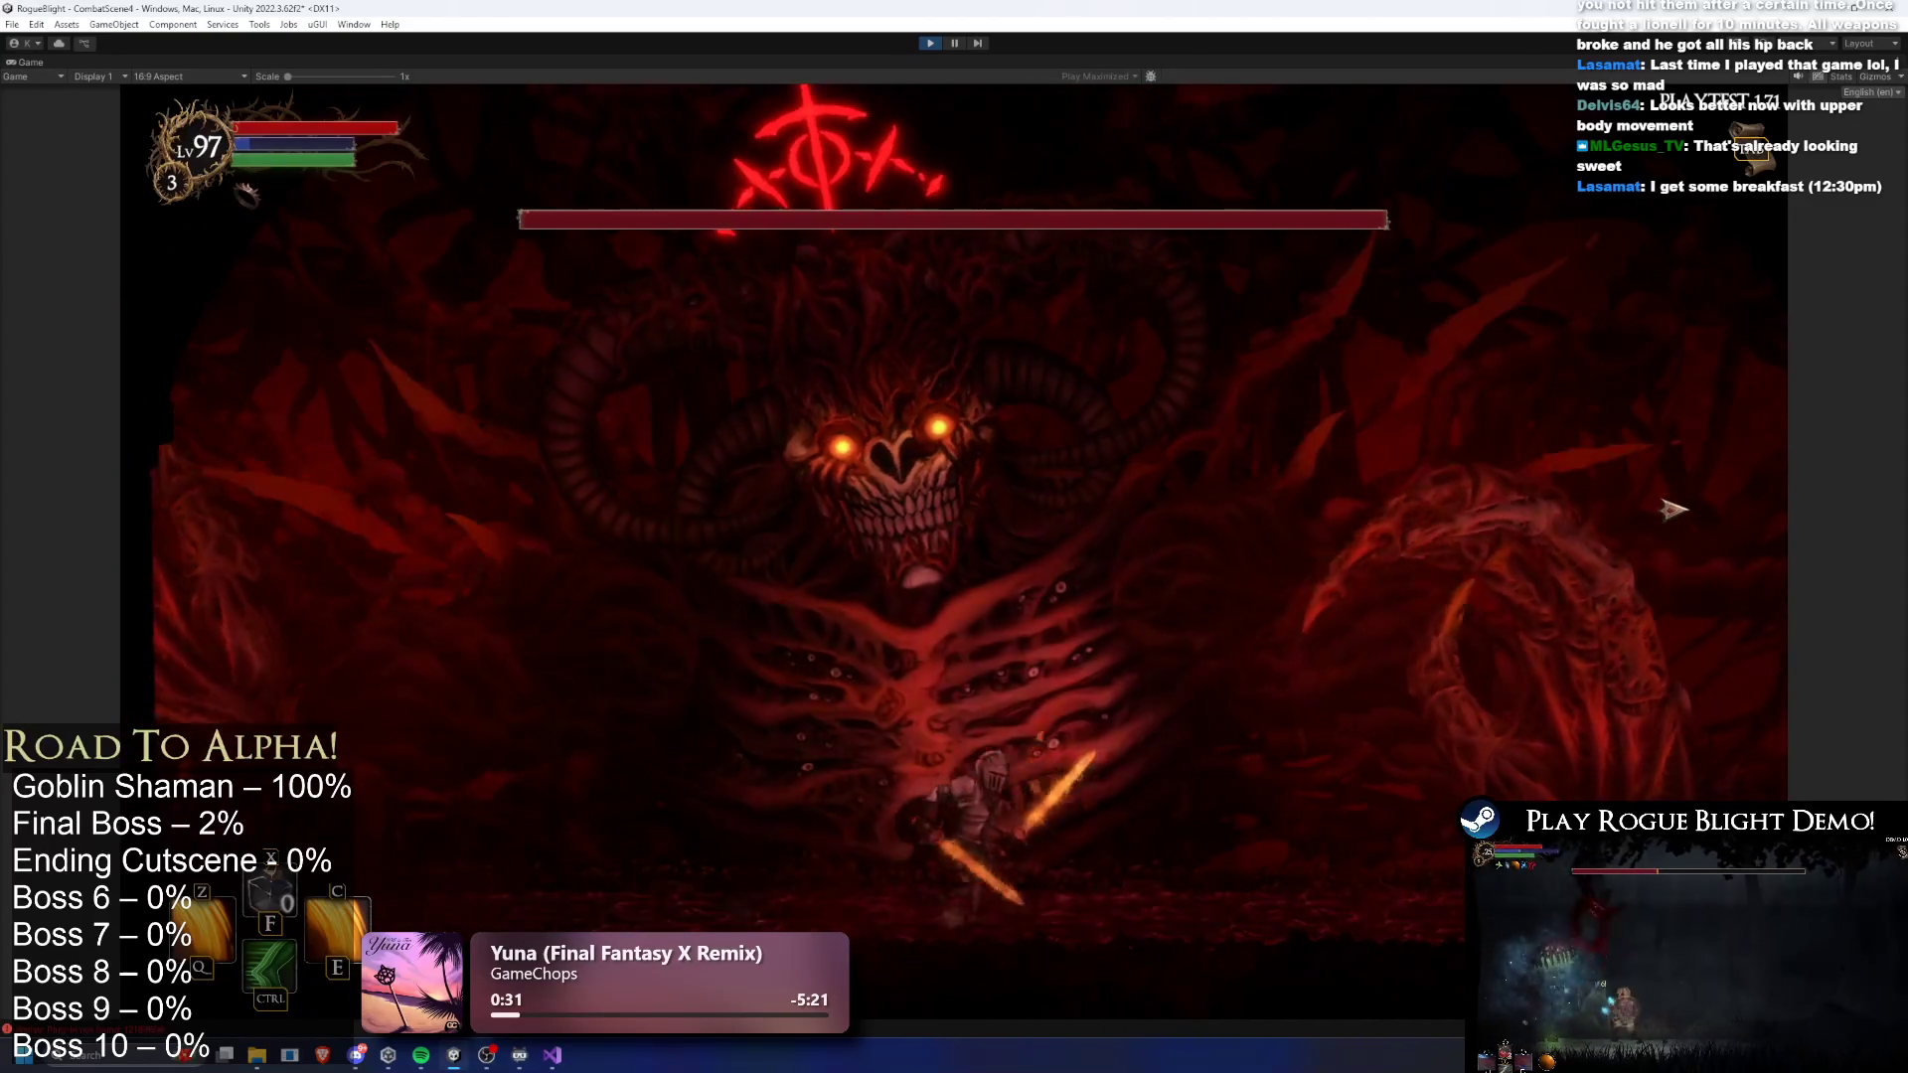
{"action": "key", "text": "d"}
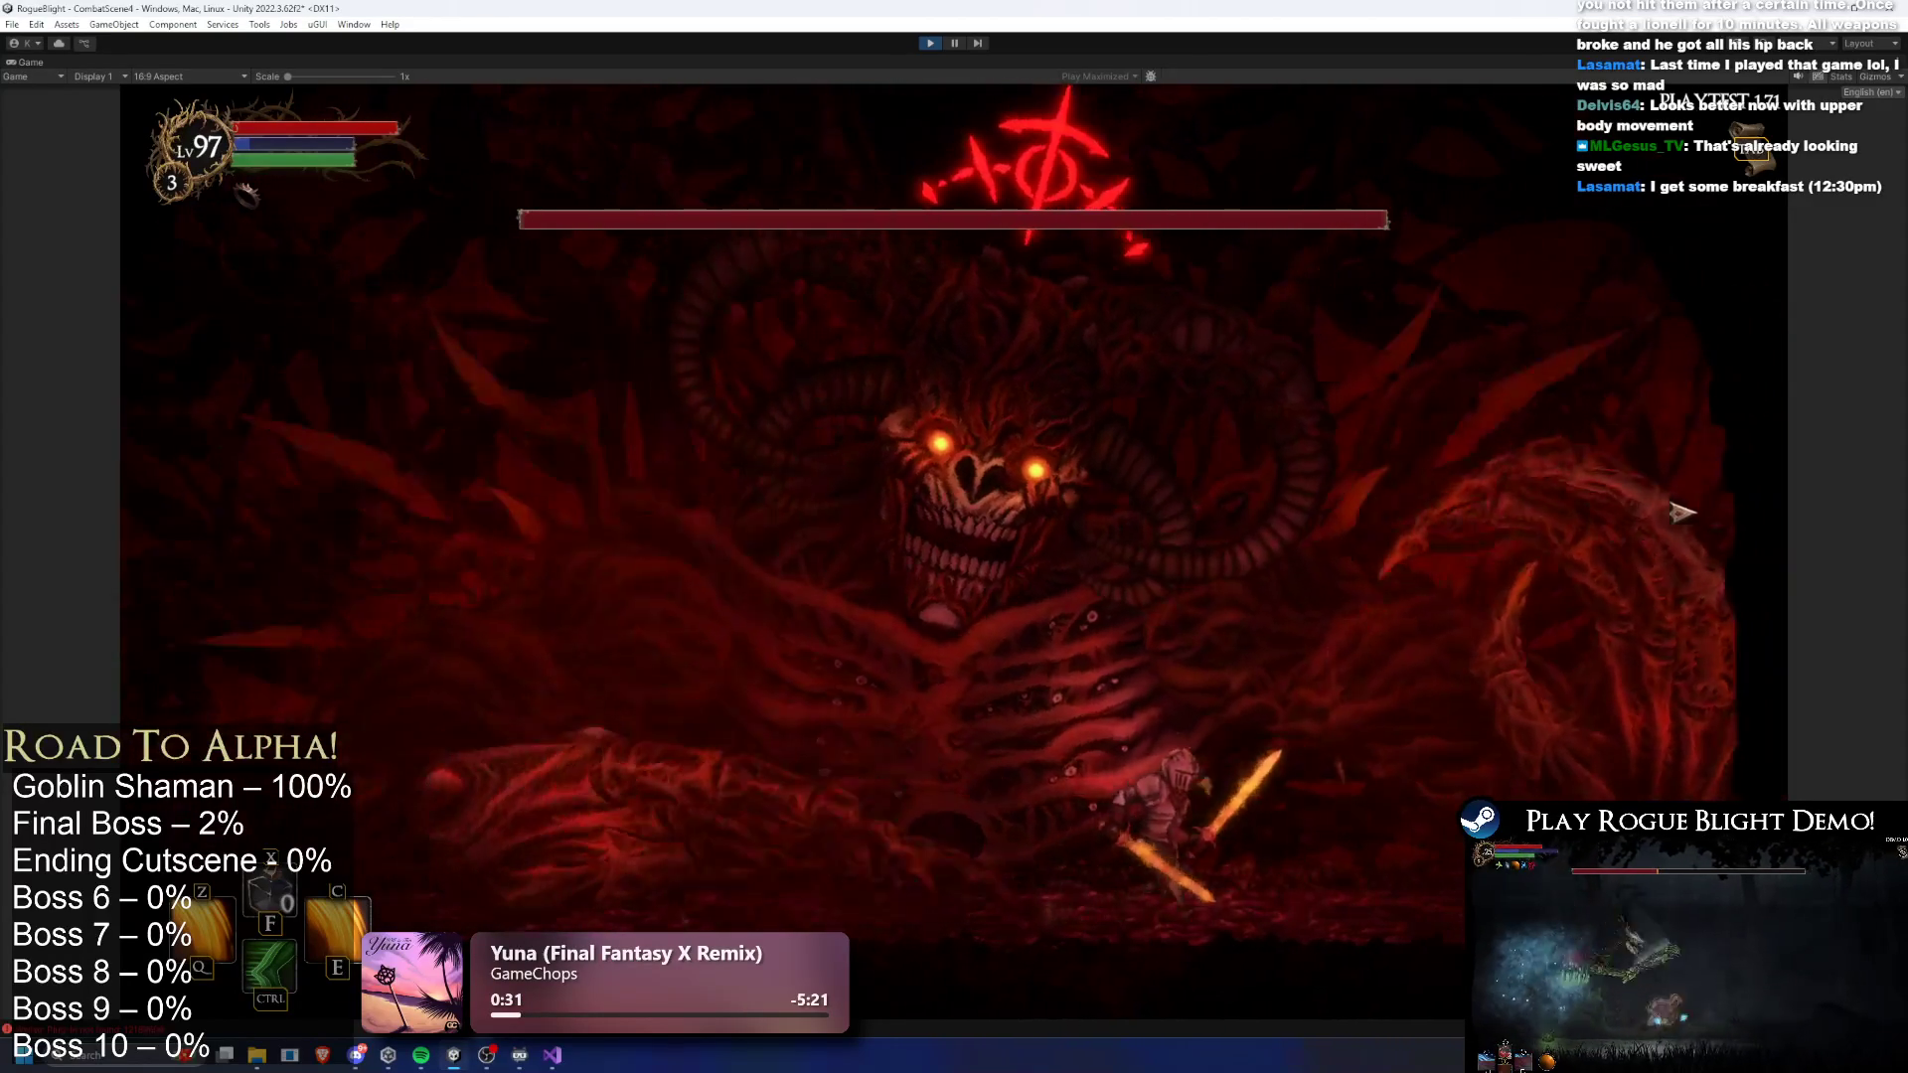
{"action": "left_click", "coordinate": [930, 43]}
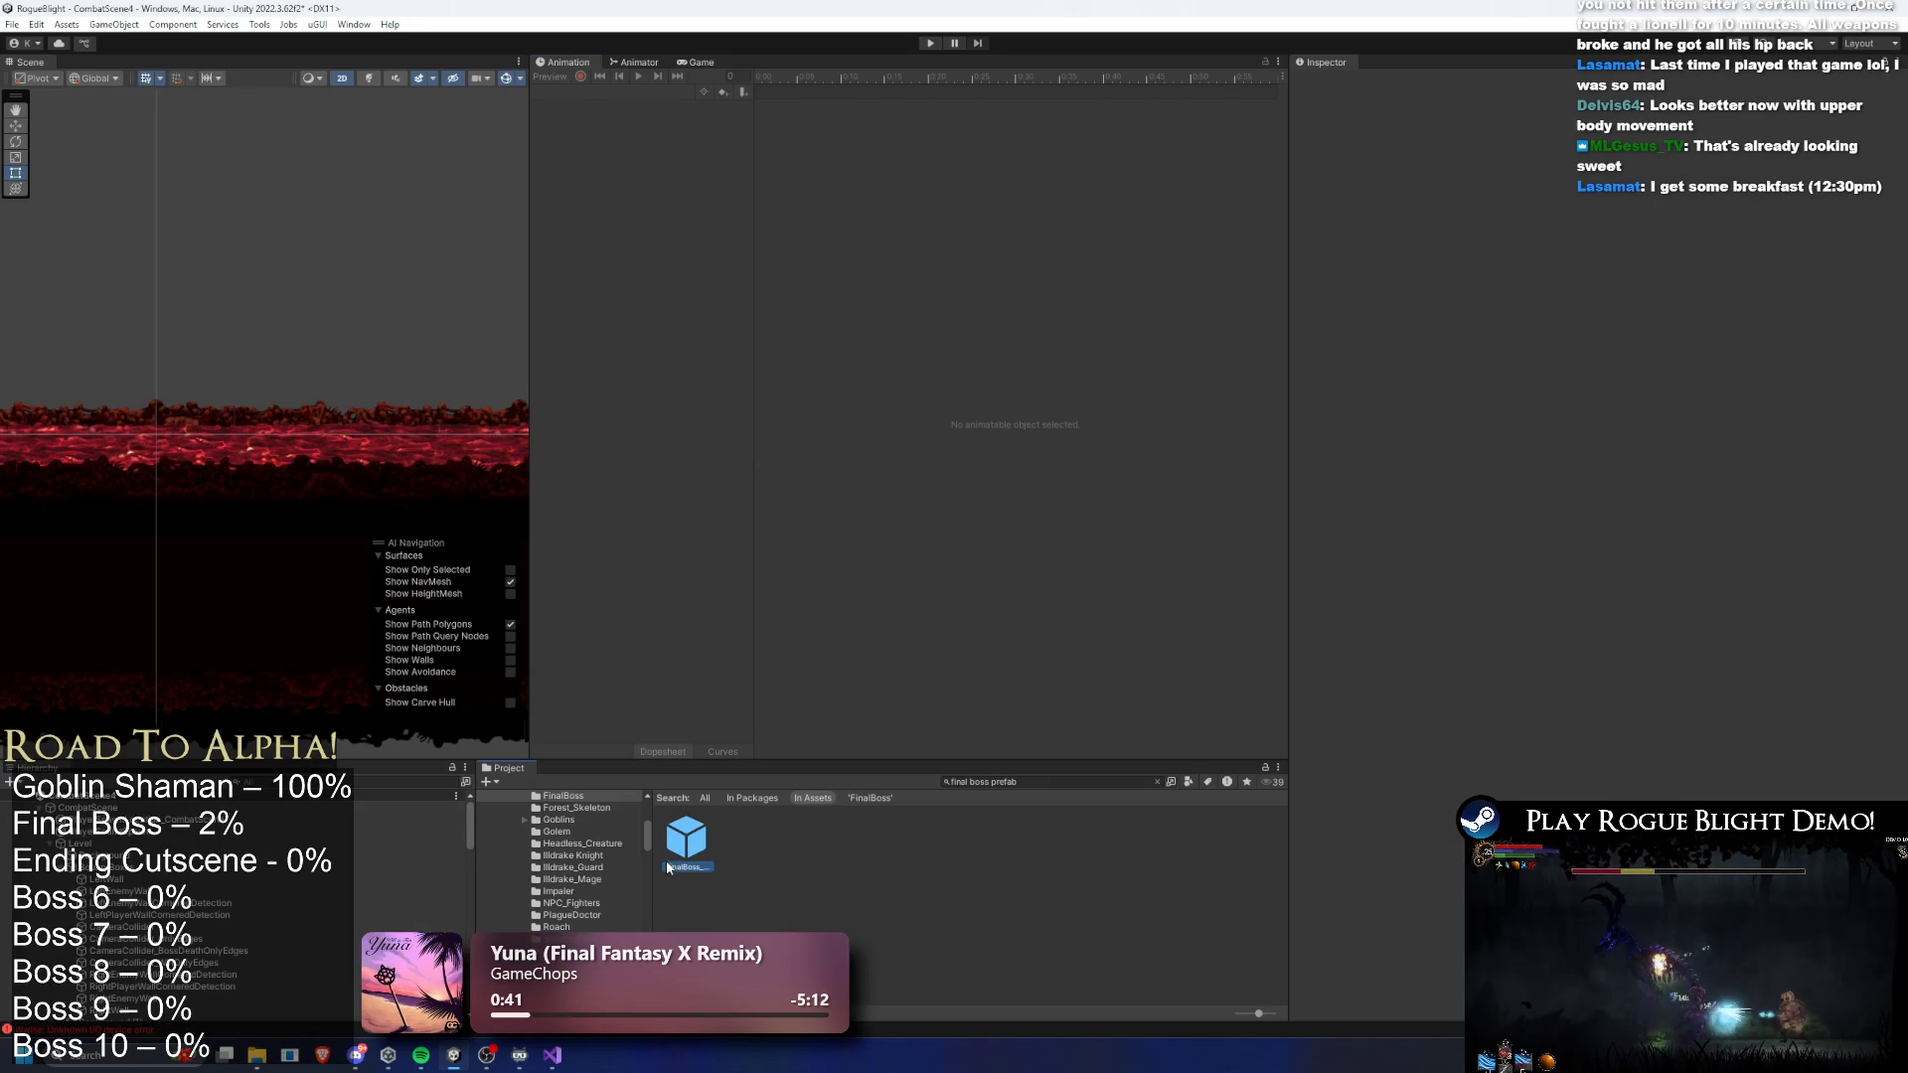
- Open the FinalBoss prefab with the SR_smash_lefthand_finalboss clip and preview frame 39
{"action": "double_click", "coordinate": [668, 867]}
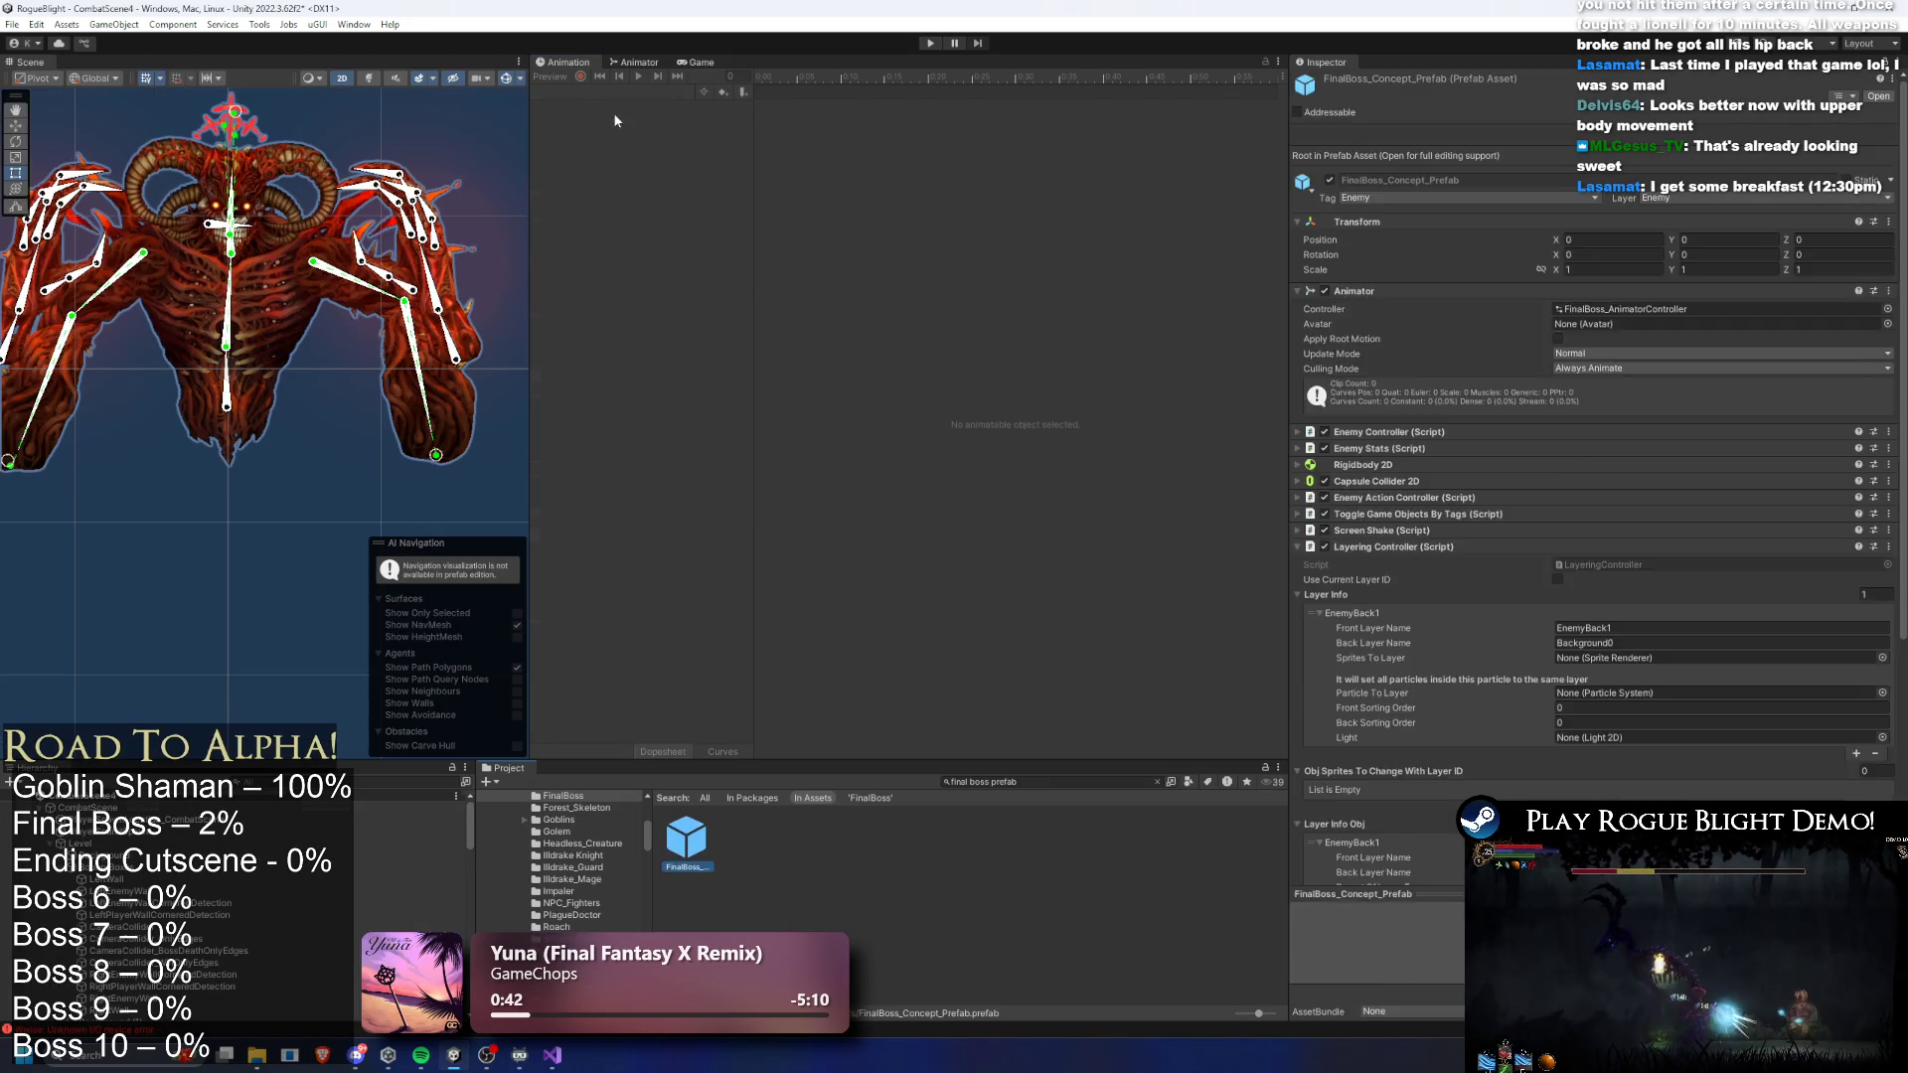
{"action": "left_click", "coordinate": [606, 91]}
{"action": "left_click", "coordinate": [647, 157]}
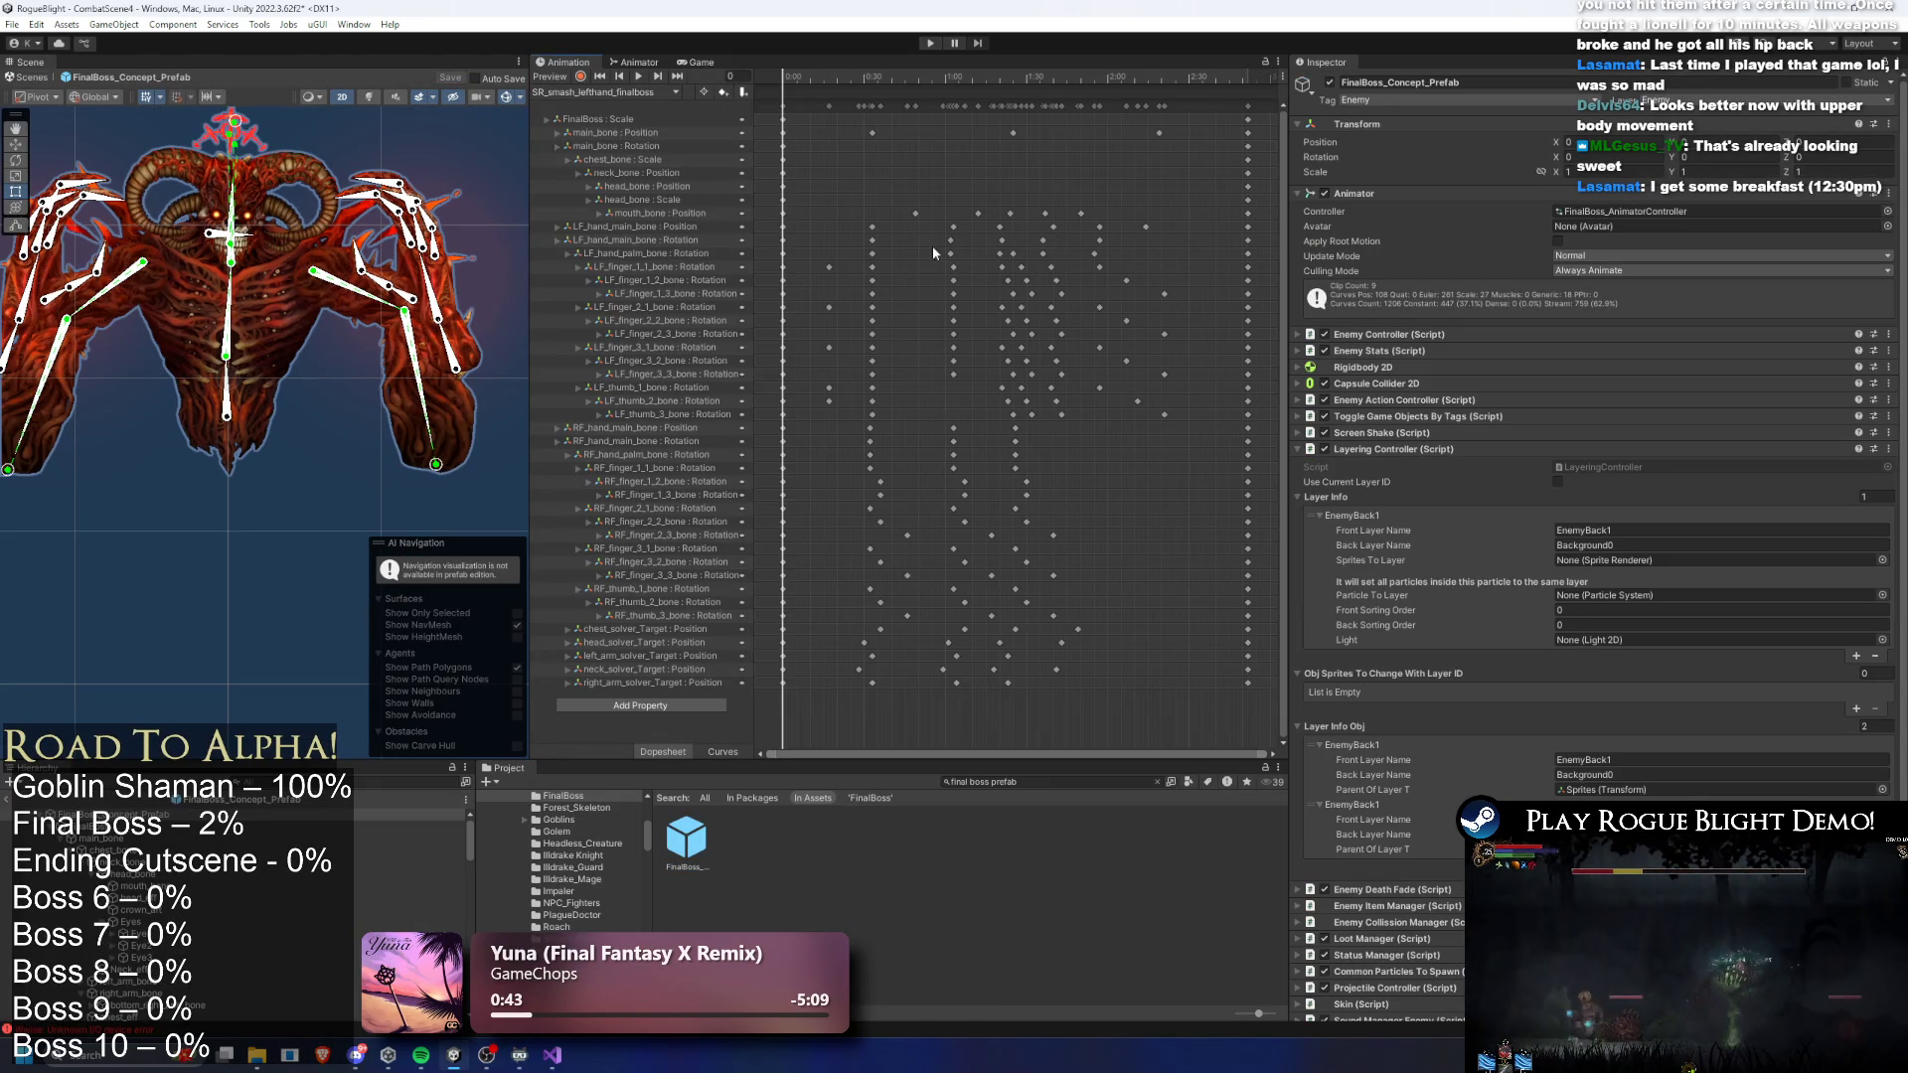
{"action": "left_click_drag", "start_coordinate": [833, 82], "coordinate": [887, 80]}
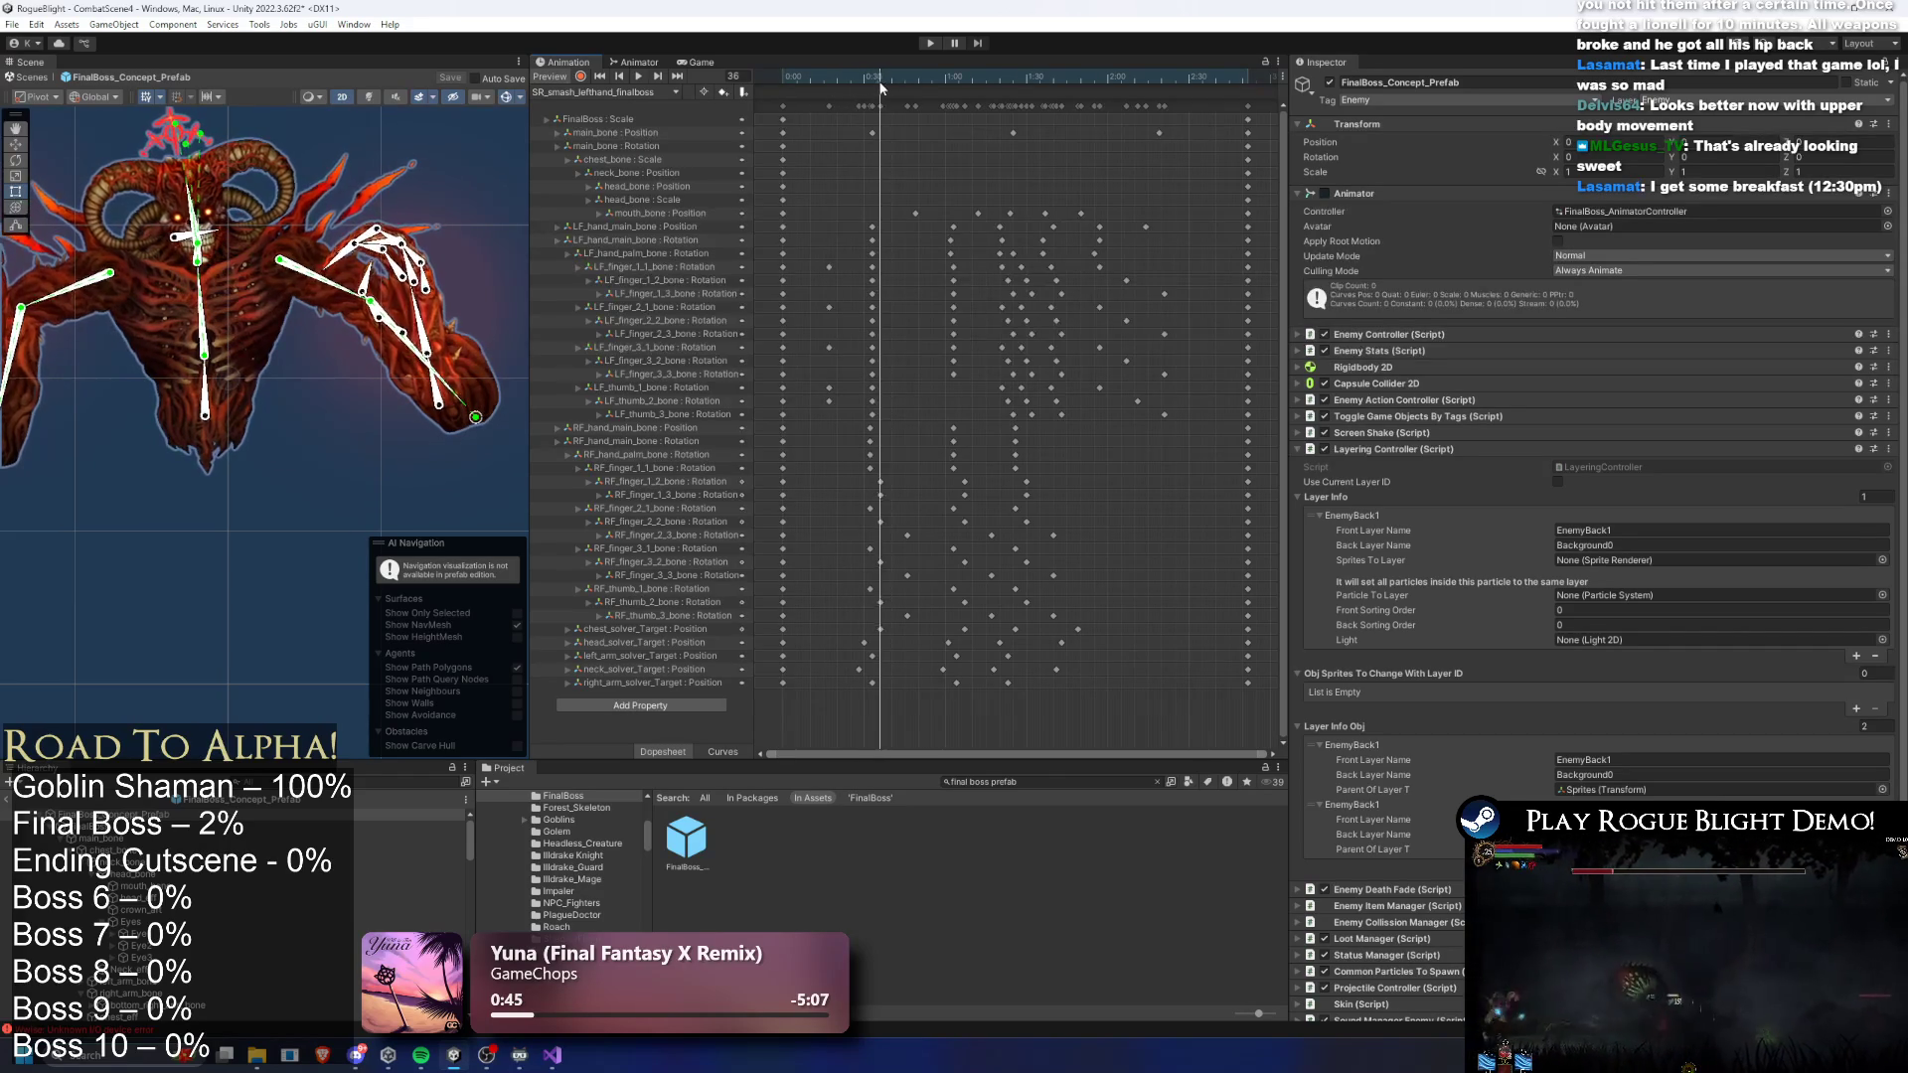
- With Record mode on, raise RF_hand_main_bone at frame 32 so the arm lifts
{"action": "left_click", "coordinate": [579, 77]}
{"action": "scroll", "coordinate": [467, 408], "scroll_direction": "up", "scroll_amount": 2}
{"action": "left_click", "coordinate": [475, 412]}
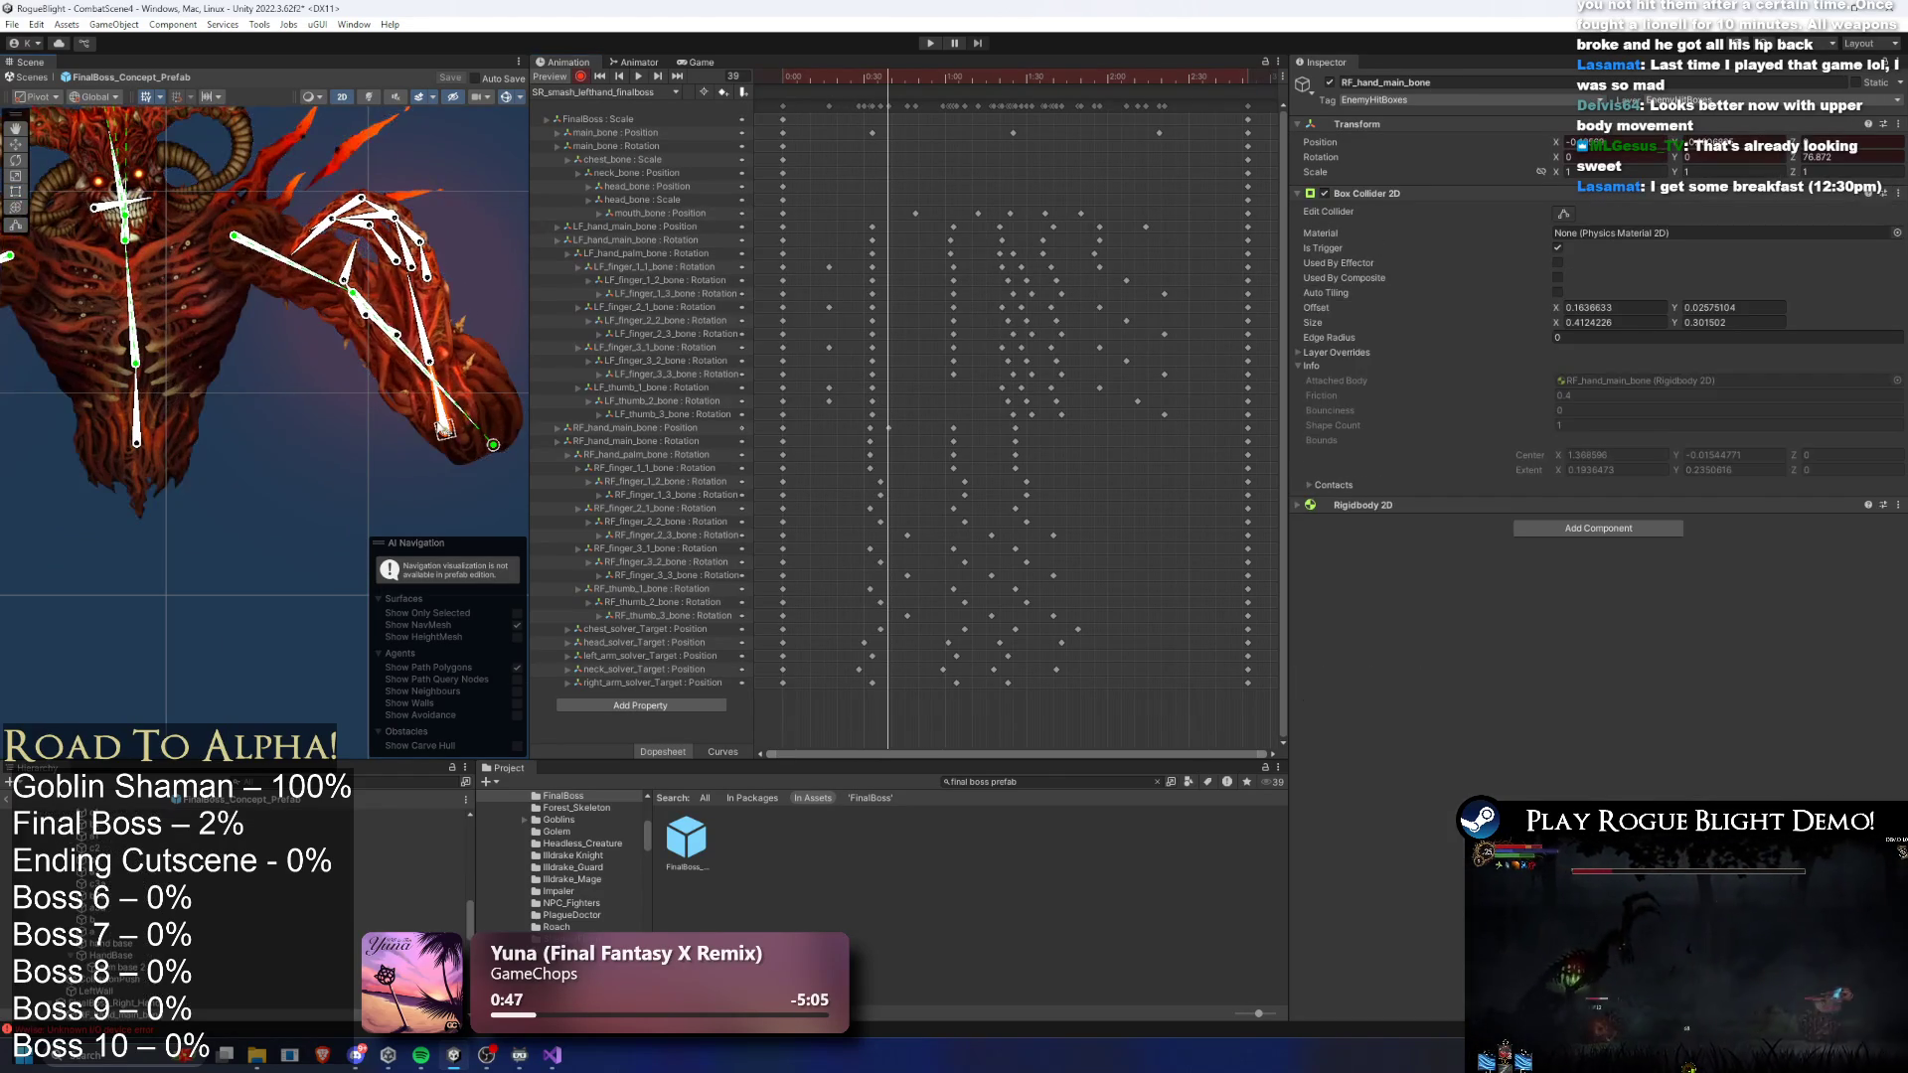
{"action": "scroll", "coordinate": [475, 411], "scroll_direction": "up", "scroll_amount": 2}
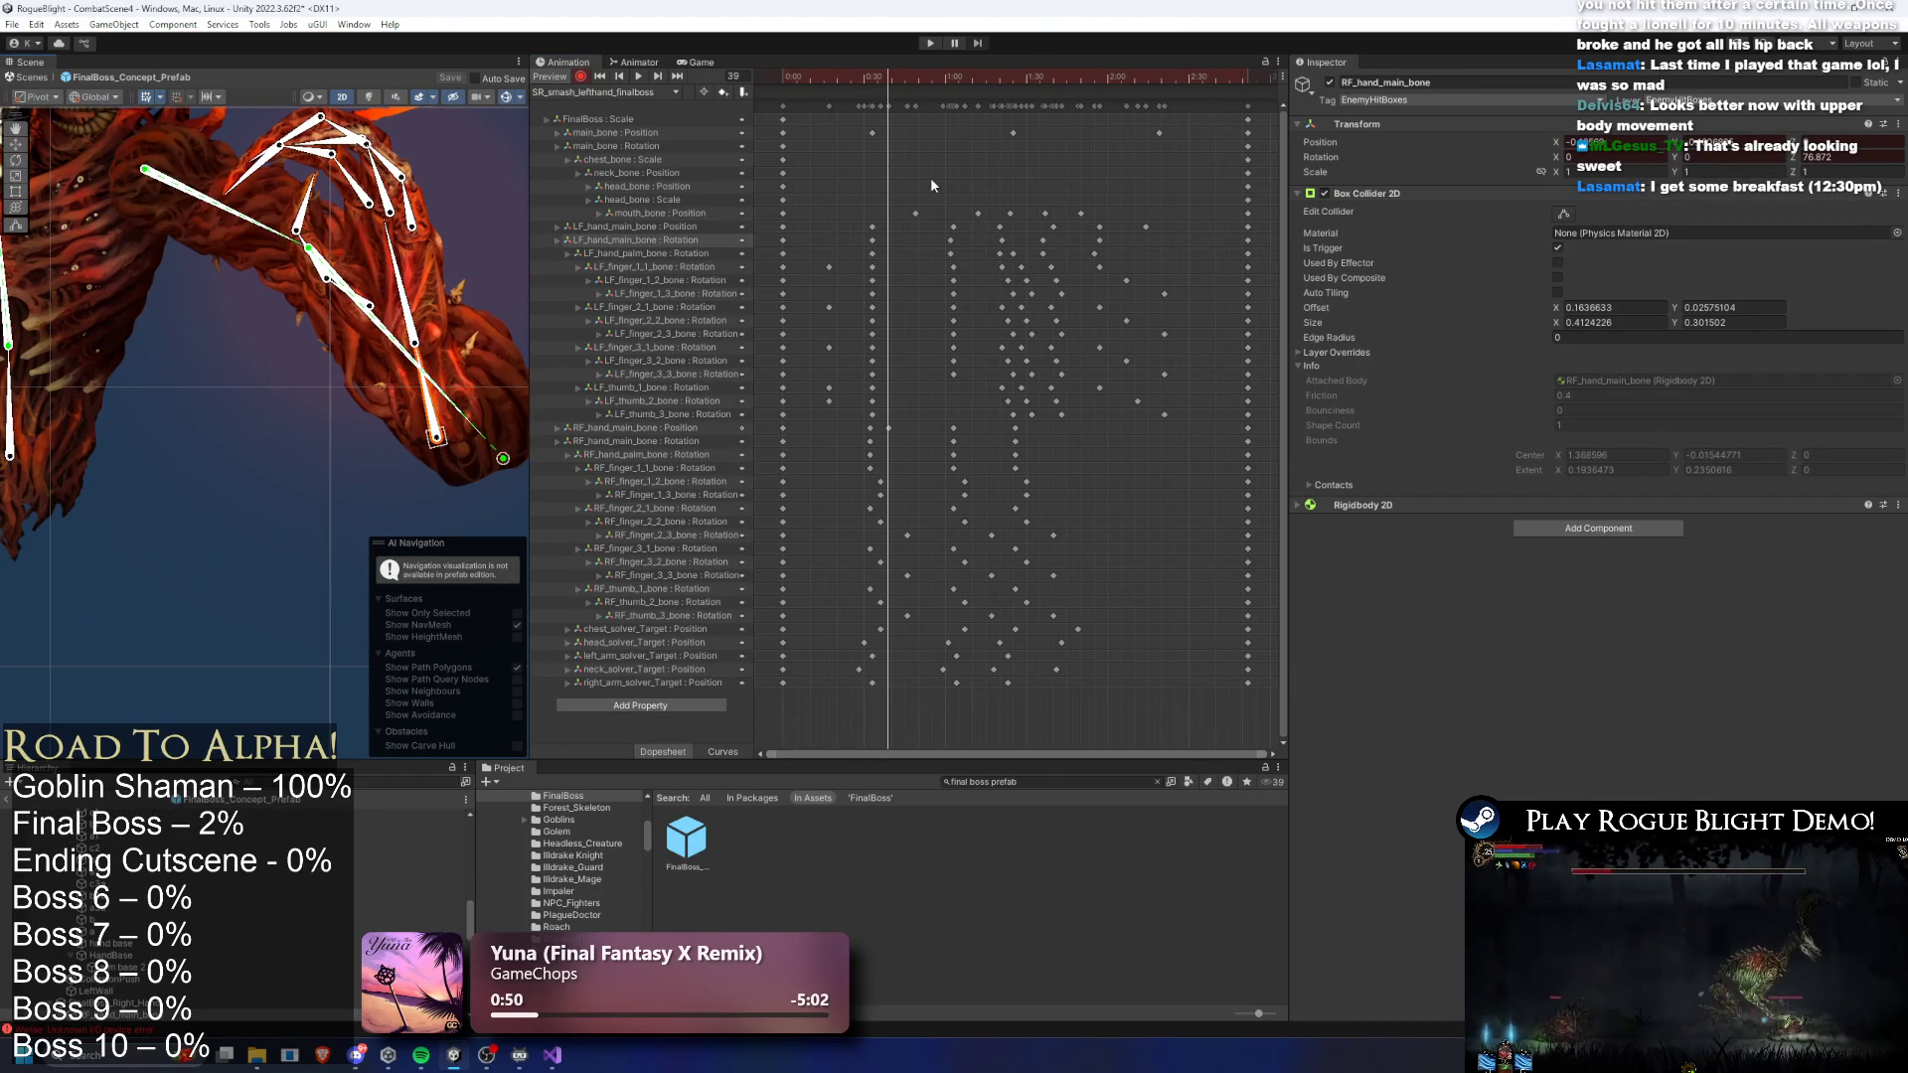
{"action": "left_click_drag", "start_coordinate": [872, 79], "coordinate": [851, 80]}
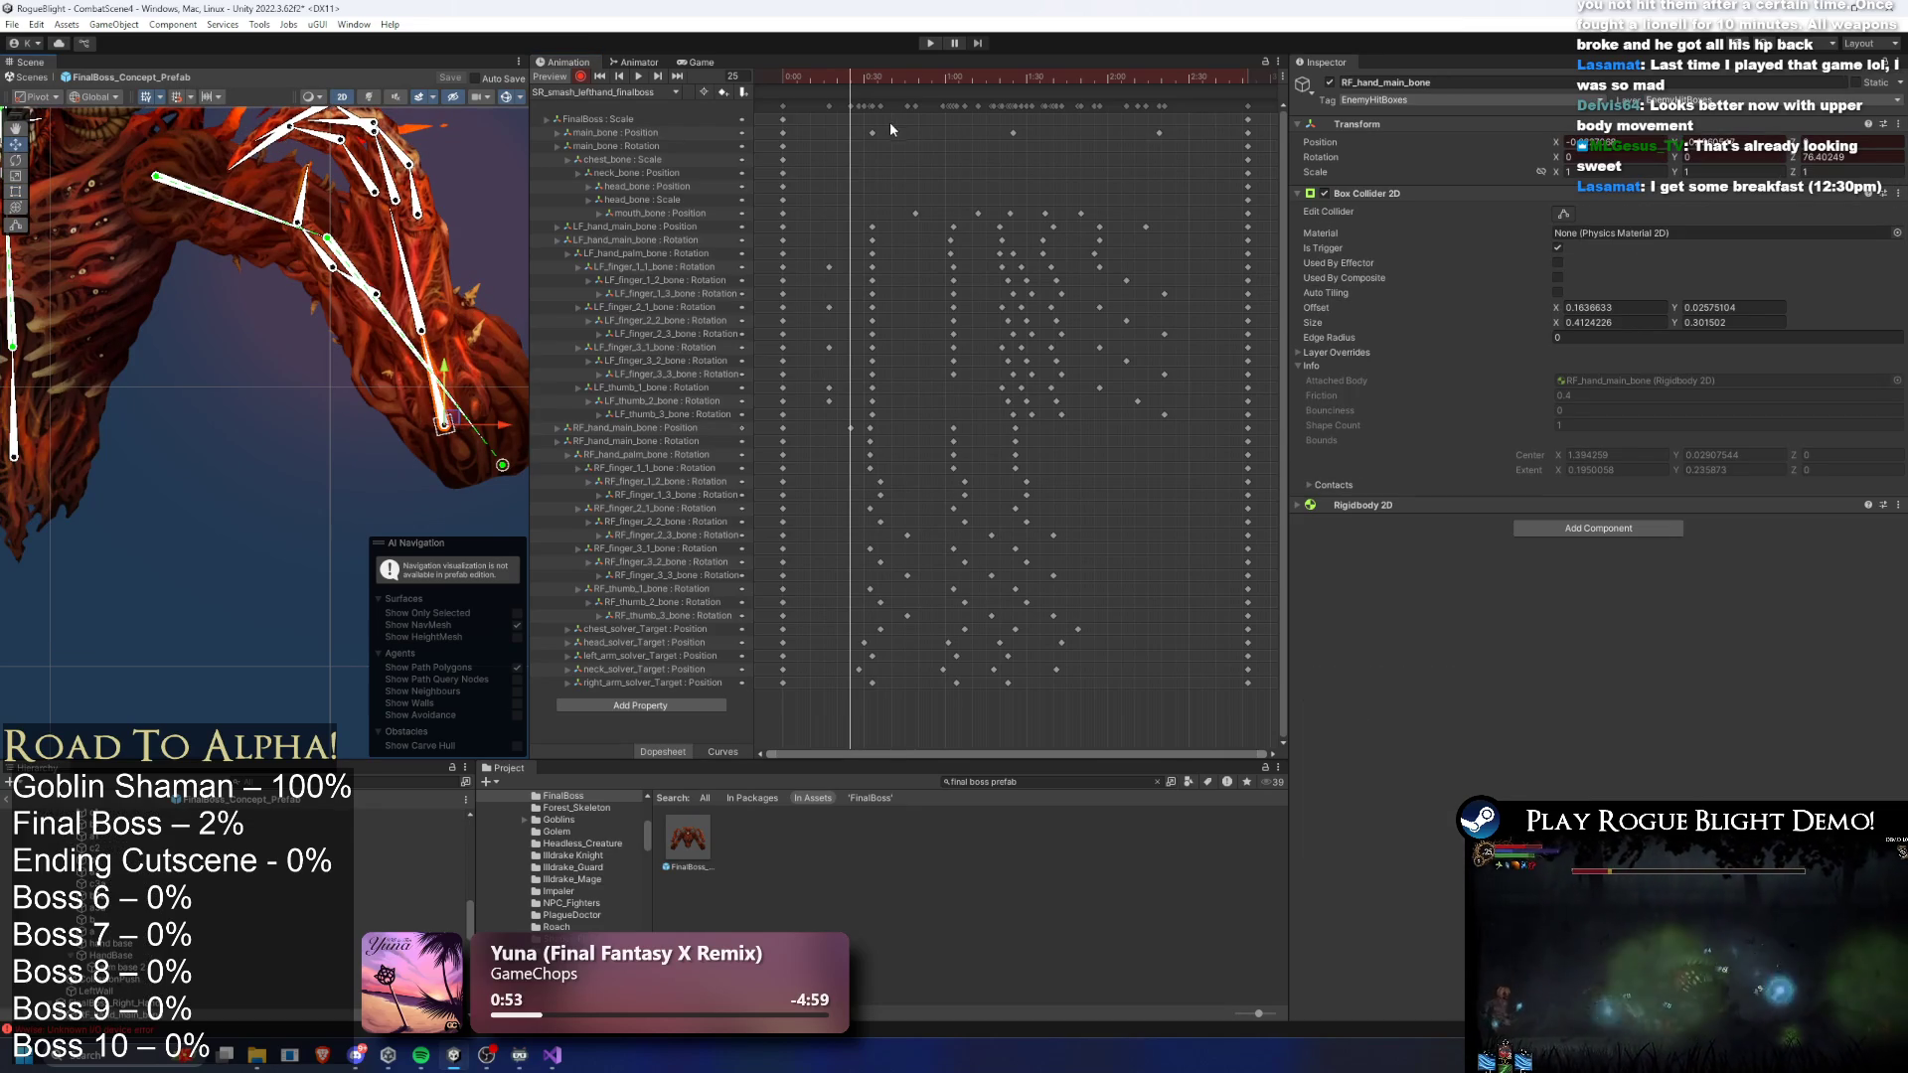
{"action": "left_click", "coordinate": [564, 321]}
{"action": "left_click", "coordinate": [457, 394]}
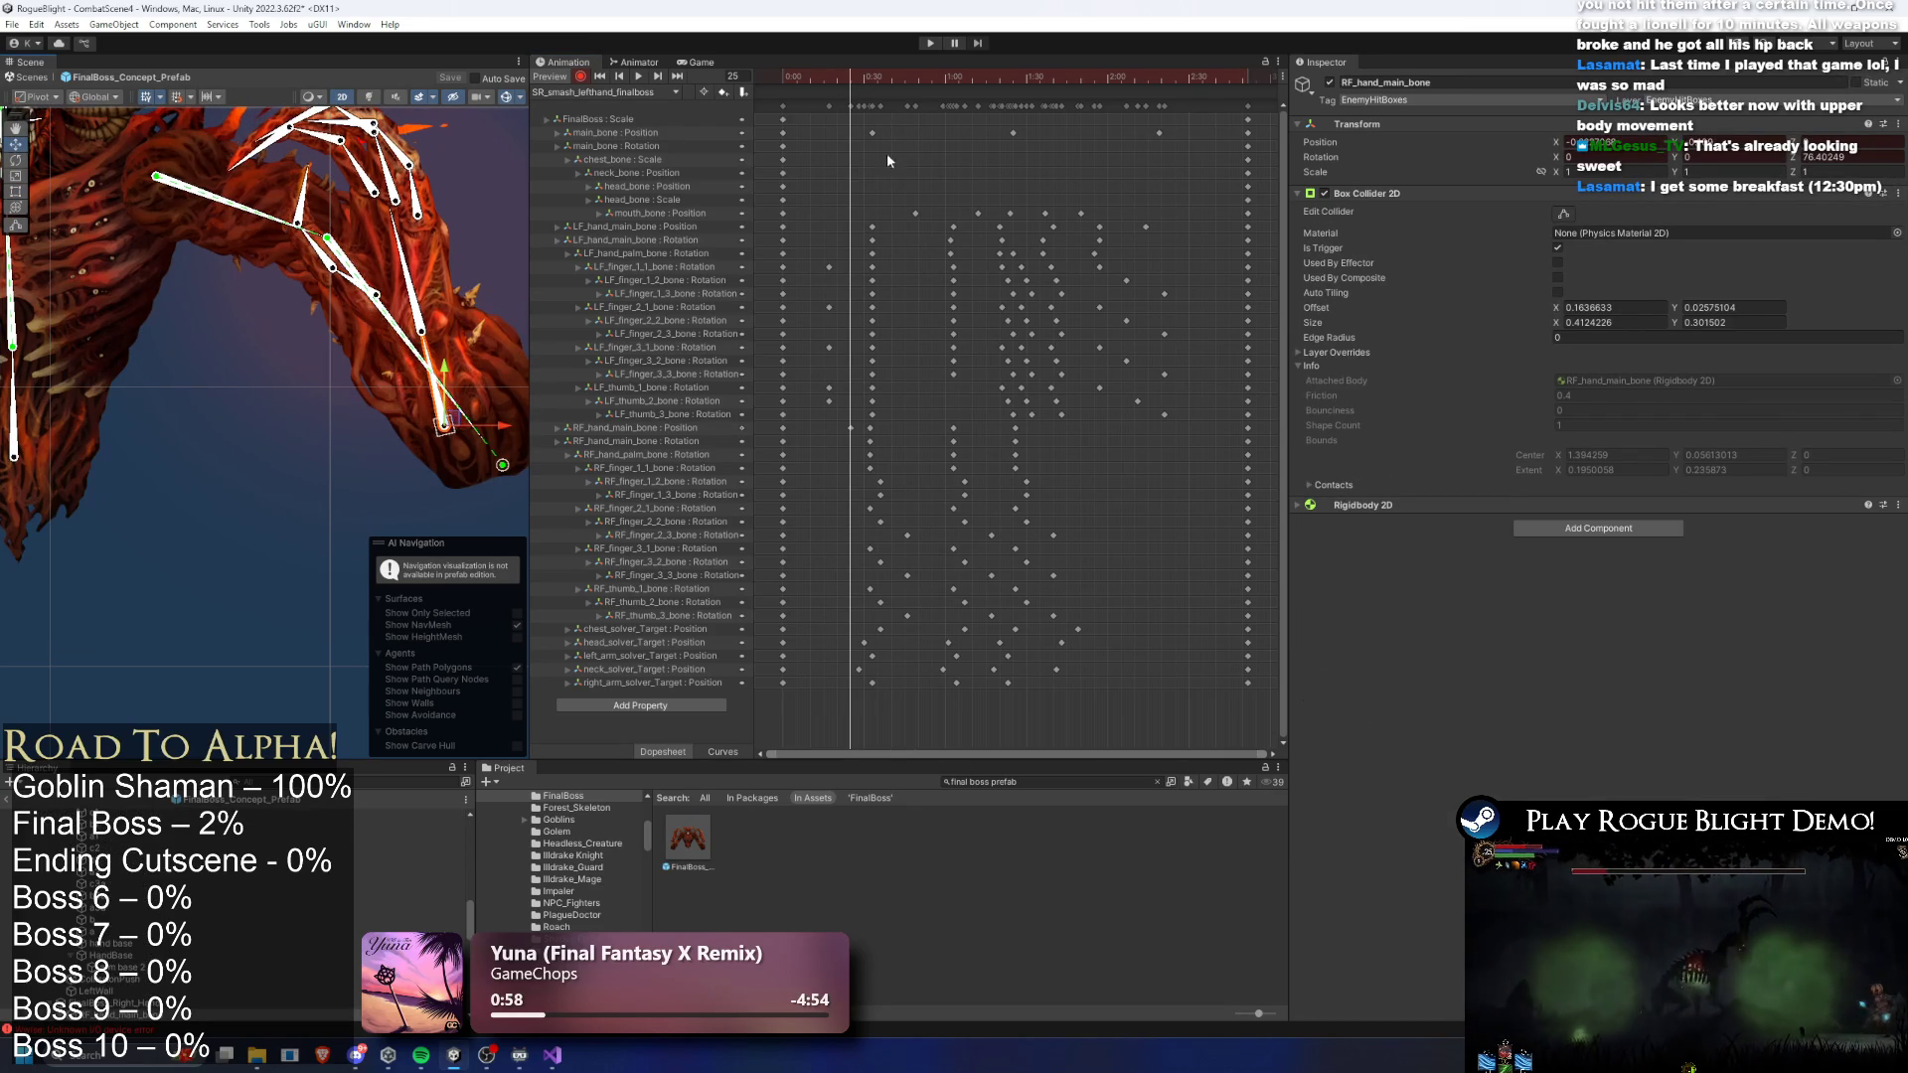
{"action": "left_click", "coordinate": [868, 79]}
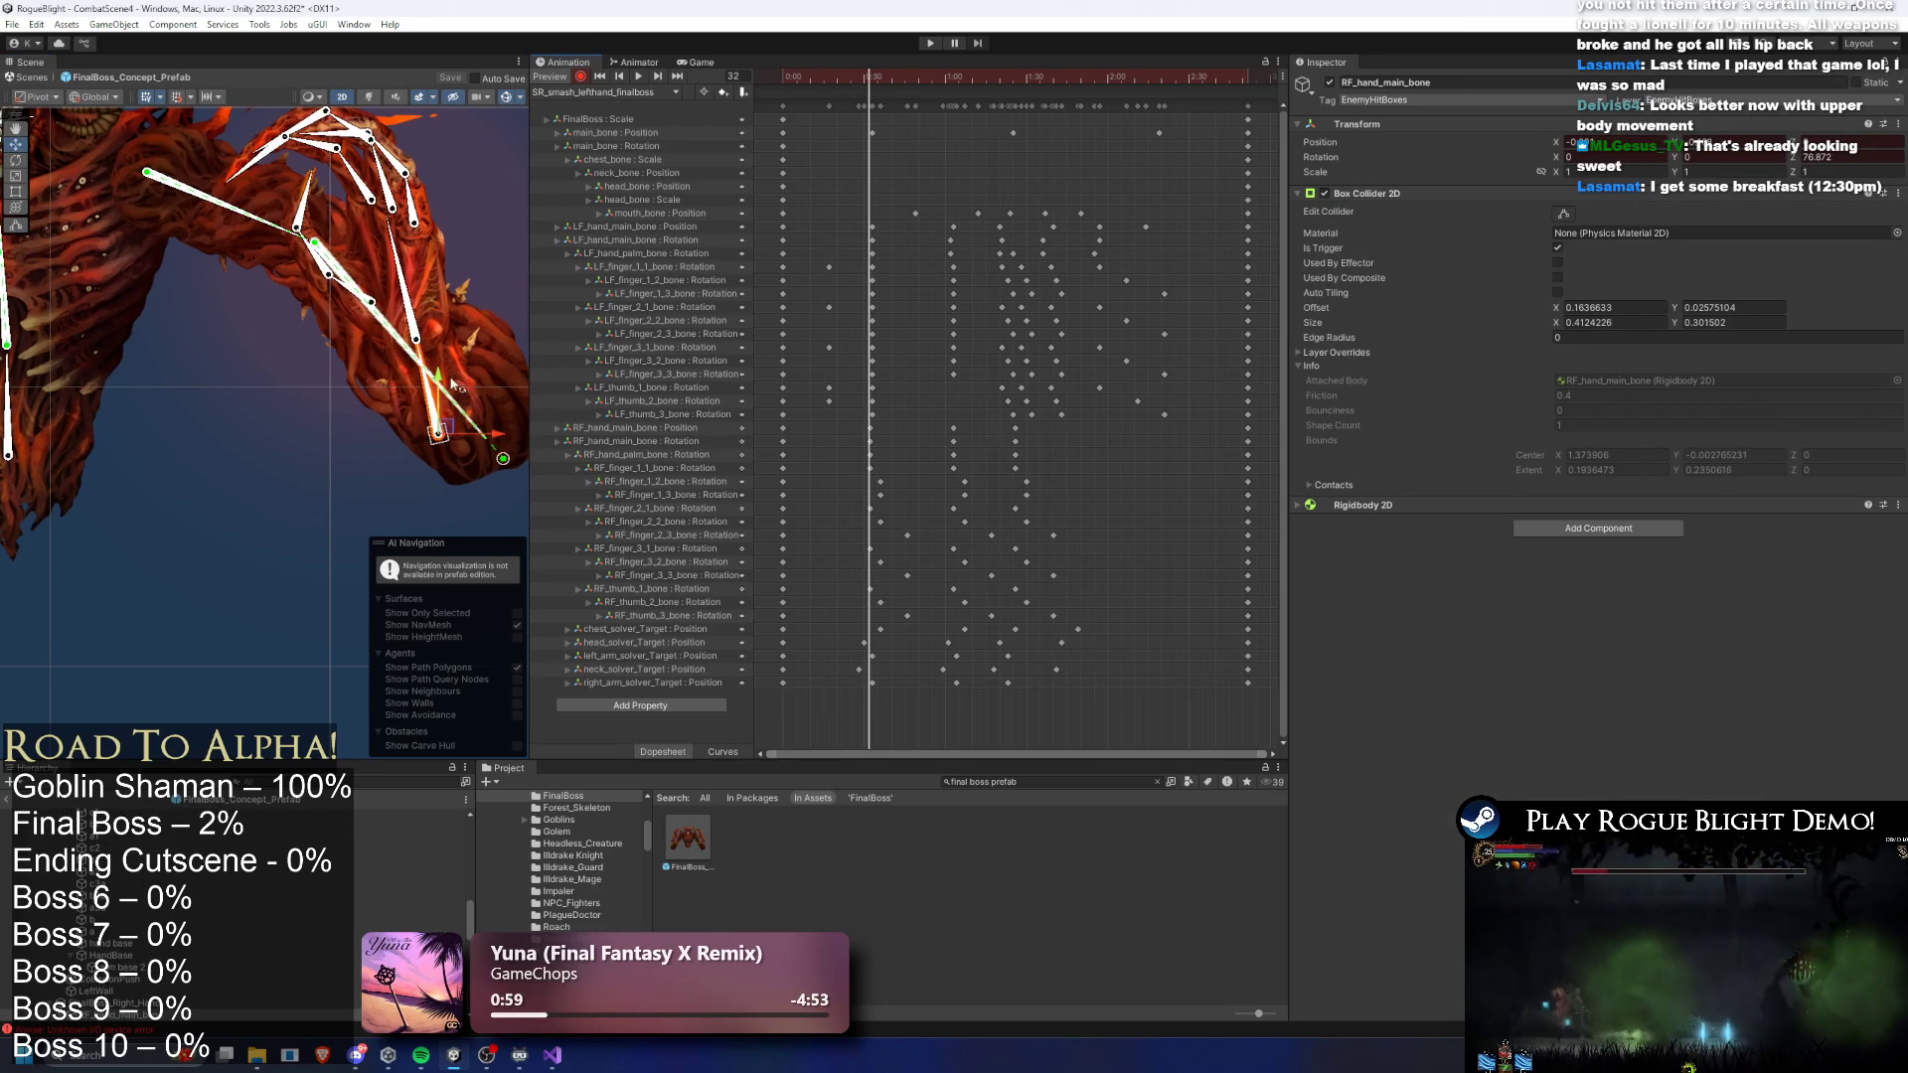
{"action": "left_click_drag", "start_coordinate": [442, 378], "coordinate": [449, 363]}
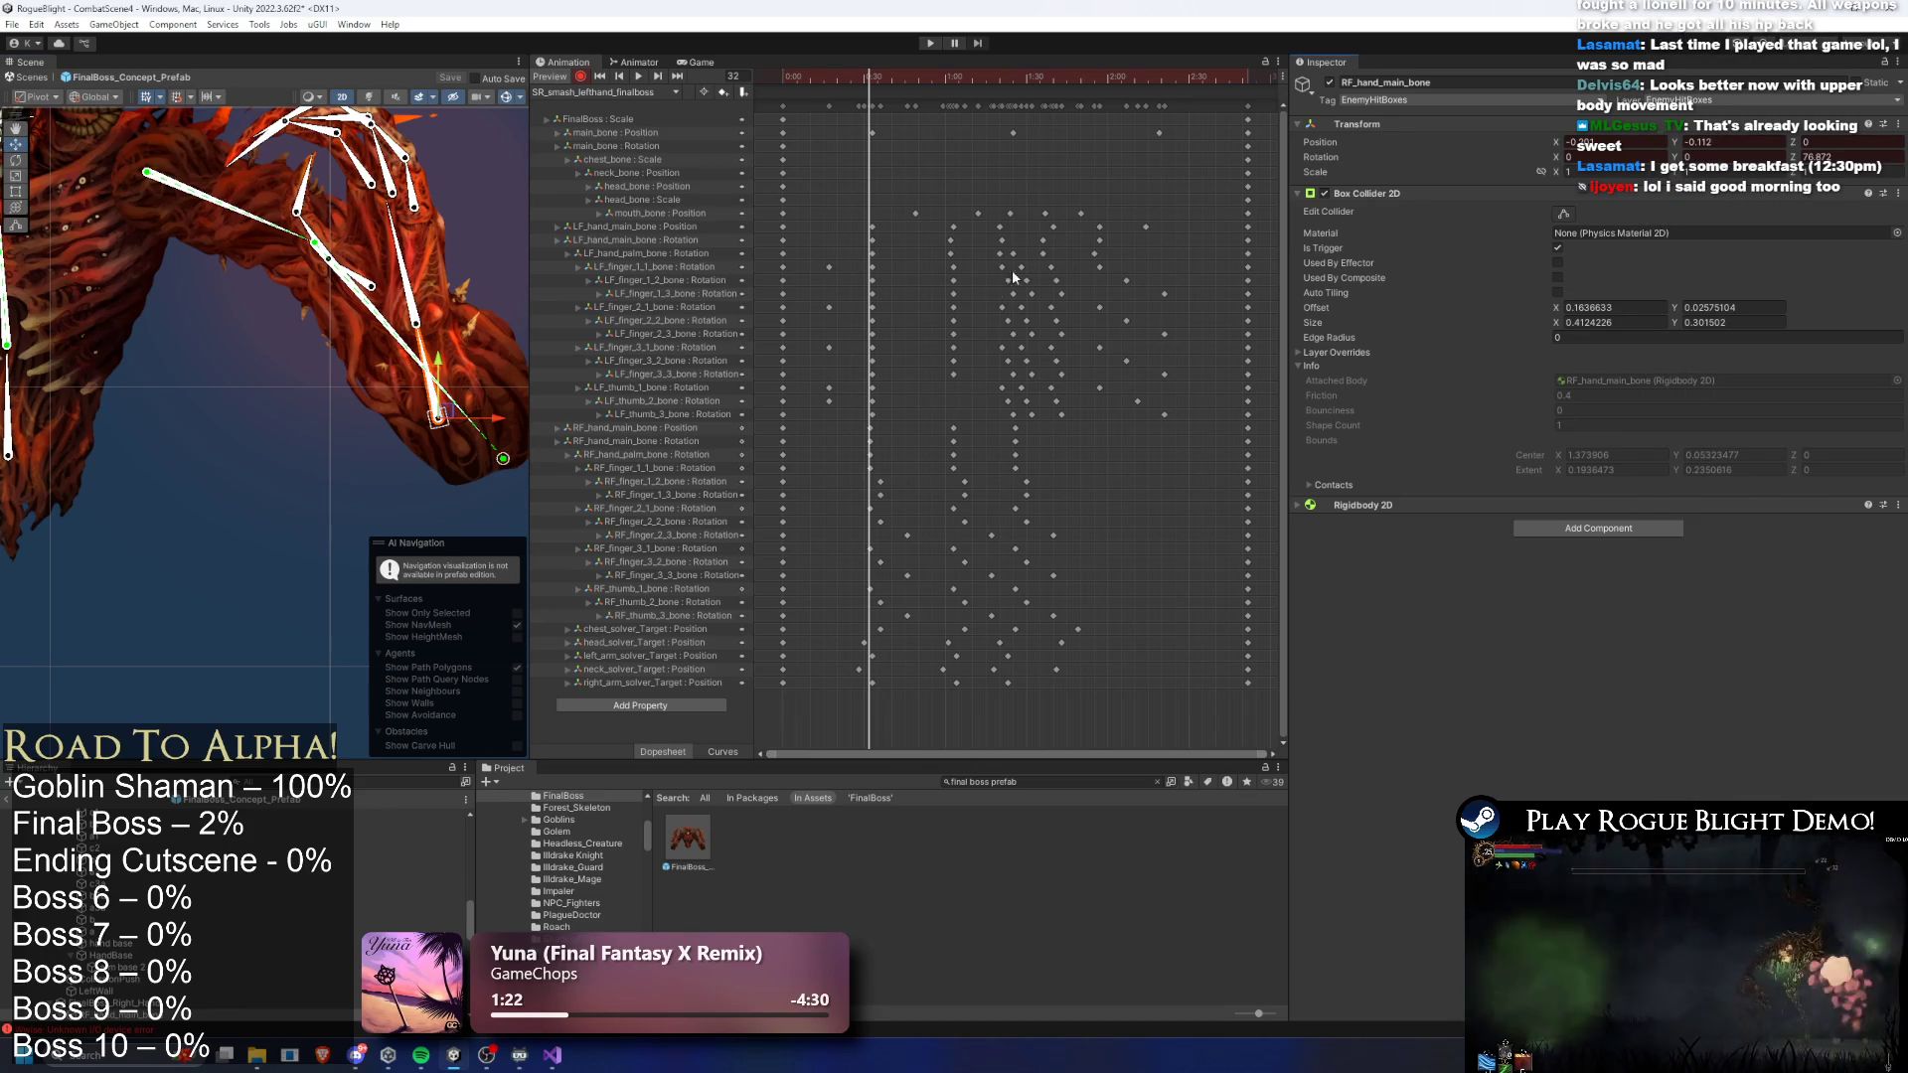
- Paste the RF_hand_main_bone position keyframe at frame 63
{"action": "key", "text": "ctrl+z"}
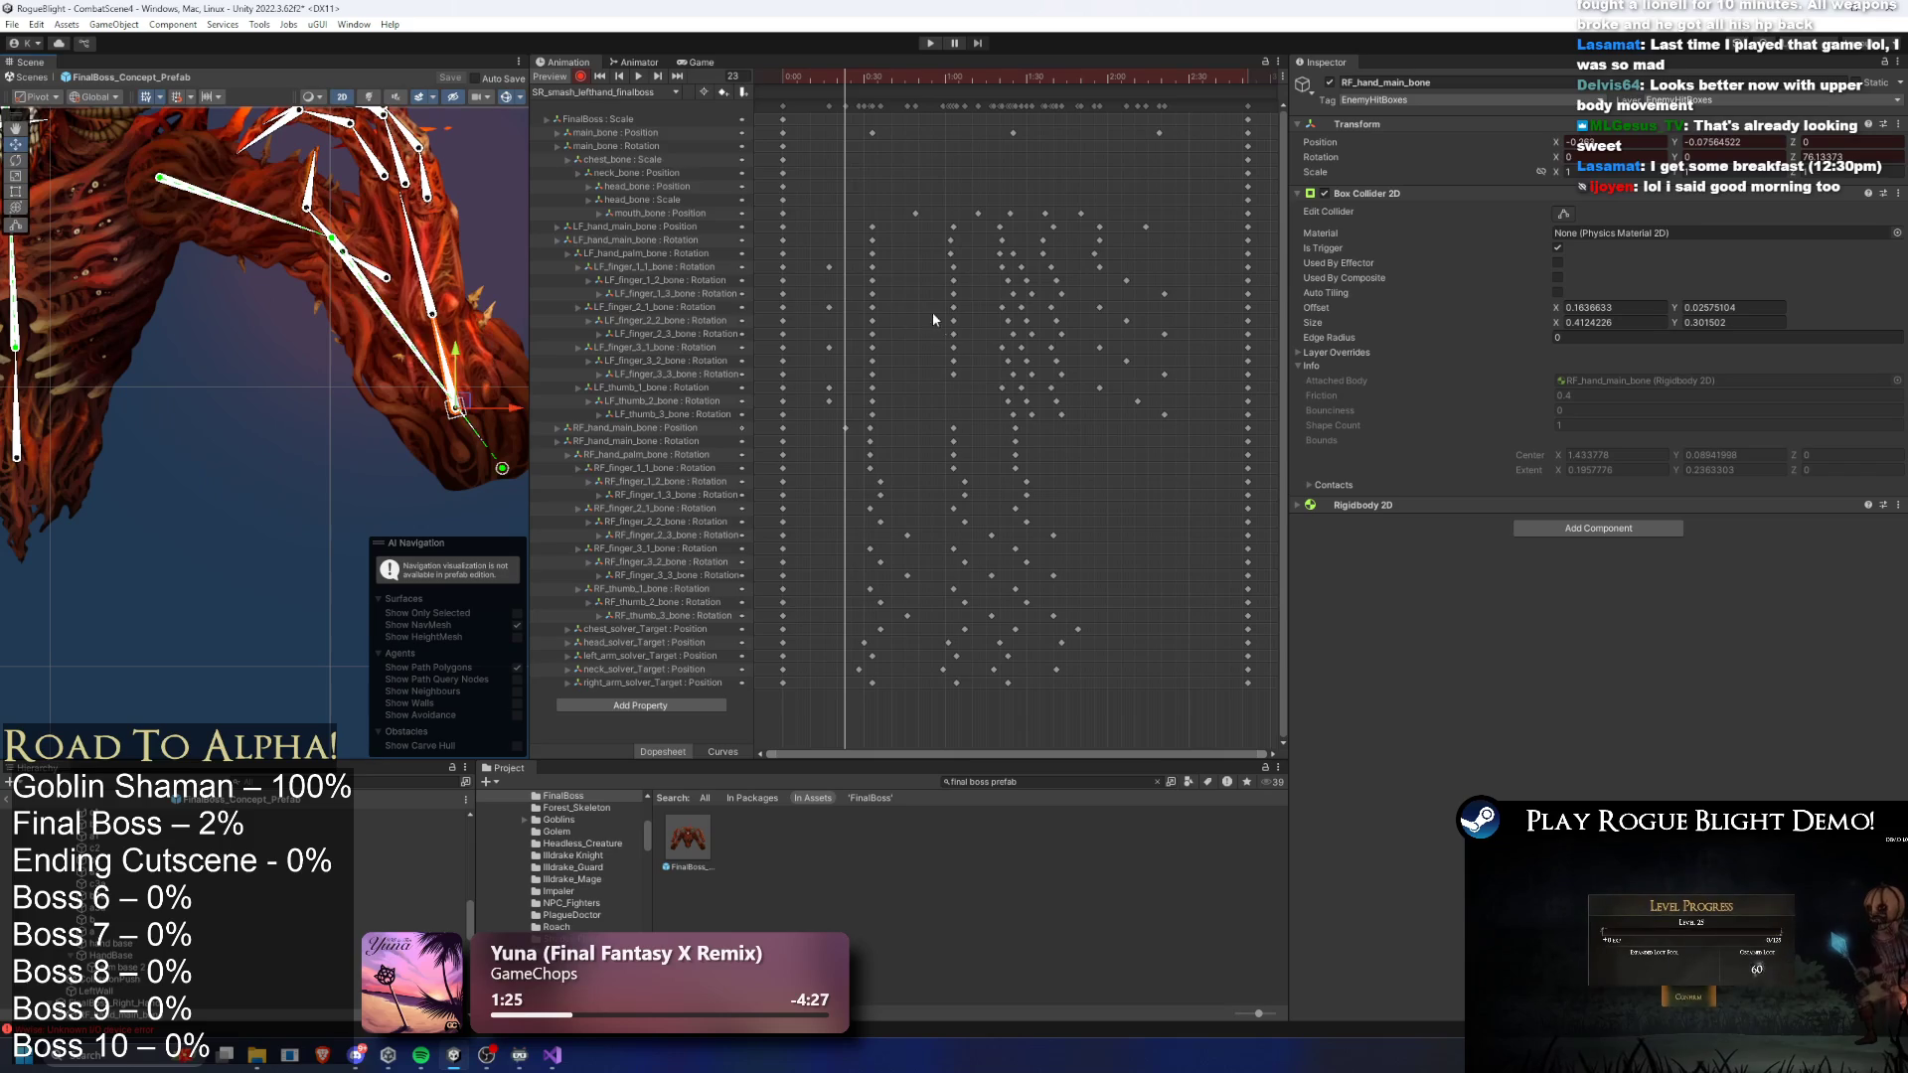
{"action": "left_click", "coordinate": [863, 84]}
{"action": "left_click_drag", "start_coordinate": [863, 86], "coordinate": [871, 85]}
{"action": "left_click", "coordinate": [871, 427]}
{"action": "left_click", "coordinate": [951, 76]}
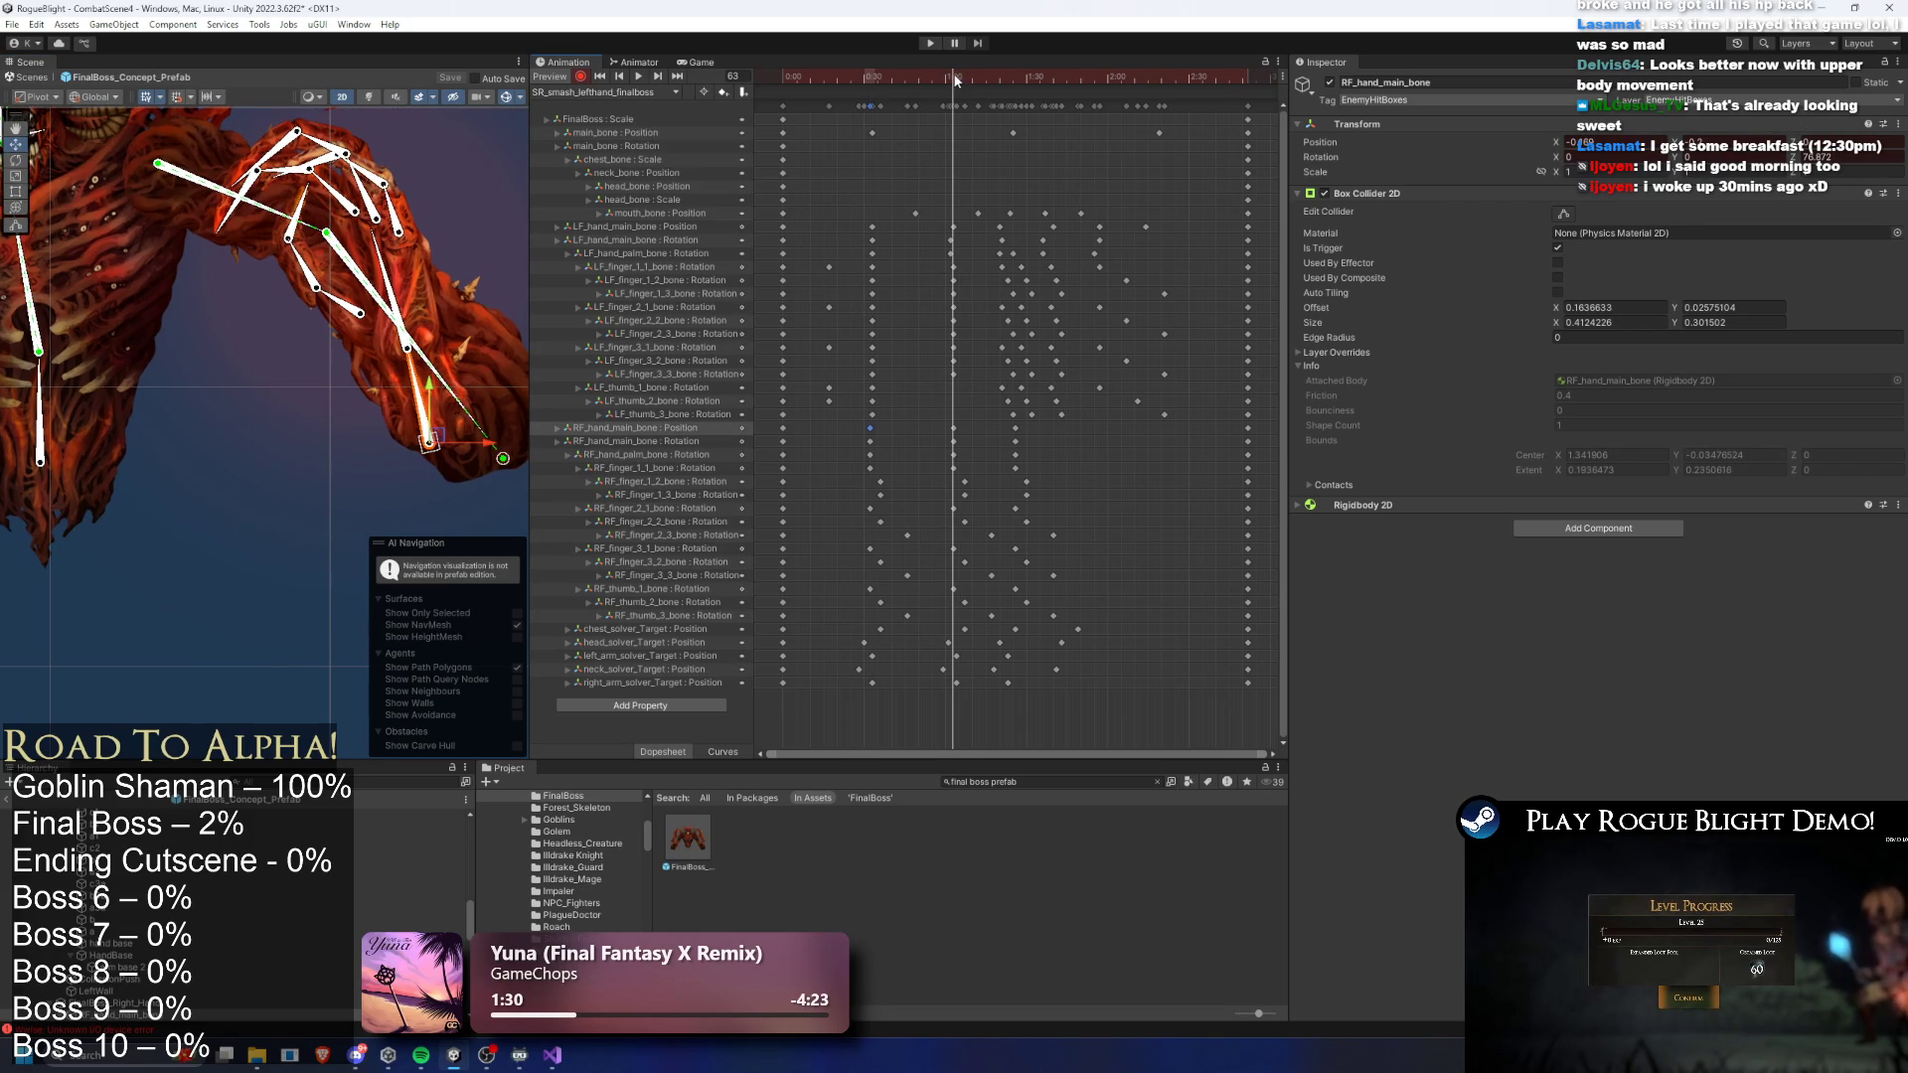
{"action": "key", "text": "ctrl+v"}
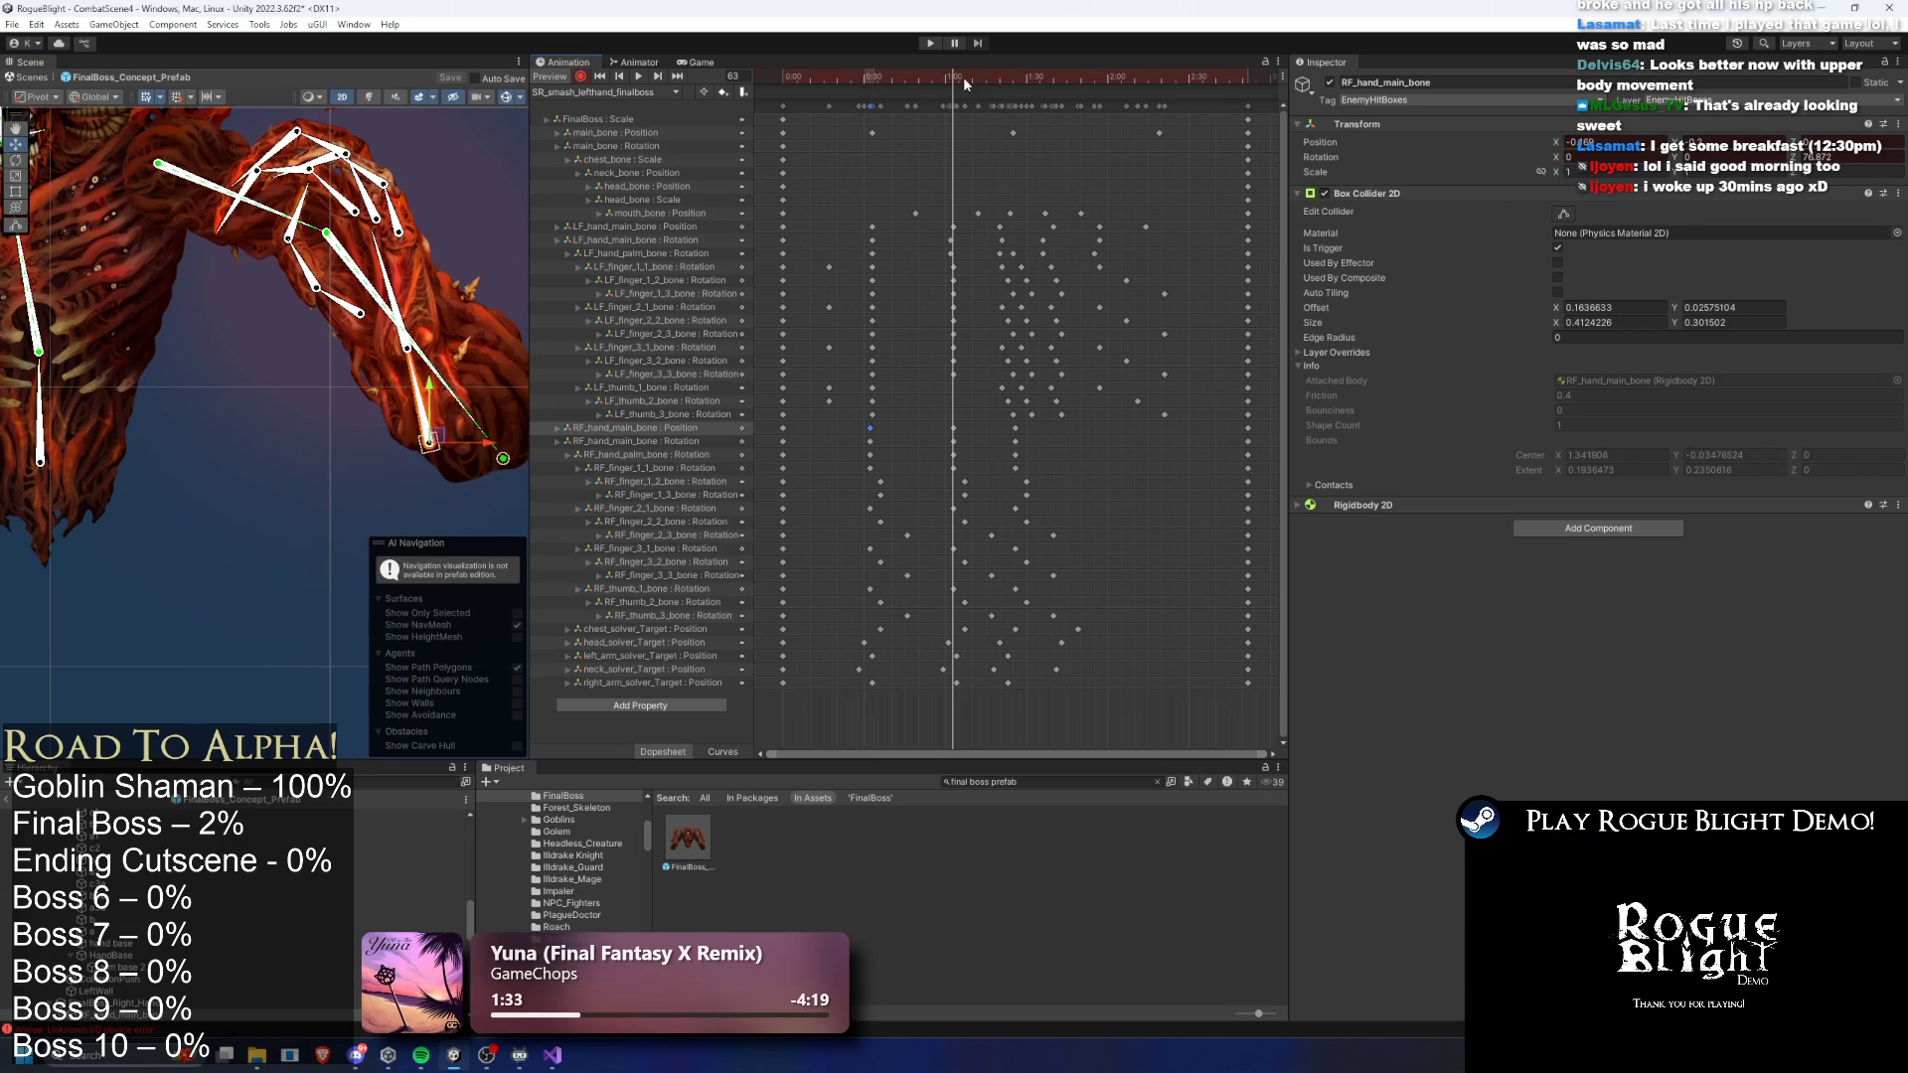
- Scrub frames 36 to 87 and play from frame 45 to review the smash
{"action": "left_click", "coordinate": [879, 77]}
{"action": "mouse_move", "coordinate": [884, 79]}
{"action": "left_mouse_down"}
{"action": "mouse_move", "coordinate": [956, 76]}
{"action": "mouse_move", "coordinate": [849, 77]}
{"action": "mouse_move", "coordinate": [951, 77]}
{"action": "left_mouse_up"}
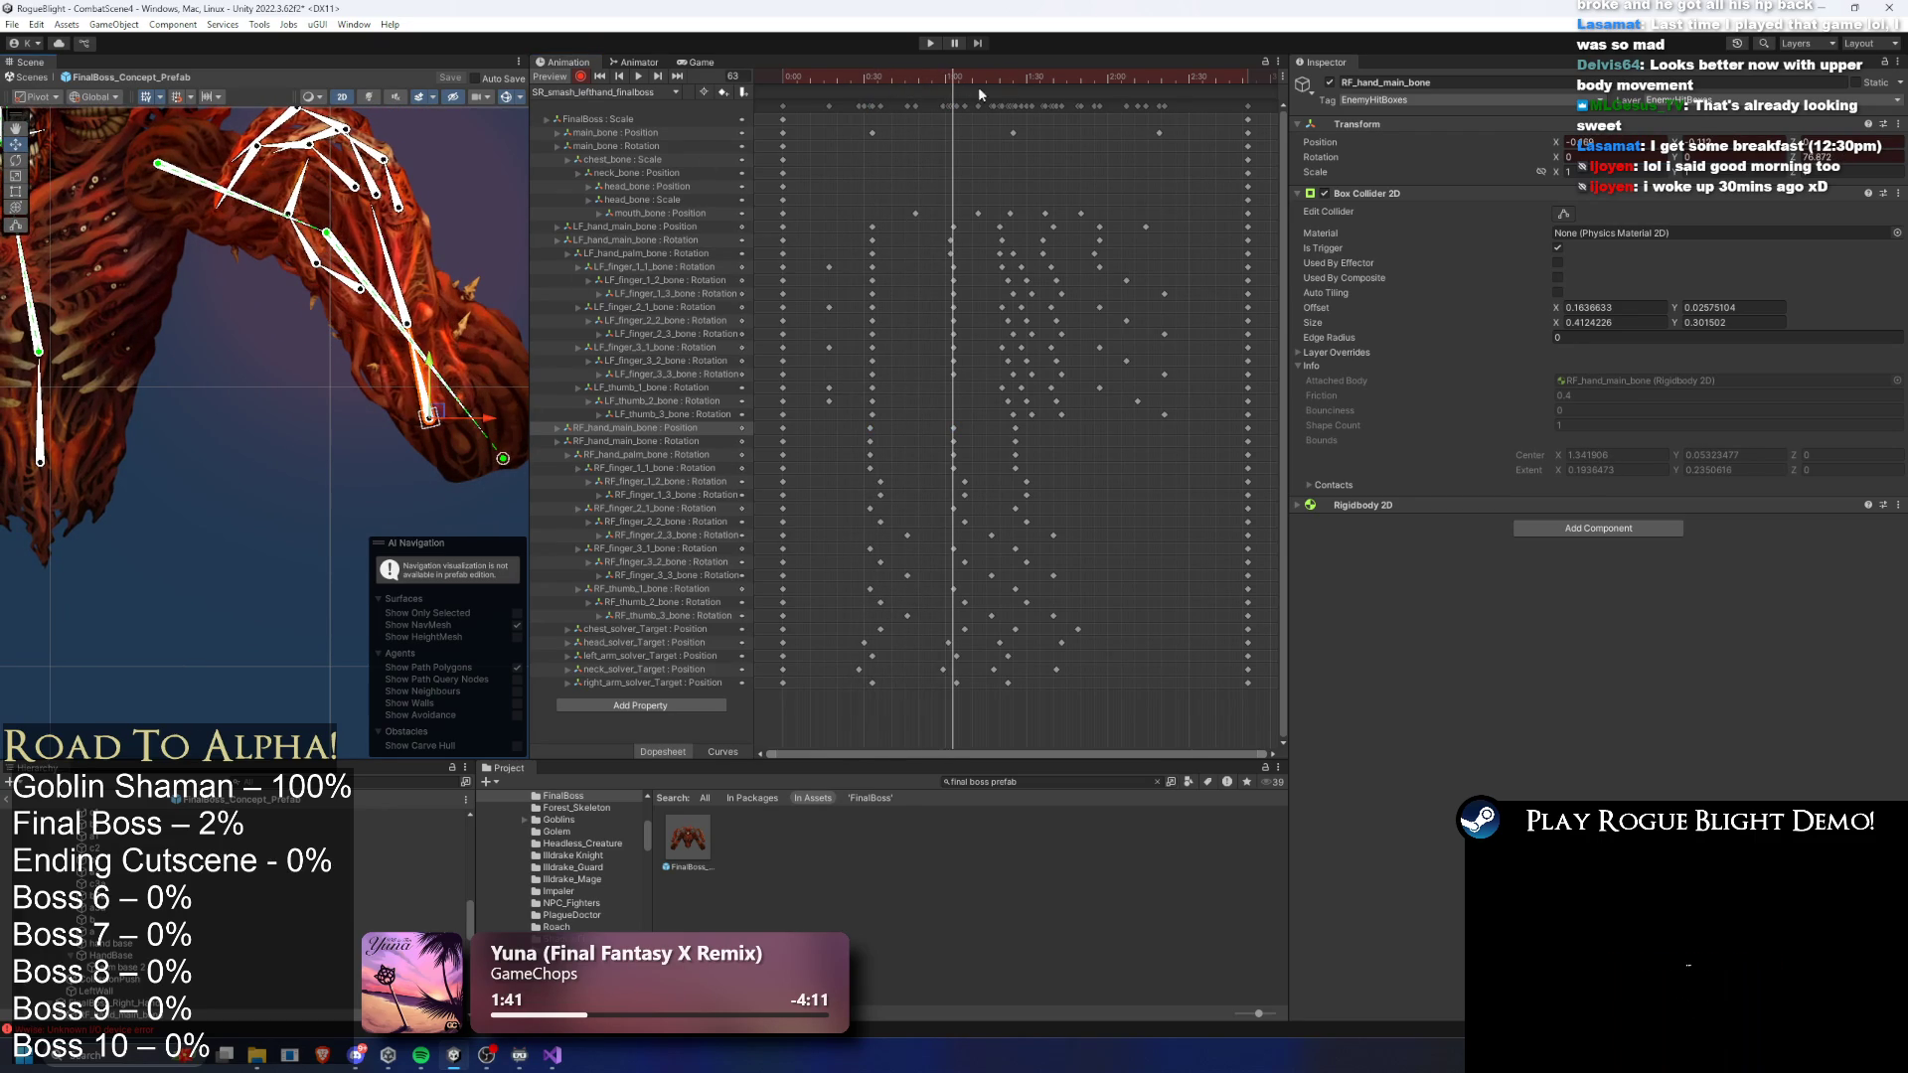
{"action": "left_click_drag", "start_coordinate": [954, 81], "coordinate": [1015, 89]}
{"action": "left_click_drag", "start_coordinate": [514, 447], "coordinate": [429, 447]}
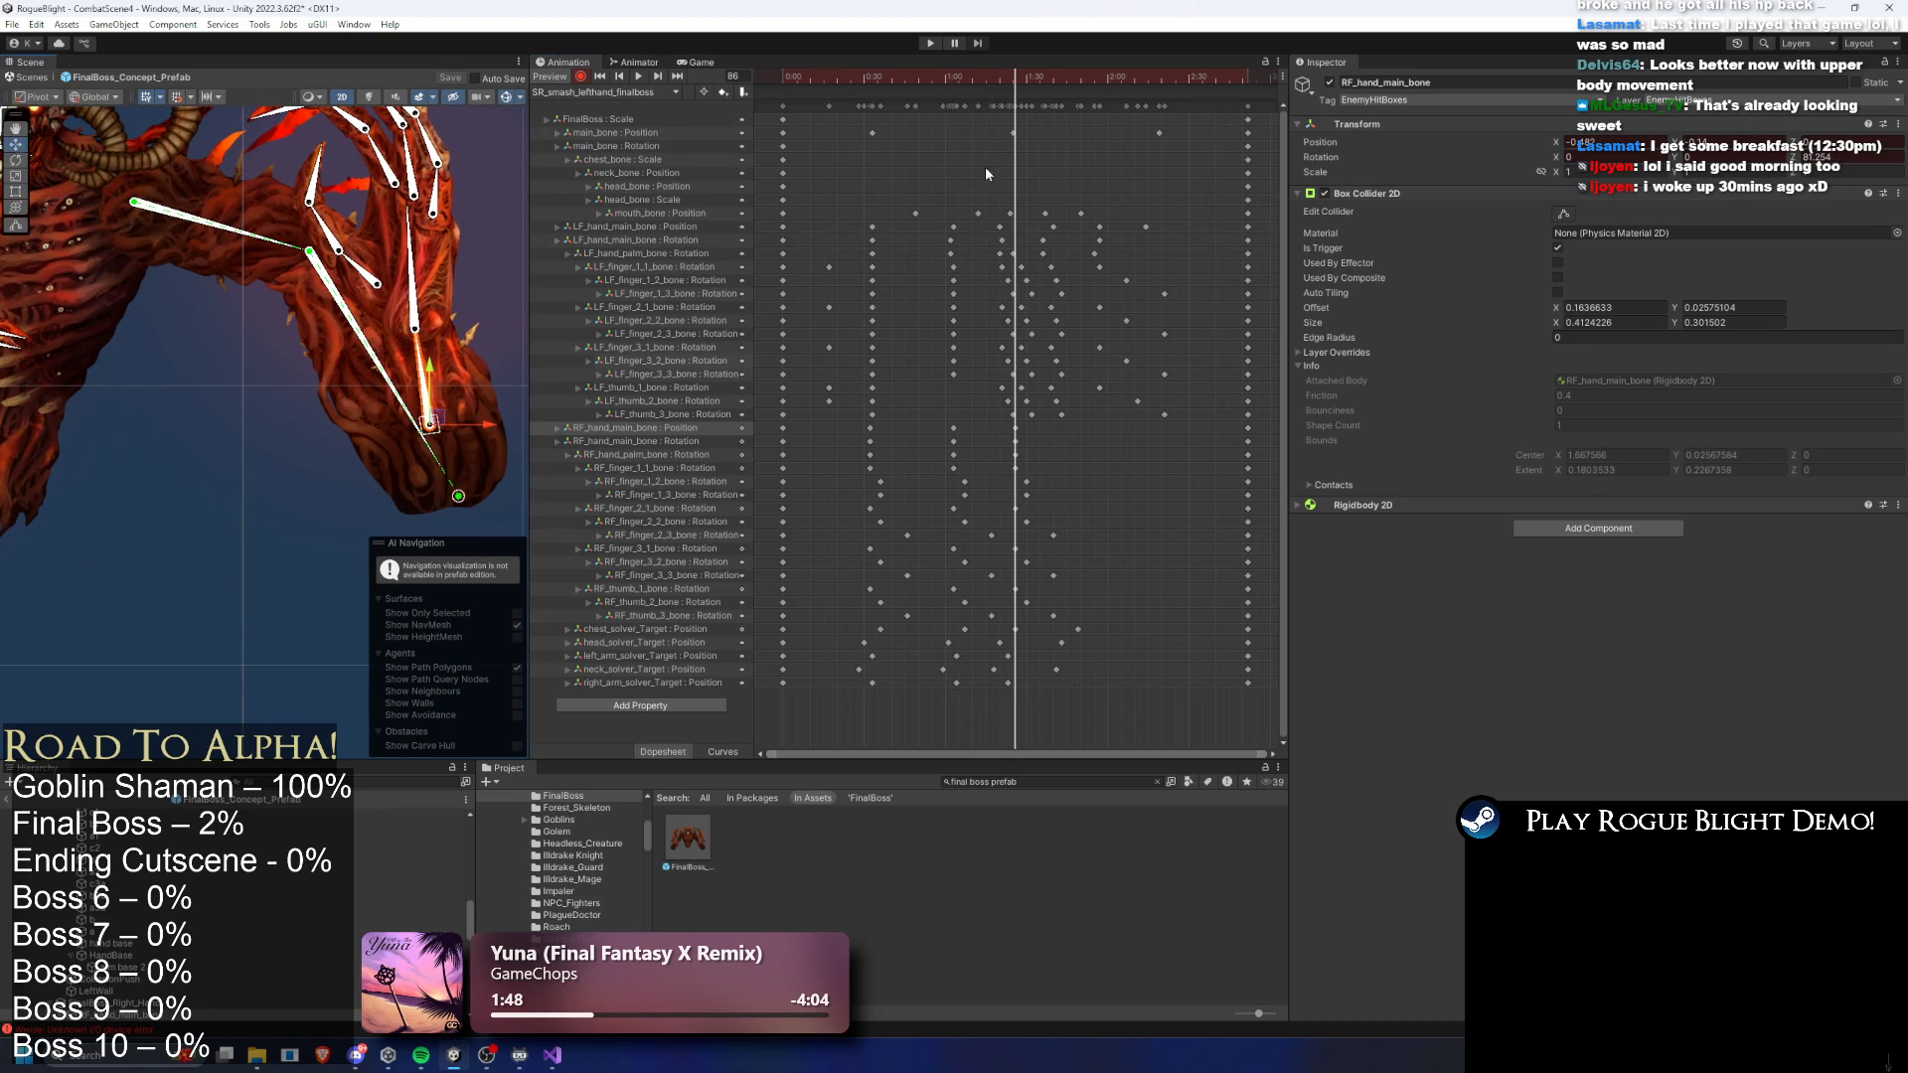
{"action": "left_click", "coordinate": [909, 82]}
{"action": "key", "text": "space"}
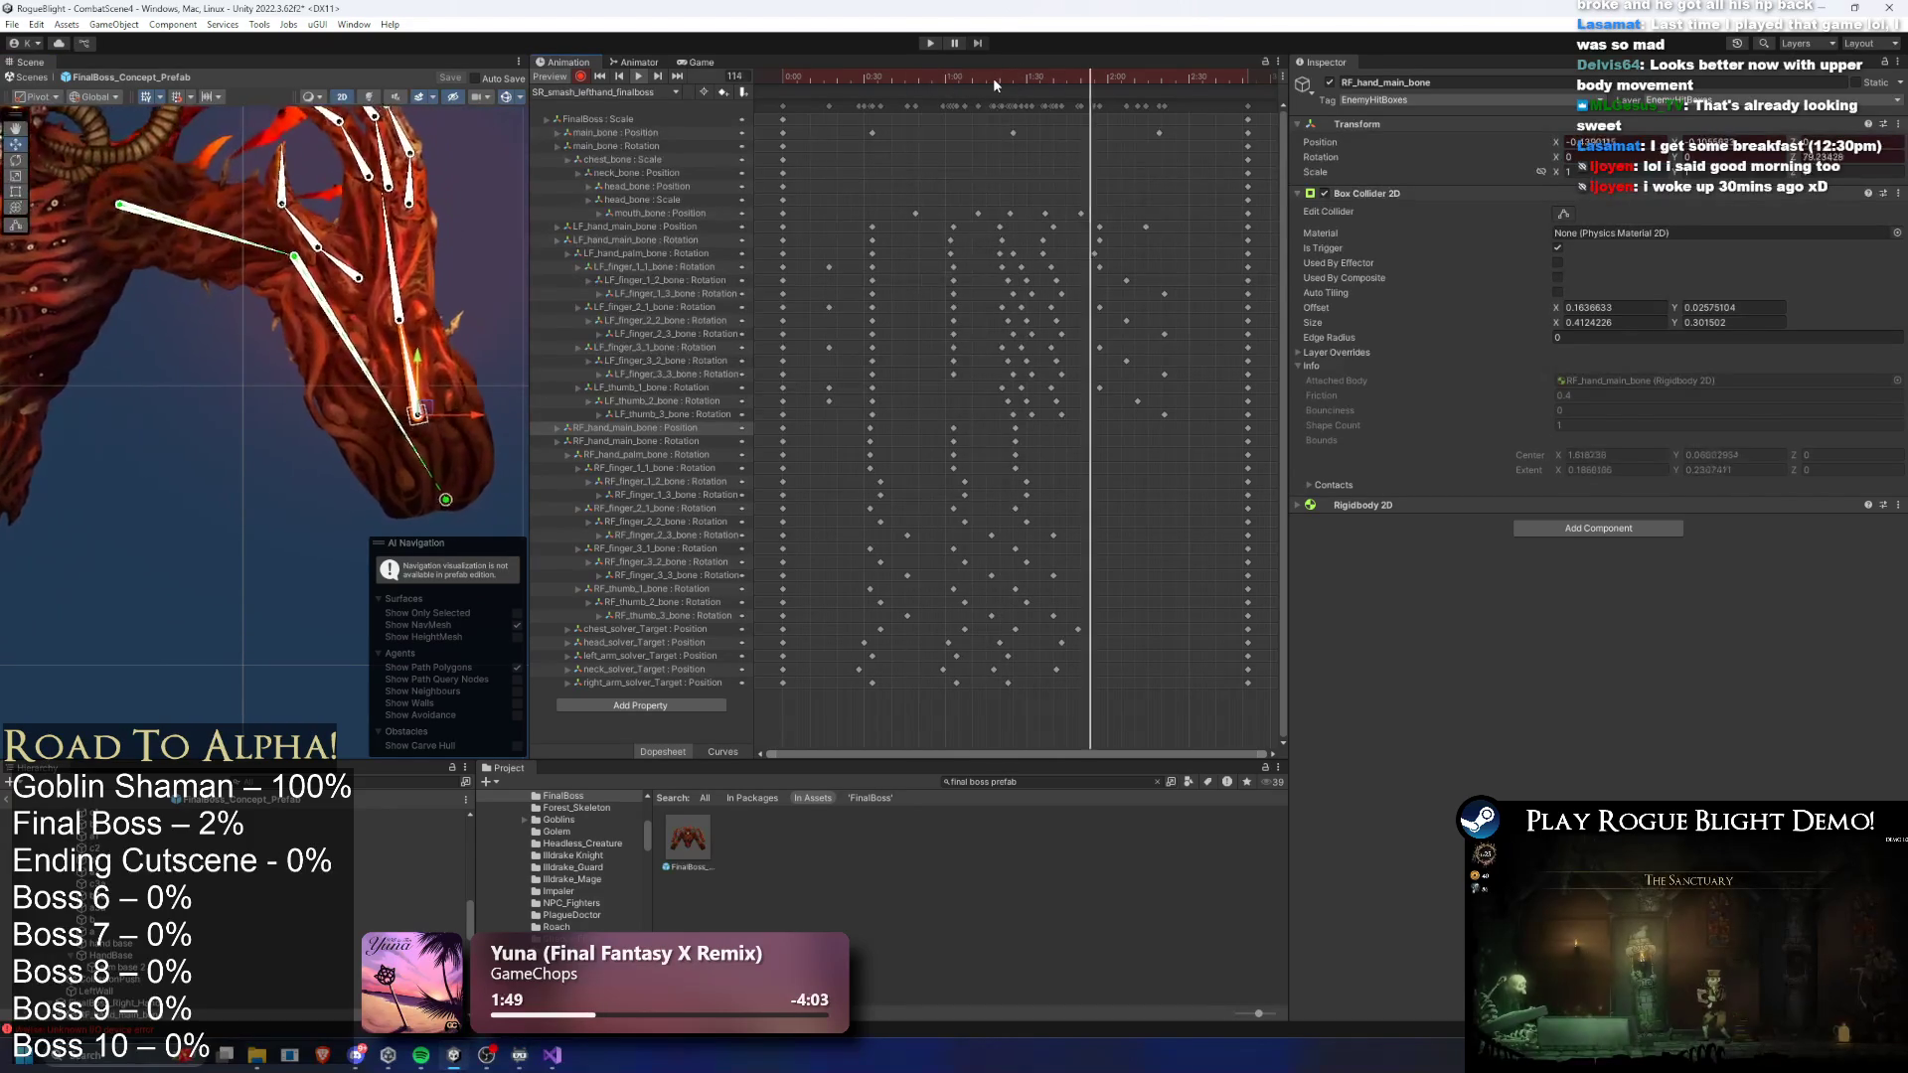
{"action": "left_click_drag", "start_coordinate": [987, 82], "coordinate": [869, 79]}
- Recheck the hand motion between frames 25 and 65, then save the boss prefab
{"action": "left_click", "coordinate": [356, 381]}
{"action": "left_click", "coordinate": [353, 370]}
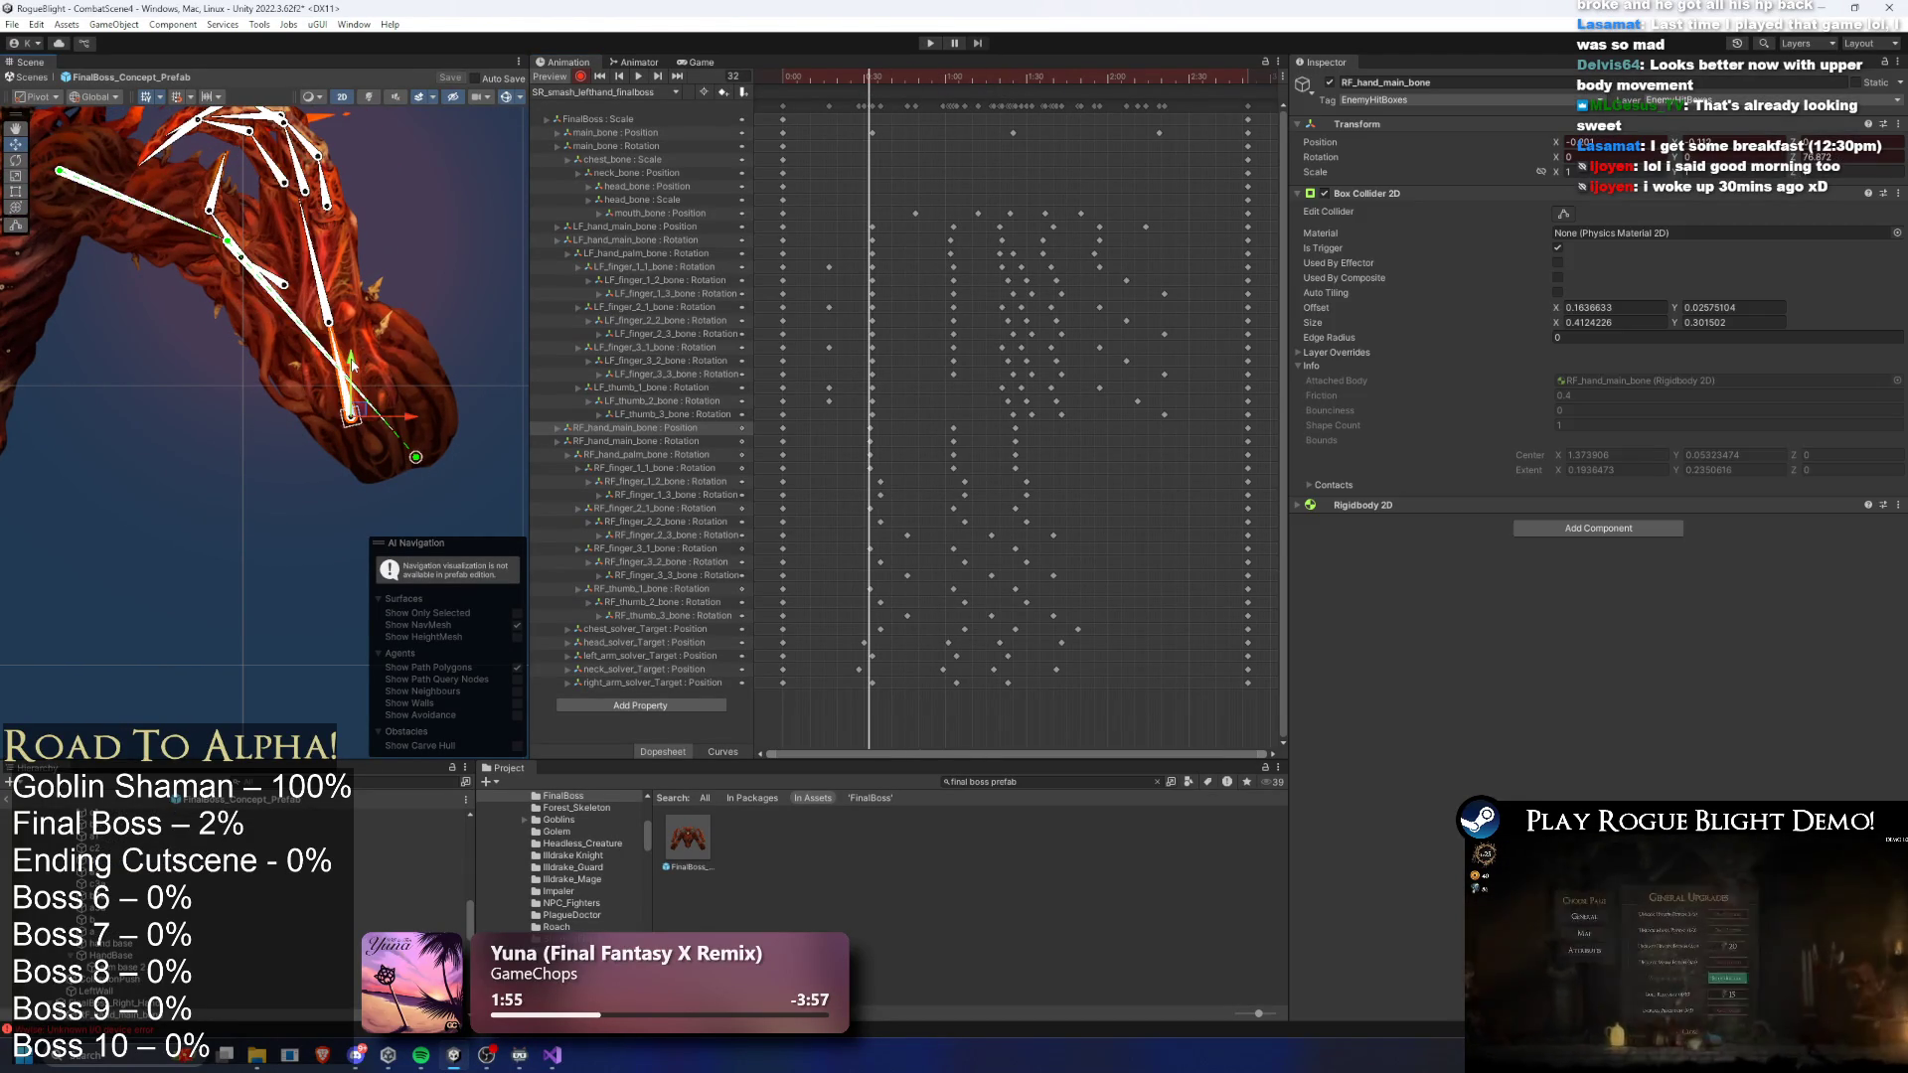
{"action": "left_click_drag", "start_coordinate": [861, 80], "coordinate": [962, 84]}
{"action": "key", "text": "space"}
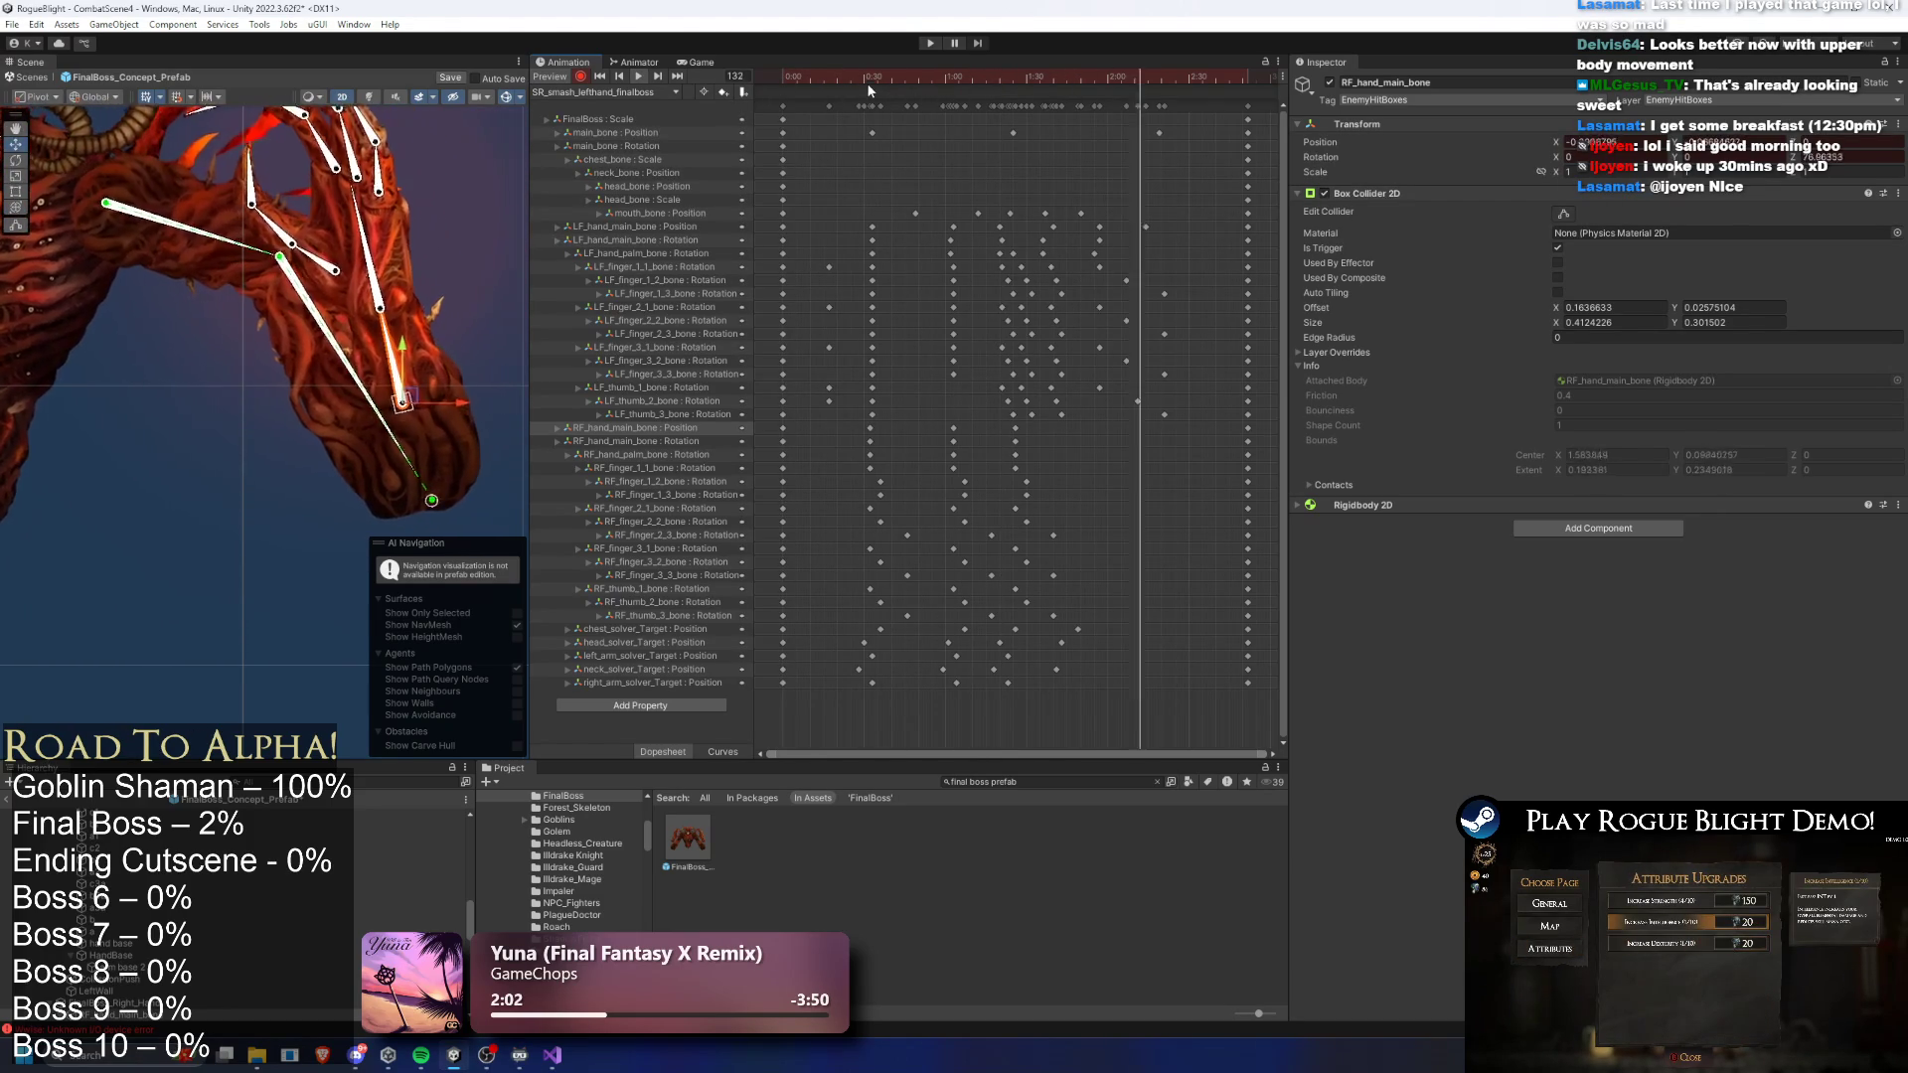
{"action": "left_click", "coordinate": [851, 79]}
{"action": "mouse_move", "coordinate": [852, 79]}
{"action": "left_mouse_down"}
{"action": "mouse_move", "coordinate": [893, 79]}
{"action": "mouse_move", "coordinate": [743, 93]}
{"action": "left_mouse_up"}
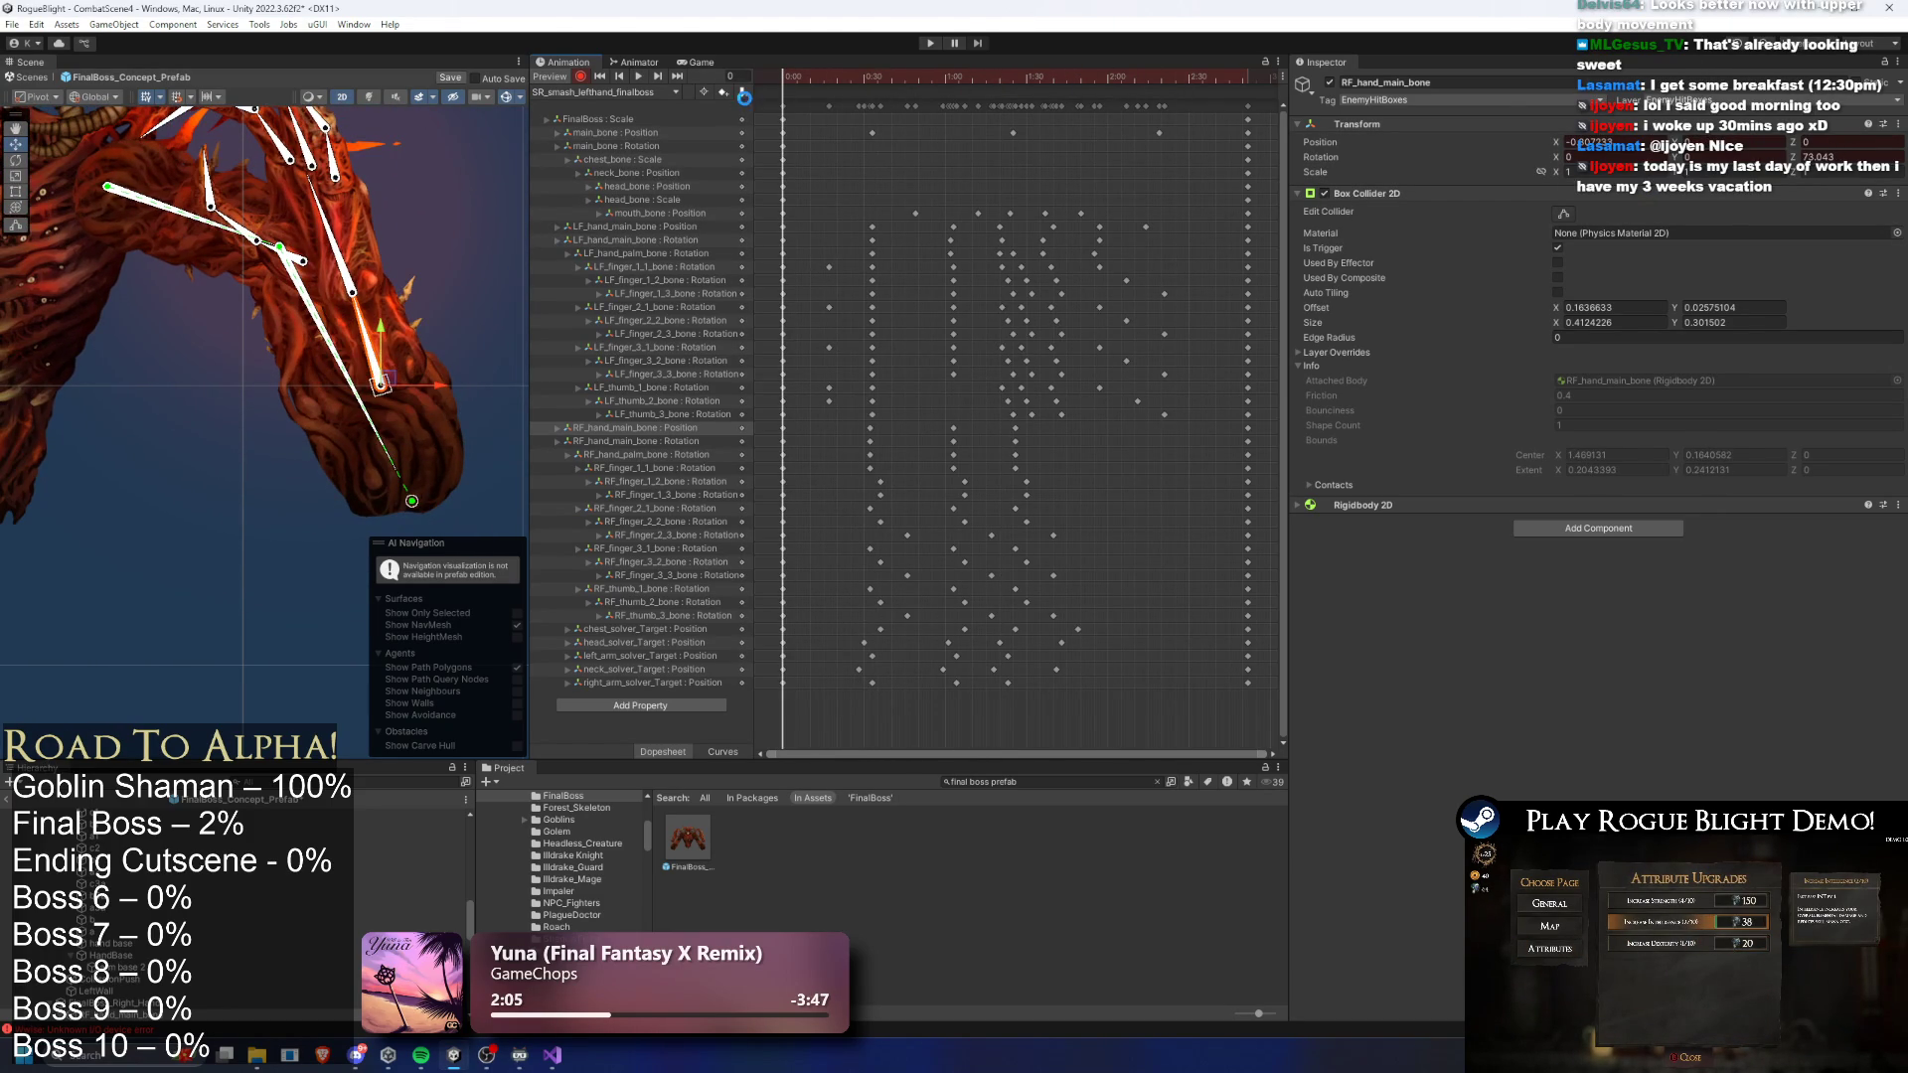
{"action": "key", "text": "ctrl+s"}
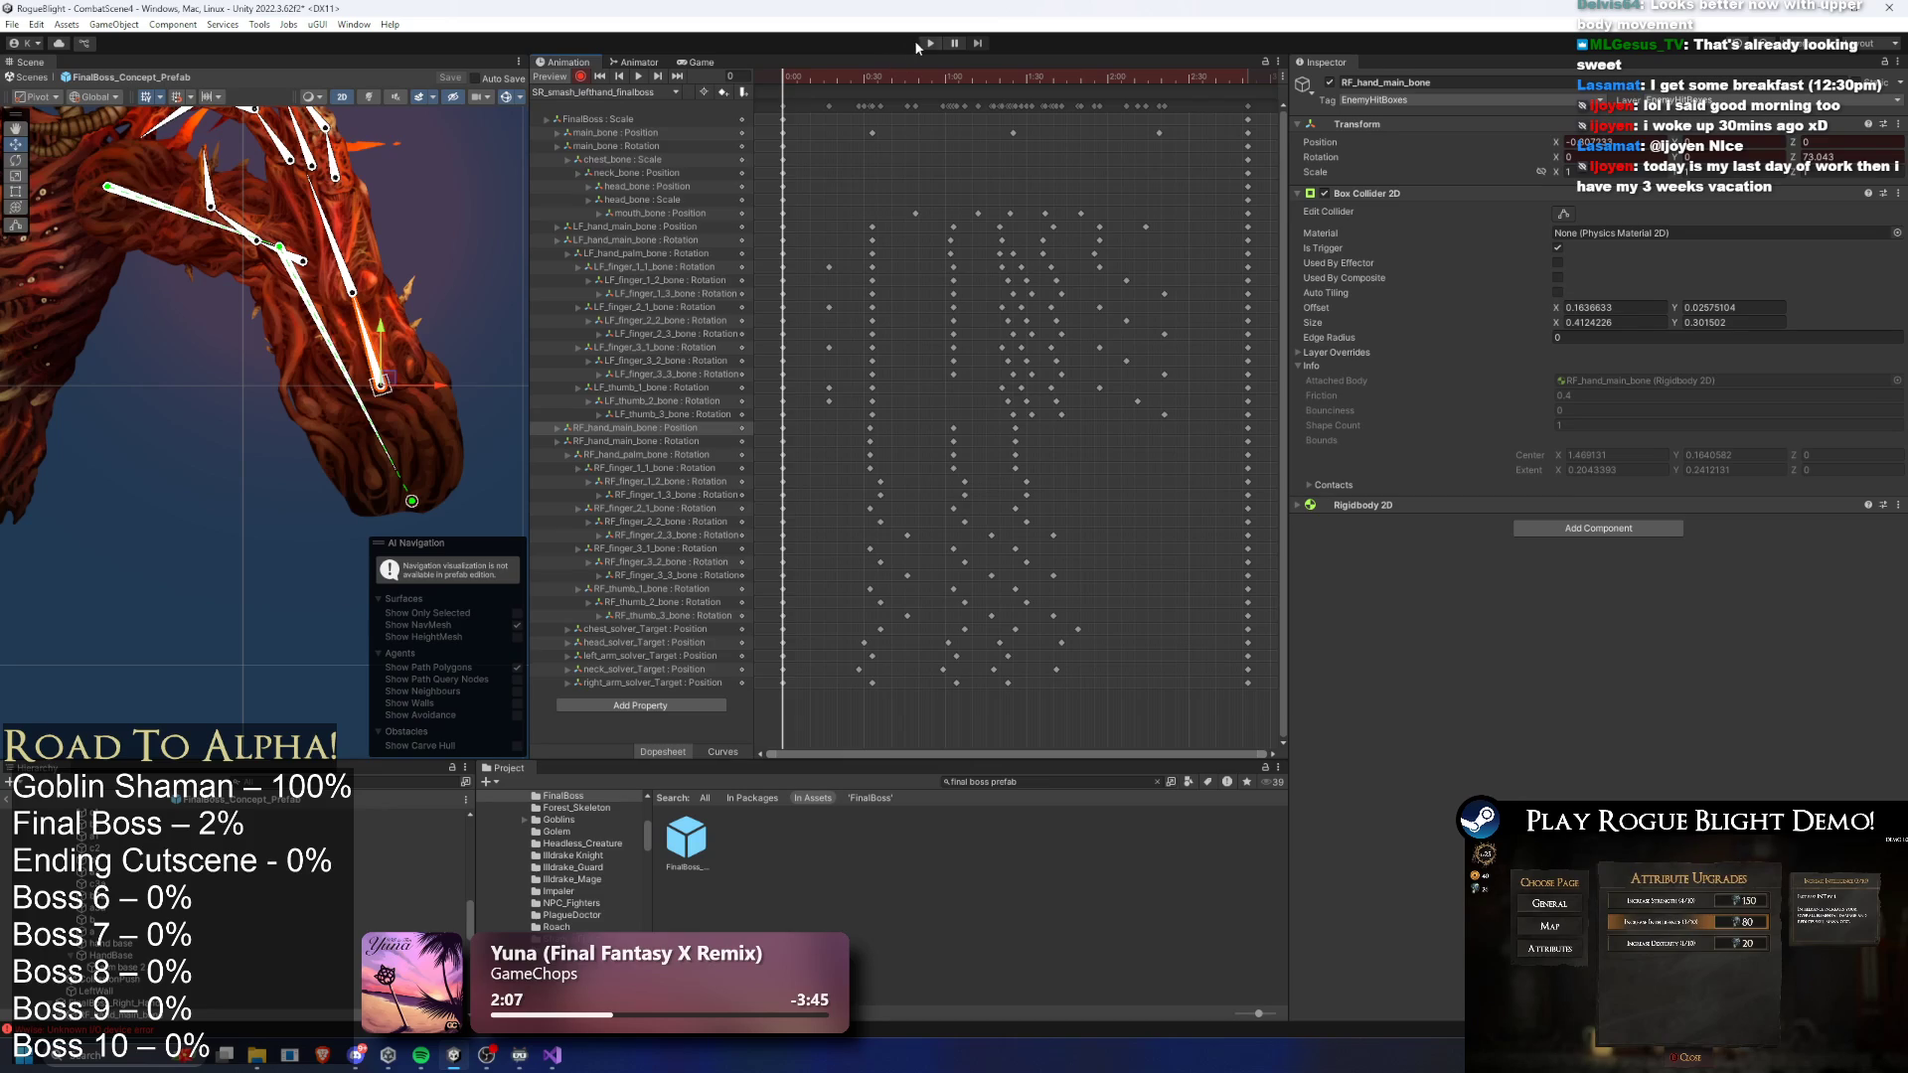
- Enter Play mode despite the warning and focus the Game view to test the boss
{"action": "left_click", "coordinate": [930, 43]}
{"action": "left_click", "coordinate": [1059, 581]}
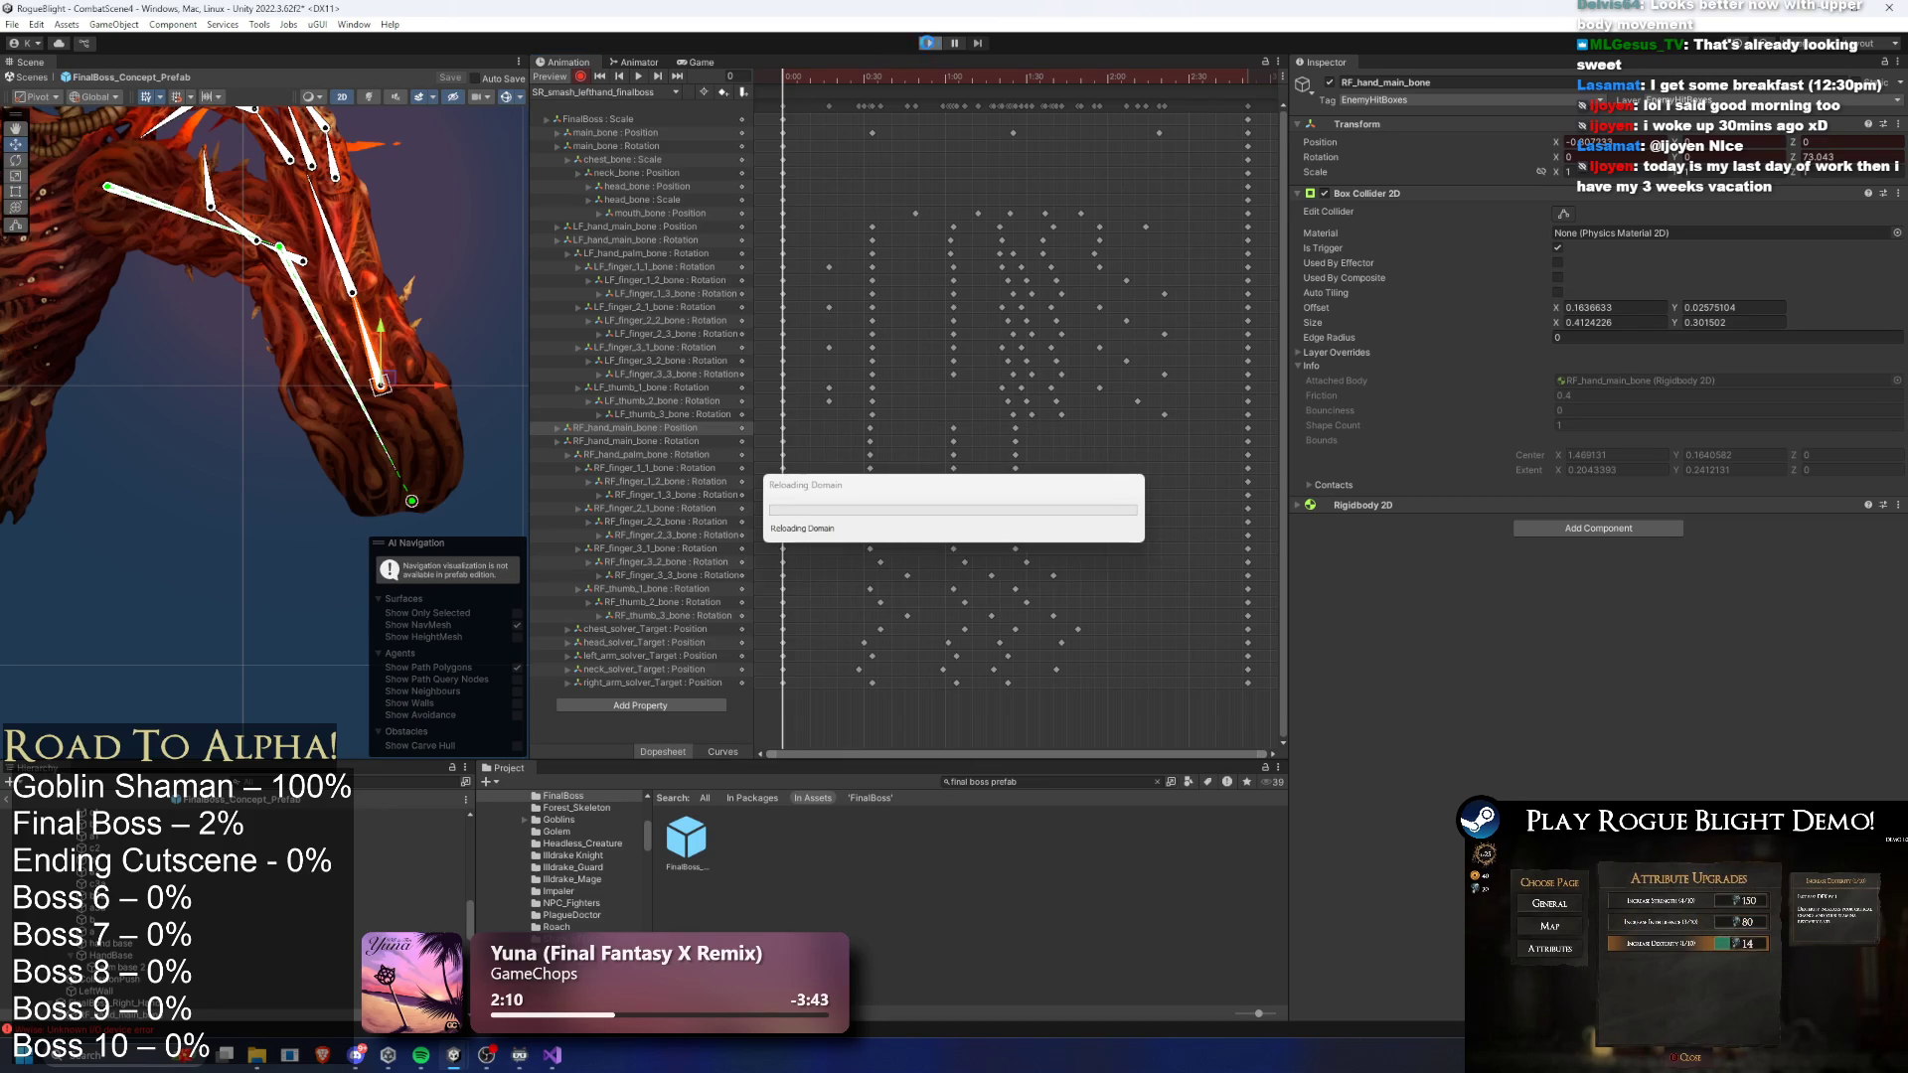
{"action": "key", "text": "super+n"}
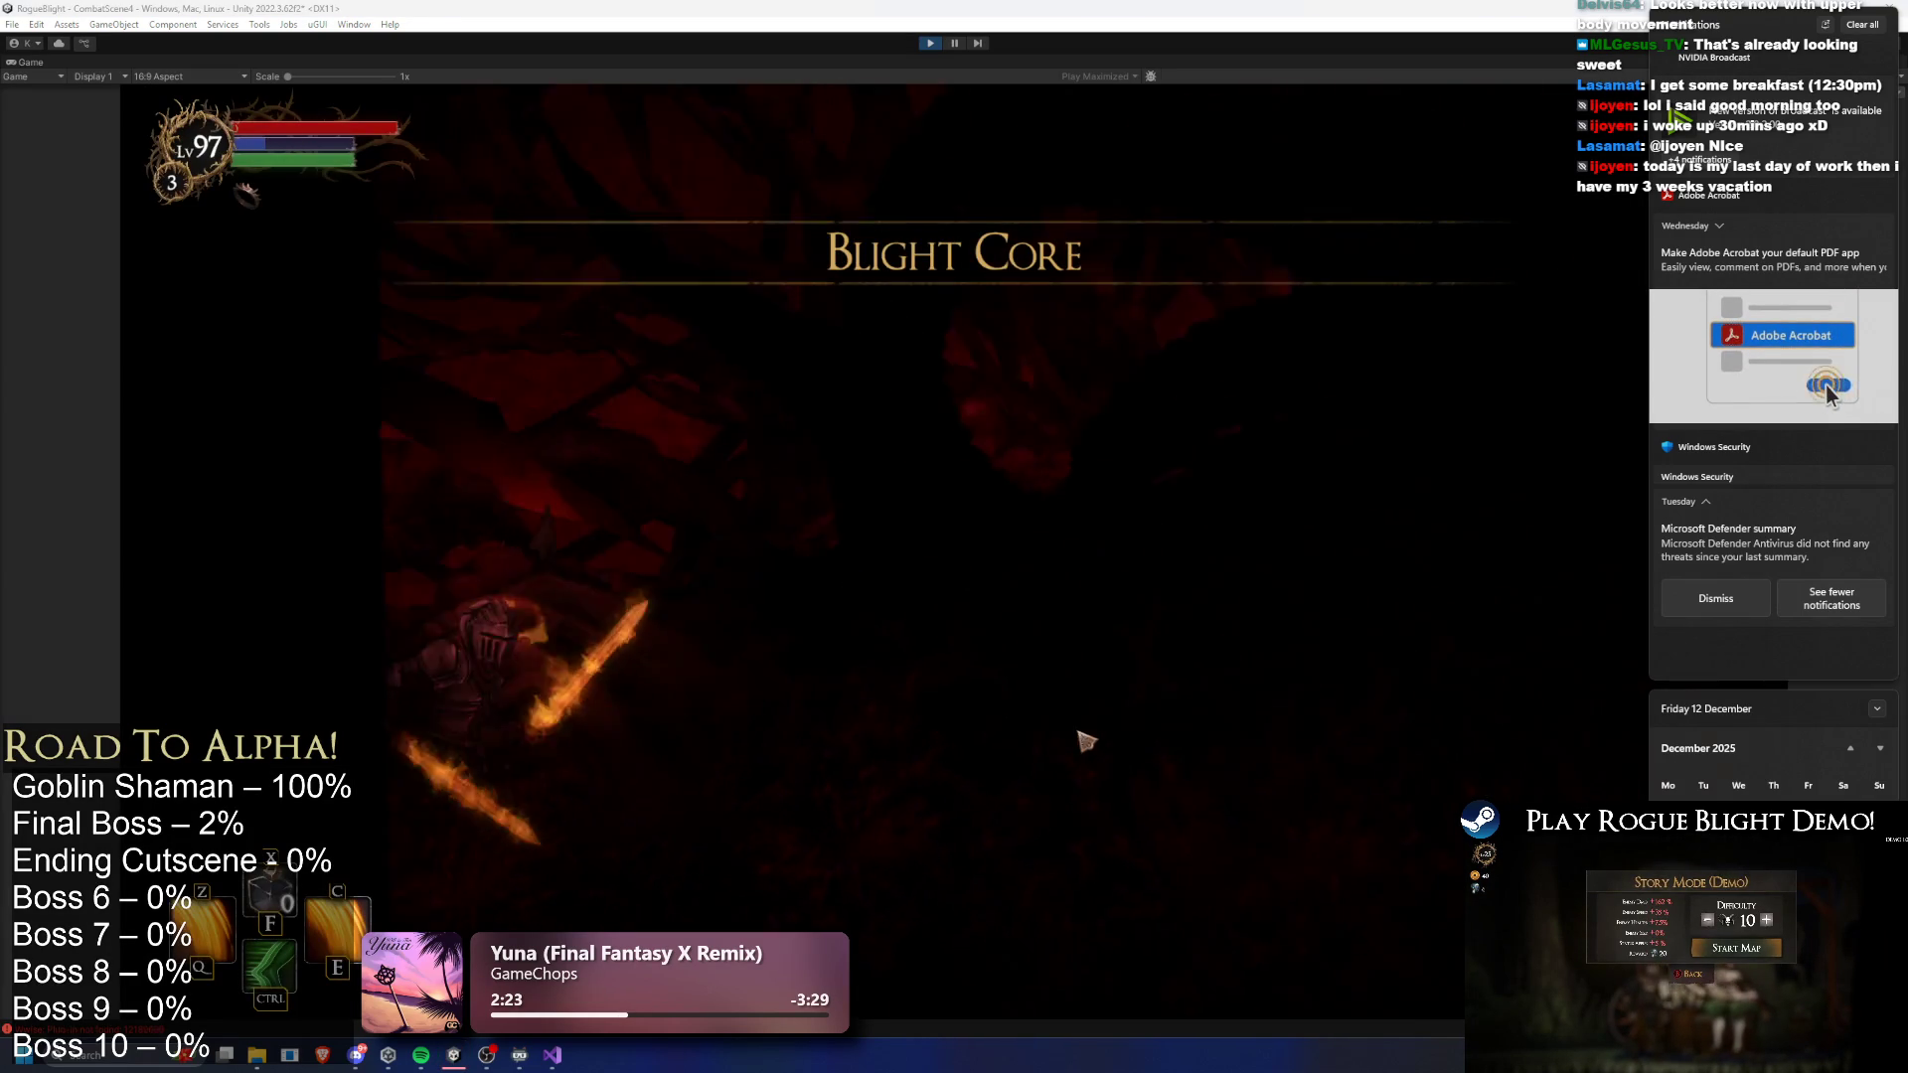
{"action": "left_click", "coordinate": [1417, 534]}
- Fight the final boss with the knight, dashing, slashing, jumping and using the fiery slash skill
{"action": "key", "text": "ctrl"}
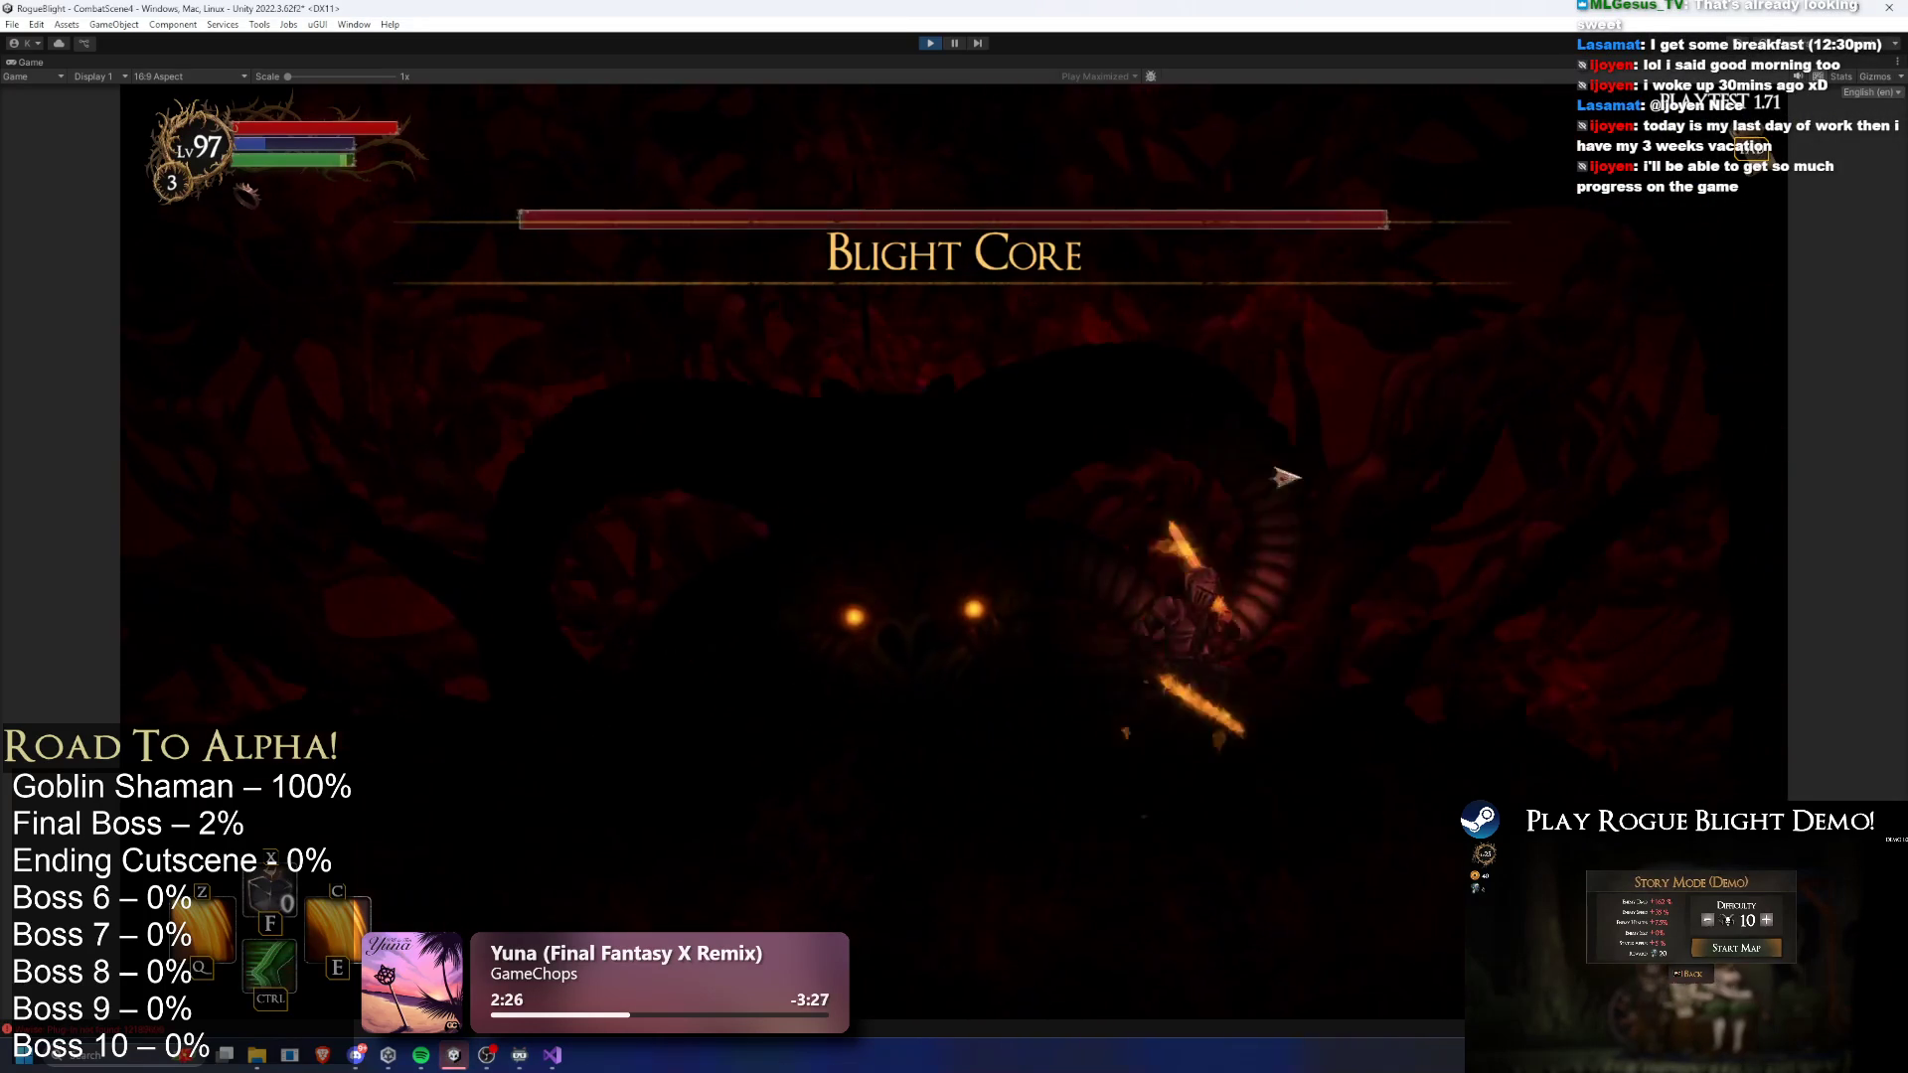
{"action": "left_click", "coordinate": [861, 430]}
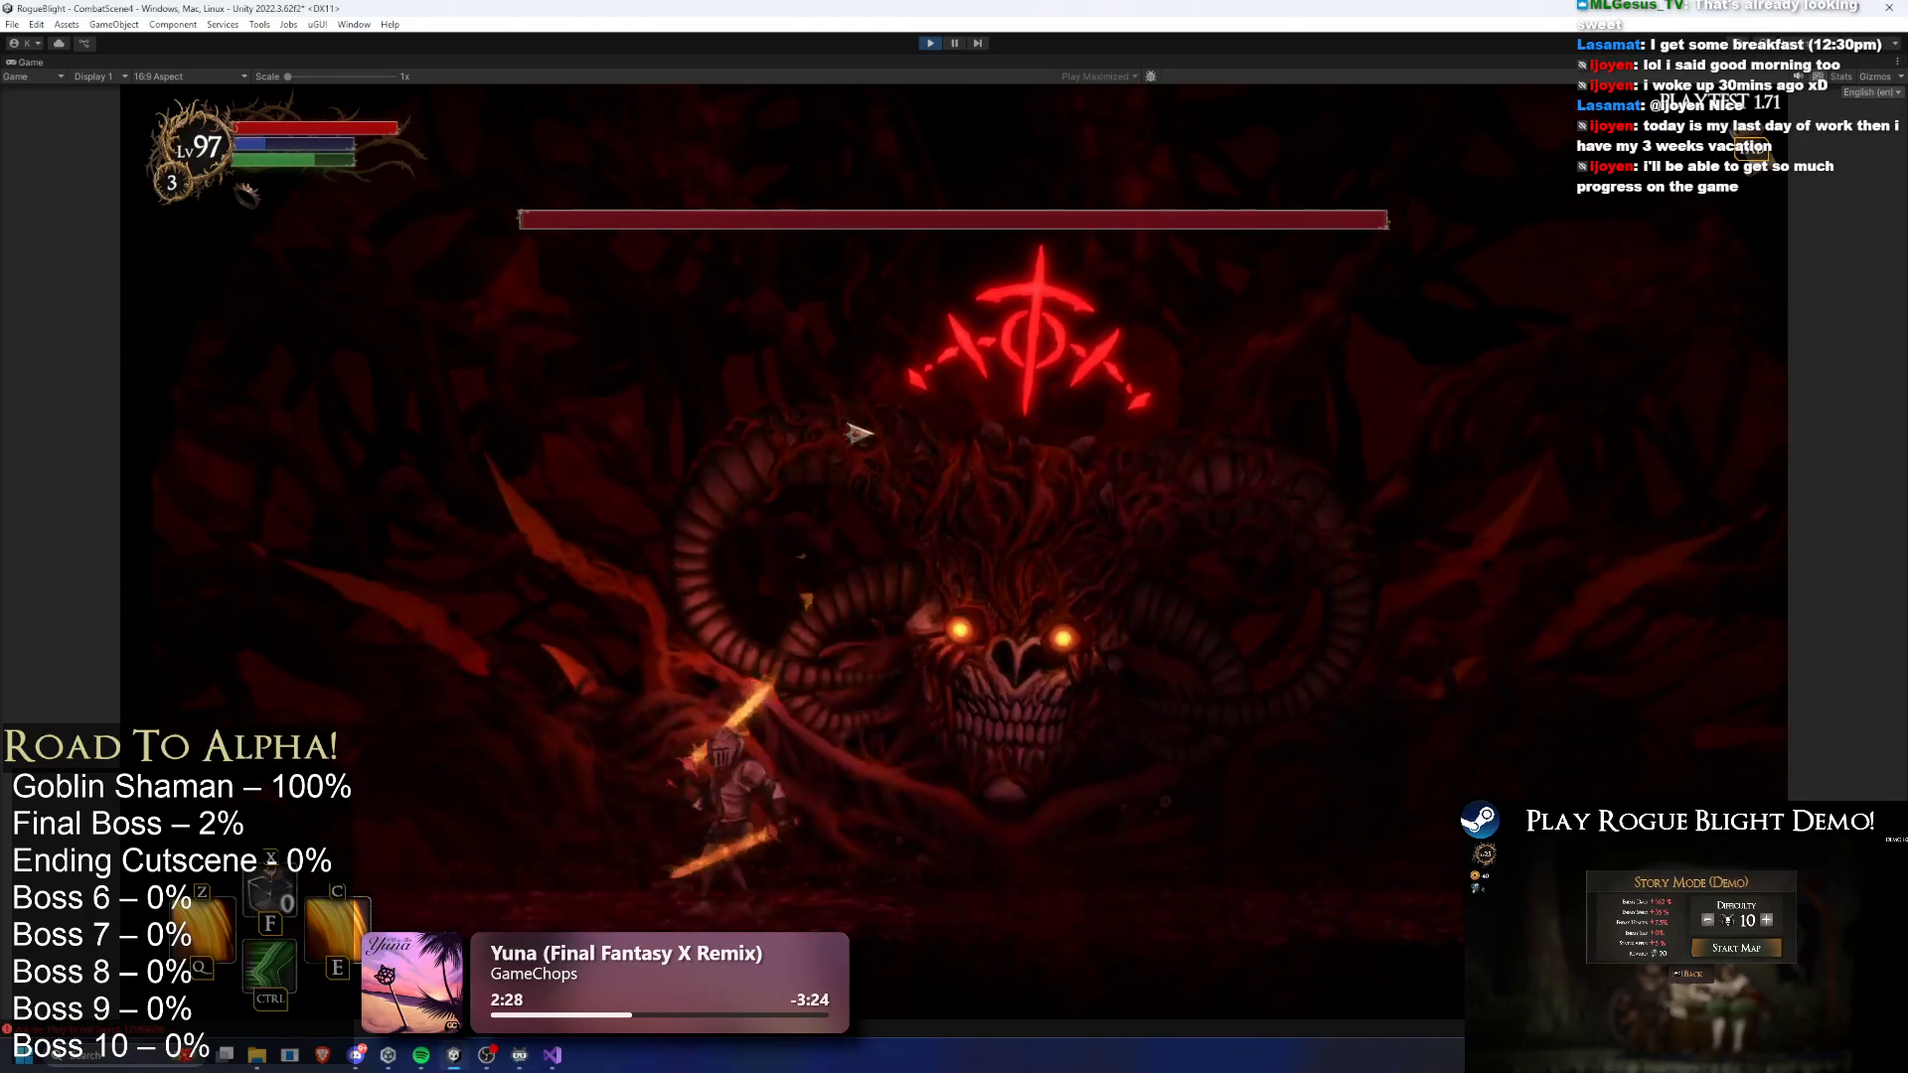
{"action": "left_click", "coordinate": [1003, 454]}
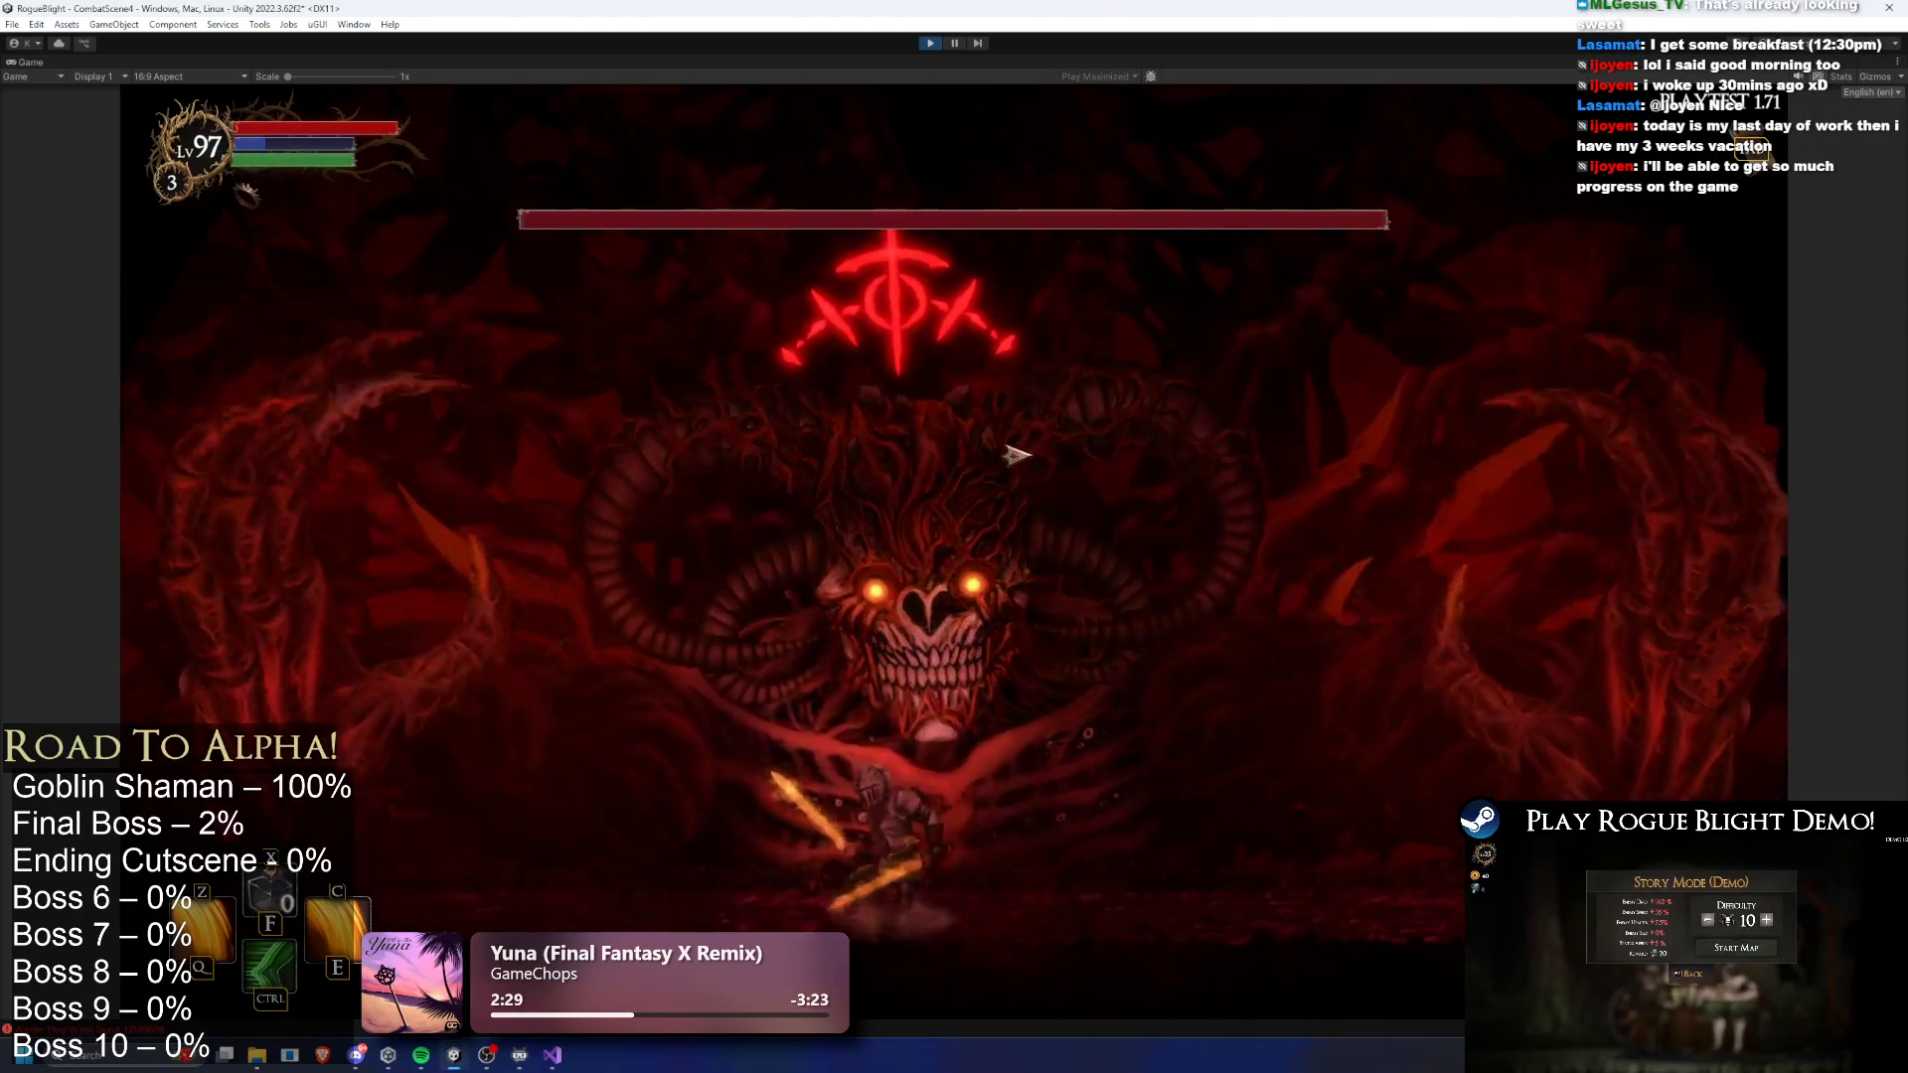
{"action": "left_click", "coordinate": [837, 619]}
{"action": "key", "text": "a"}
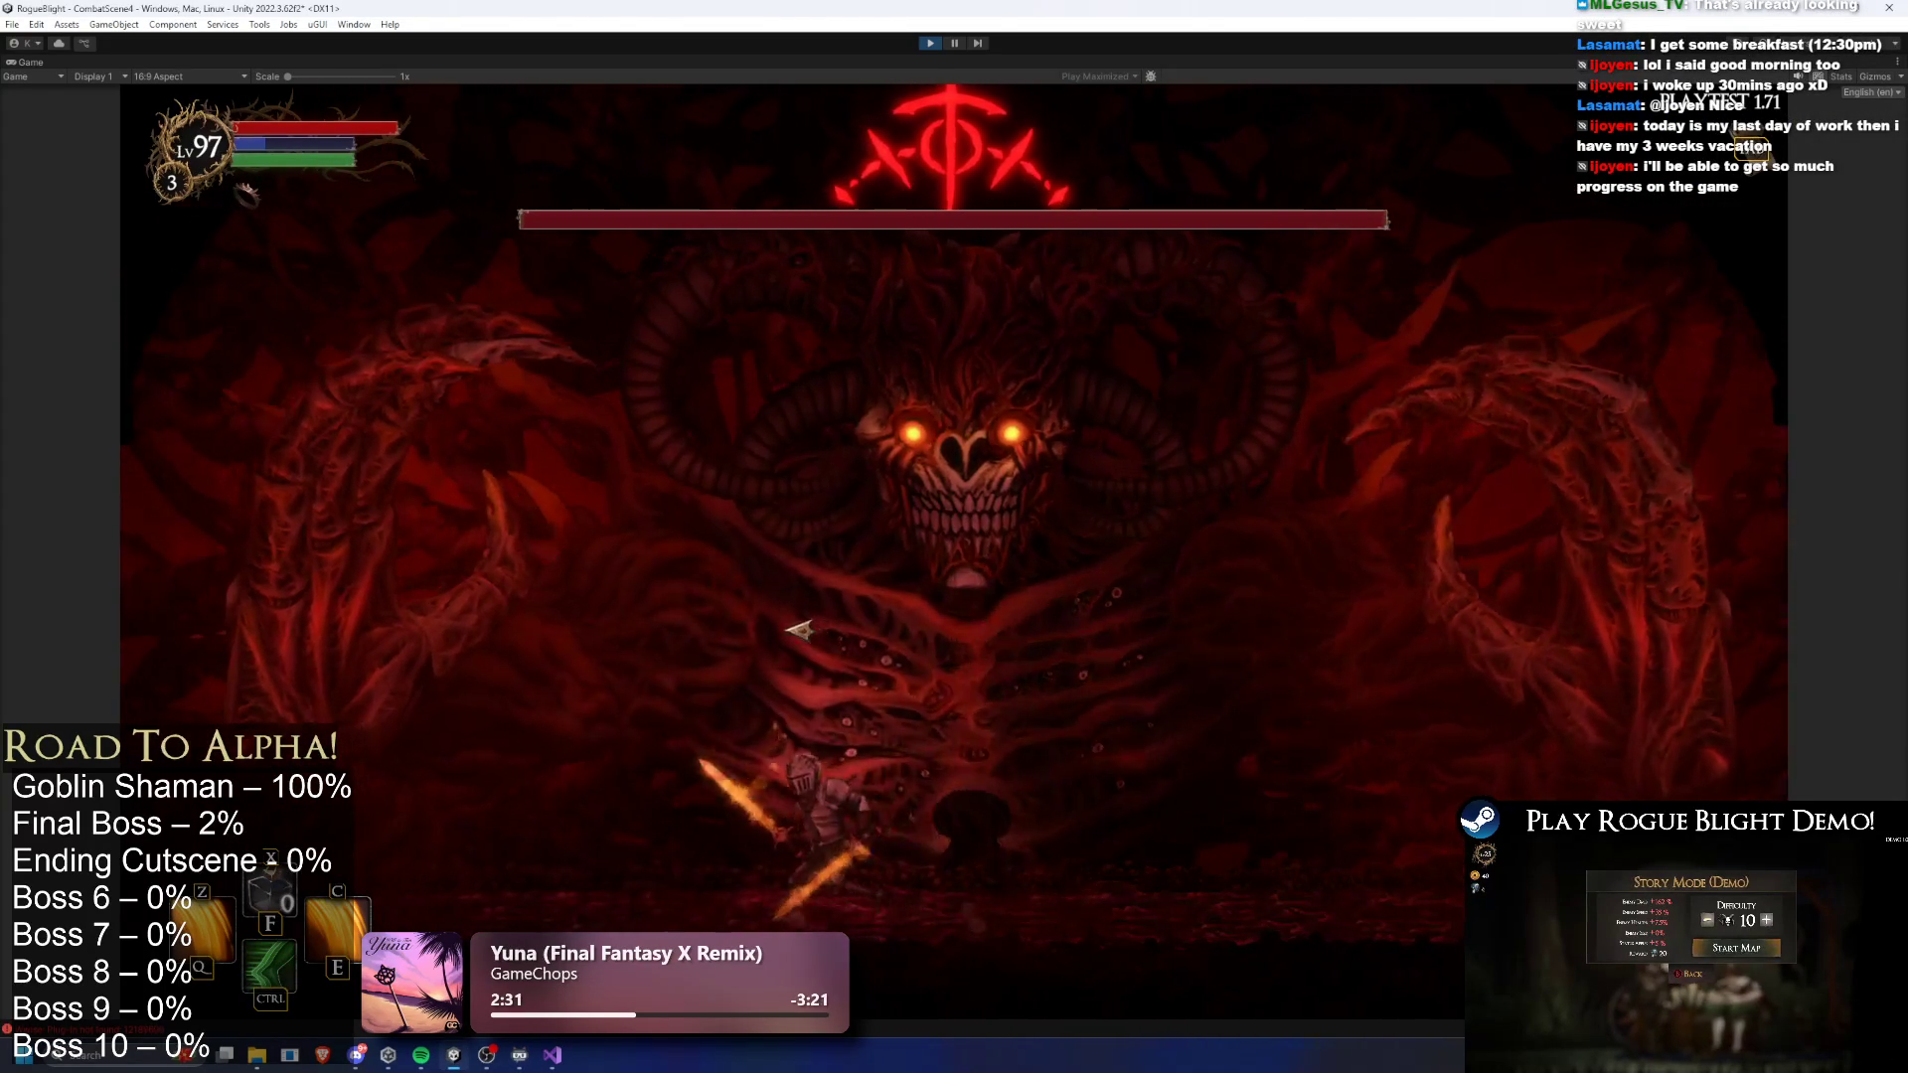
{"action": "left_click", "coordinate": [821, 634]}
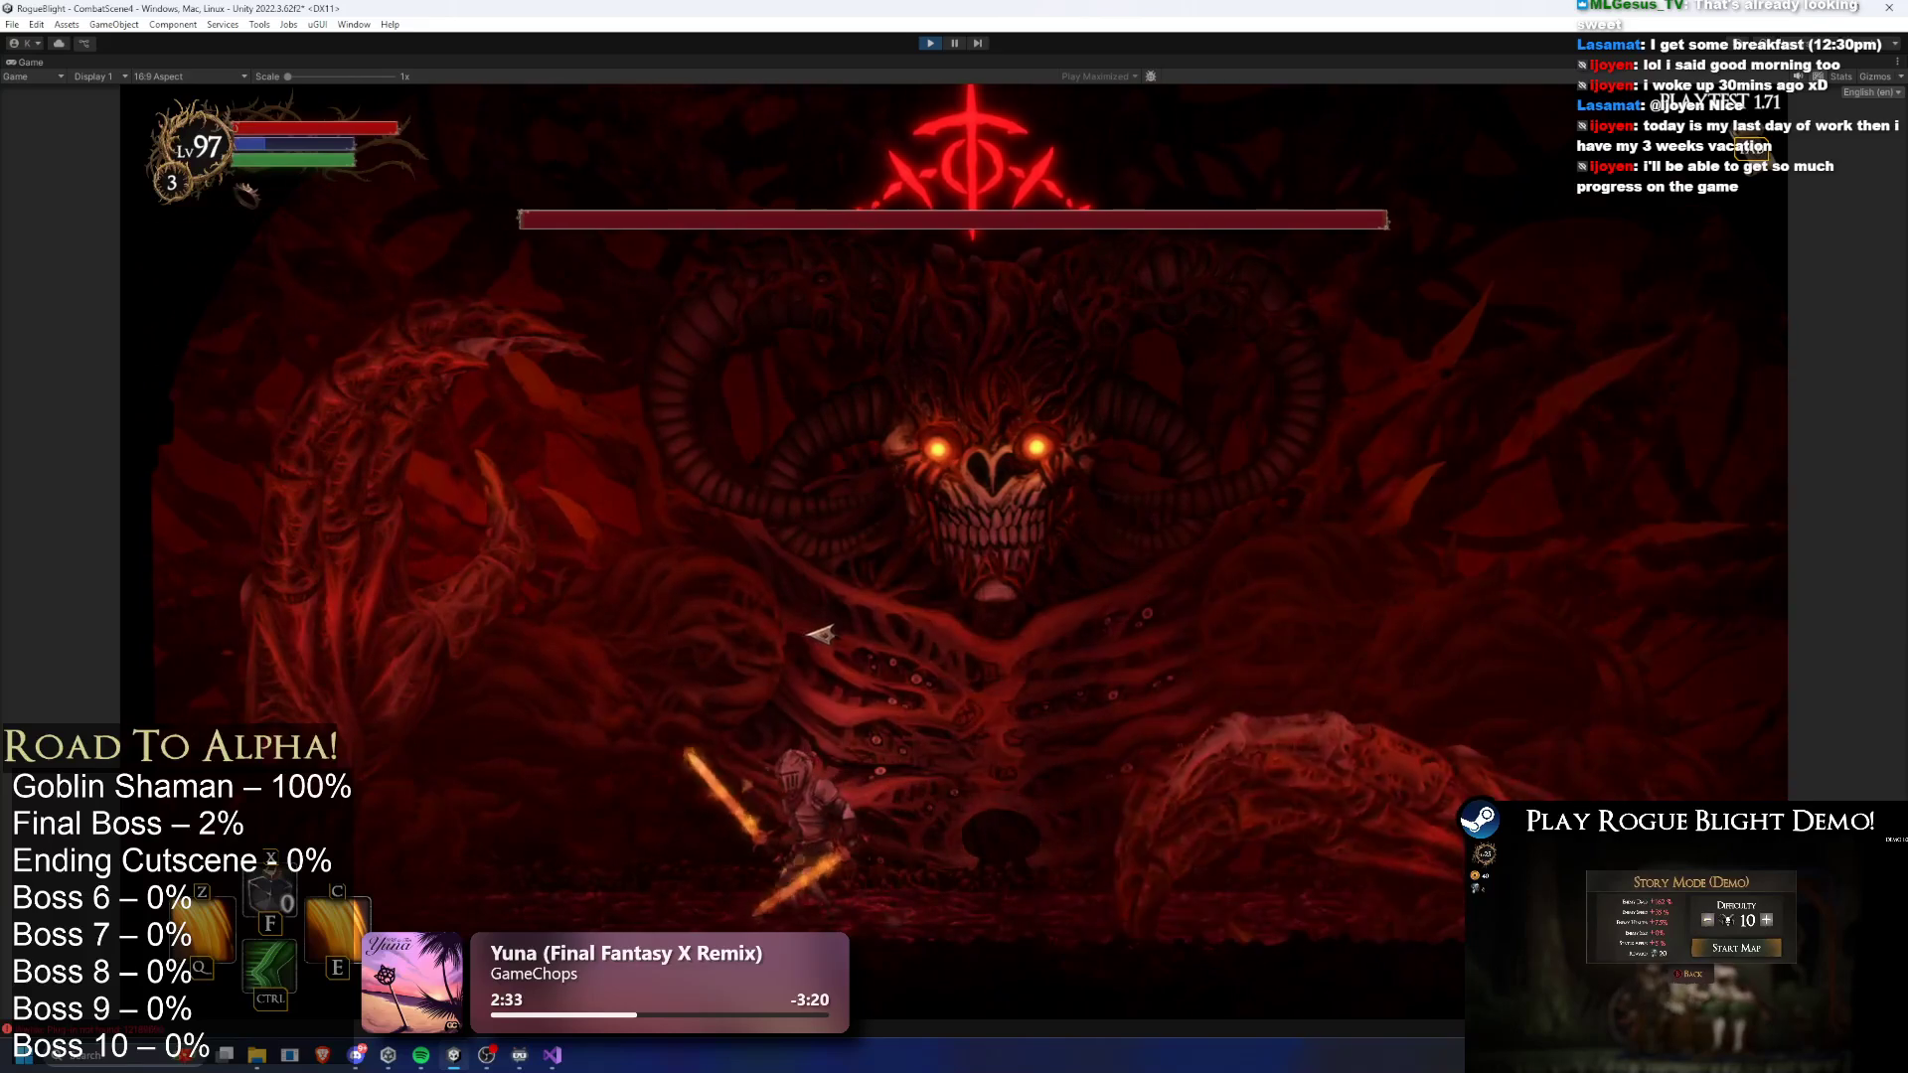
{"action": "key", "text": "d"}
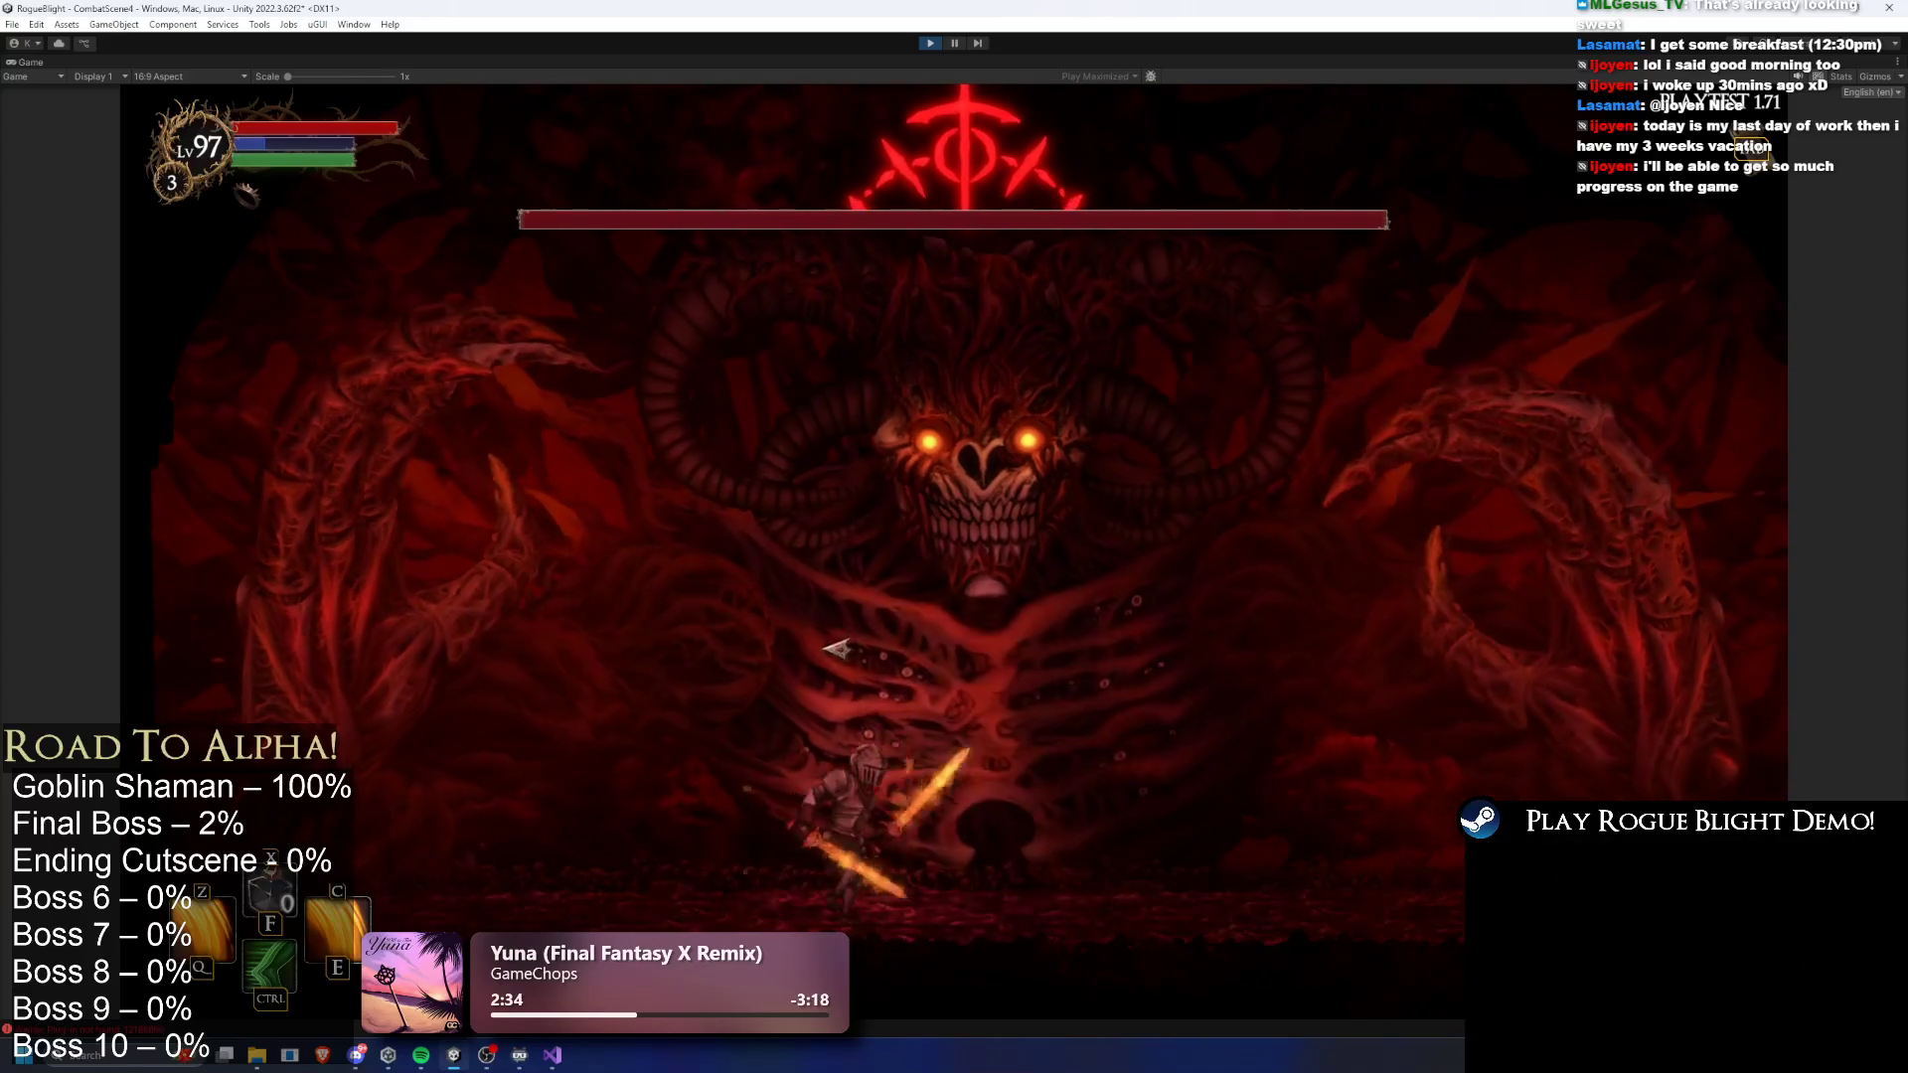
{"action": "left_click", "coordinate": [916, 682]}
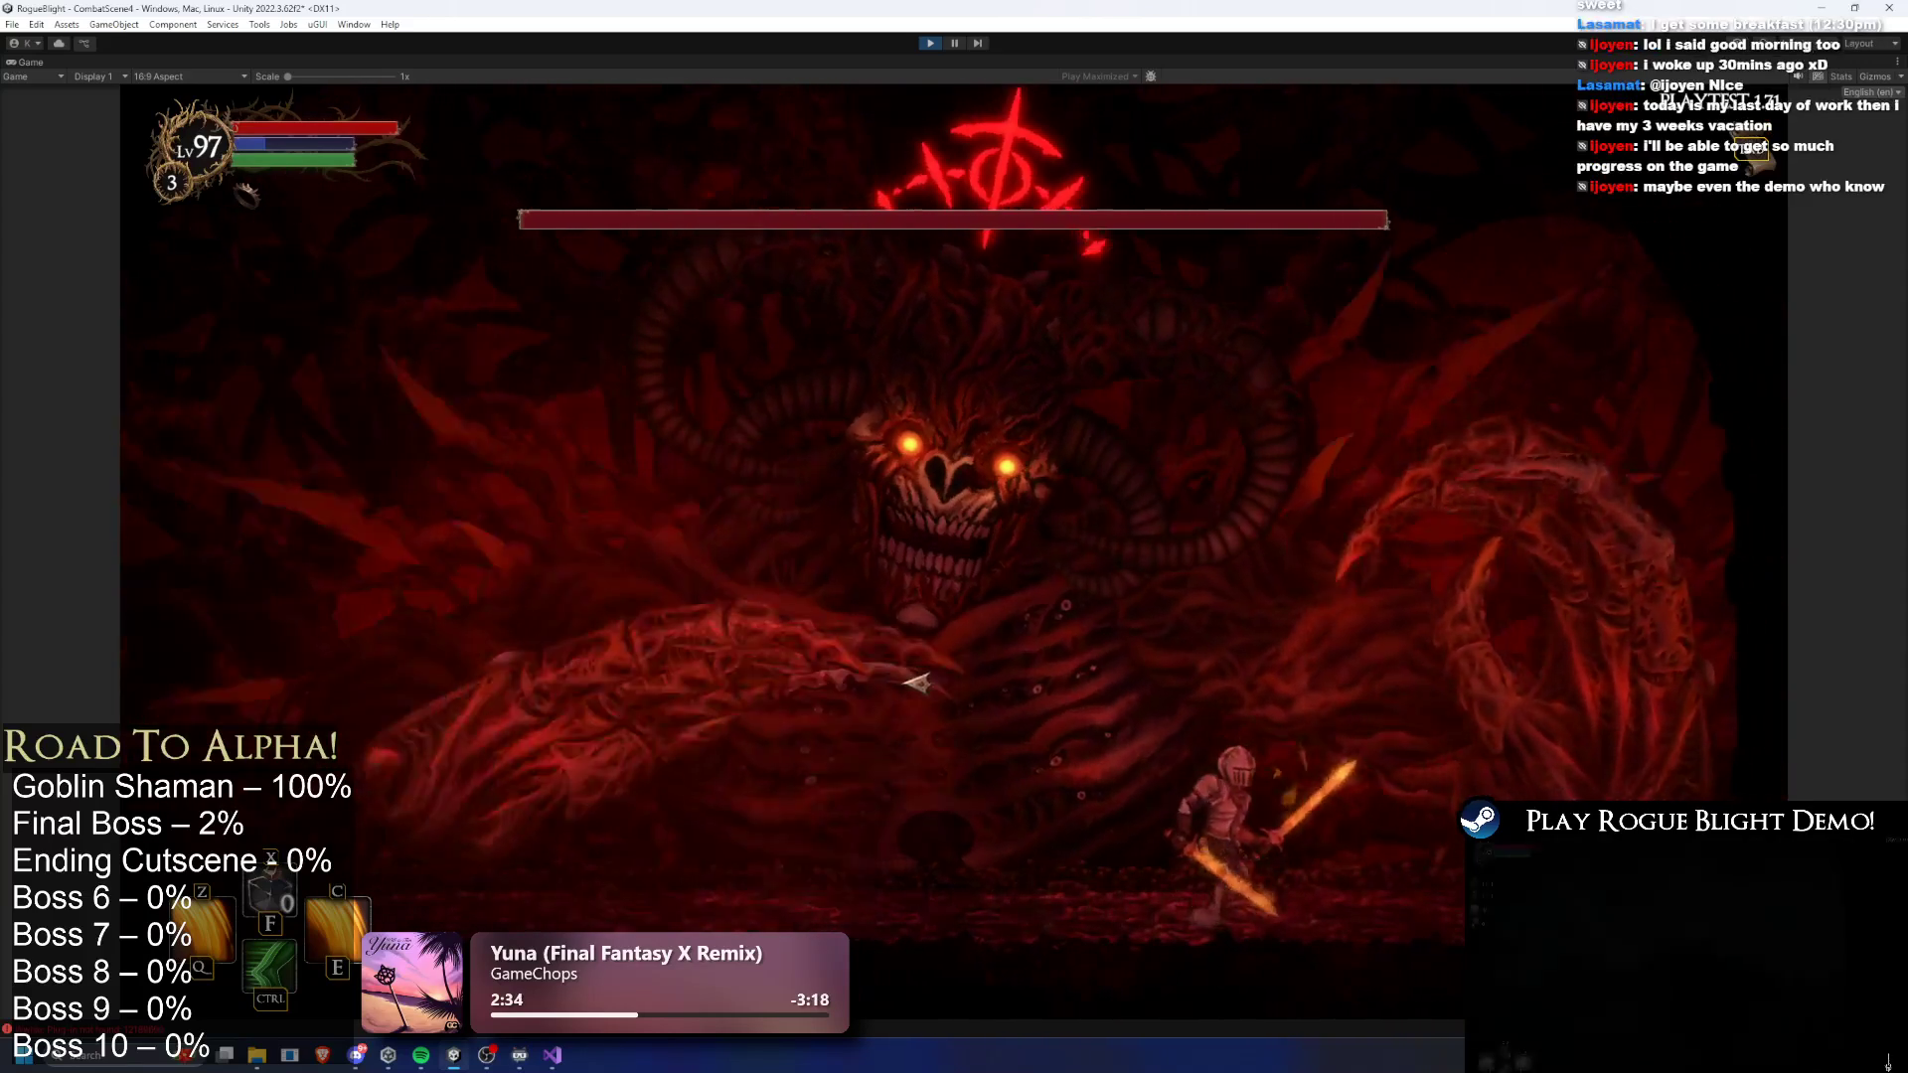
{"action": "key", "text": "a"}
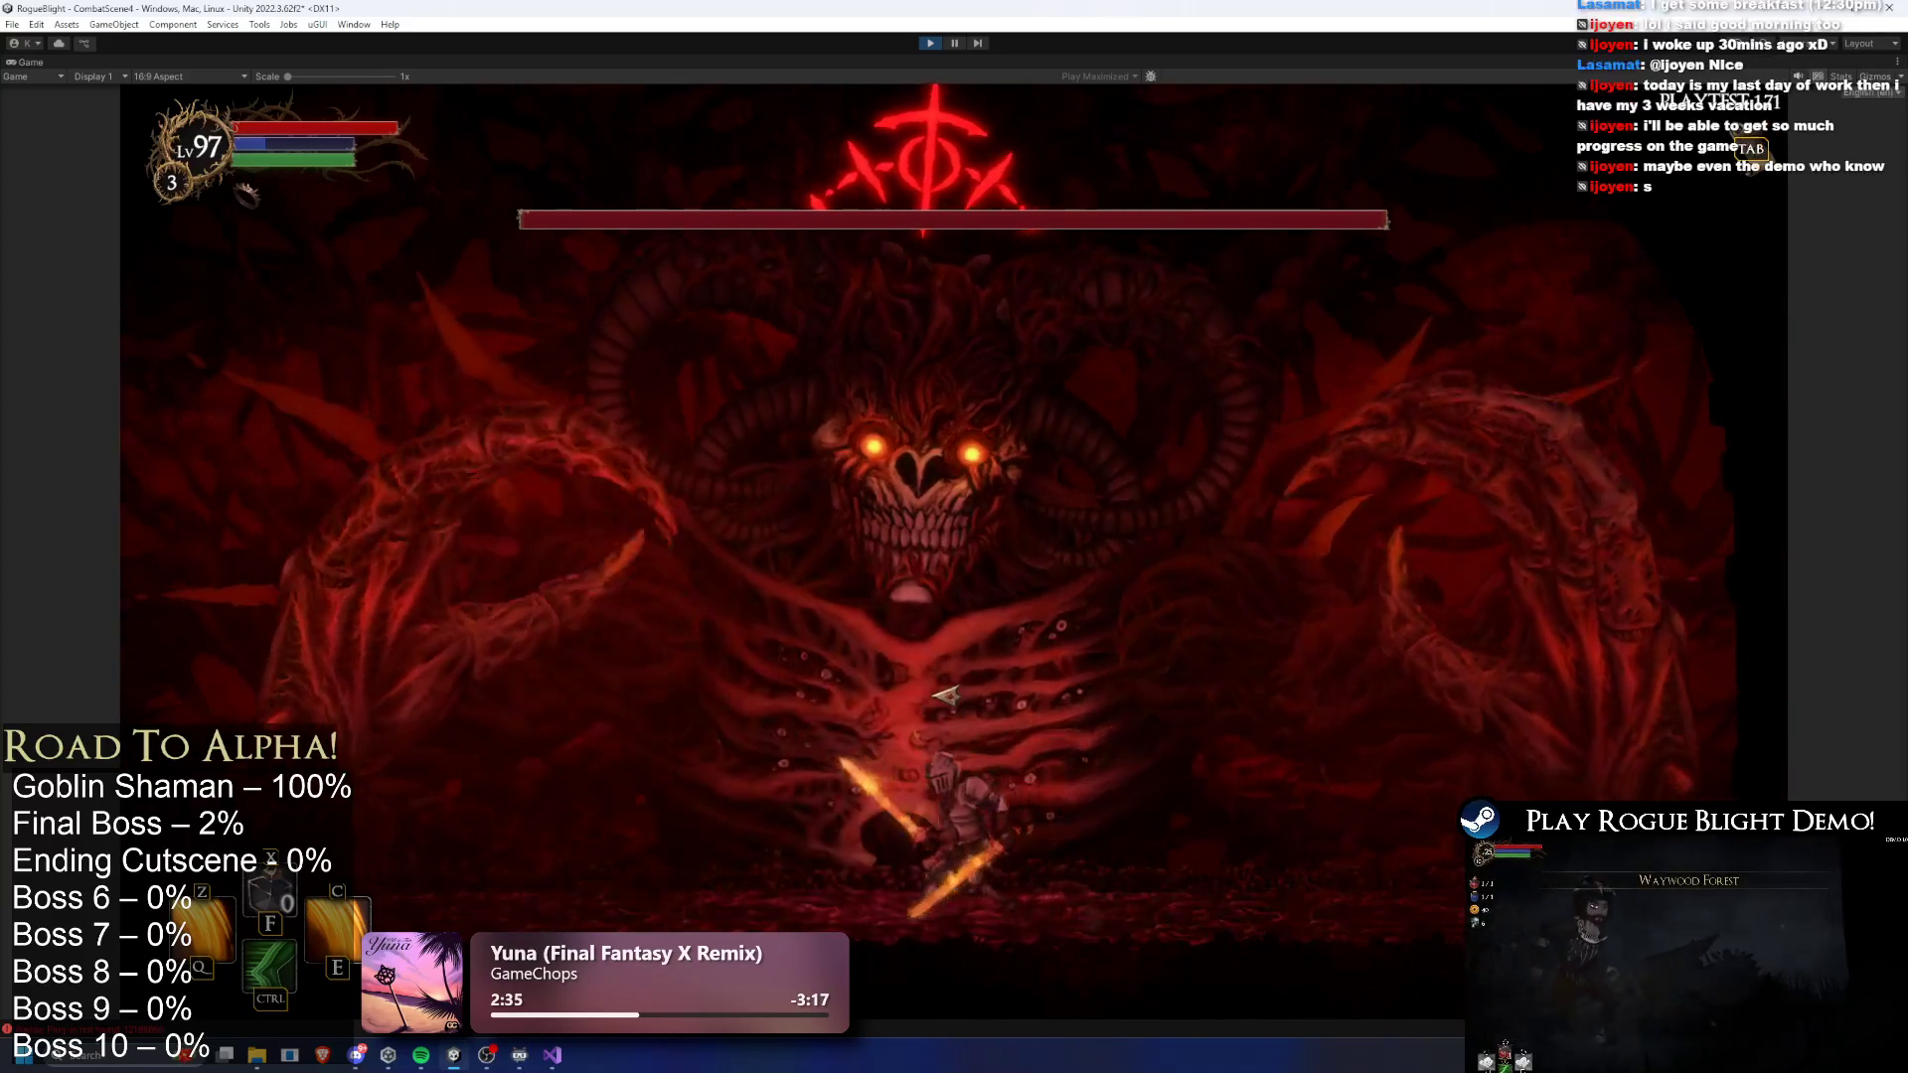
{"action": "left_click", "coordinate": [954, 693]}
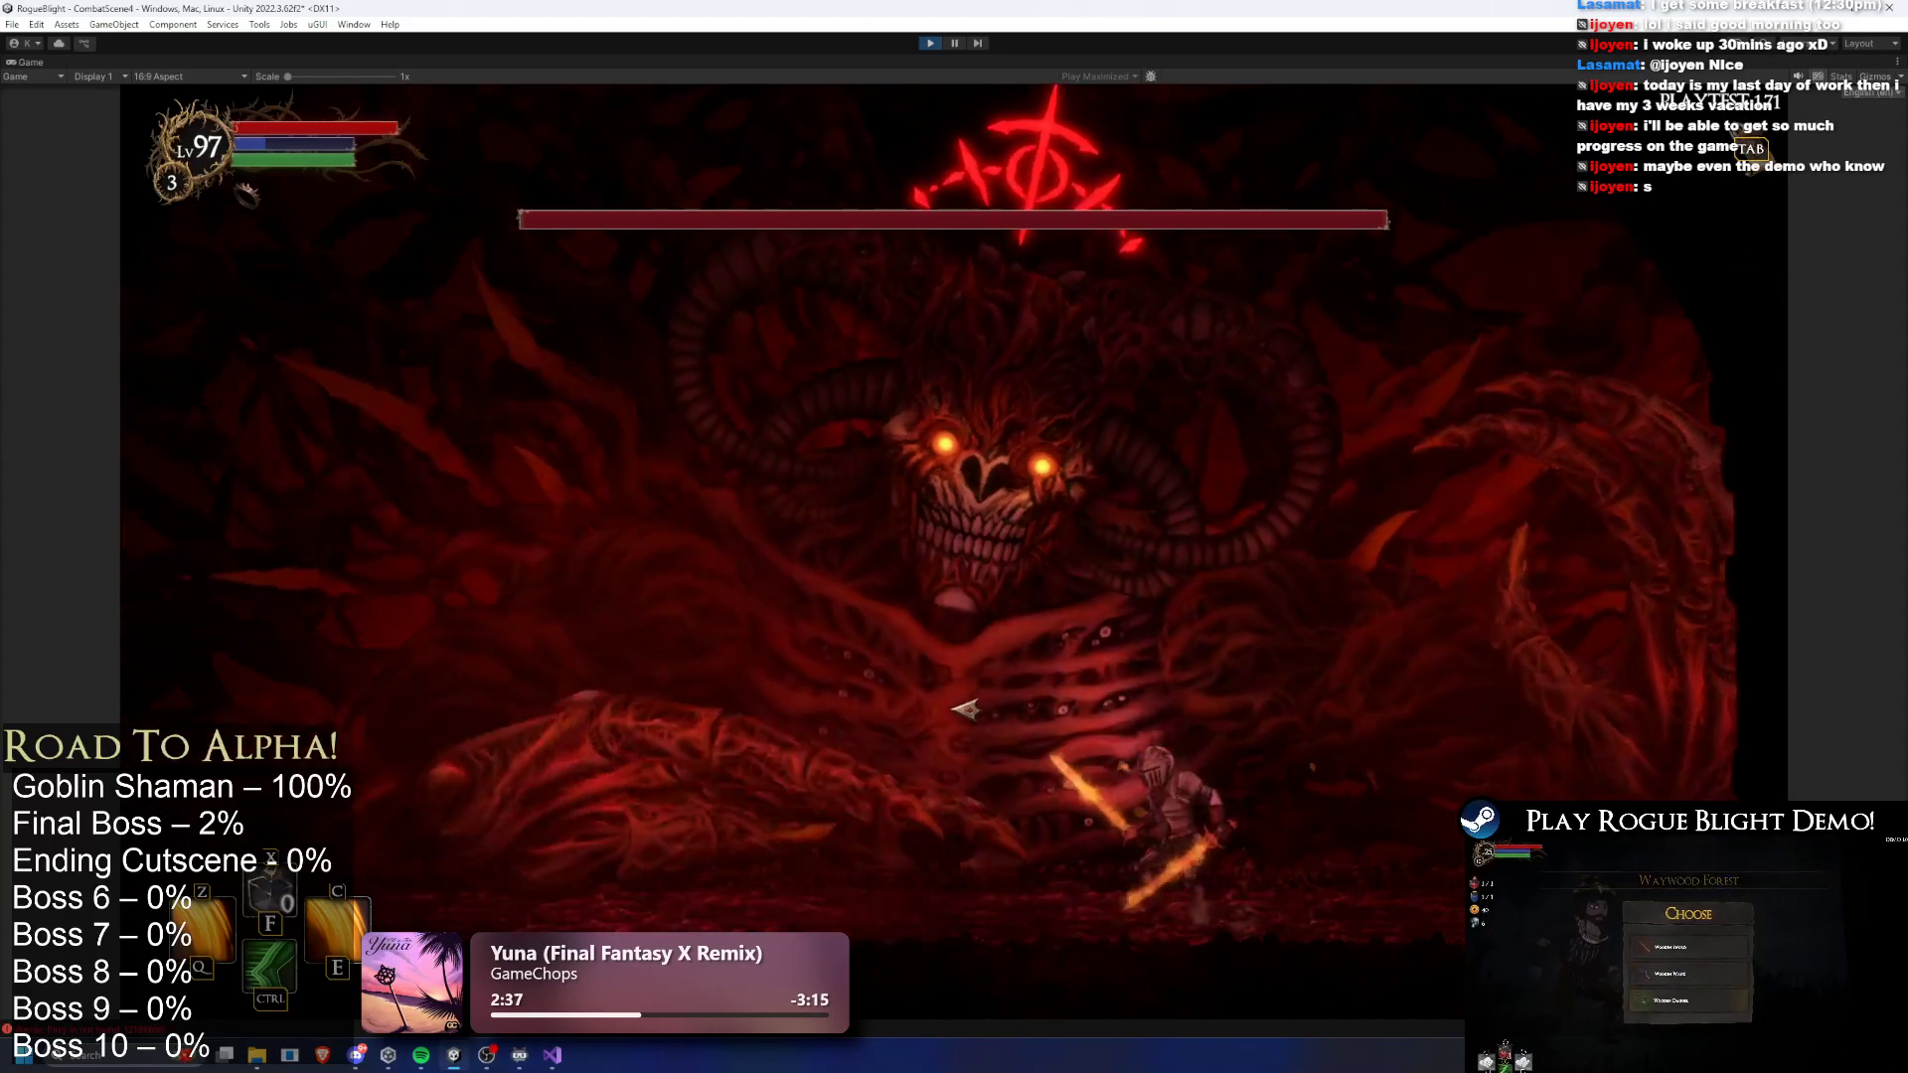
{"action": "left_click", "coordinate": [967, 707]}
{"action": "key", "text": "a"}
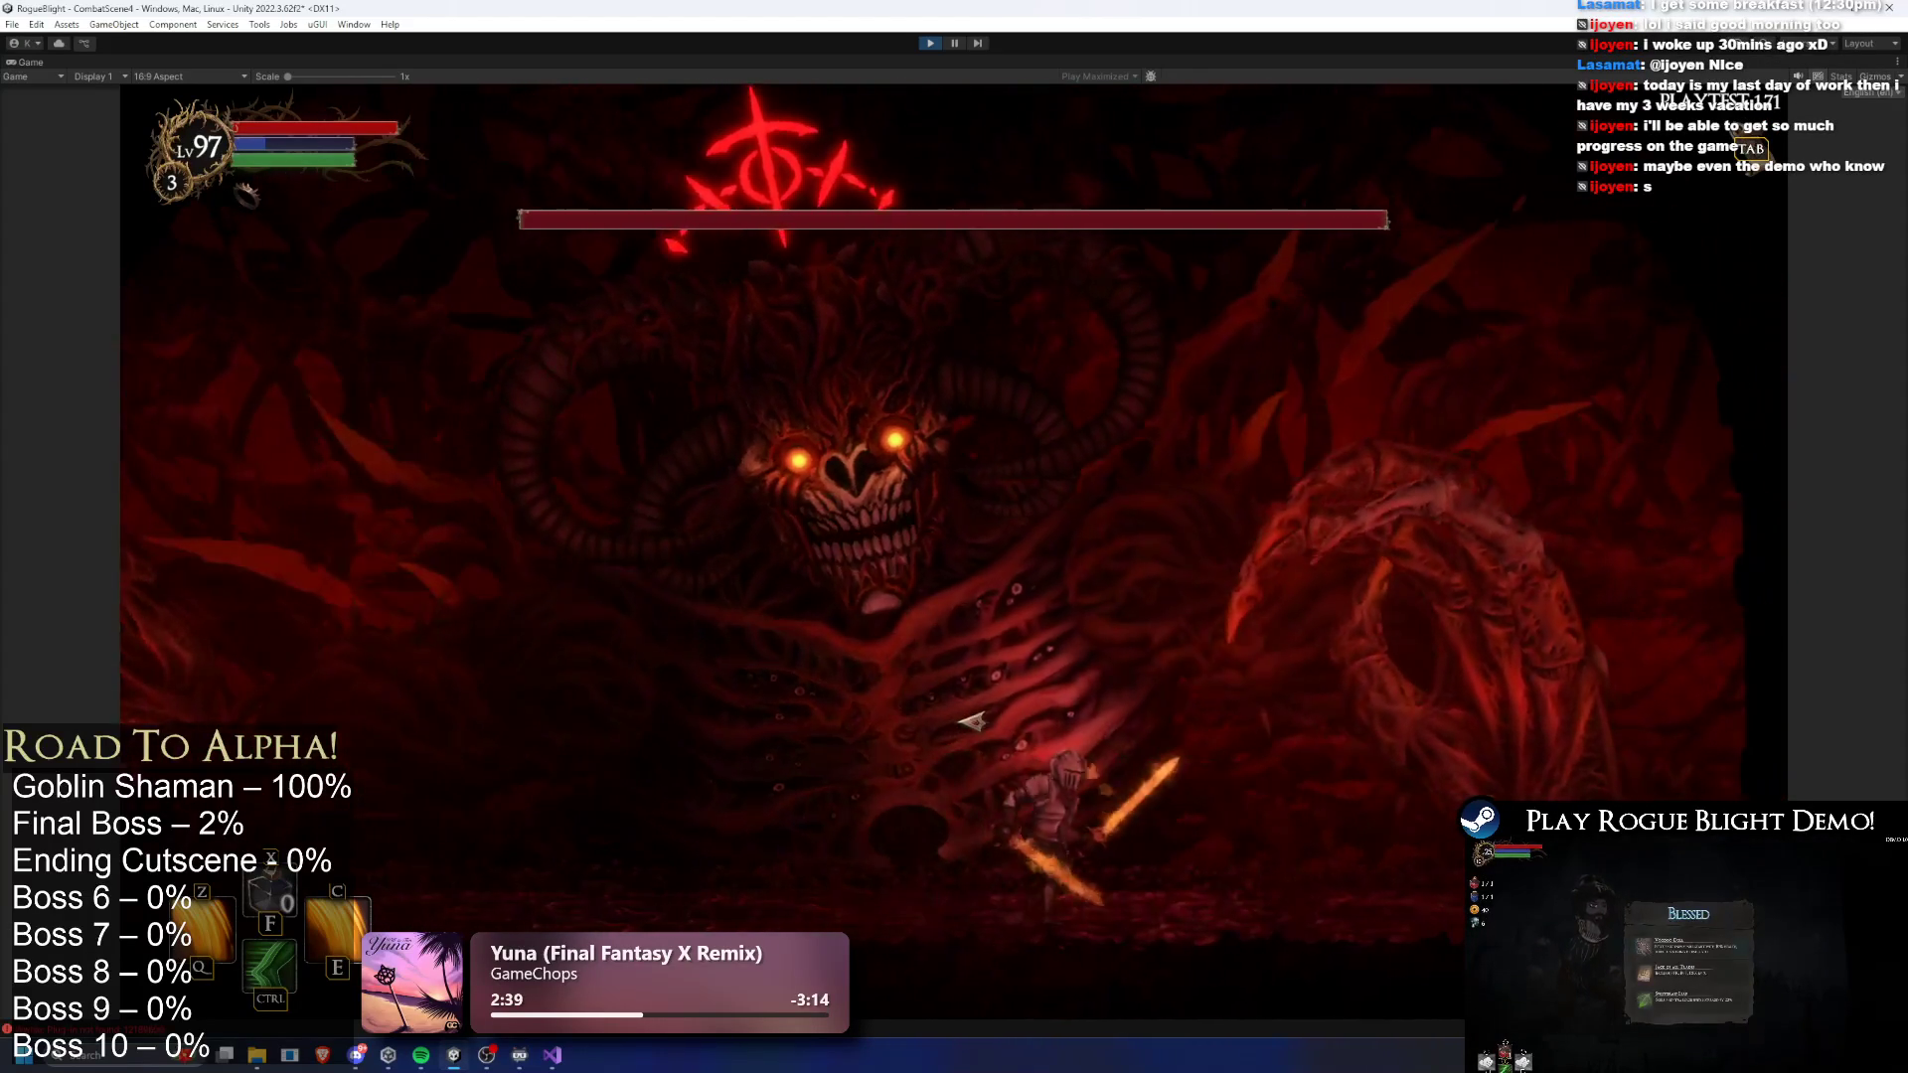
{"action": "left_click", "coordinate": [982, 718]}
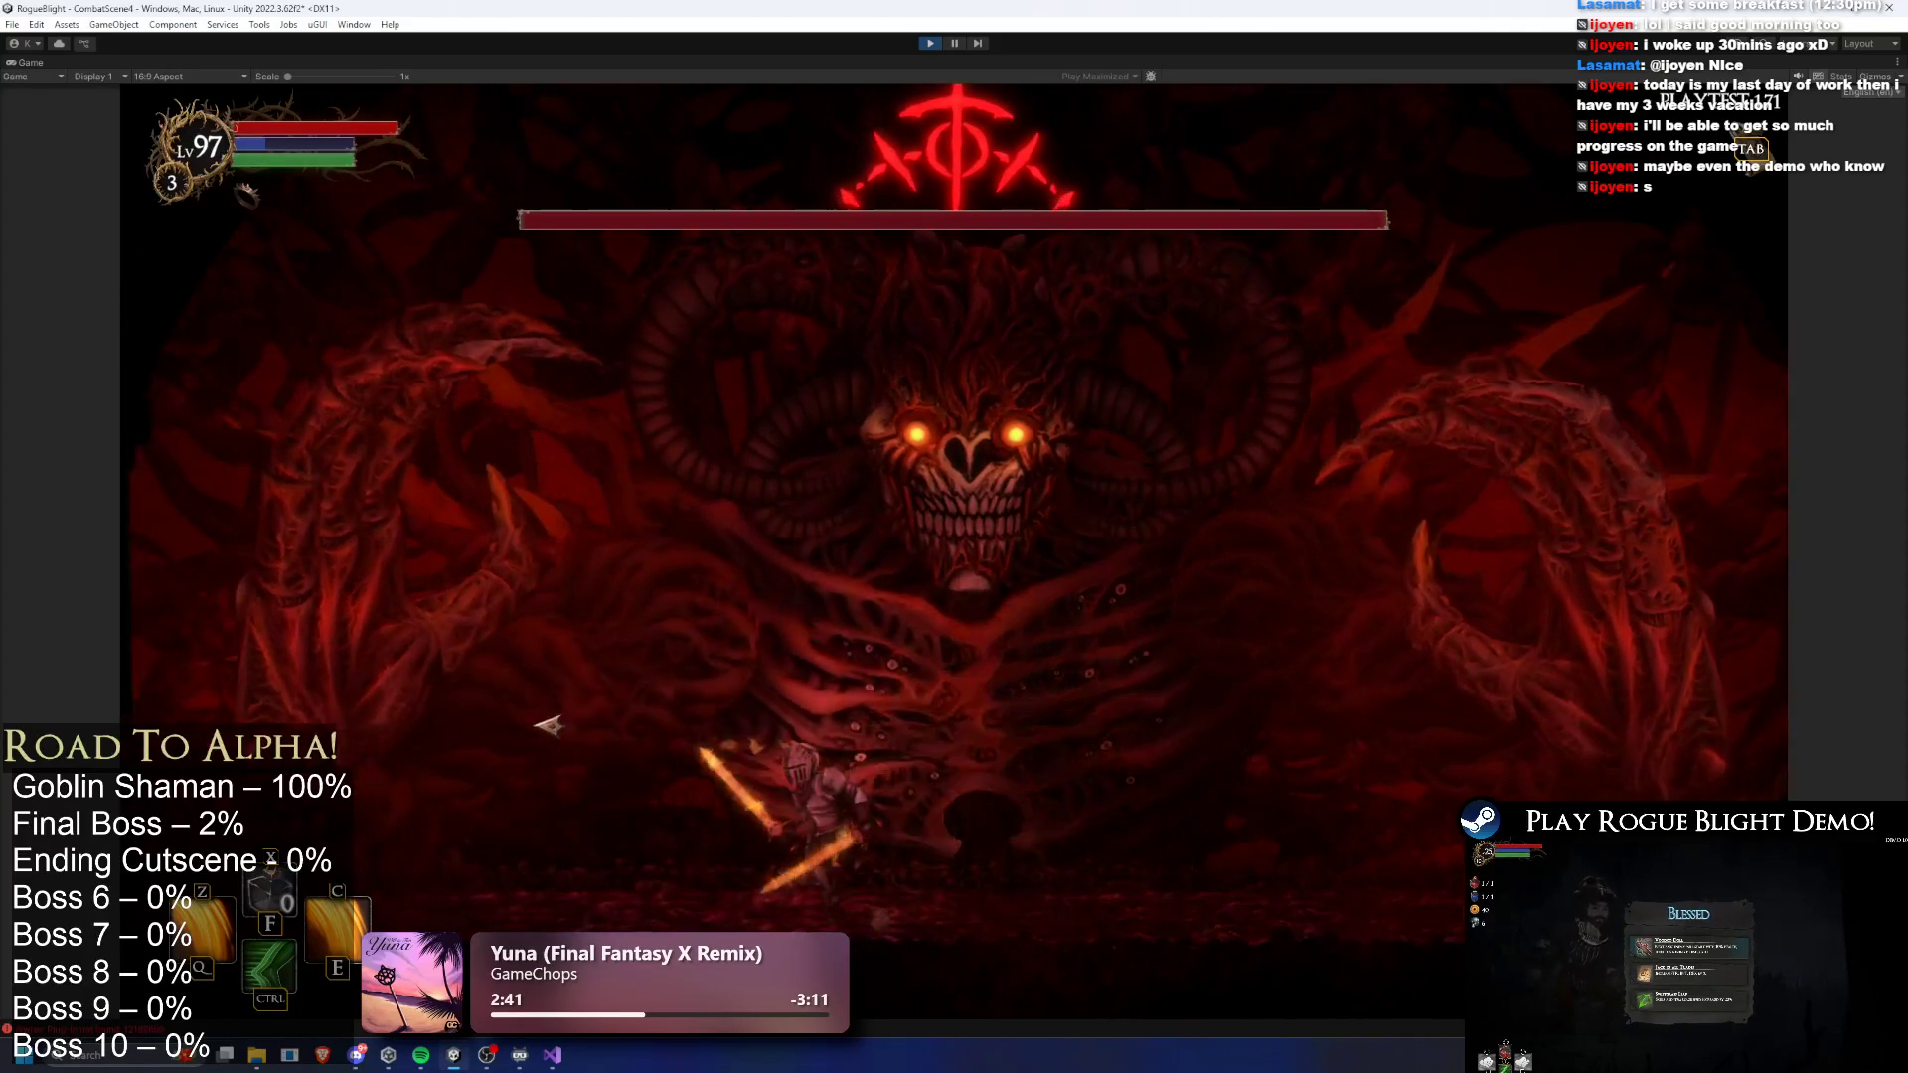
{"action": "key", "text": "d"}
{"action": "left_click", "coordinate": [716, 735]}
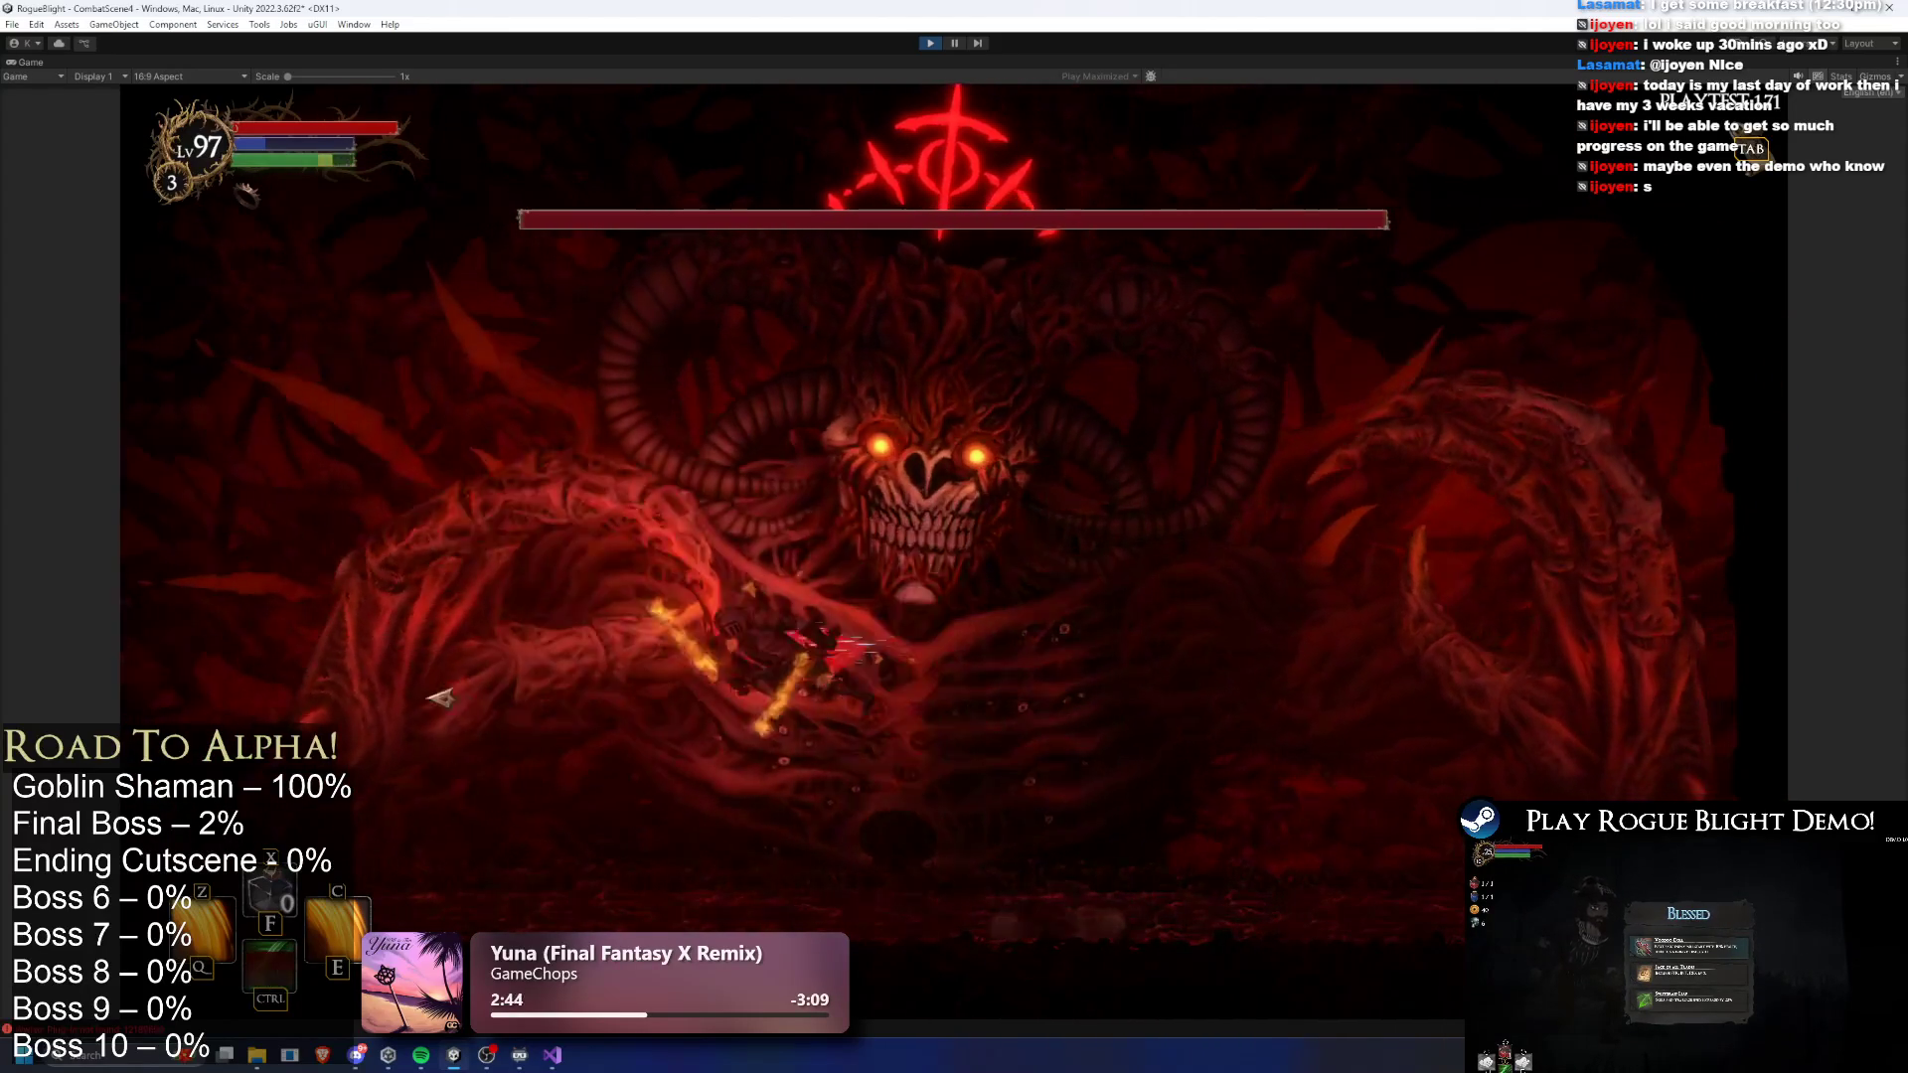
{"action": "left_click", "coordinate": [594, 708]}
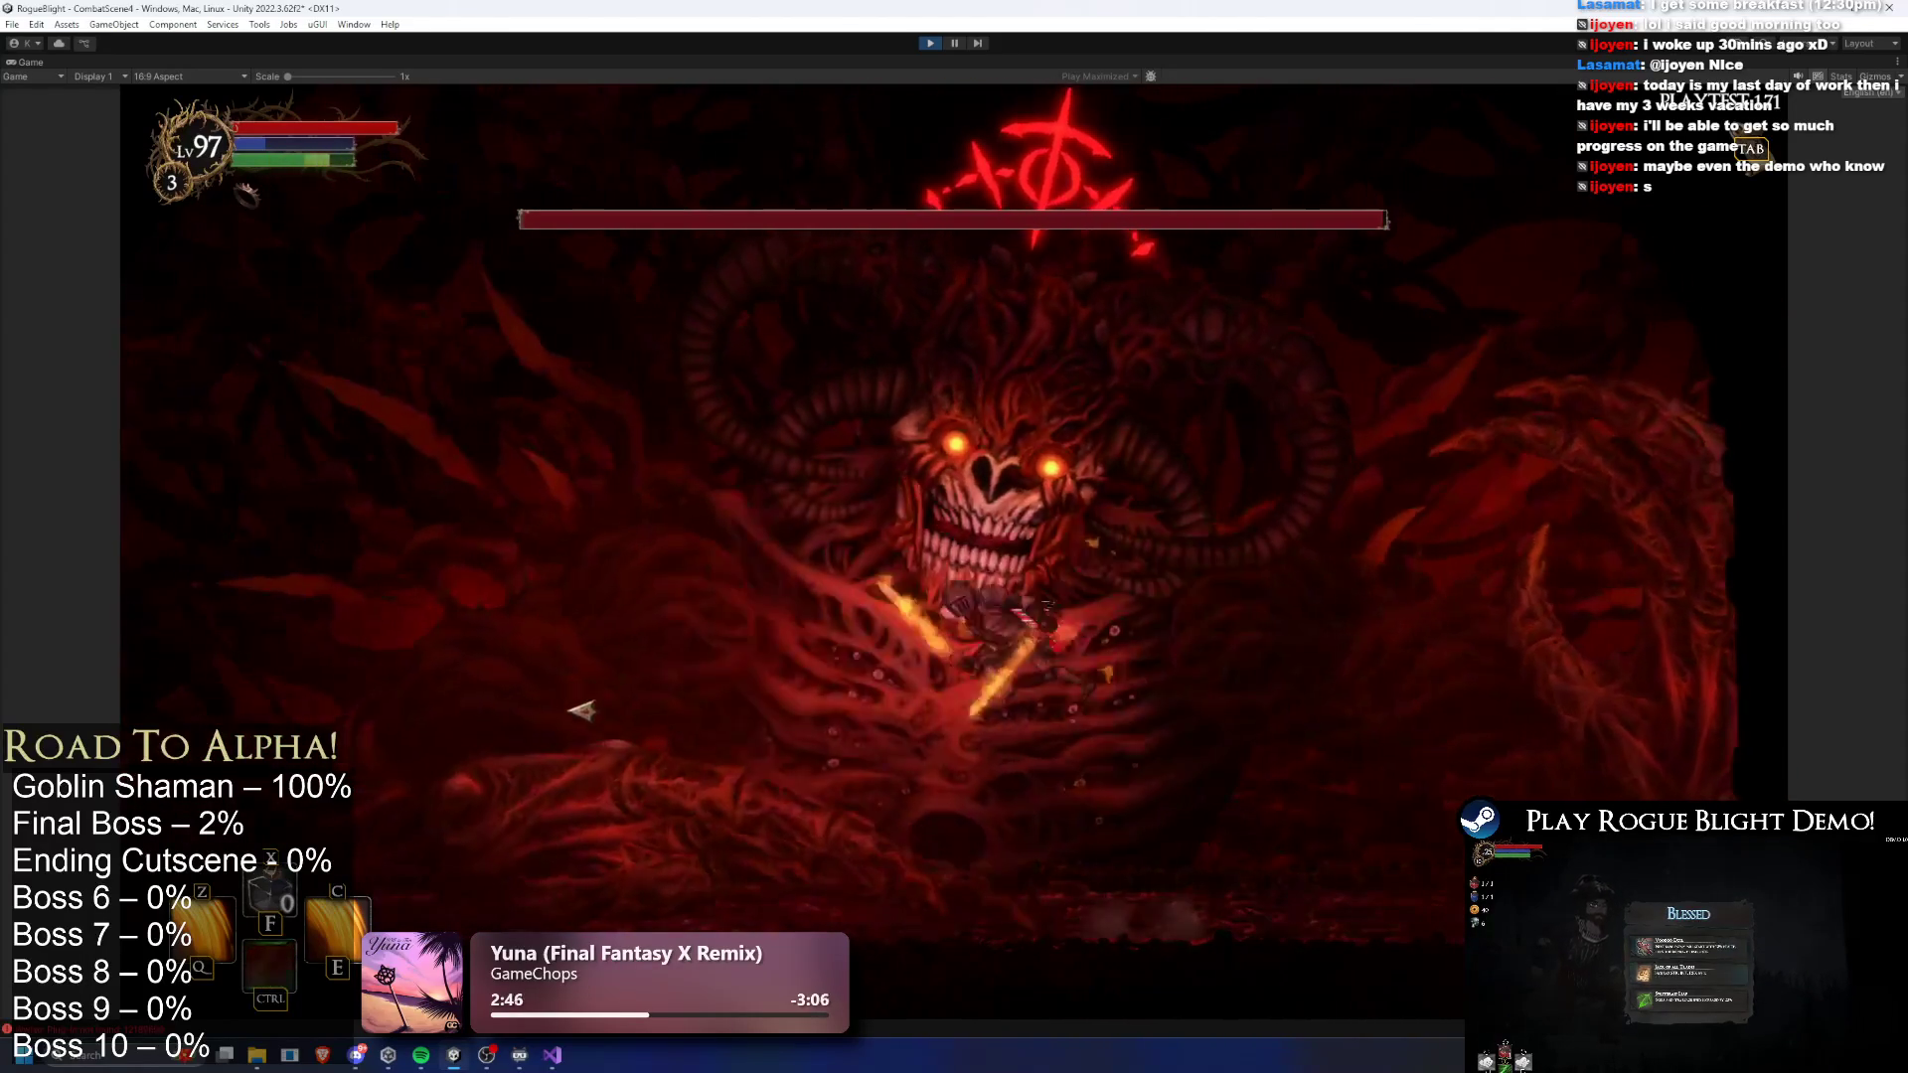
{"action": "key", "text": "c"}
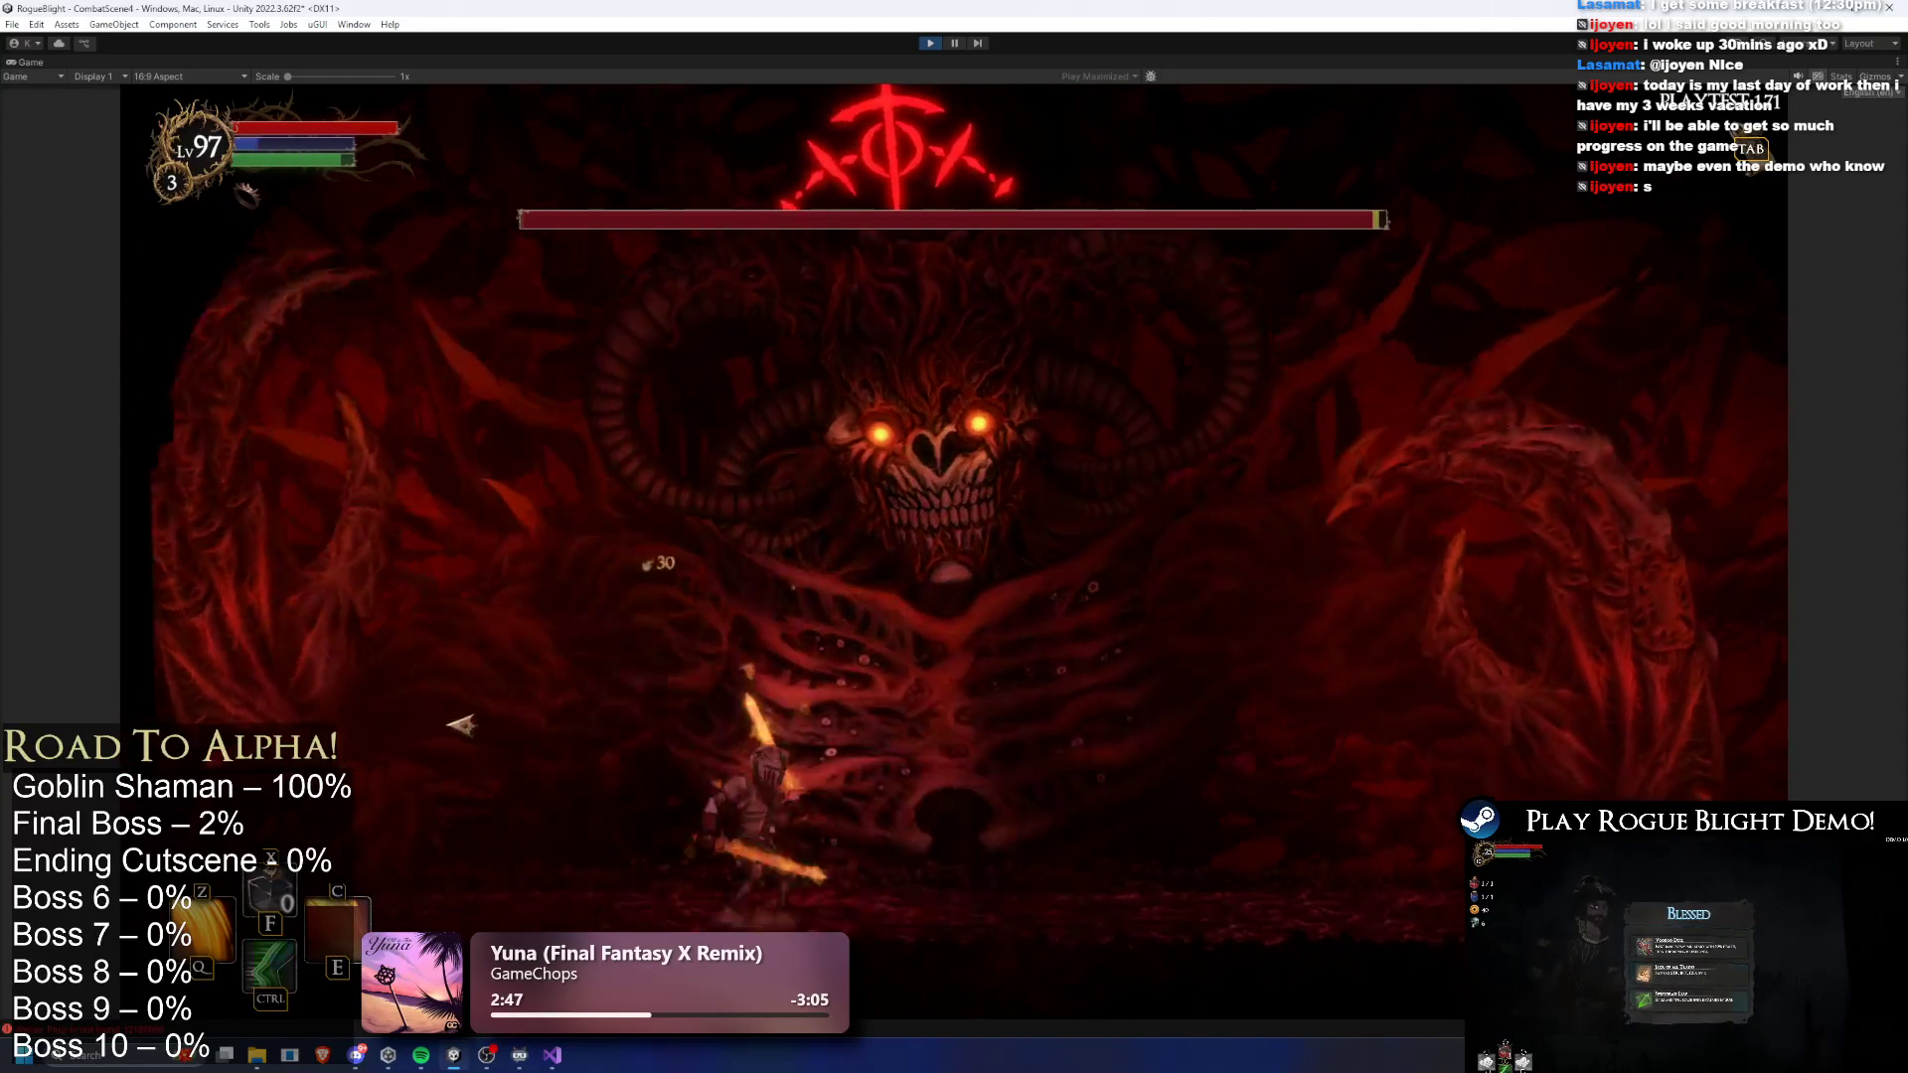
{"action": "left_click", "coordinate": [457, 725]}
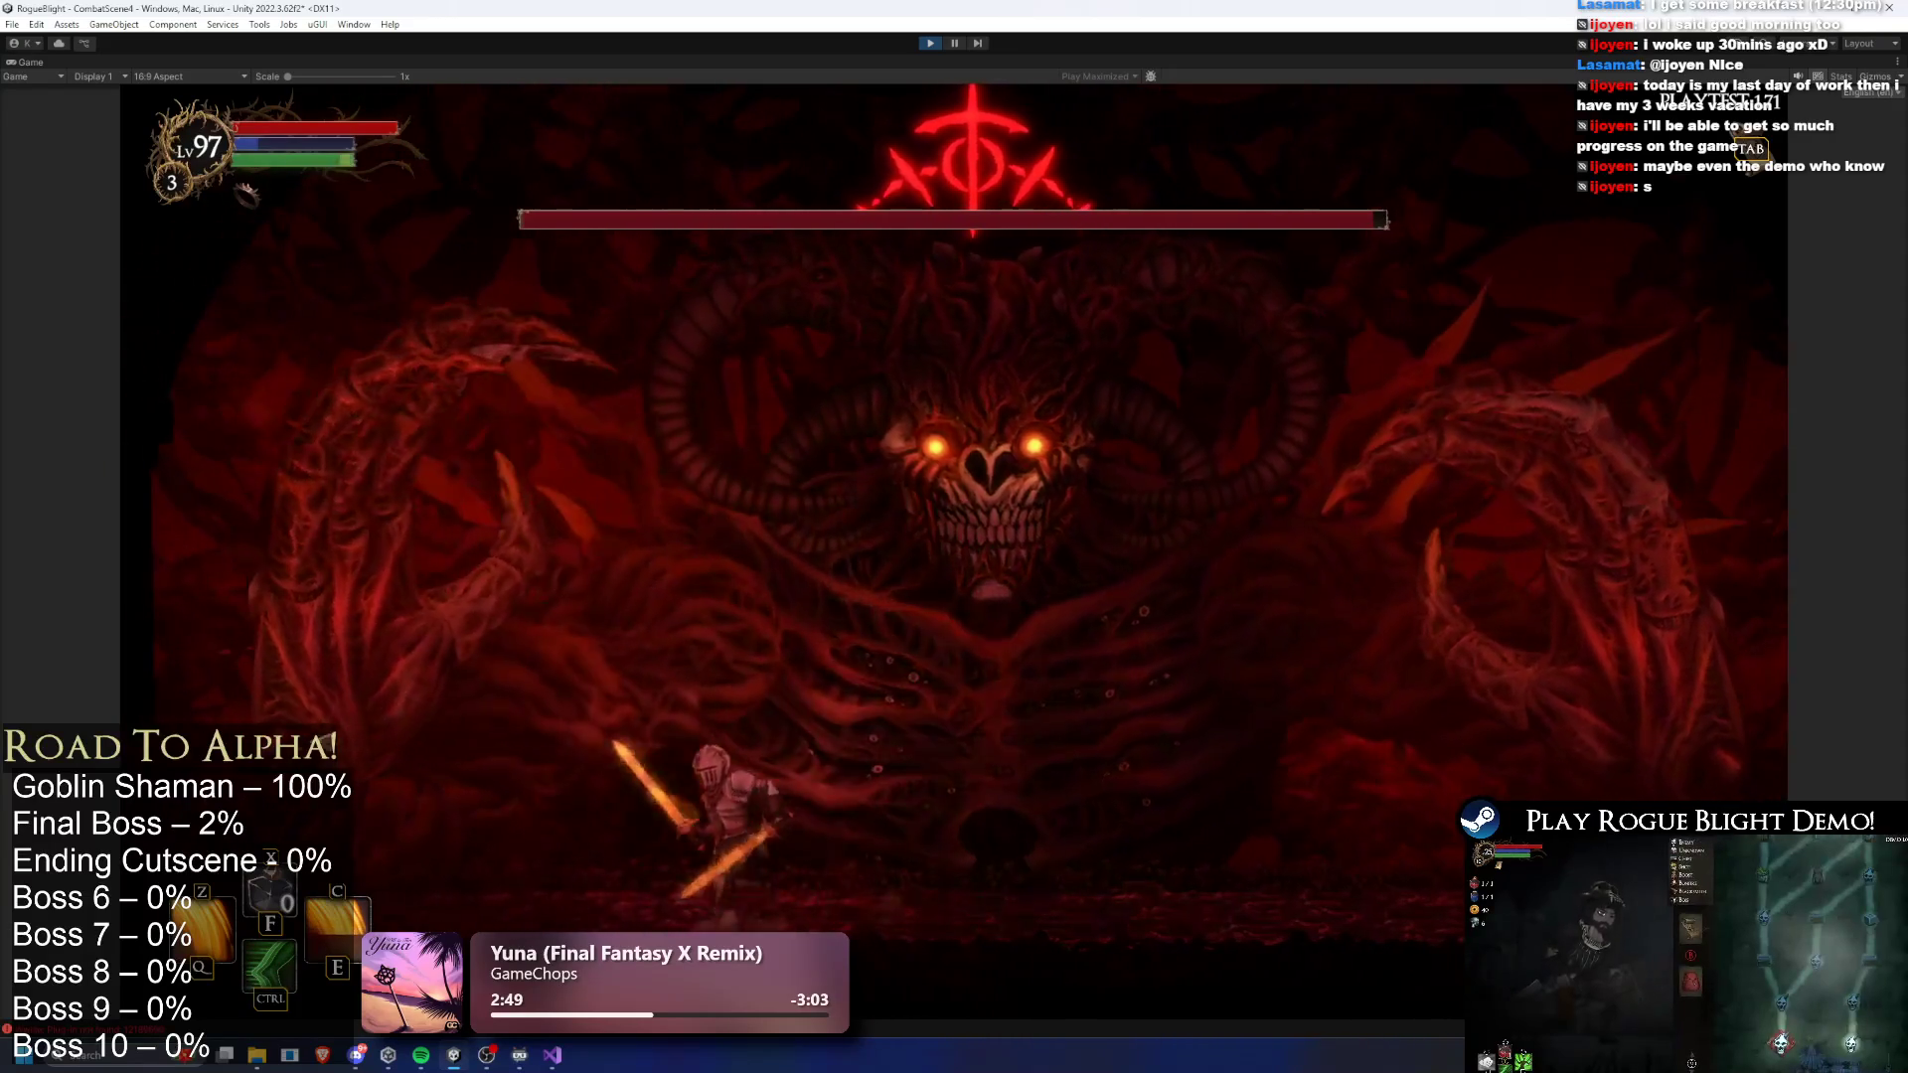
{"action": "left_click", "coordinate": [437, 785]}
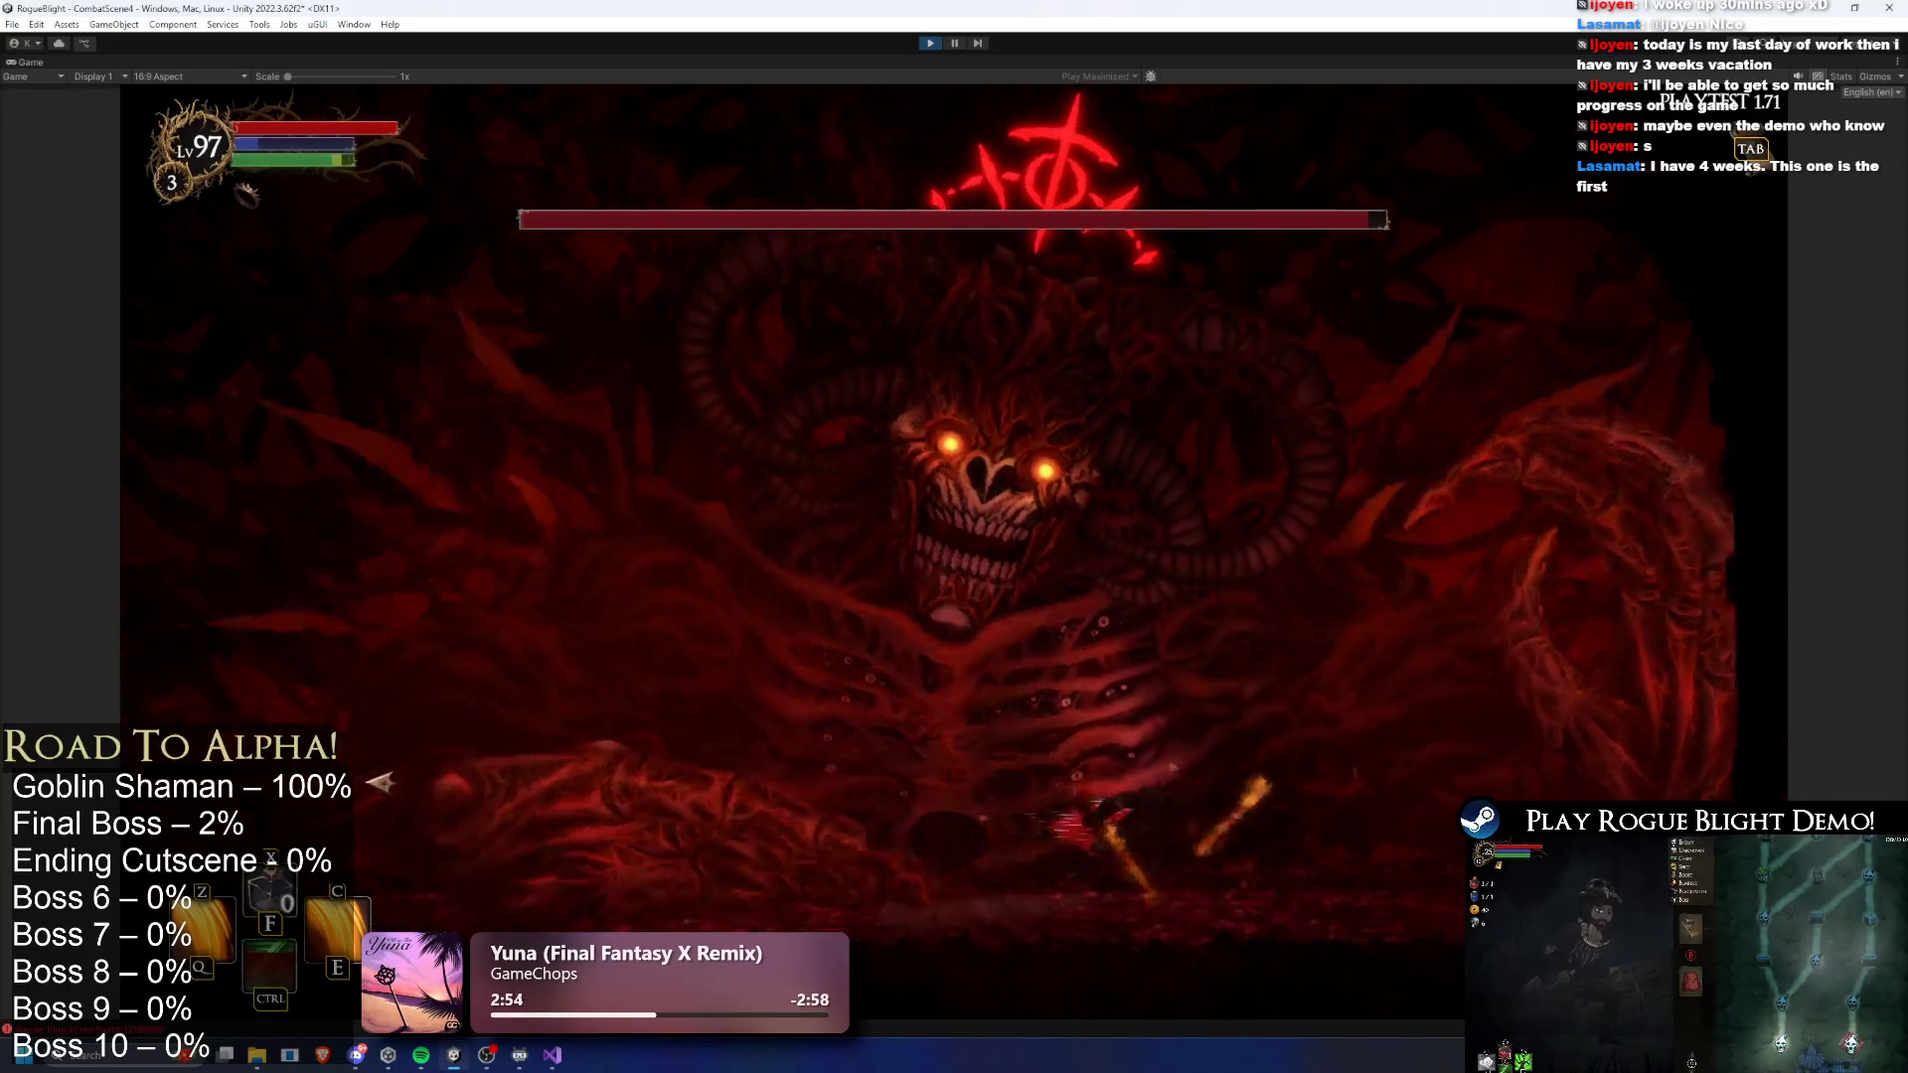
{"action": "left_click", "coordinate": [410, 801]}
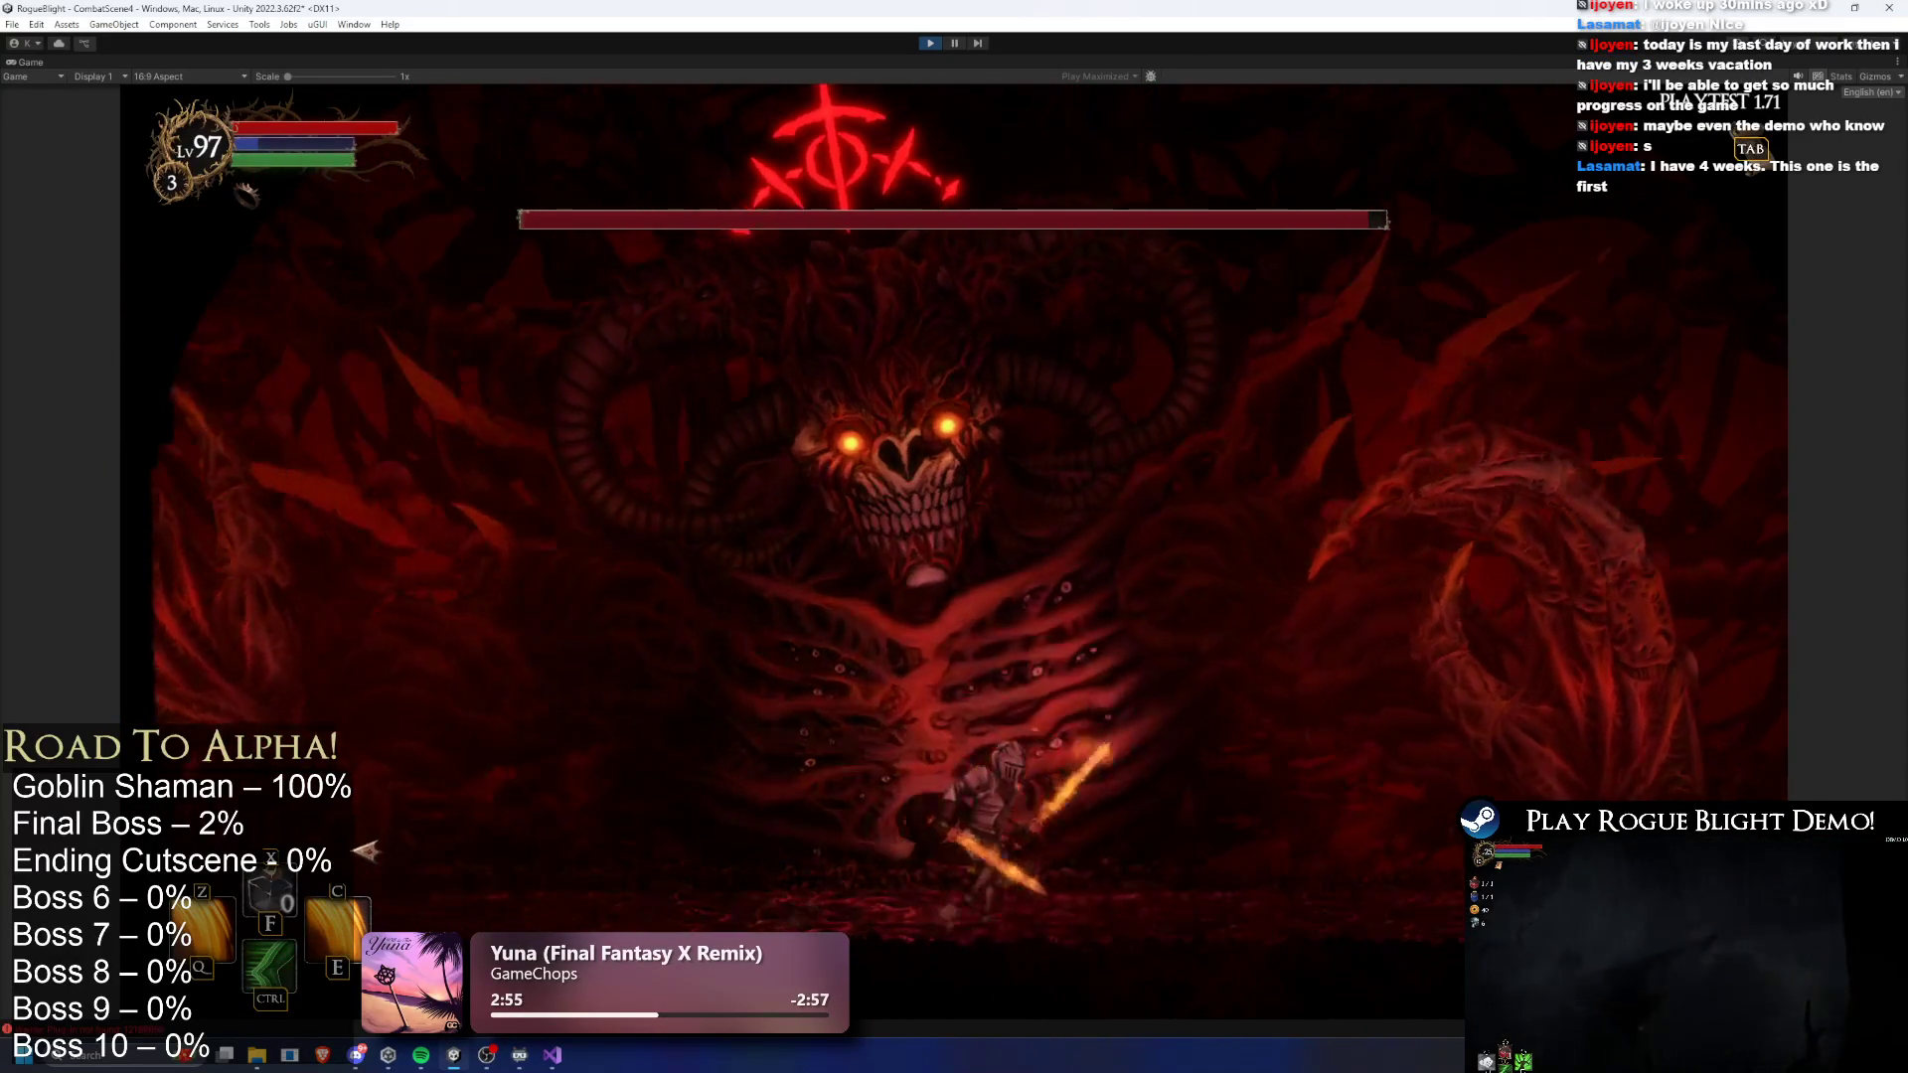
{"action": "left_click", "coordinate": [365, 852]}
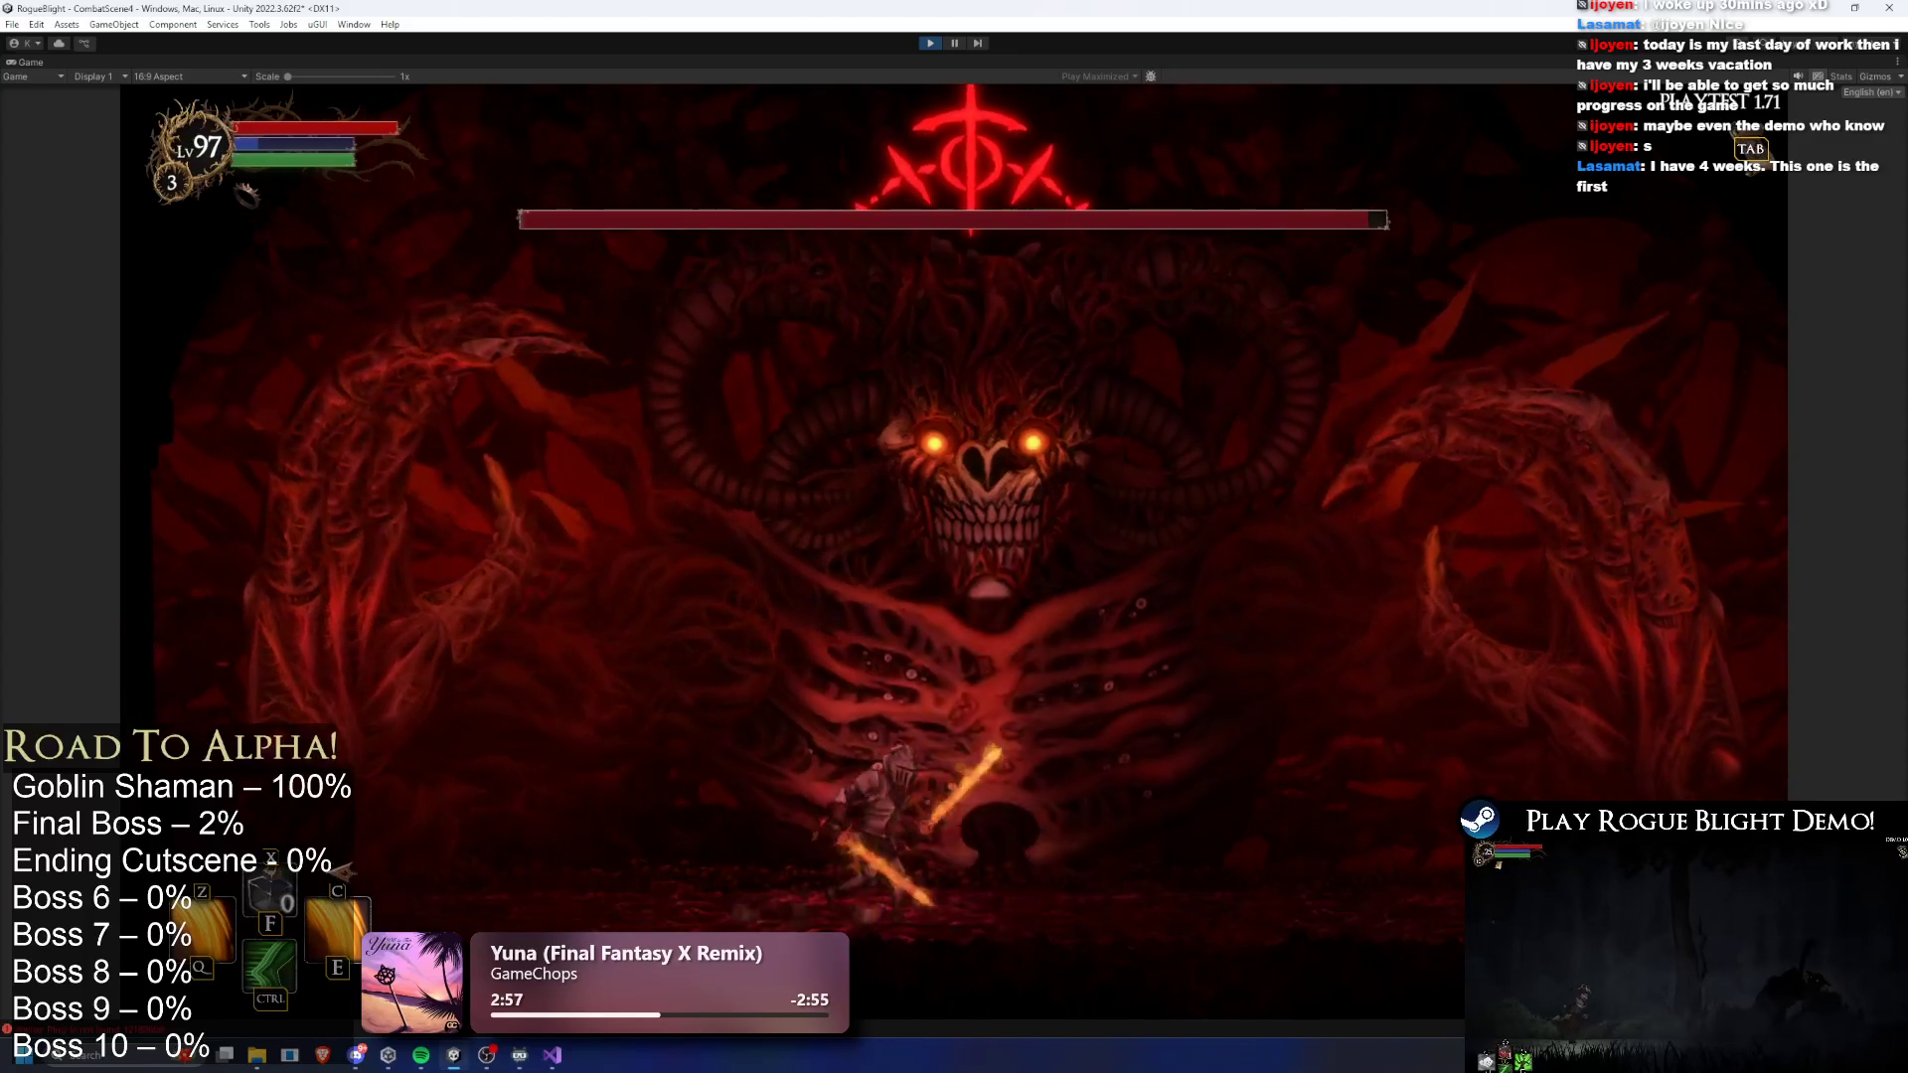
{"action": "key", "text": "space"}
{"action": "left_click", "coordinate": [368, 892]}
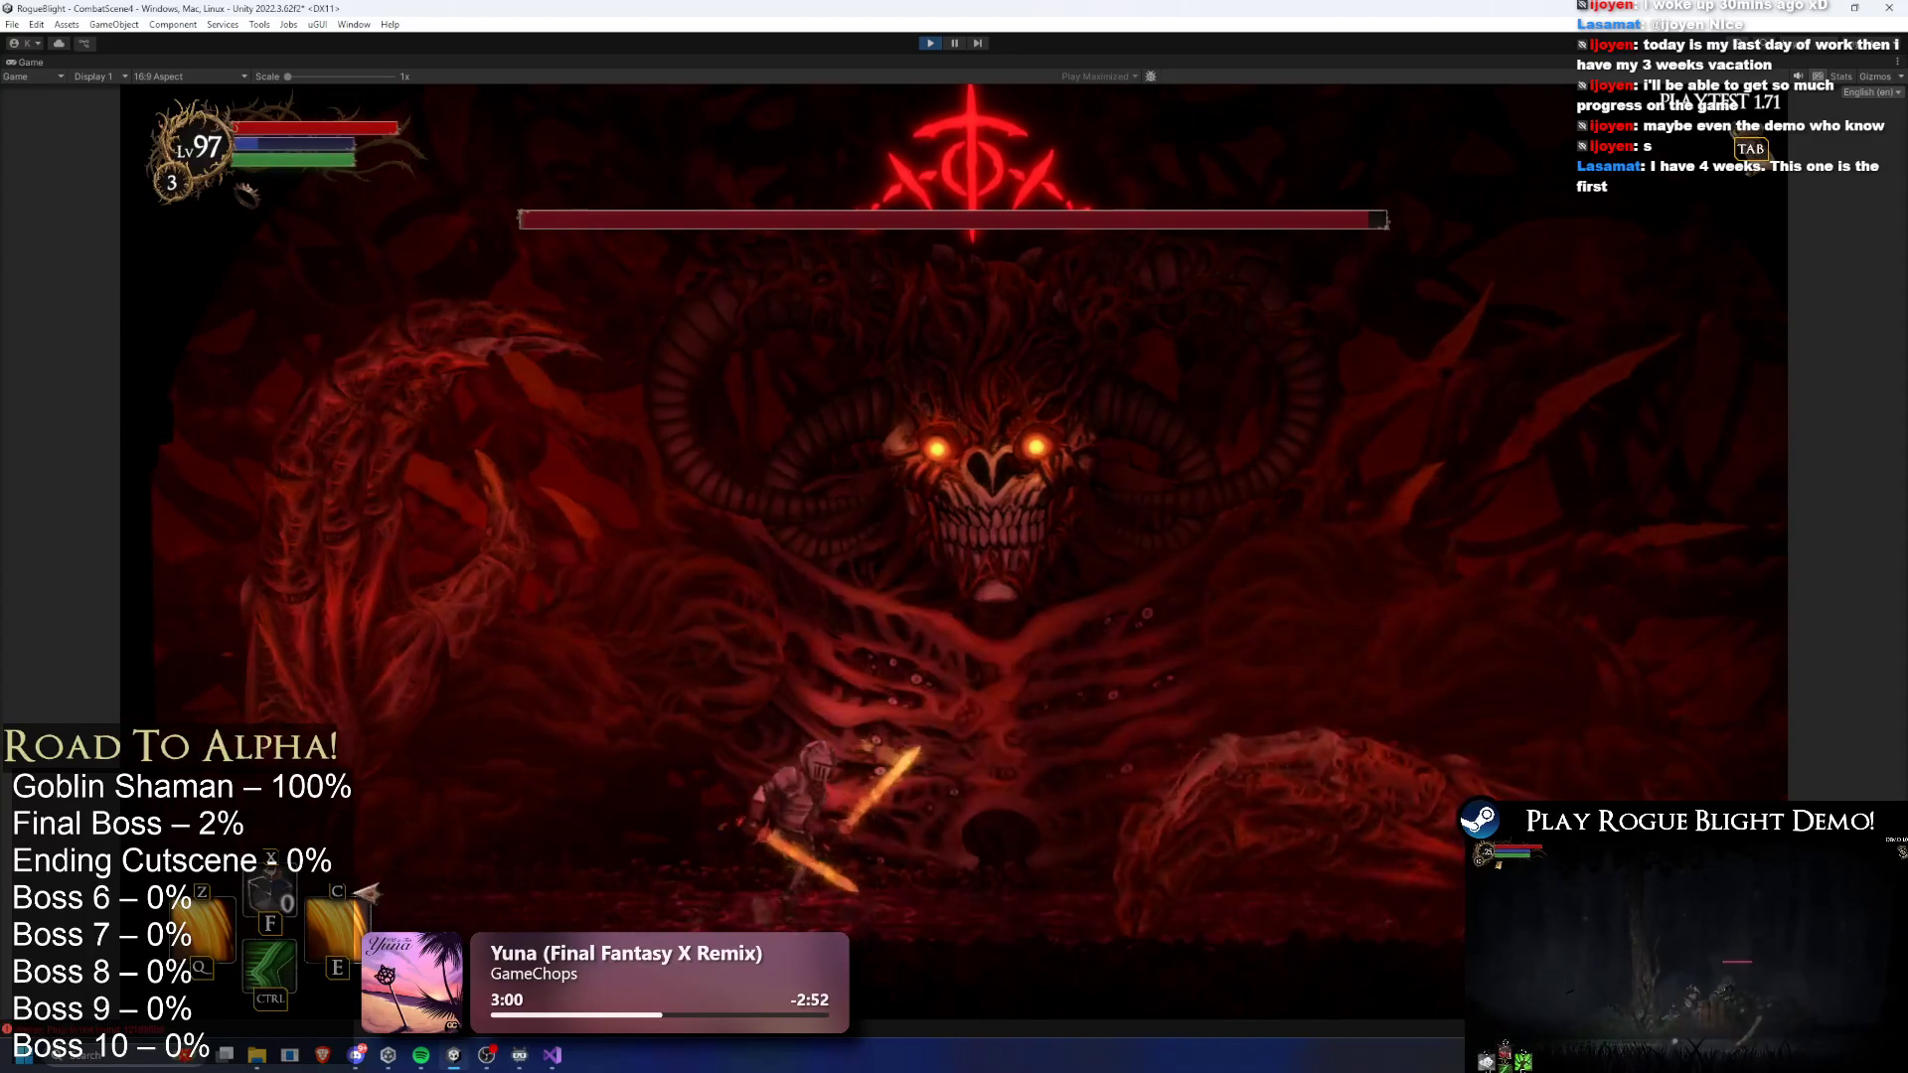
{"action": "left_click", "coordinate": [937, 862]}
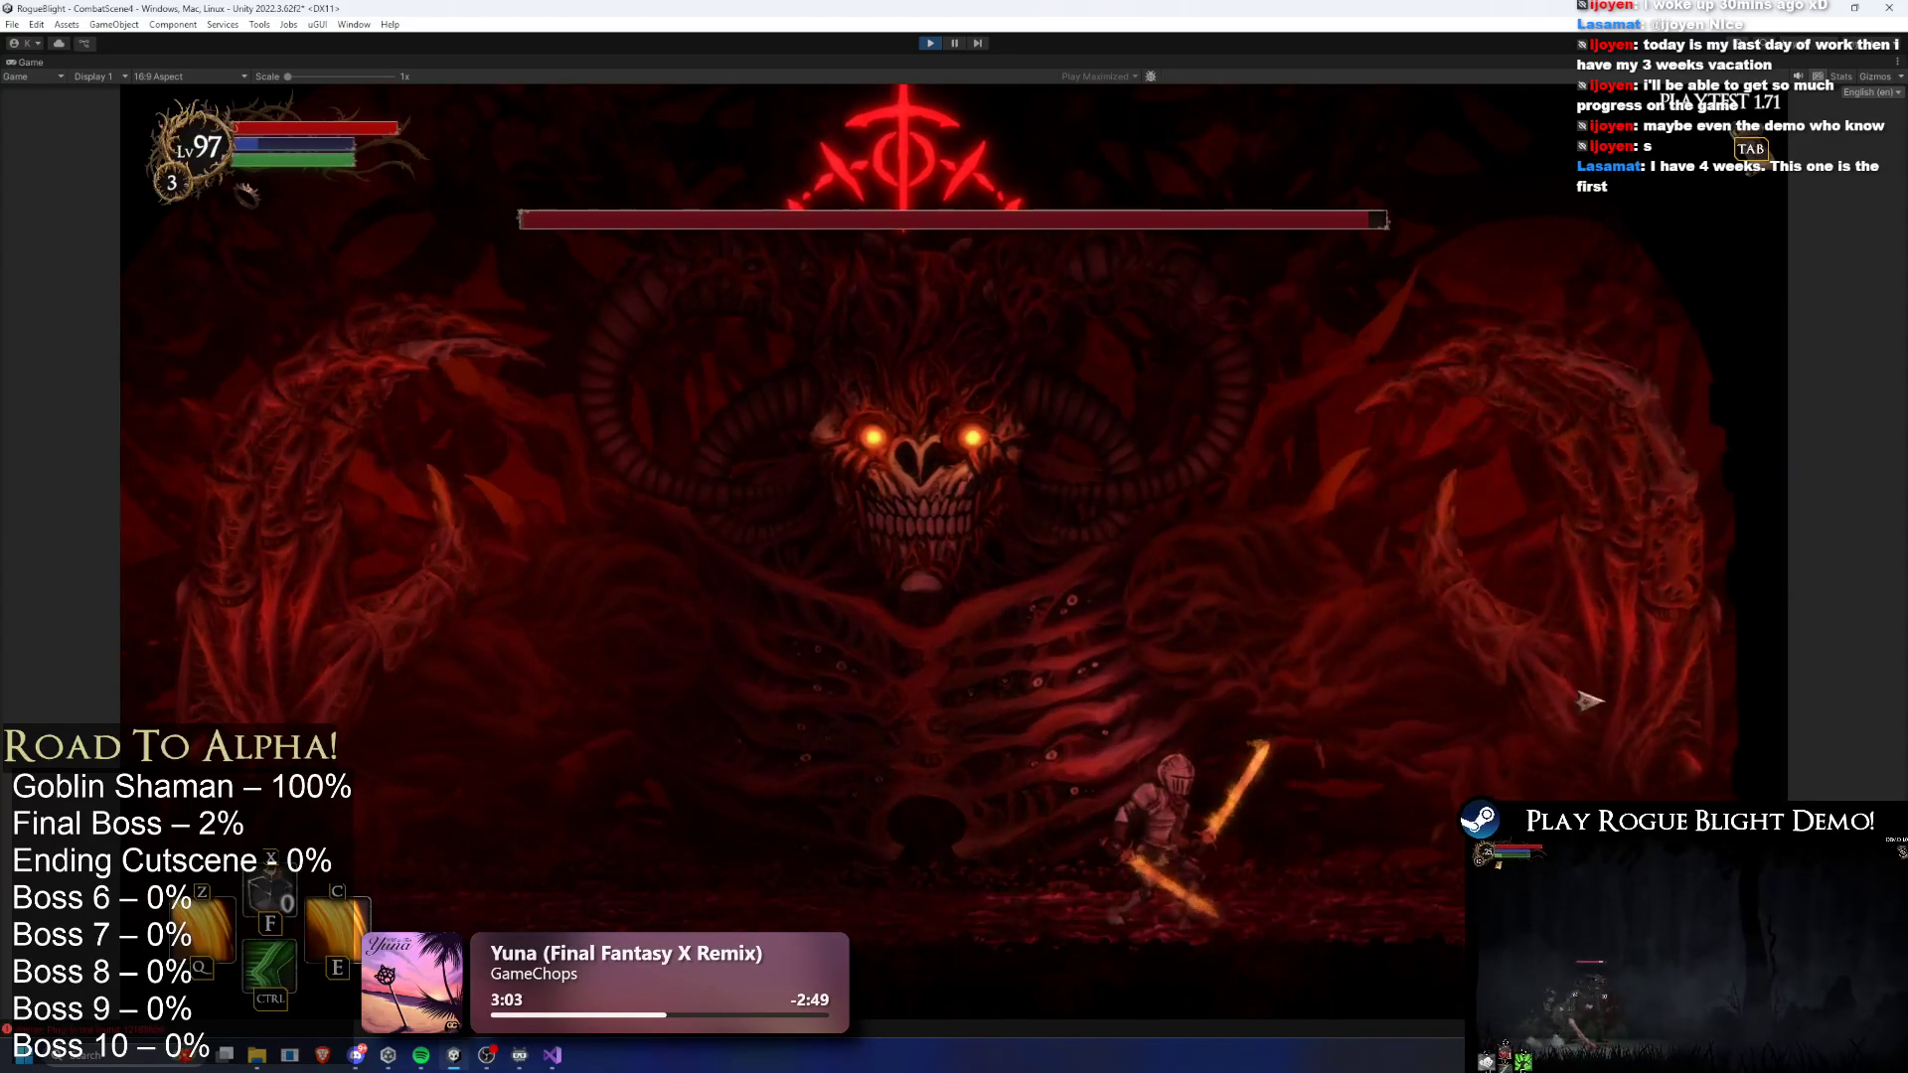
{"action": "left_click", "coordinate": [1073, 722]}
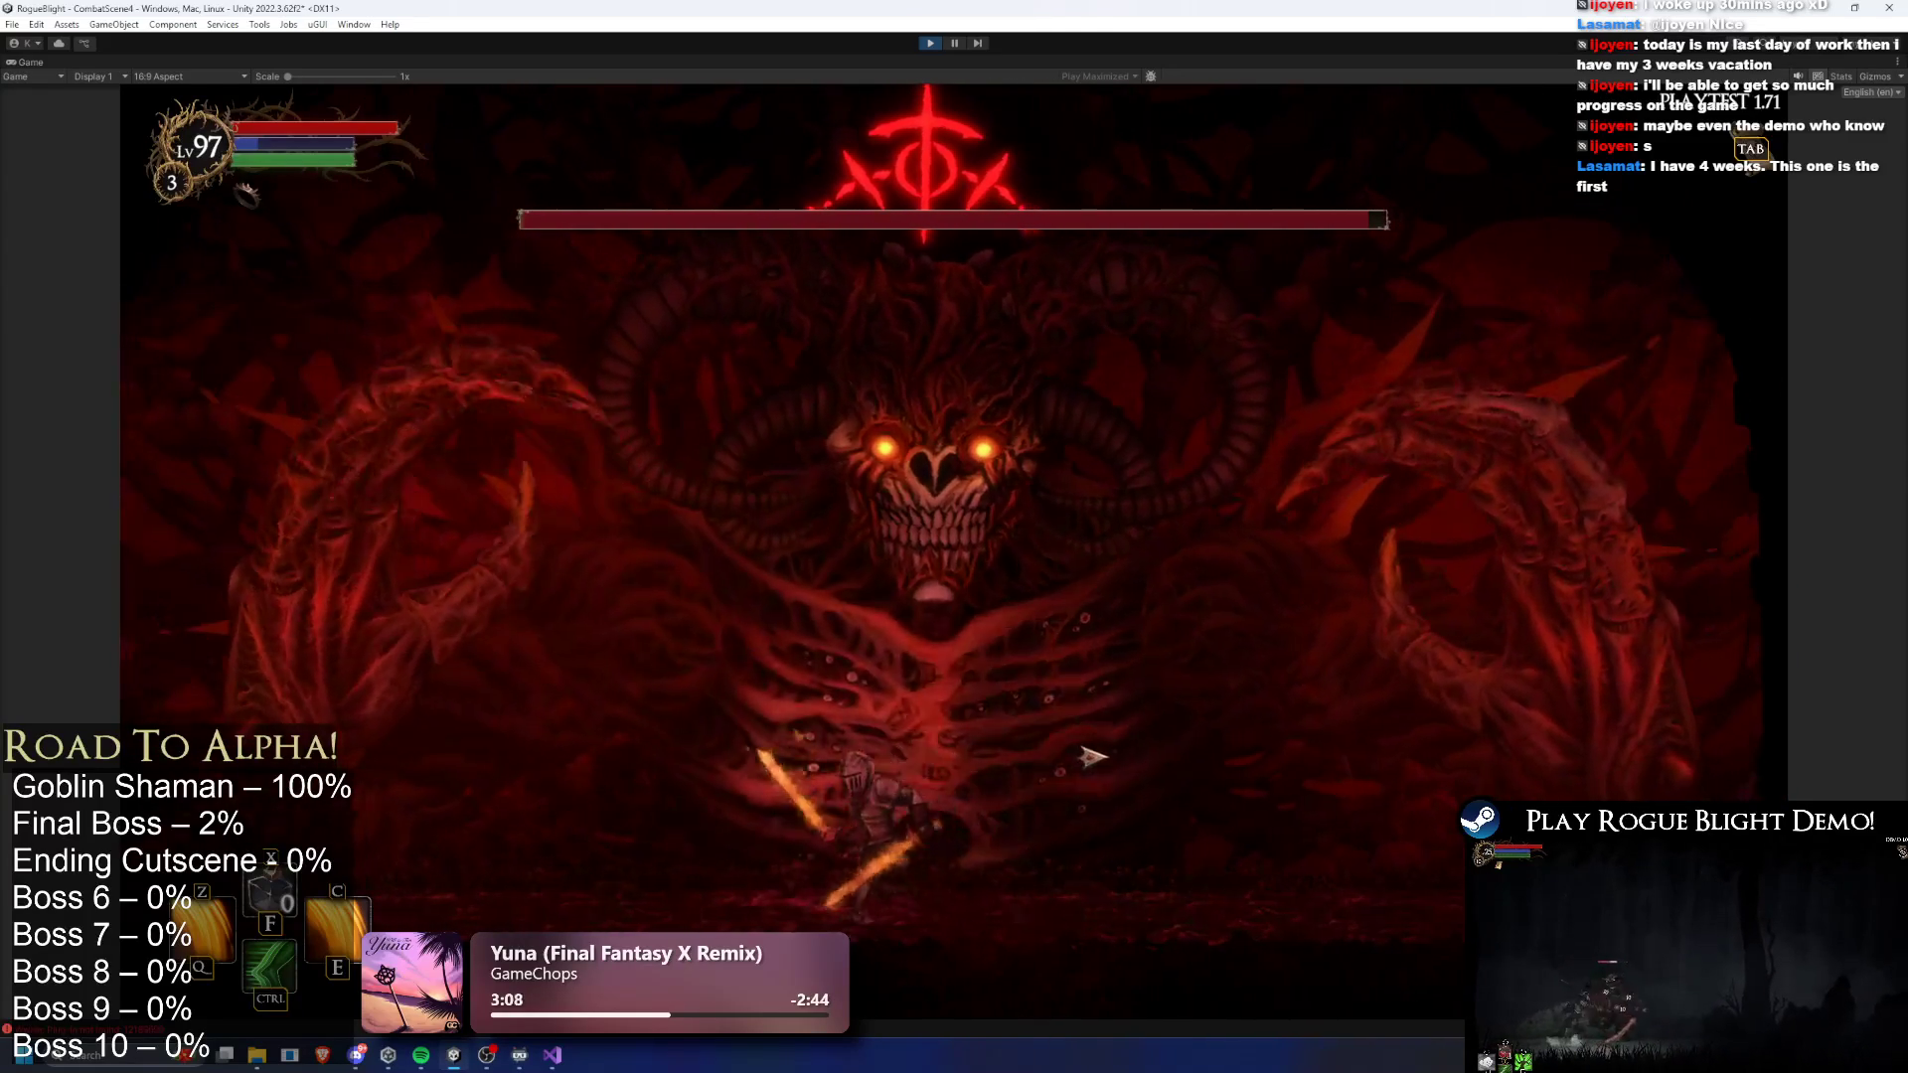
{"action": "left_click", "coordinate": [1091, 757]}
{"action": "key", "text": "d"}
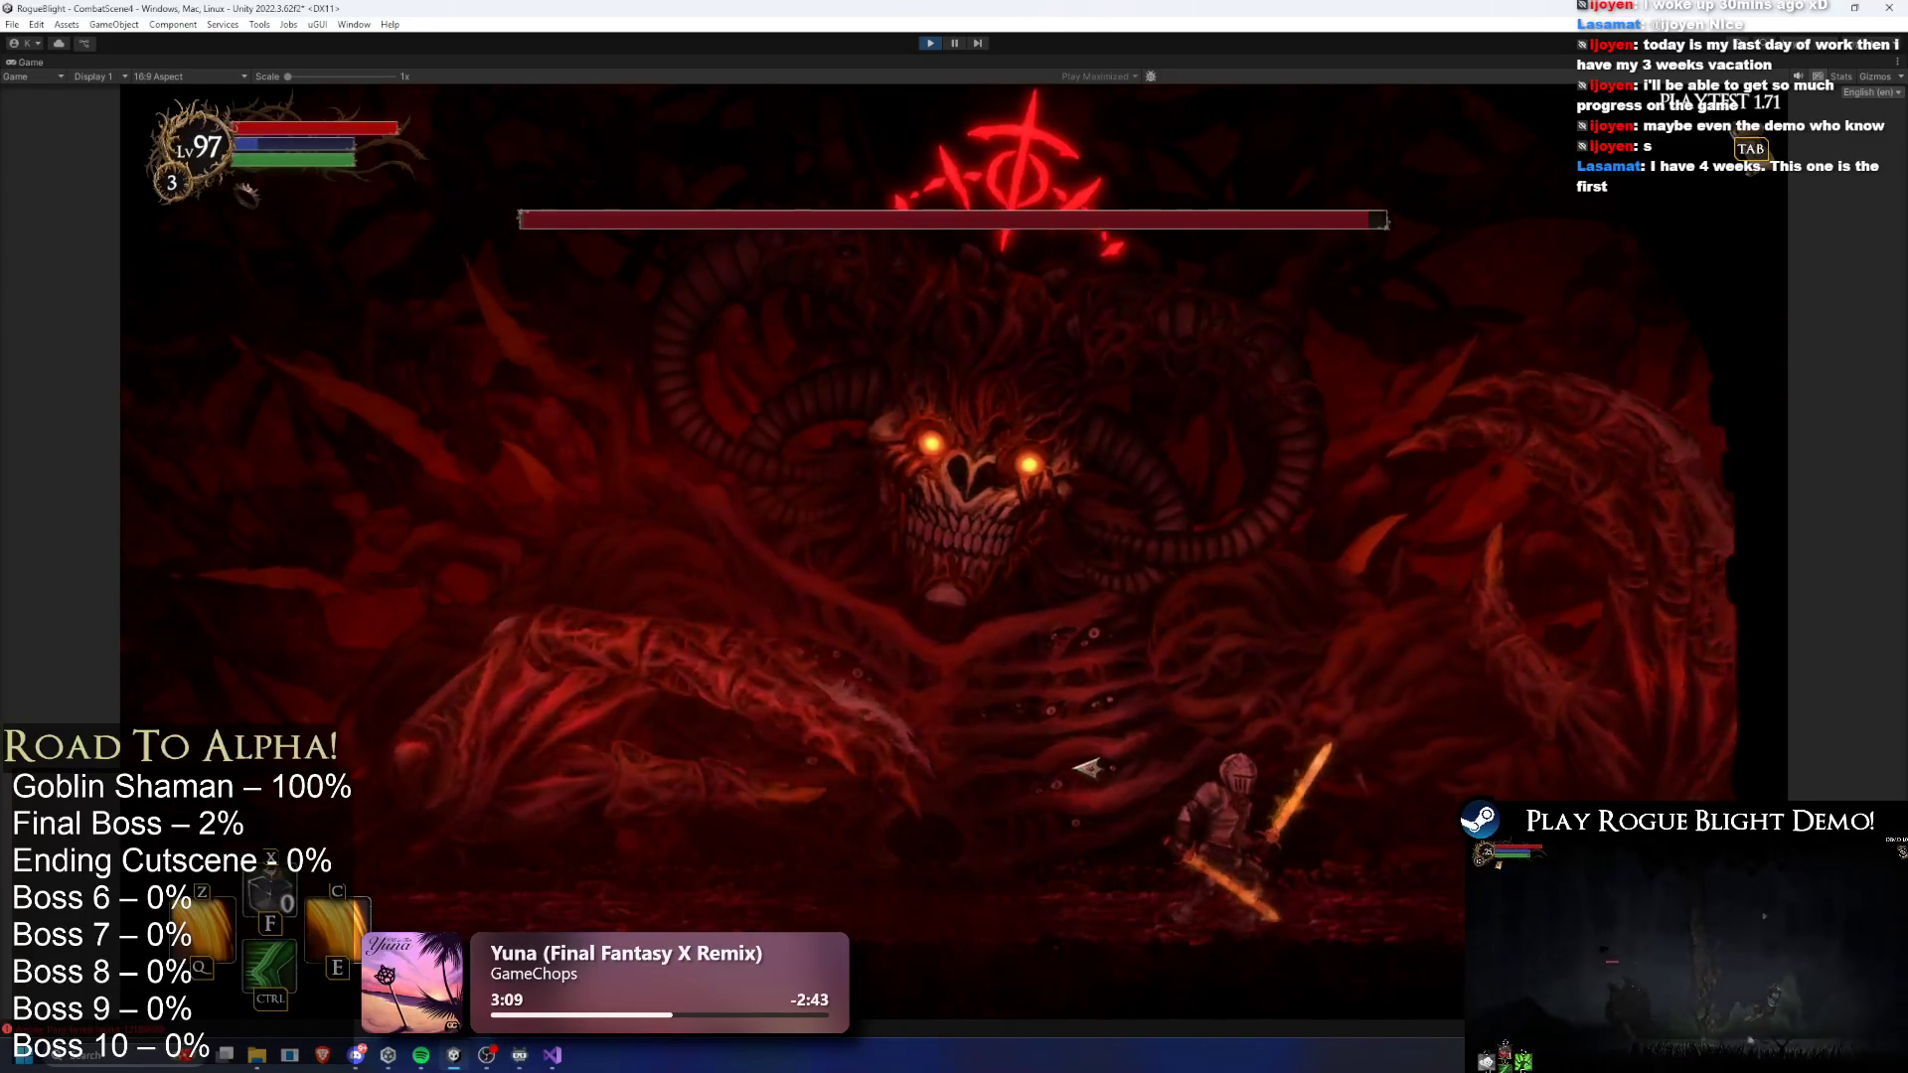
{"action": "key", "text": "a"}
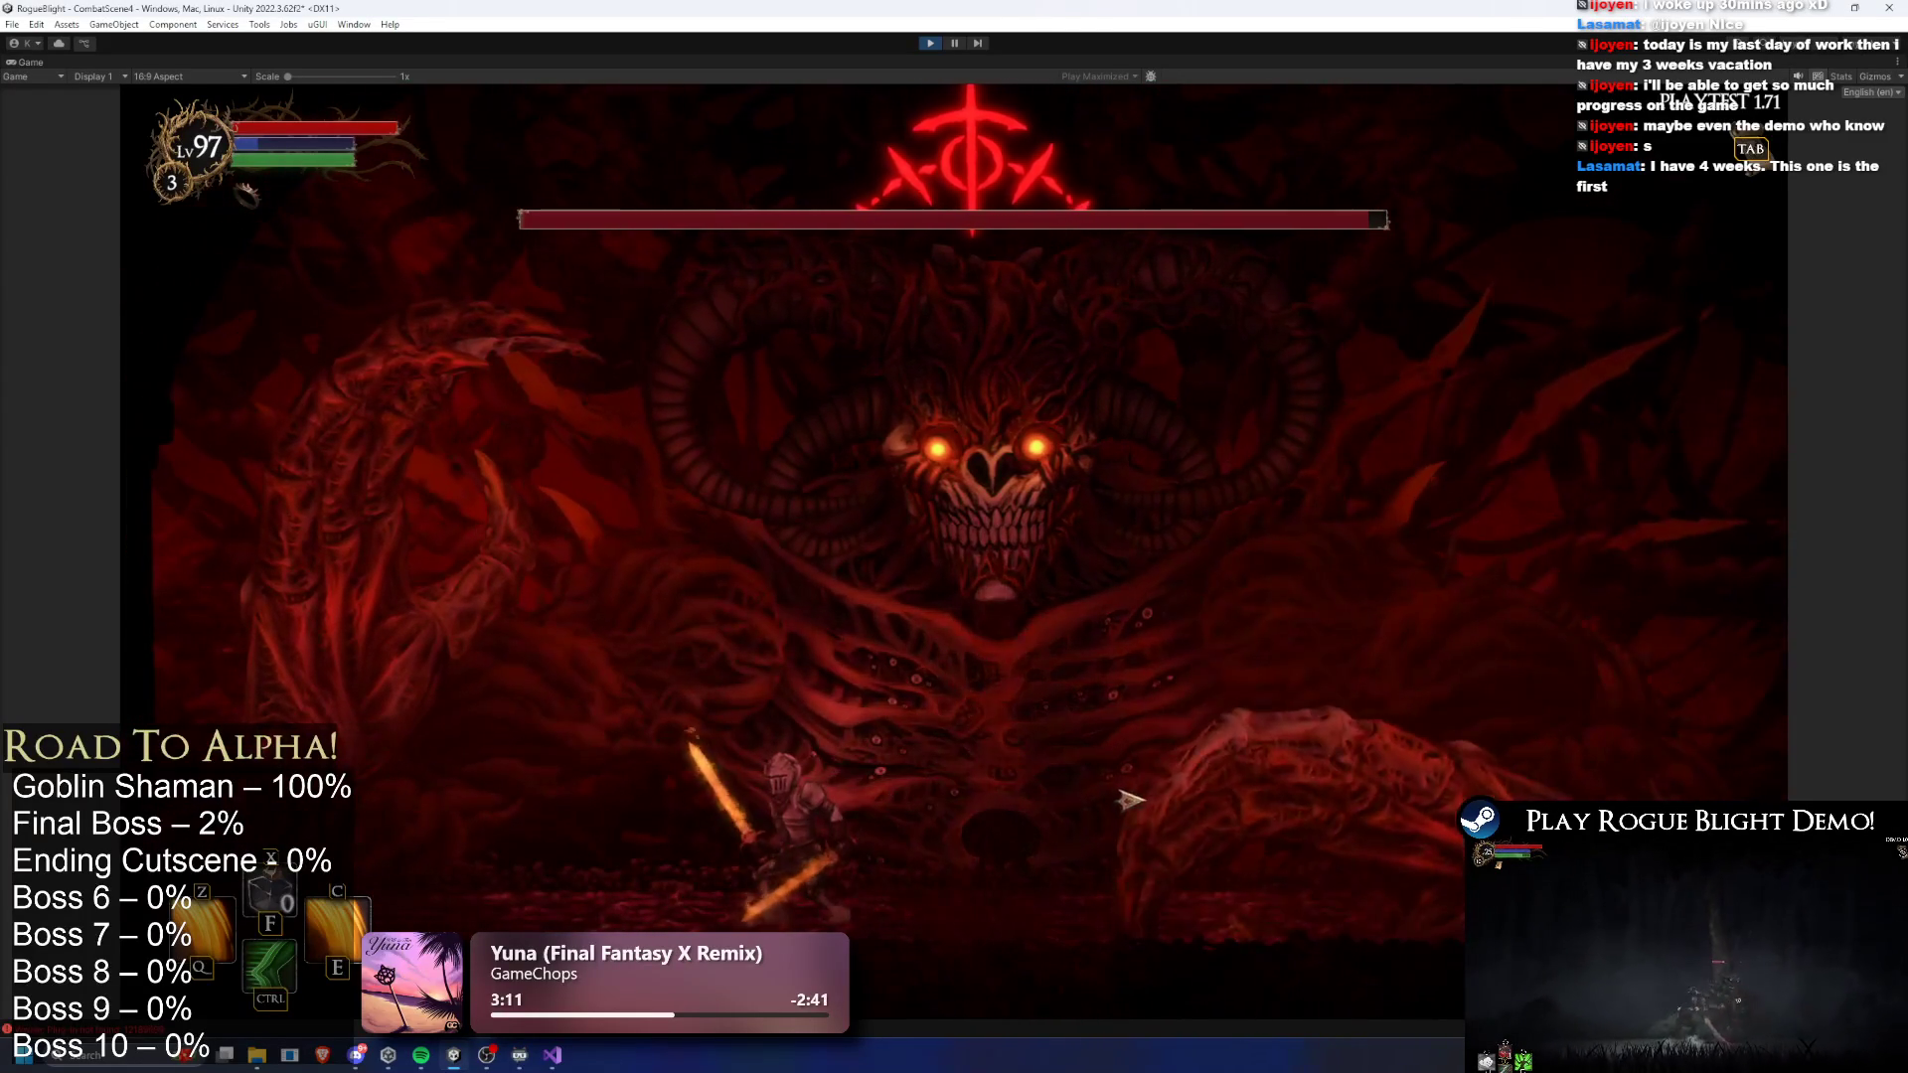
{"action": "key", "text": "d"}
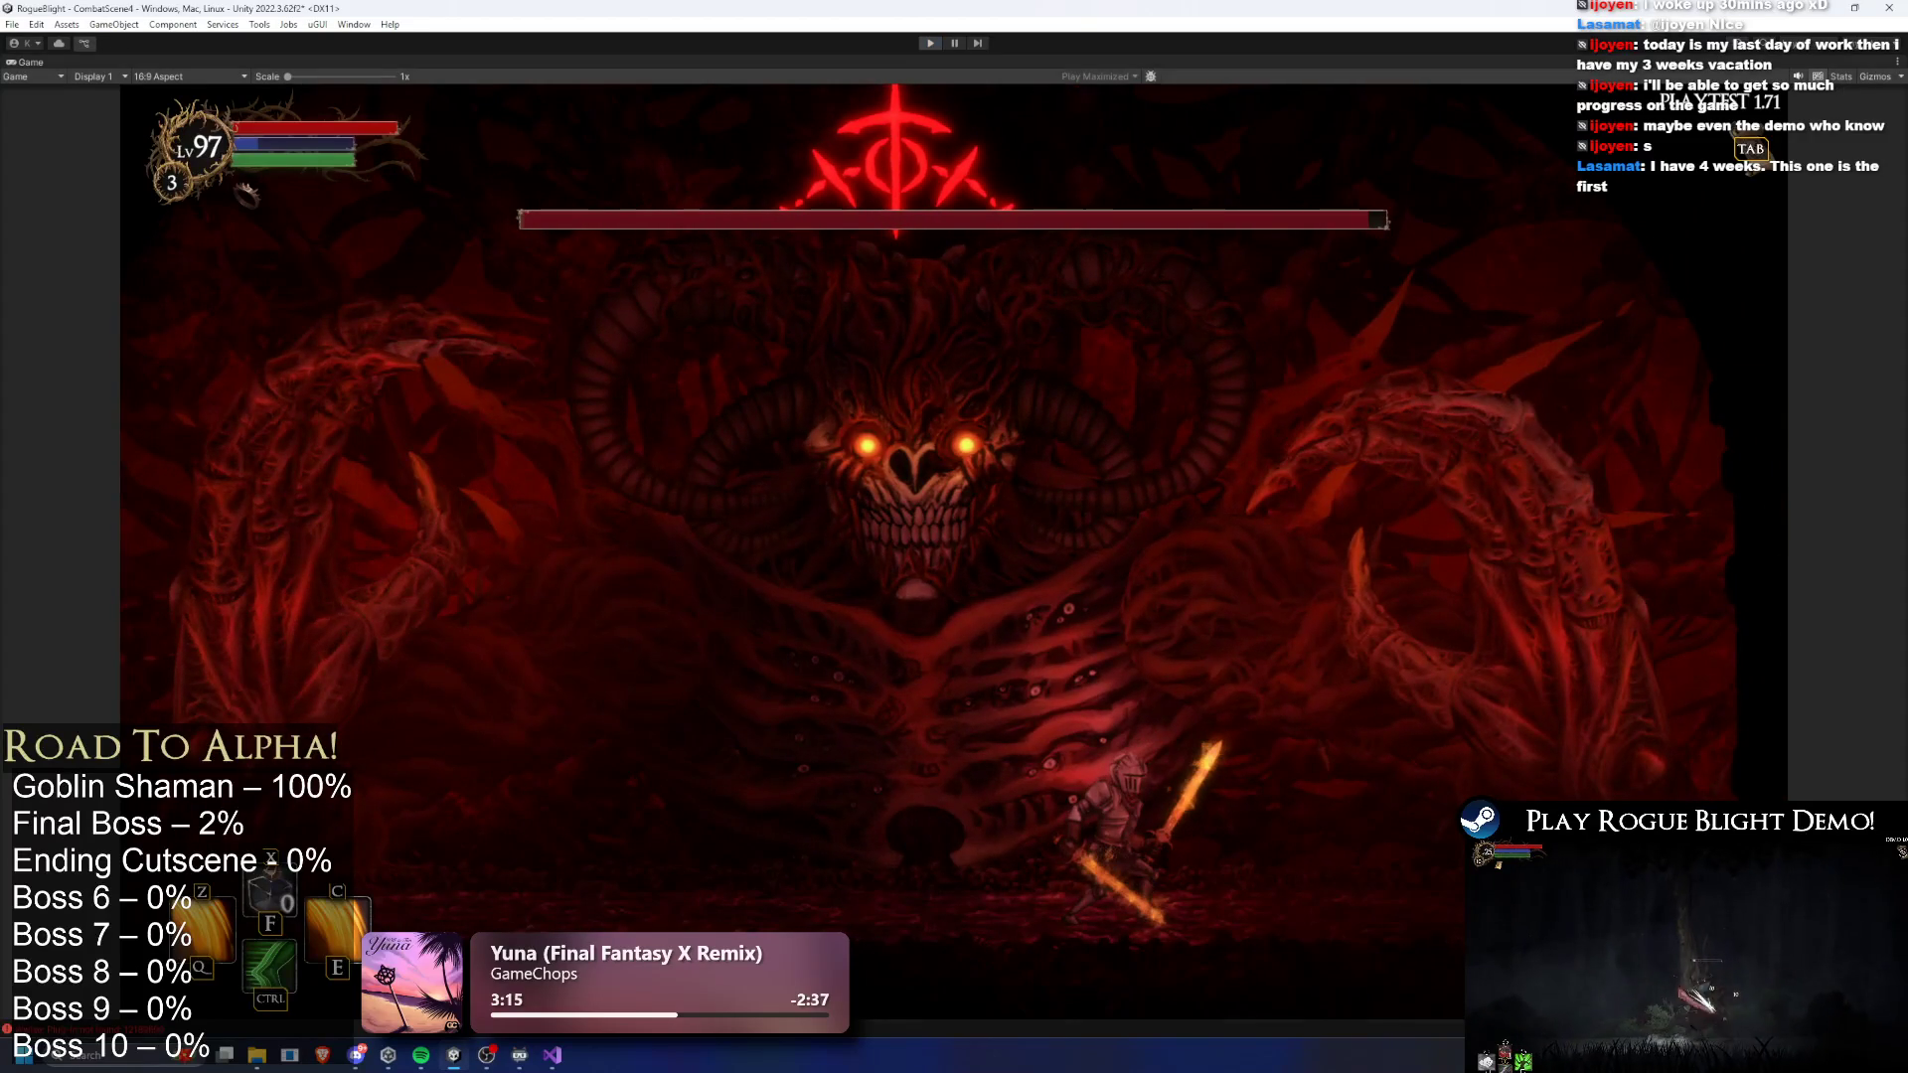
- Stop the playtest and open FinalBoss_Concept_Prefab in Prefab Mode
{"action": "key", "text": "ctrl+p"}
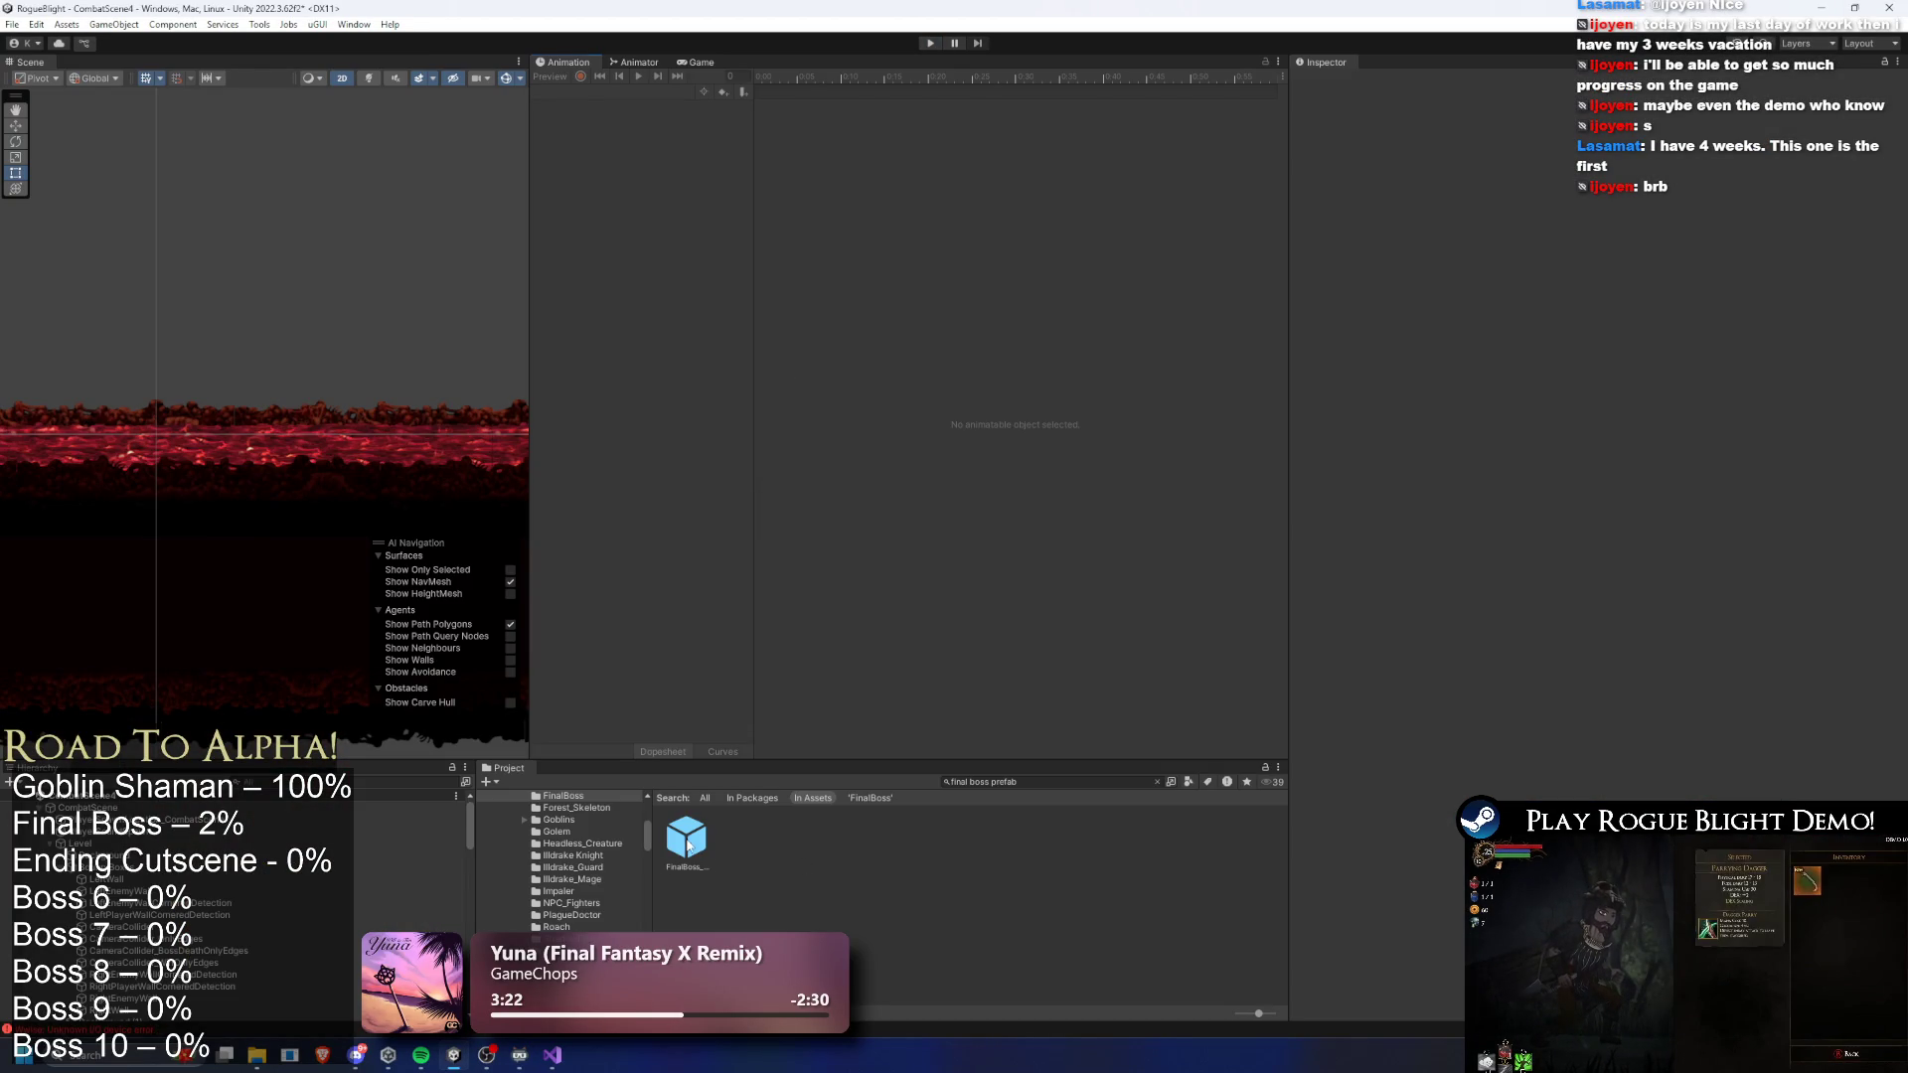
{"action": "double_click", "coordinate": [687, 846]}
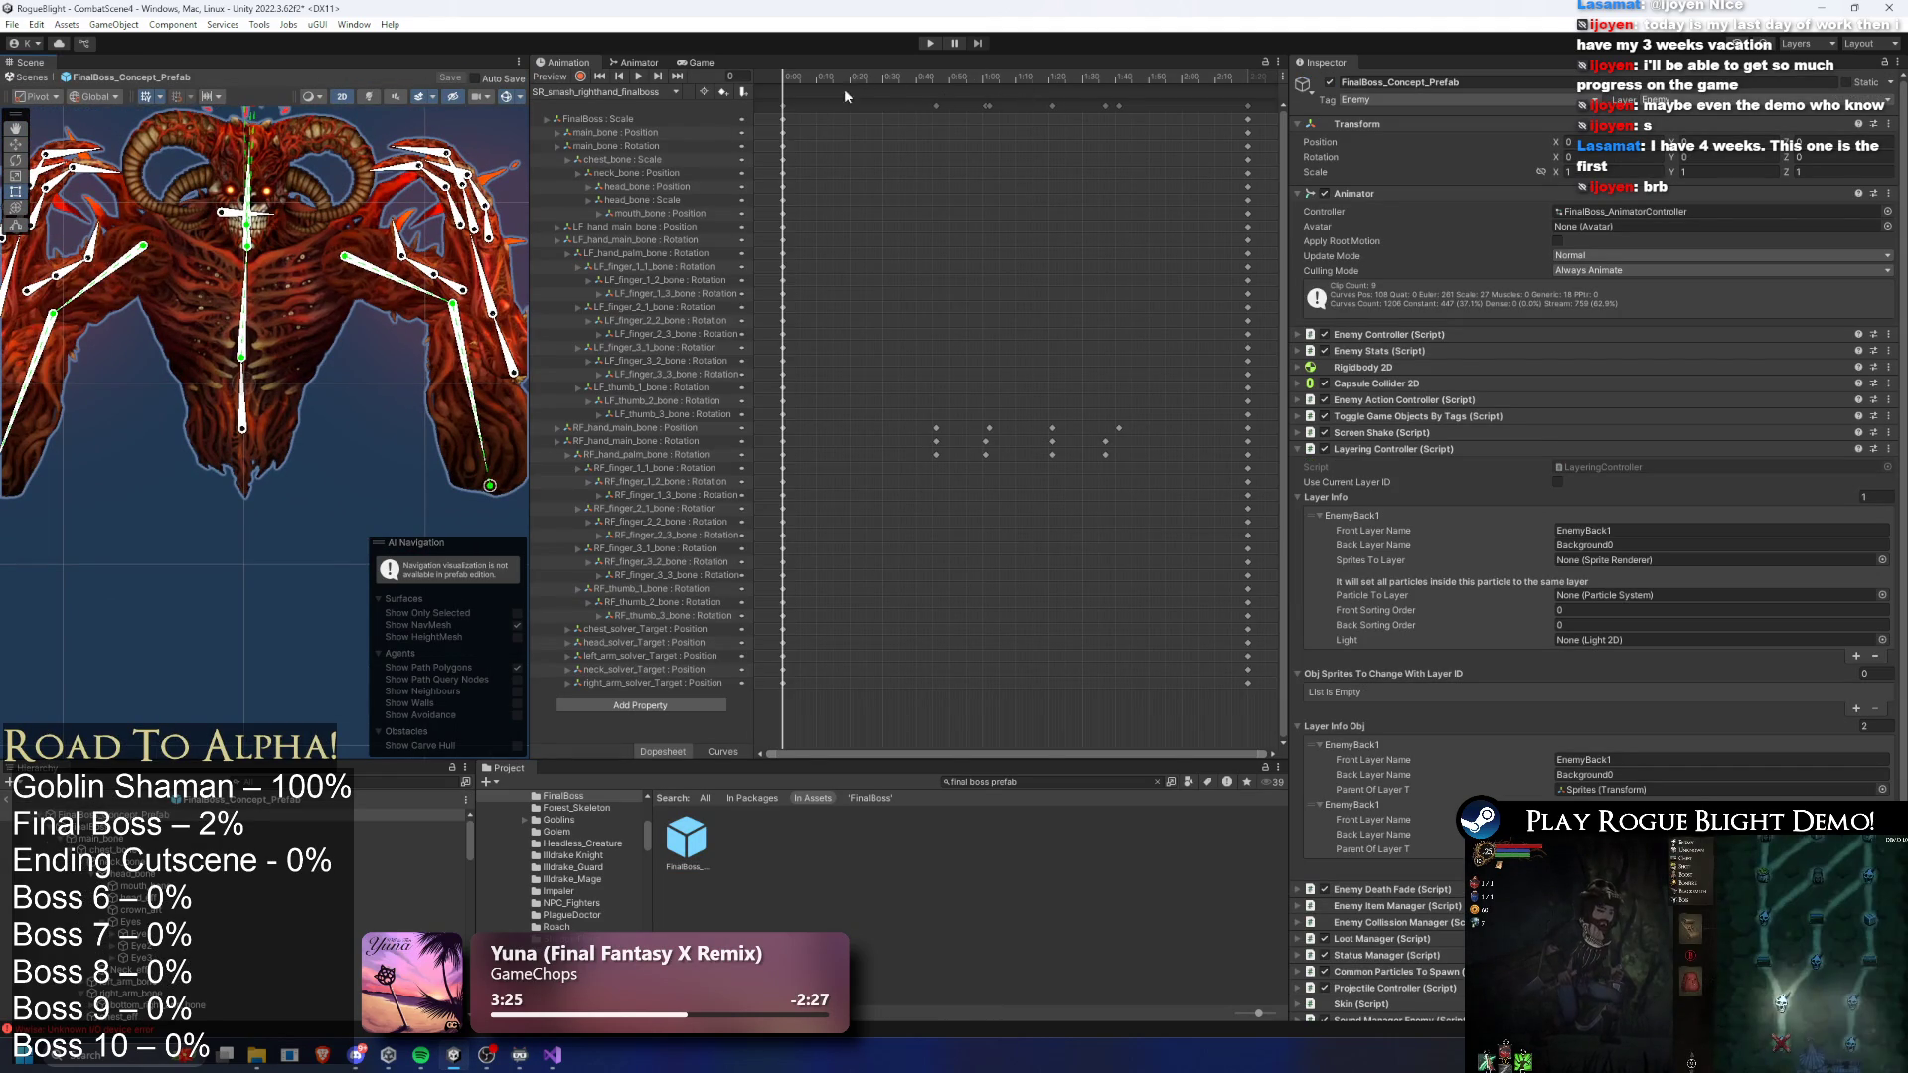
{"action": "left_click", "coordinate": [1076, 779]}
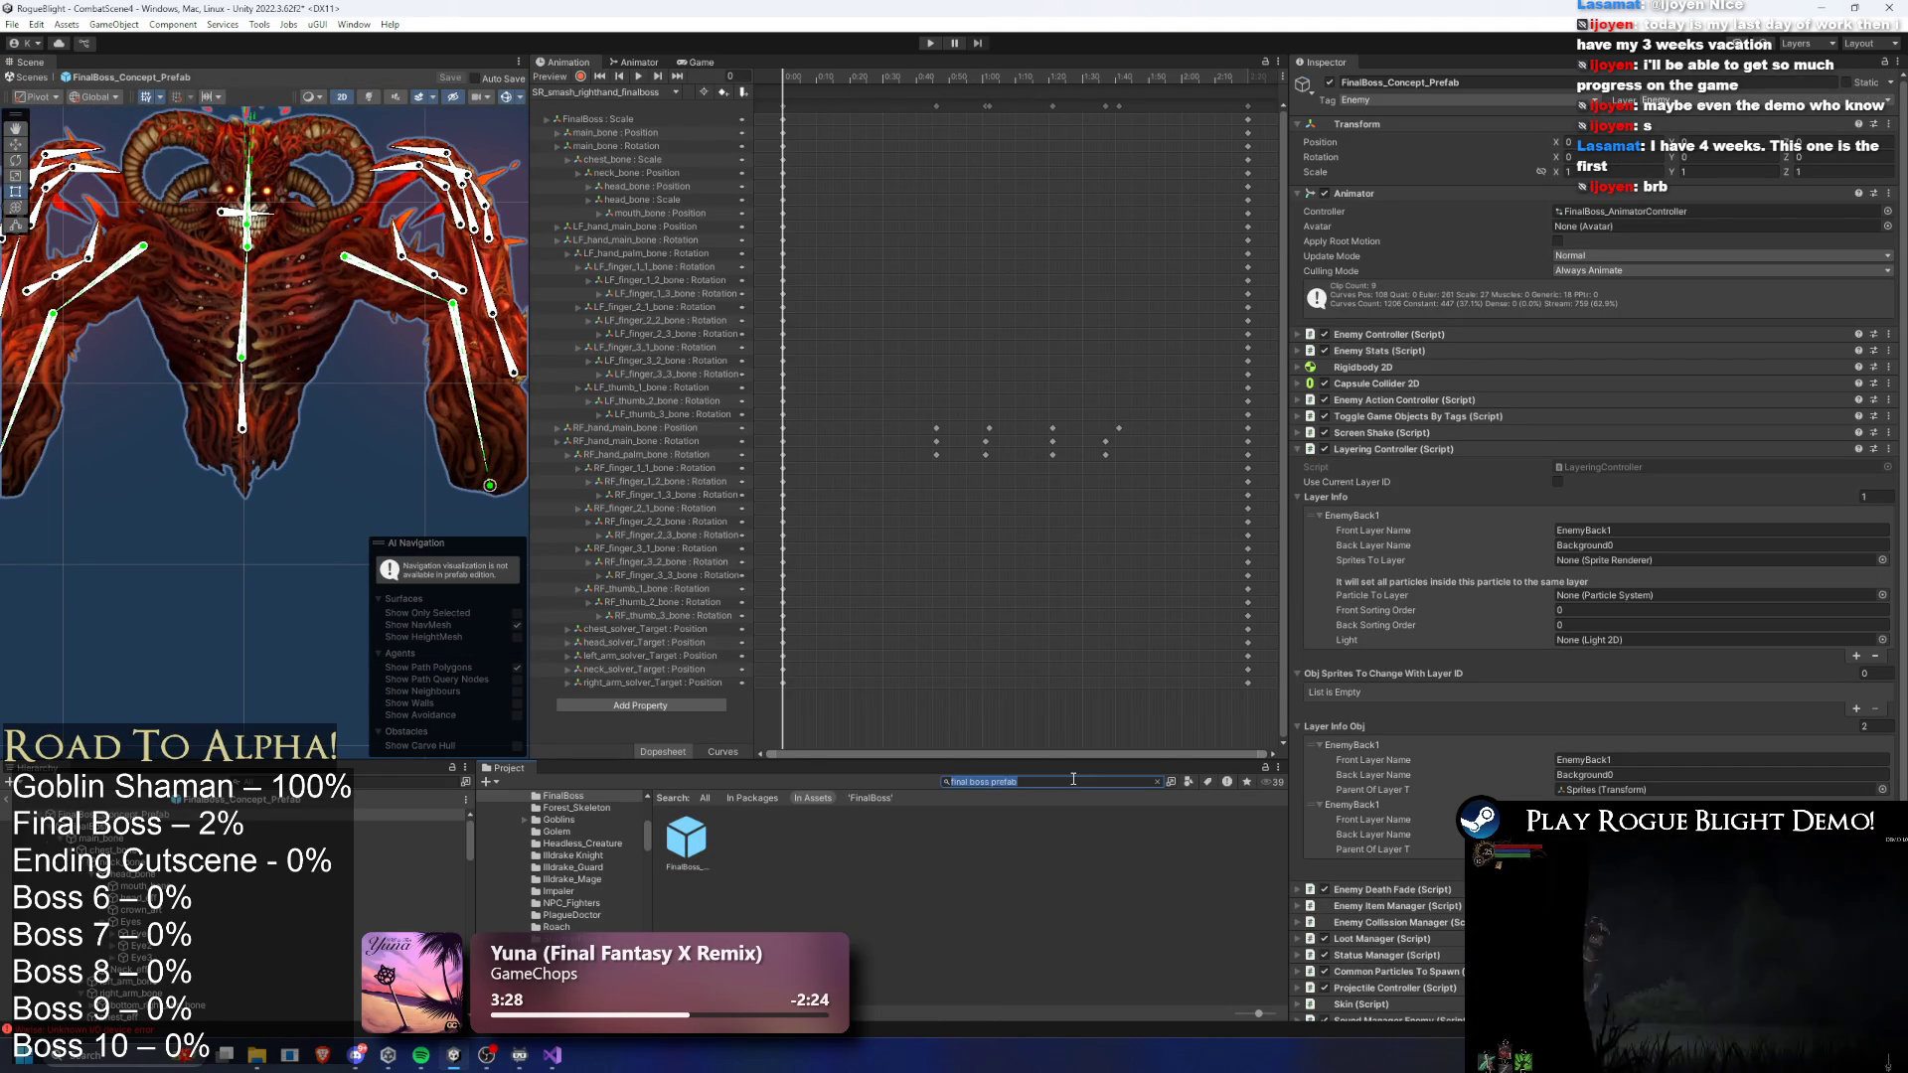
- Find Undead_Dragon's ParticlePositions folder and drag UndeadDragonFallGroundParticle into the scene below the boss
{"action": "type", "text": "undead dragon s"}
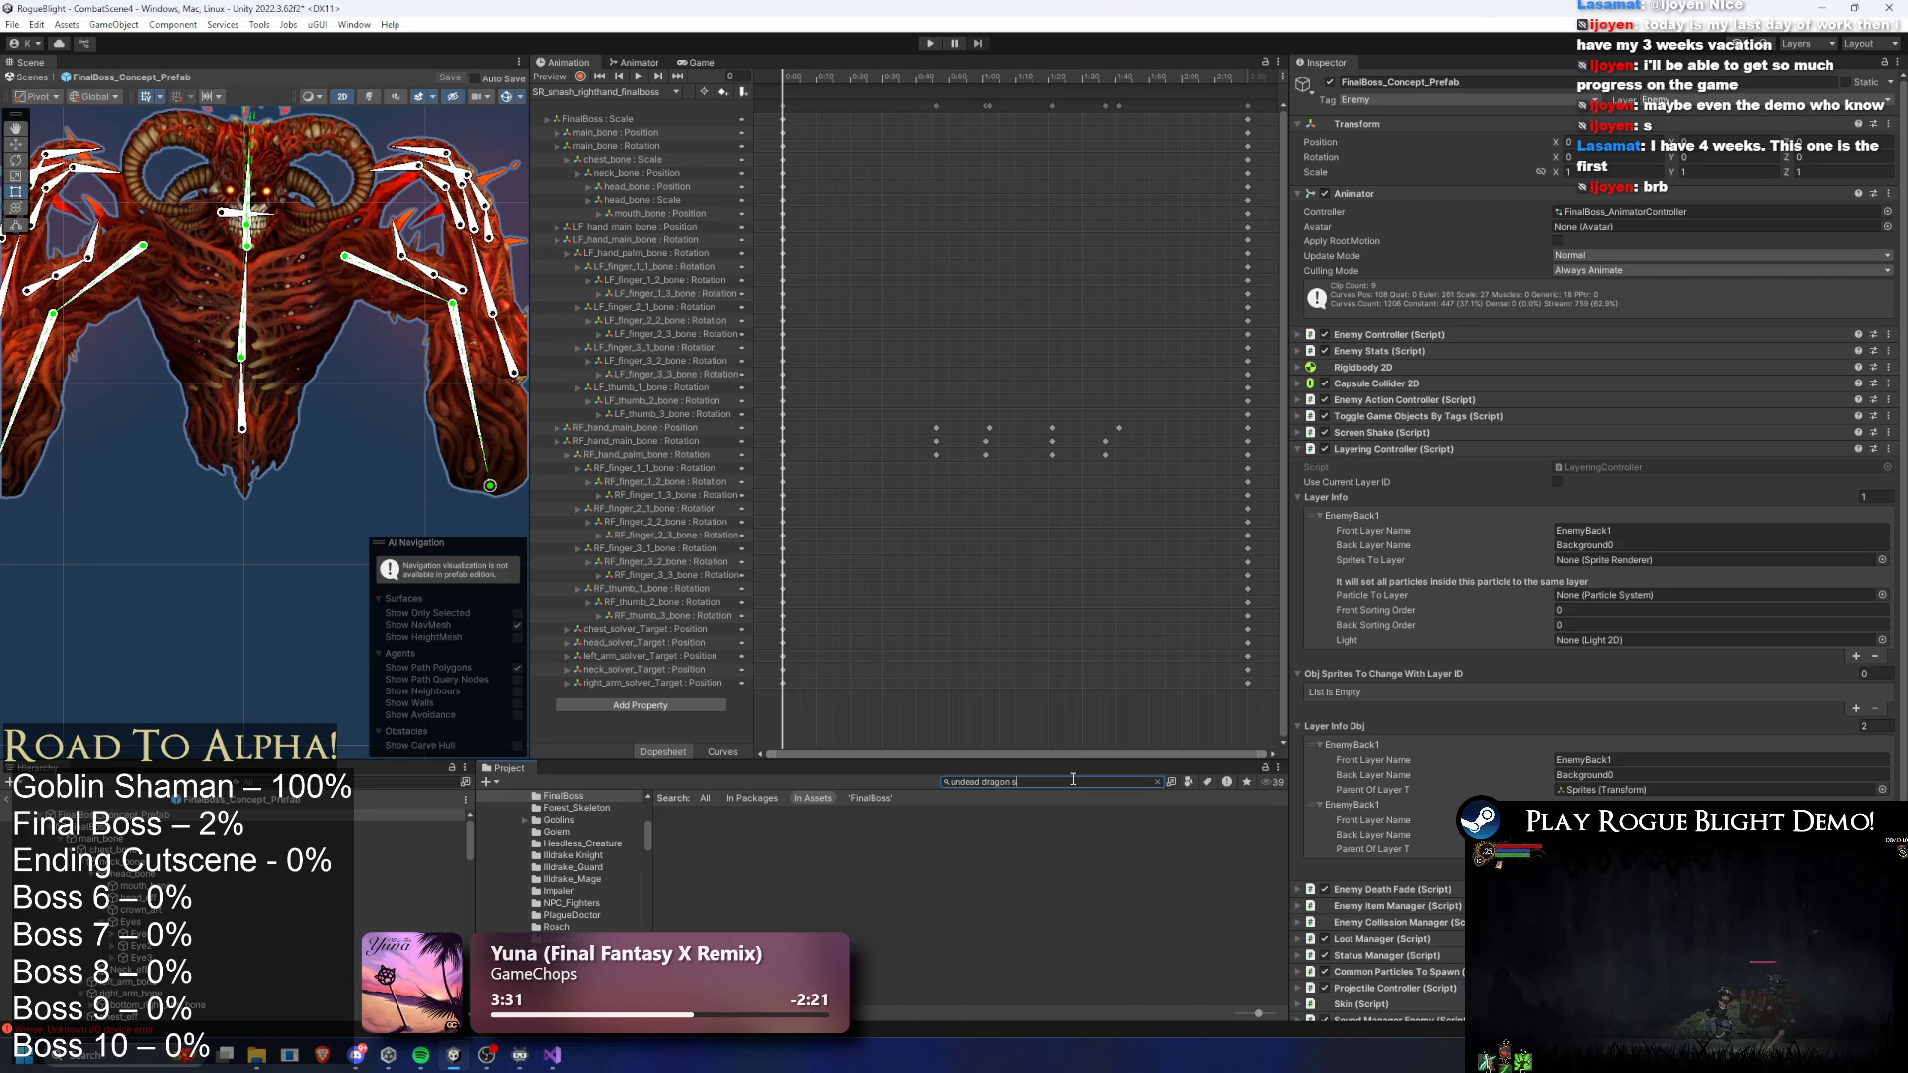
{"action": "key", "text": "BackSpace"}
{"action": "key", "text": "BackSpace"}
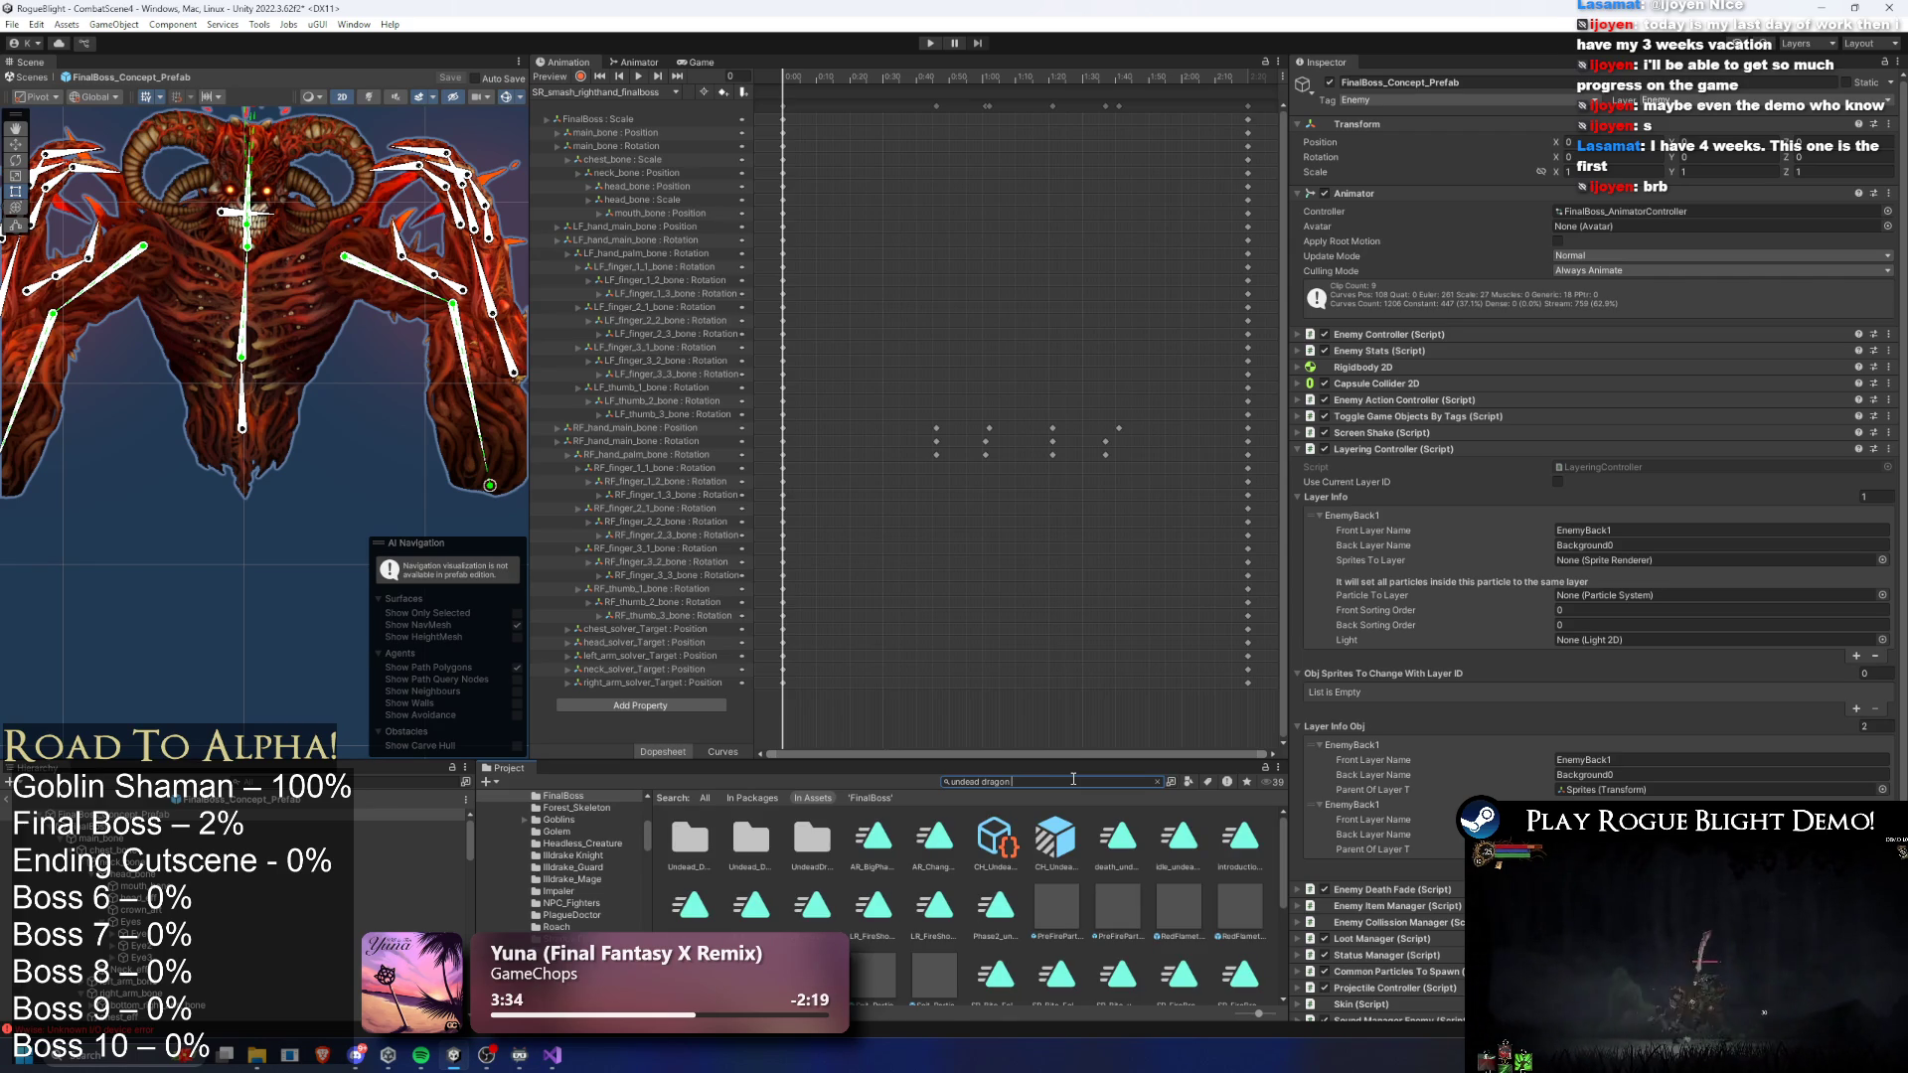
{"action": "left_click", "coordinate": [1057, 835]}
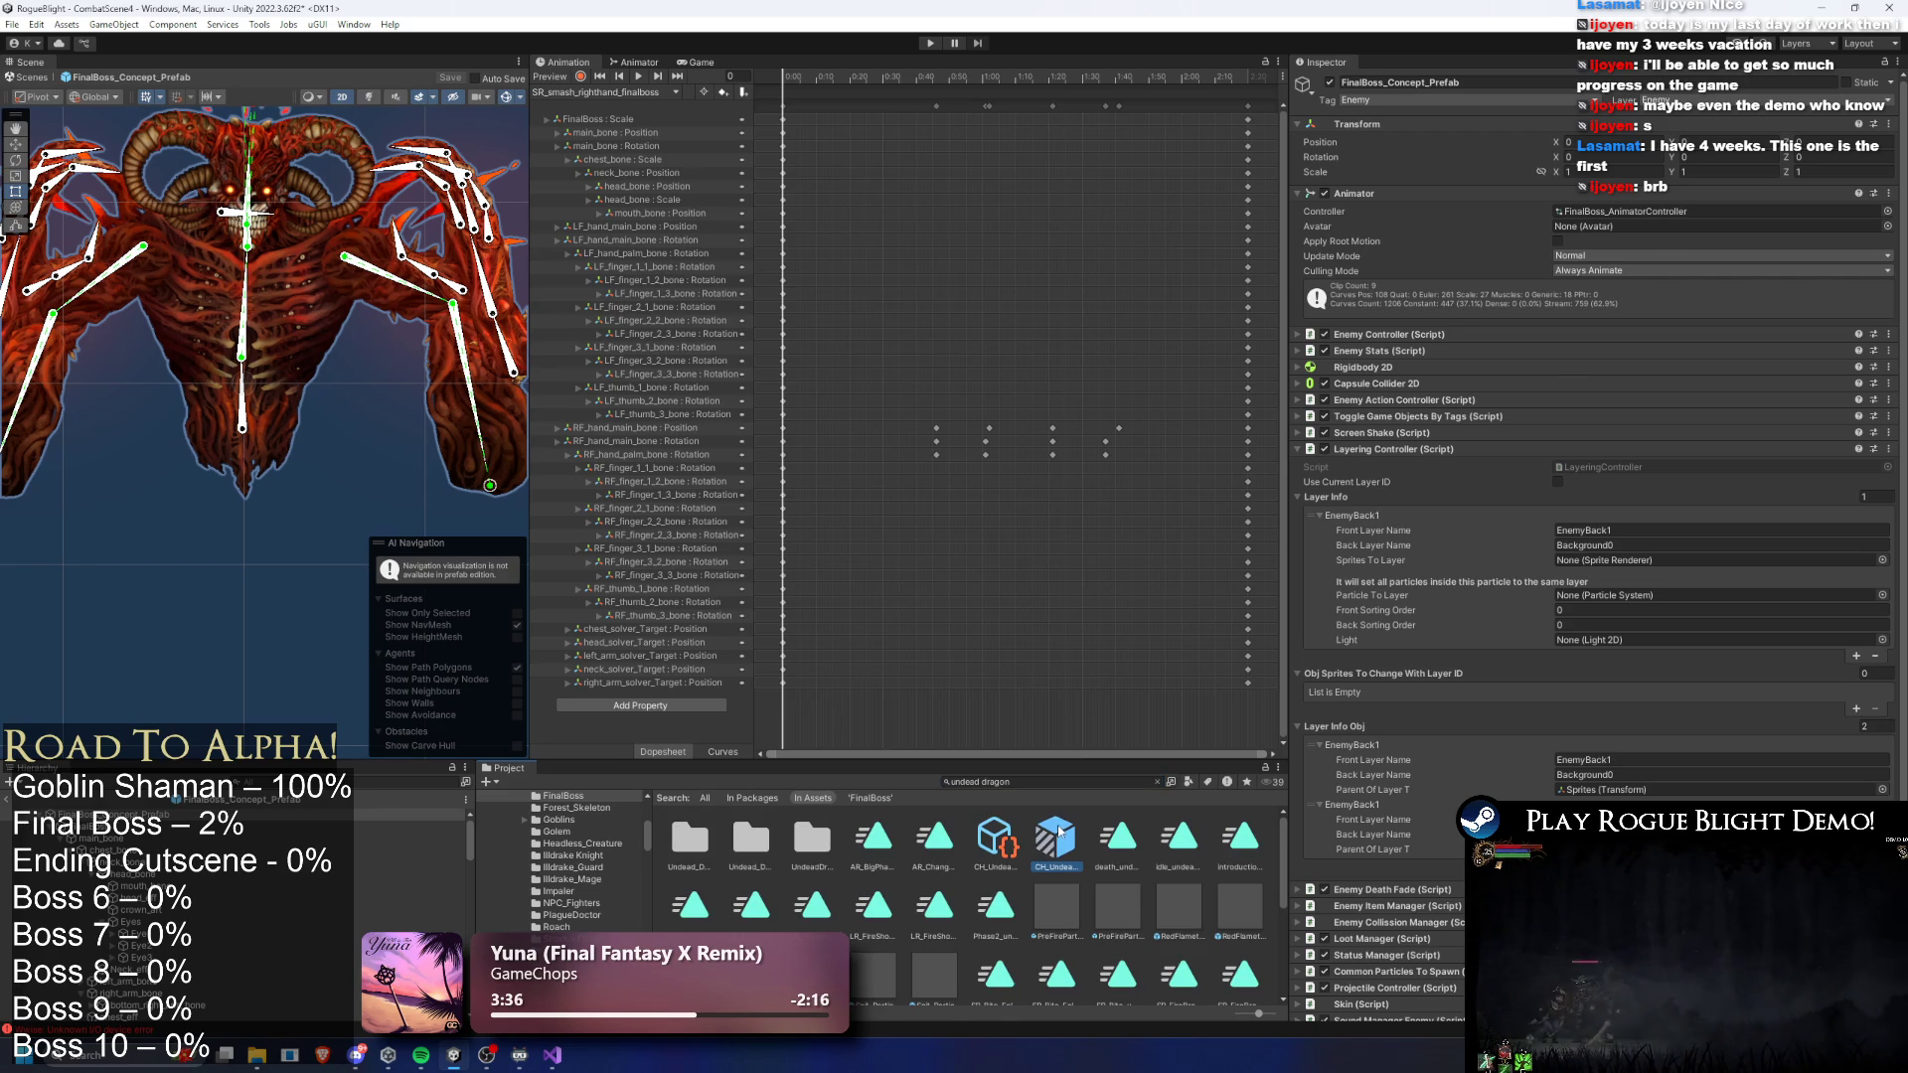
{"action": "left_click", "coordinate": [994, 779]}
{"action": "key", "text": "BackSpace"}
{"action": "double_click", "coordinate": [683, 846]}
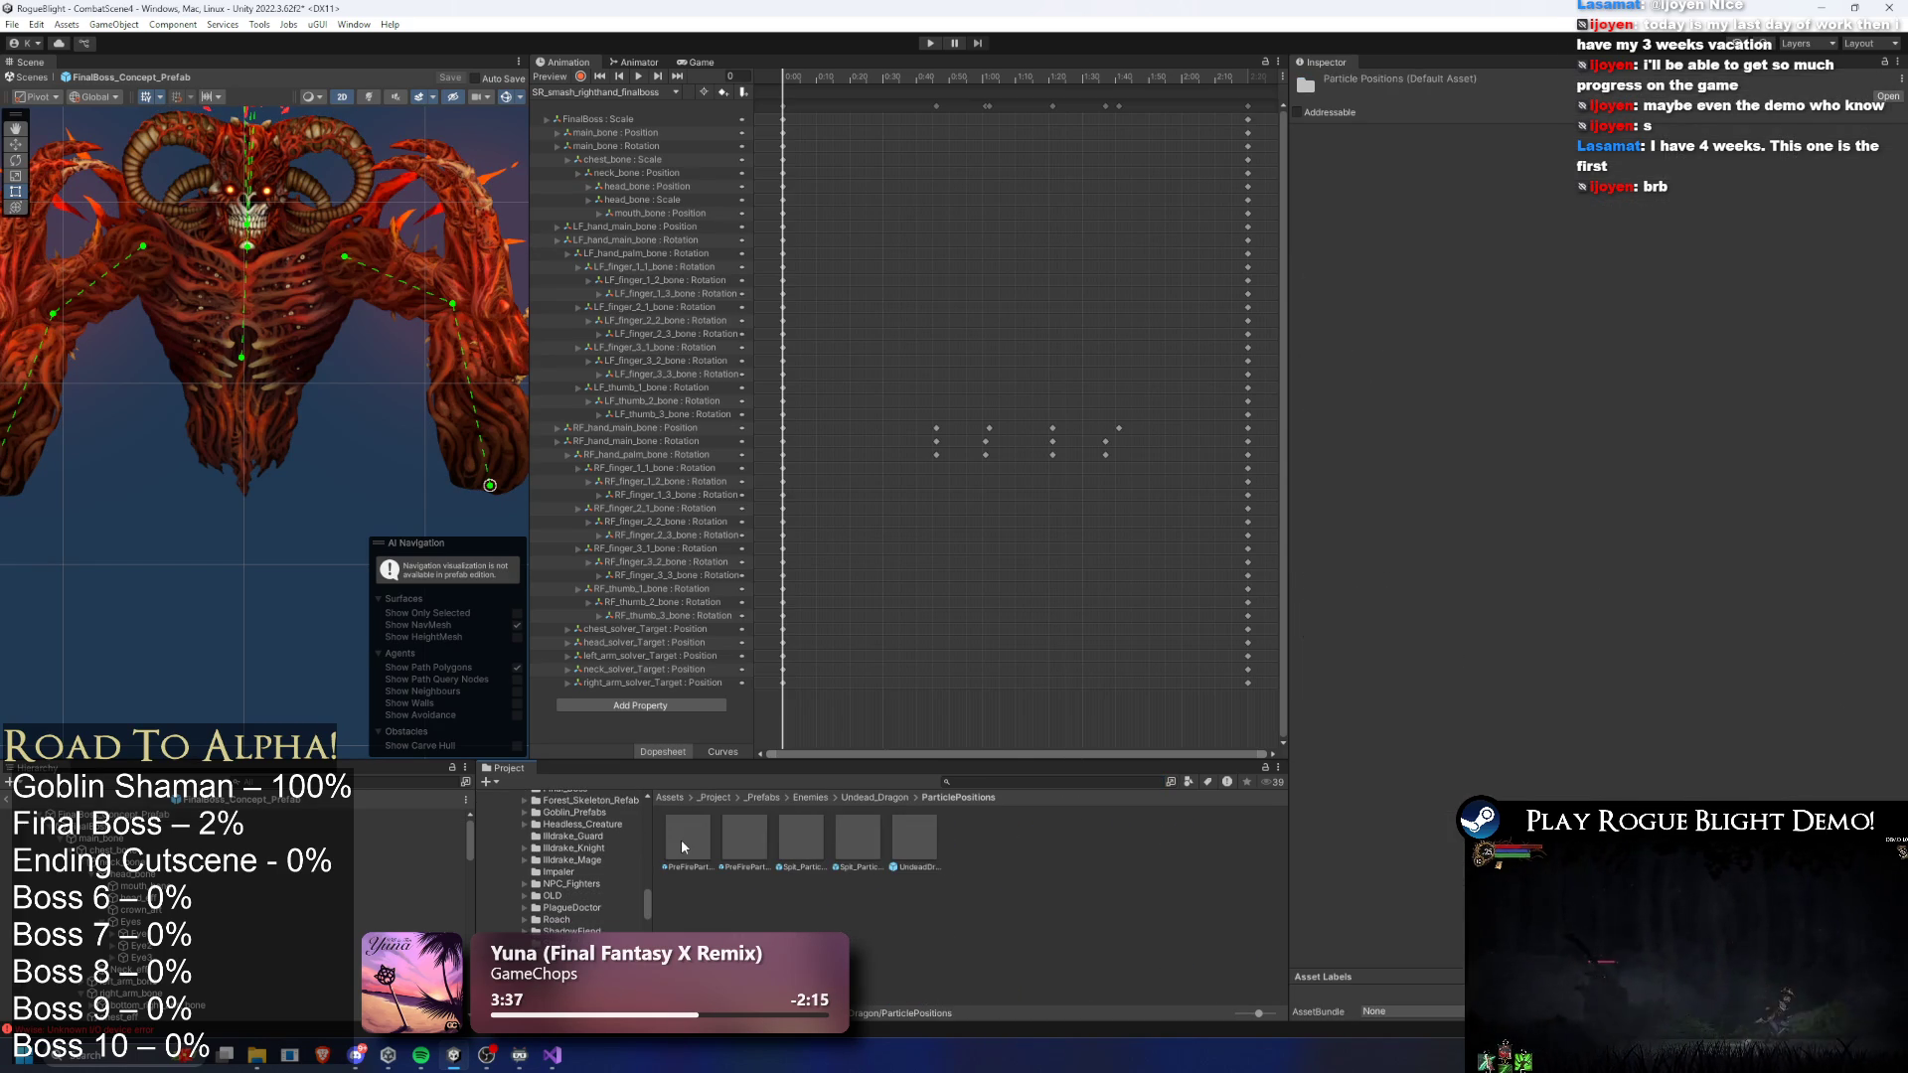
{"action": "left_click", "coordinate": [916, 841]}
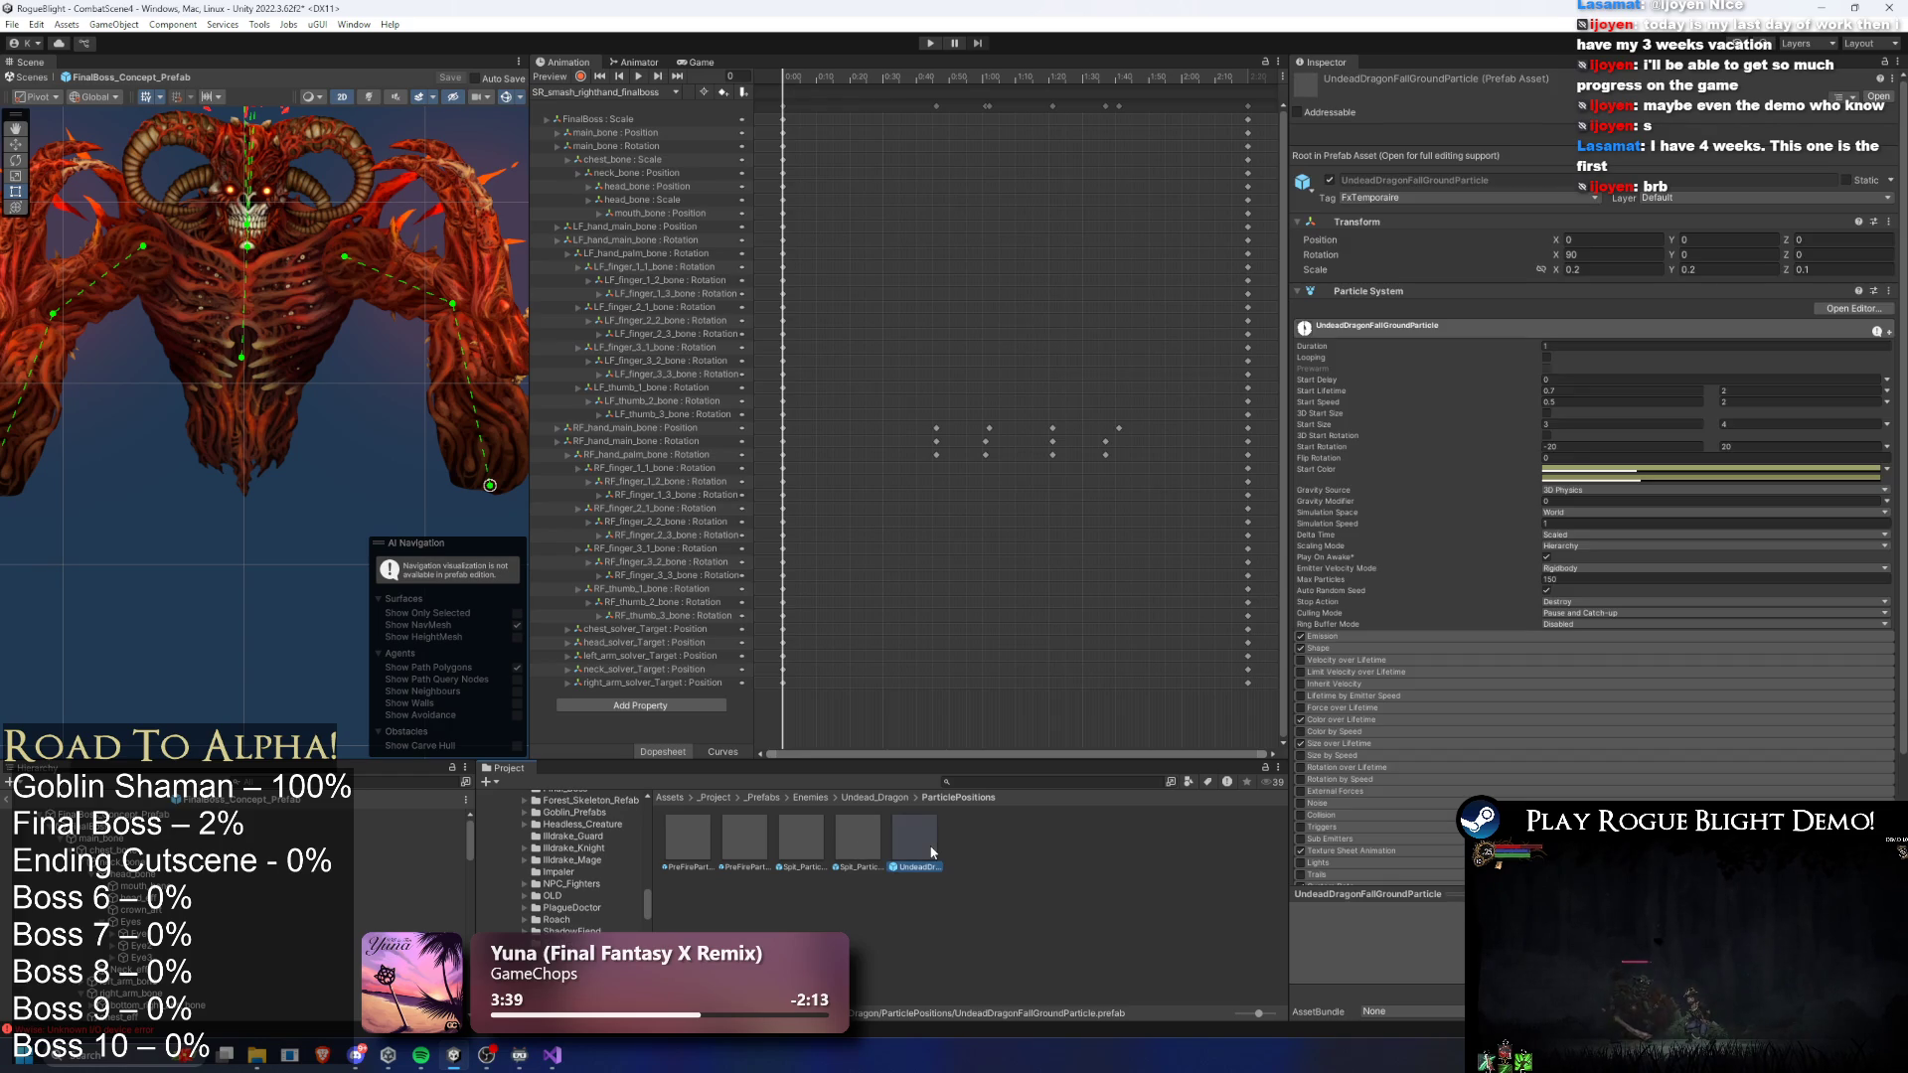
{"action": "left_click_drag", "start_coordinate": [914, 839], "coordinate": [289, 516]}
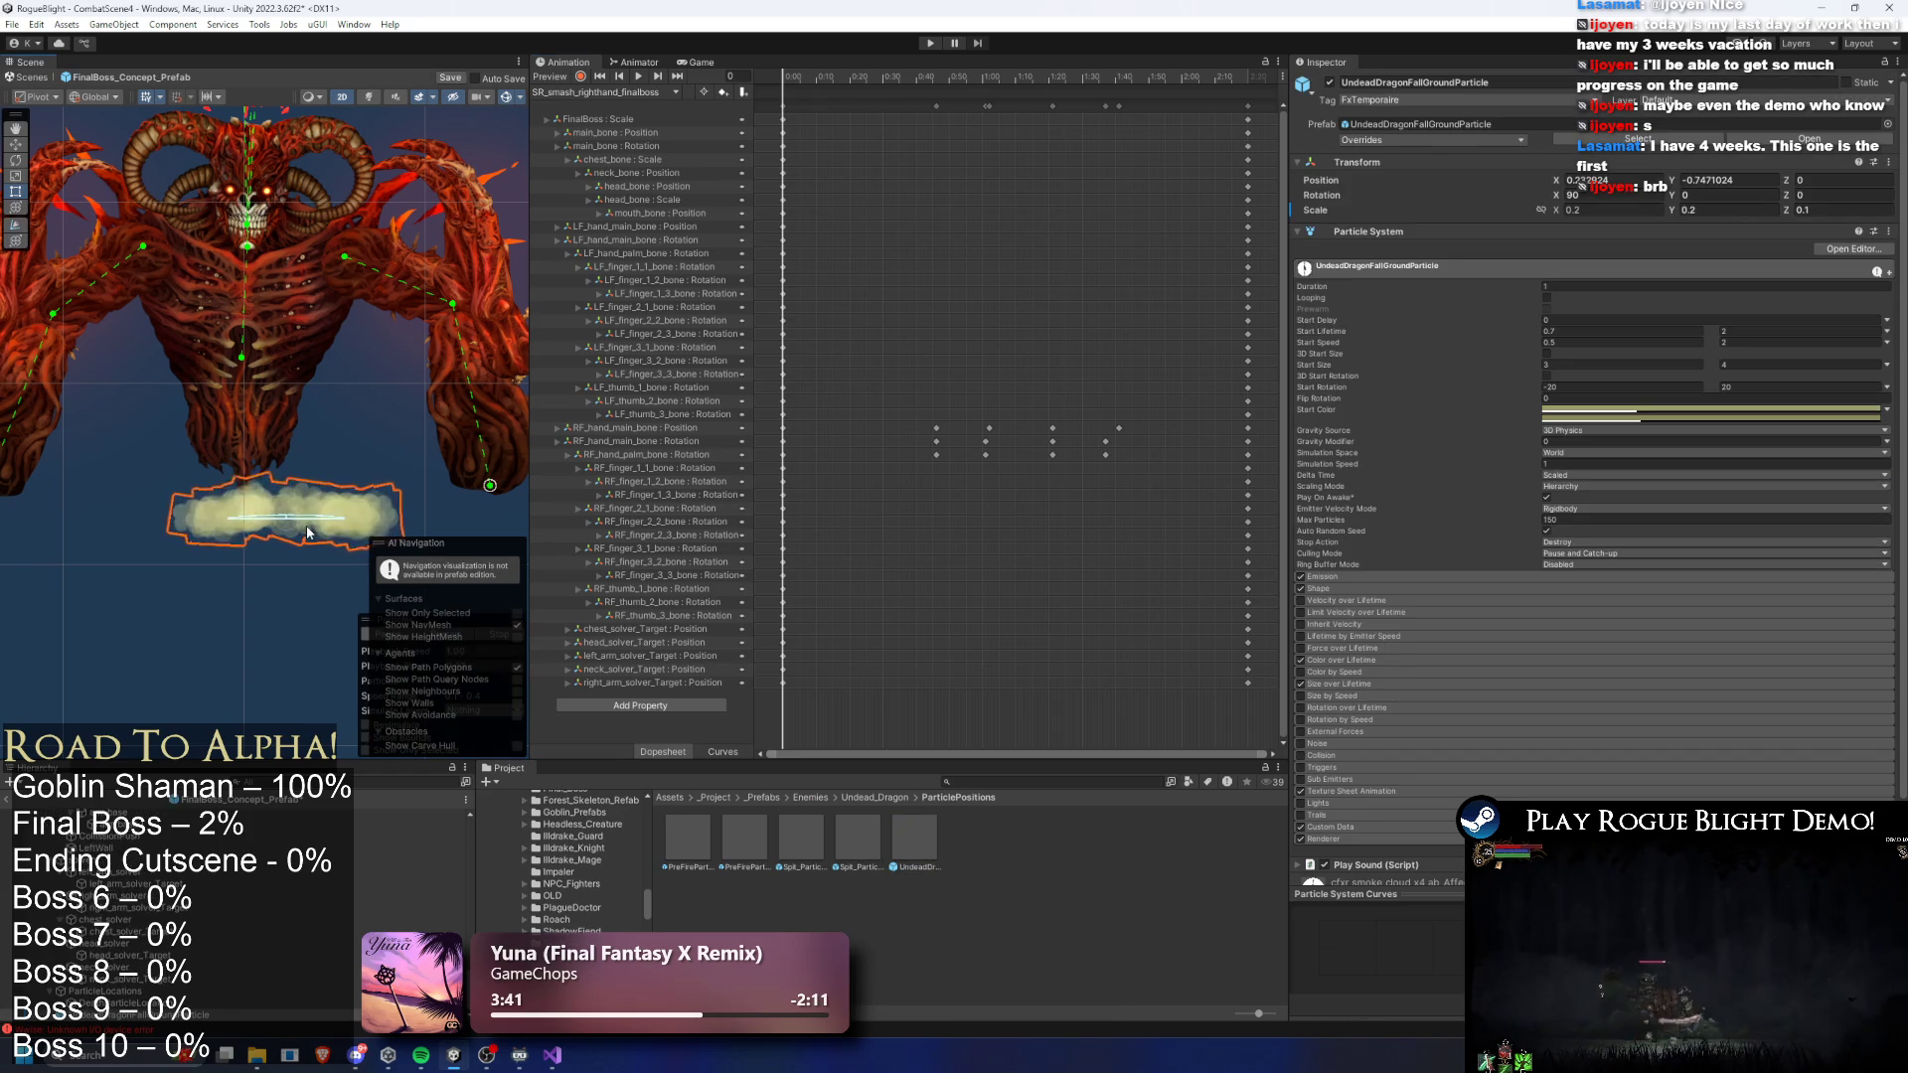
- Unpack the ground particle instance completely with Prefab > Unpack Completely
{"action": "right_click", "coordinate": [156, 1028]}
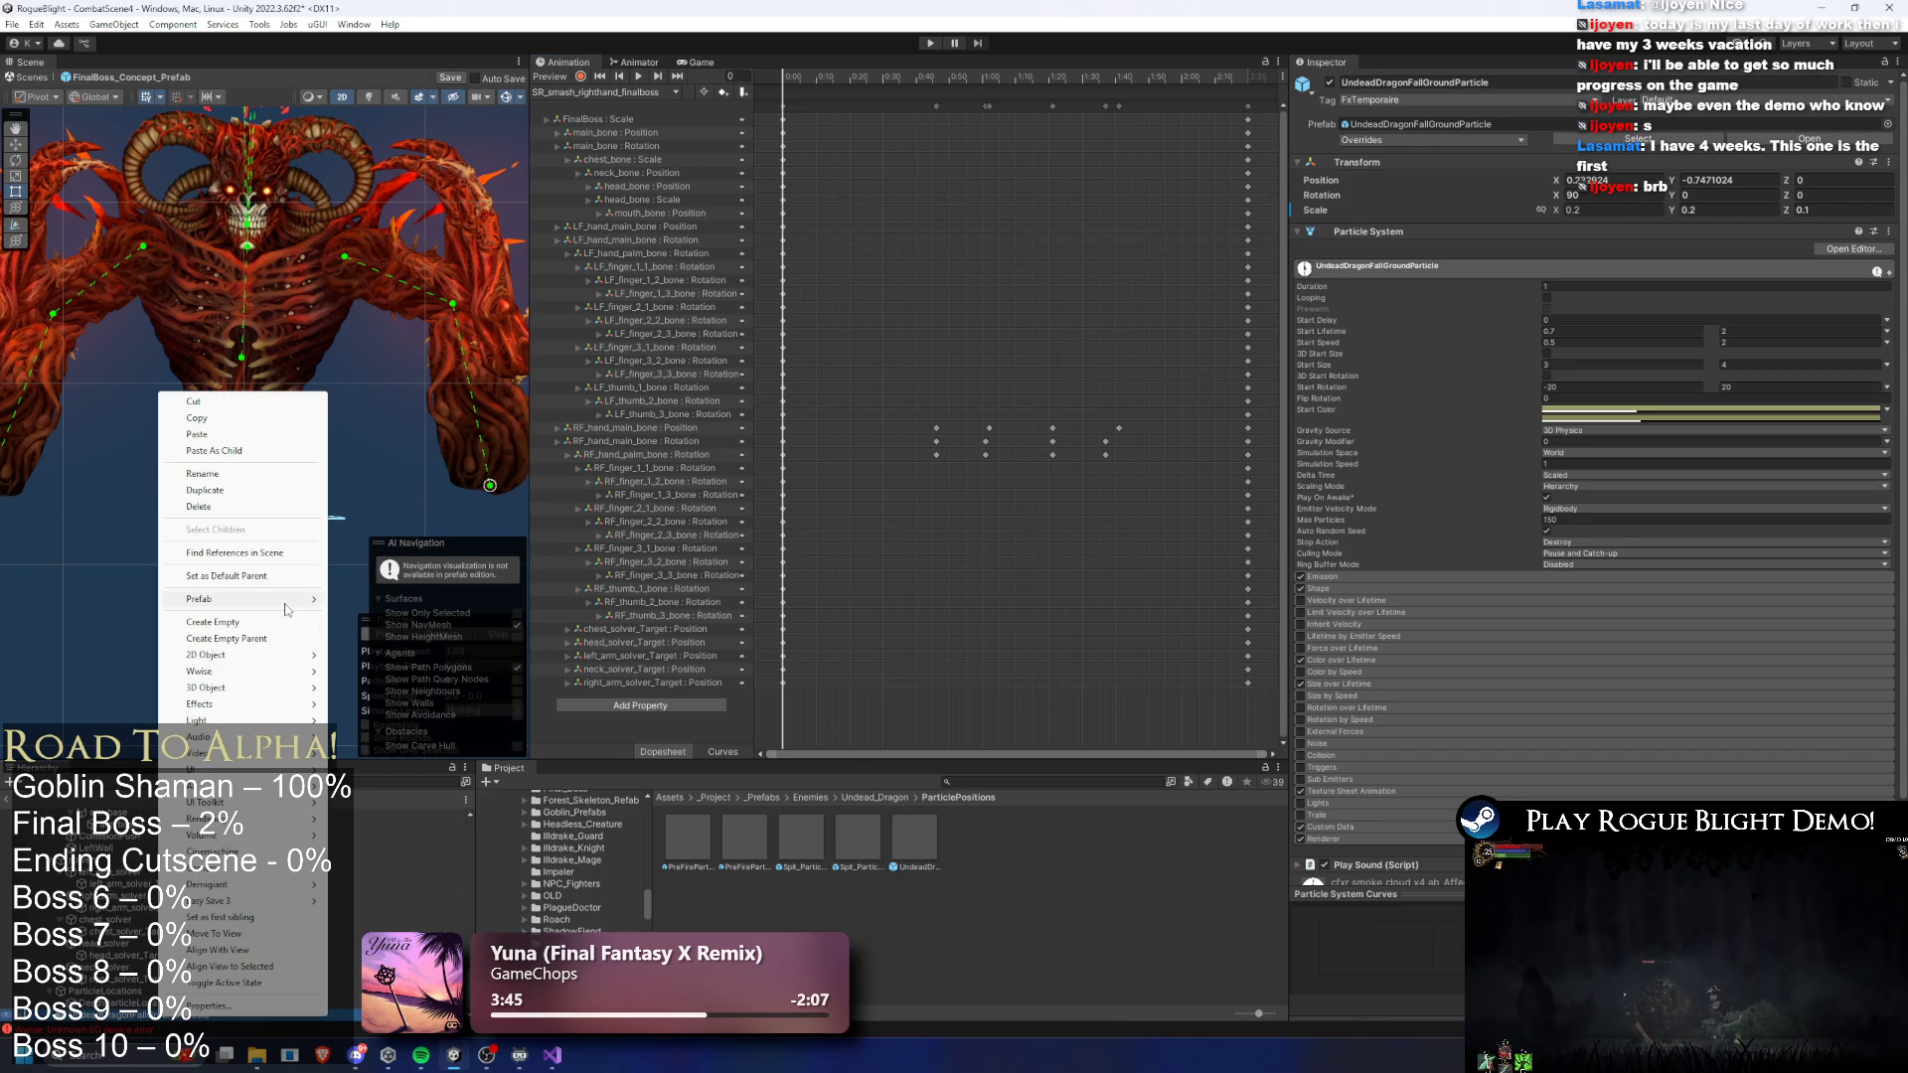
{"action": "mouse_move", "coordinate": [286, 610]}
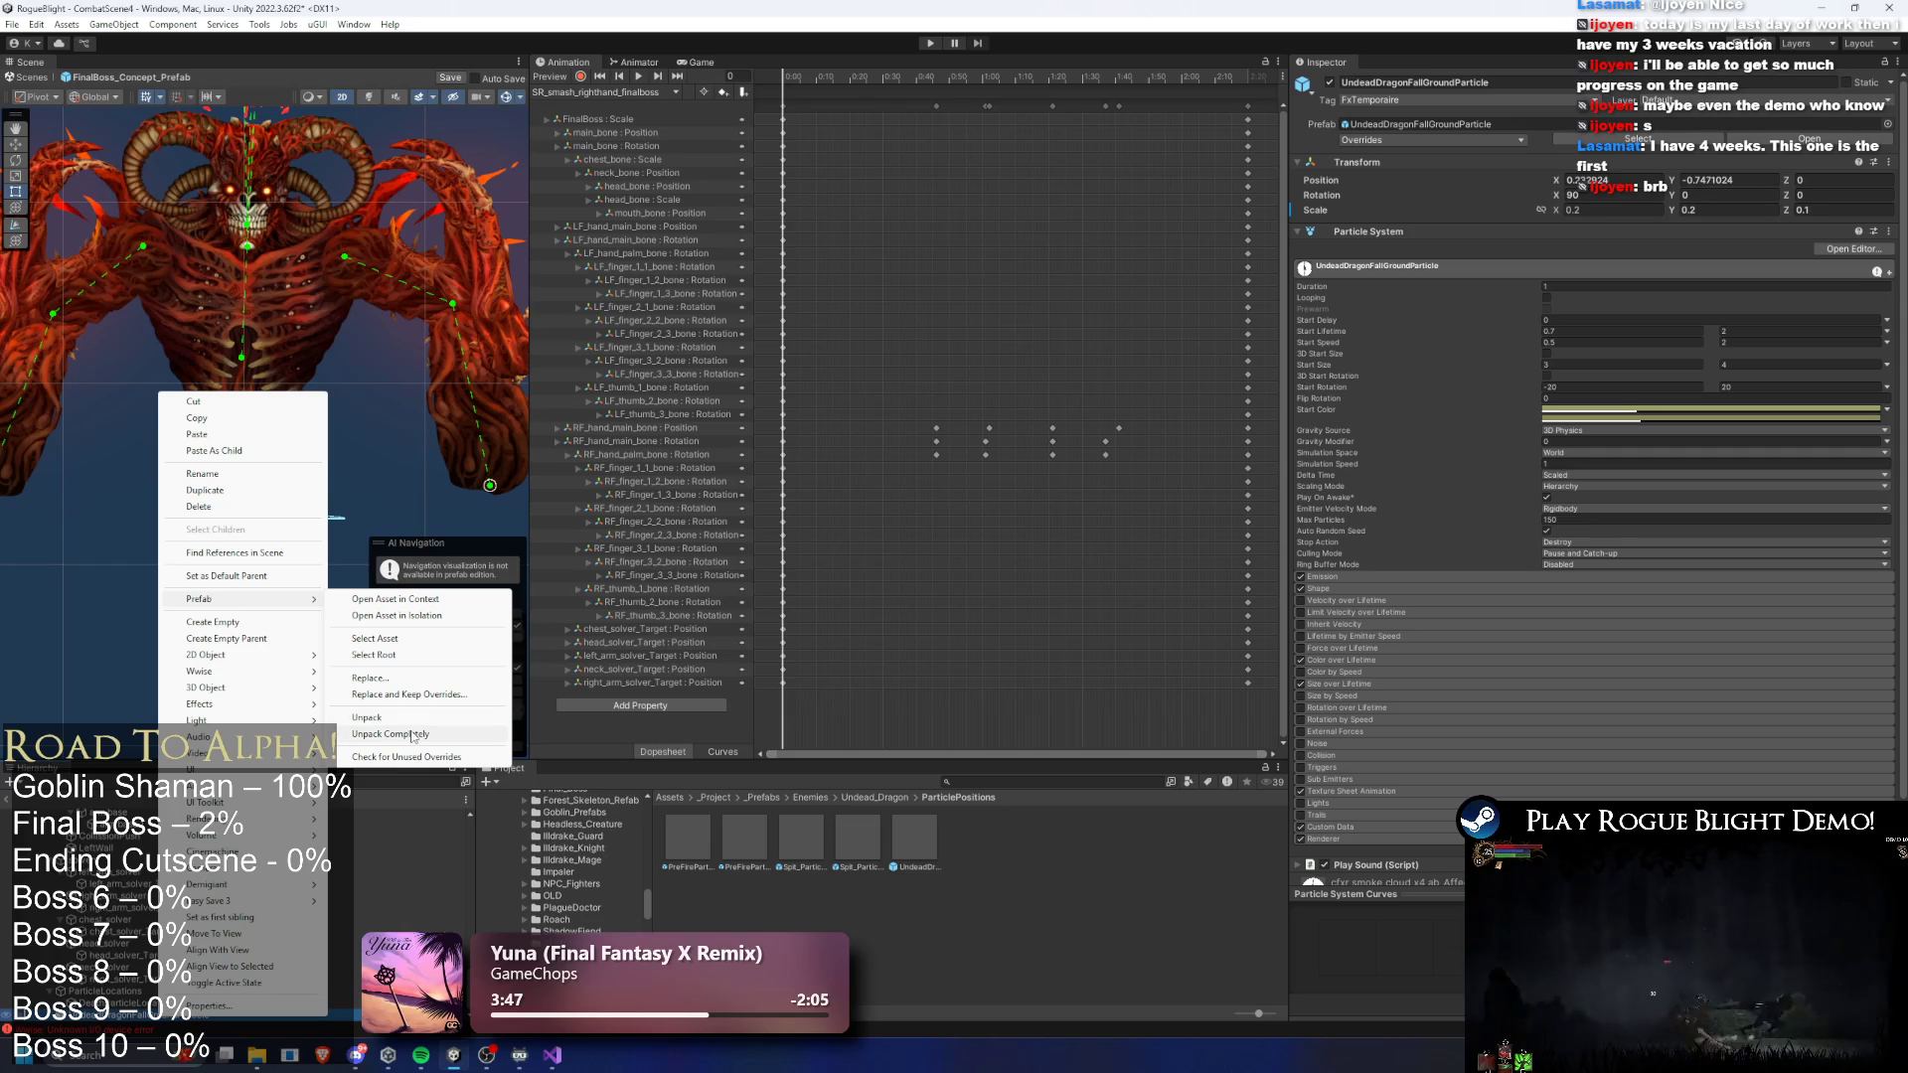
{"action": "left_click", "coordinate": [412, 735]}
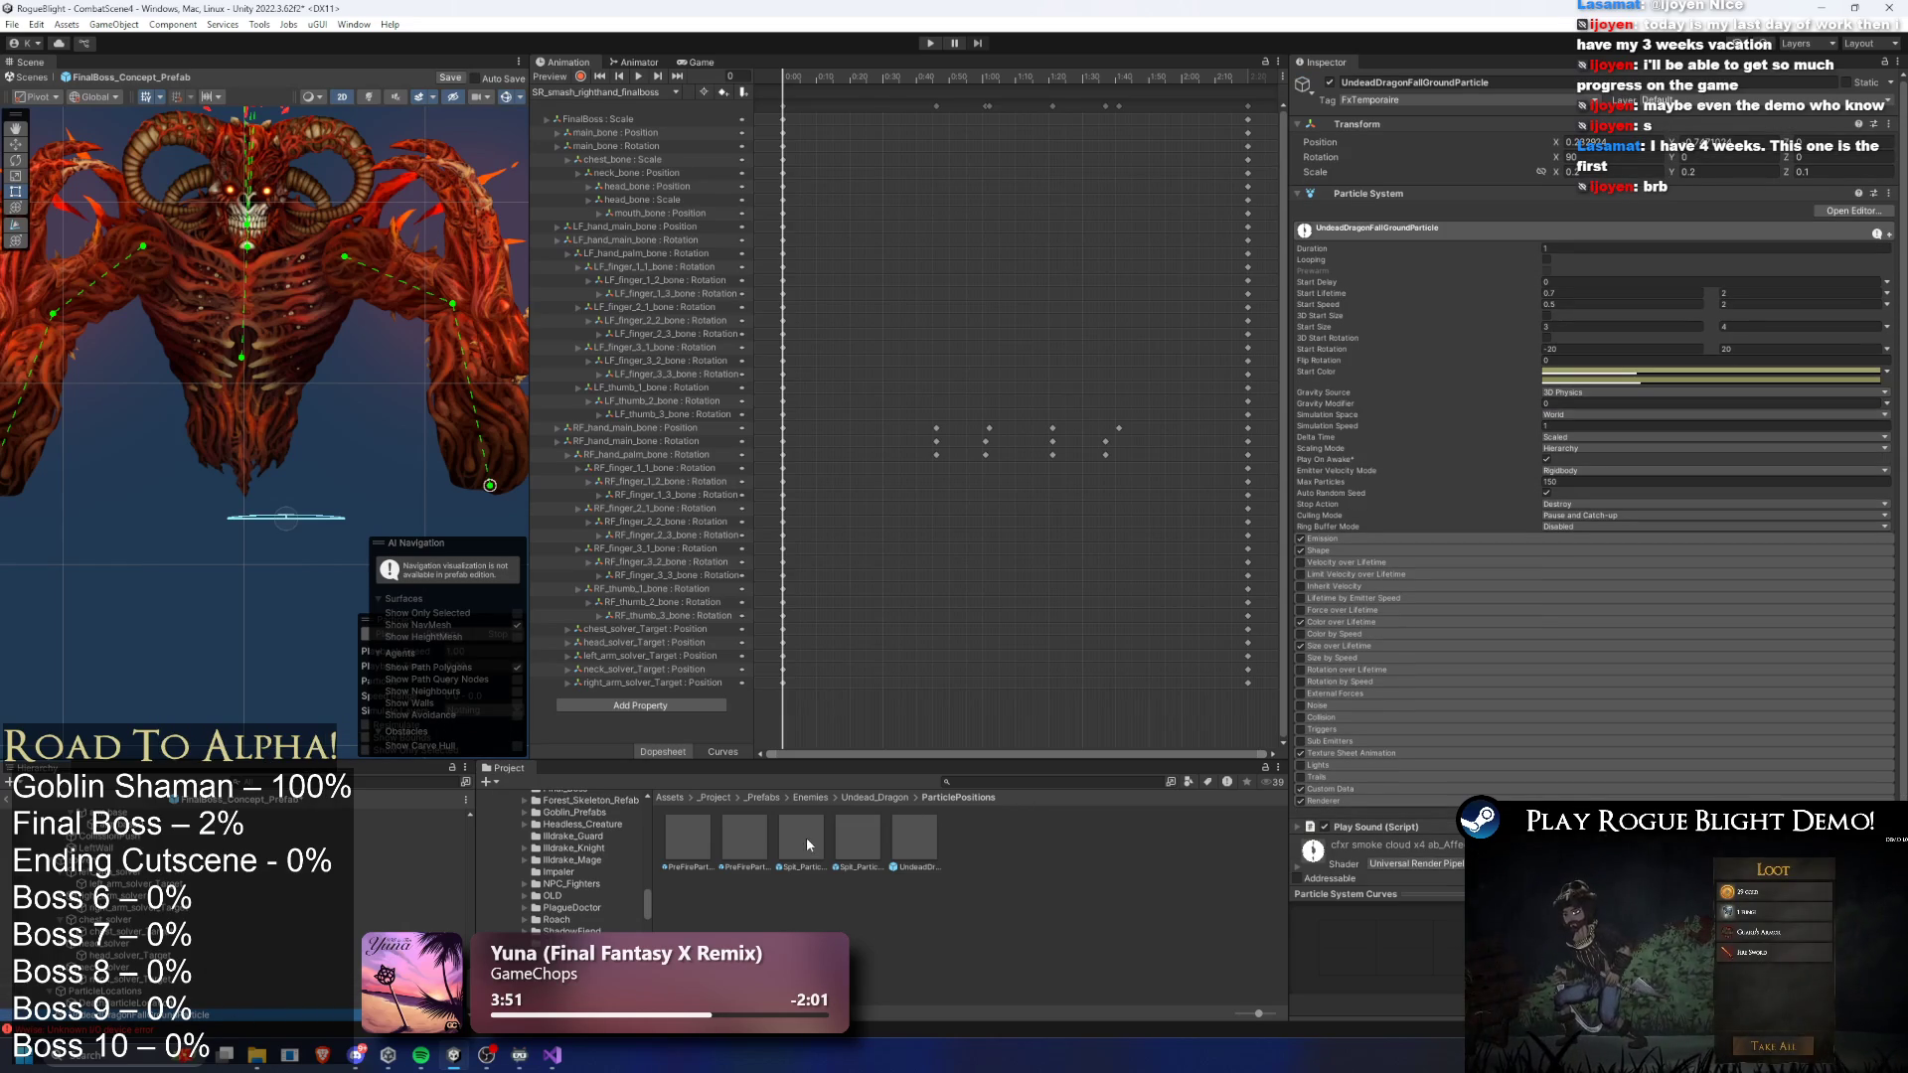
- Create a Particles folder in Final_Boss and drag the particle into it as a prefab
{"action": "left_click", "coordinate": [1010, 782]}
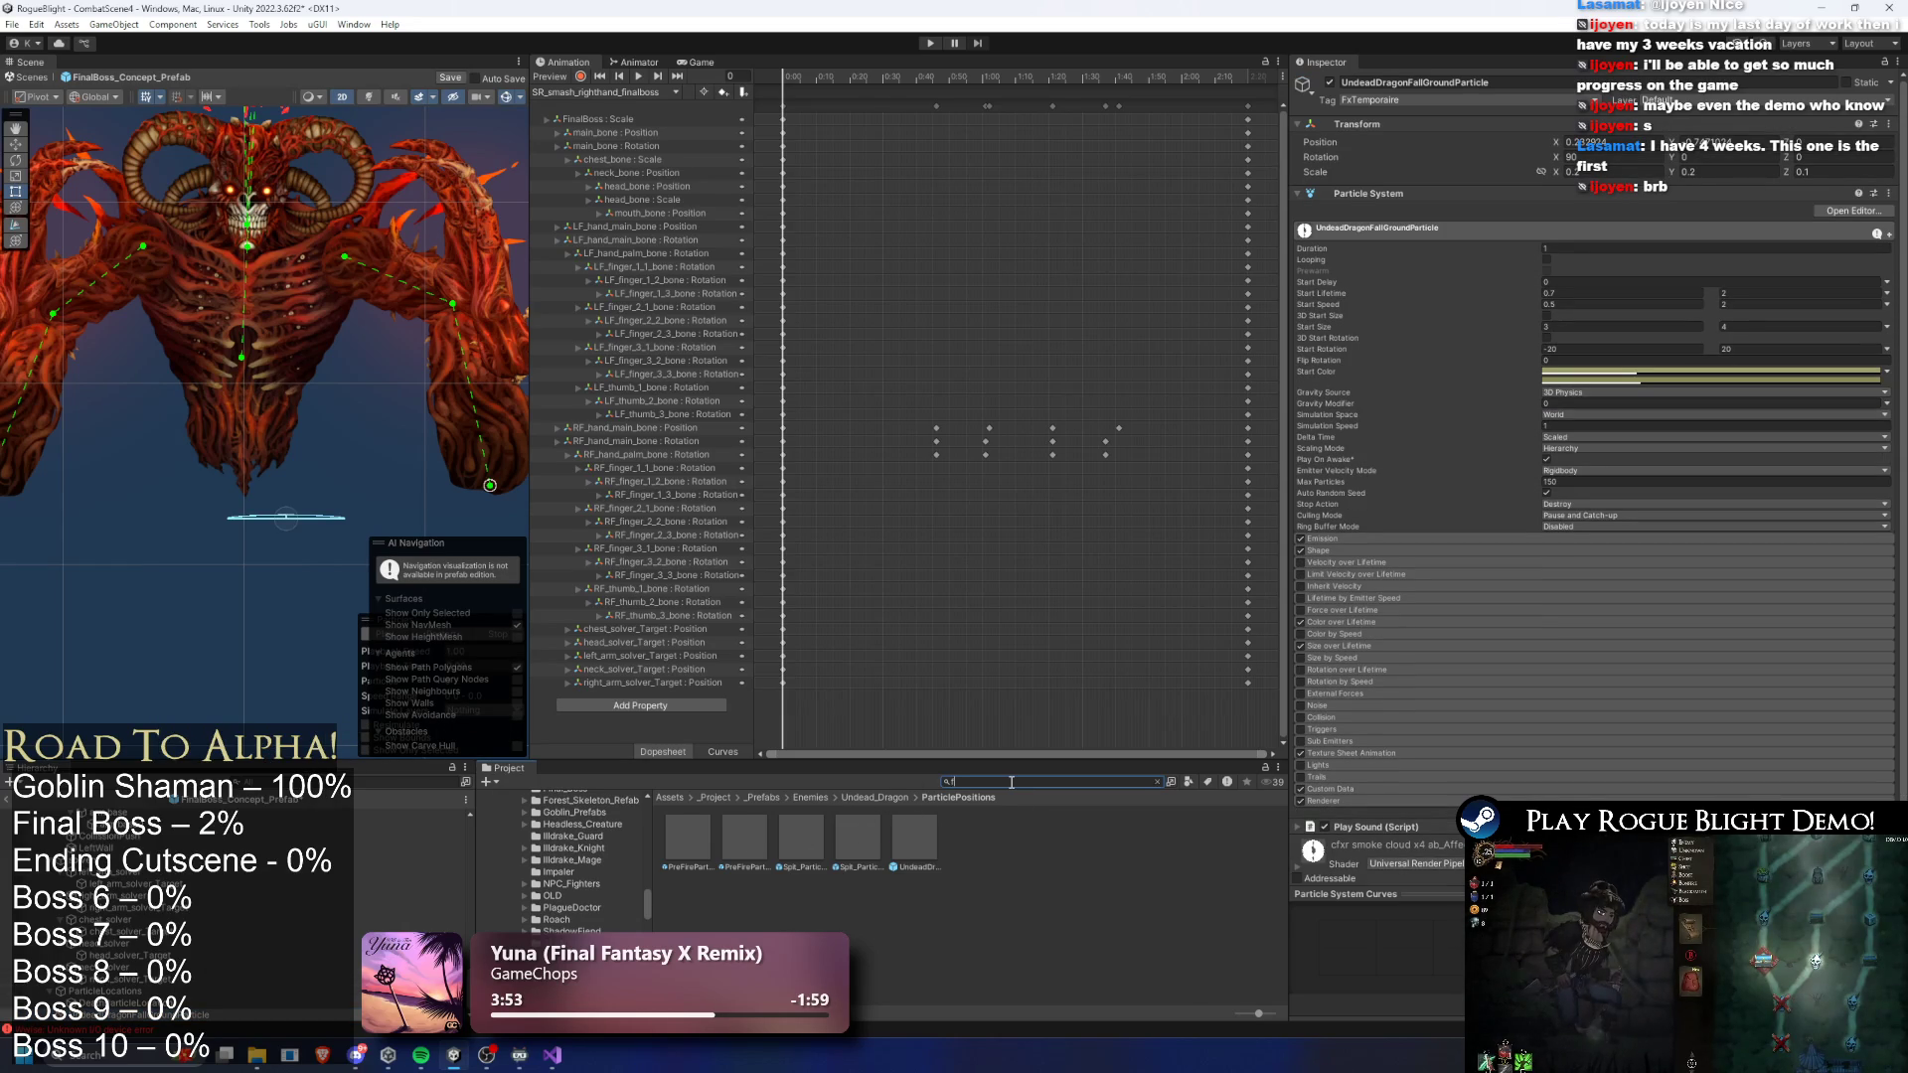
{"action": "type", "text": "inal bossp refa"}
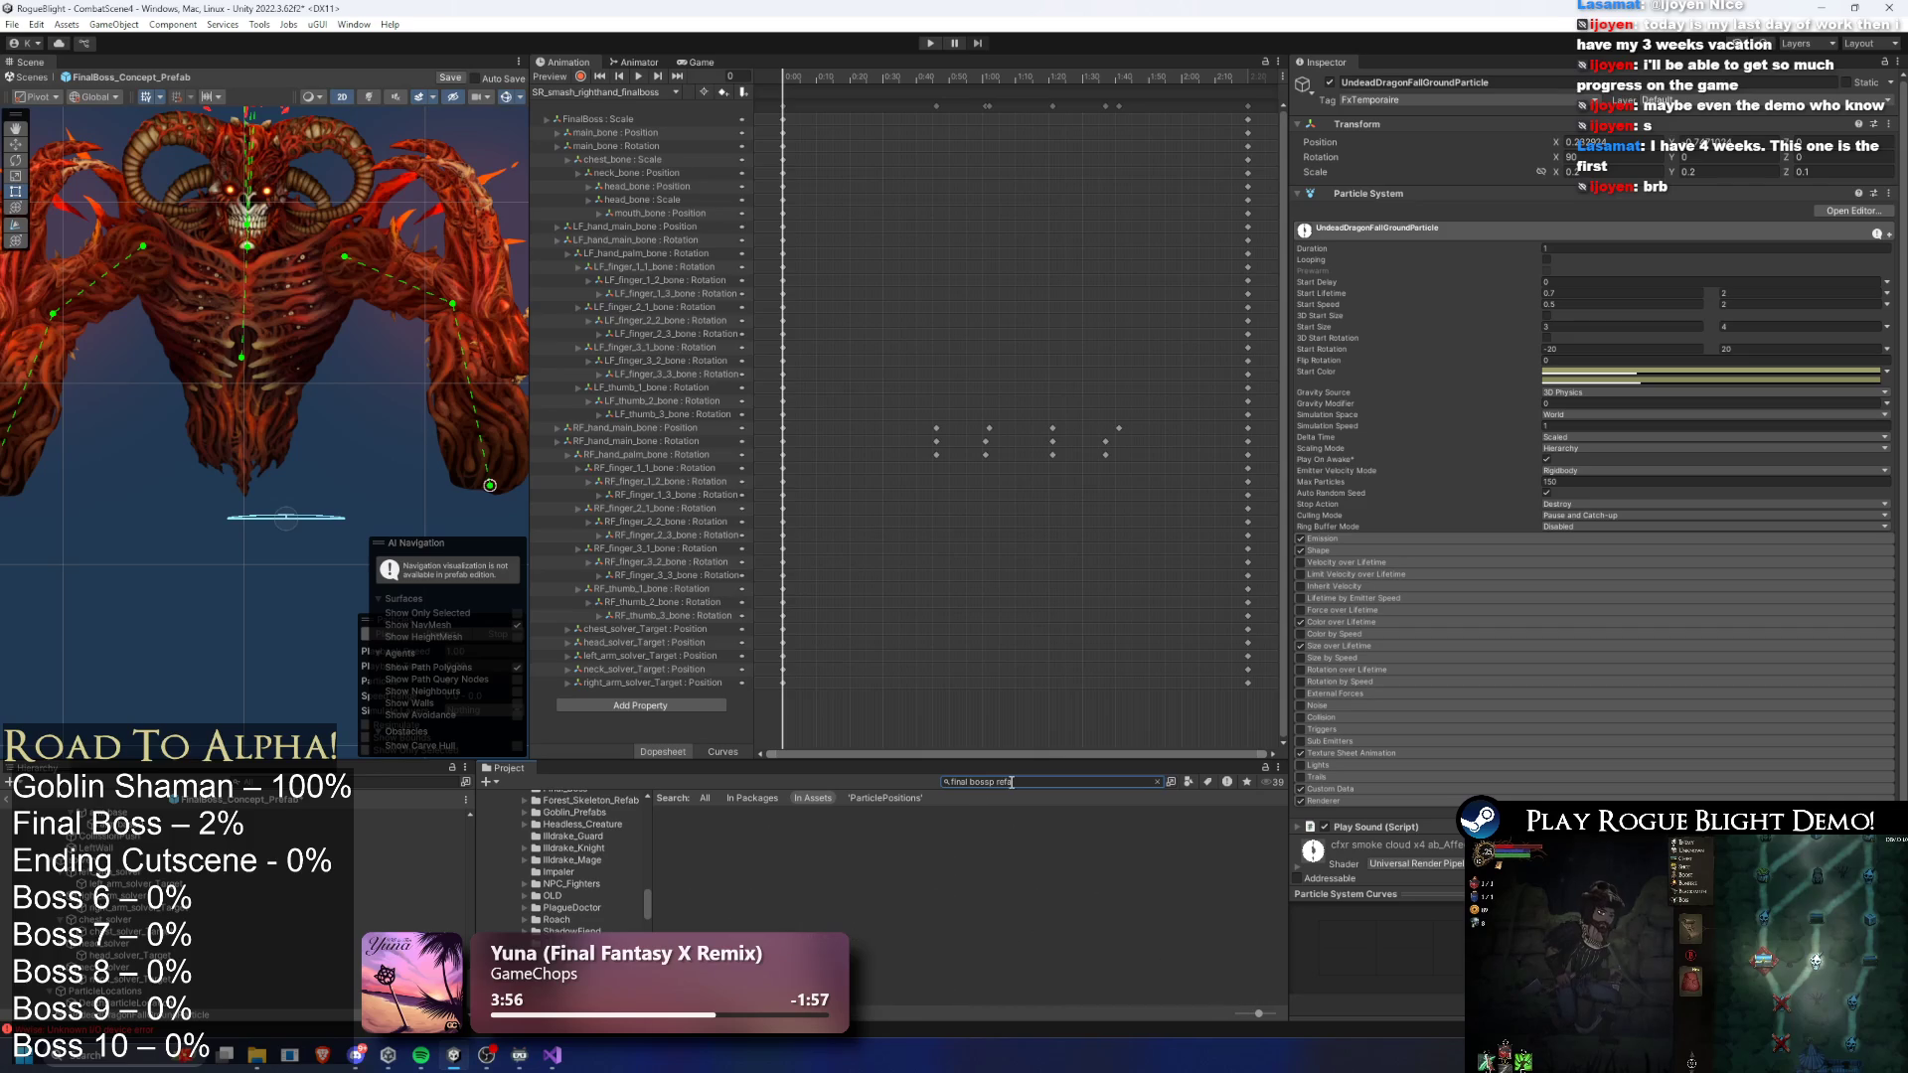
{"action": "left_click_drag", "start_coordinate": [989, 783], "coordinate": [1135, 777]}
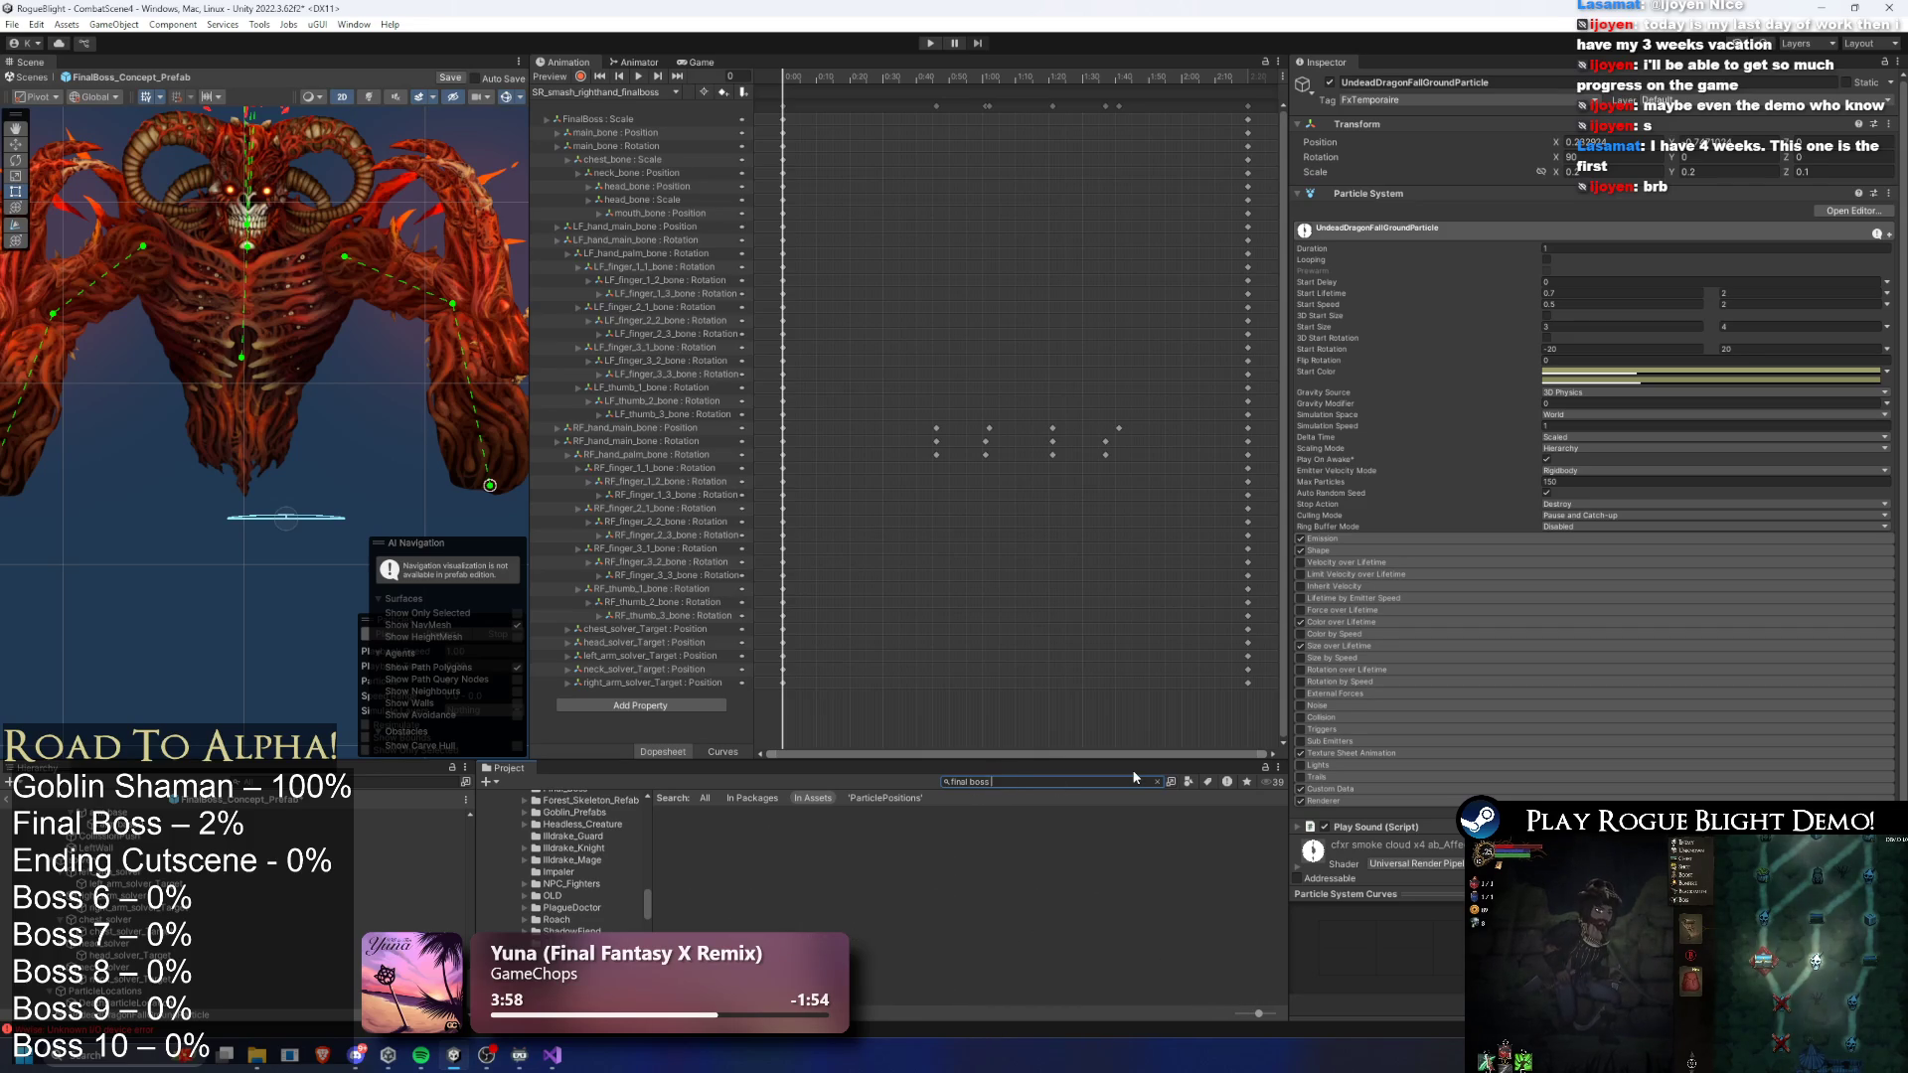
{"action": "left_click", "coordinate": [688, 839]}
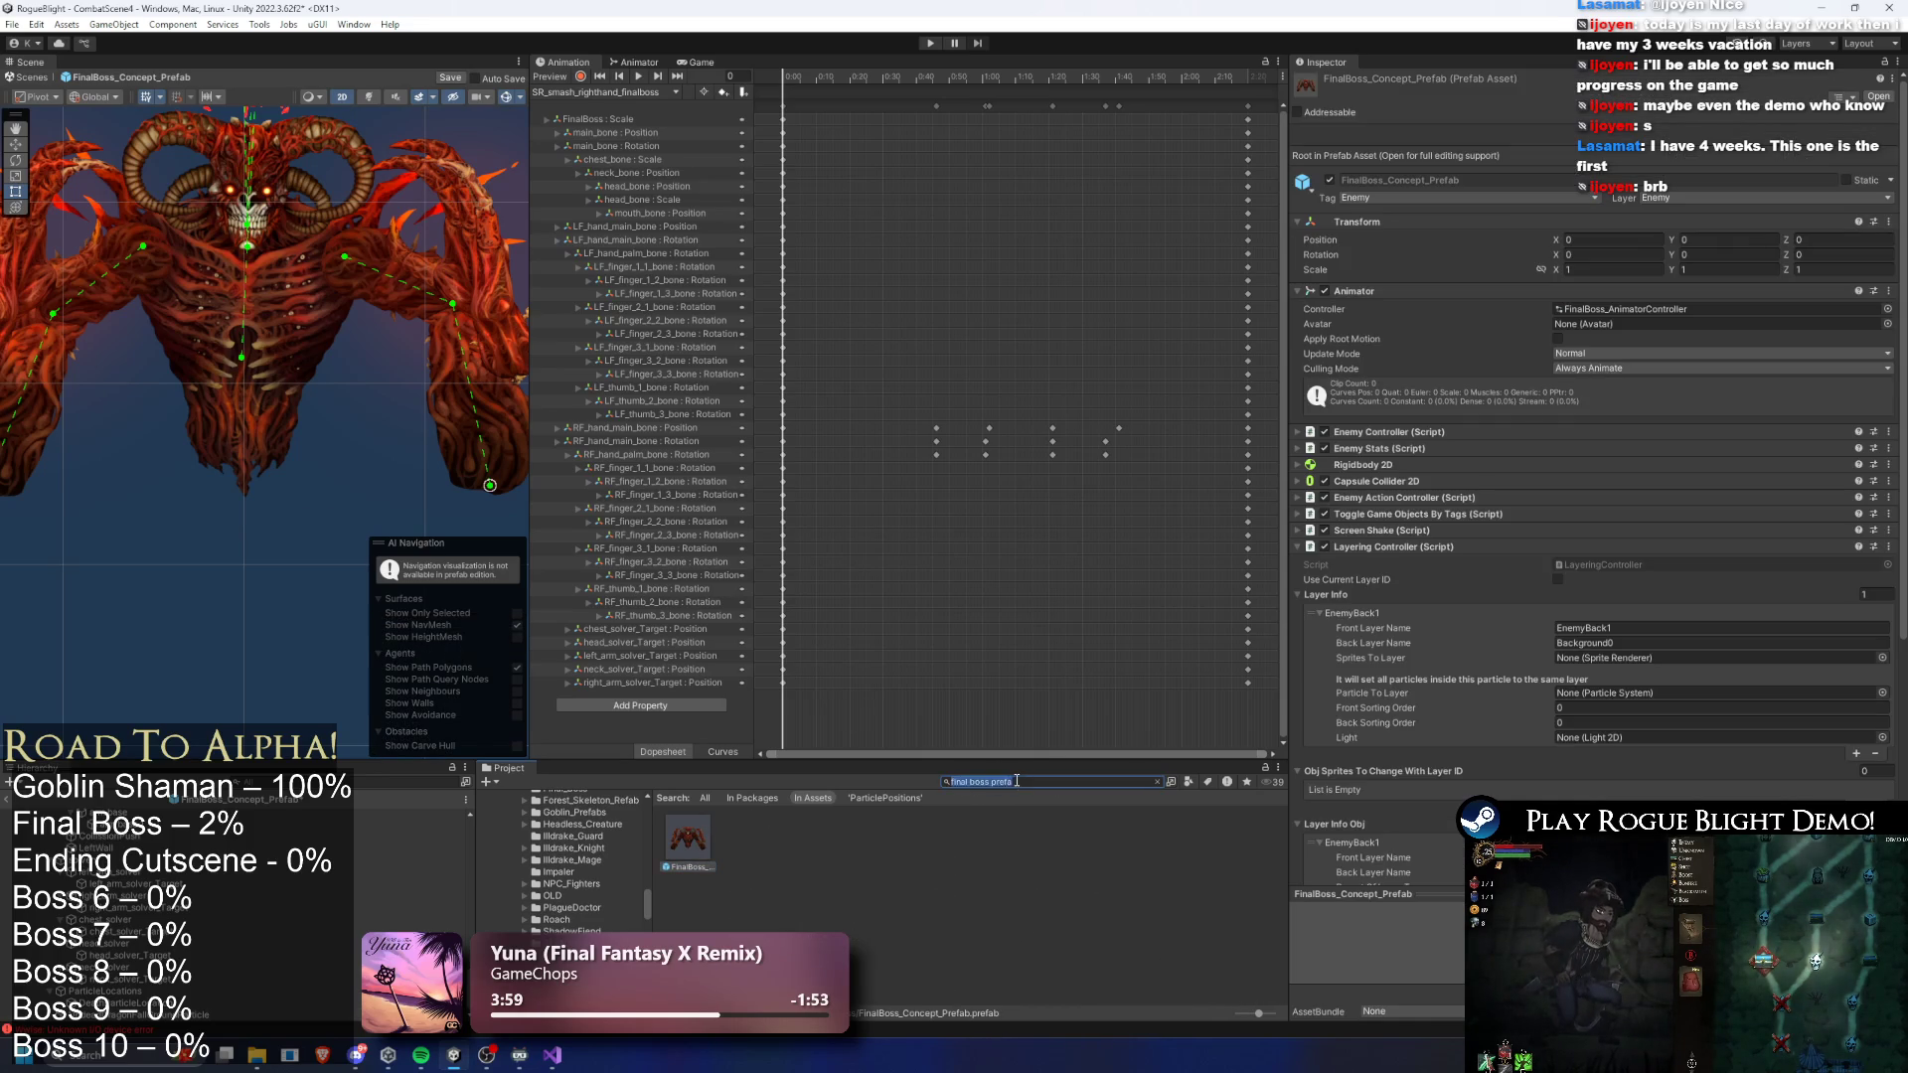
{"action": "right_click", "coordinate": [824, 845]}
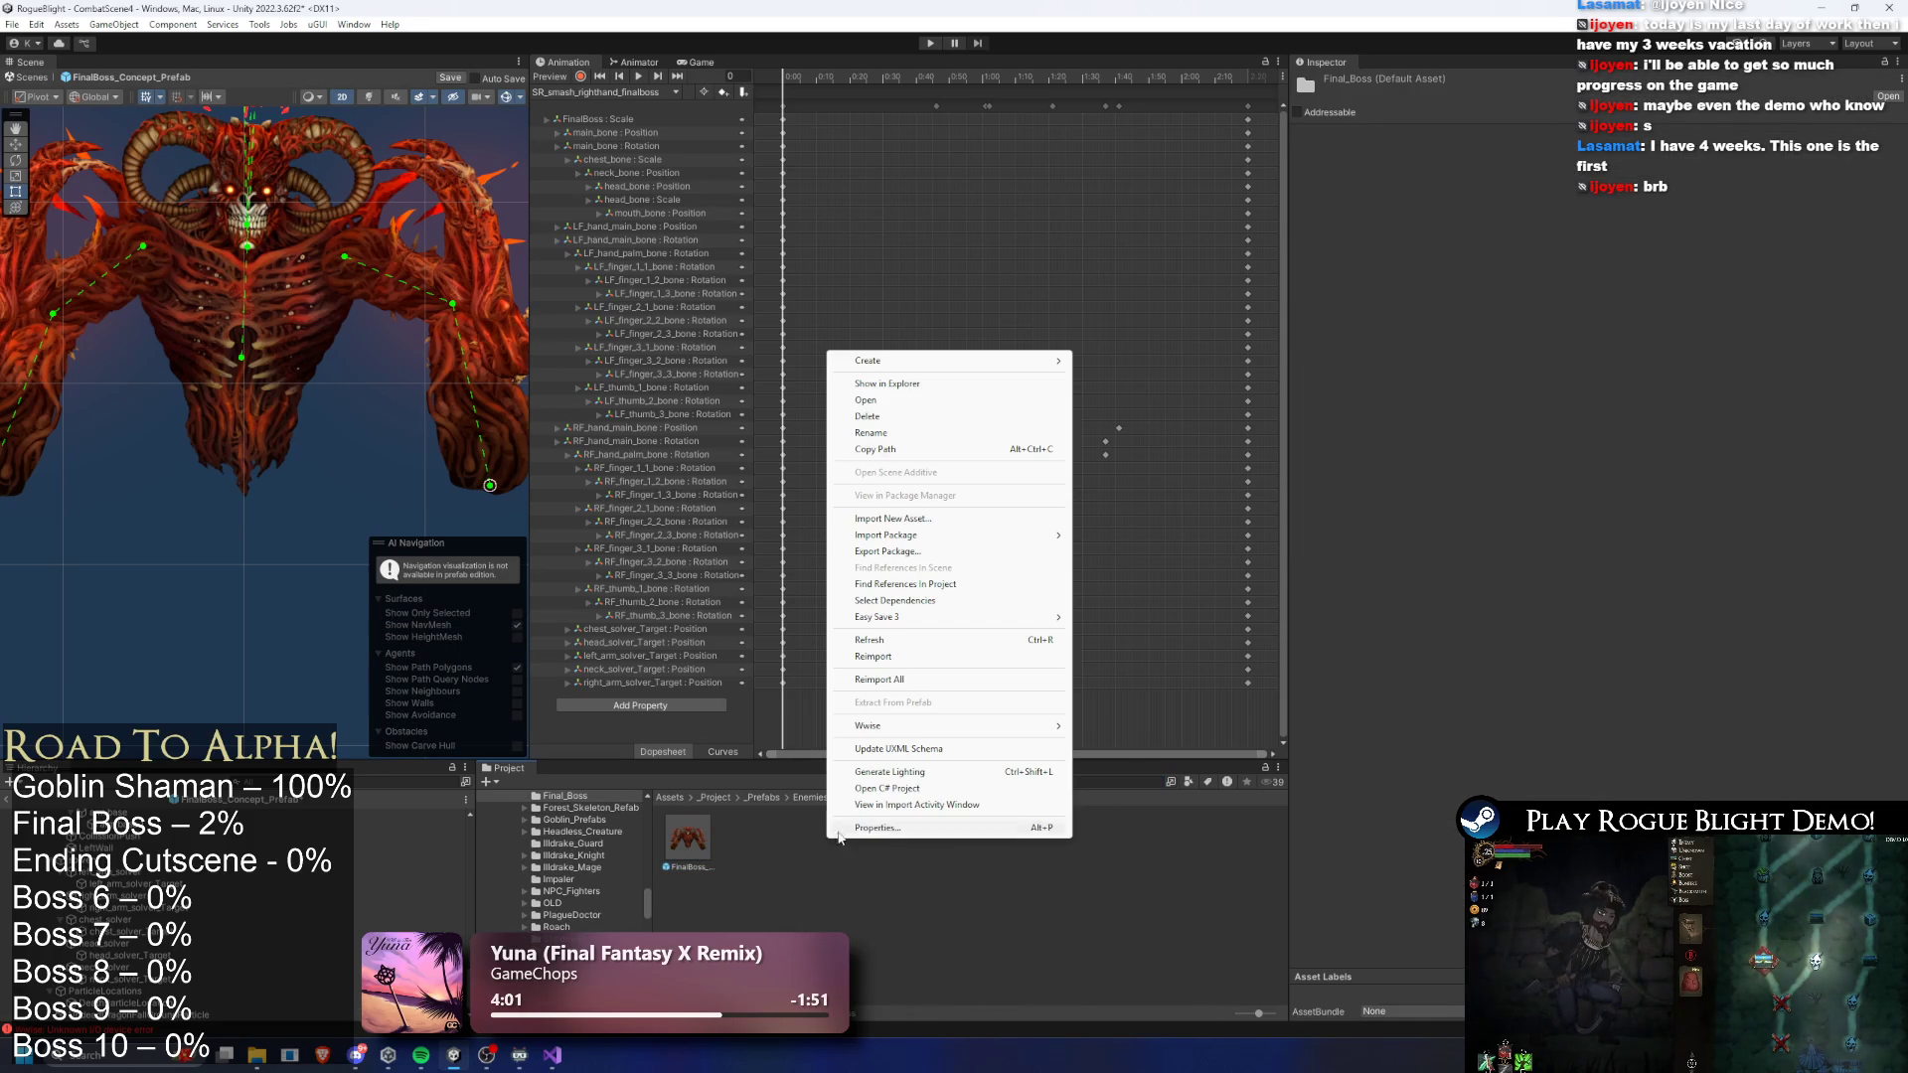
{"action": "mouse_move", "coordinate": [994, 361]}
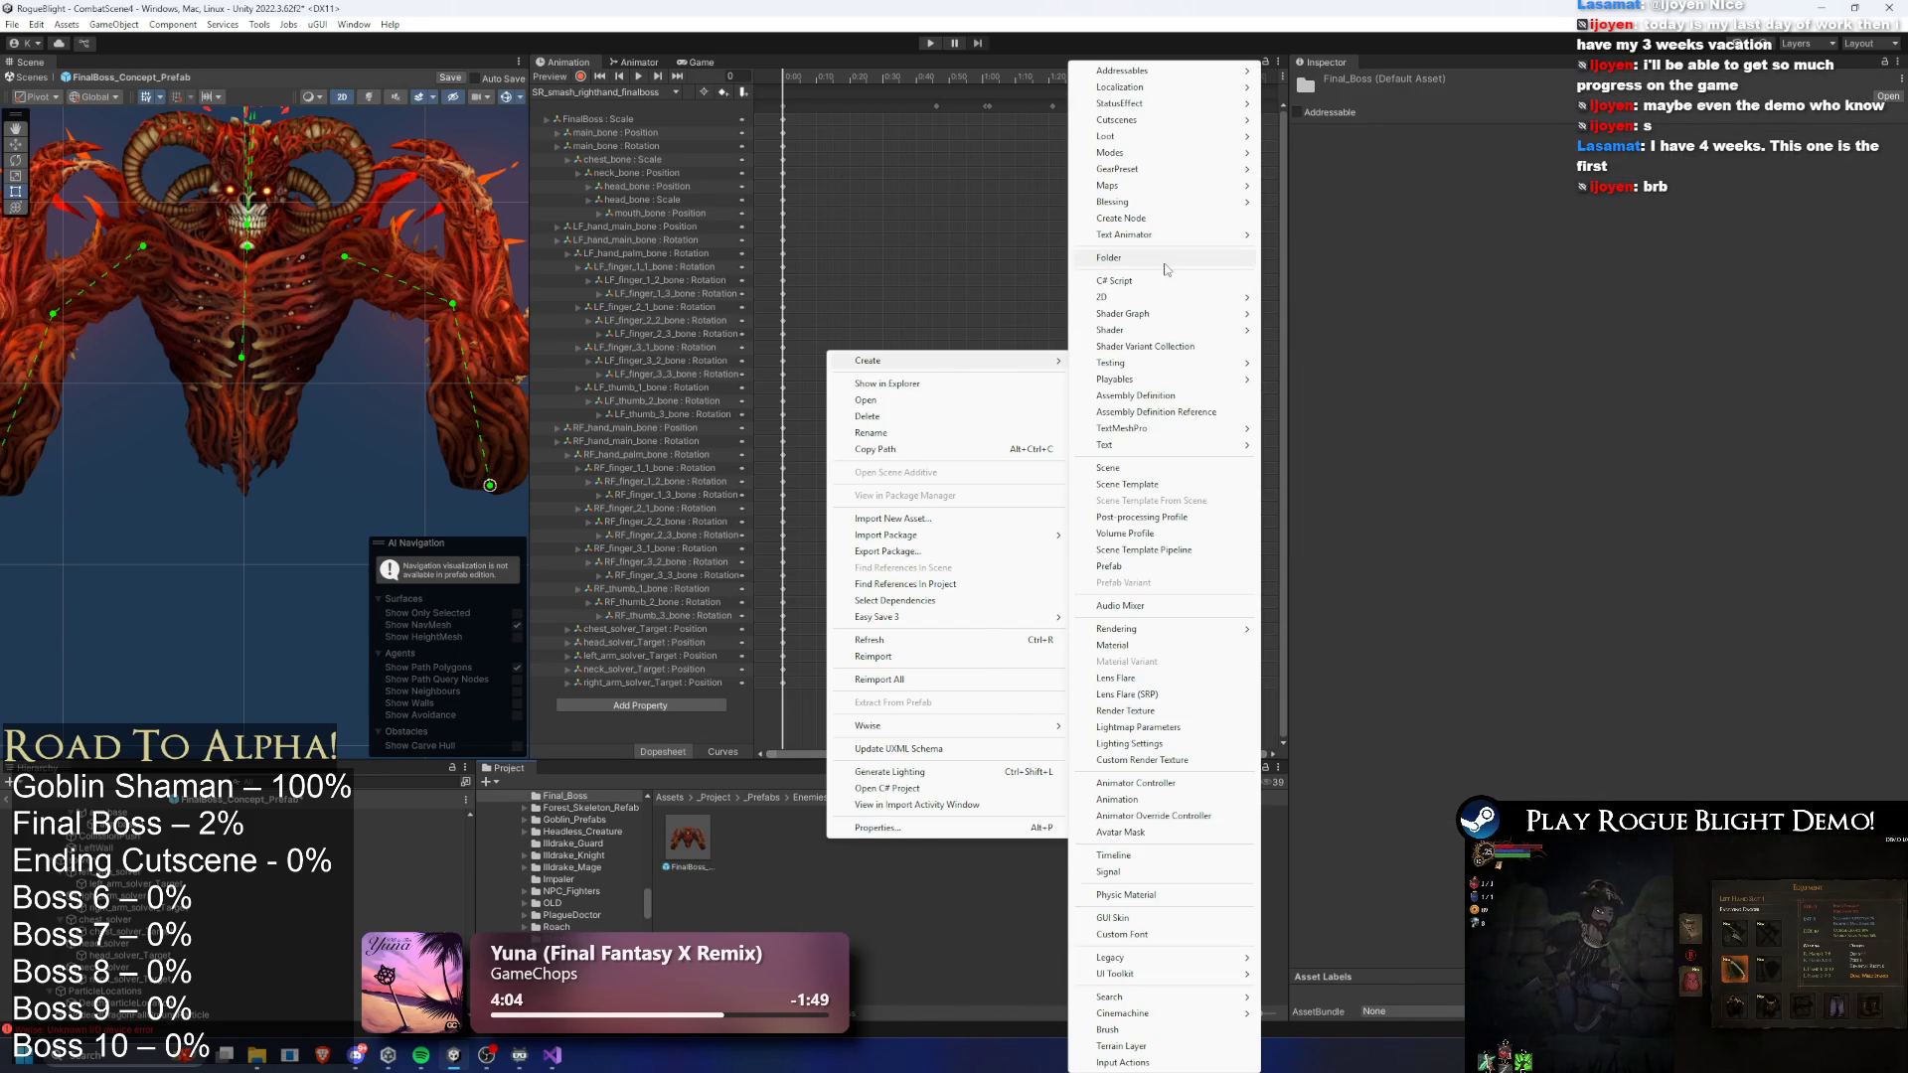
{"action": "left_click", "coordinate": [1158, 258]}
{"action": "type", "text": "Par"}
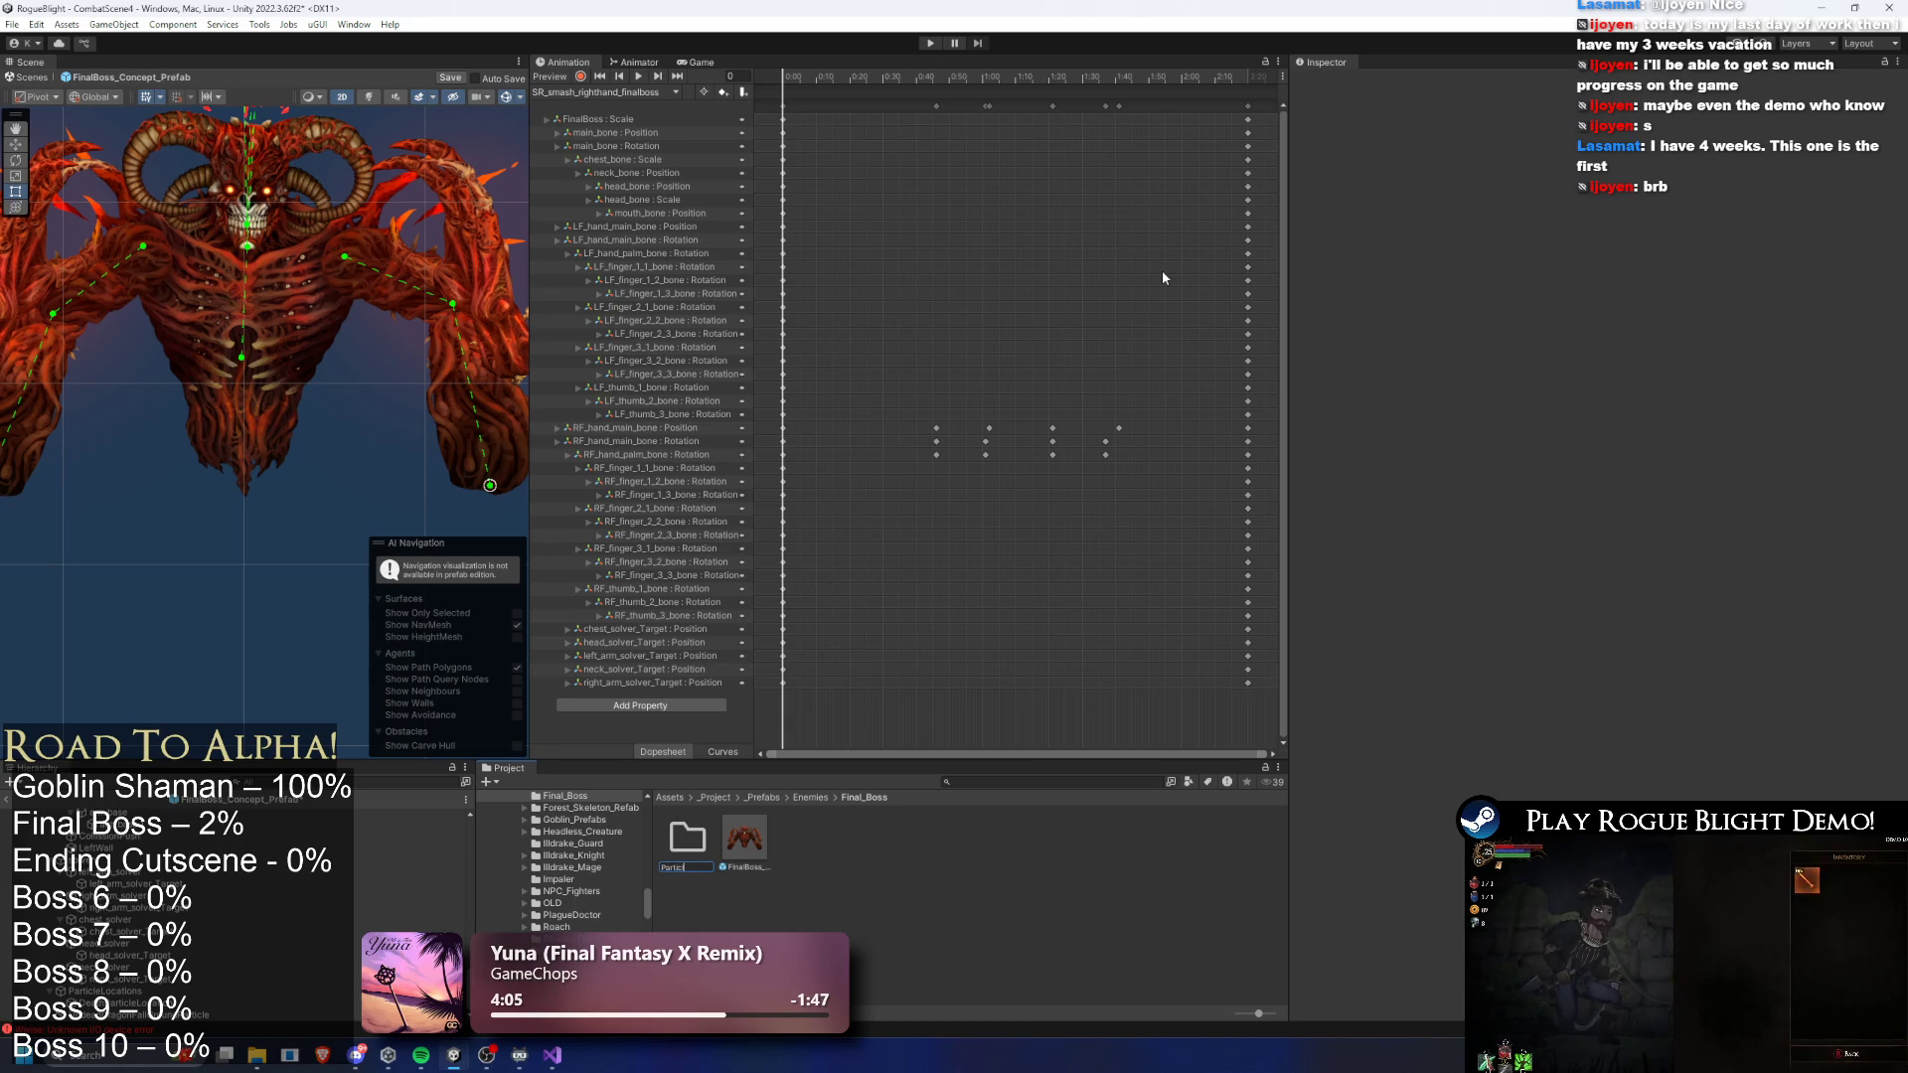
{"action": "type", "text": "ticles"}
{"action": "key", "text": "Return"}
{"action": "key", "text": "Return"}
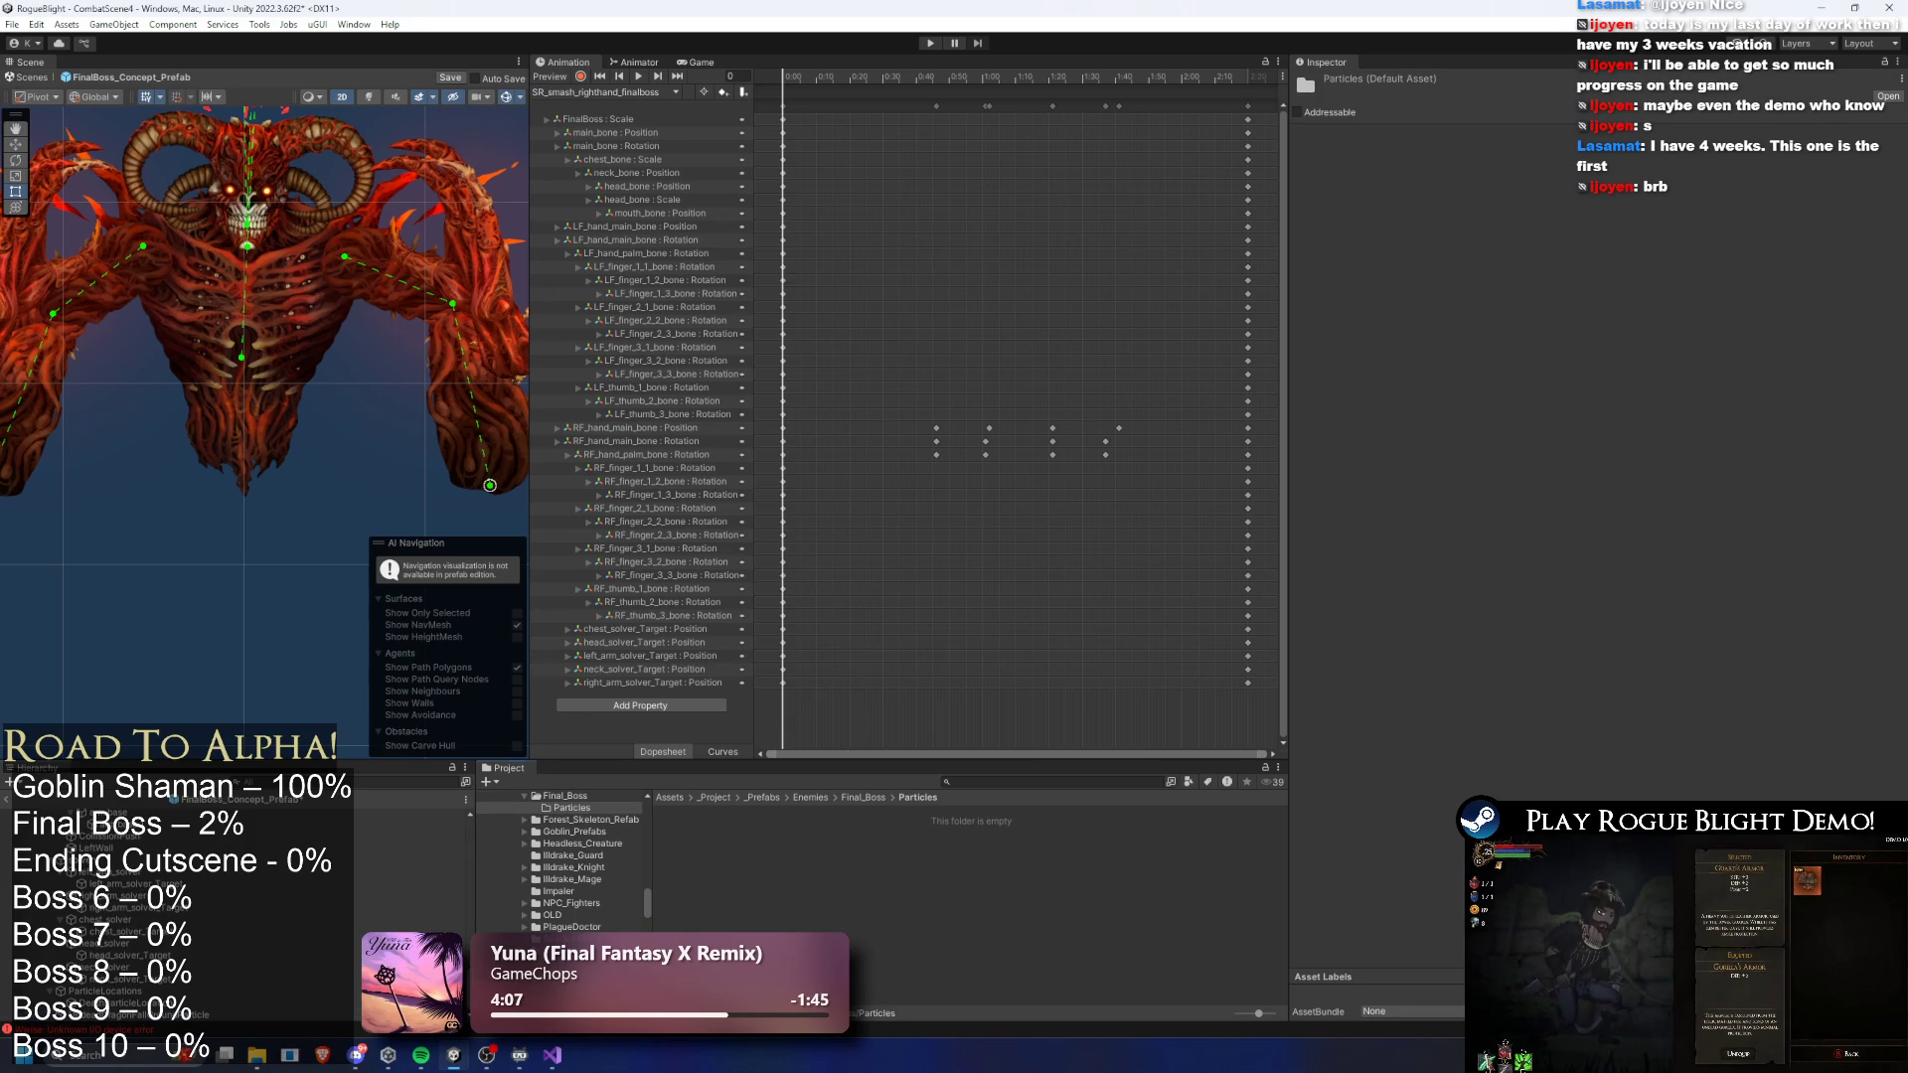
{"action": "left_click_drag", "start_coordinate": [132, 1030], "coordinate": [687, 866]}
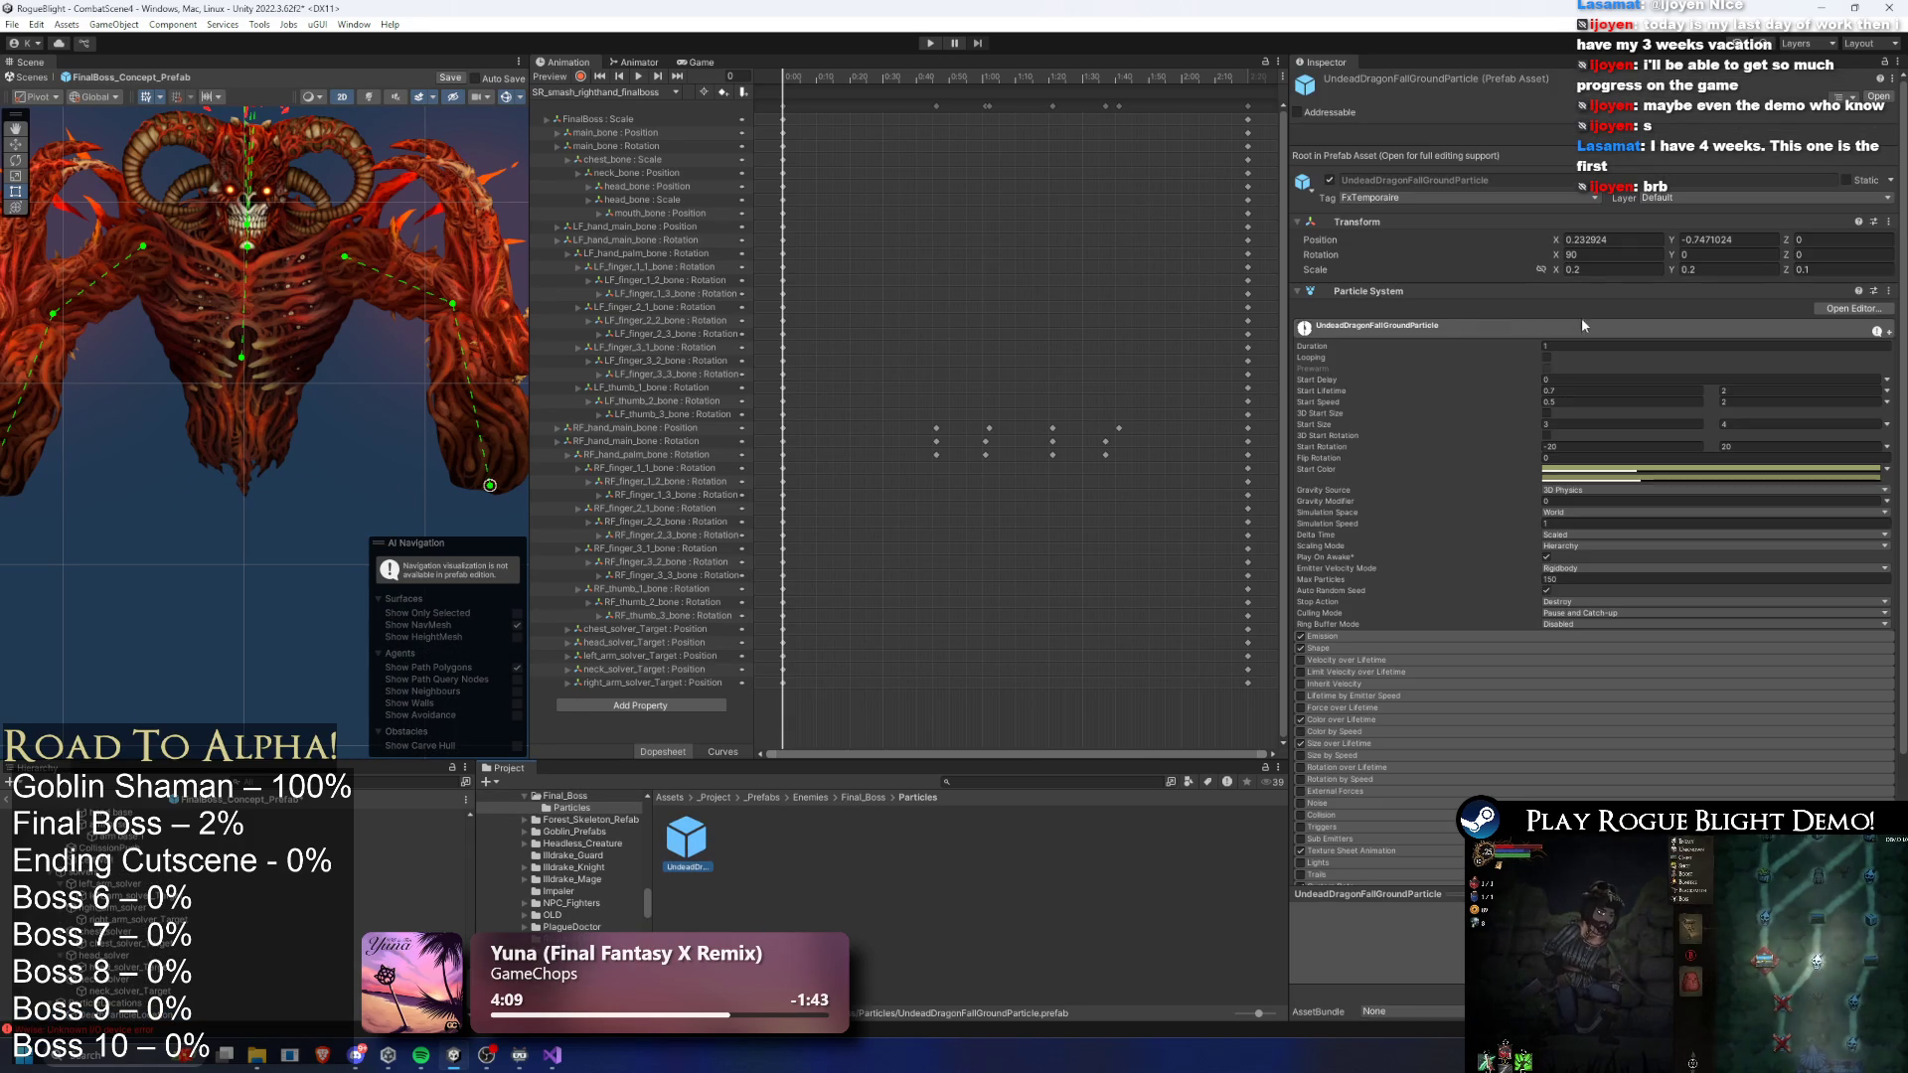
- Set the particle prefab's Y position to 0 and give its Start Color a red tint
{"action": "left_click", "coordinate": [1756, 236]}
{"action": "type", "text": "0"}
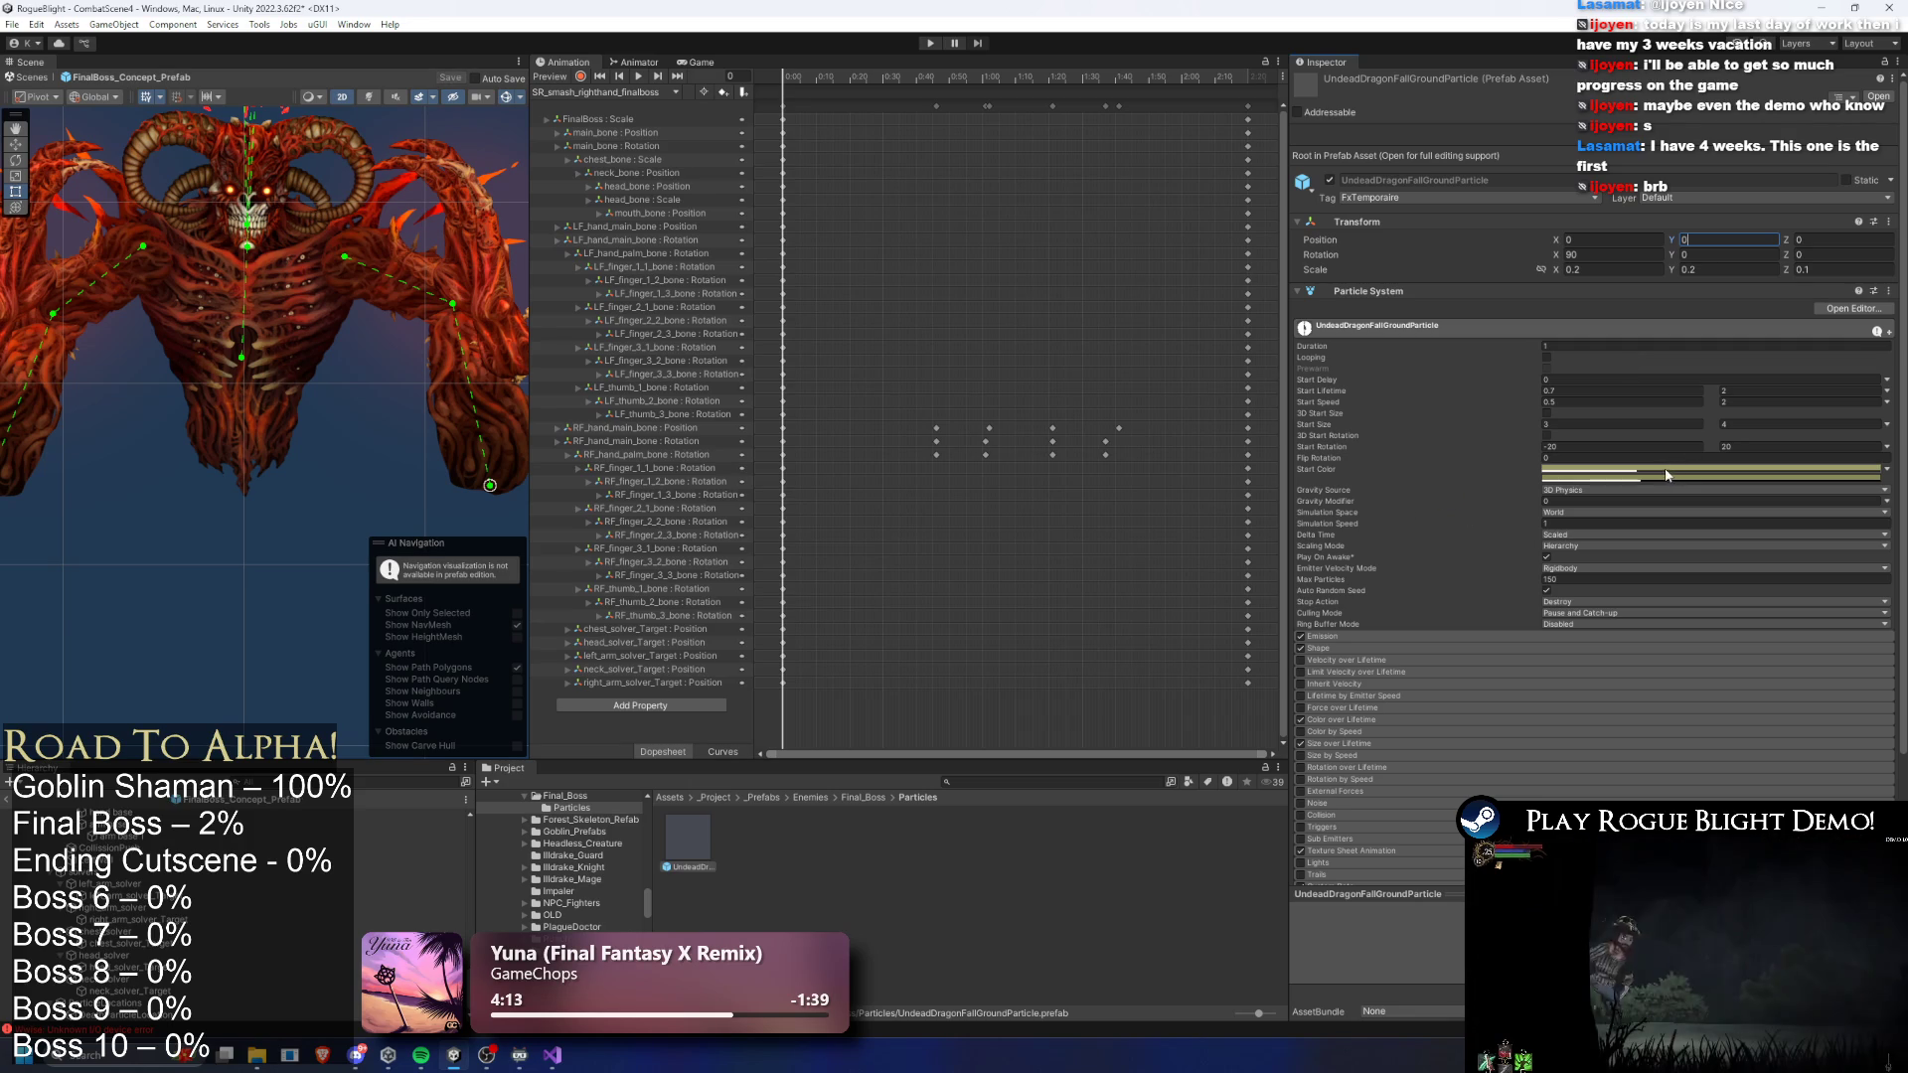
{"action": "left_click", "coordinate": [220, 1006]}
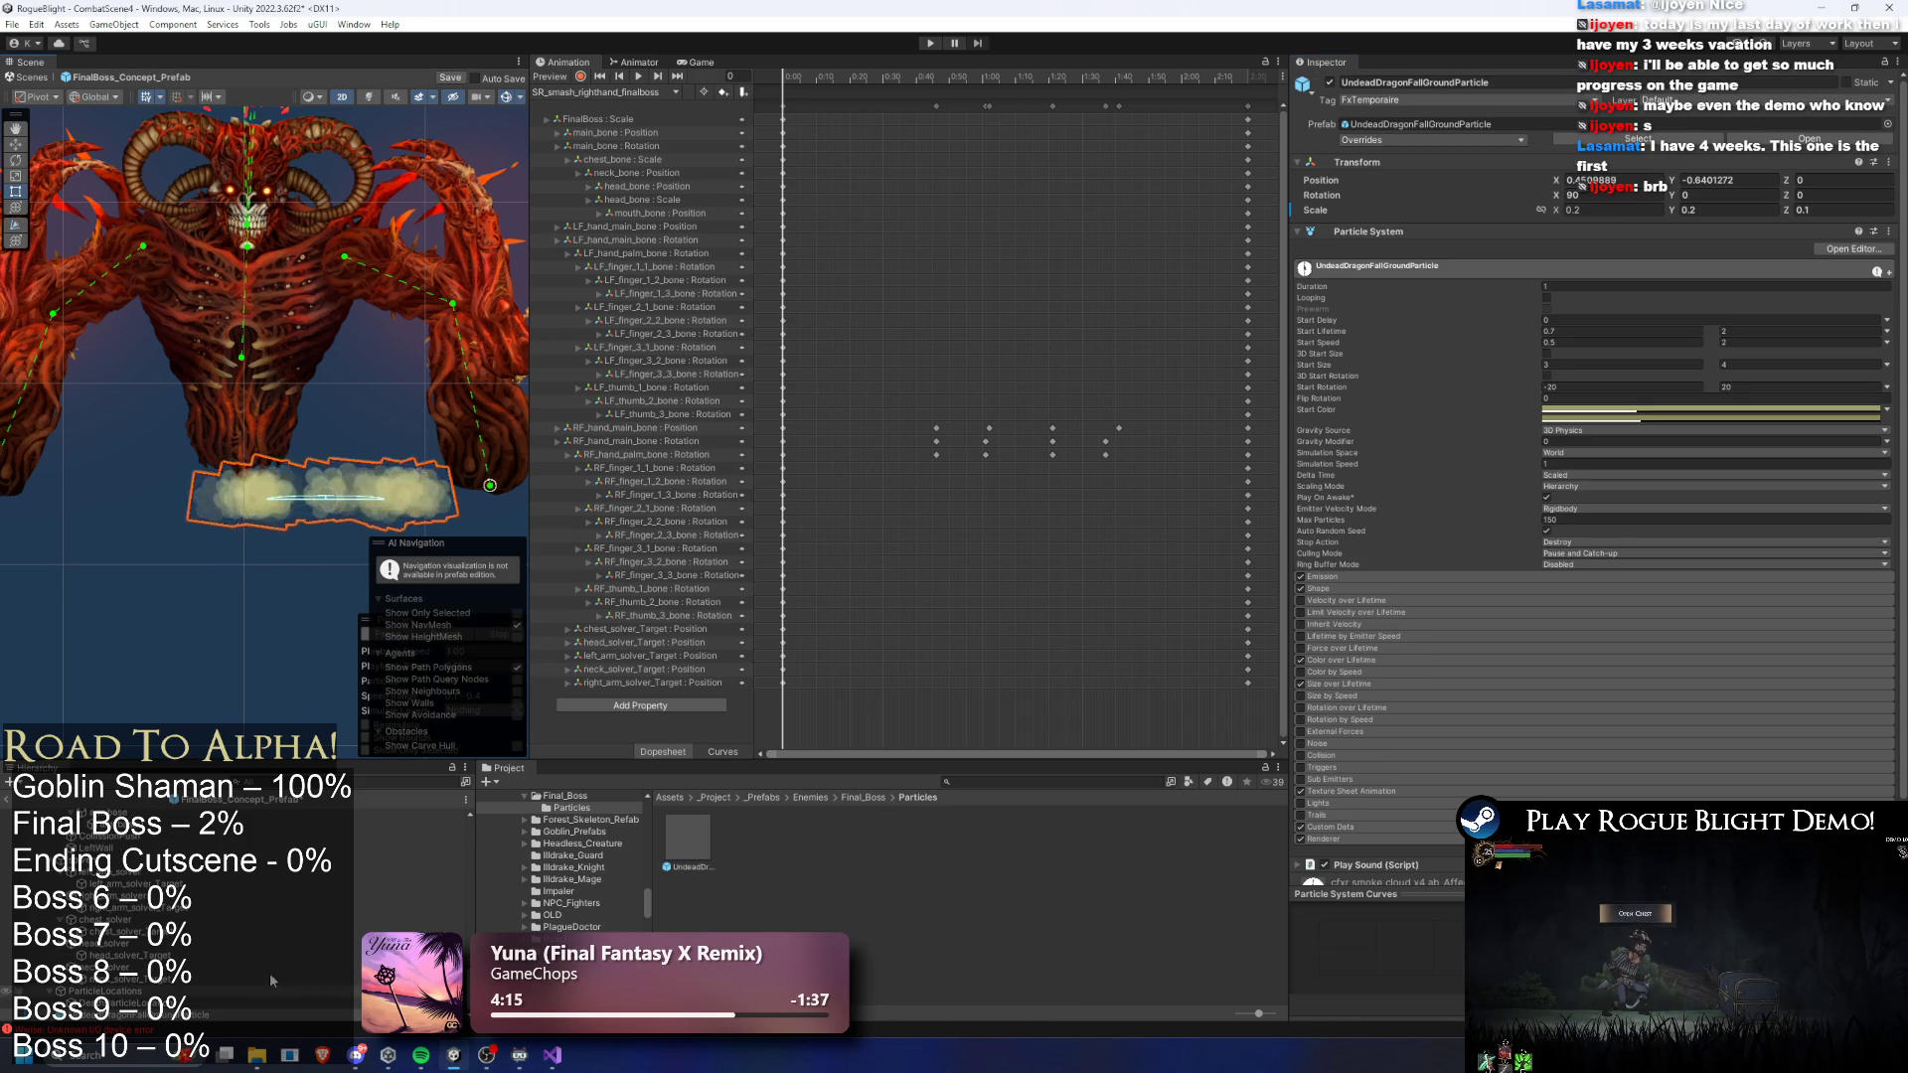
{"action": "left_click", "coordinate": [1665, 409]}
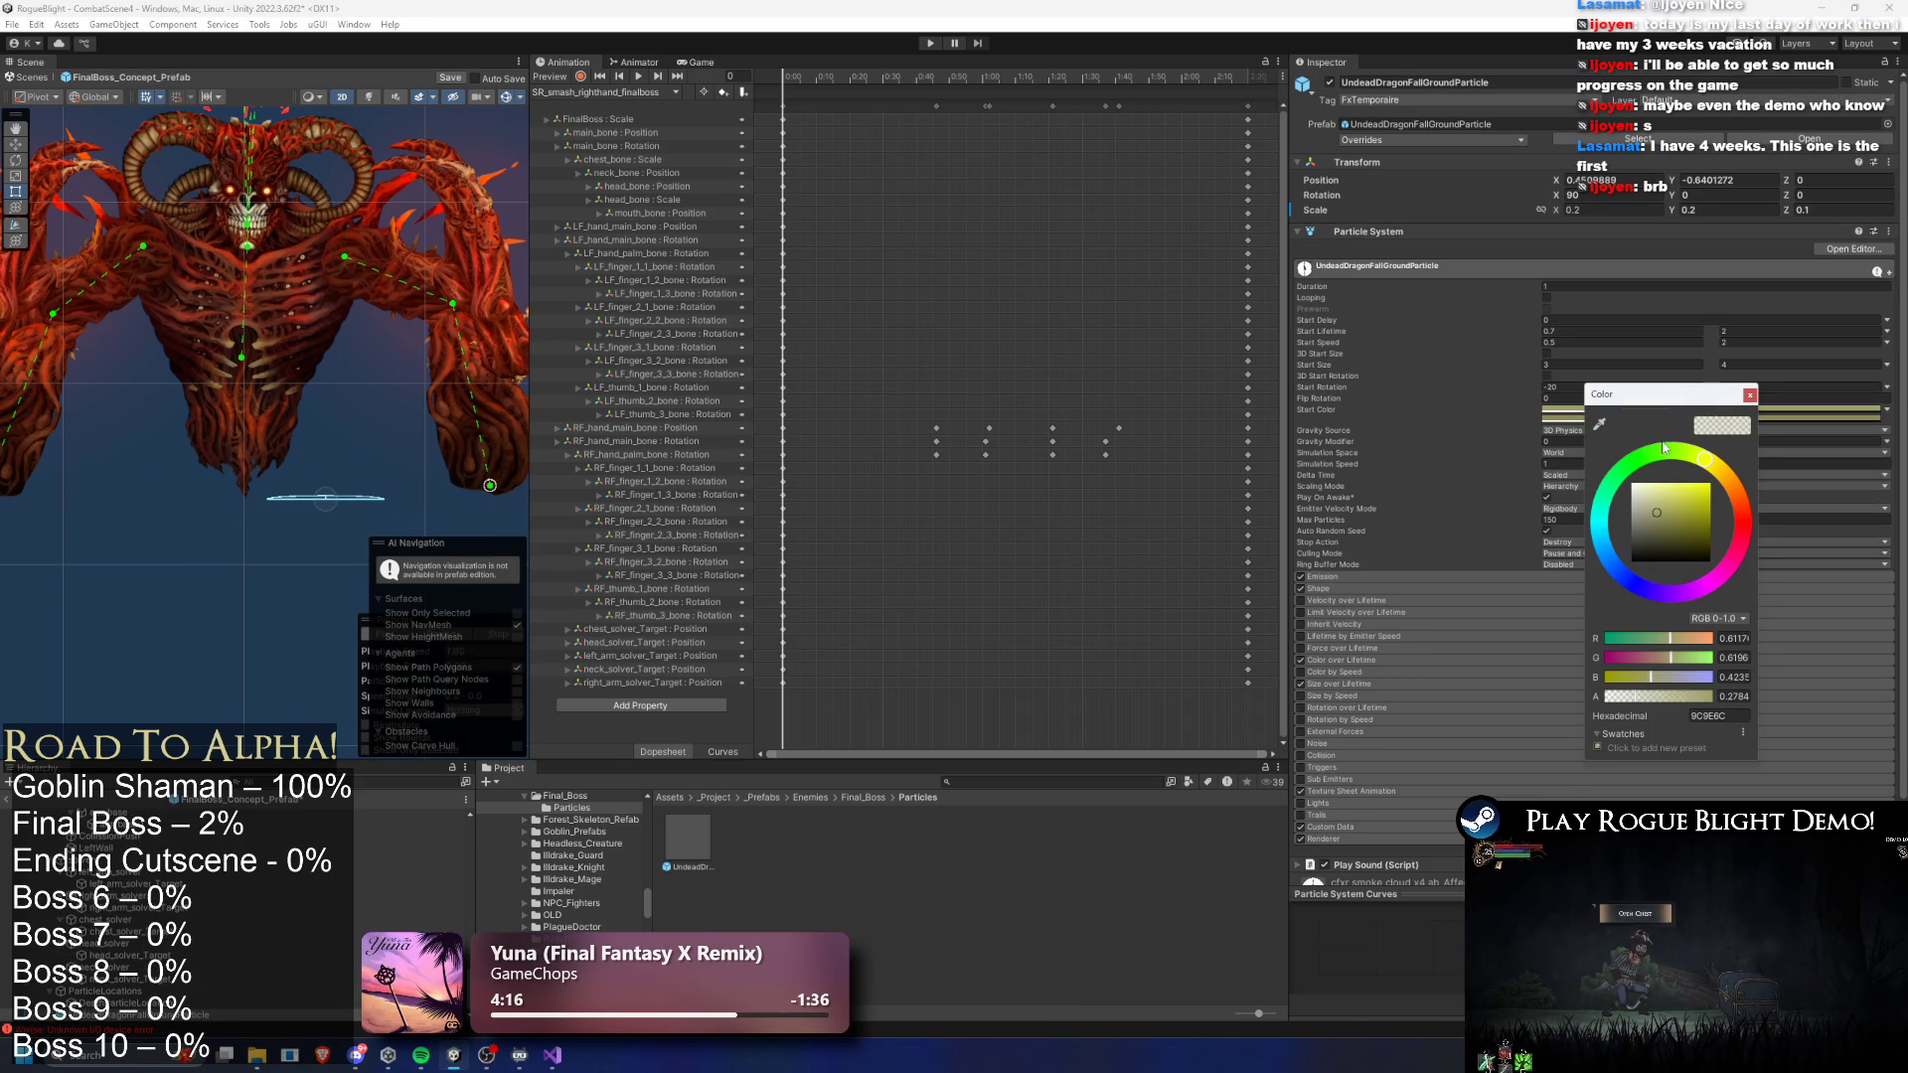
{"action": "left_click", "coordinate": [1744, 521]}
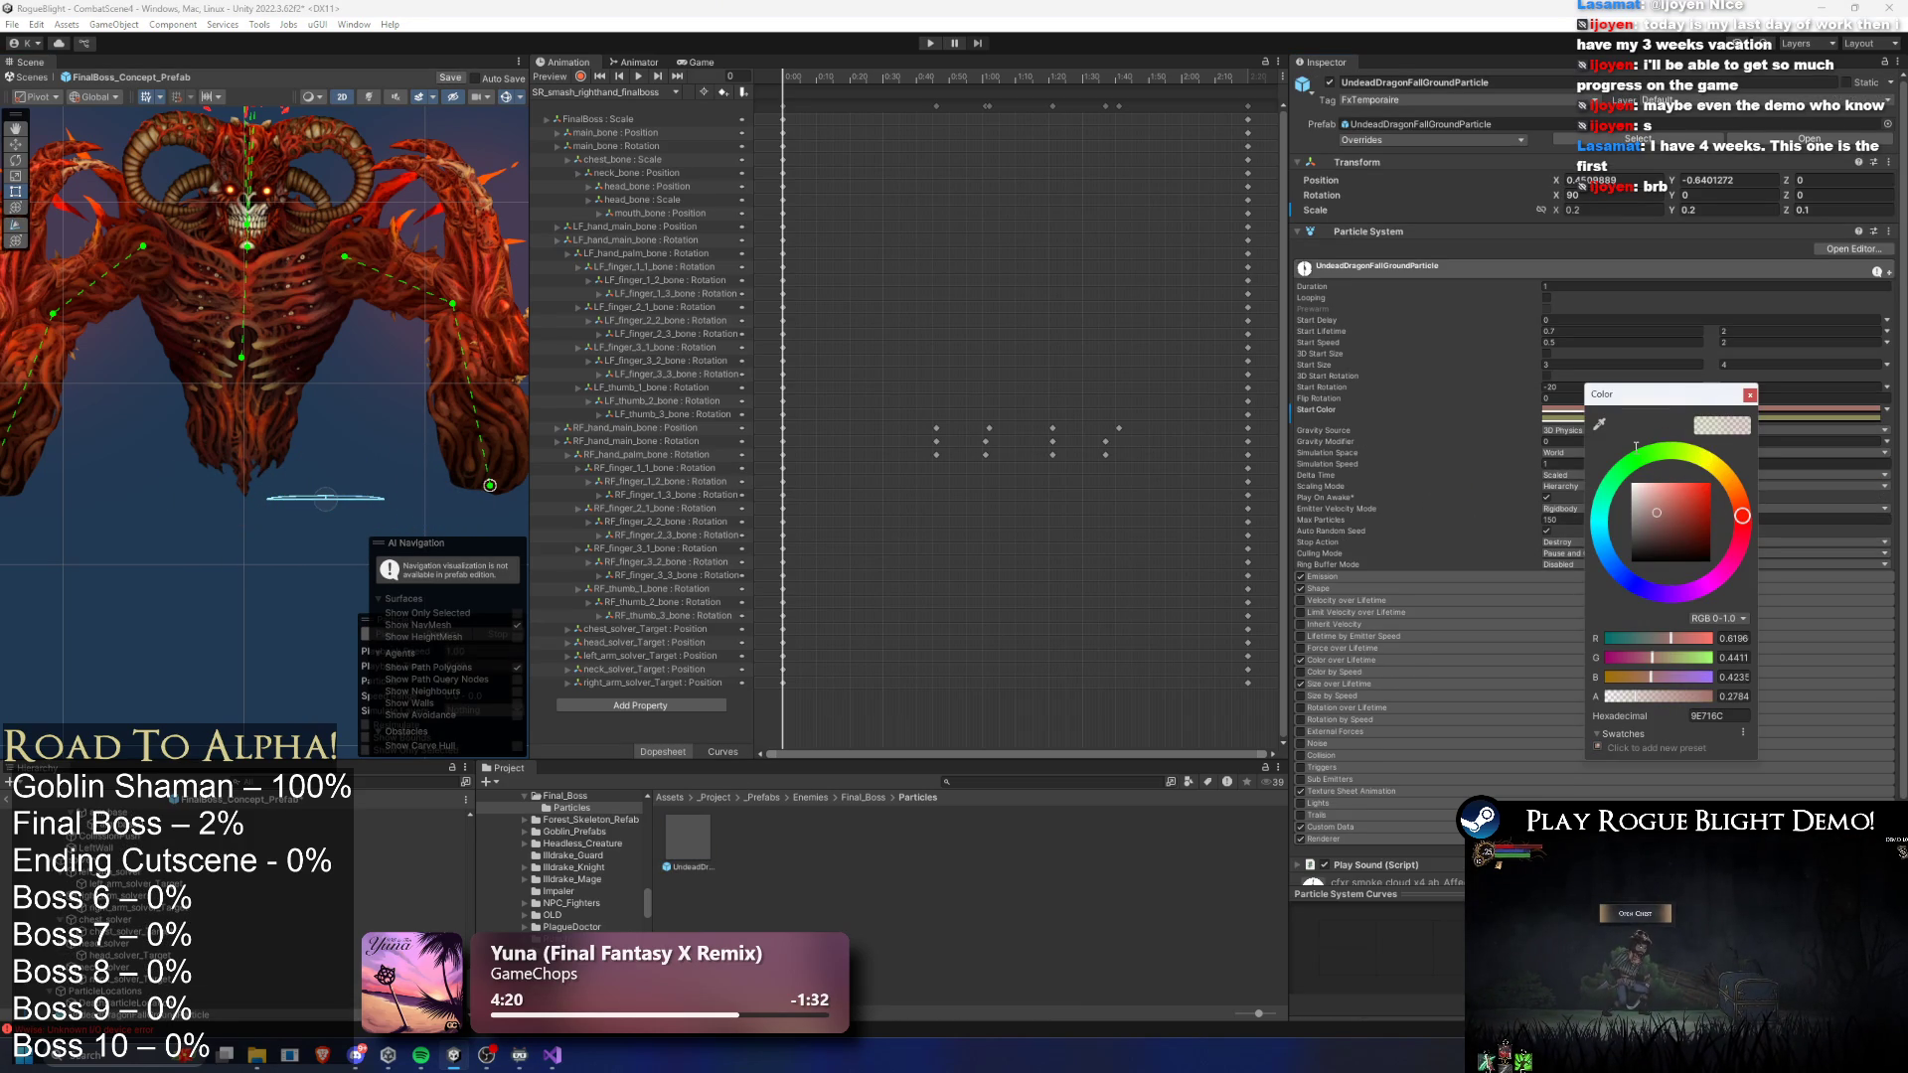
{"action": "left_click", "coordinate": [1740, 521]}
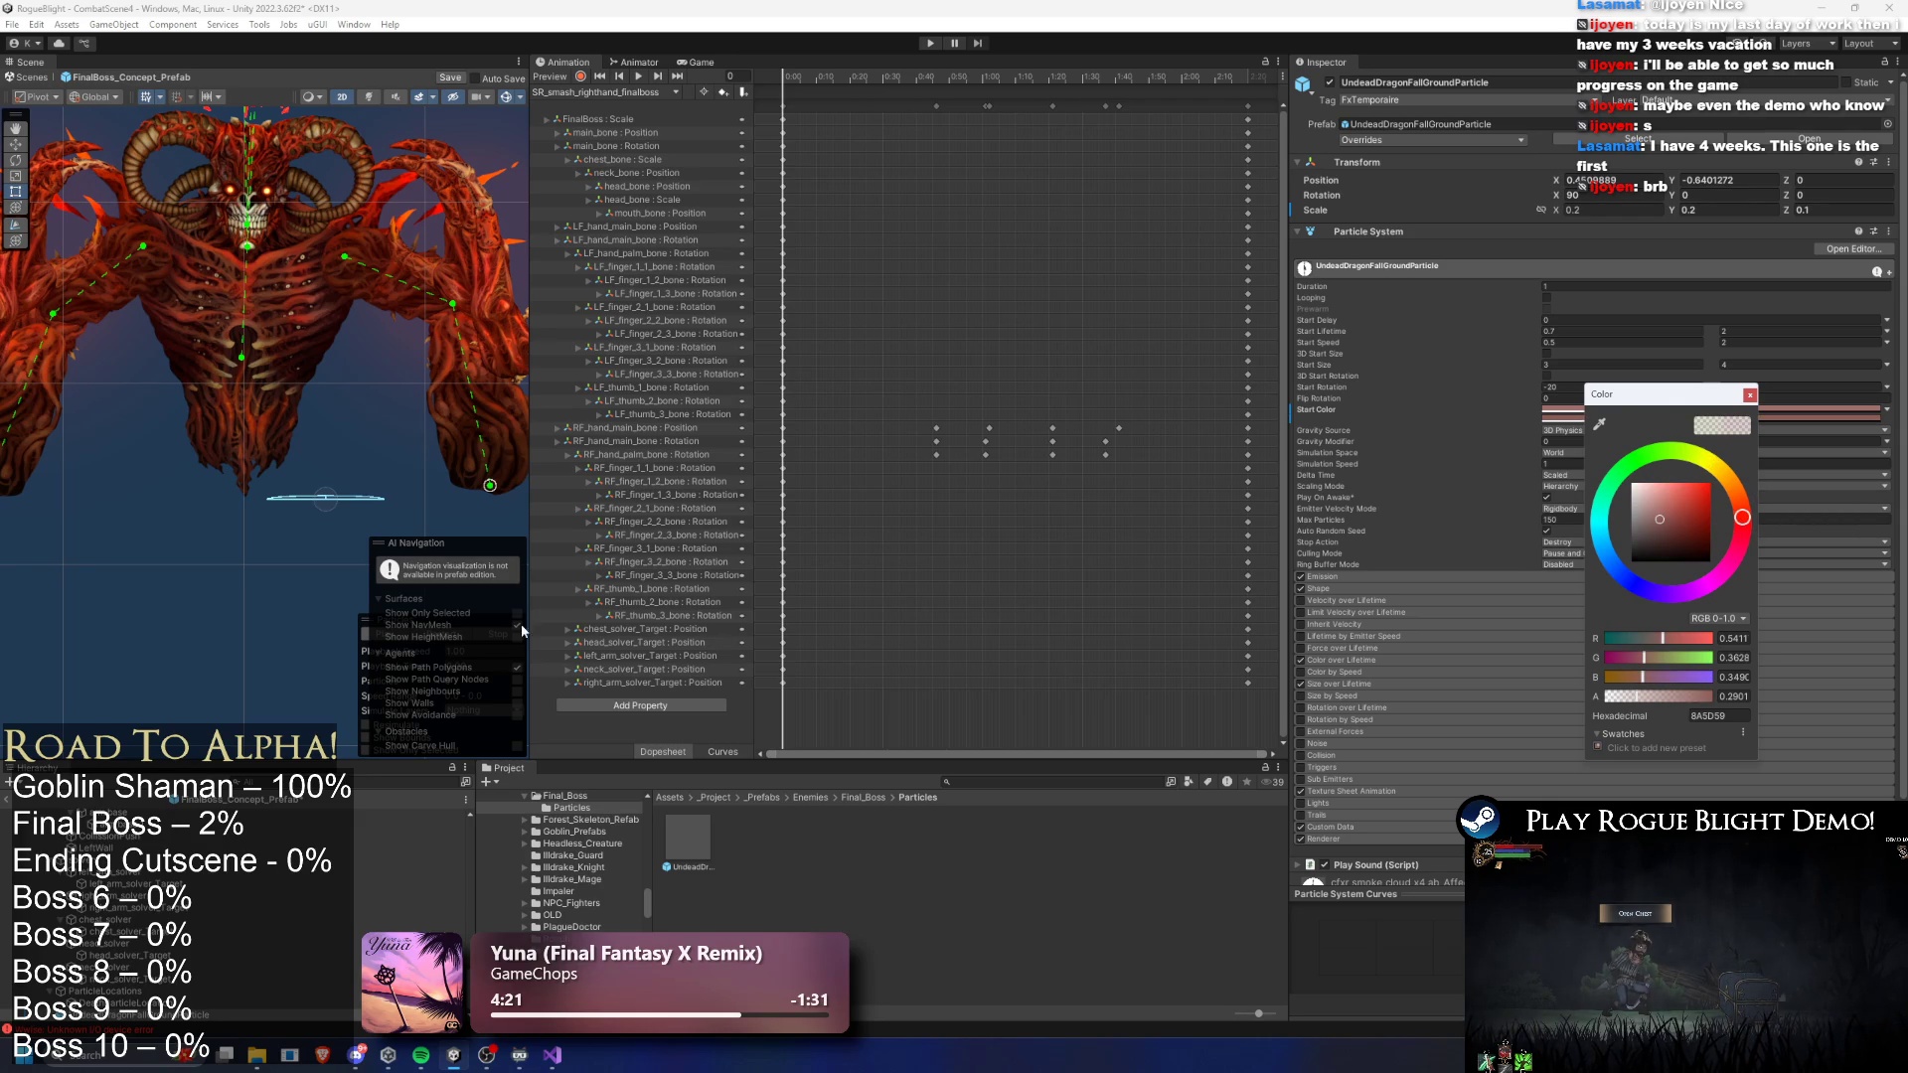
{"action": "left_click", "coordinate": [368, 616]}
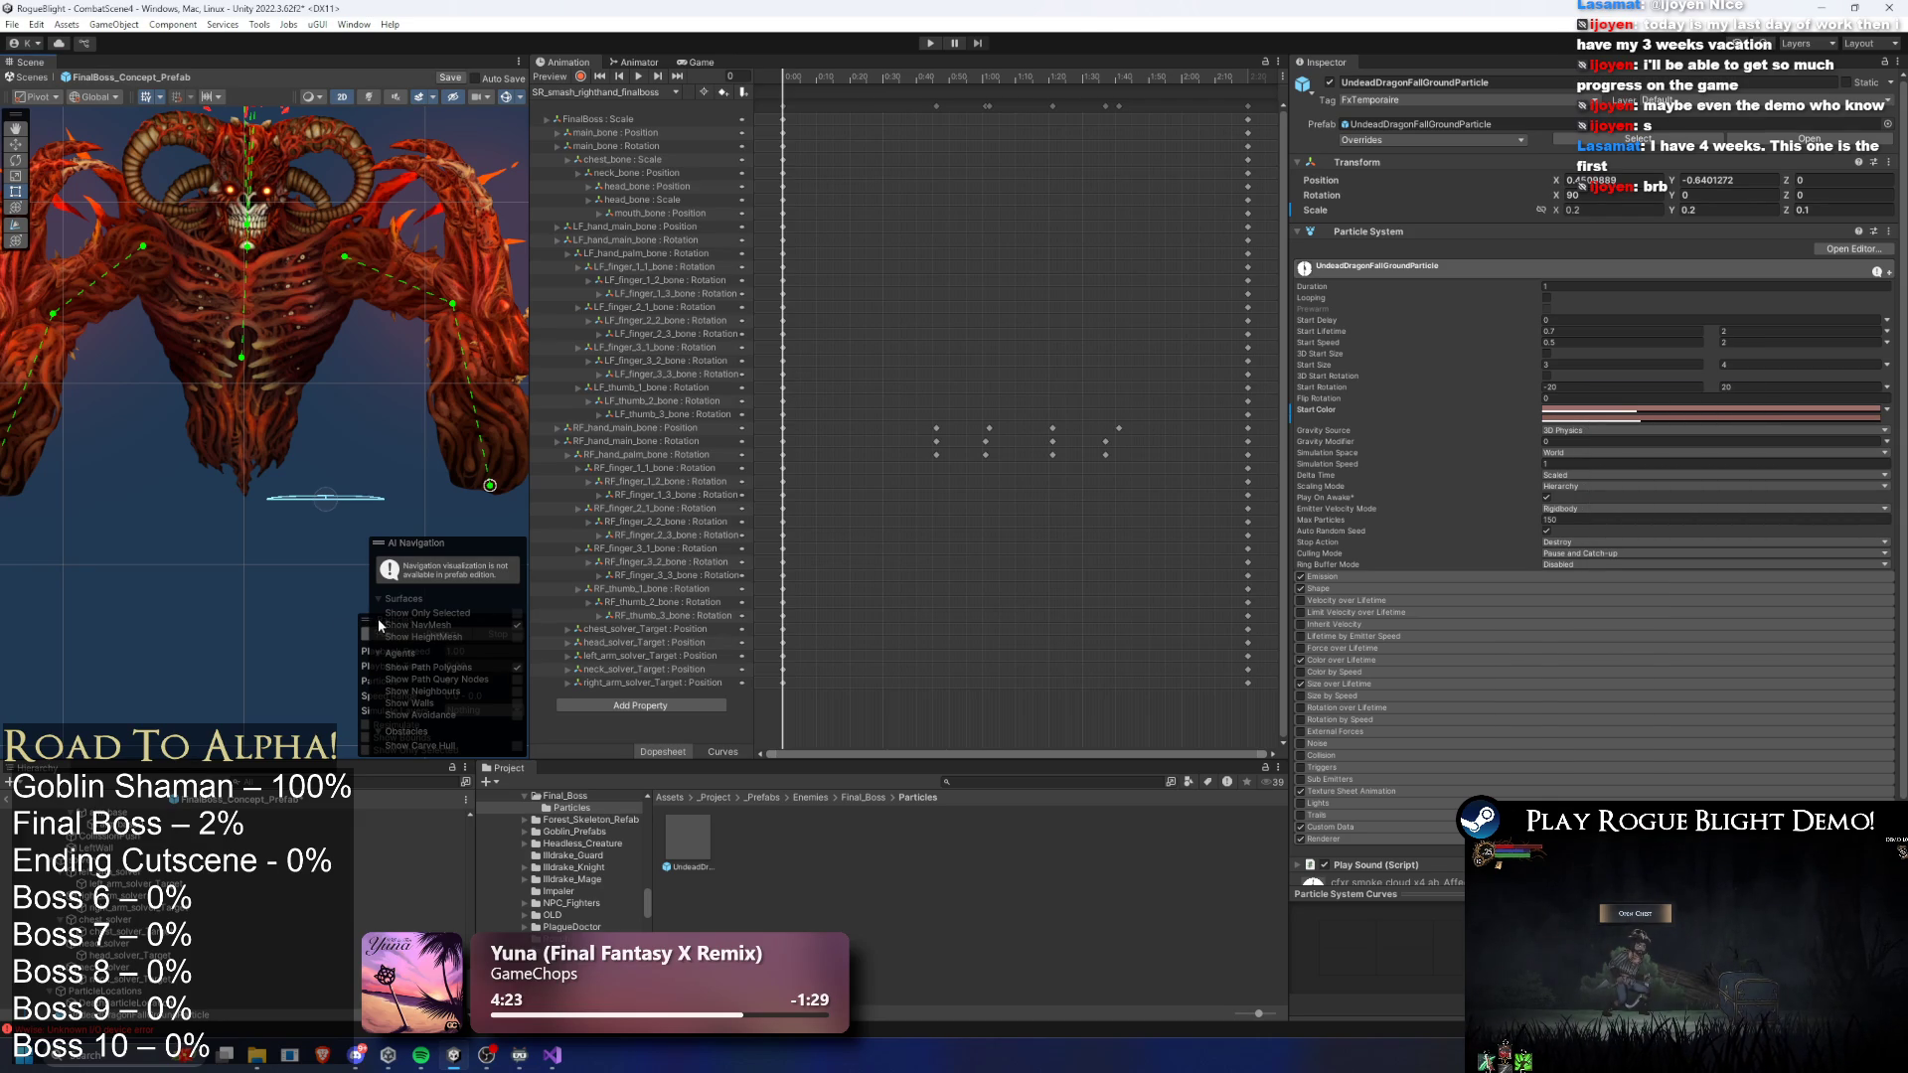
{"action": "left_click_drag", "start_coordinate": [367, 611], "coordinate": [296, 620]}
{"action": "left_click", "coordinate": [118, 1015]}
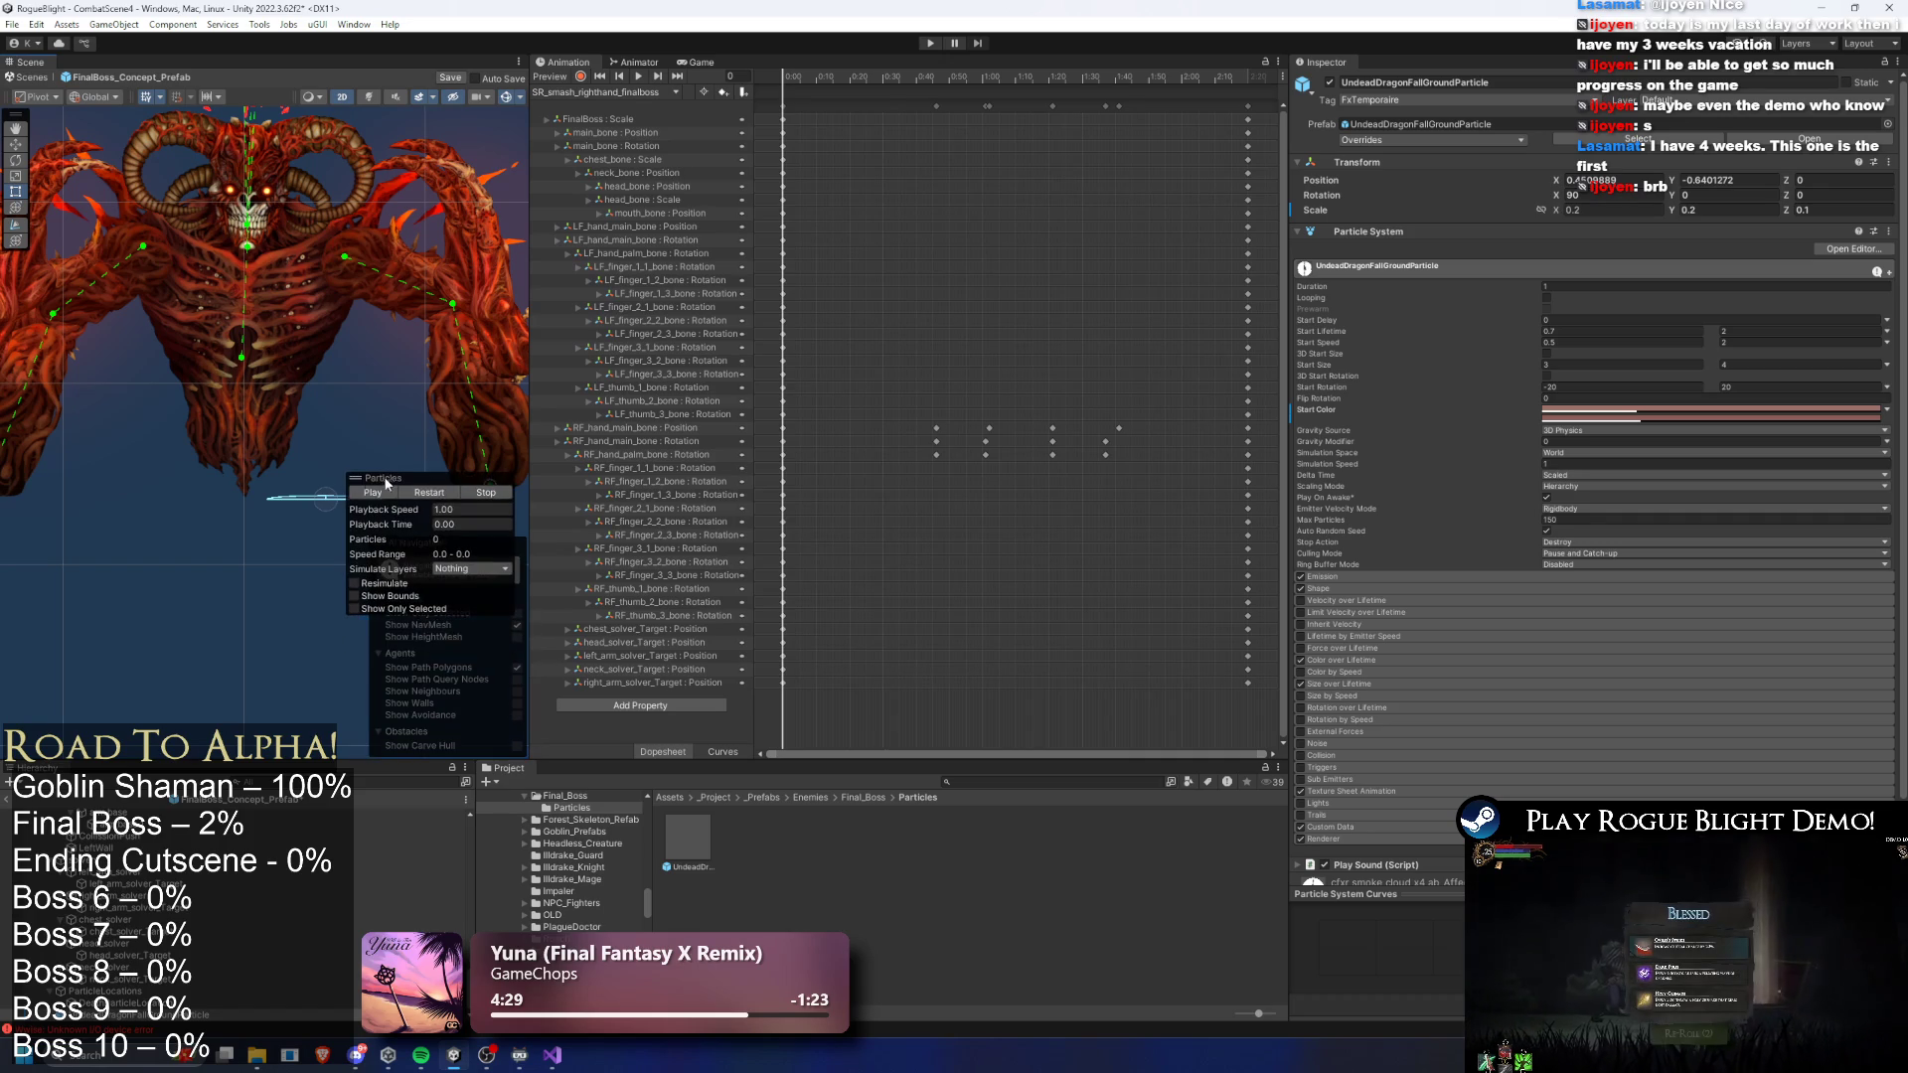
{"action": "left_click_drag", "start_coordinate": [217, 420], "coordinate": [73, 375]}
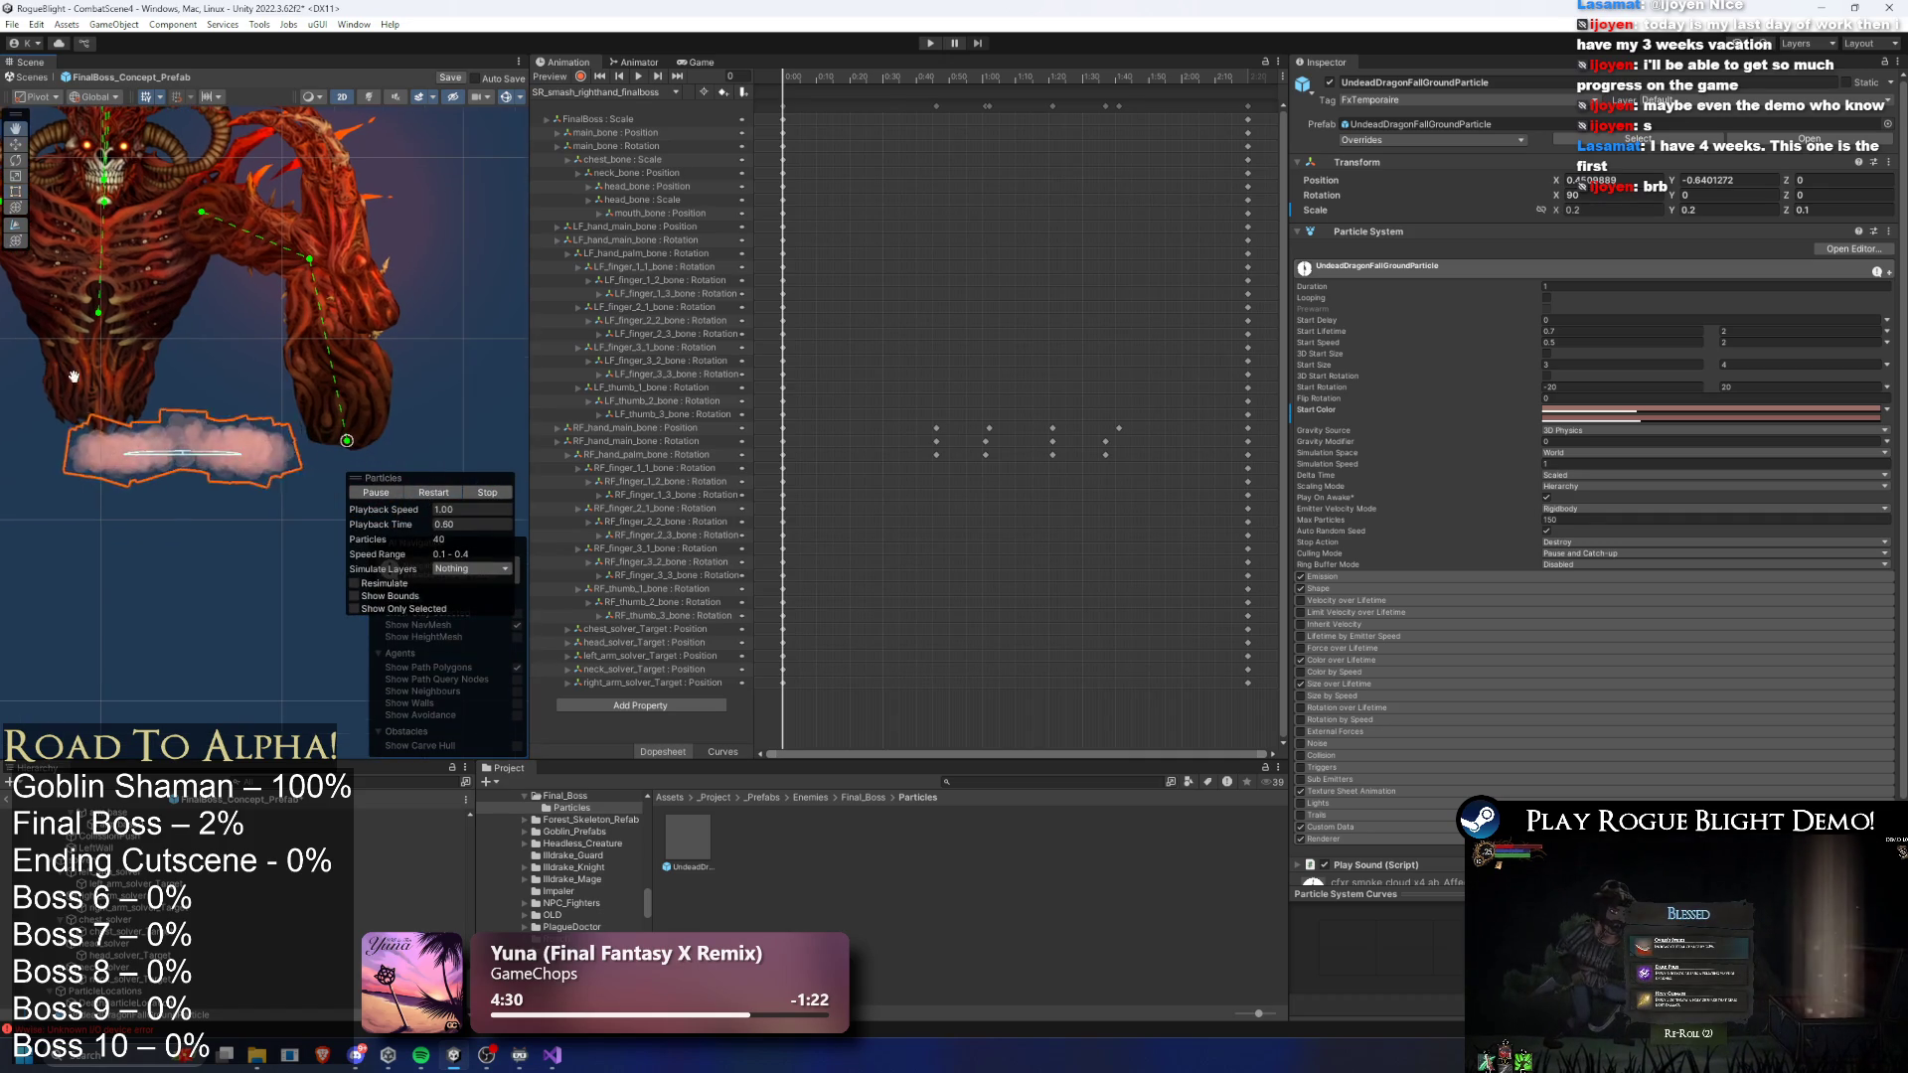
- Refine the Start Color to a deep dark red, previewing the effect between tries
{"action": "left_click", "coordinate": [1688, 409]}
{"action": "left_click", "coordinate": [1688, 527]}
{"action": "left_click", "coordinate": [1606, 418]}
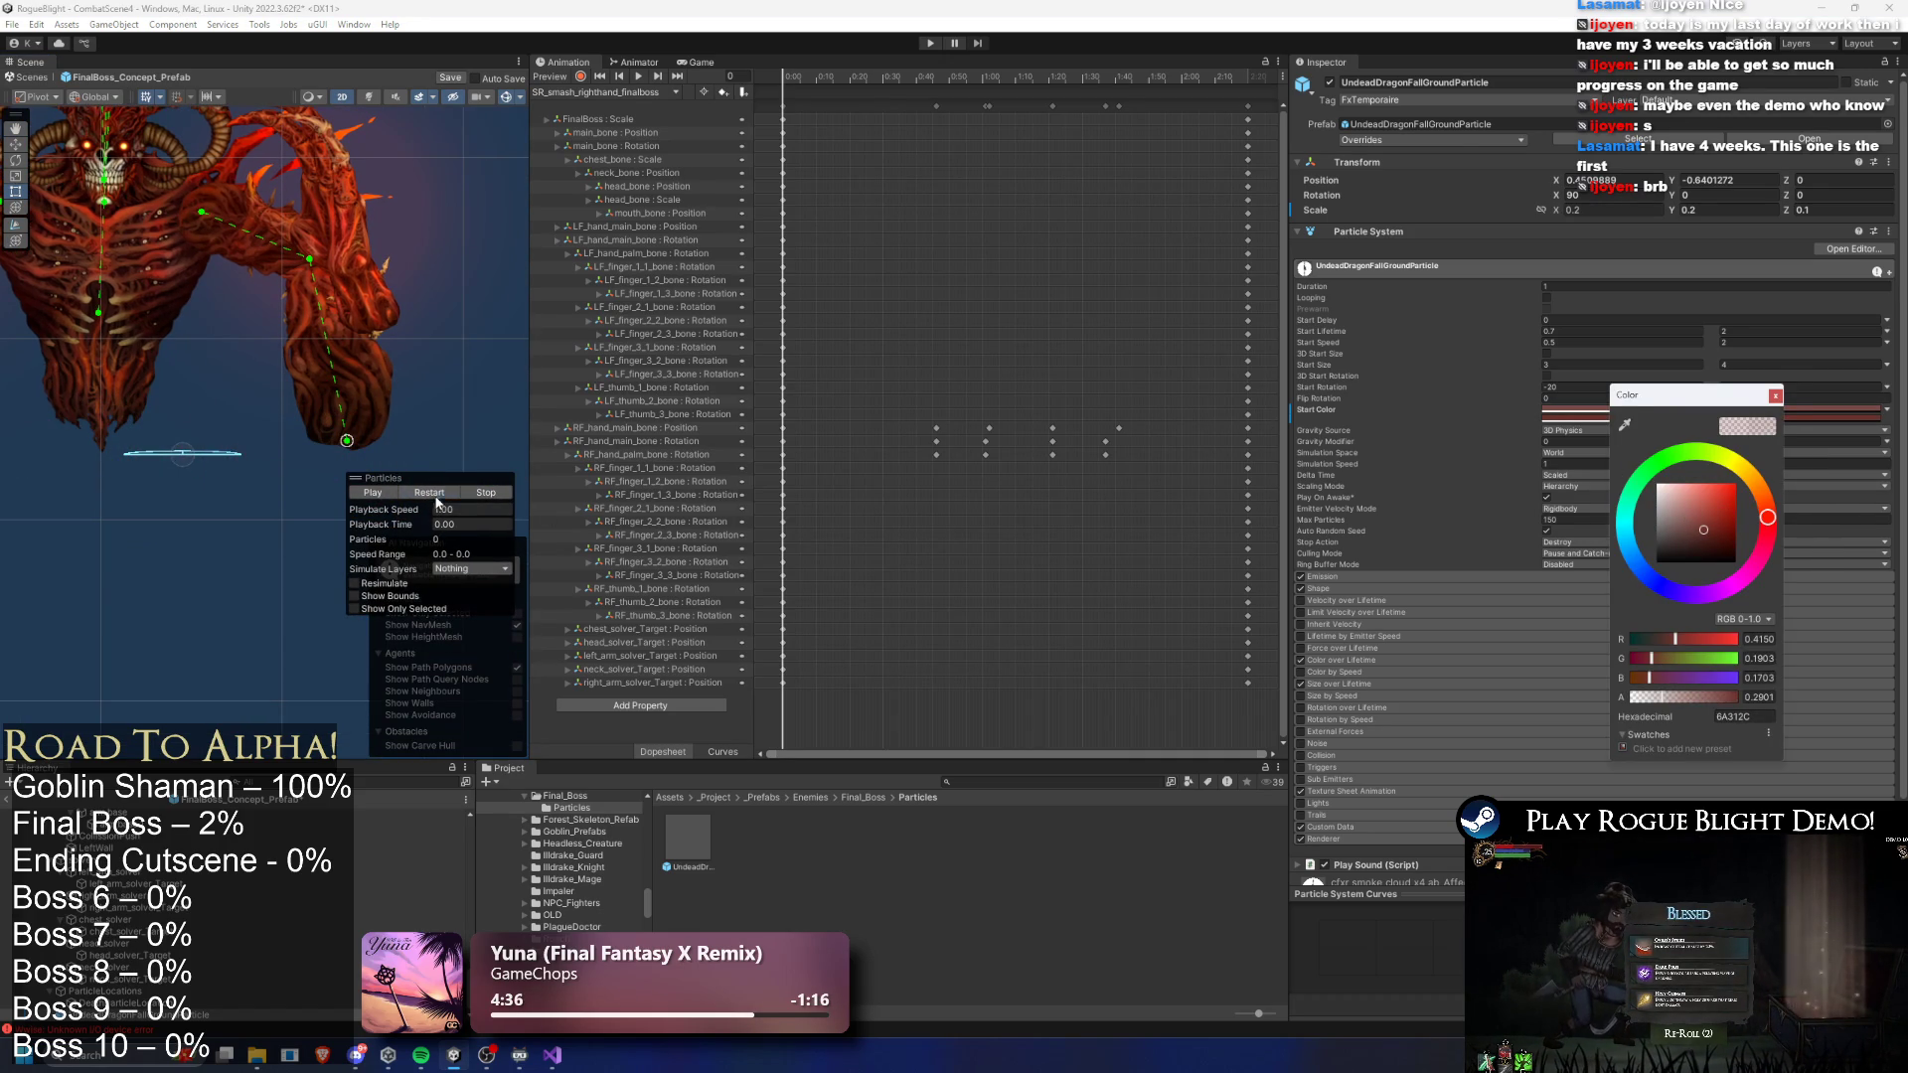
{"action": "left_click", "coordinate": [1461, 405]}
{"action": "left_click", "coordinate": [1659, 415]}
{"action": "left_click", "coordinate": [1756, 548]}
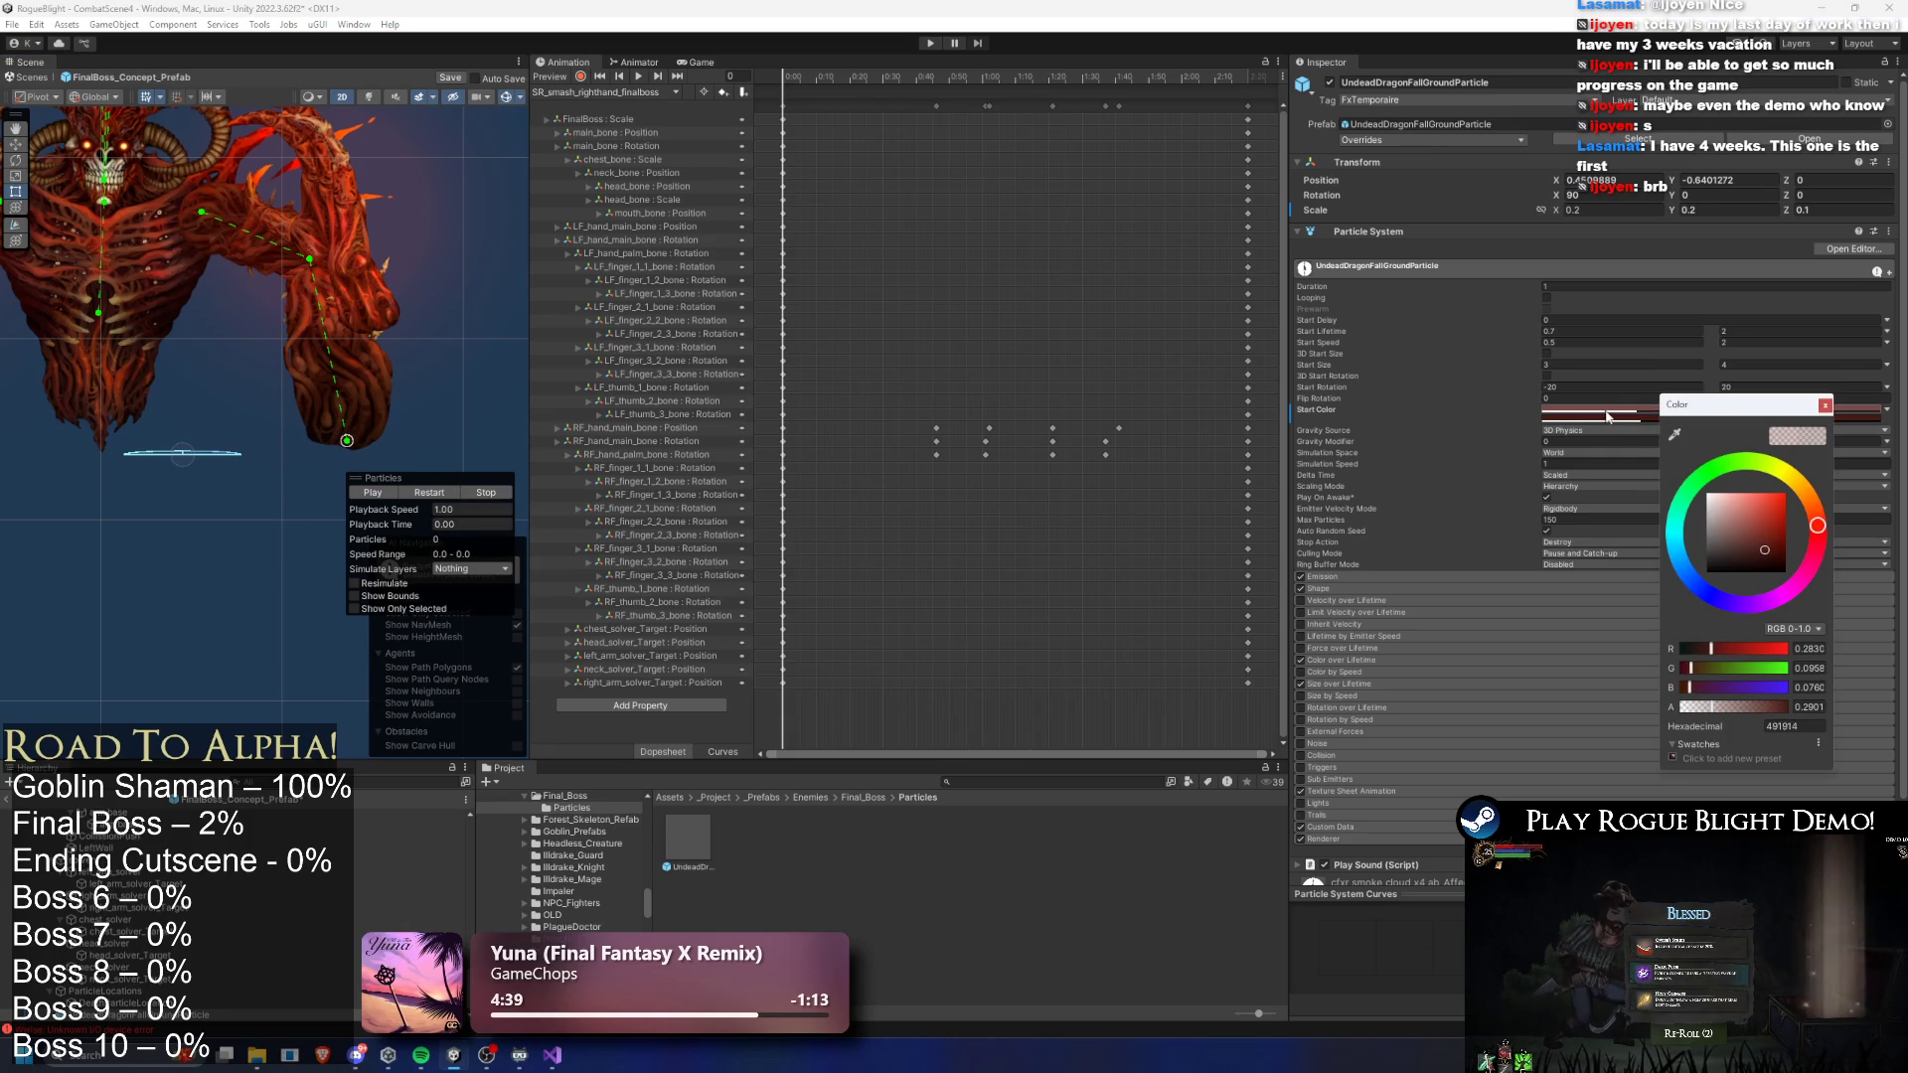
{"action": "key", "text": "Return"}
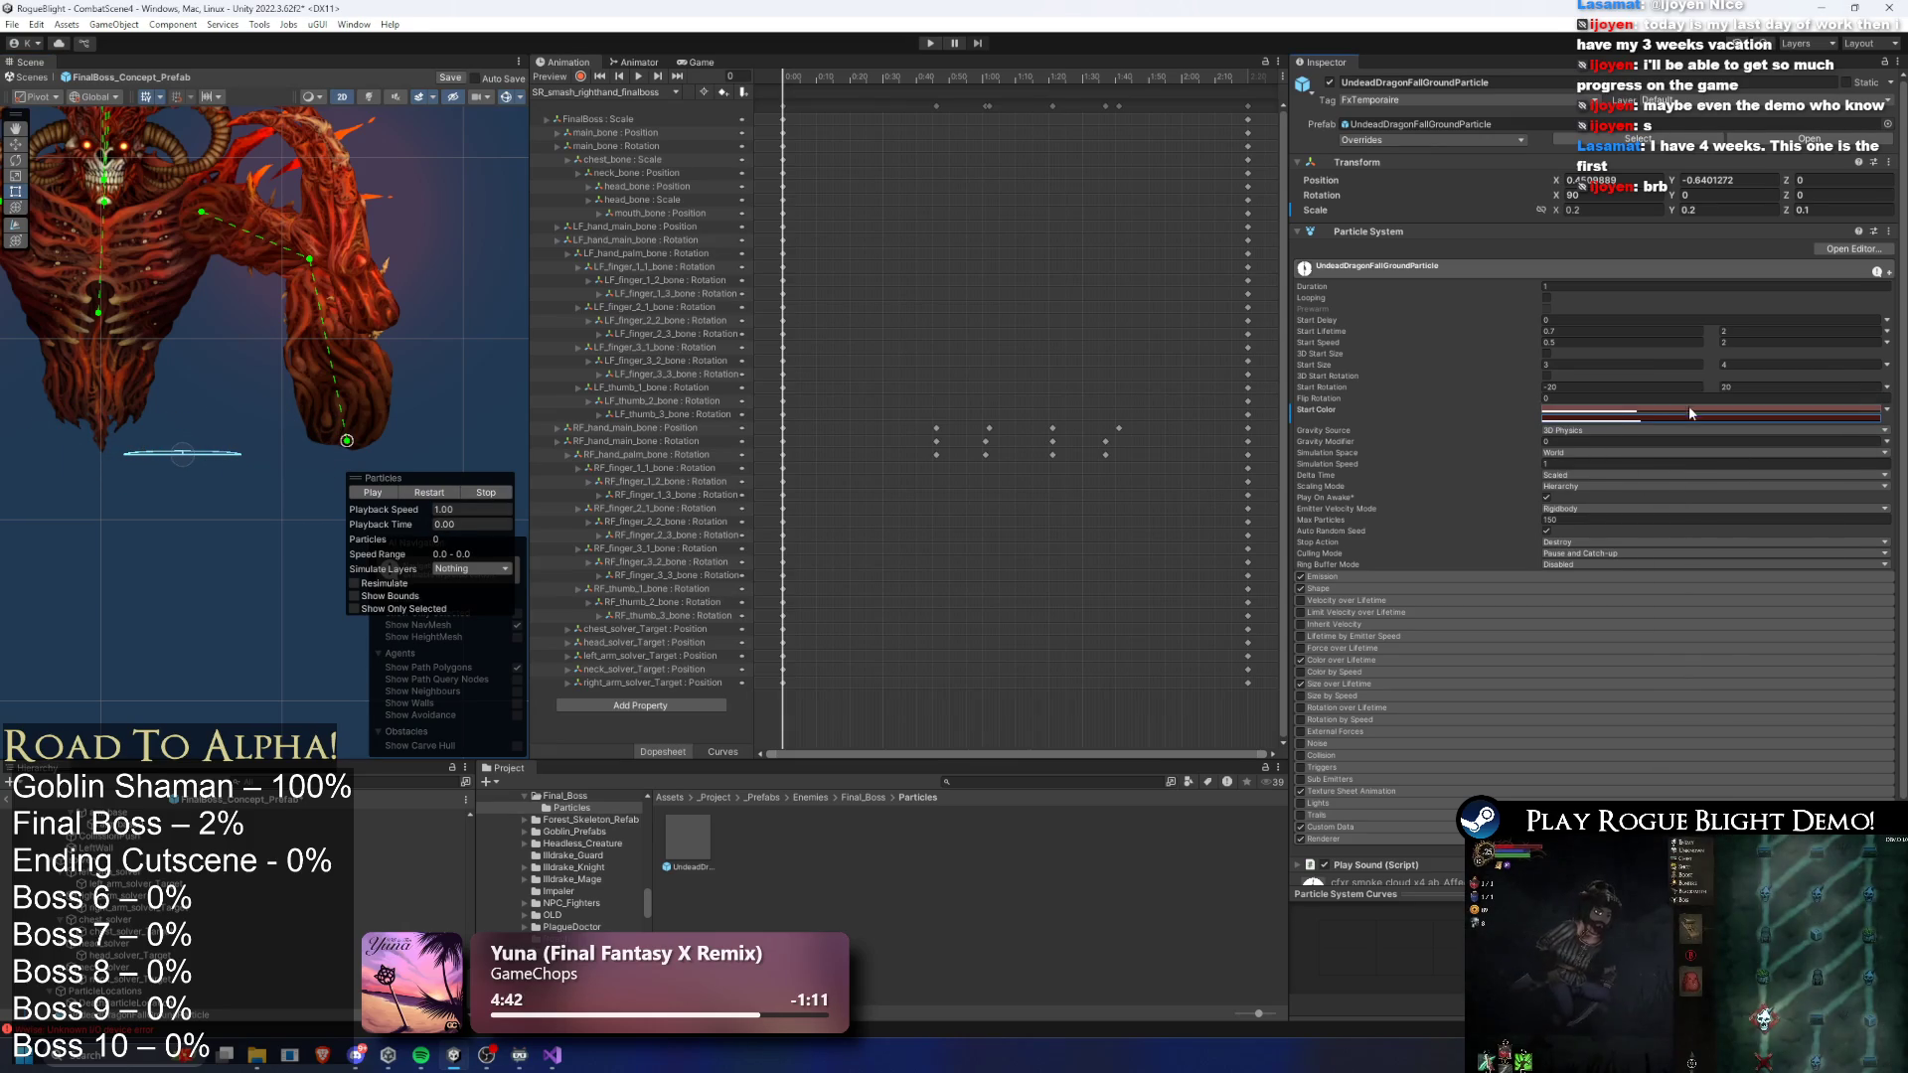
{"action": "left_click", "coordinate": [1689, 410]}
{"action": "left_click", "coordinate": [1790, 540]}
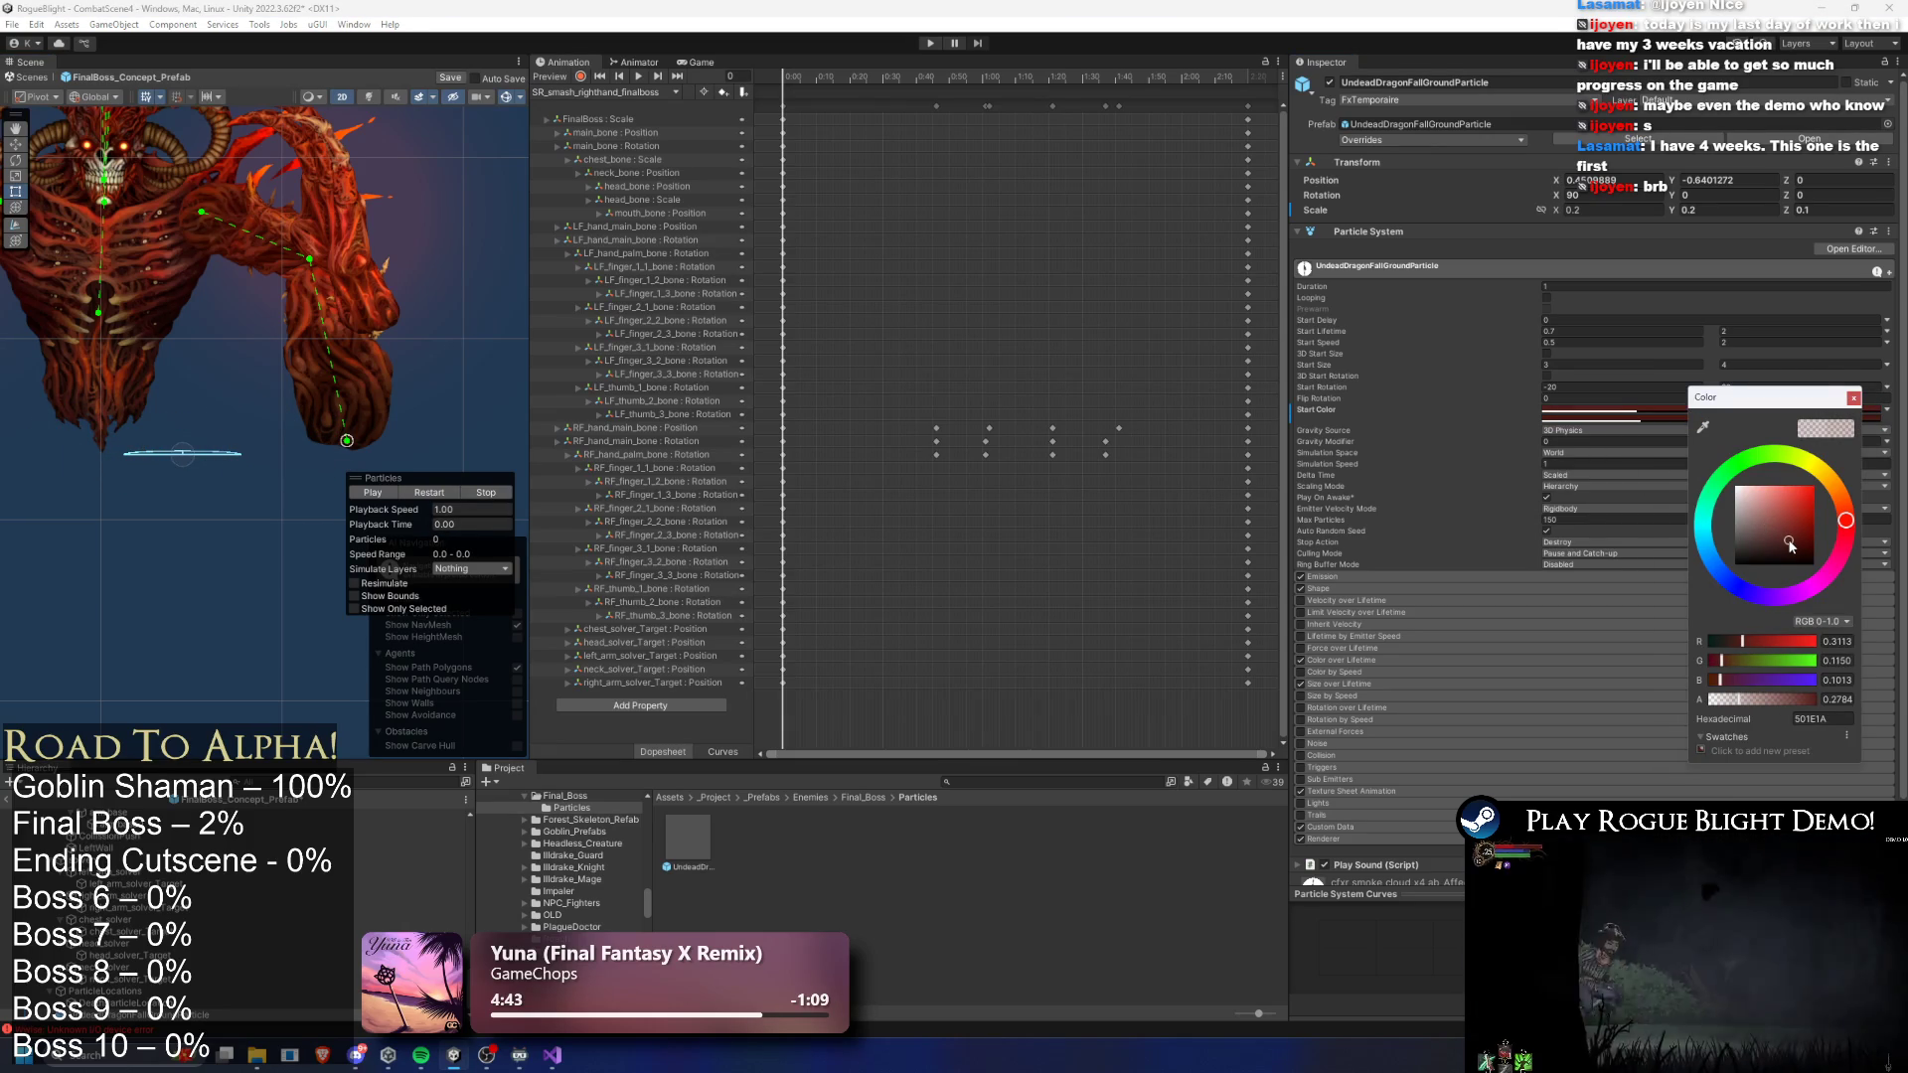
{"action": "left_click", "coordinate": [433, 495]}
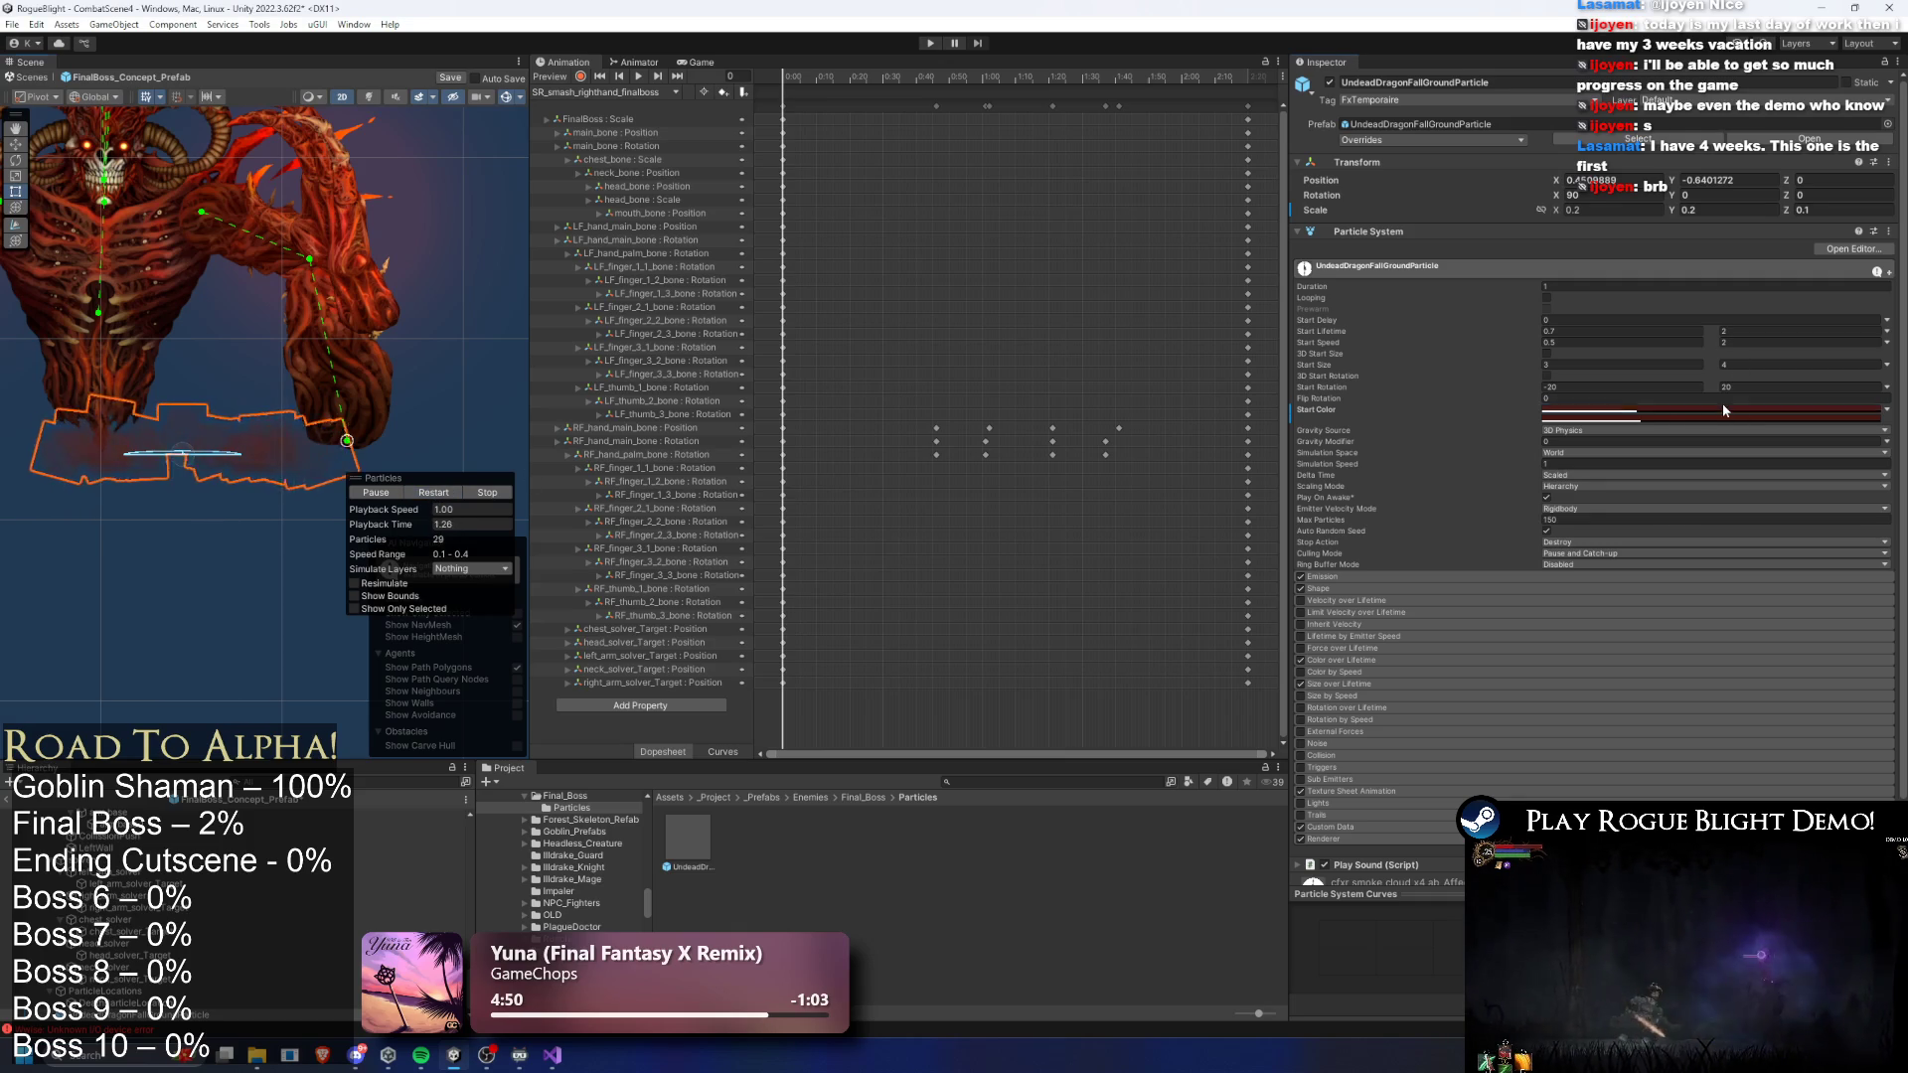
{"action": "left_click", "coordinate": [1689, 410]}
{"action": "left_click", "coordinate": [1892, 399]}
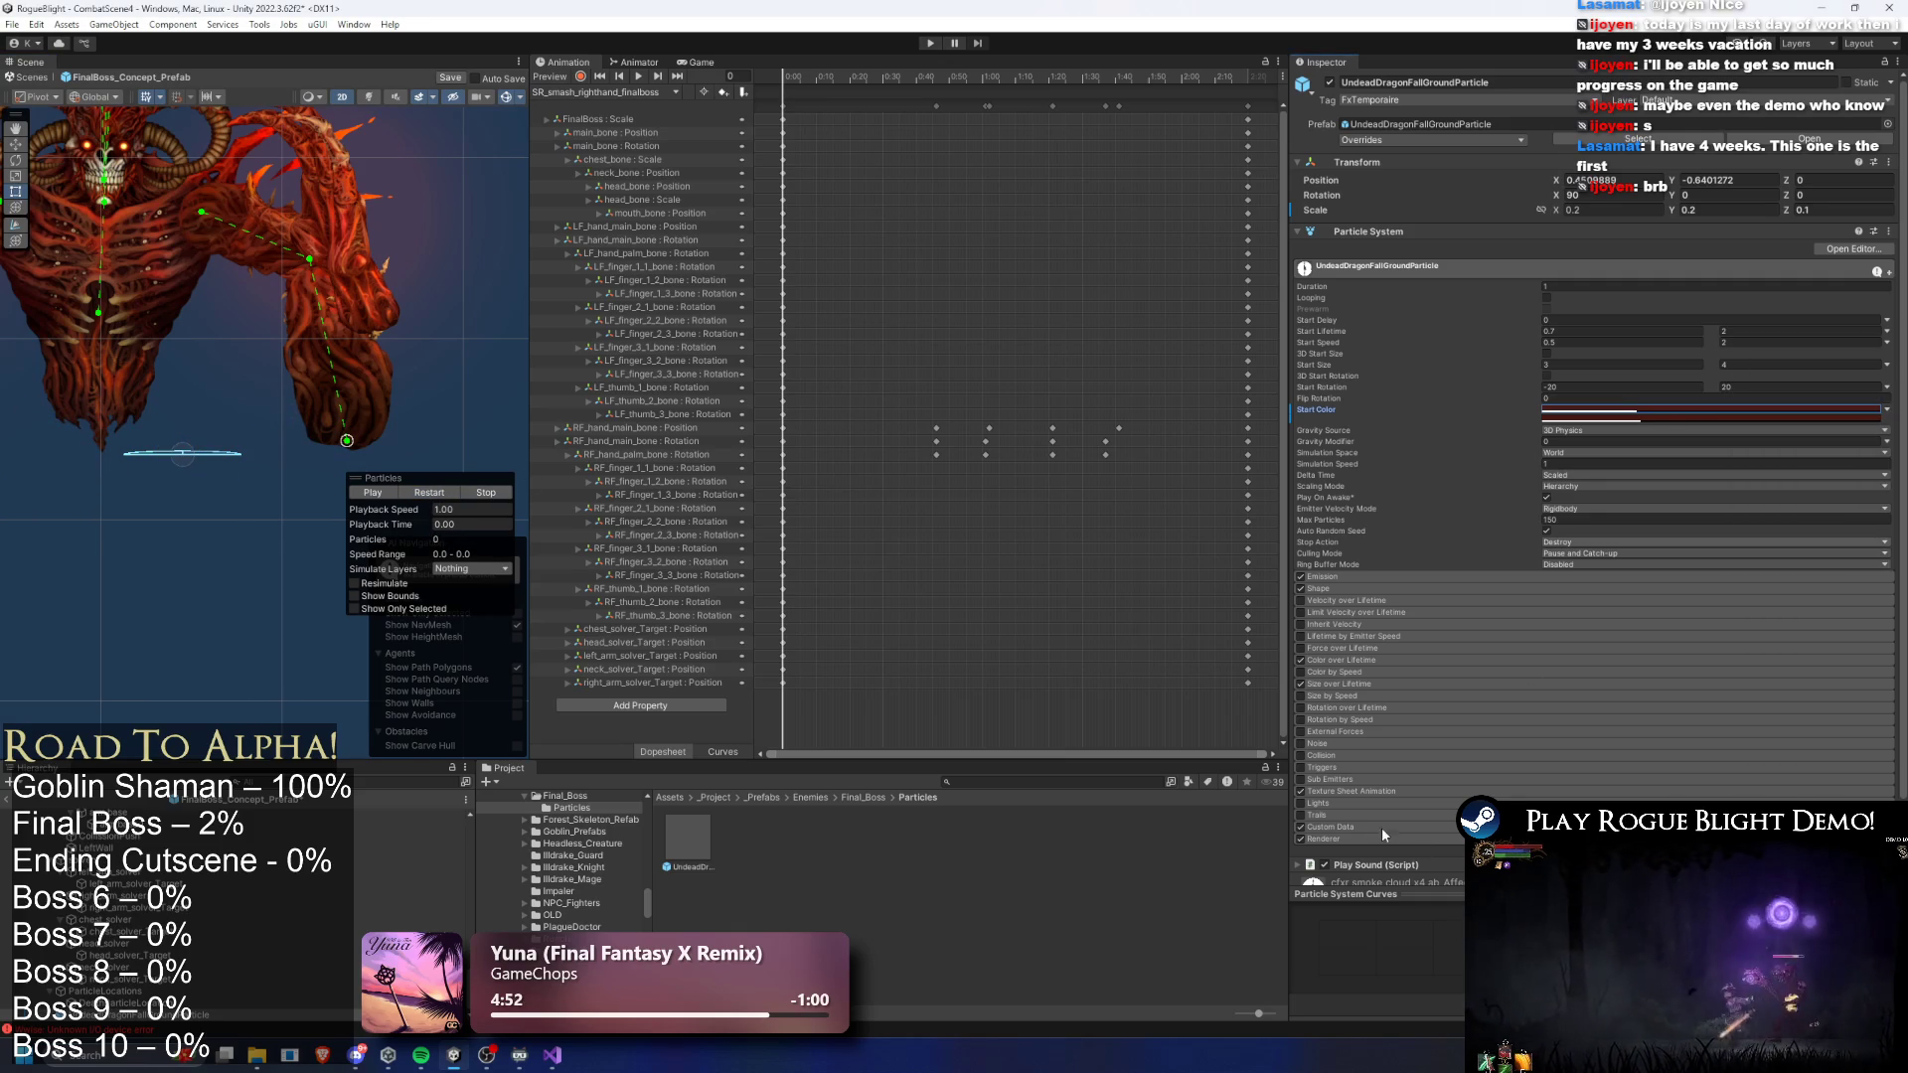
- Check the renderer's smoke texture, replay the preview, then reopen the FinalBoss prefab
{"action": "left_click", "coordinate": [1321, 839]}
{"action": "left_click", "coordinate": [1609, 875]}
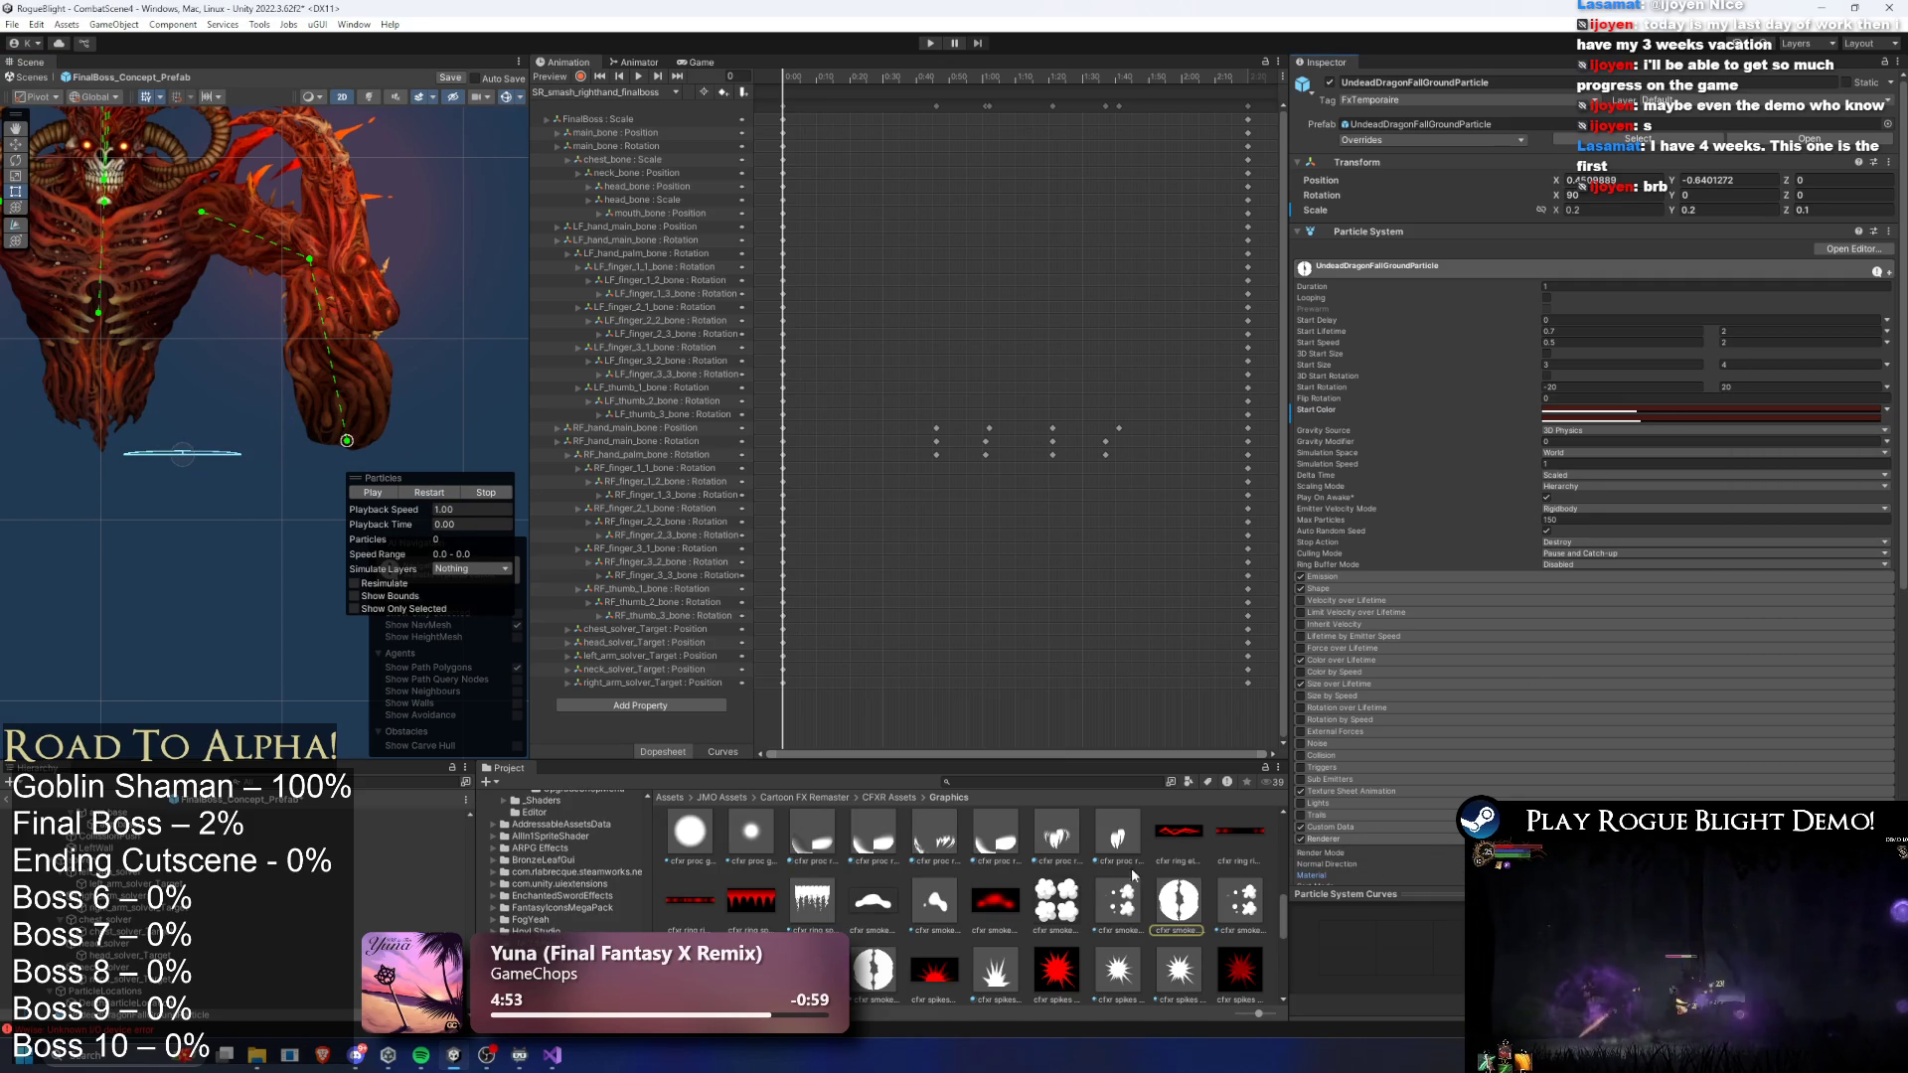
{"action": "left_click", "coordinate": [421, 493]}
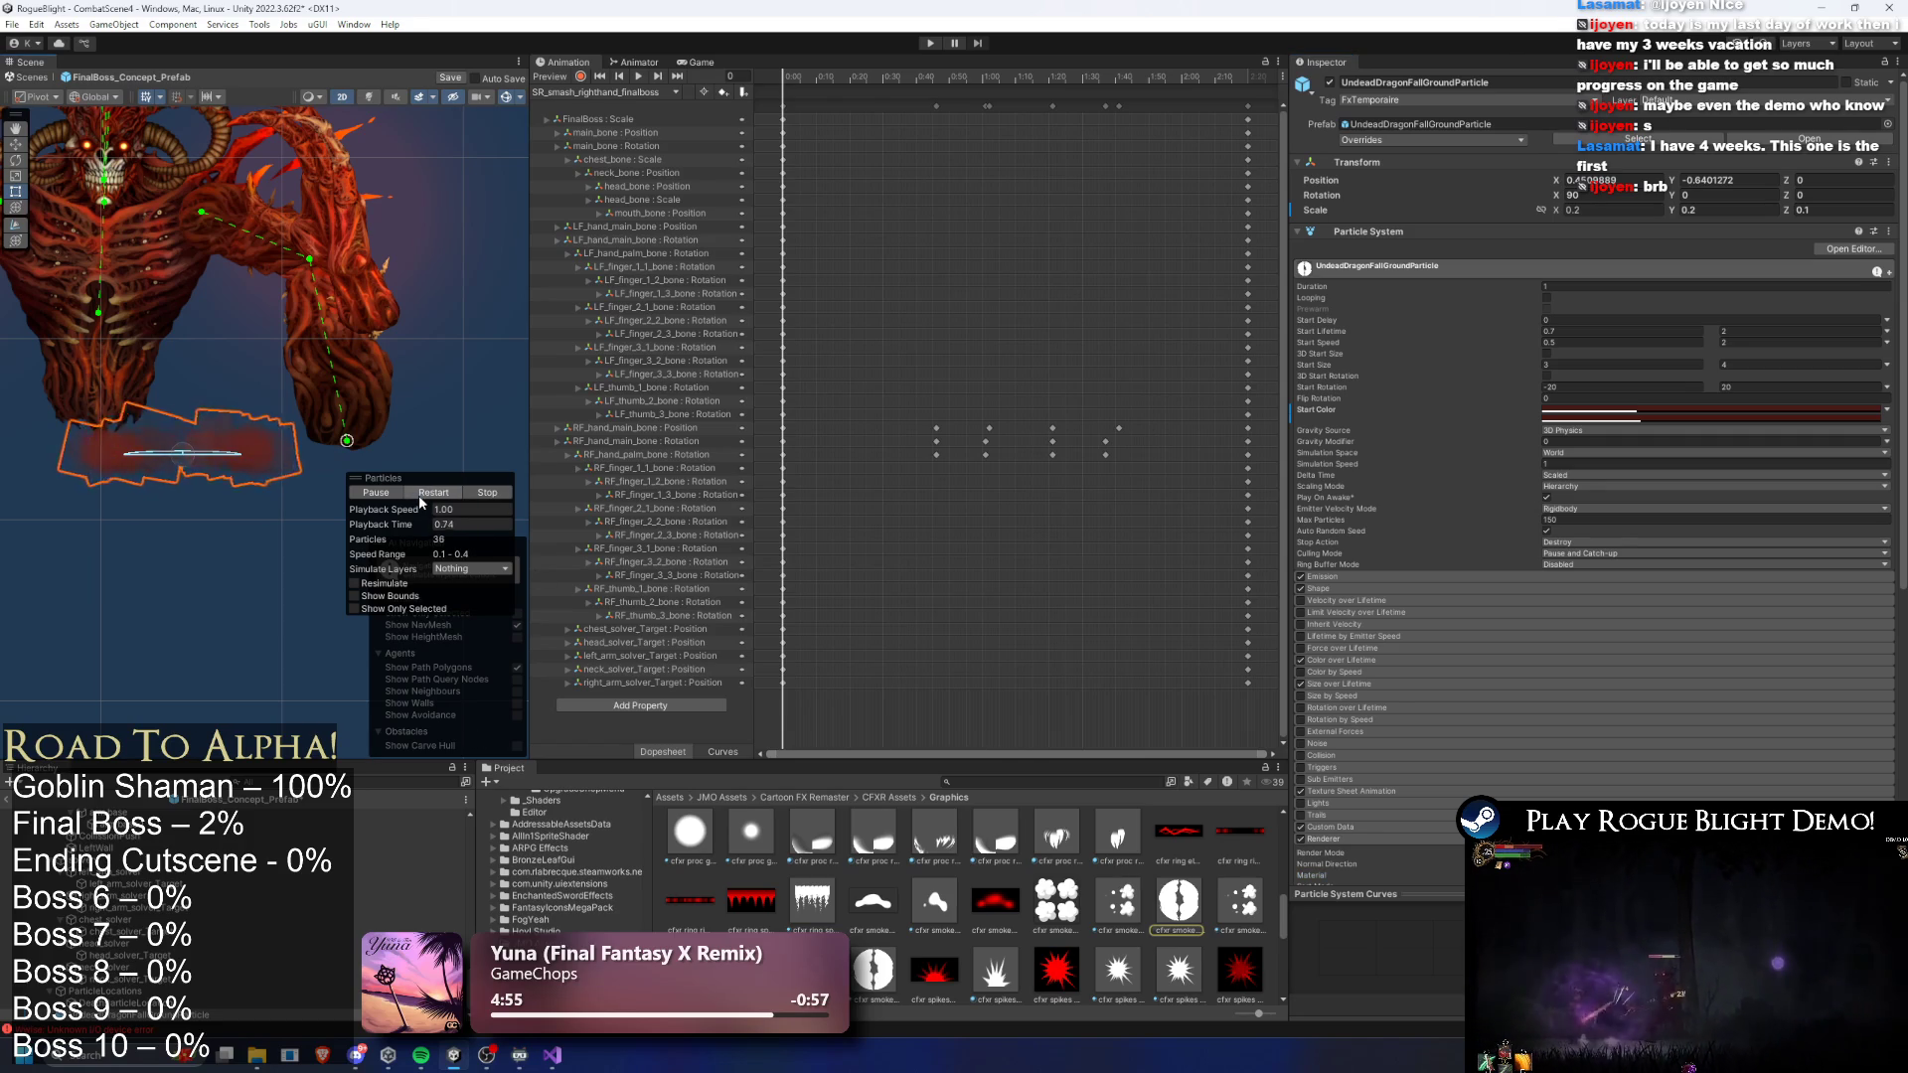
{"action": "left_click", "coordinate": [422, 494]}
{"action": "left_click", "coordinate": [423, 495]}
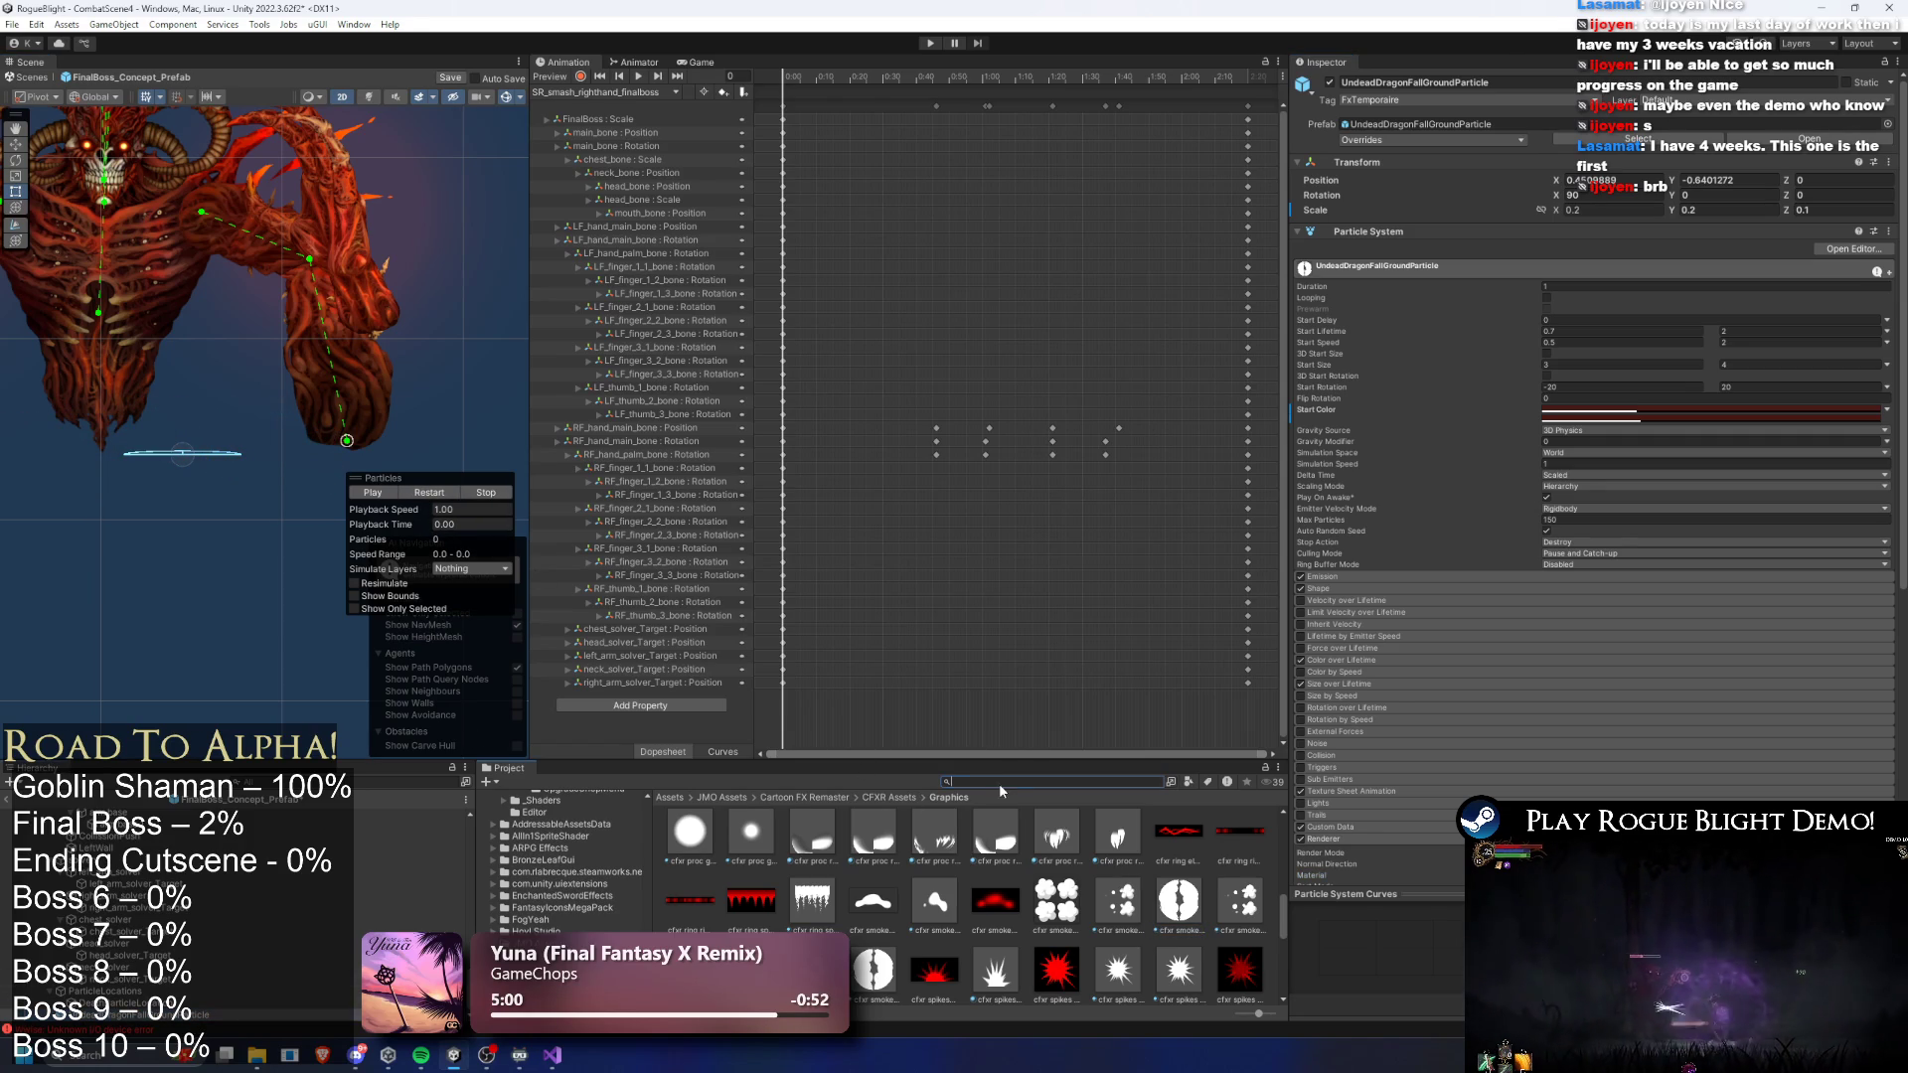
{"action": "type", "text": "final boss pre"}
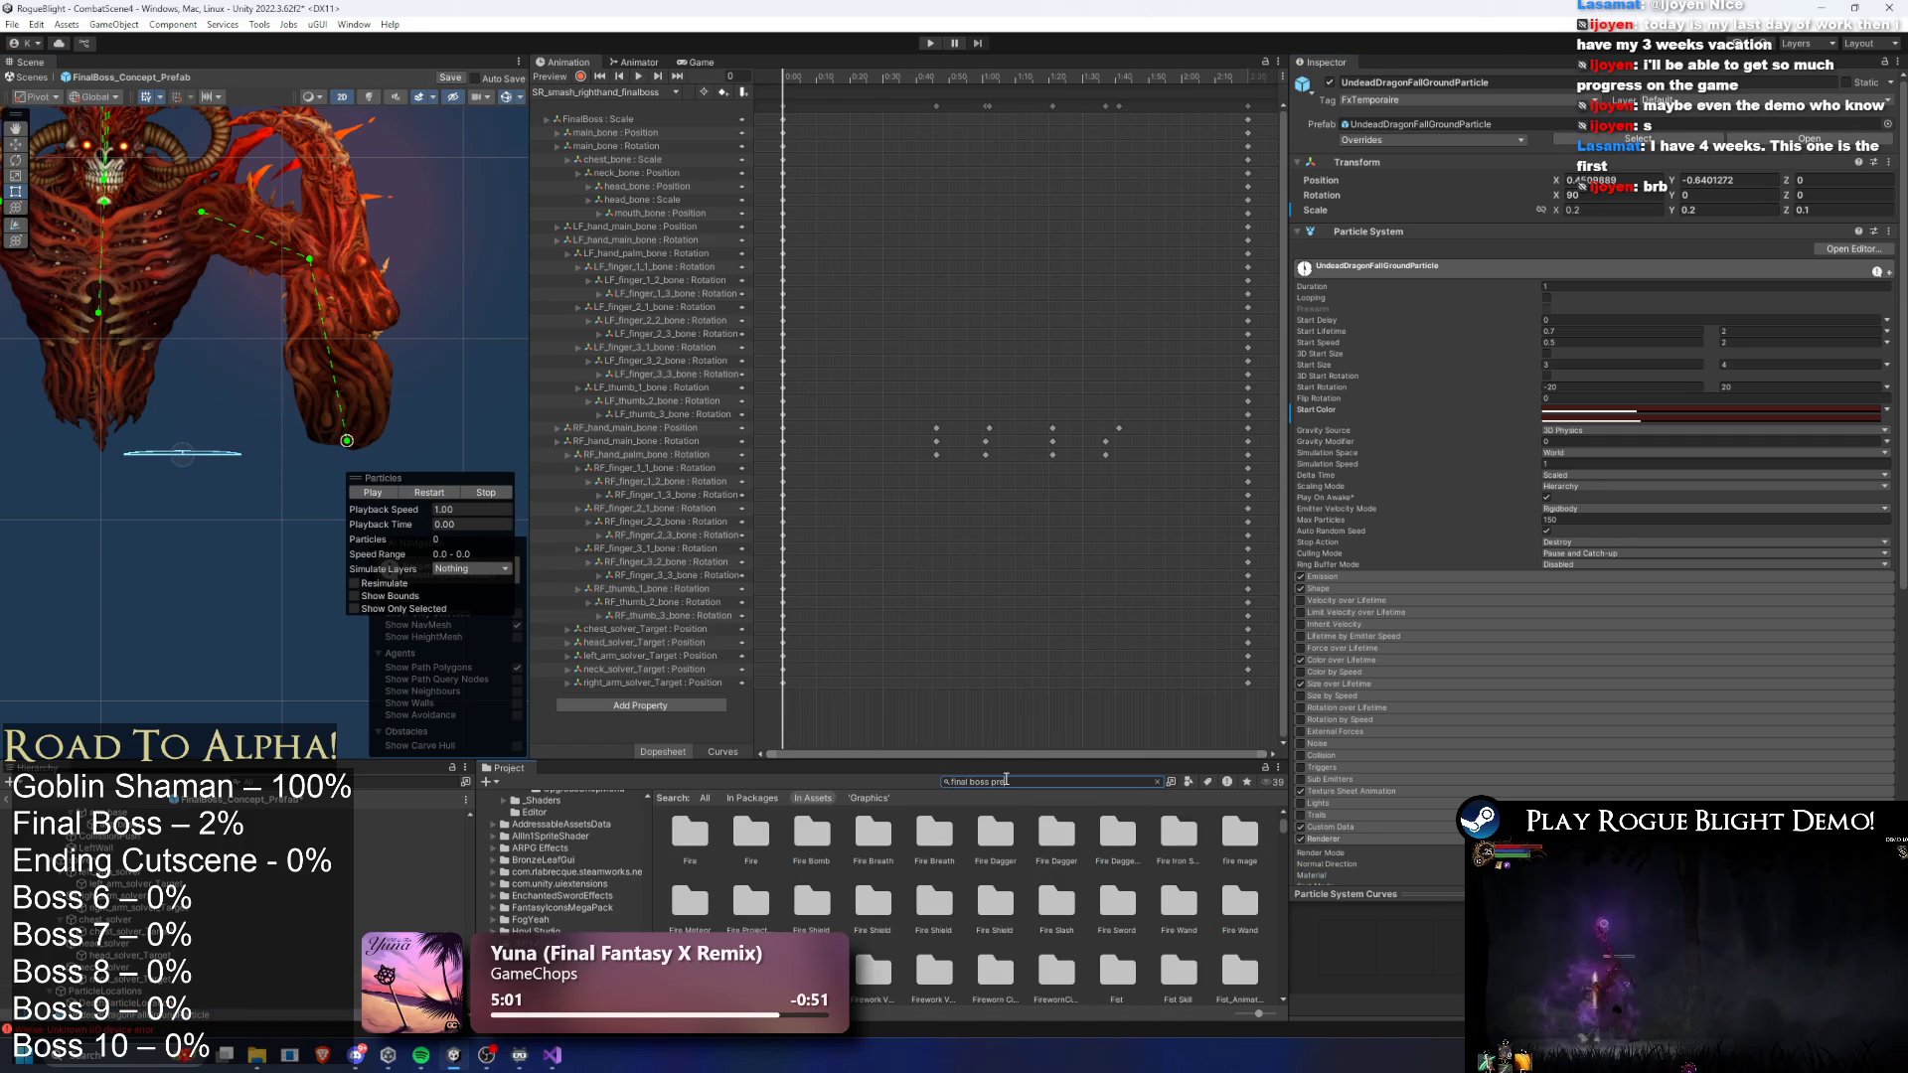
{"action": "type", "text": "fa"}
{"action": "double_click", "coordinate": [704, 852]}
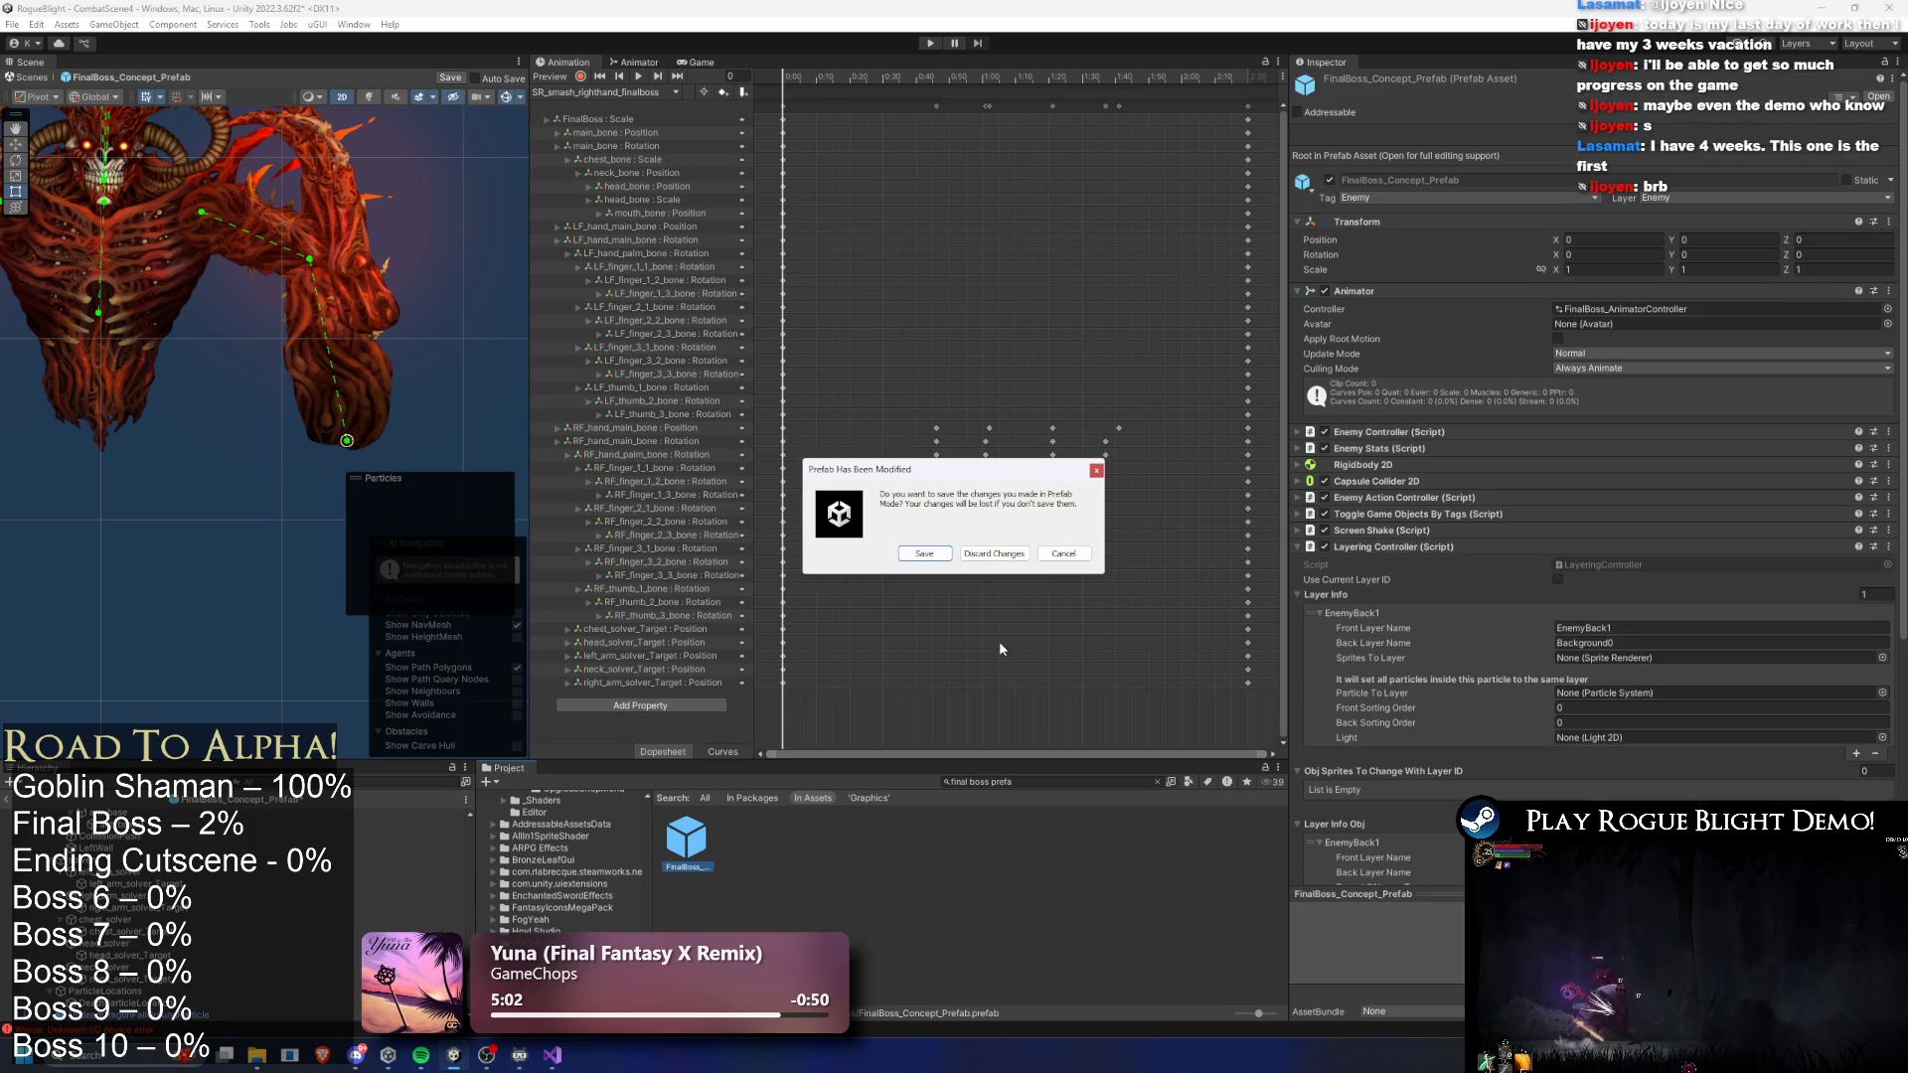
- Save the modified prefab and rename the particle prefab to FinalBossSmashGroundParticle
{"action": "left_click", "coordinate": [926, 556]}
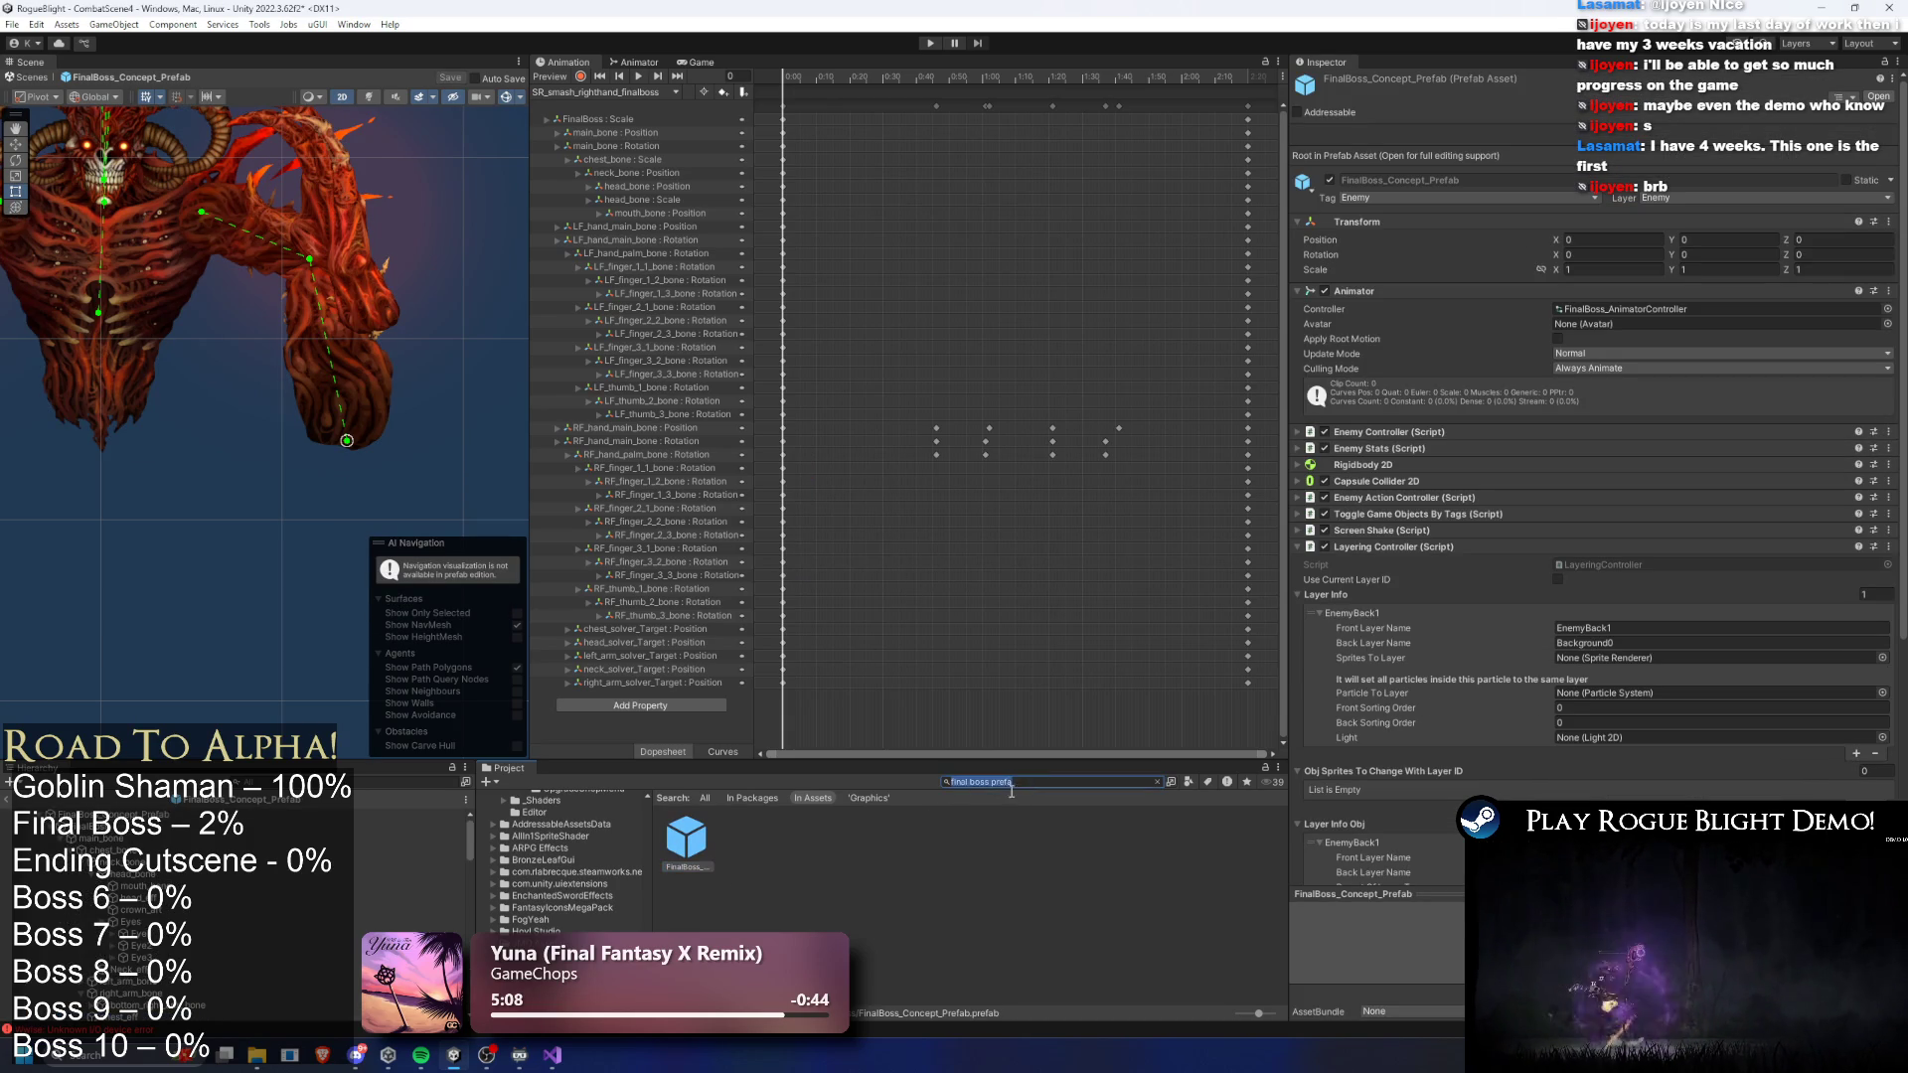
{"action": "key", "text": "BackSpace"}
{"action": "left_click", "coordinate": [693, 834]}
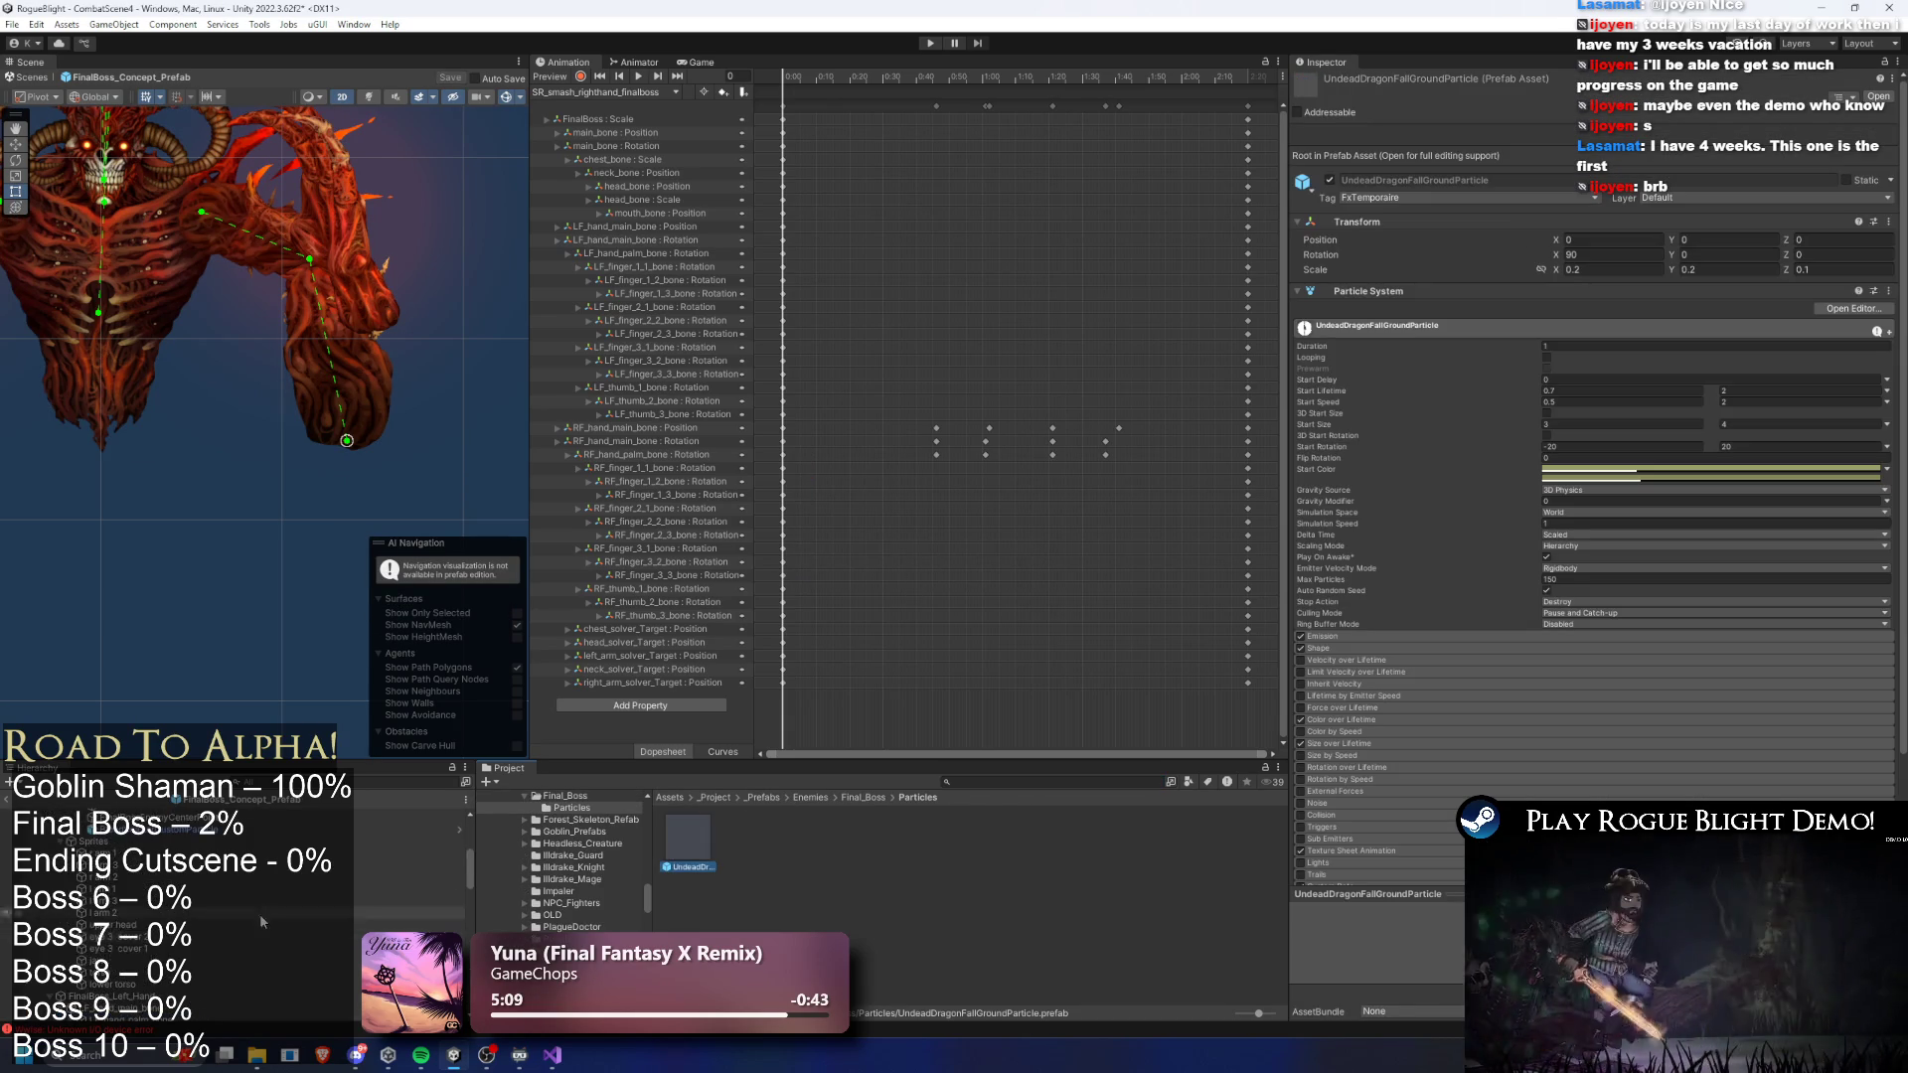
{"action": "scroll", "coordinate": [263, 915], "scroll_direction": "down", "scroll_amount": 10}
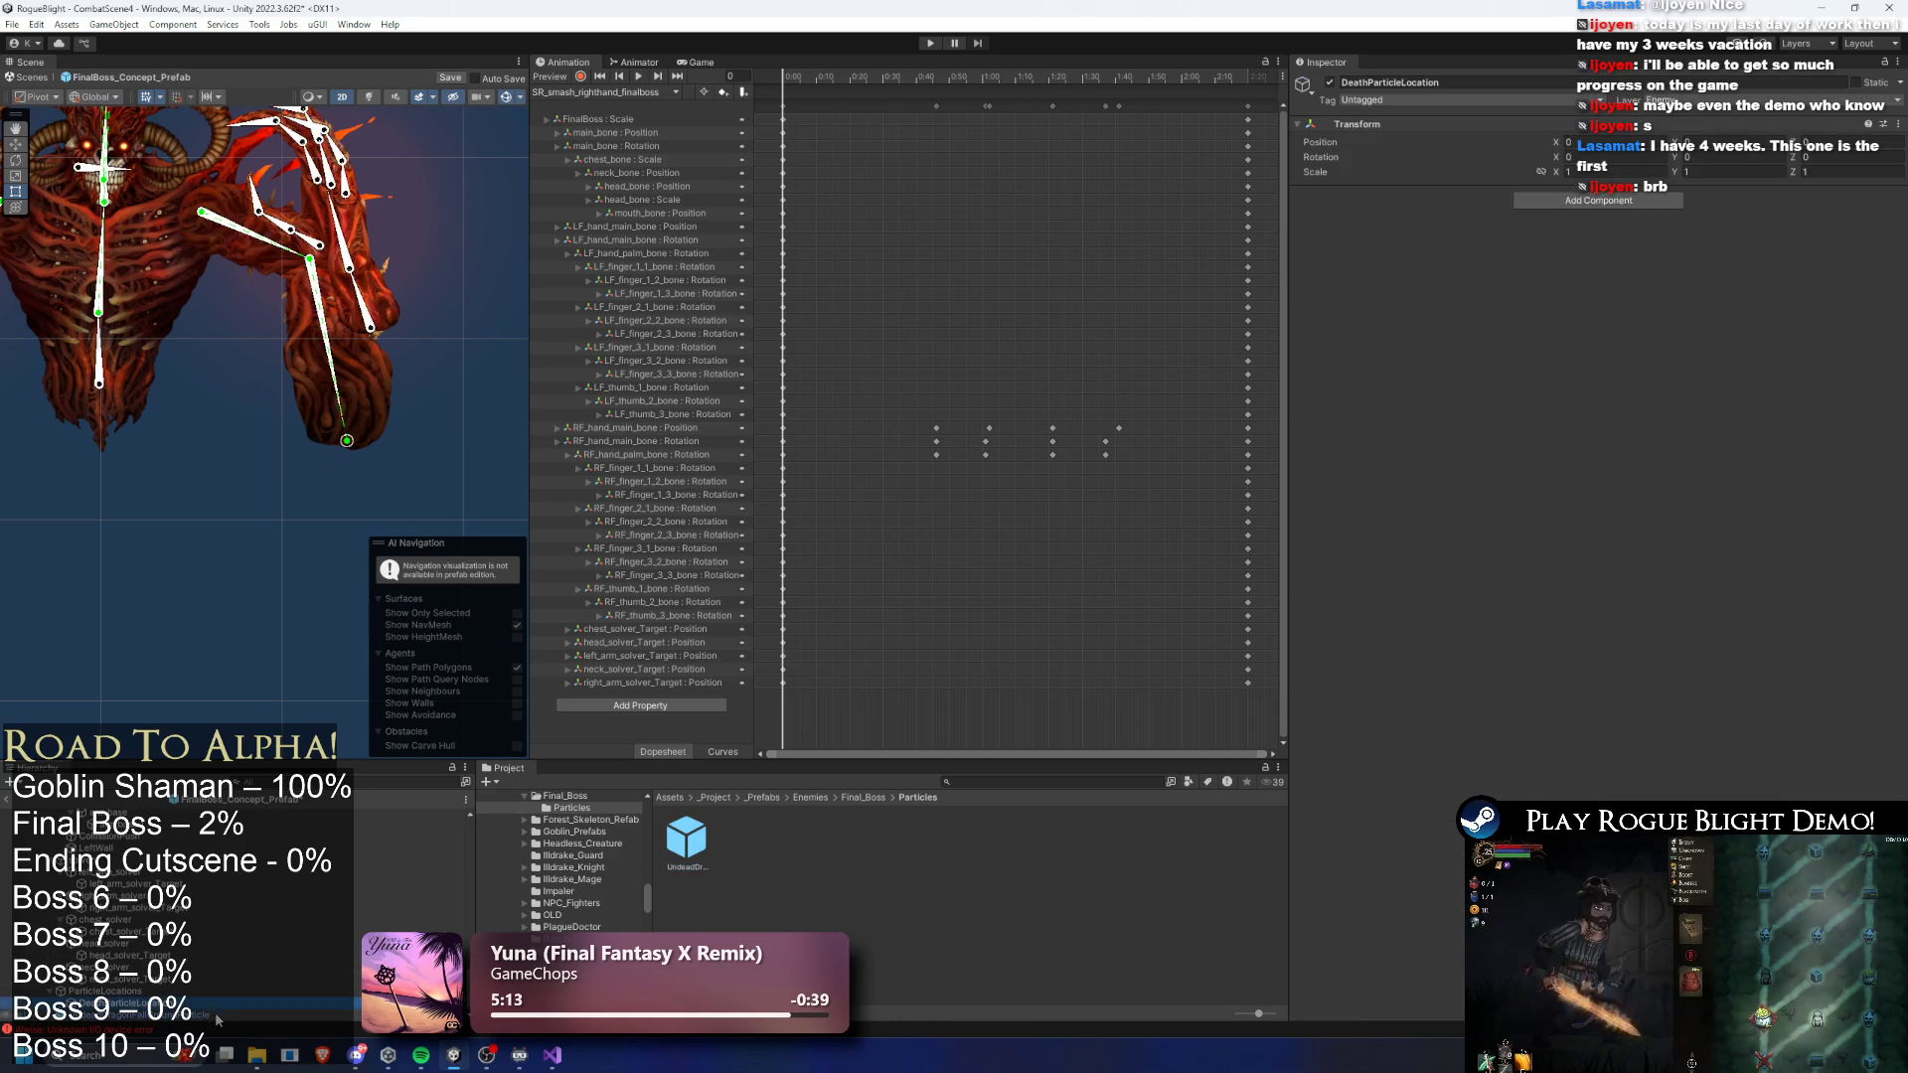
{"action": "right_click", "coordinate": [693, 842]}
{"action": "left_click", "coordinate": [795, 438]}
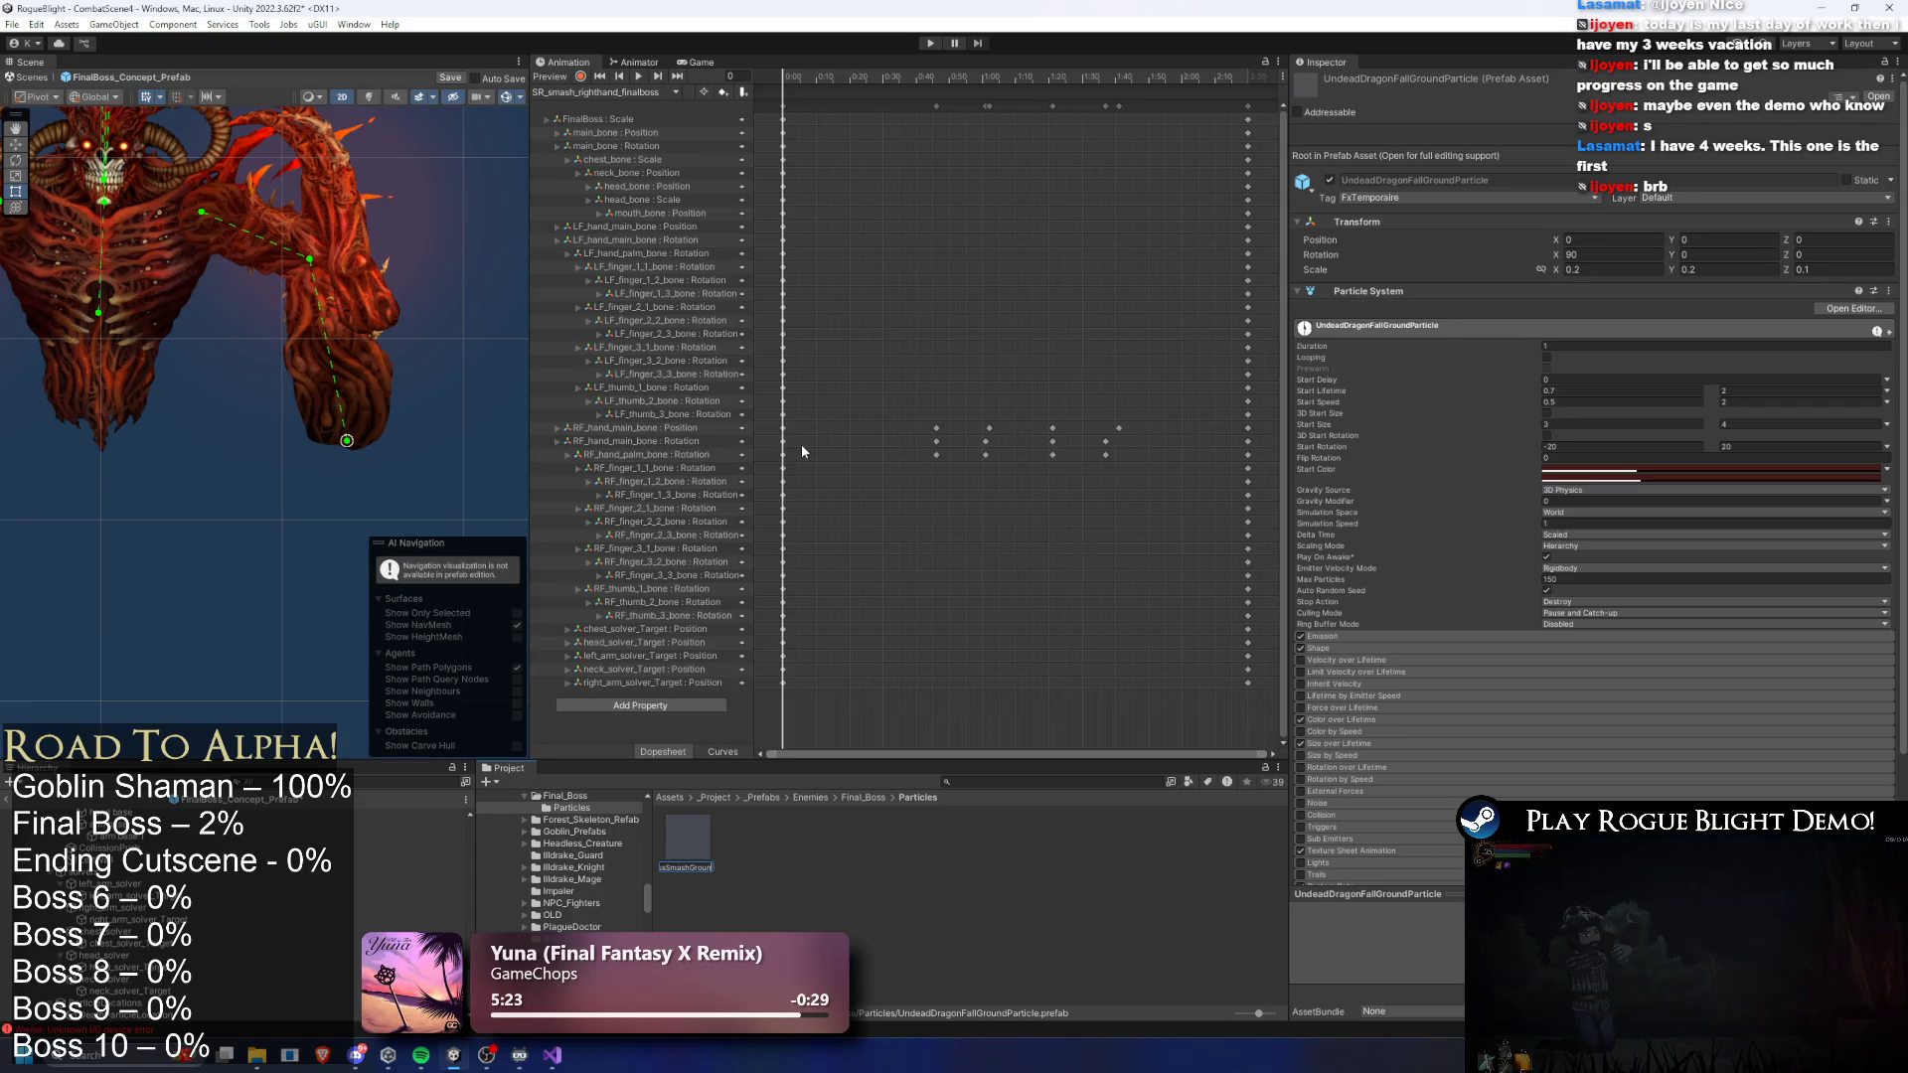
{"action": "key", "text": "Return"}
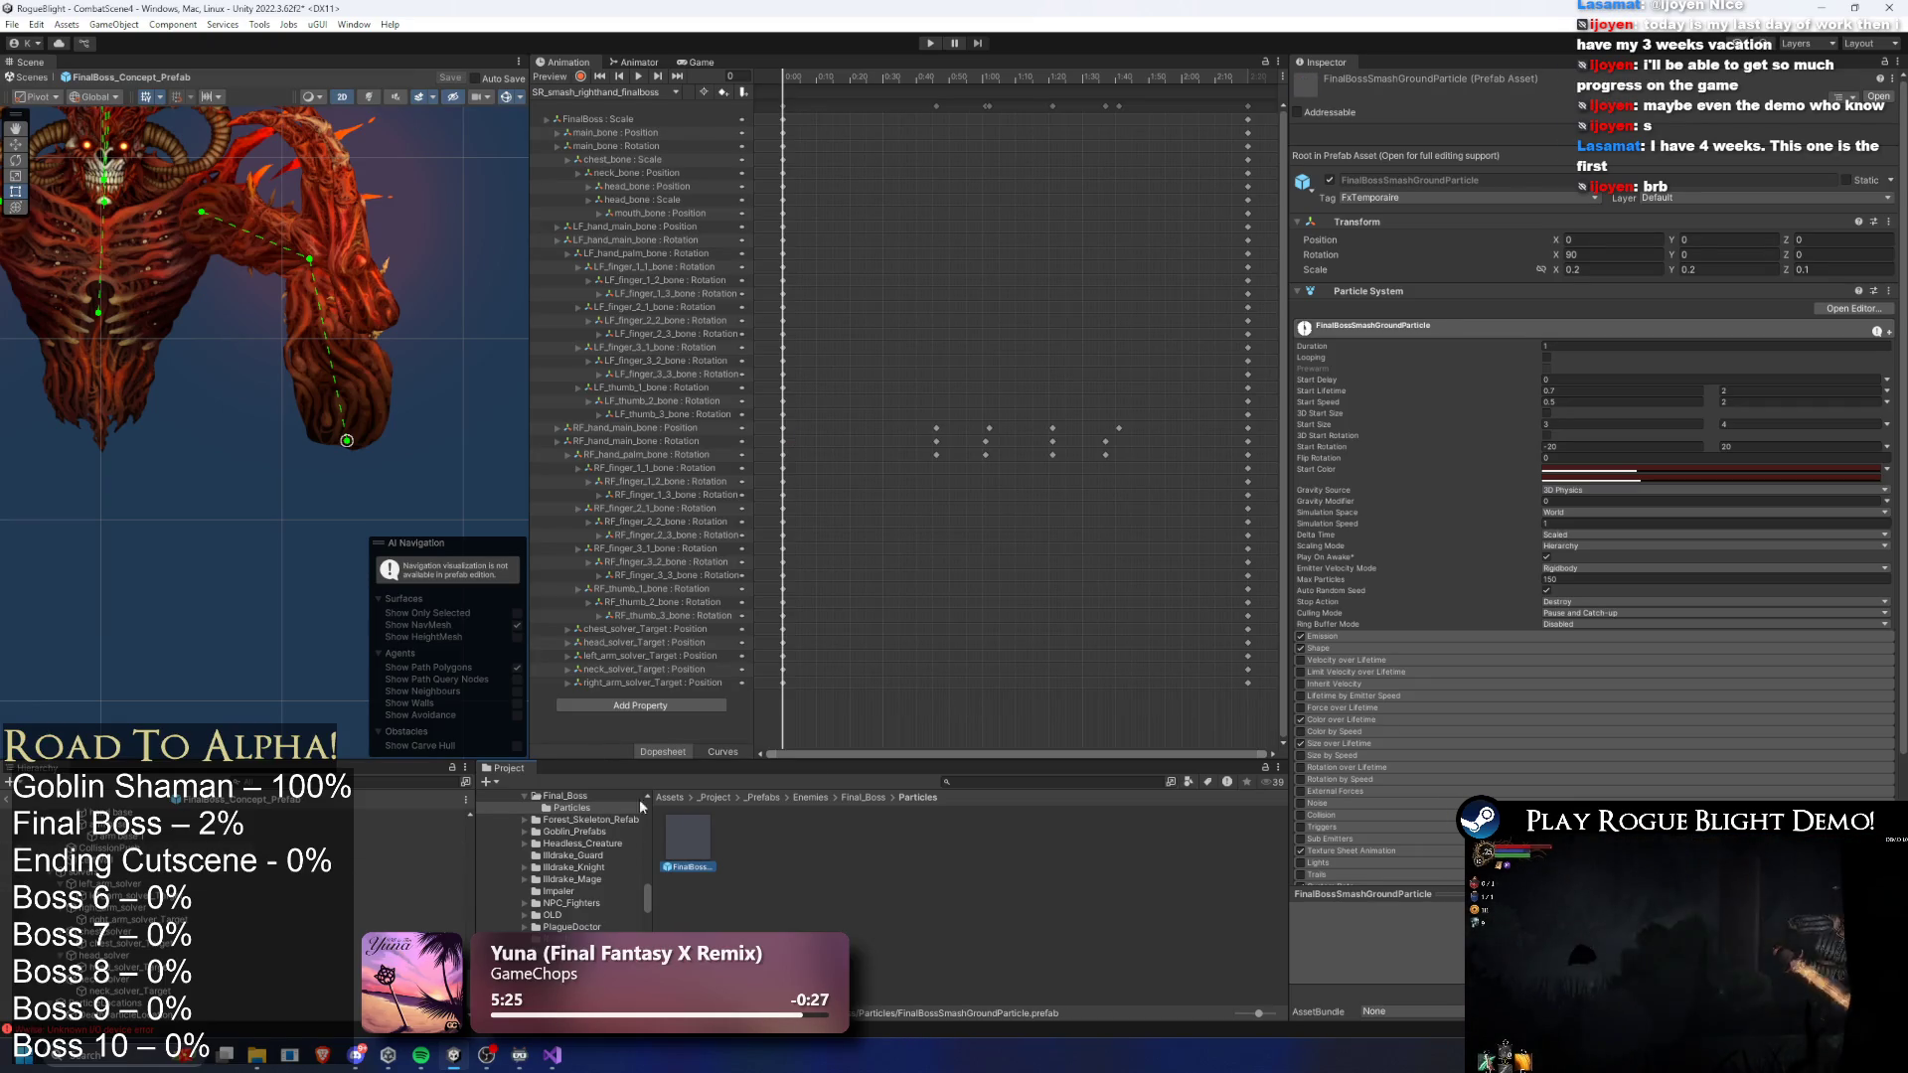
- Select FinalBoss_Left_Hand in the Hierarchy and expand its bones
{"action": "scroll", "coordinate": [226, 896], "scroll_direction": "down", "scroll_amount": 5}
{"action": "scroll", "coordinate": [215, 918], "scroll_direction": "down", "scroll_amount": 3}
{"action": "left_click", "coordinate": [286, 837]}
{"action": "key", "text": "Left"}
{"action": "key", "text": "Left"}
{"action": "key", "text": "Down"}
- Browse the left hand's bones down to the palm, then move to ParticleLocations
{"action": "key", "text": "Right"}
{"action": "key", "text": "Down"}
{"action": "key", "text": "Right"}
{"action": "key", "text": "Down"}
{"action": "key", "text": "Right"}
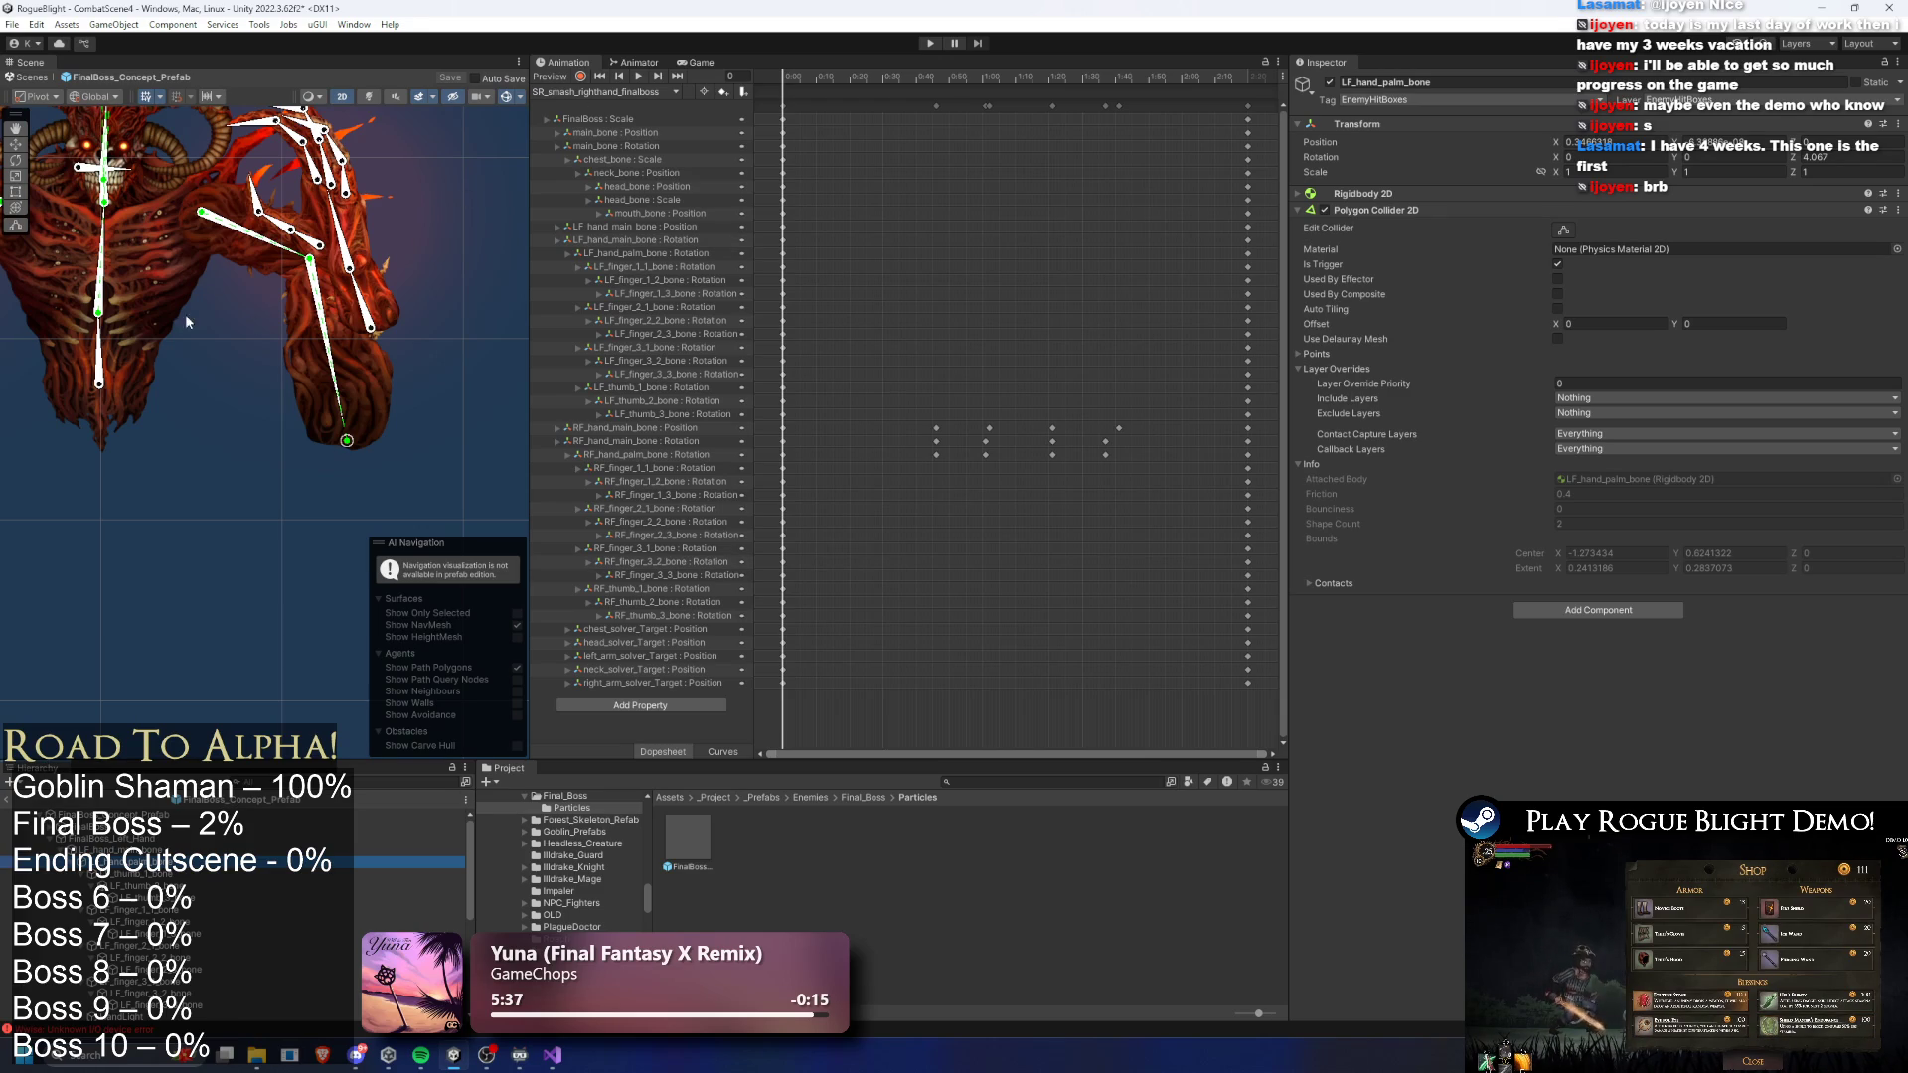
{"action": "left_click_drag", "start_coordinate": [204, 326], "coordinate": [364, 367]}
{"action": "key", "text": "Left"}
{"action": "key", "text": "Left"}
{"action": "key", "text": "Left"}
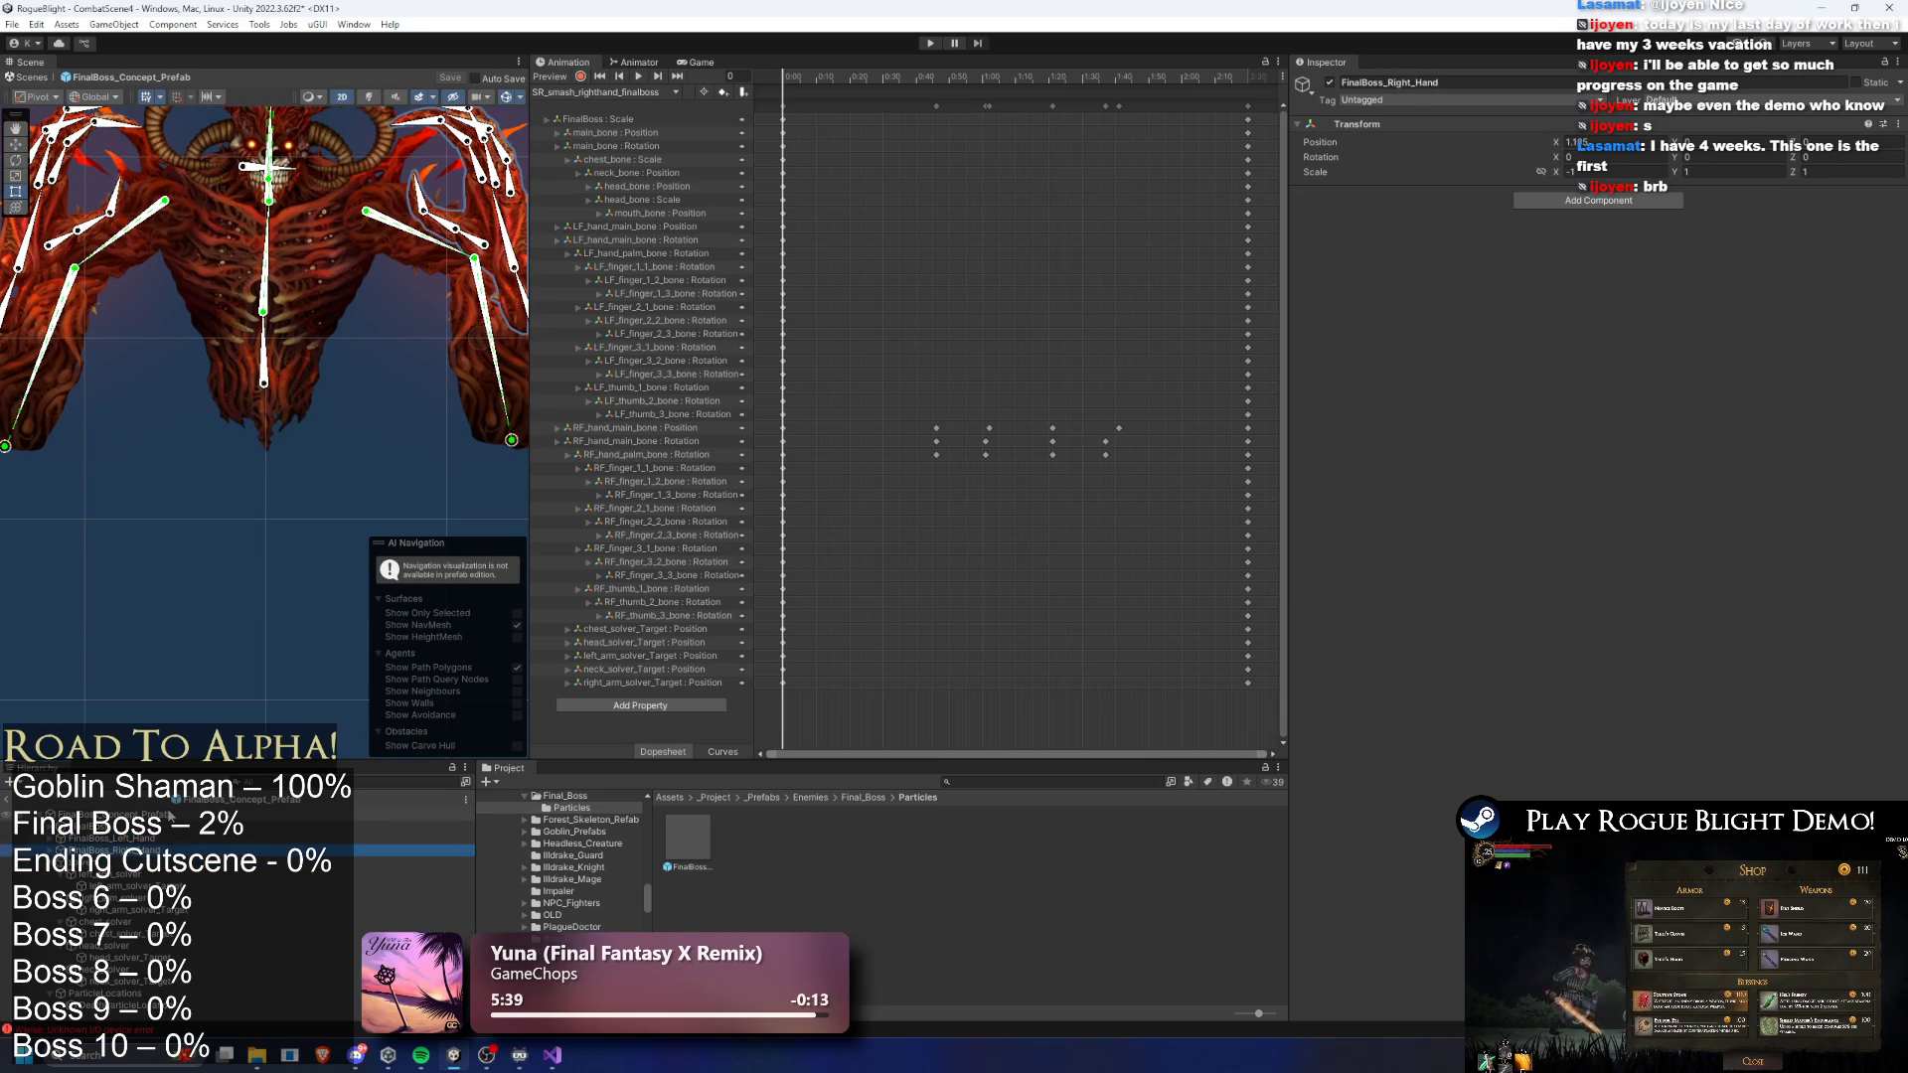
{"action": "key", "text": "Down"}
{"action": "key", "text": "Down"}
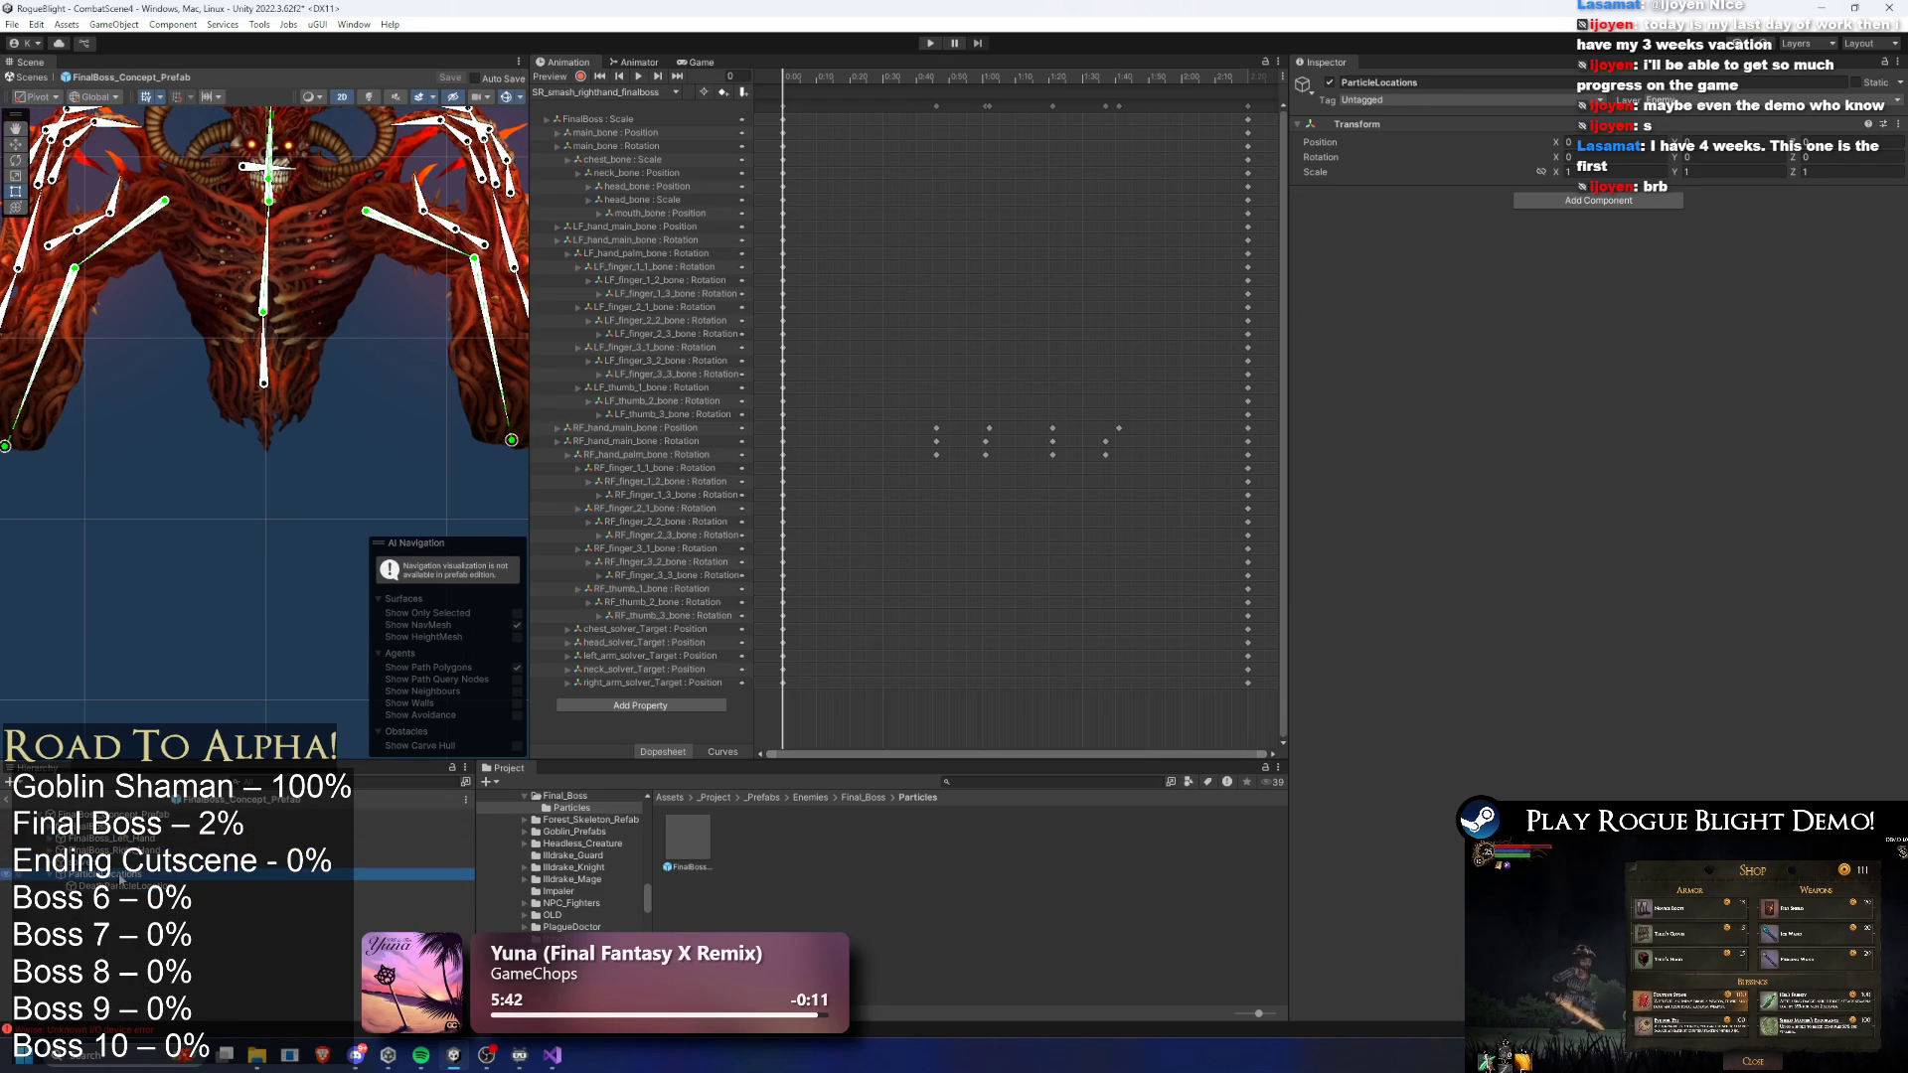
- Create an empty child named SmashPosition under ParticleLocations and frame it in the Scene view
{"action": "right_click", "coordinate": [119, 880]}
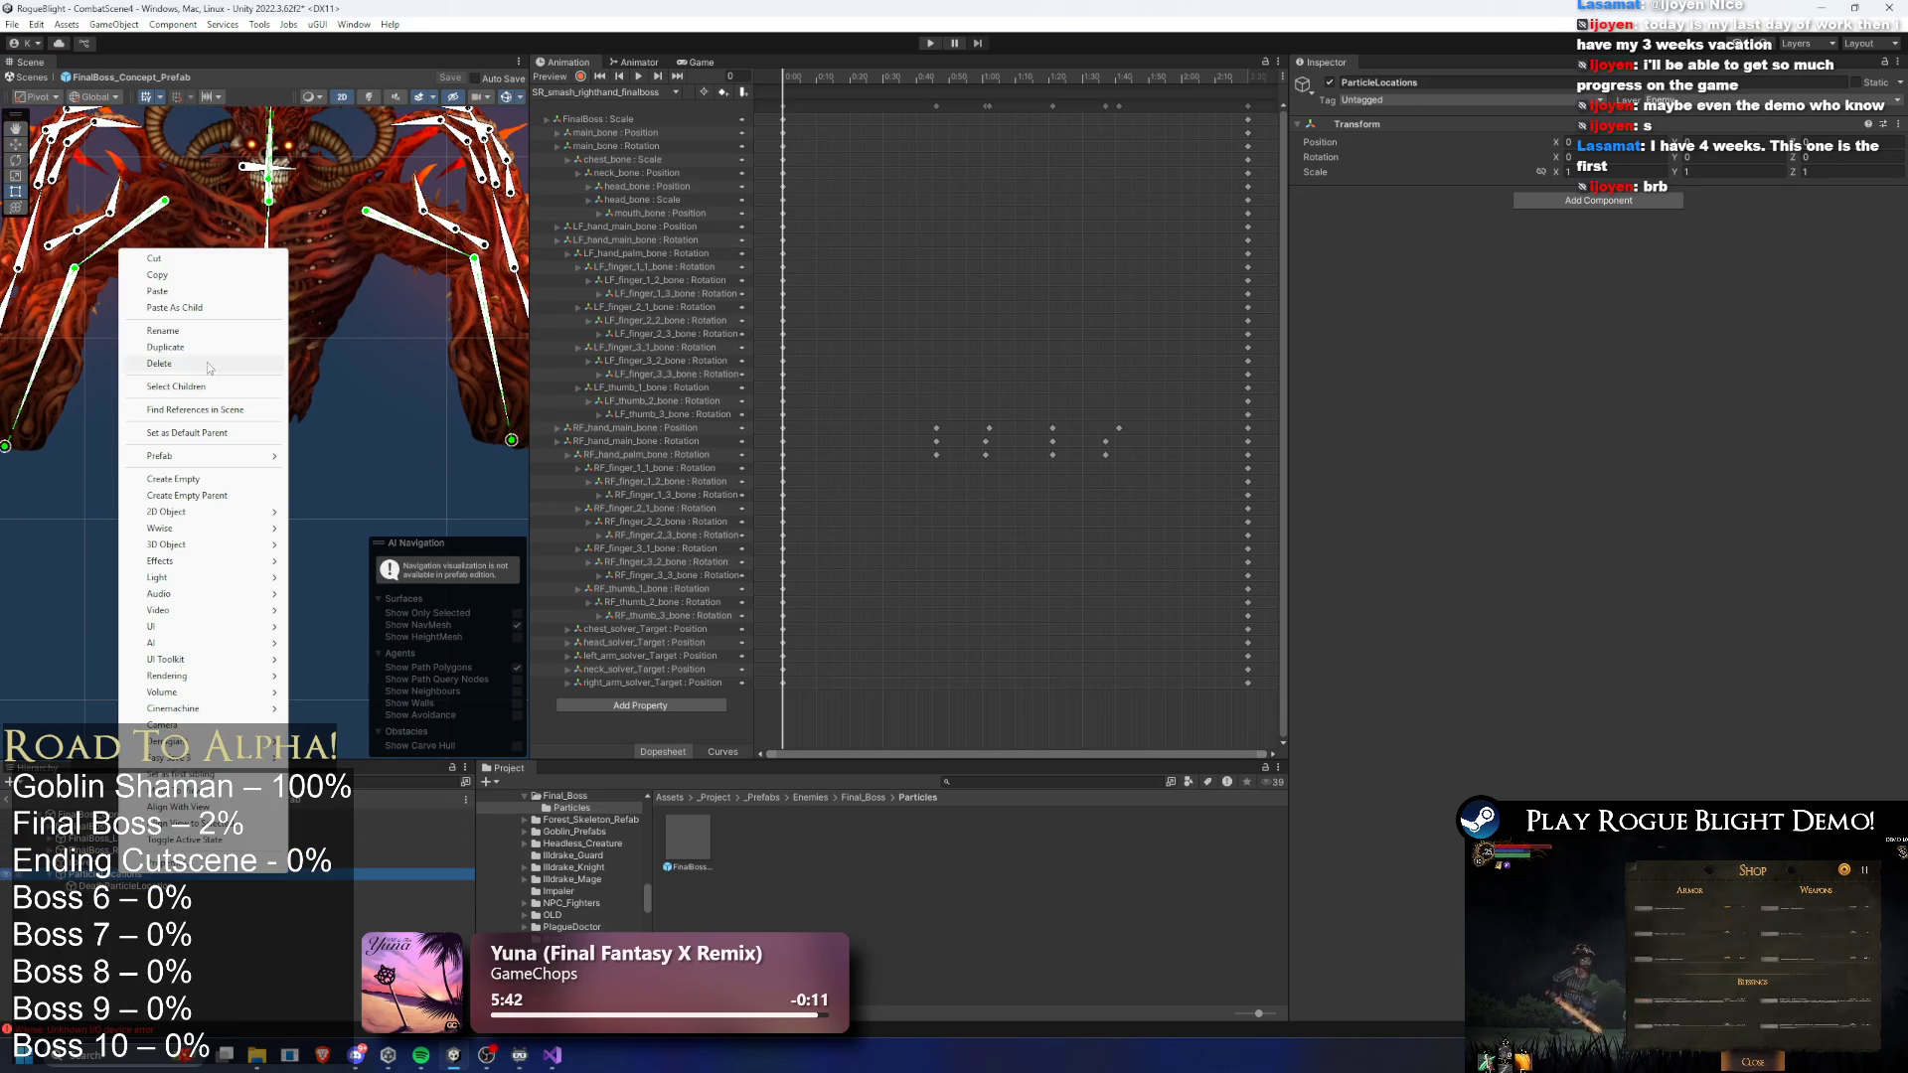
{"action": "left_click", "coordinate": [233, 480]}
{"action": "type", "text": "SmashPosition"}
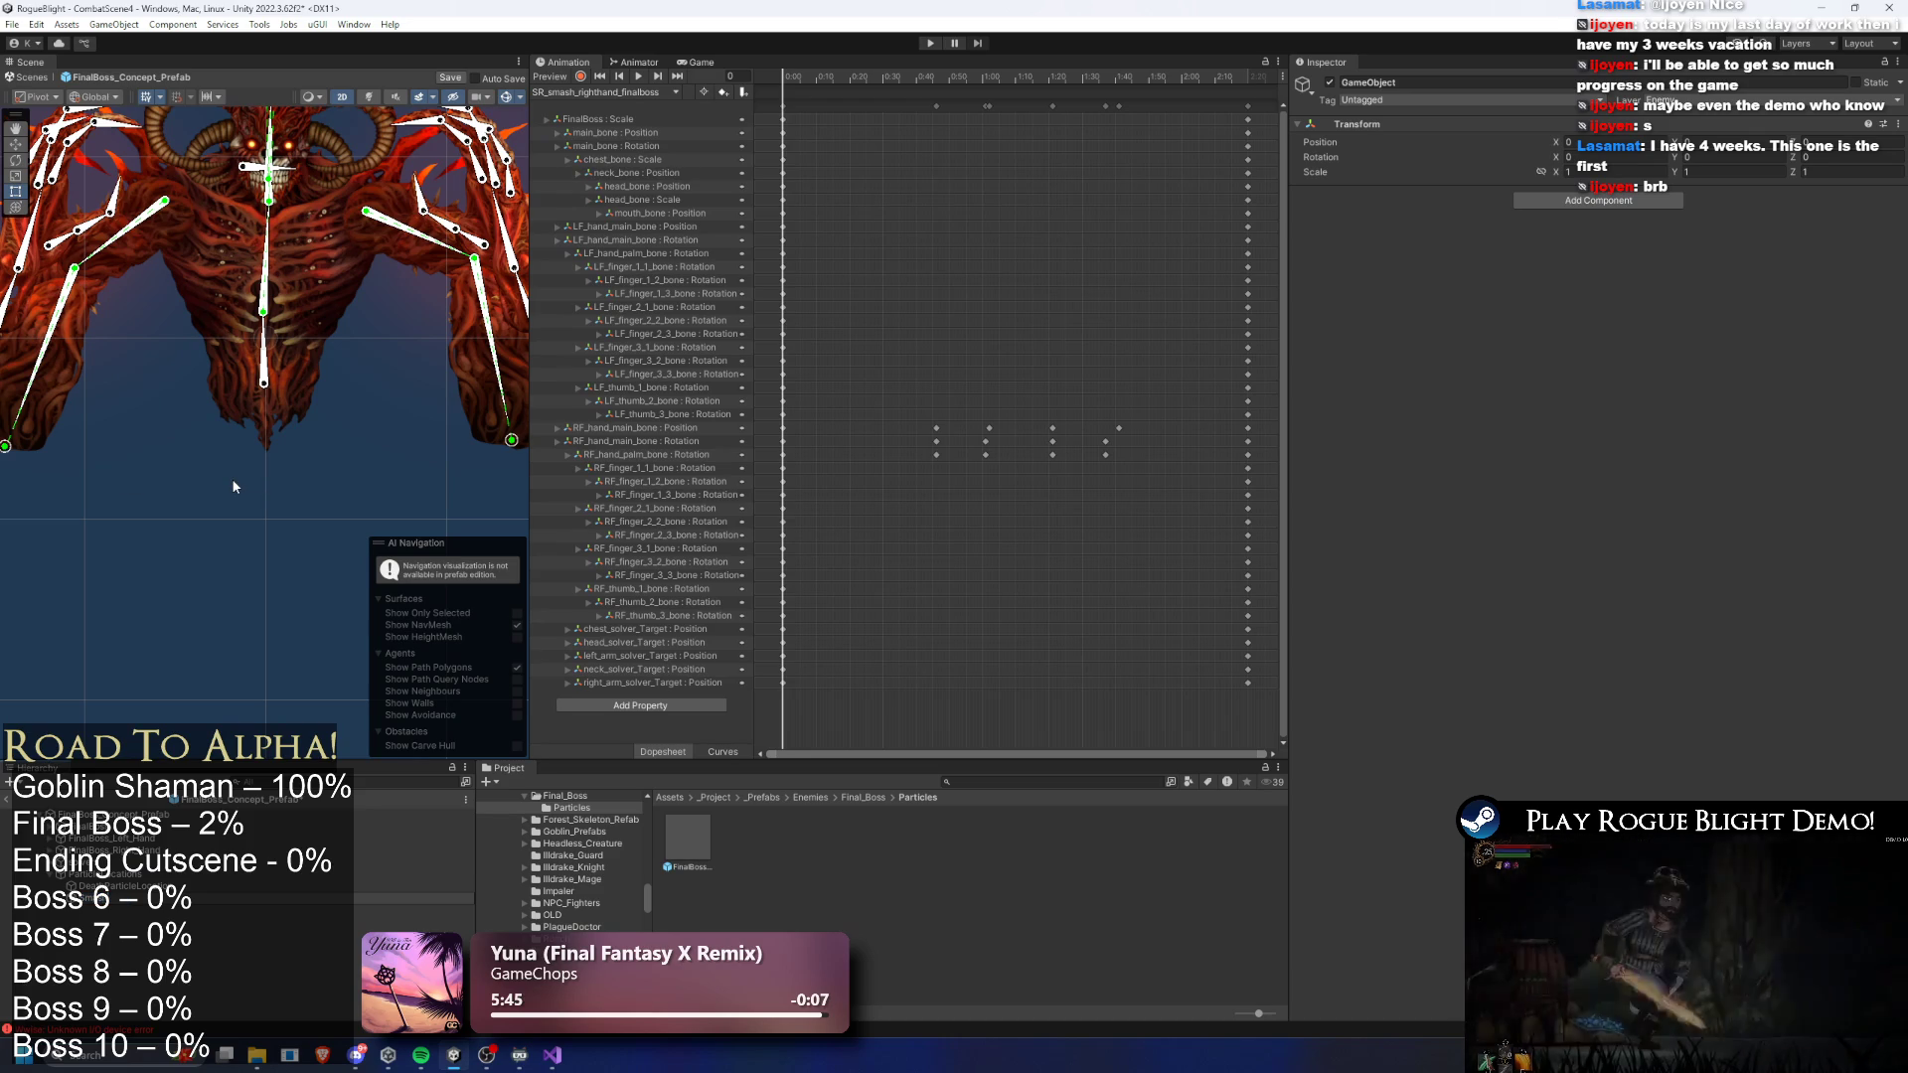
{"action": "key", "text": "Return"}
{"action": "key", "text": "f"}
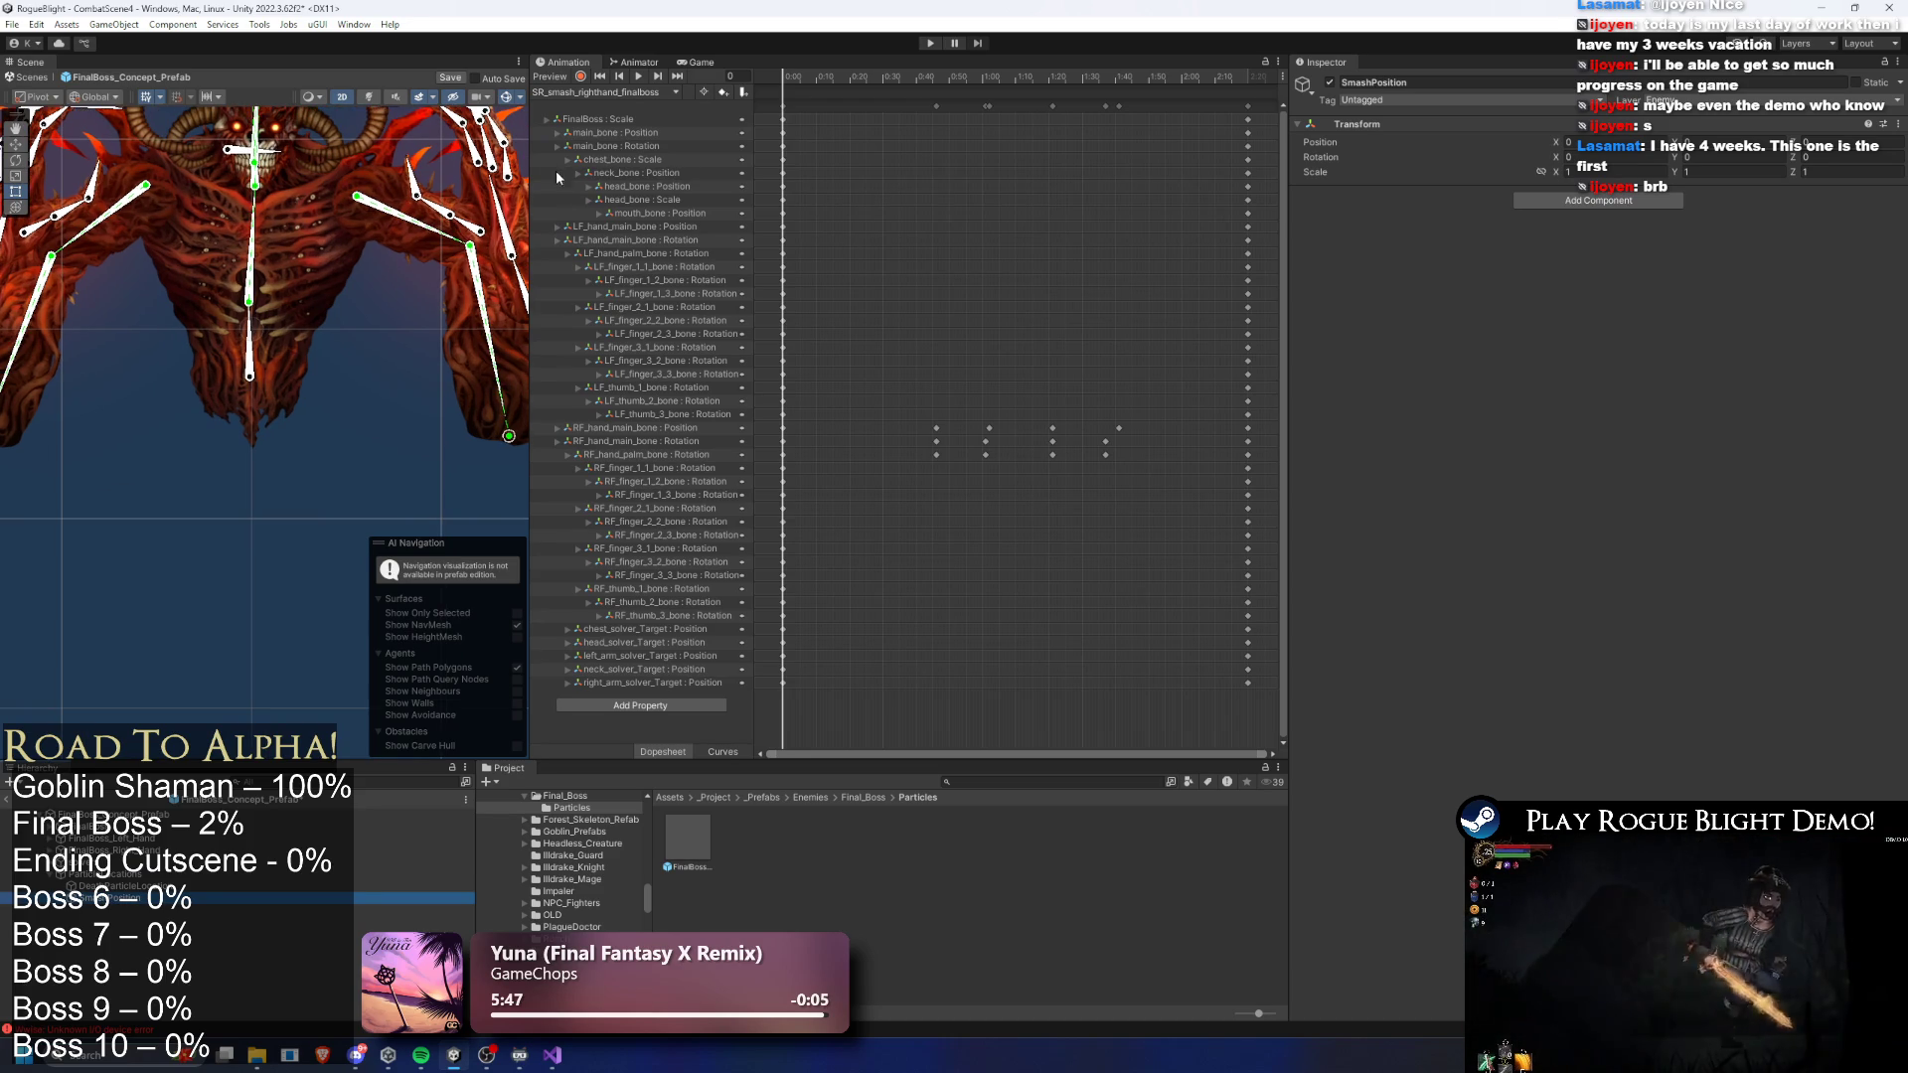
{"action": "left_click", "coordinate": [606, 92]}
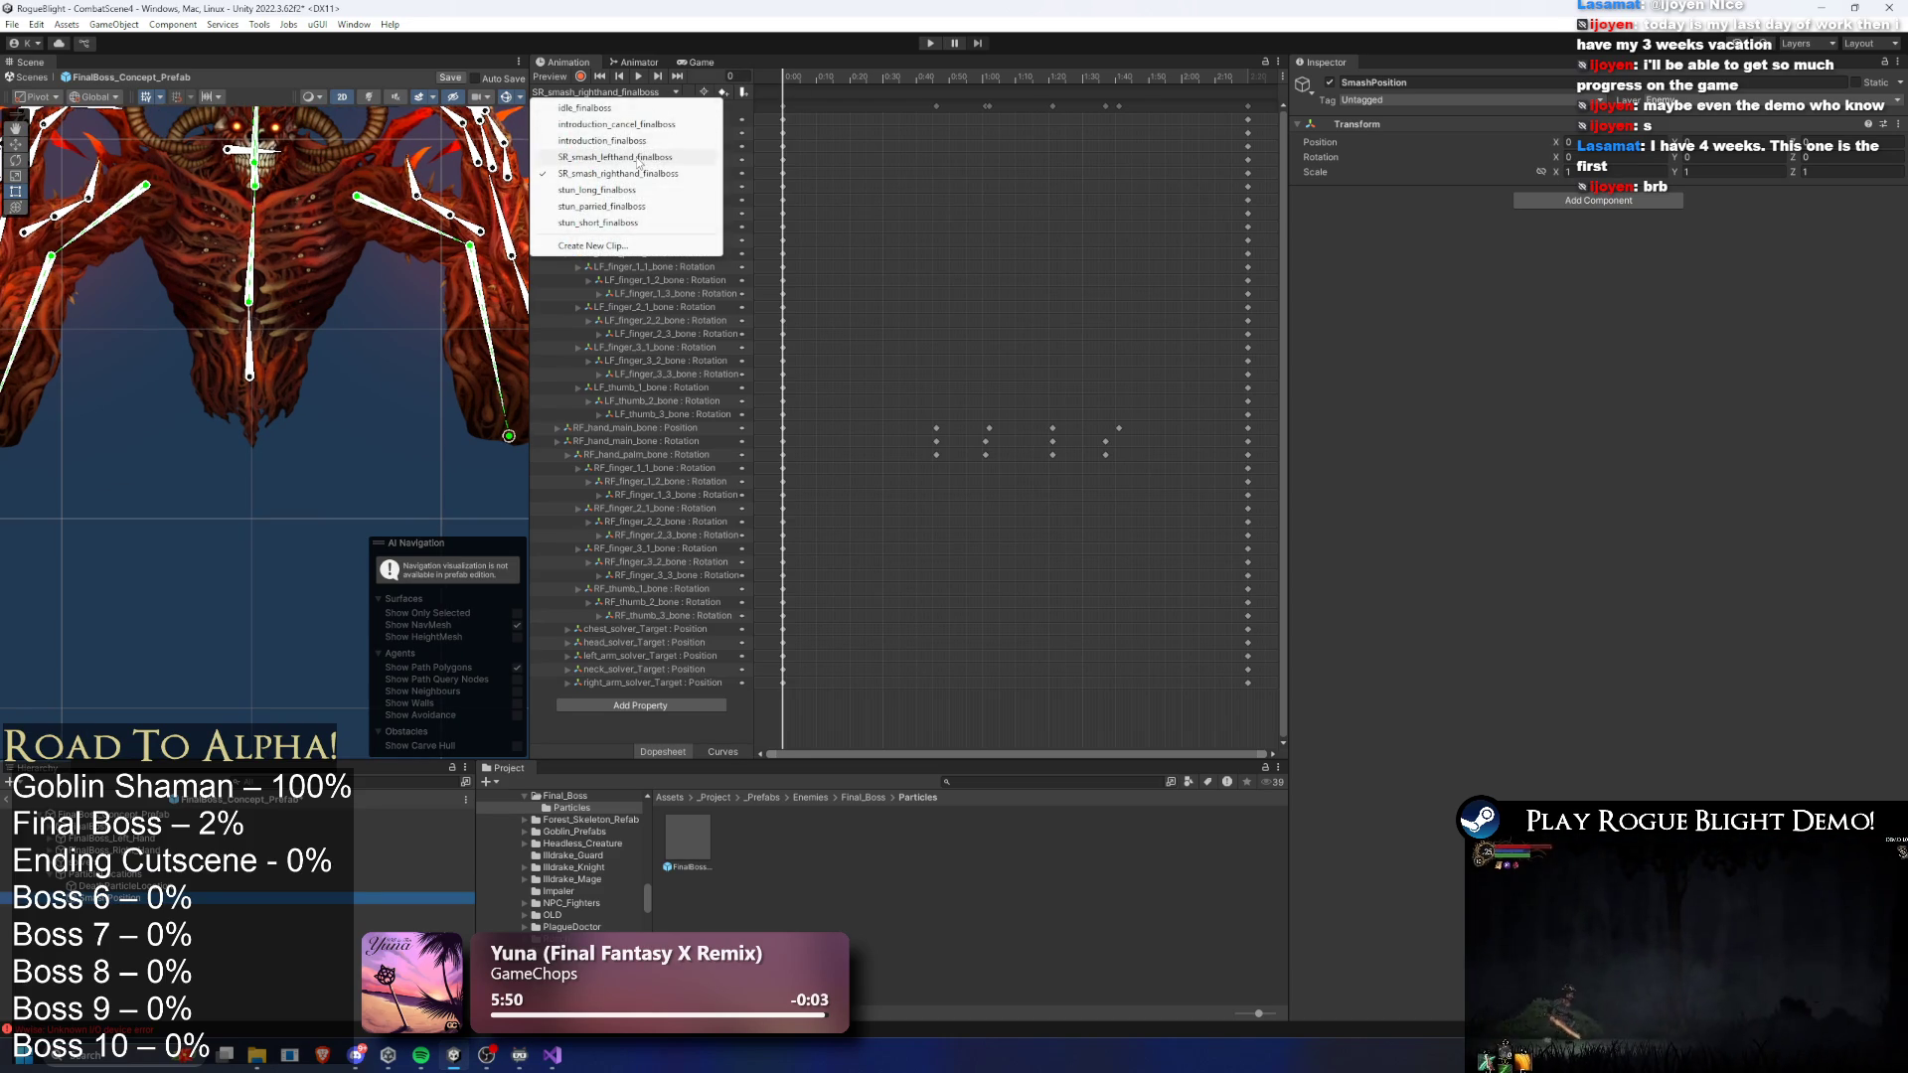
{"action": "left_click", "coordinate": [645, 141]}
{"action": "mouse_move", "coordinate": [821, 87]}
{"action": "left_mouse_down"}
{"action": "mouse_move", "coordinate": [1045, 68]}
{"action": "mouse_move", "coordinate": [1000, 76]}
{"action": "left_mouse_up"}
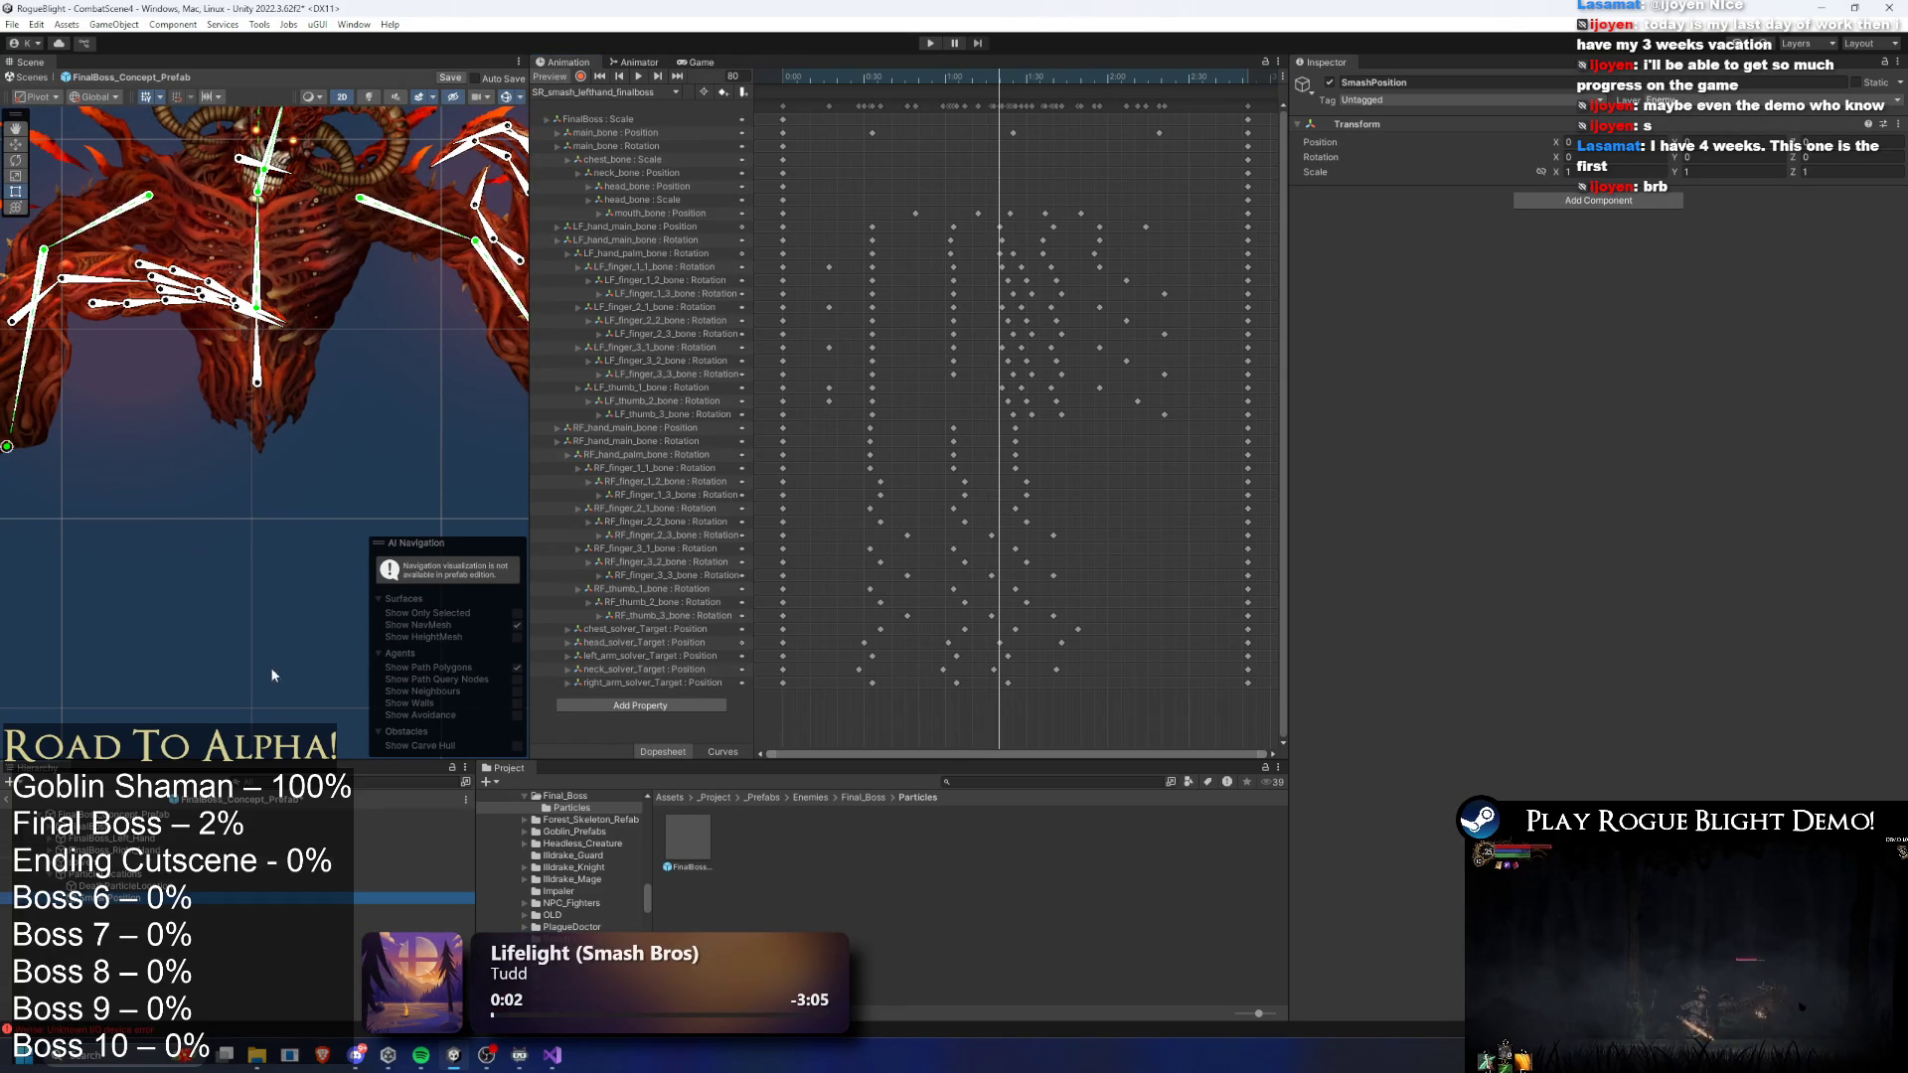
{"action": "scroll", "coordinate": [142, 238], "scroll_direction": "up", "scroll_amount": 2}
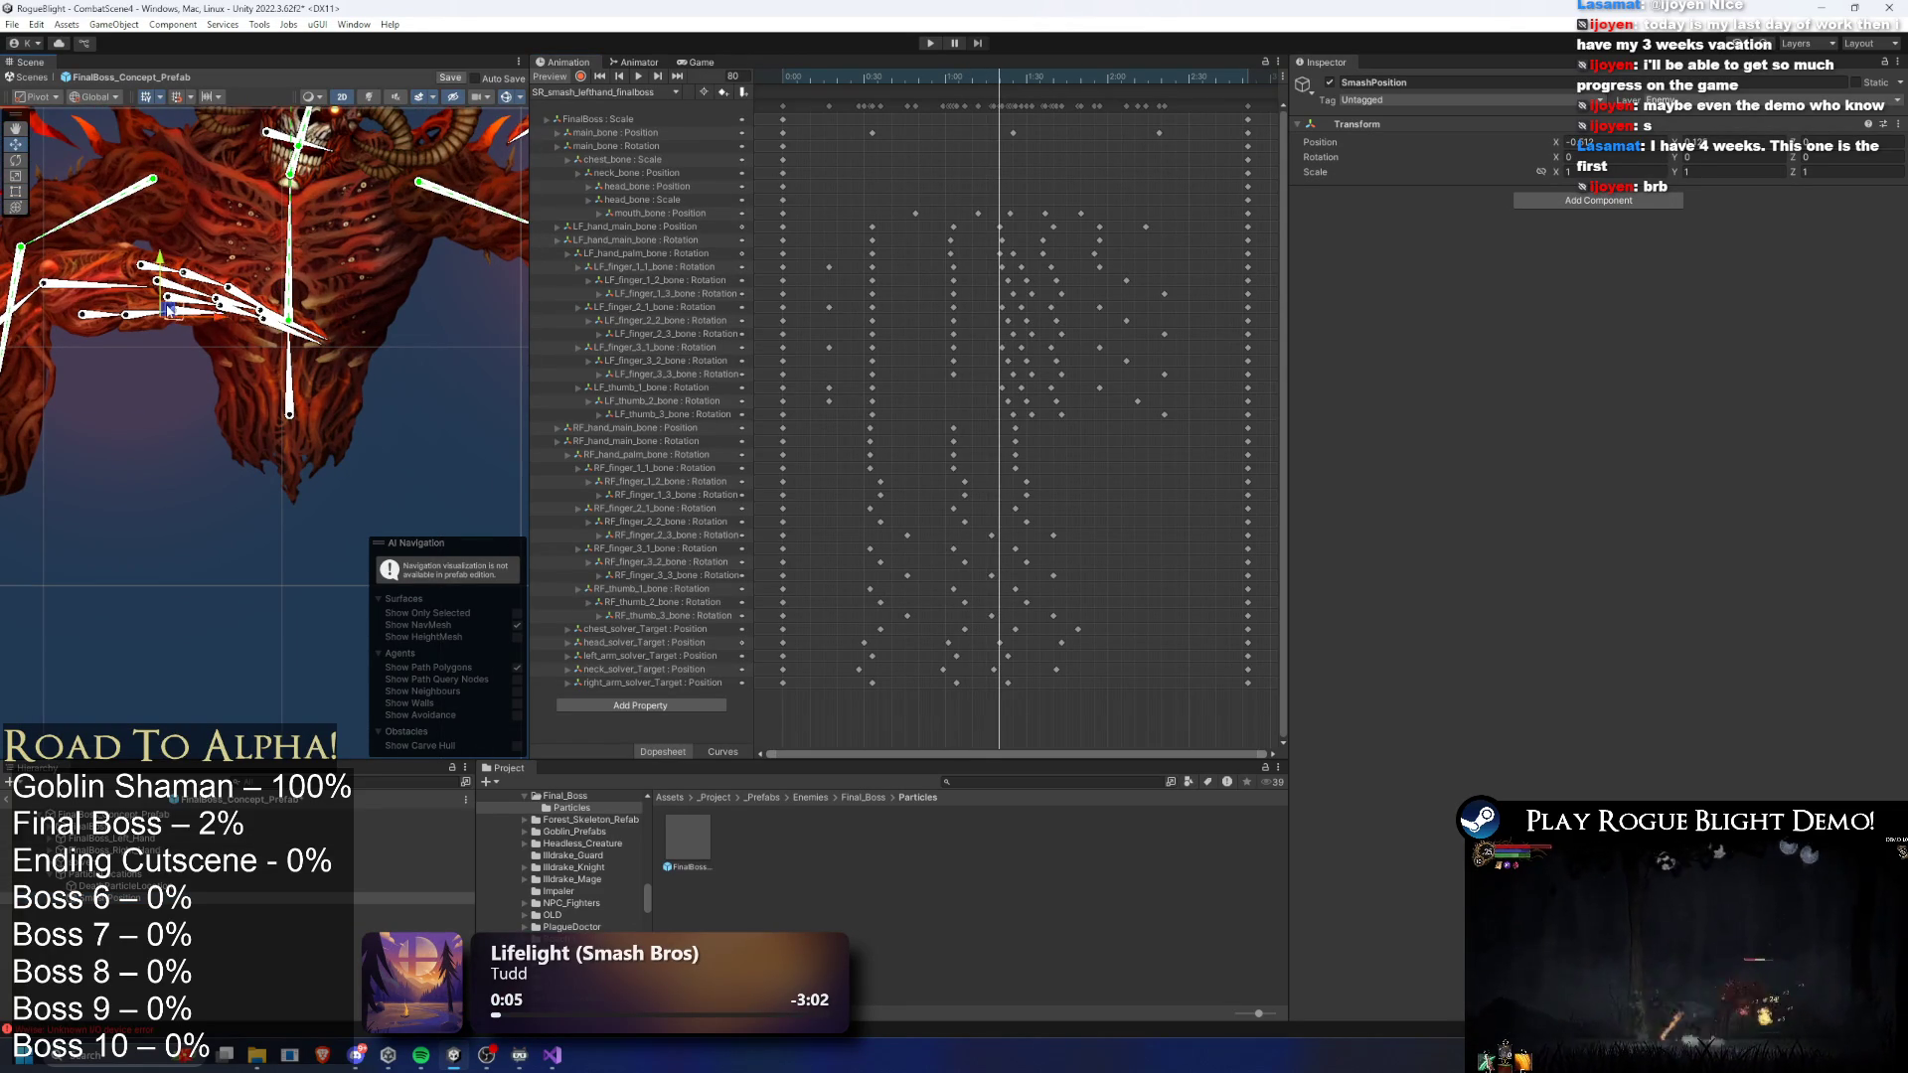
{"action": "scroll", "coordinate": [174, 311], "scroll_direction": "up", "scroll_amount": 3}
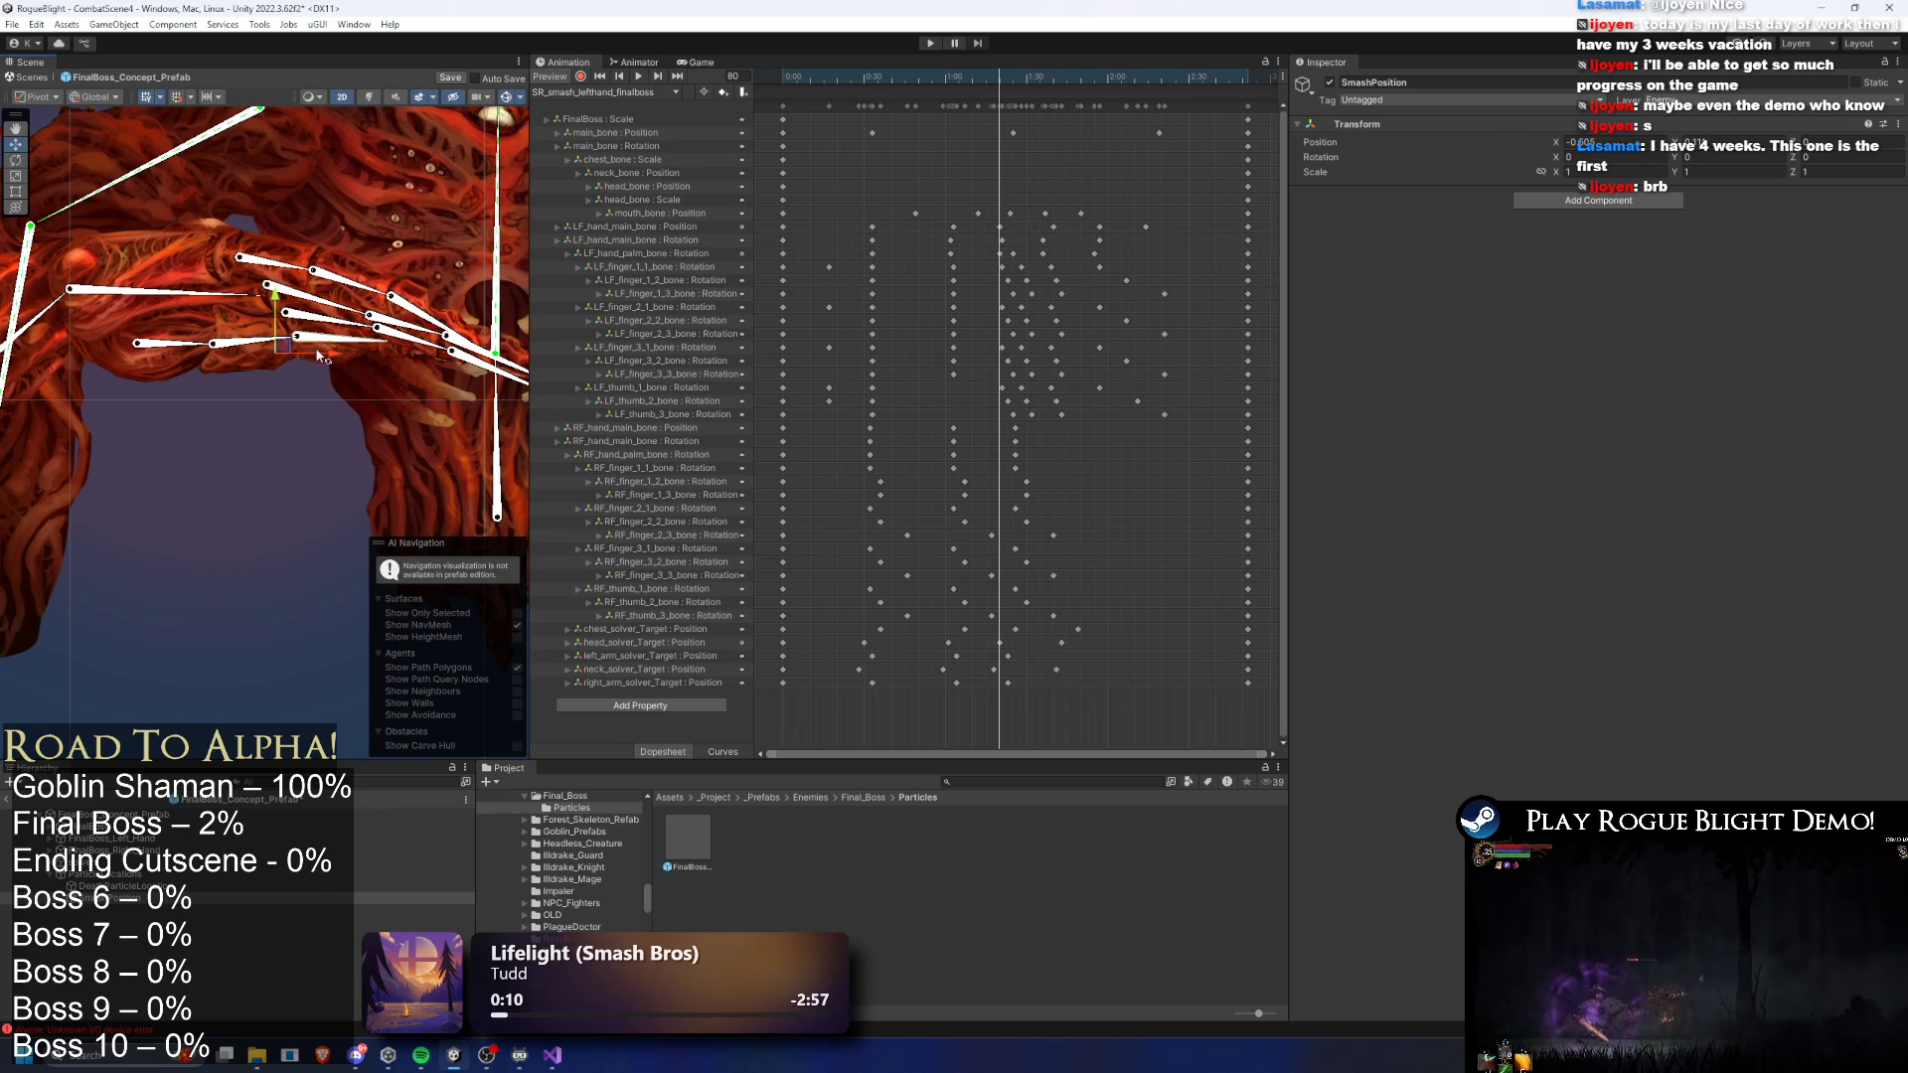
{"action": "left_click_drag", "start_coordinate": [350, 387], "coordinate": [323, 394]}
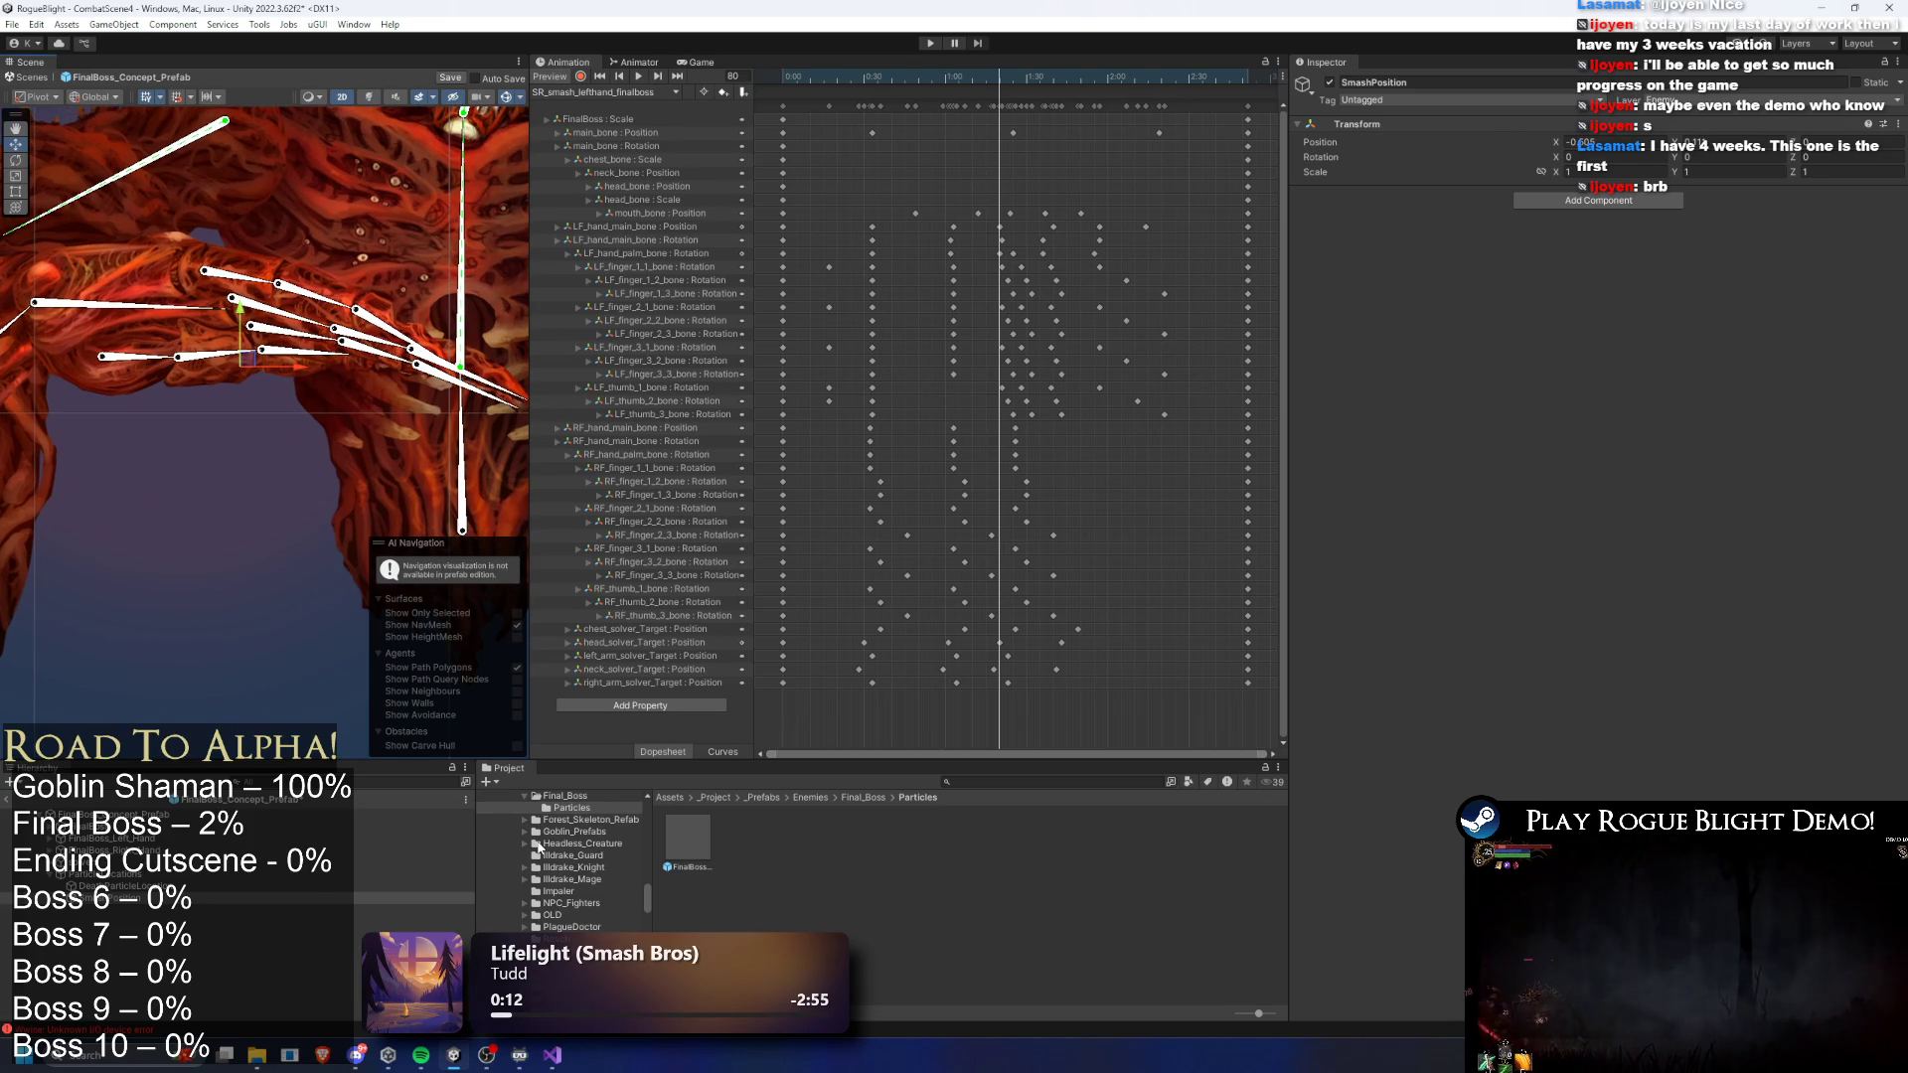
{"action": "left_click", "coordinate": [253, 893]}
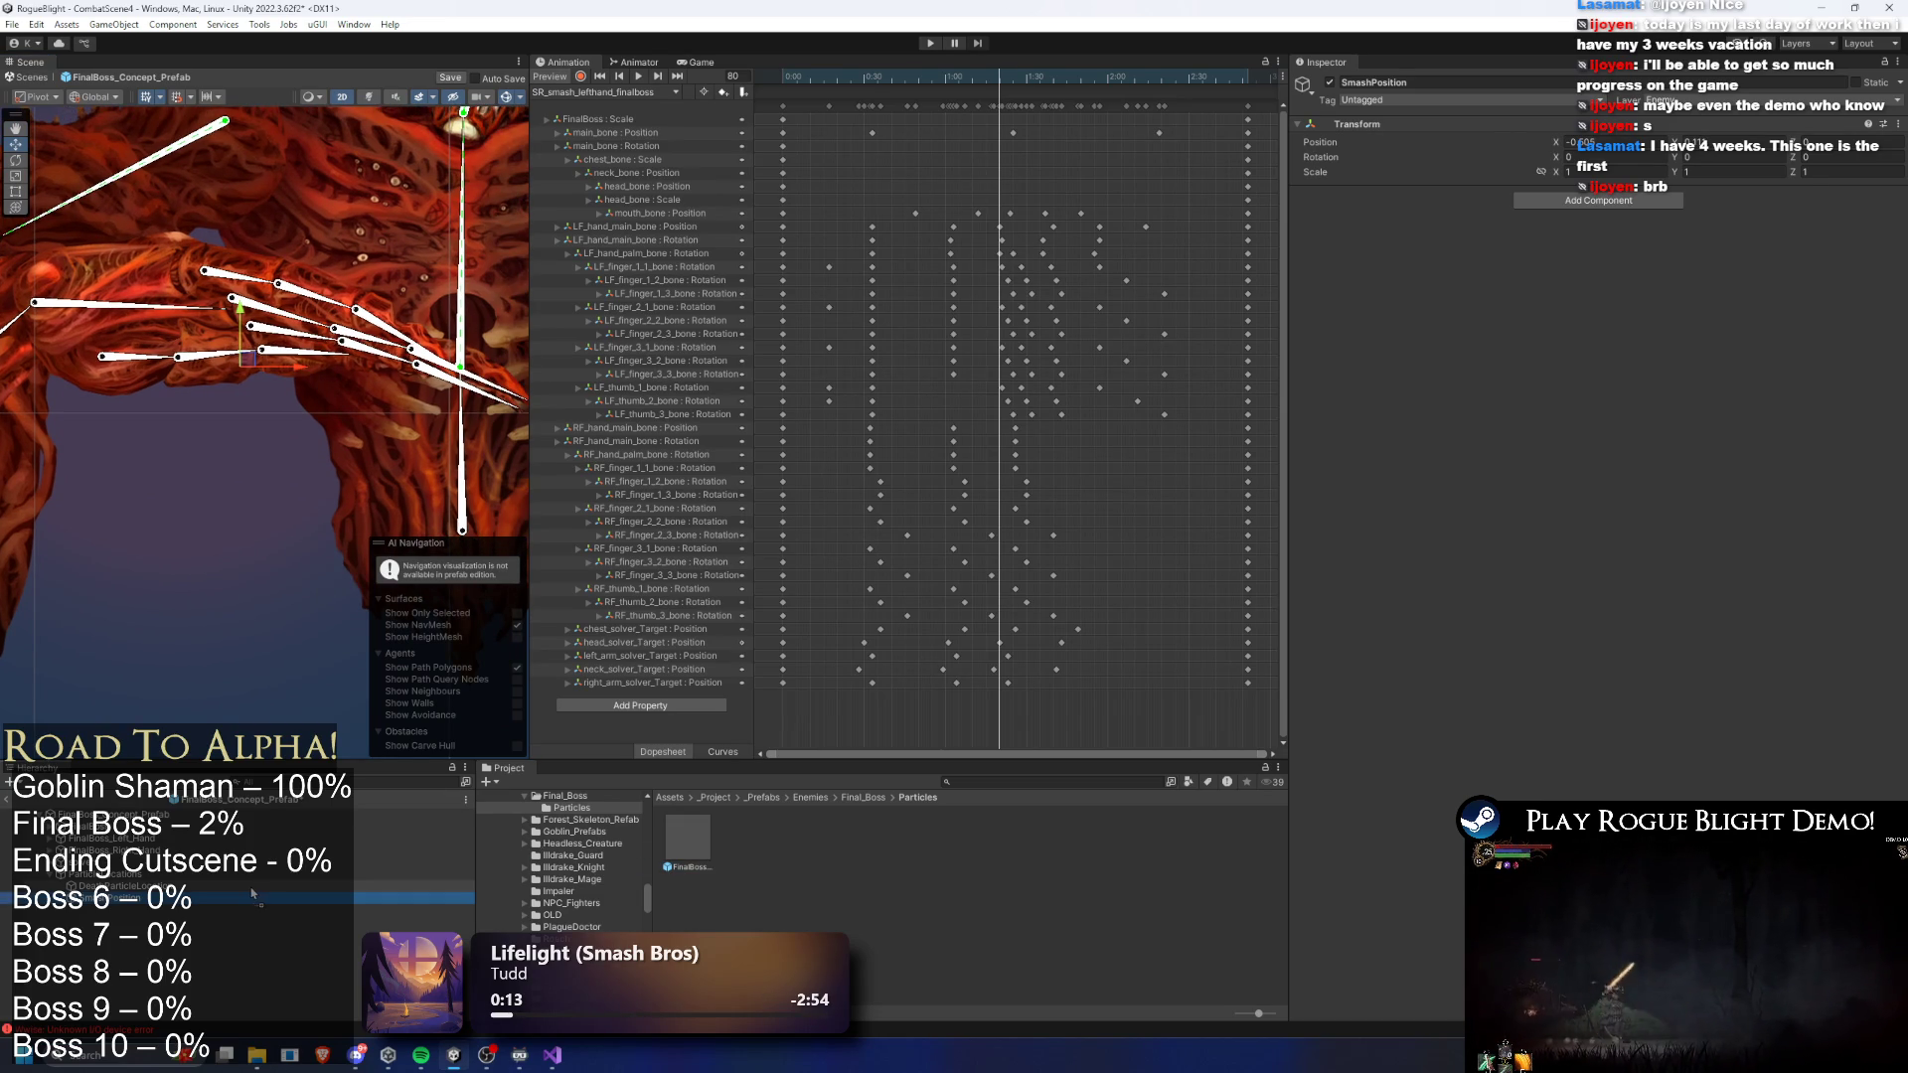
{"action": "left_click", "coordinate": [184, 909]}
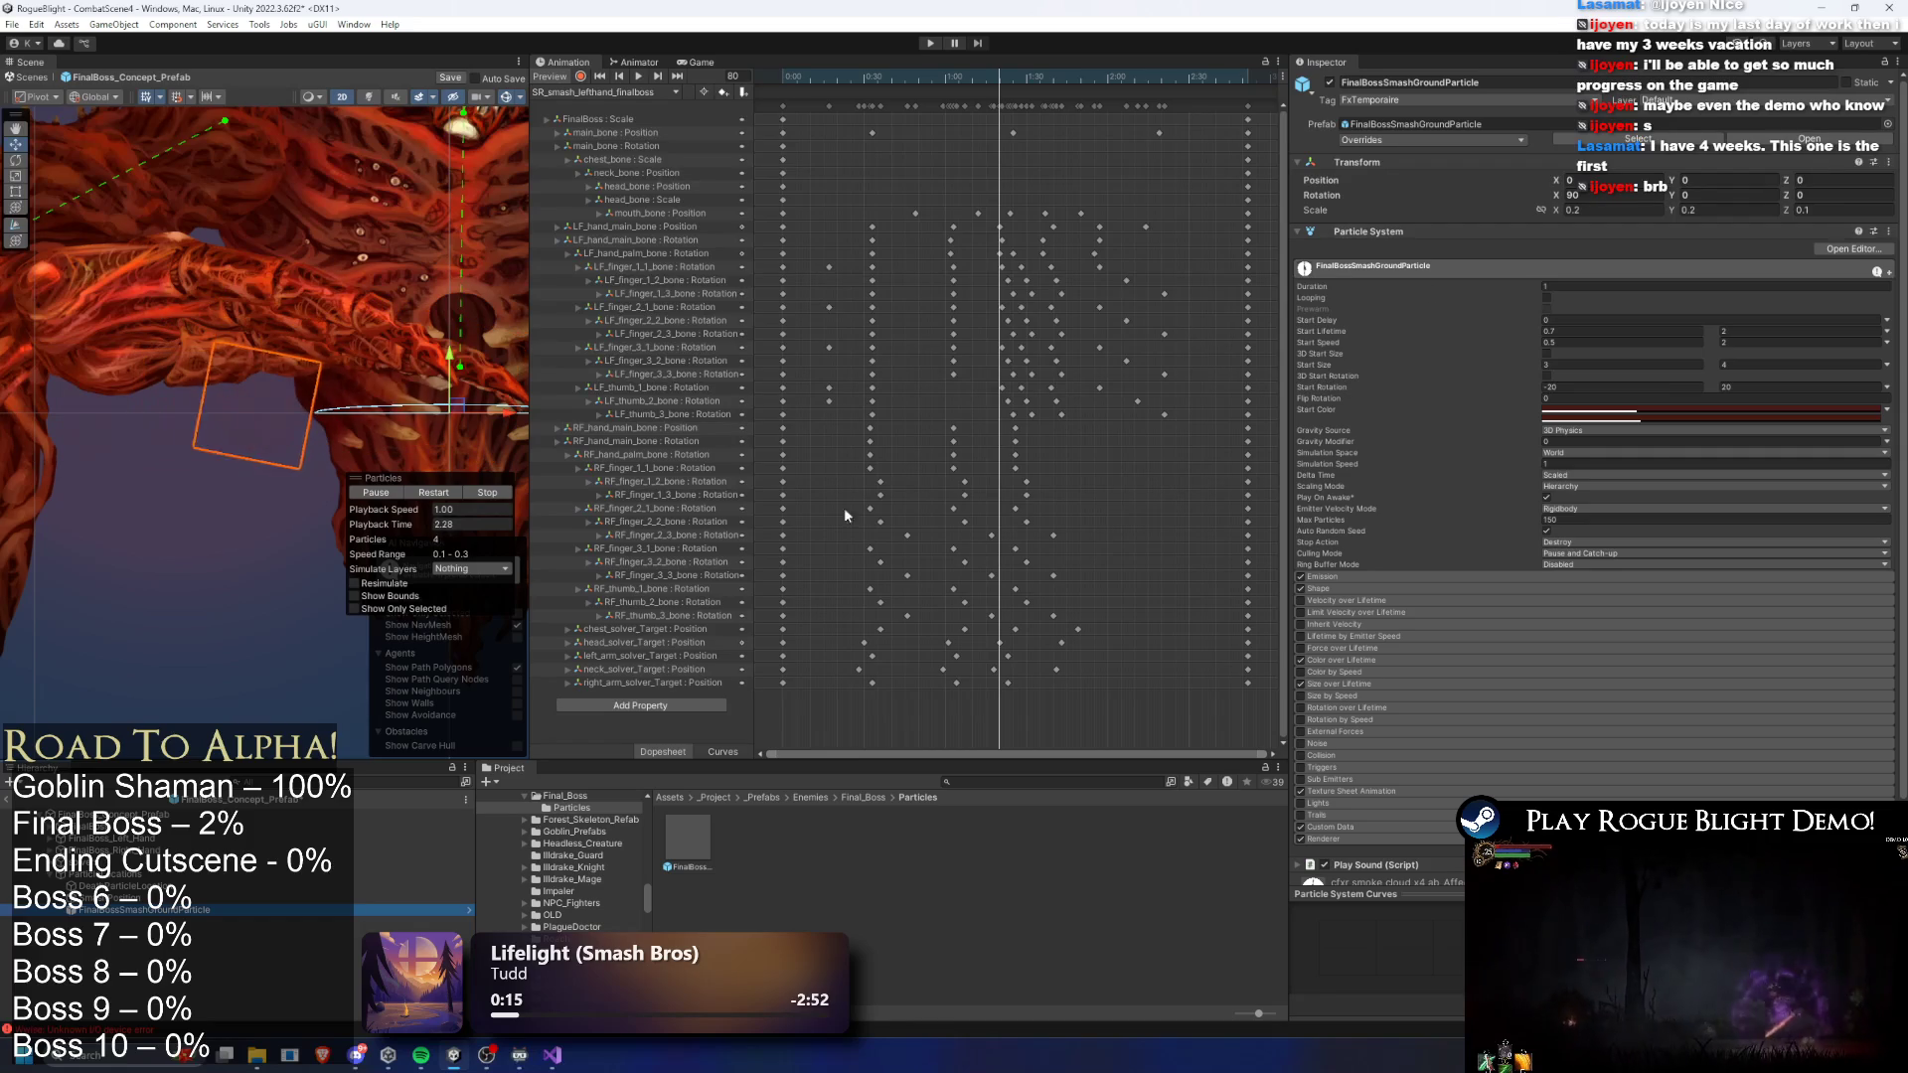
- Preview FinalBossSmashGroundParticle and compare its placement with SmashPosition
{"action": "left_click", "coordinate": [140, 915]}
{"action": "left_click", "coordinate": [136, 909]}
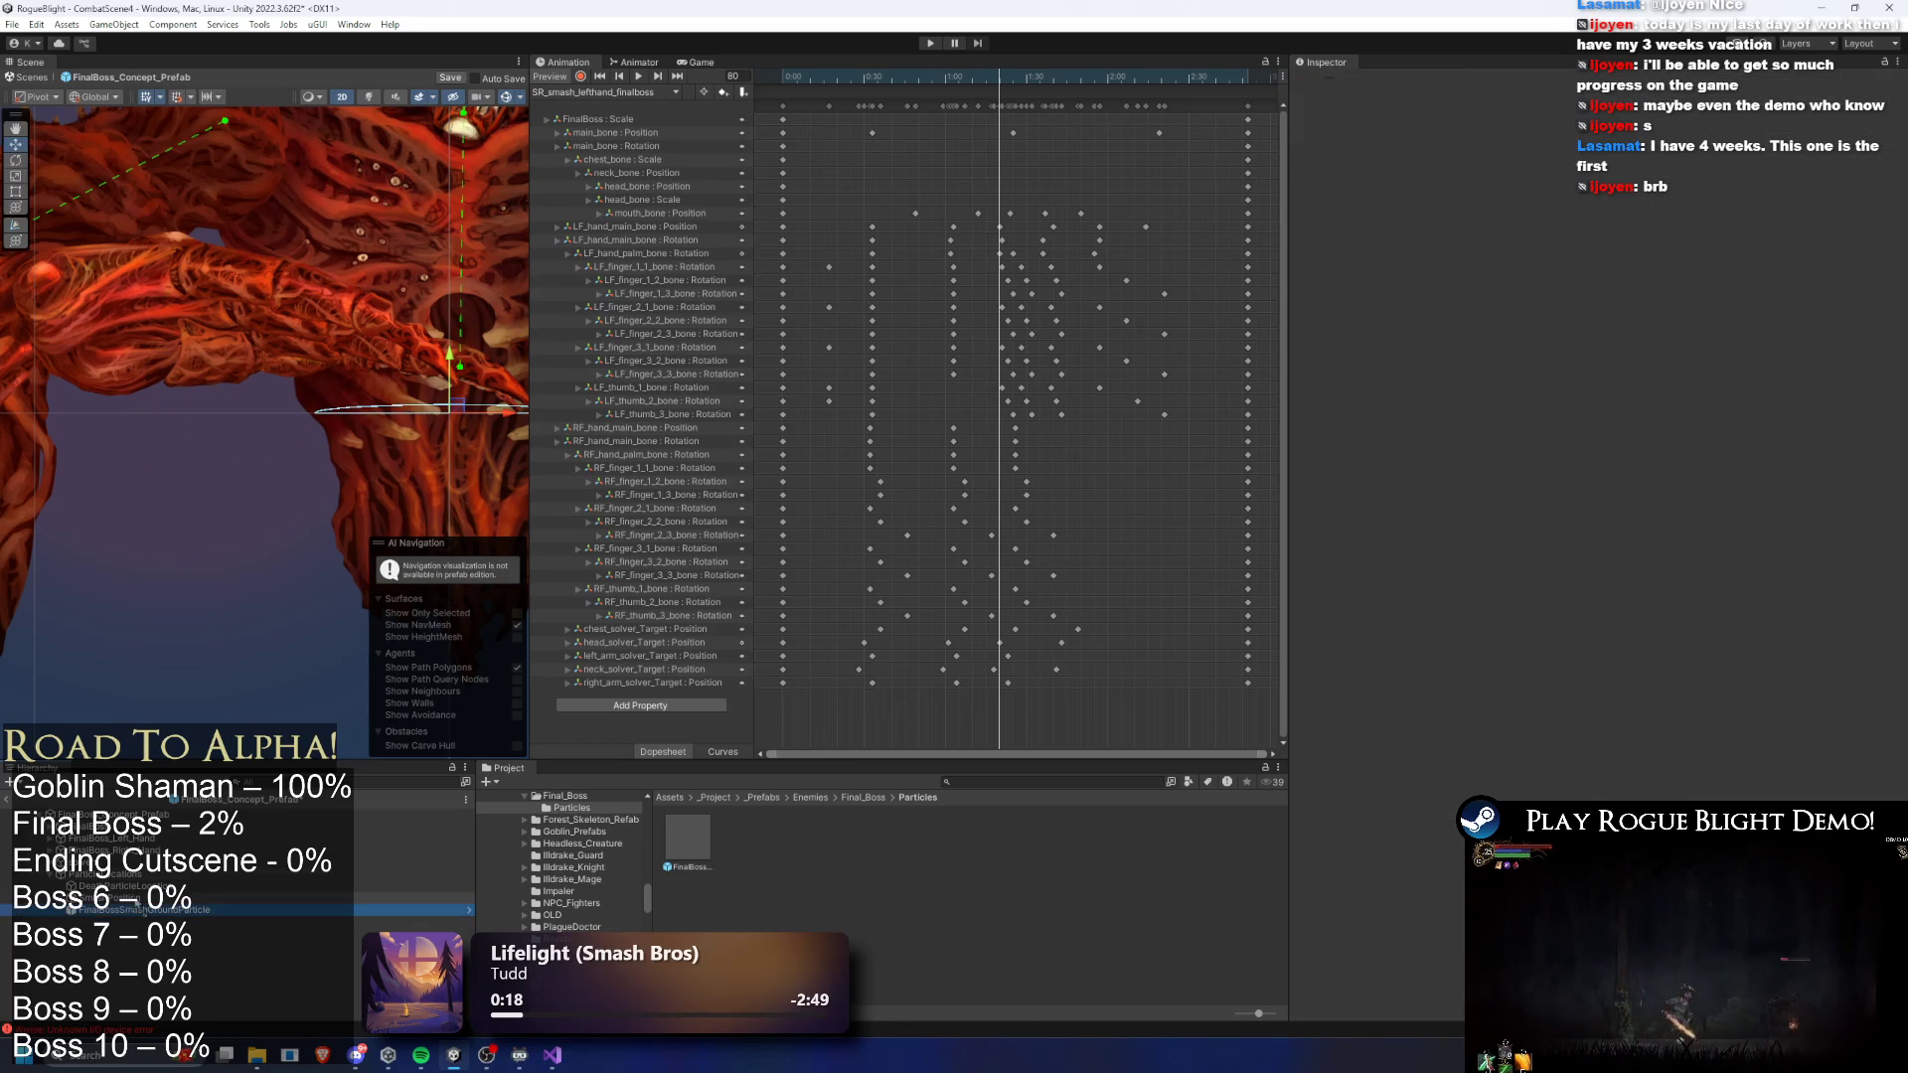
{"action": "left_click", "coordinate": [1709, 180]}
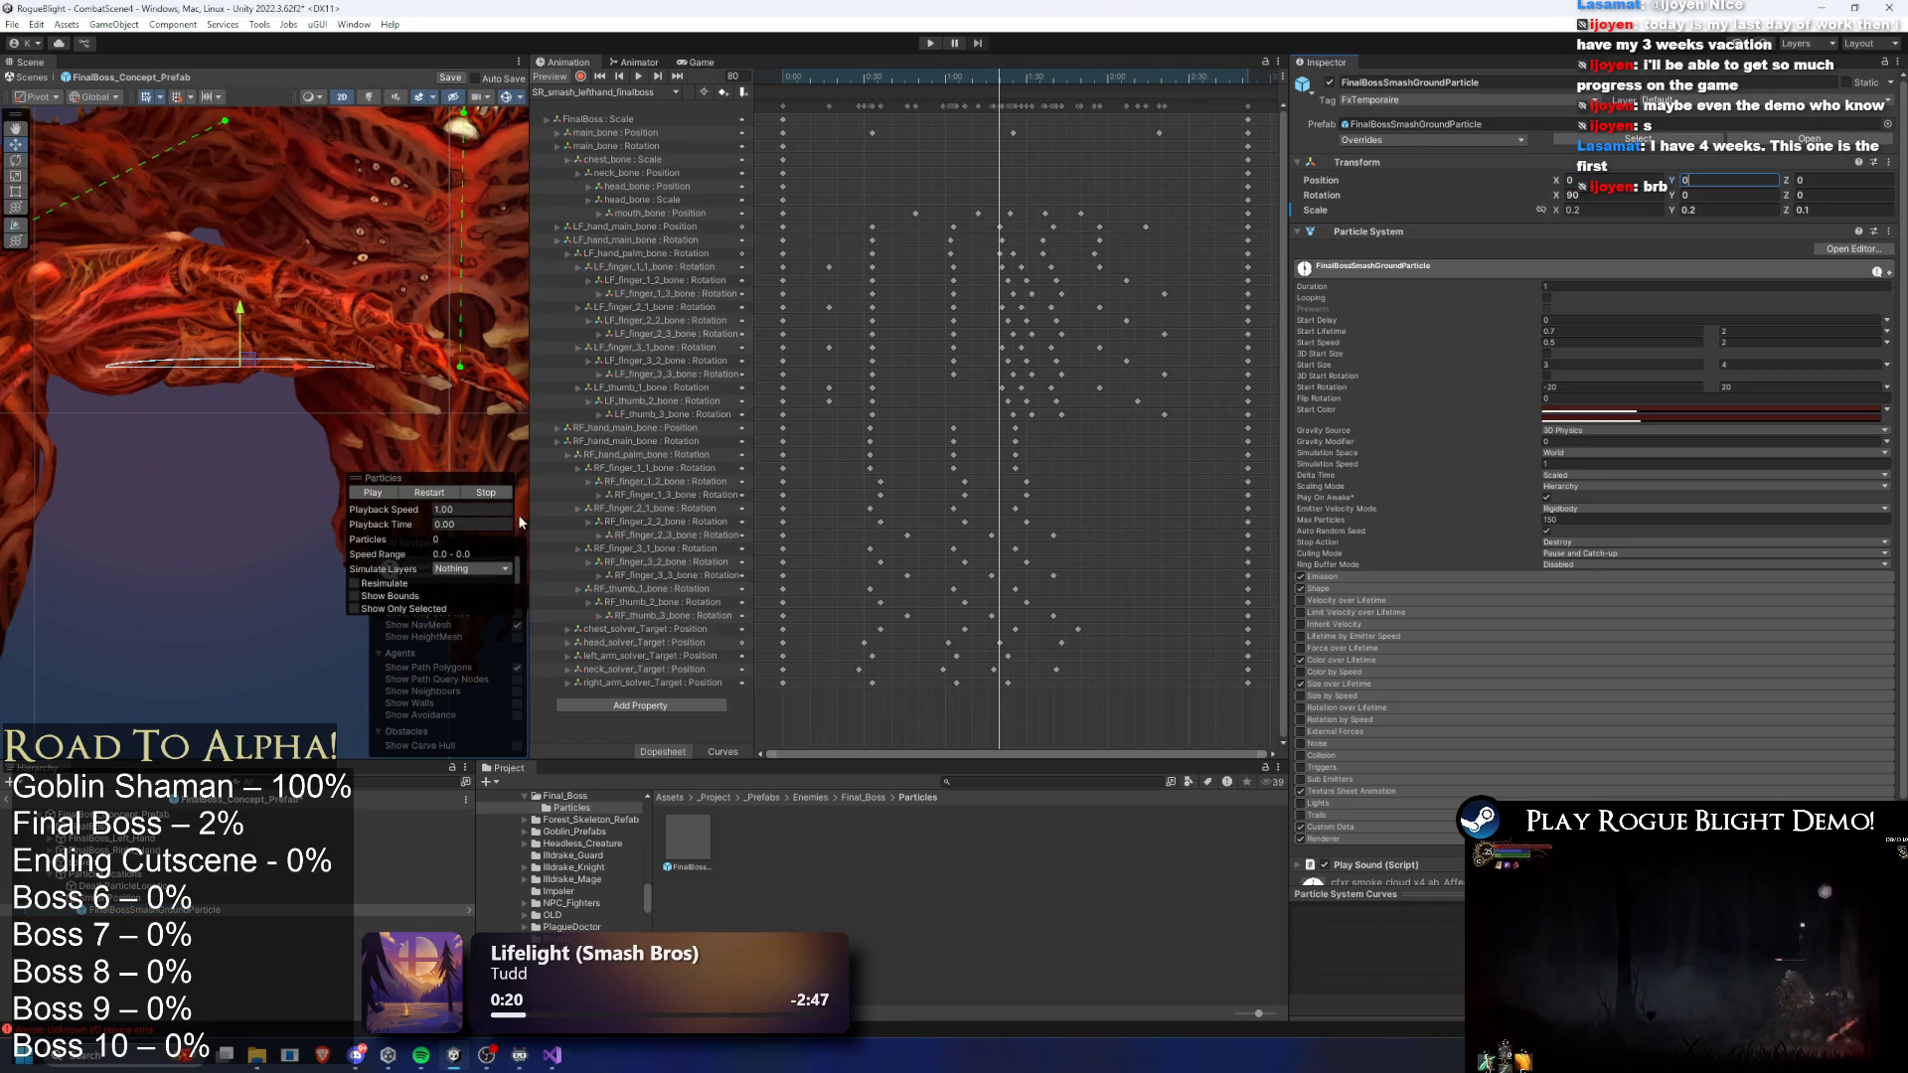
{"action": "left_click", "coordinate": [421, 494]}
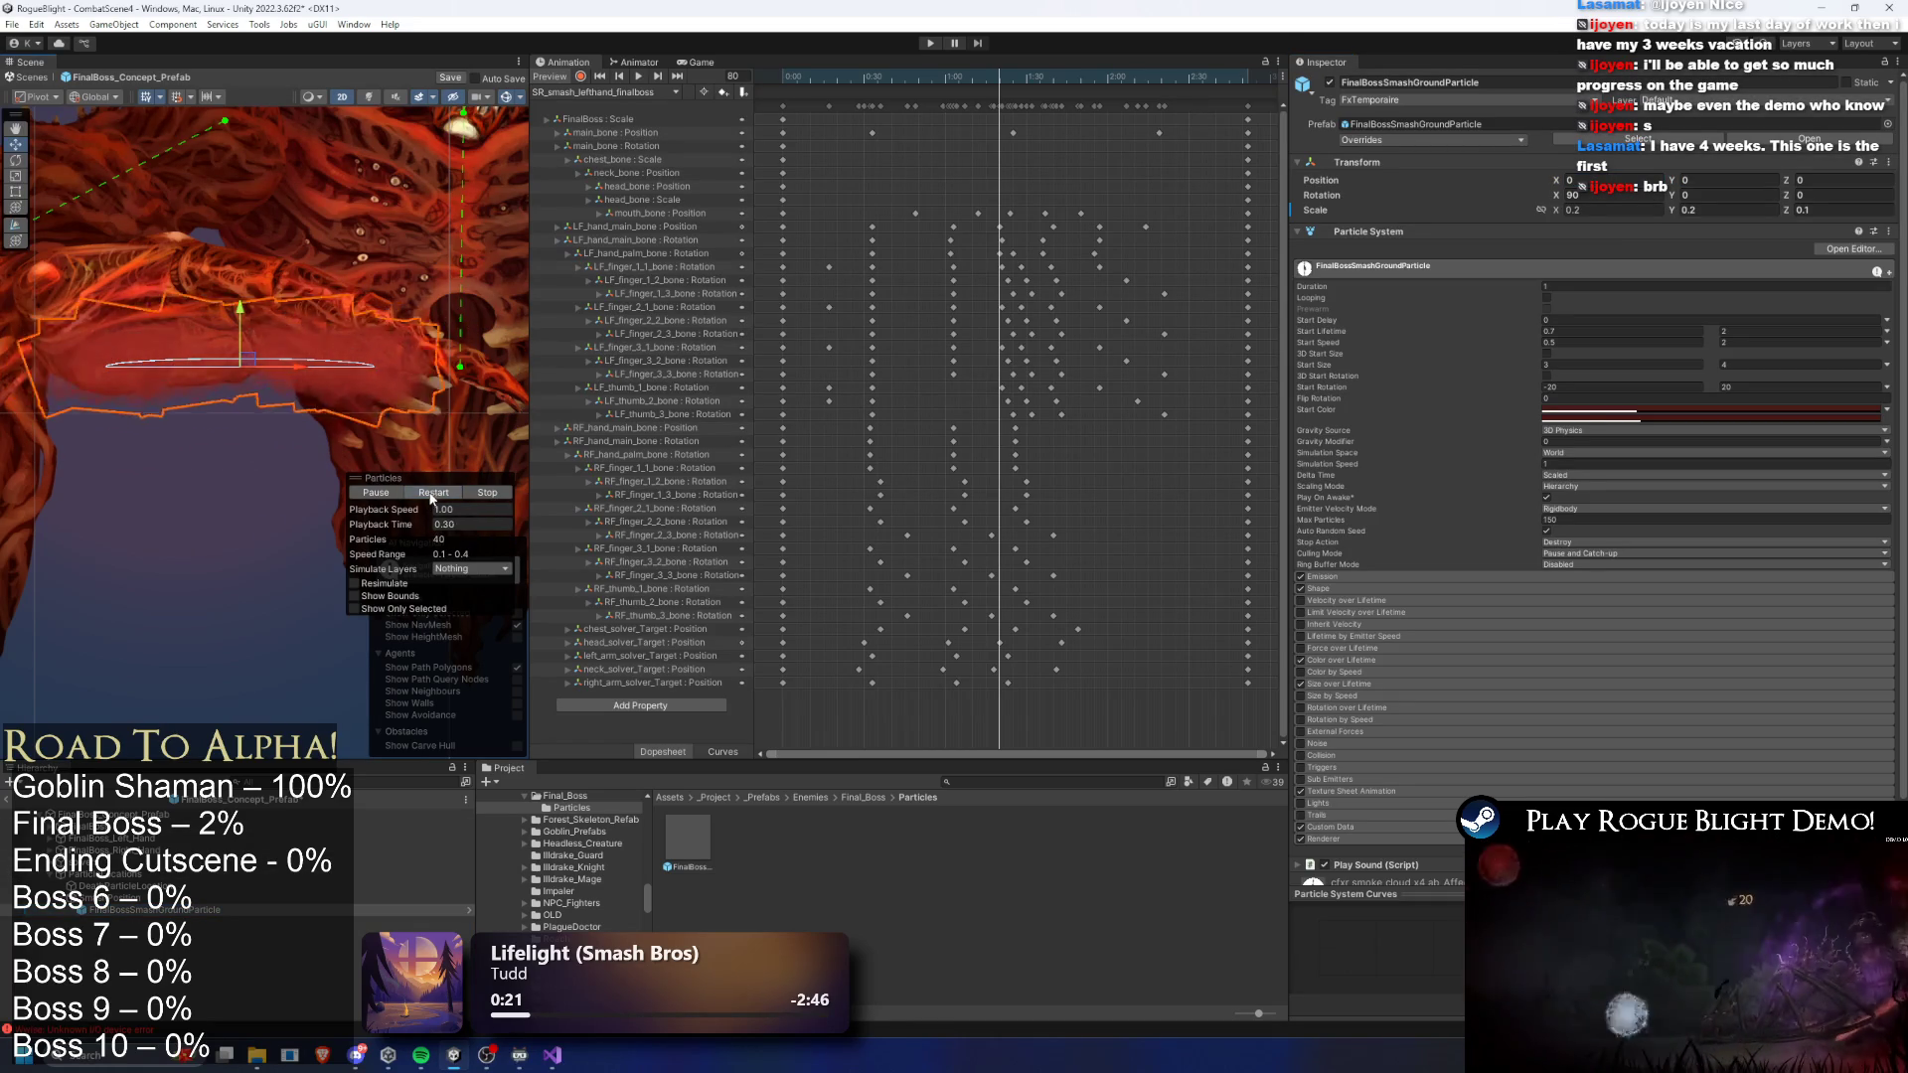
{"action": "left_click", "coordinate": [329, 642]}
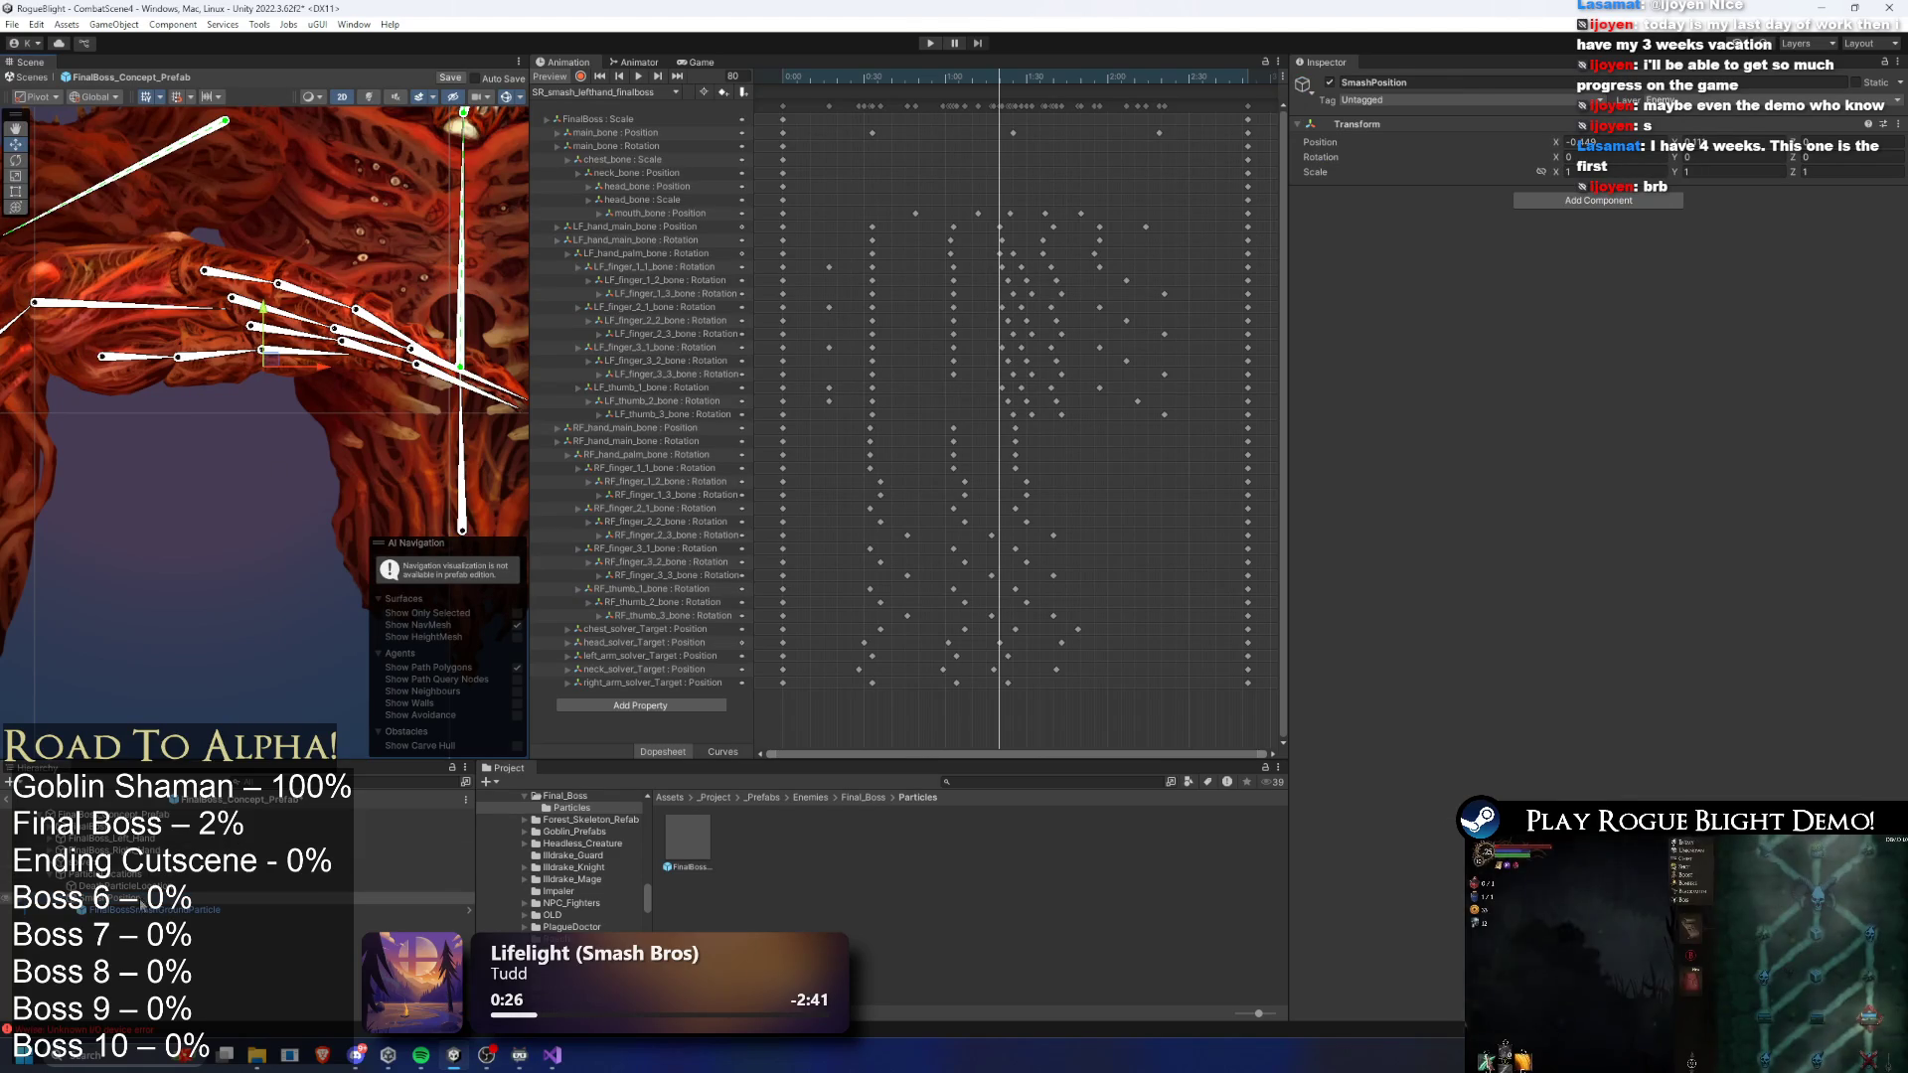
{"action": "left_click", "coordinate": [136, 909]}
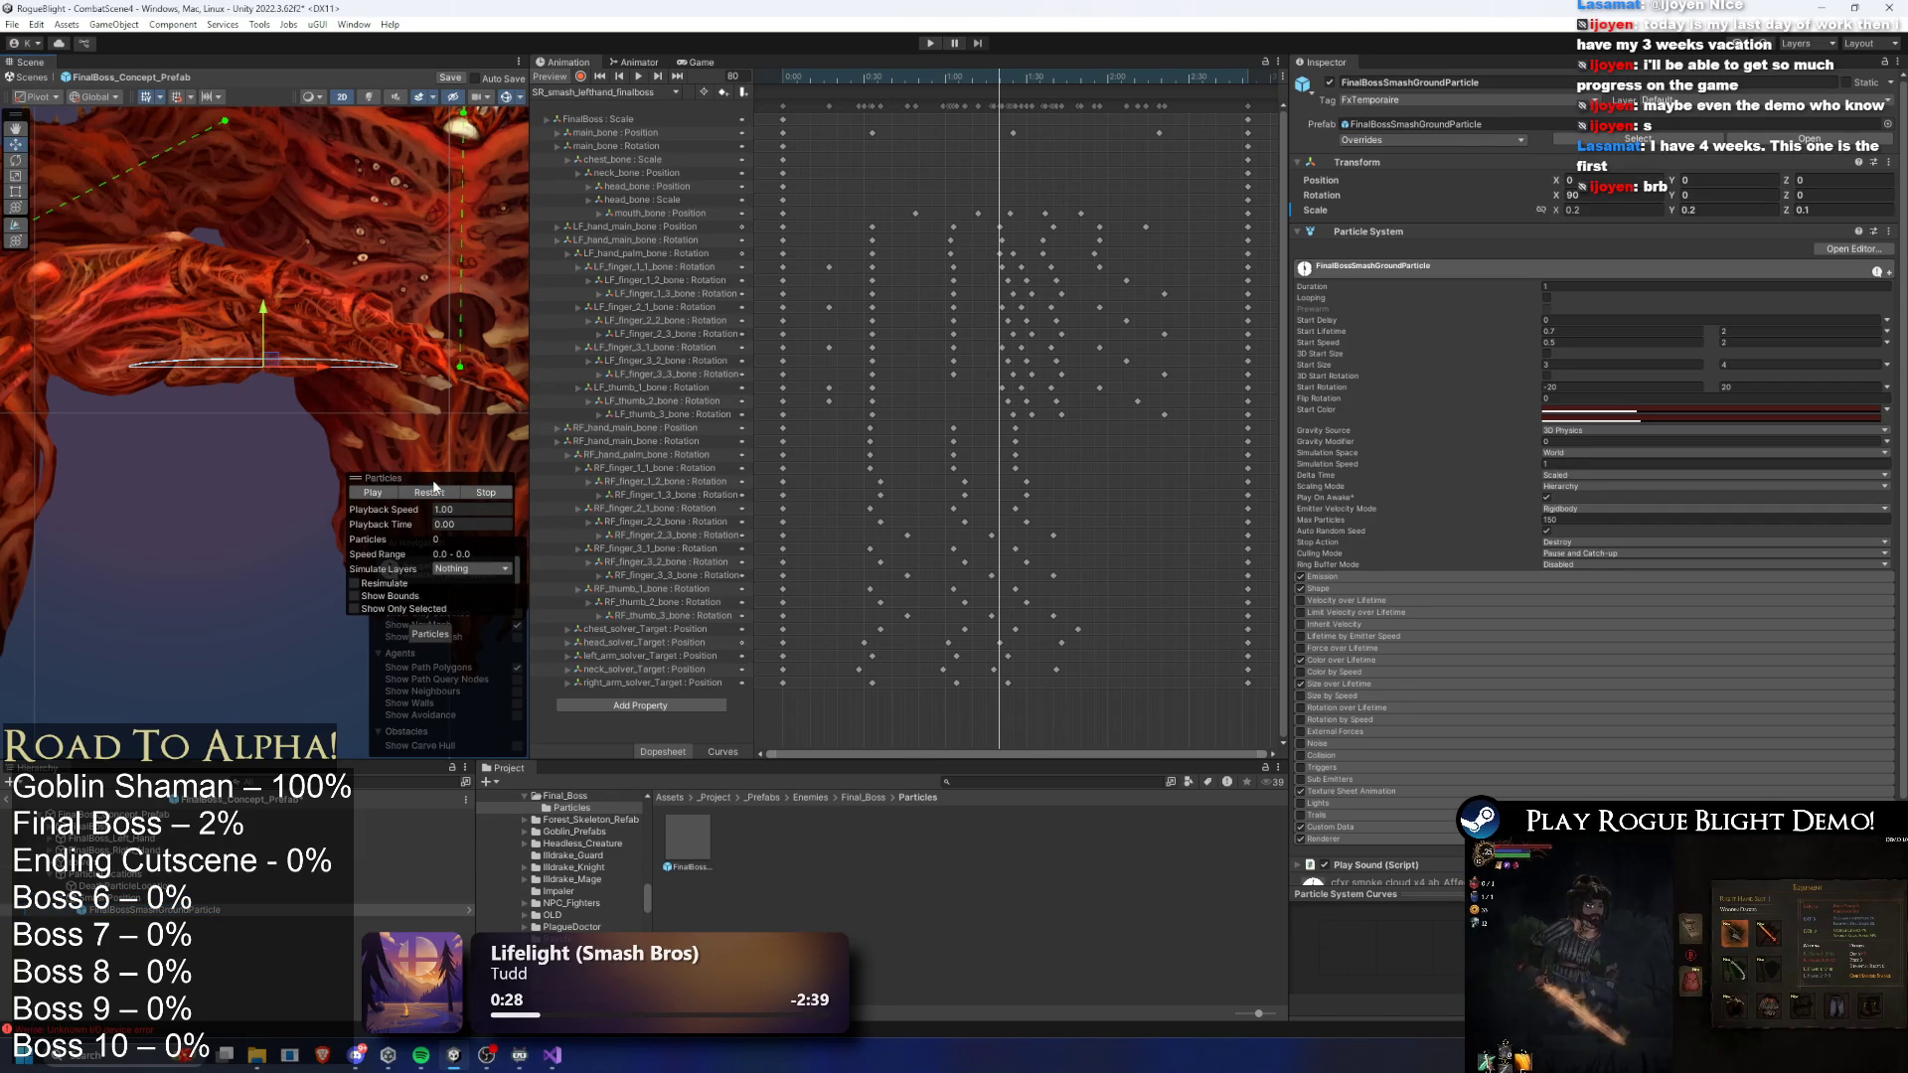
{"action": "left_click", "coordinate": [442, 493]}
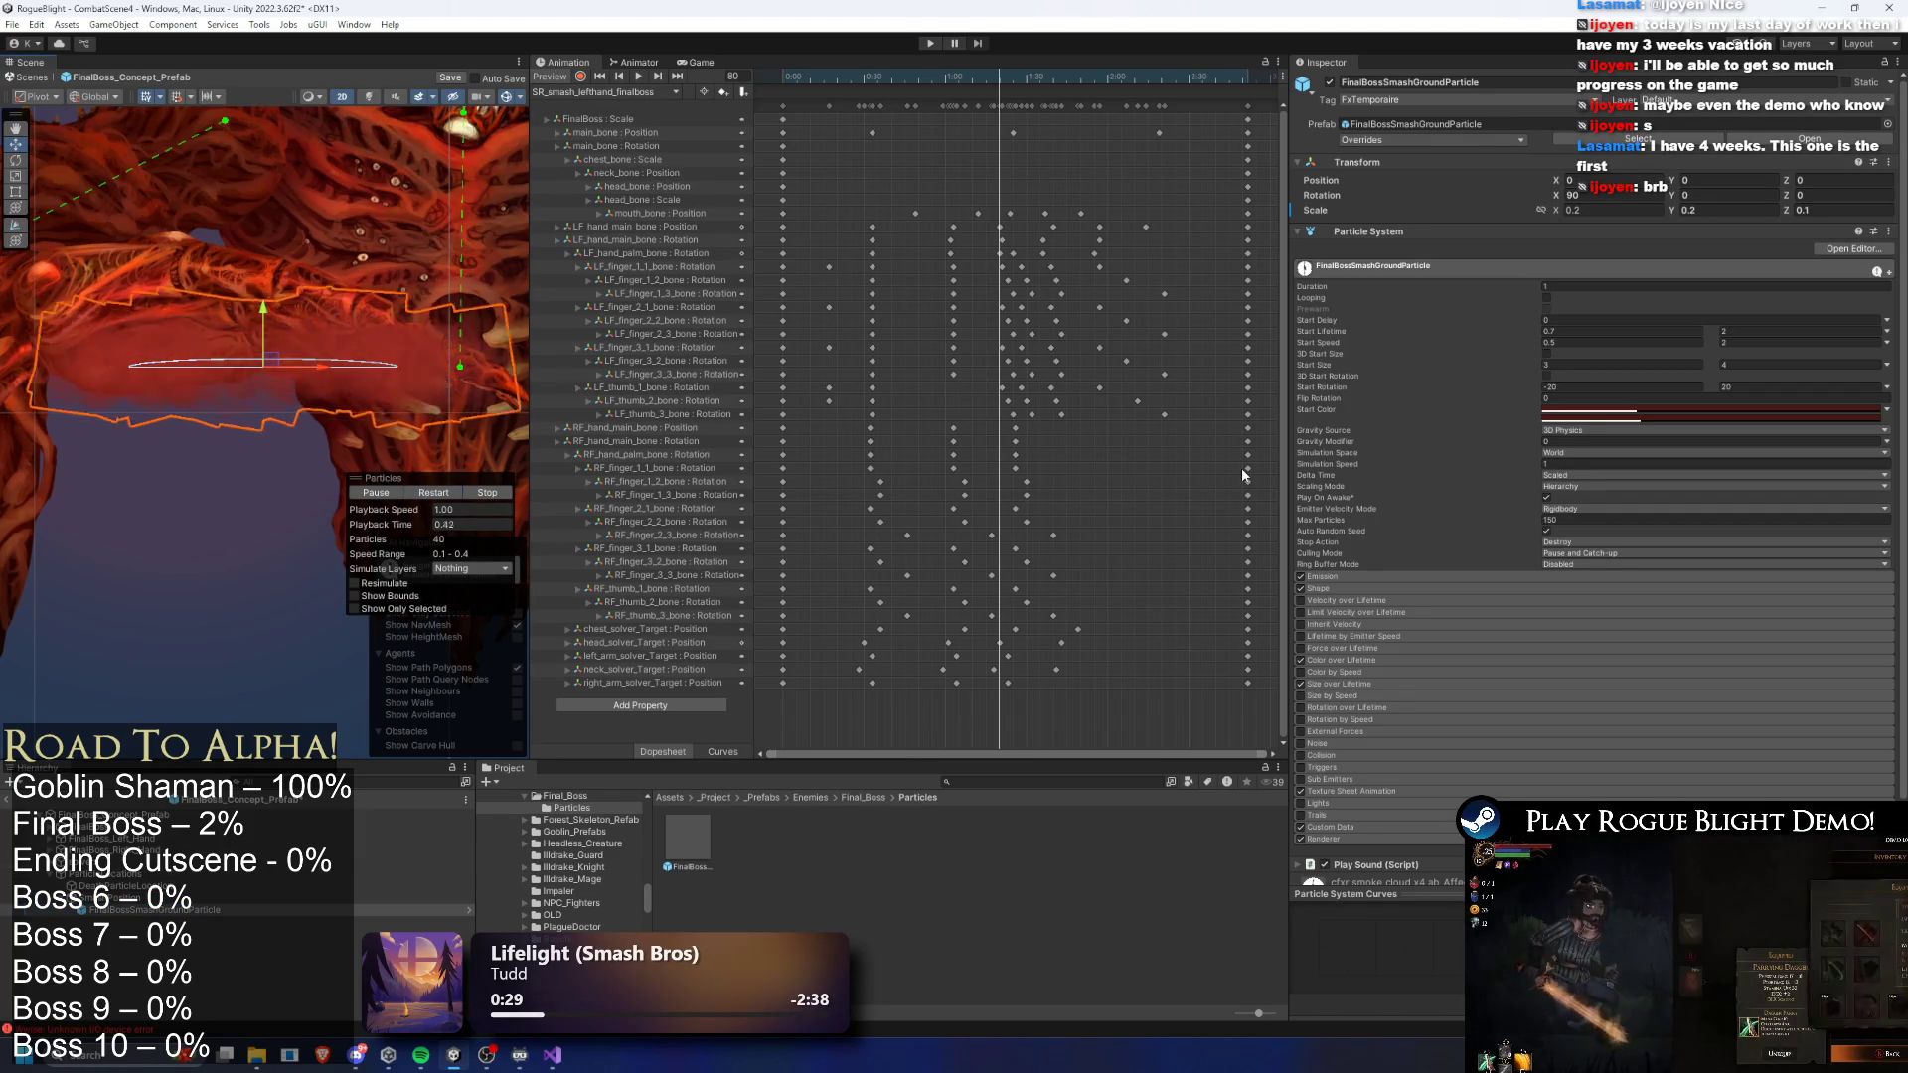
- Set the Shape module's Scale X to 11 and replay the wider ground burst
{"action": "left_click", "coordinate": [1422, 588]}
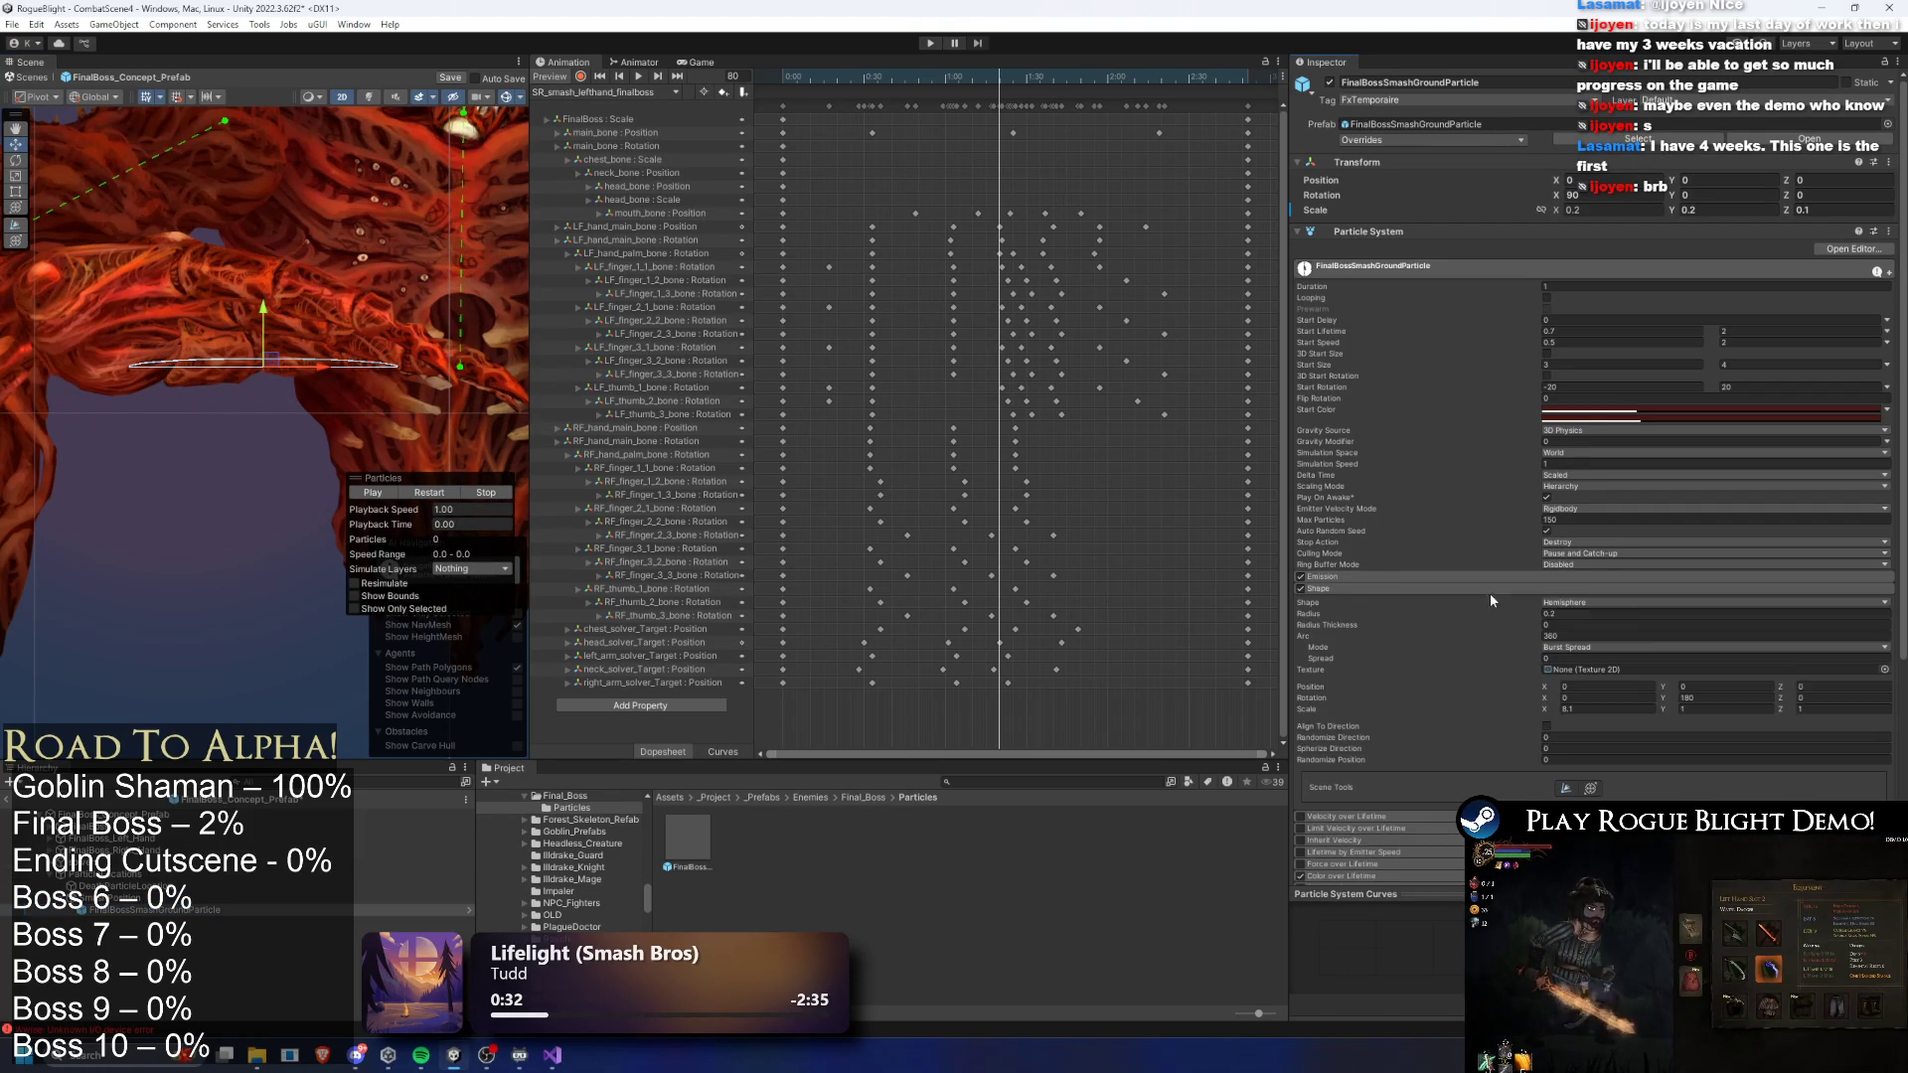
{"action": "left_click", "coordinate": [1575, 707]}
{"action": "type", "text": "9"}
{"action": "left_click", "coordinate": [450, 497]}
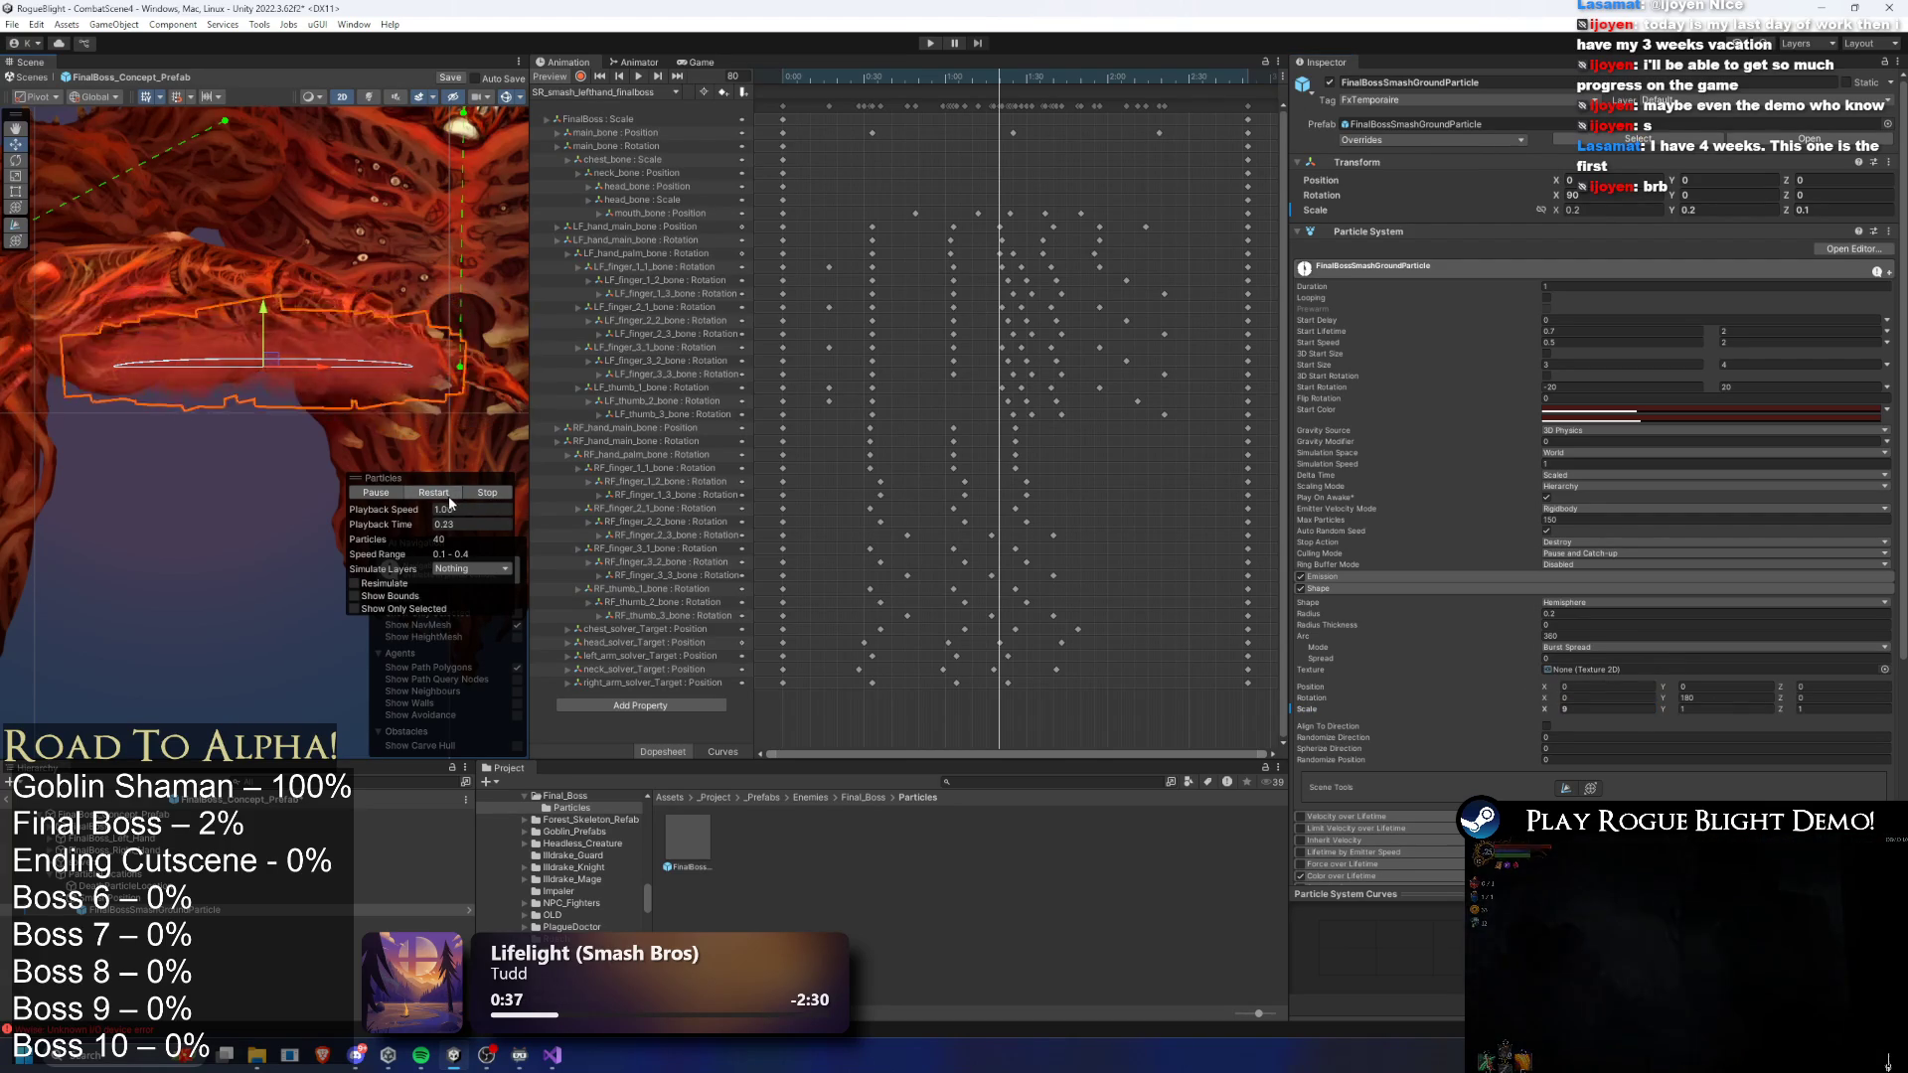
{"action": "left_click", "coordinate": [1506, 709]}
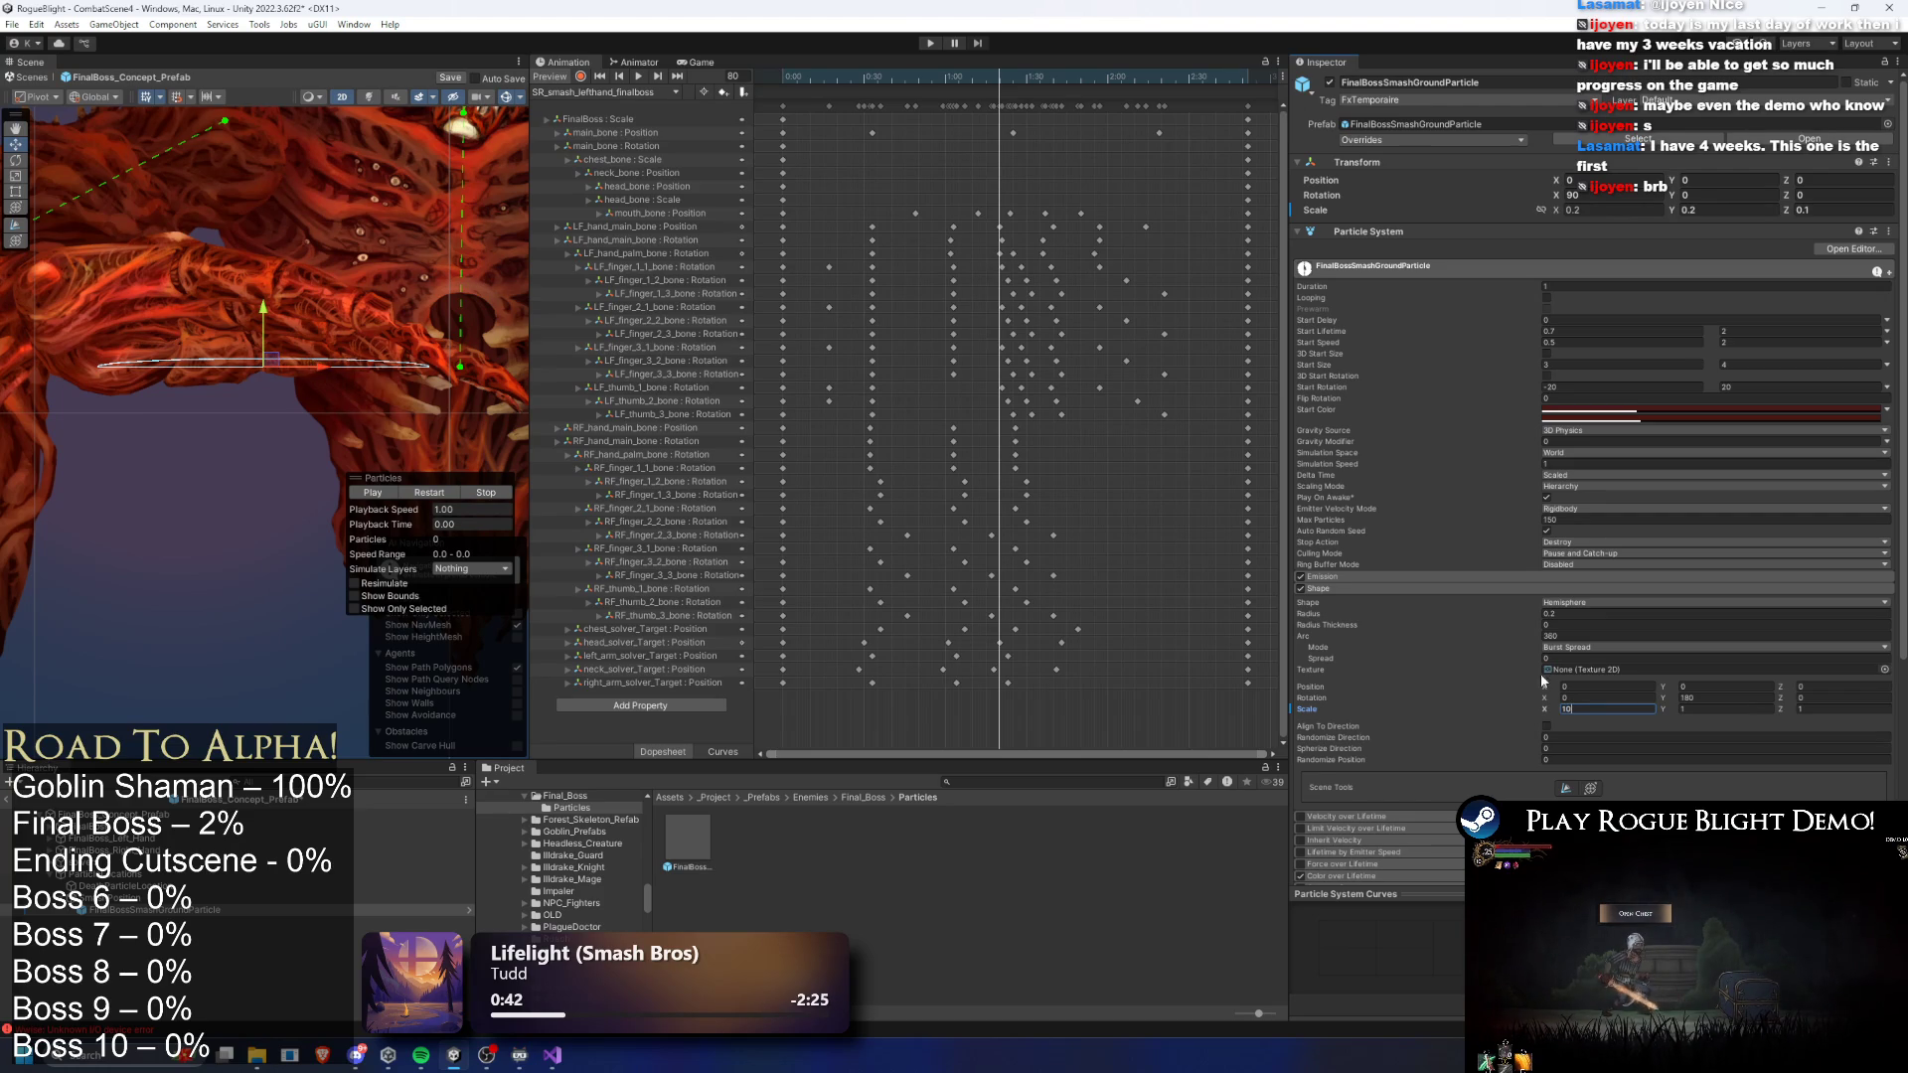
{"action": "left_click", "coordinate": [429, 491]}
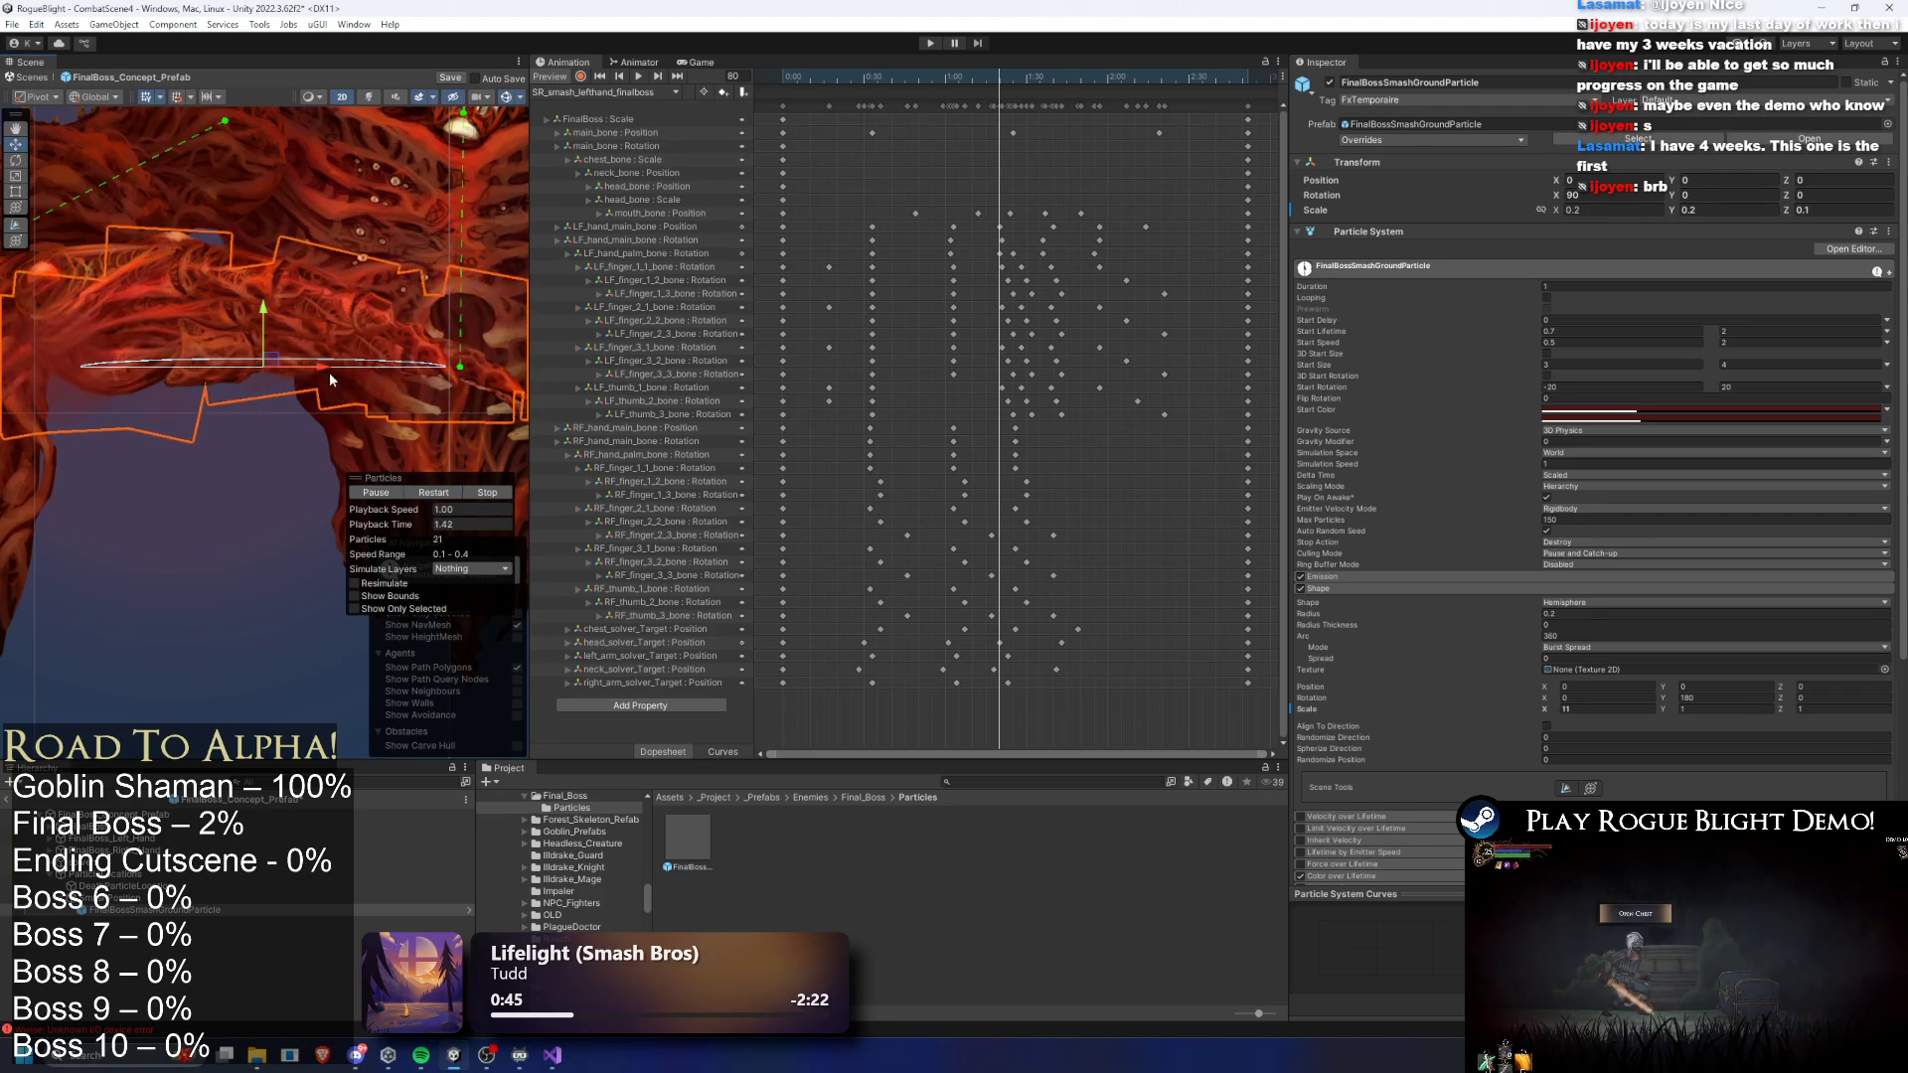
{"action": "left_click", "coordinate": [117, 904]}
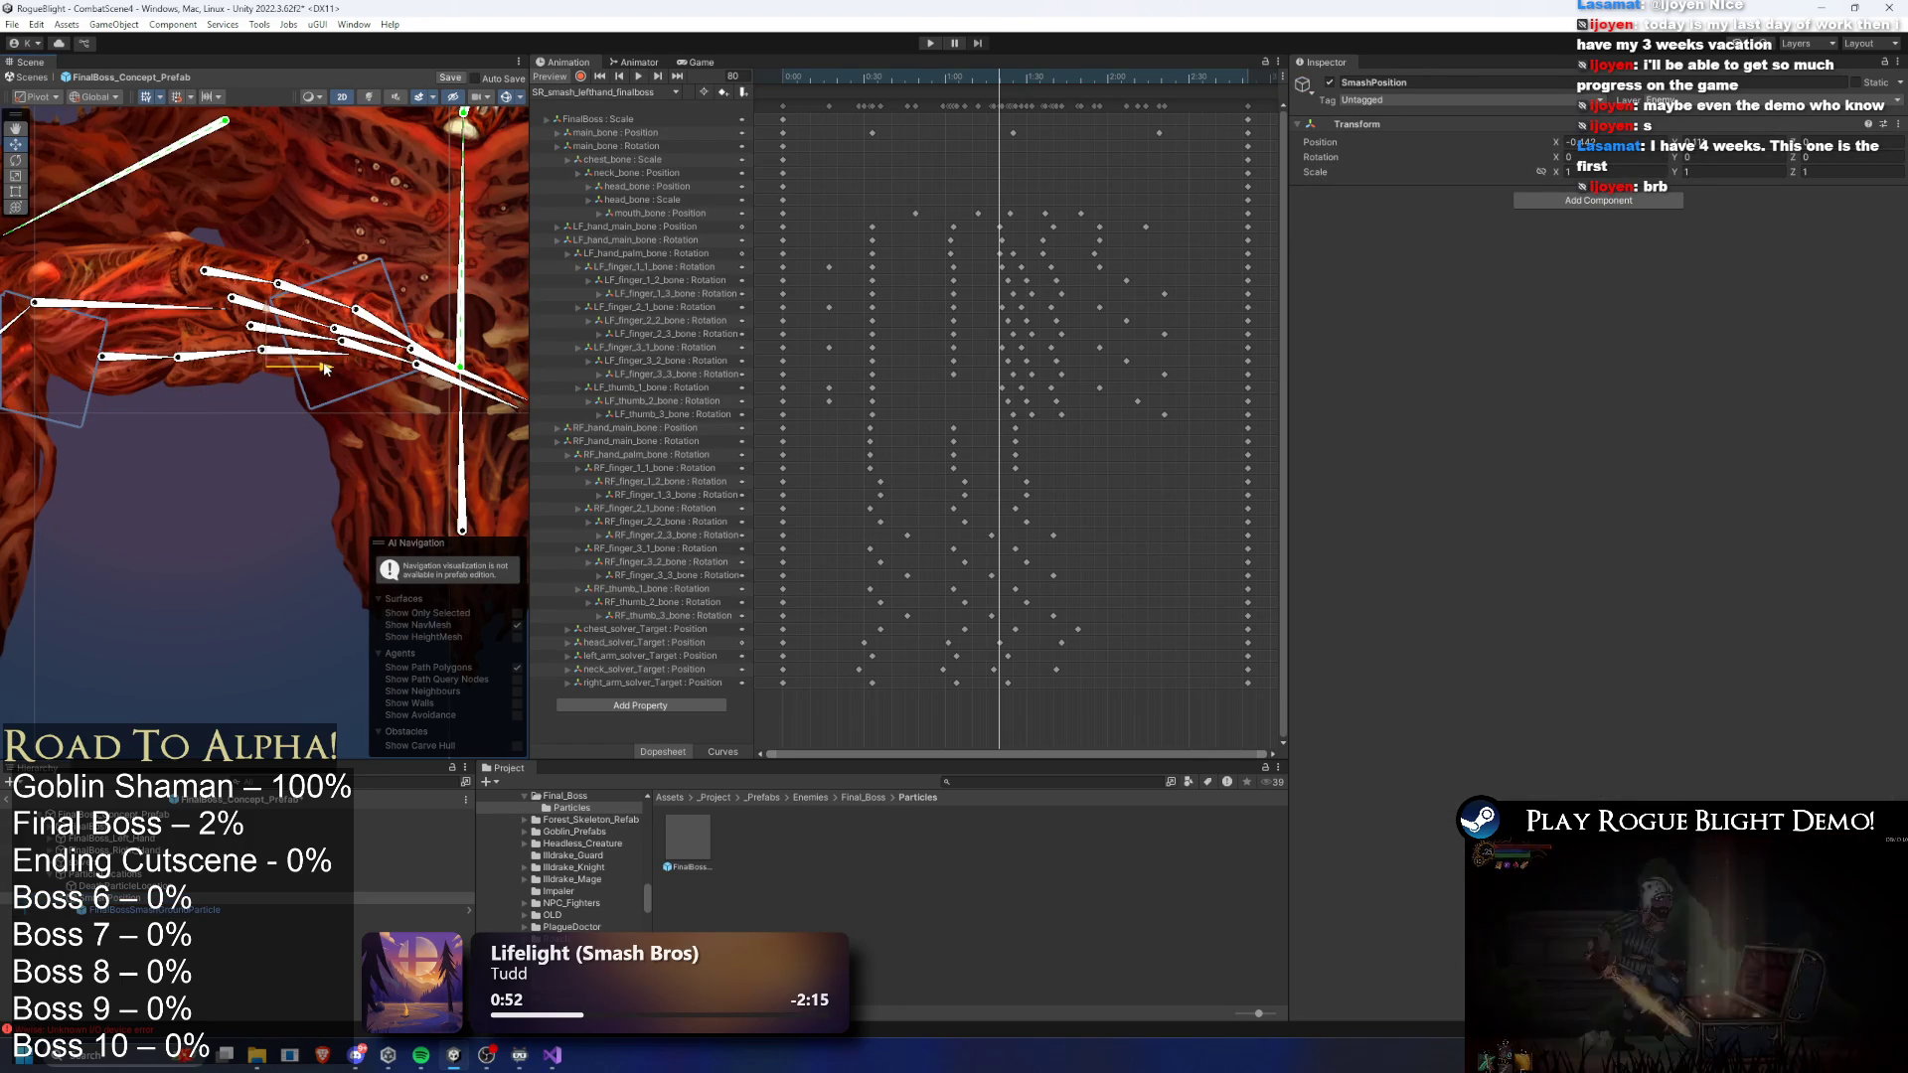
{"action": "left_click", "coordinate": [413, 909]}
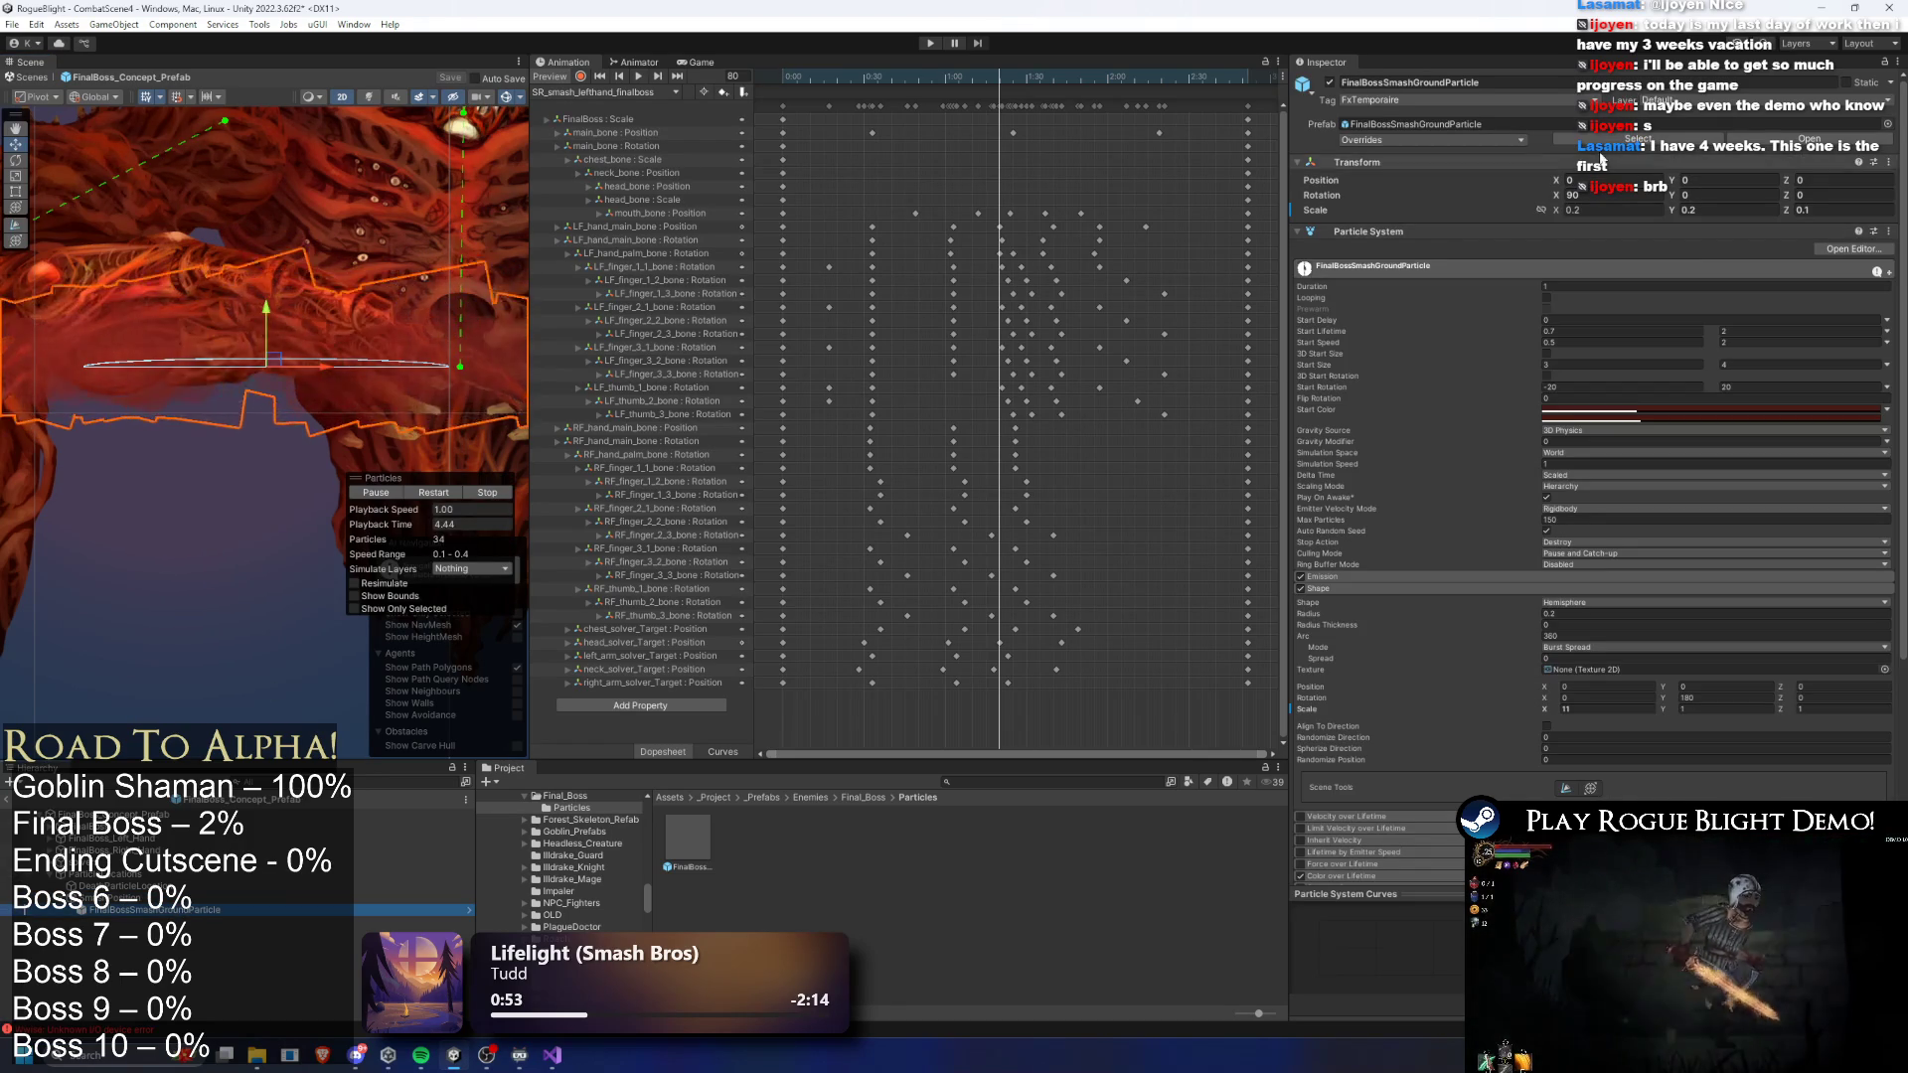
{"action": "left_click", "coordinate": [1634, 139]}
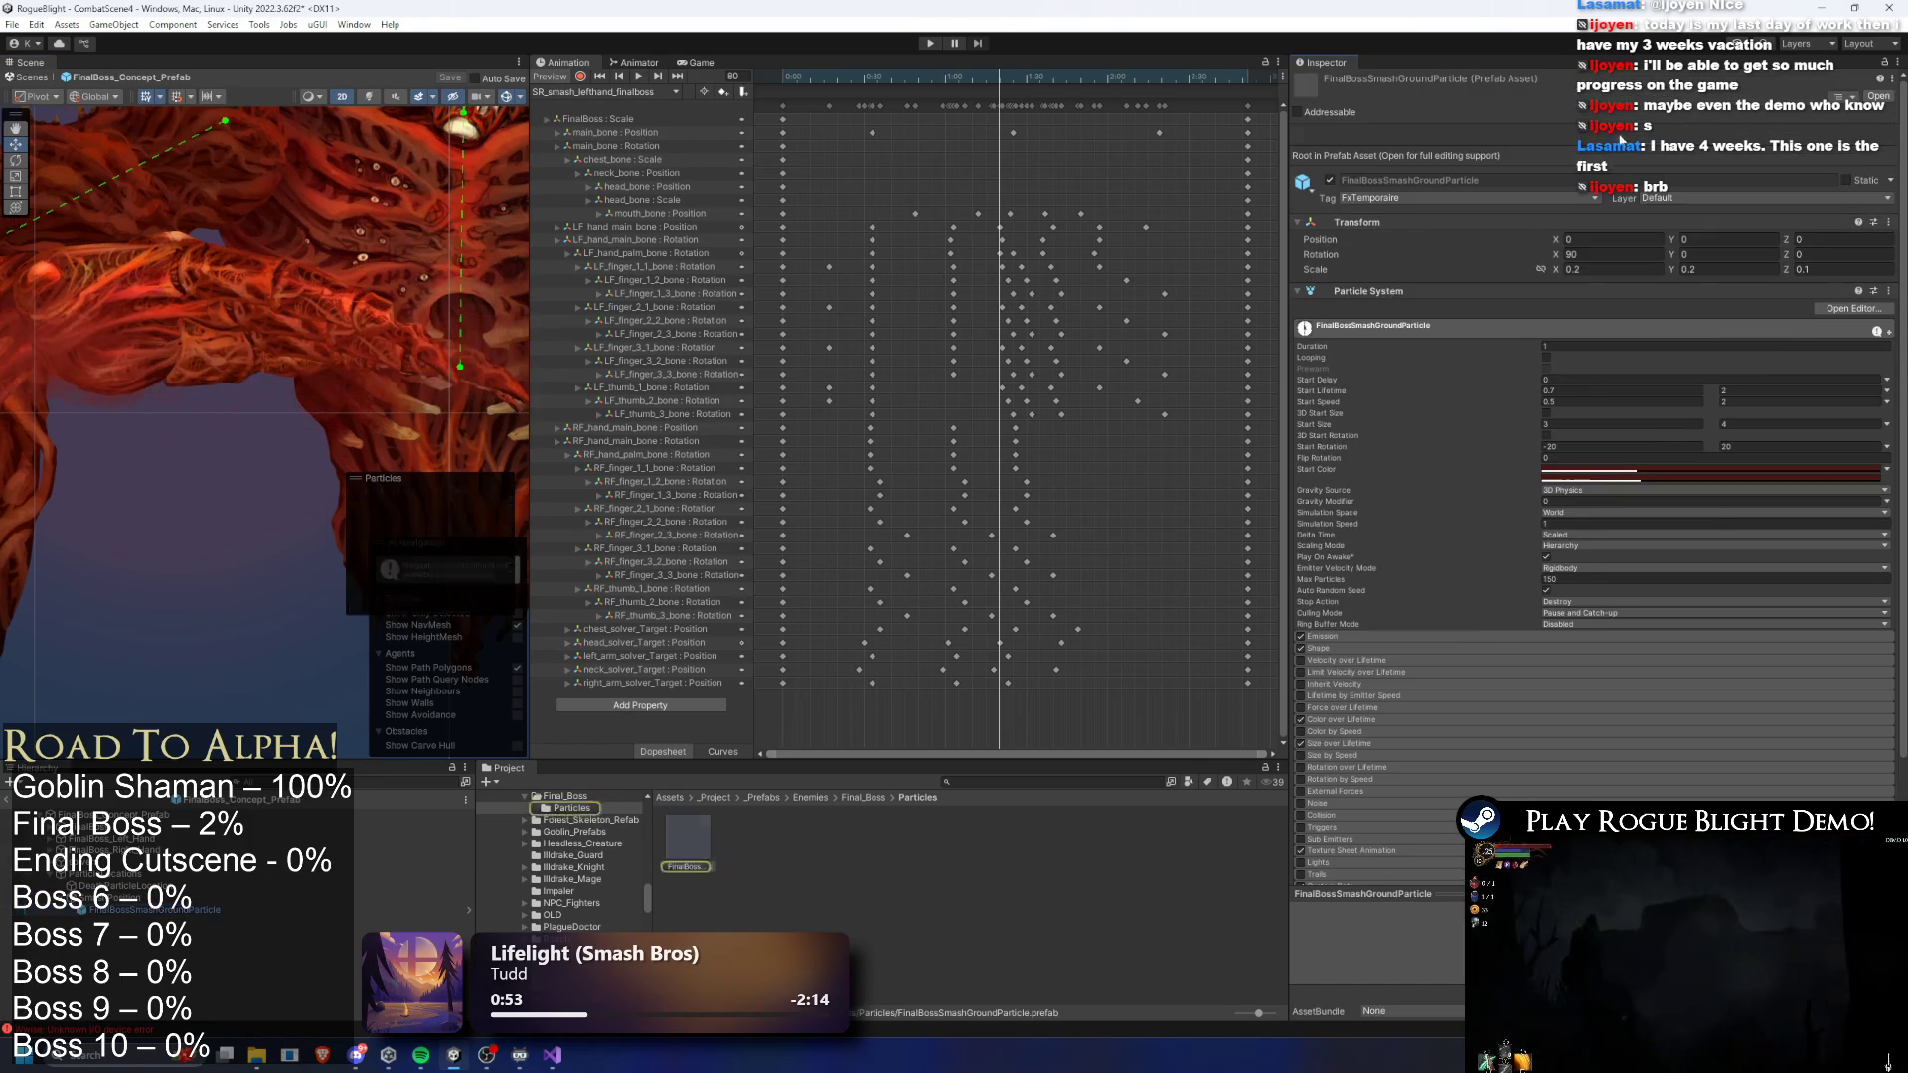
- Remove WandMainWeapon from the boss root's Enemy Collision Manager attack objects list
{"action": "left_click", "coordinate": [162, 922]}
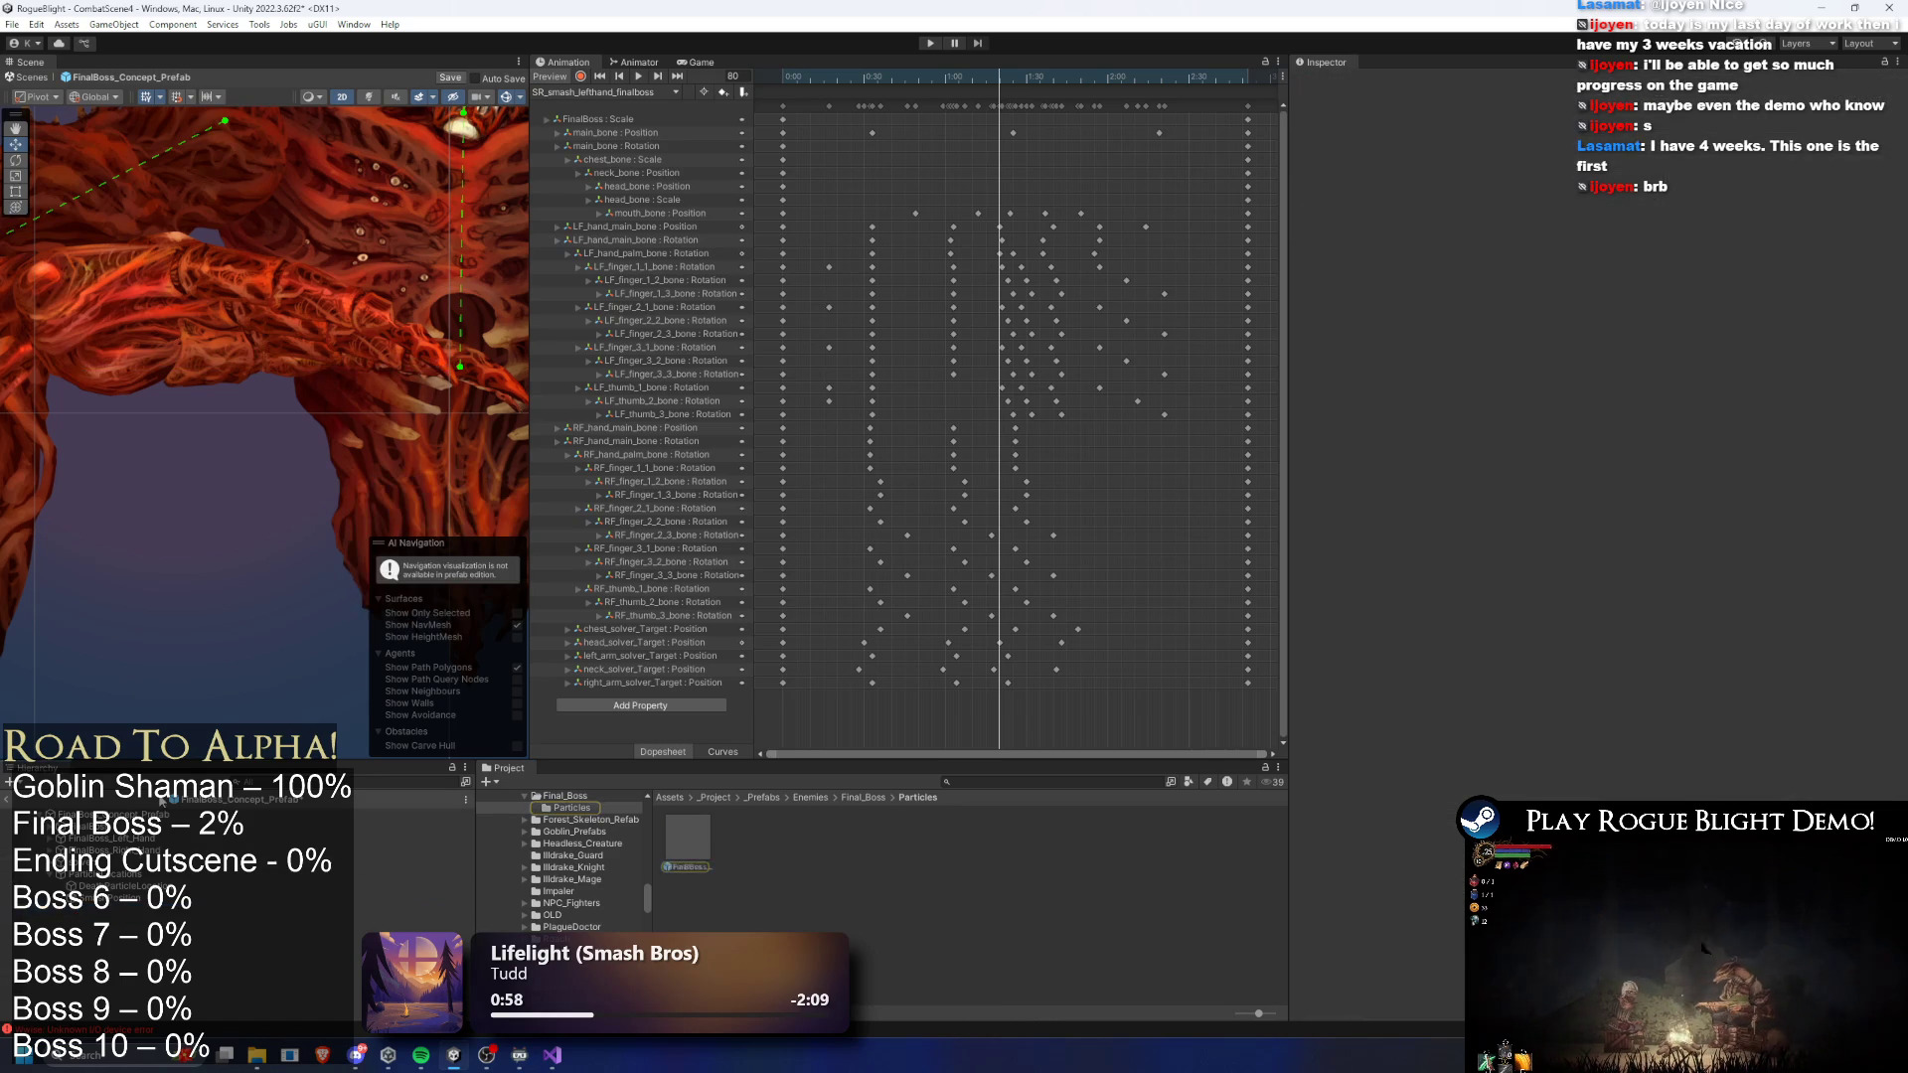
{"action": "left_click", "coordinate": [1396, 439]}
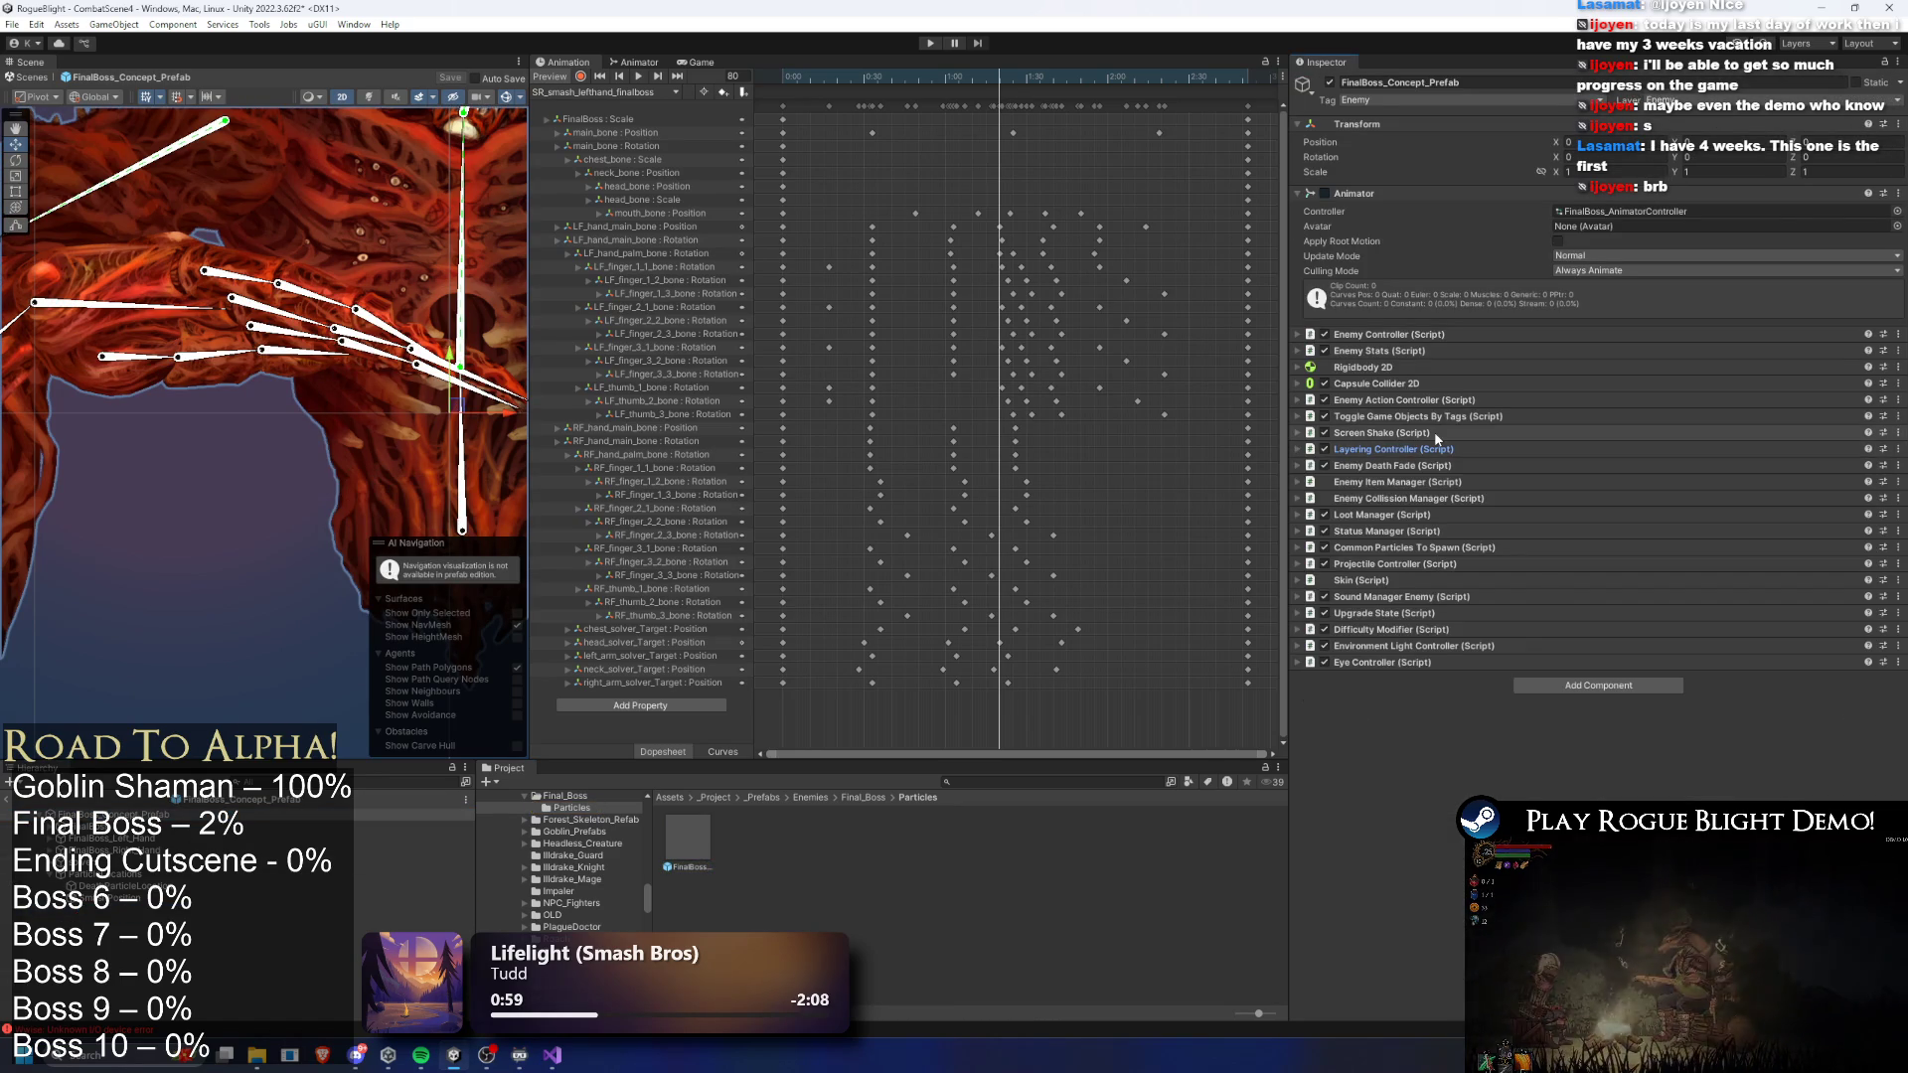
{"action": "left_click", "coordinate": [1429, 498]}
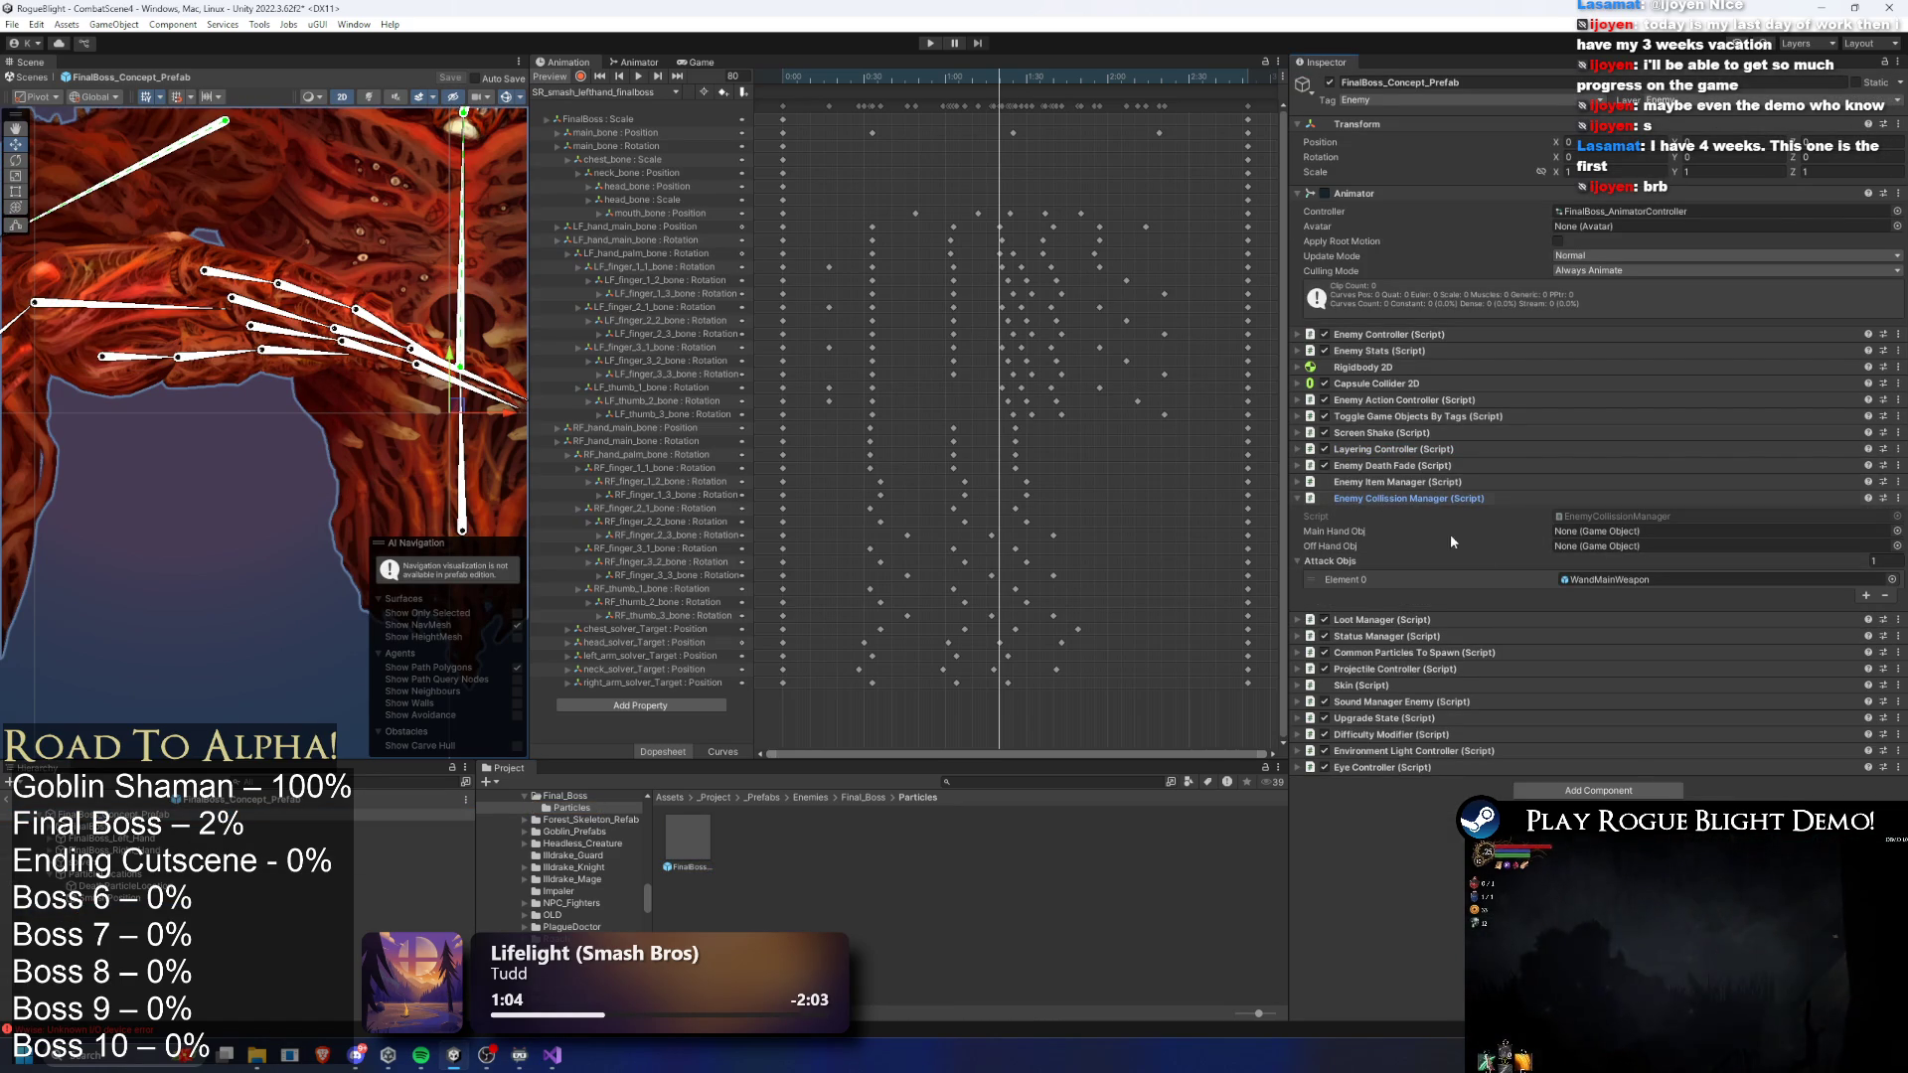
{"action": "left_click", "coordinate": [1886, 598]}
{"action": "left_click", "coordinate": [1478, 500]}
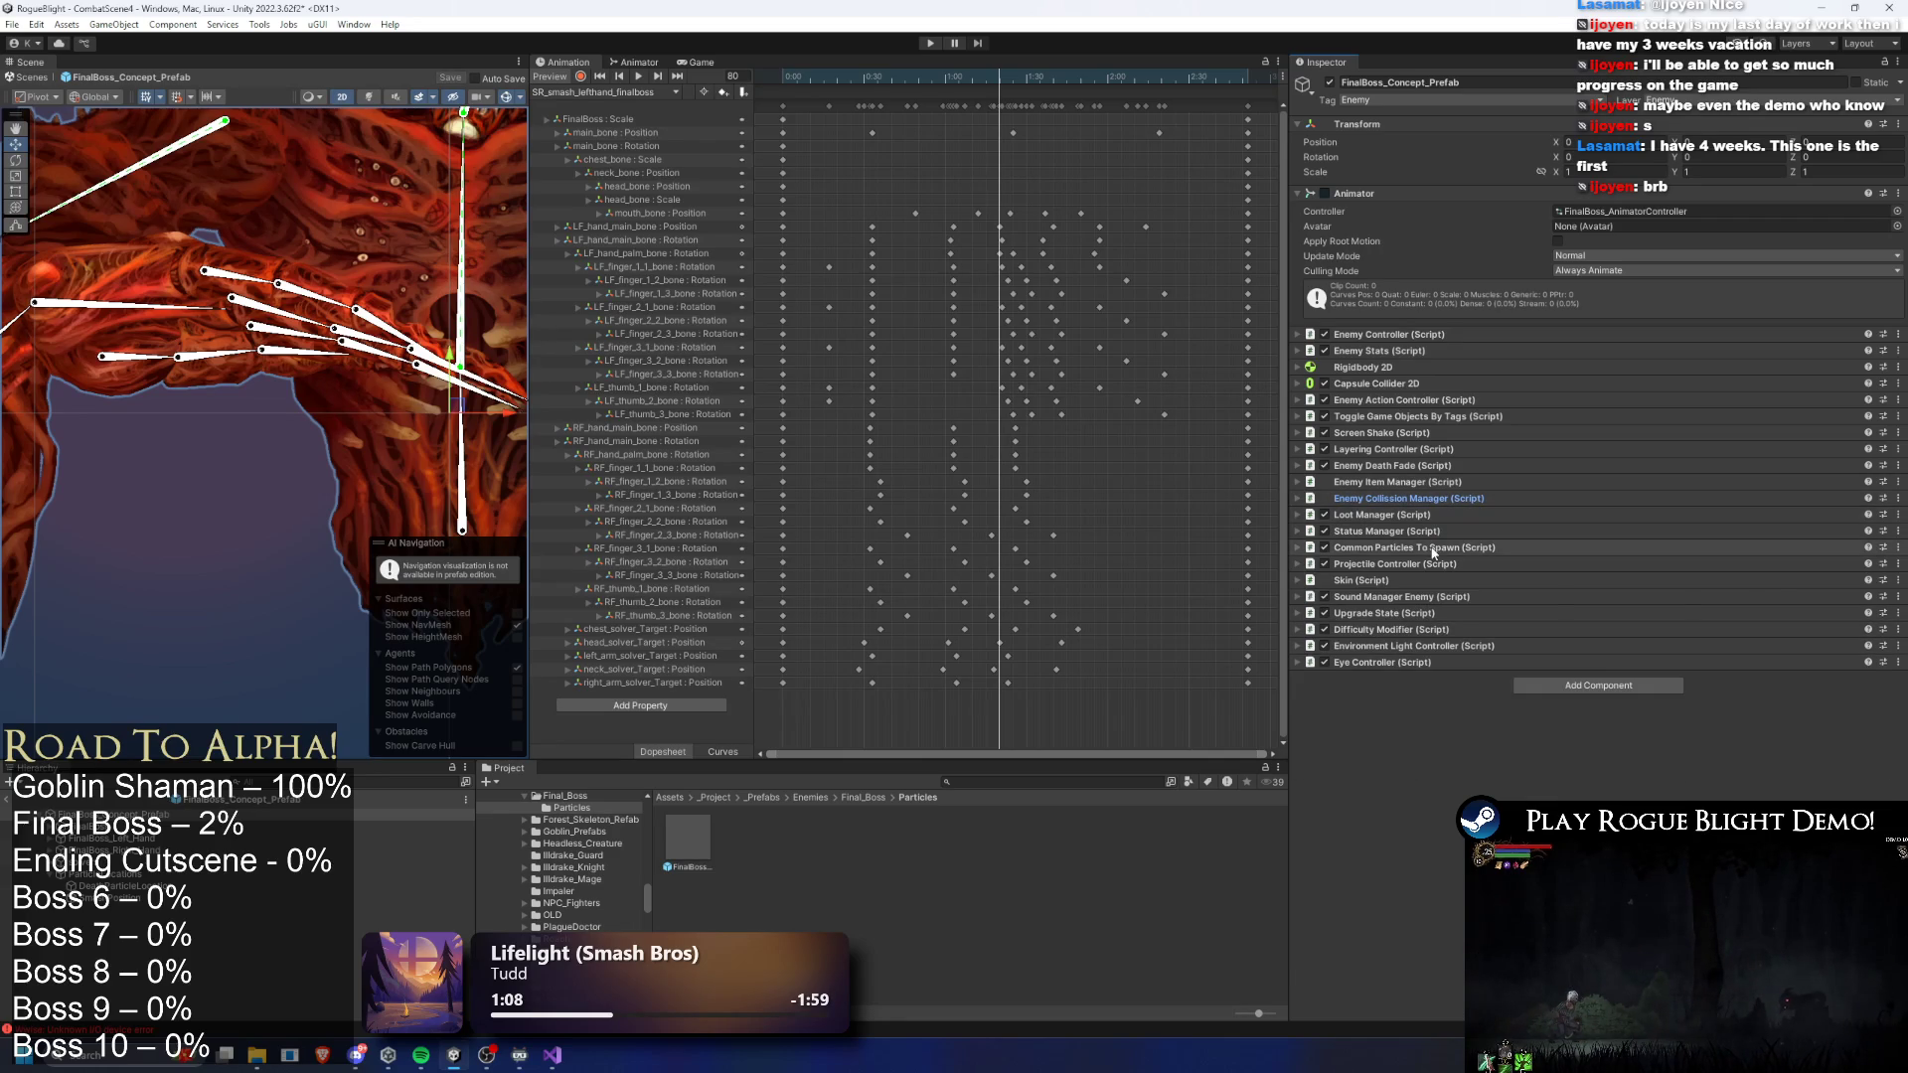
- Add a Common Particles To Spawn entry spawning FinalBossSmashGroundParticle at SmashPosition
{"action": "left_click", "coordinate": [1440, 547]}
{"action": "left_click", "coordinate": [1691, 718]}
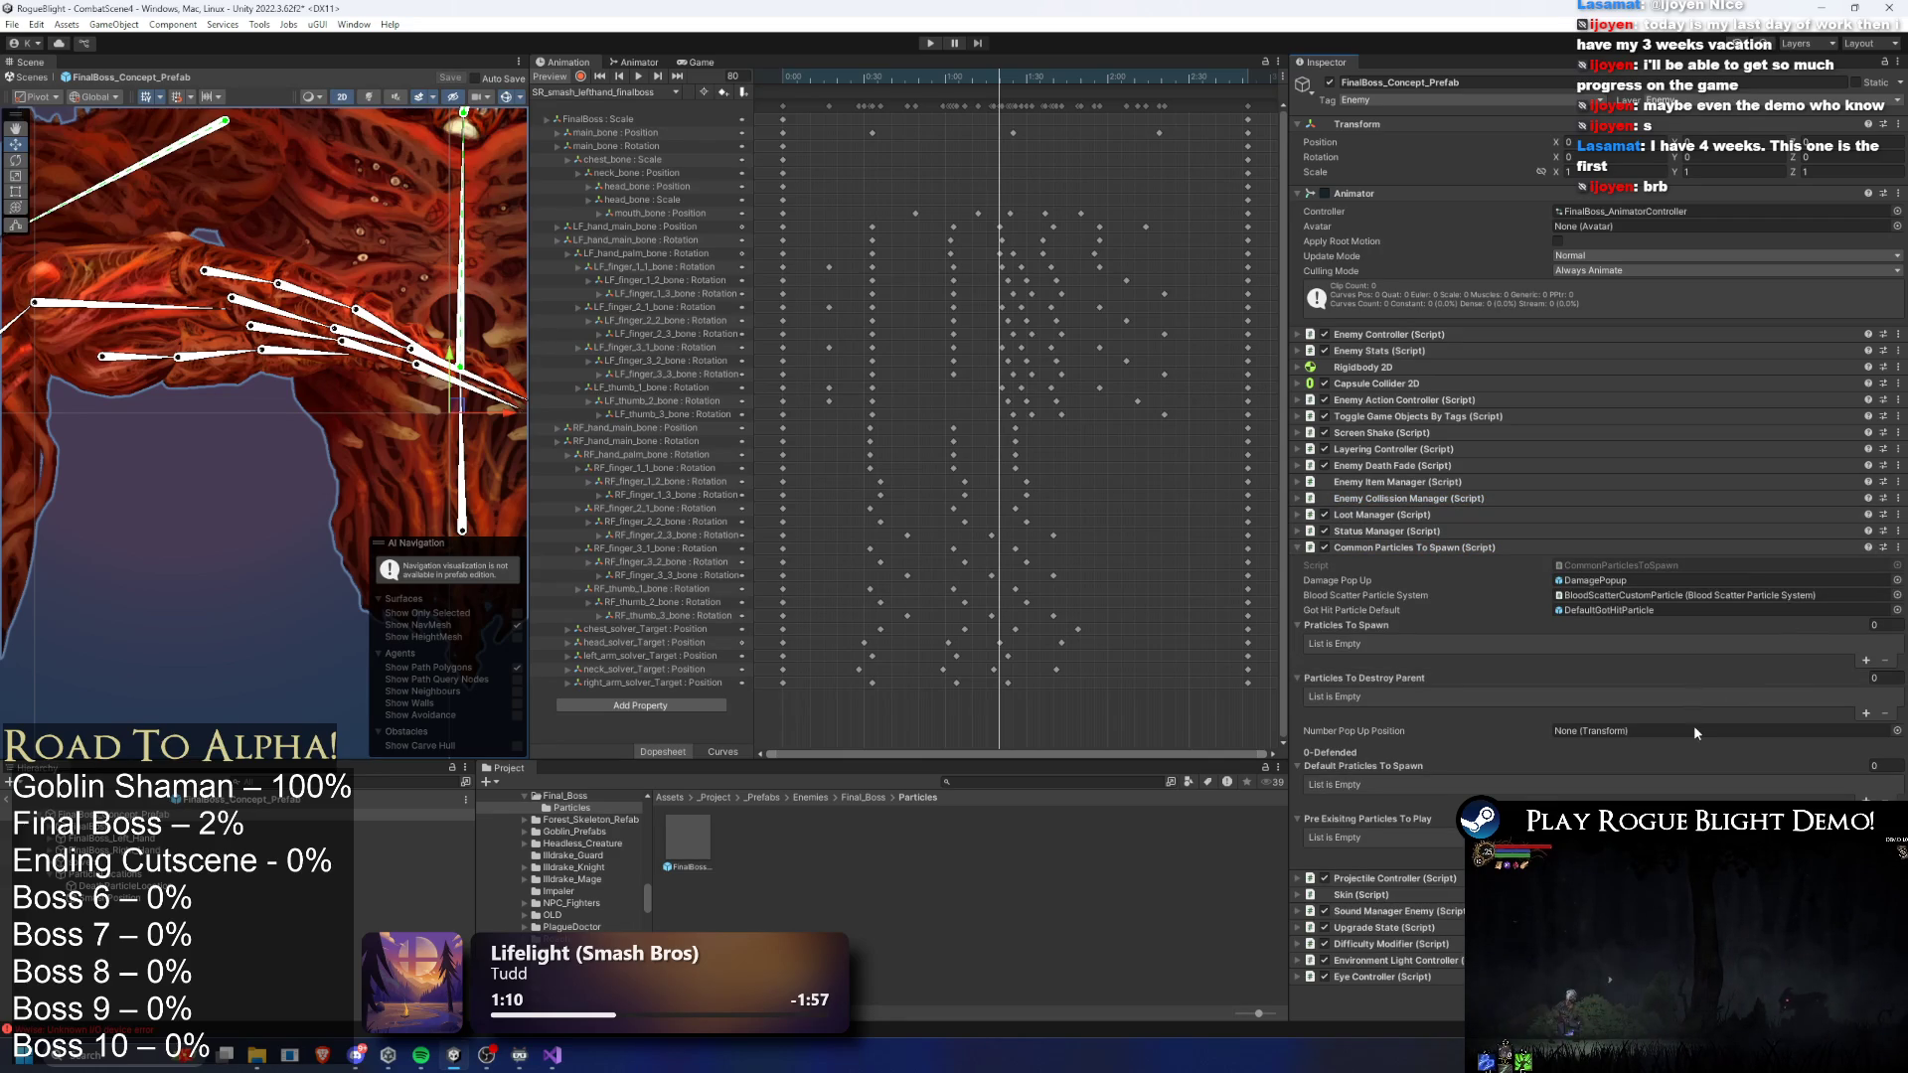
{"action": "left_click", "coordinate": [1865, 664]}
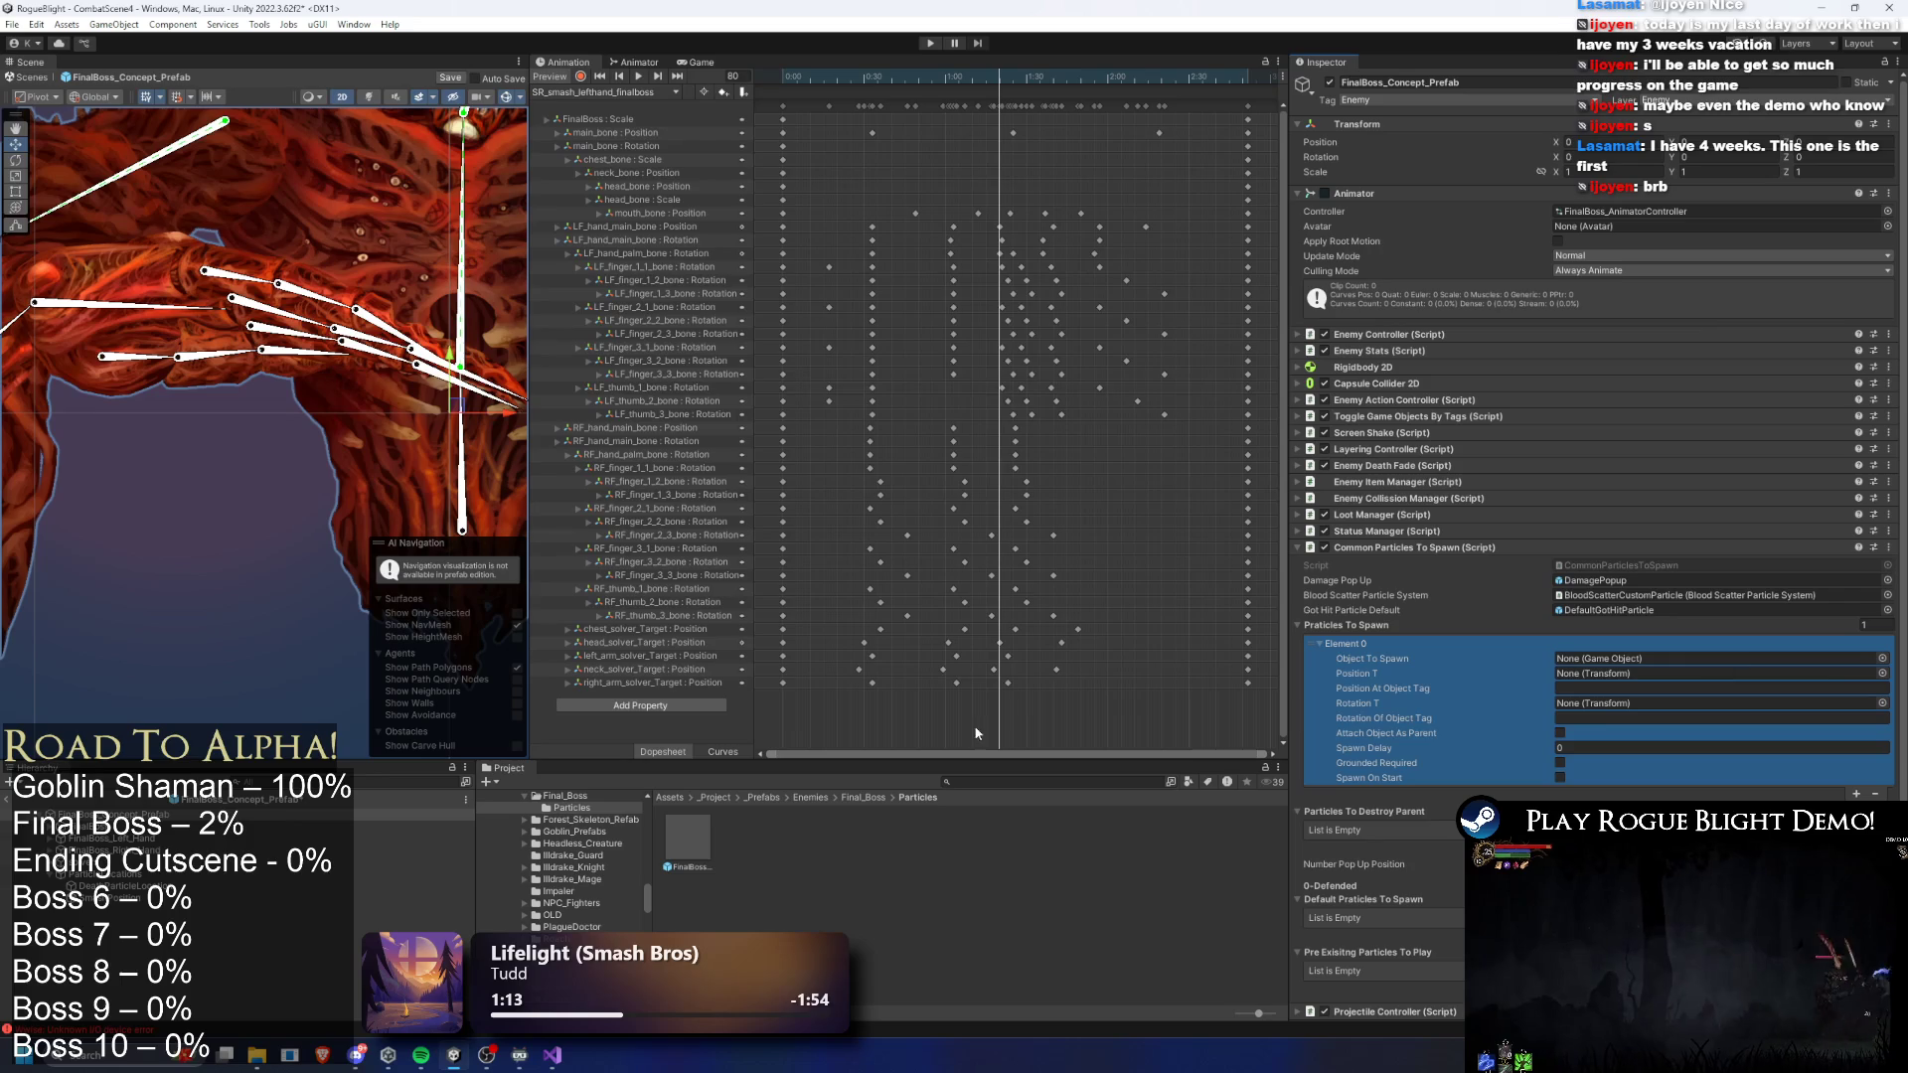
{"action": "left_click_drag", "start_coordinate": [763, 808], "coordinate": [1609, 659]}
{"action": "mouse_move", "coordinate": [135, 912]}
{"action": "left_mouse_down"}
{"action": "mouse_move", "coordinate": [298, 954]}
{"action": "mouse_move", "coordinate": [1635, 670]}
{"action": "left_mouse_up"}
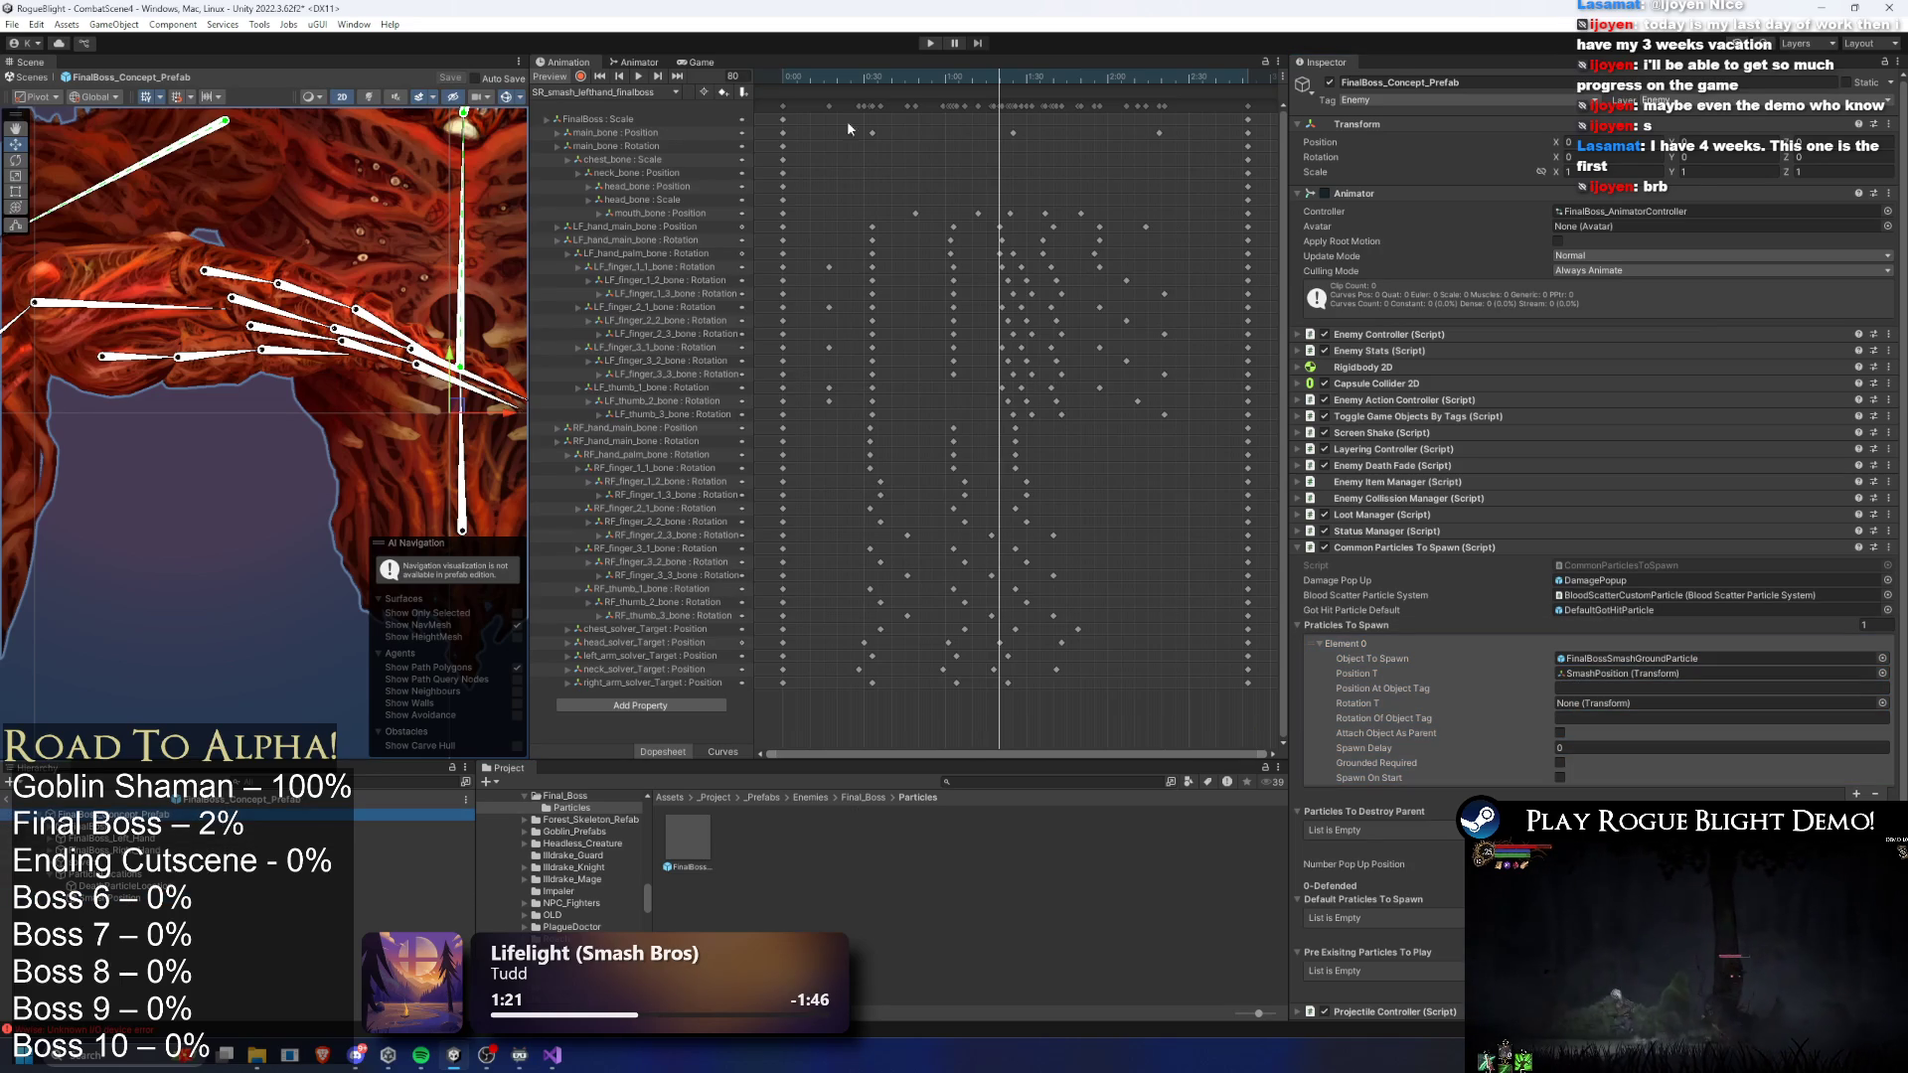
{"action": "left_click", "coordinate": [999, 92]}
- Point the smash animation event to CommonParticlesToSpawn.SpawnCommonParticle, then enter Play mode to test it
{"action": "left_click_drag", "start_coordinate": [975, 76], "coordinate": [1002, 81]}
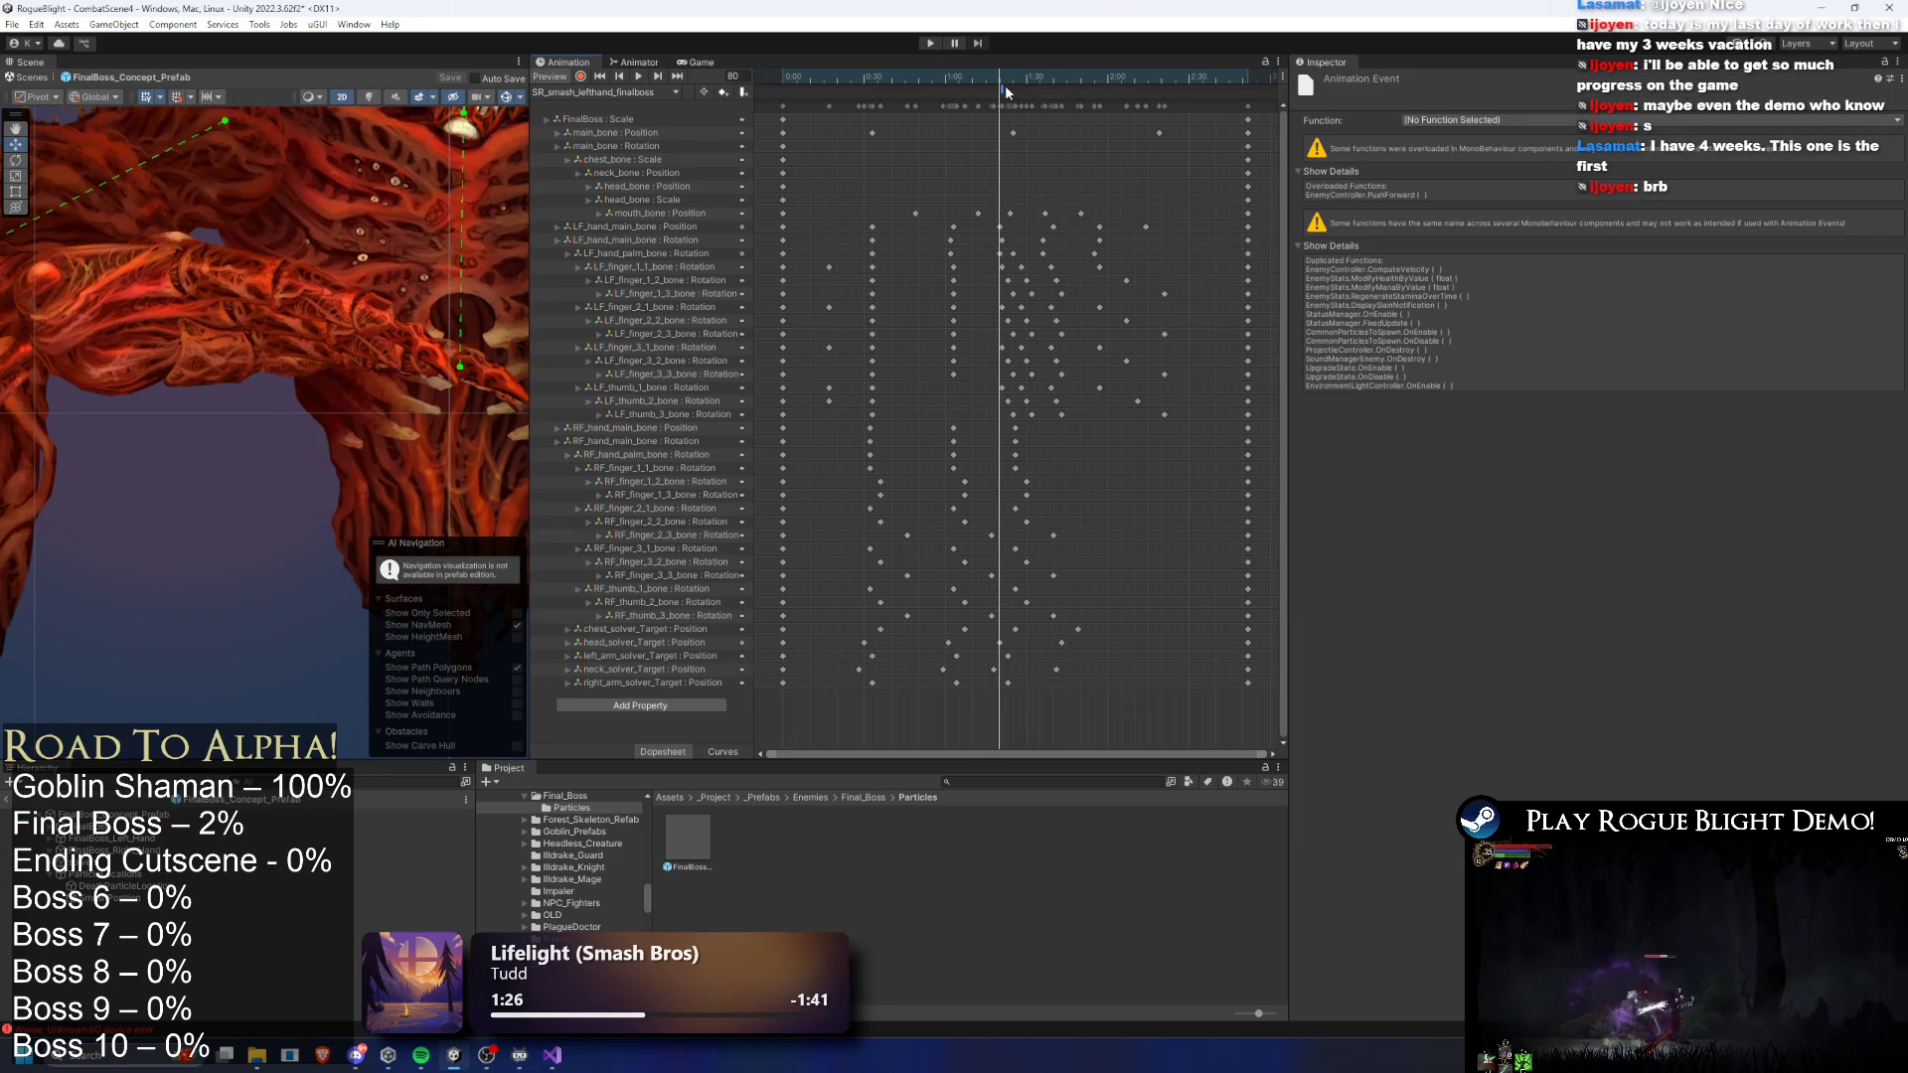
{"action": "left_click", "coordinate": [1456, 119]}
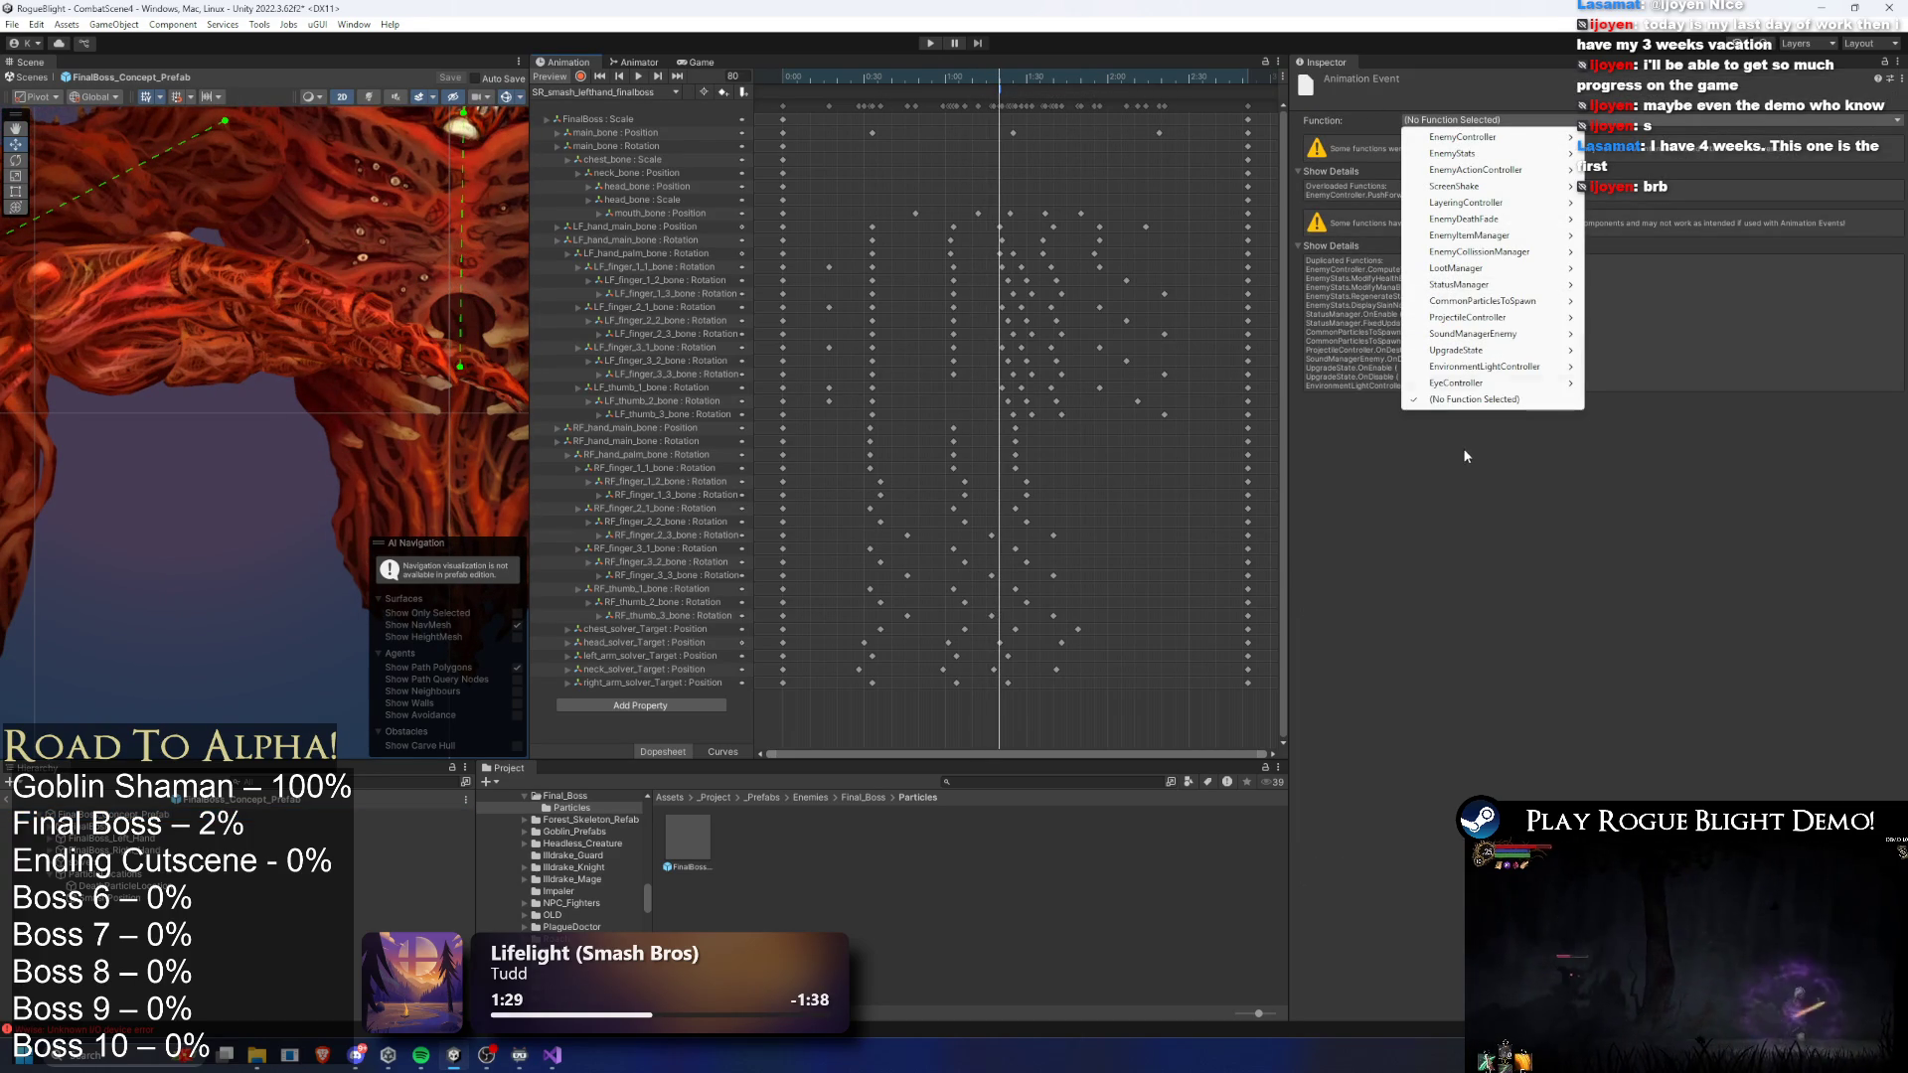
{"action": "mouse_move", "coordinate": [1500, 284]}
{"action": "mouse_move", "coordinate": [1630, 300]}
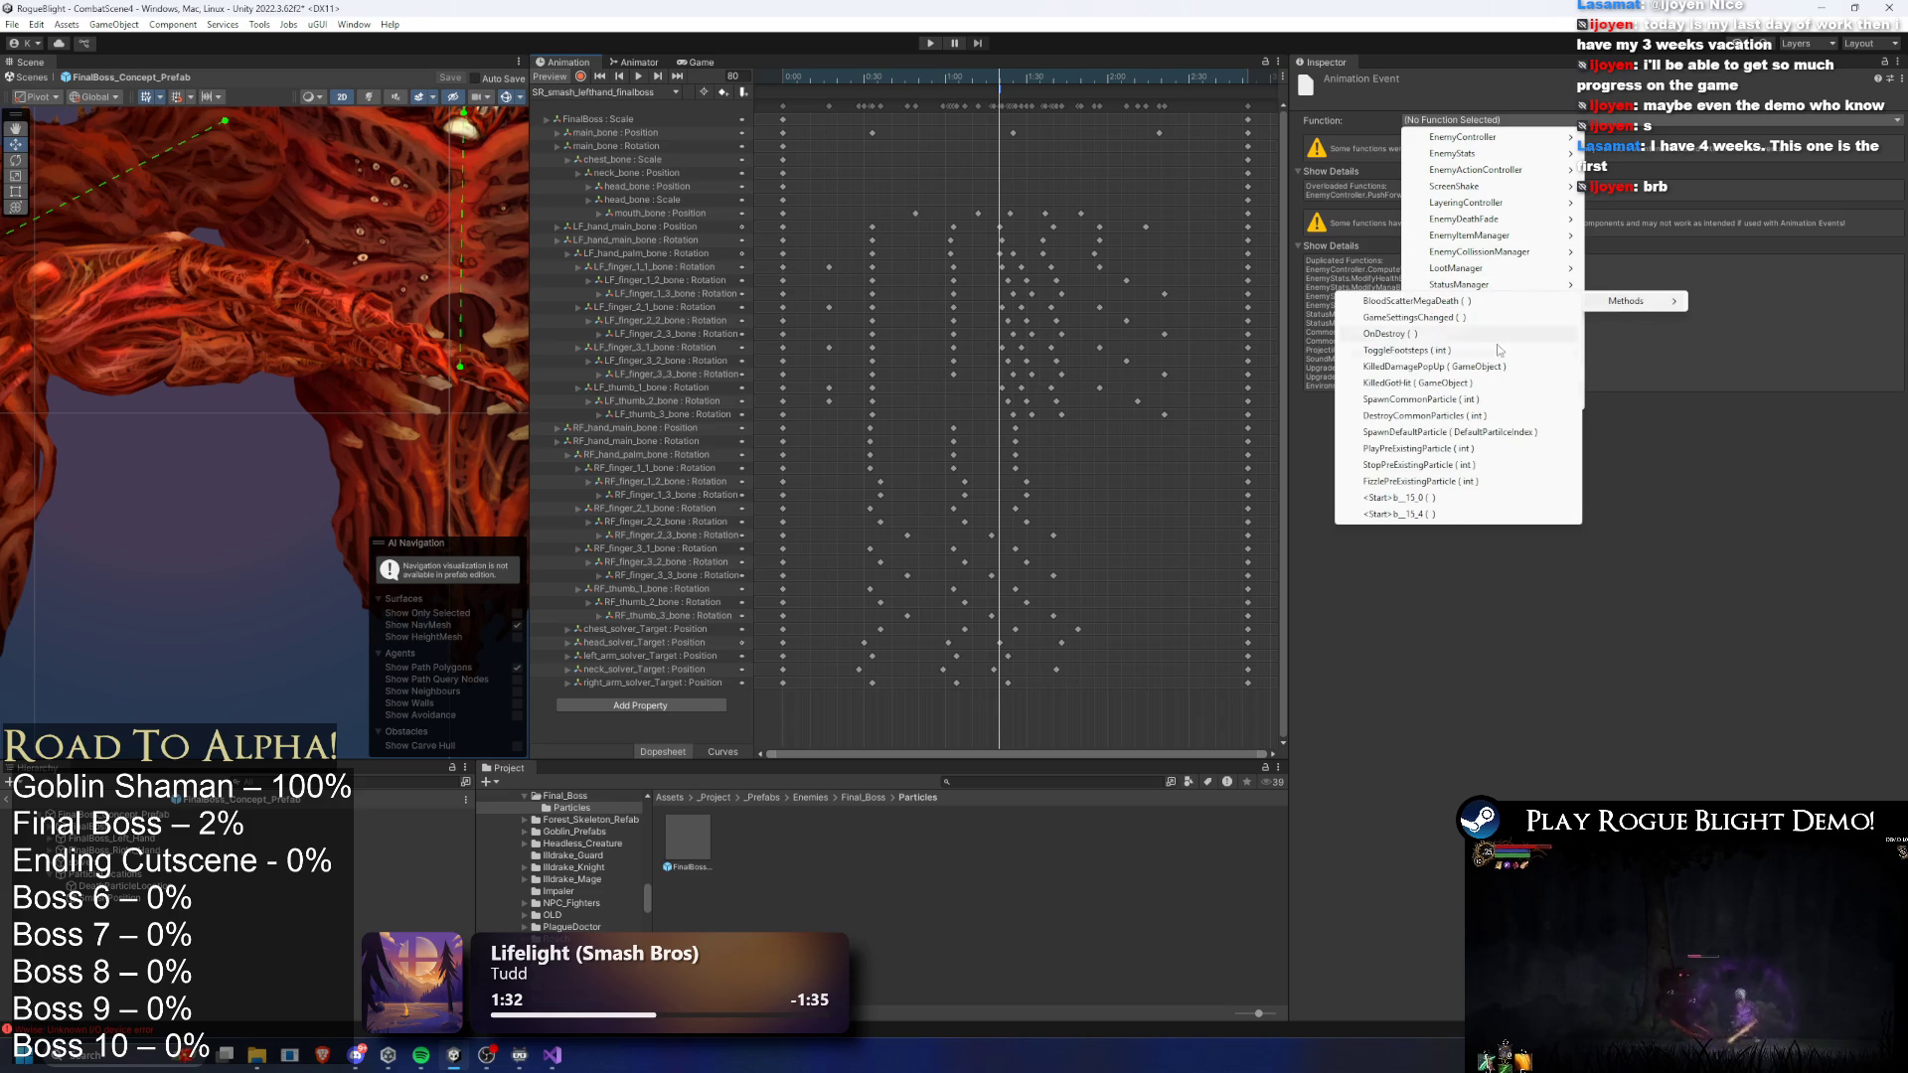
{"action": "left_click", "coordinate": [1470, 399]}
{"action": "left_click", "coordinate": [323, 717]}
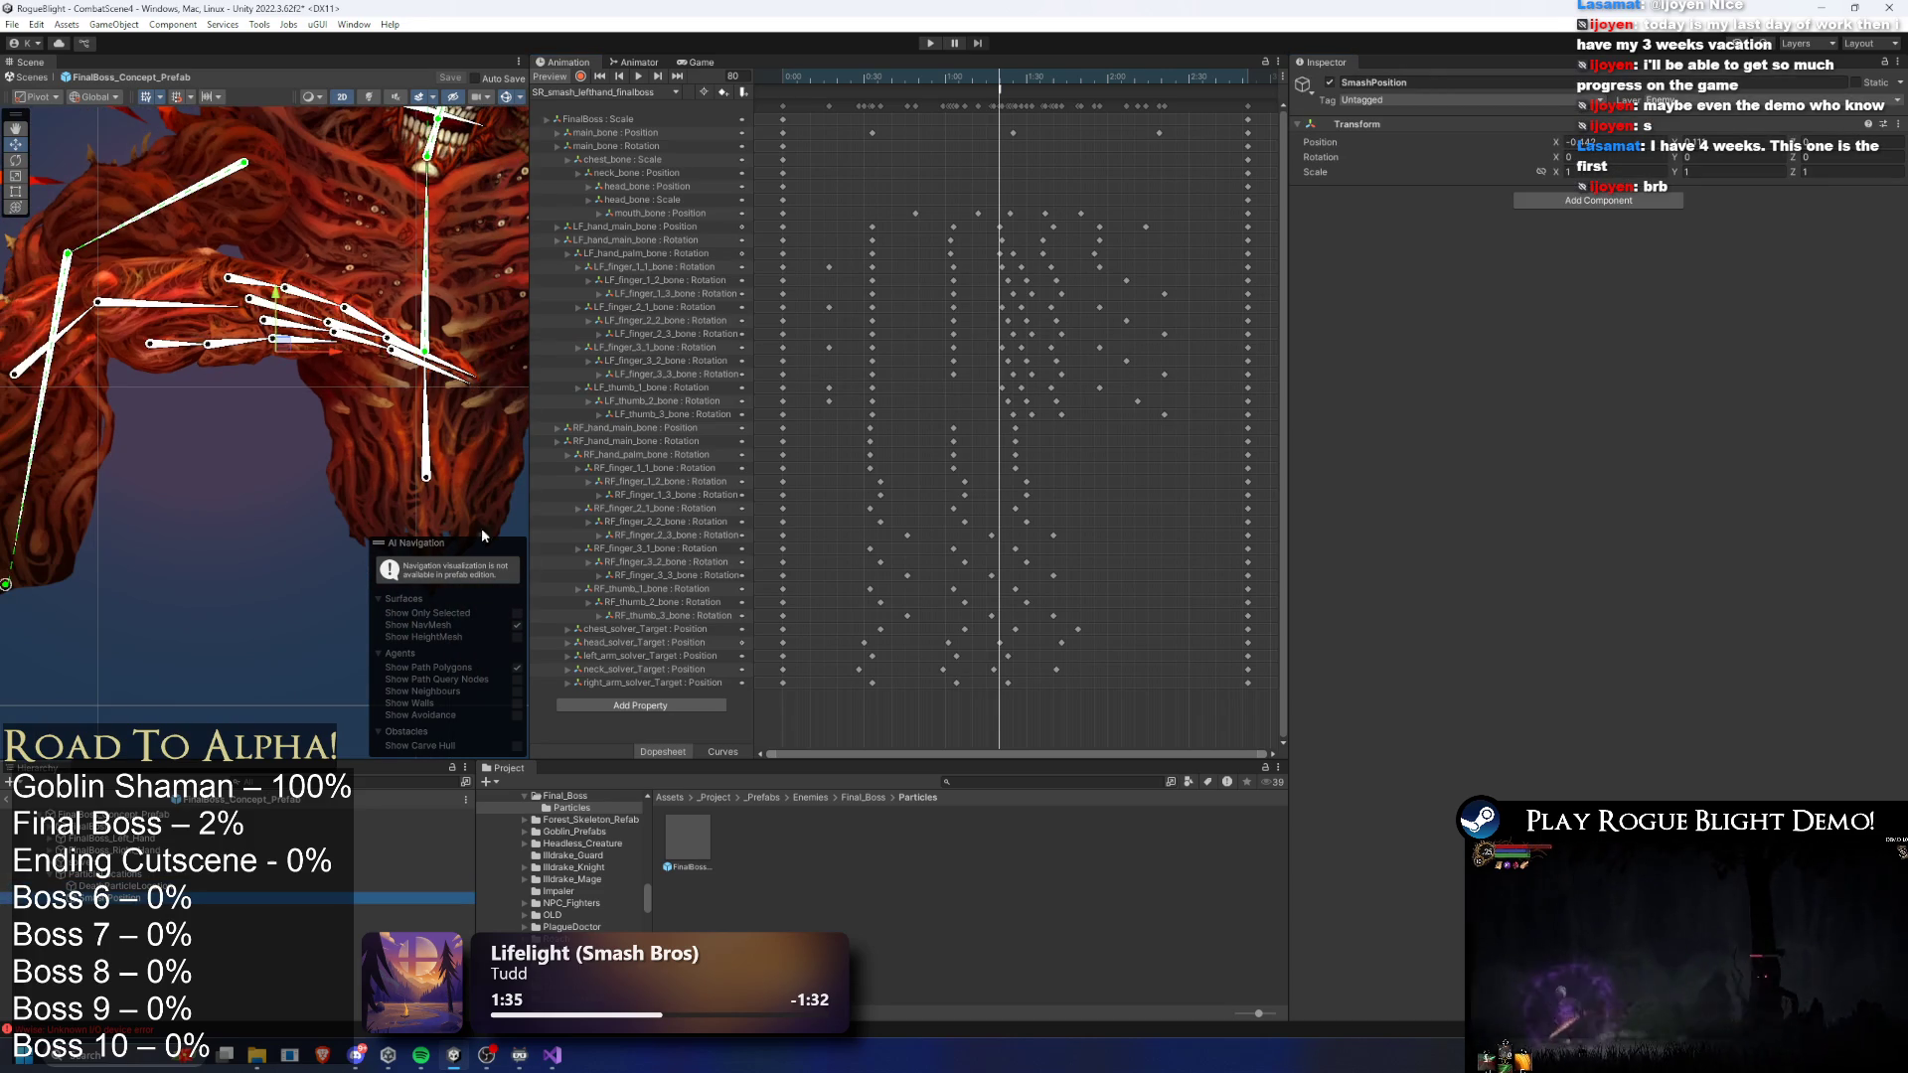
{"action": "left_click", "coordinate": [931, 43]}
{"action": "key", "text": "Return"}
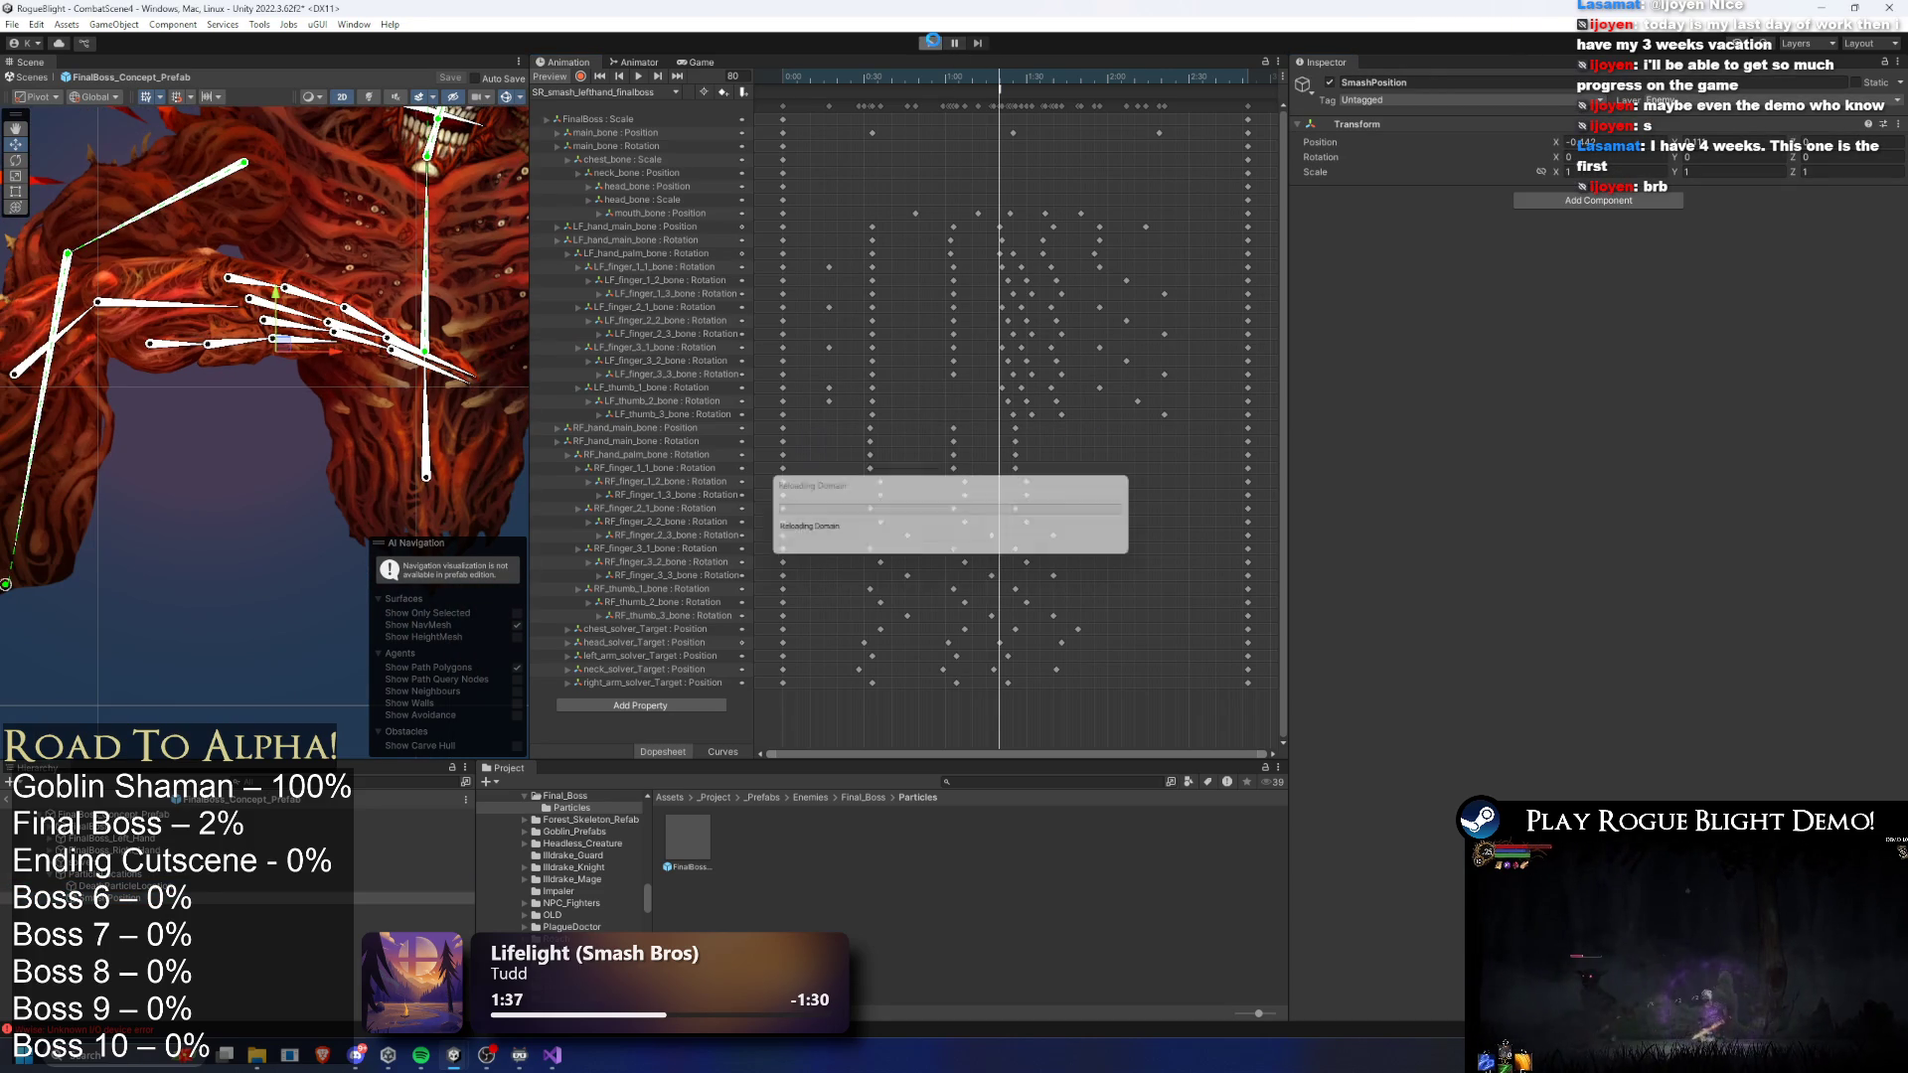
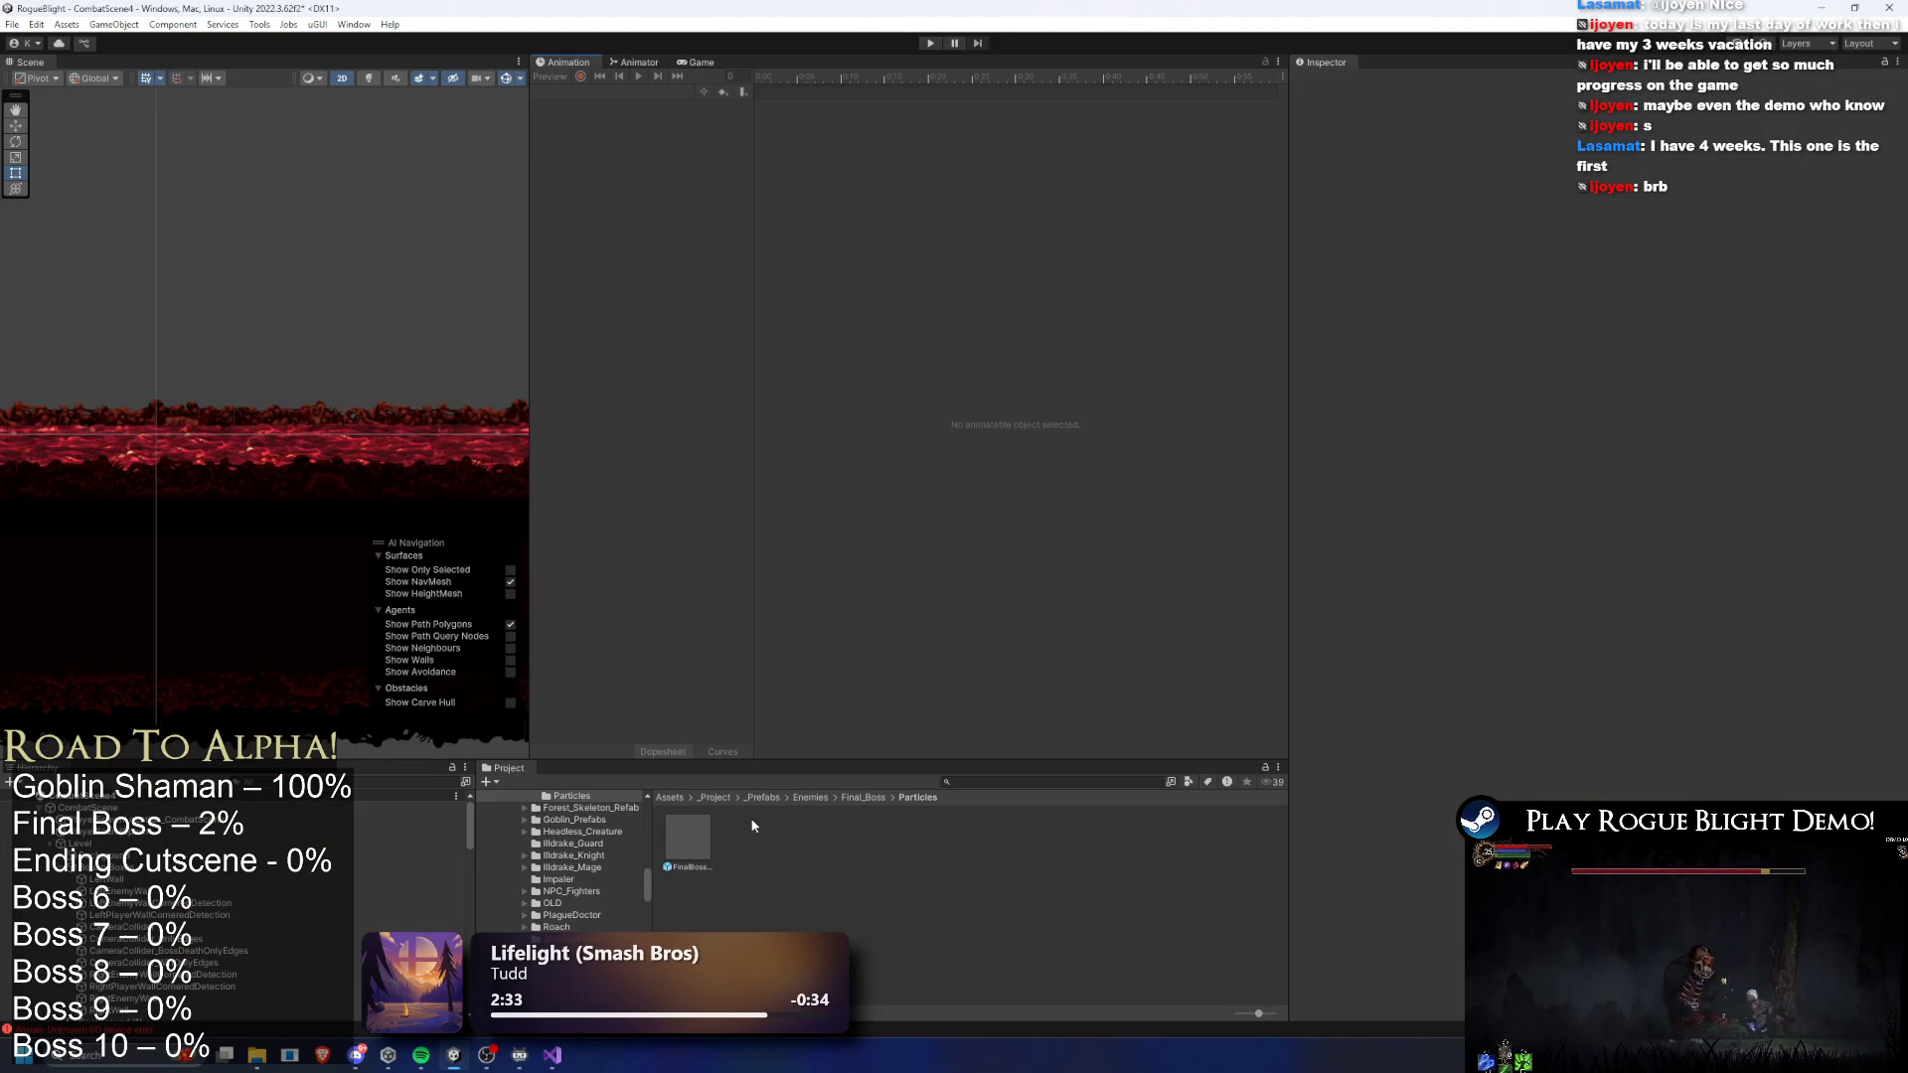
- Open the FinalBoss prefab from the Final_Boss folder and expand its Screen Shake component
{"action": "left_click", "coordinate": [862, 796]}
{"action": "double_click", "coordinate": [736, 843]}
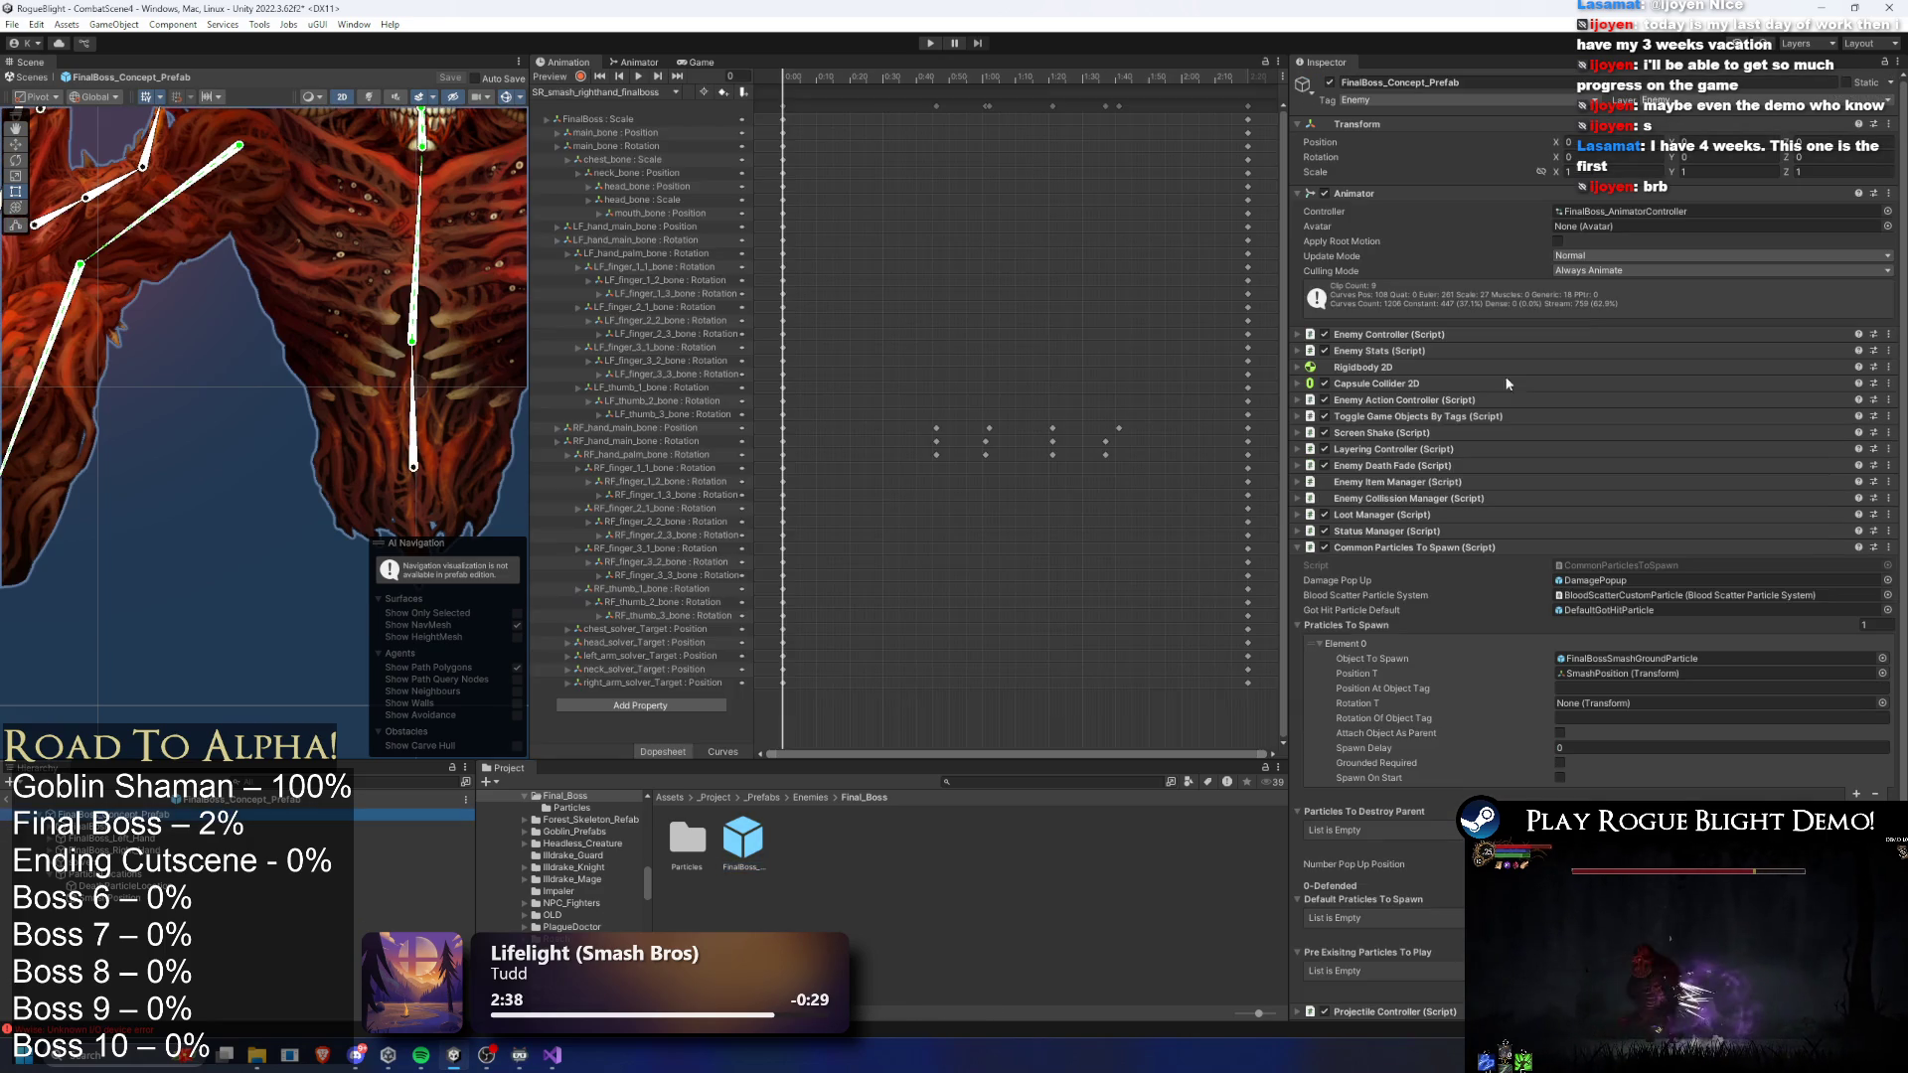
{"action": "left_click", "coordinate": [1420, 552]}
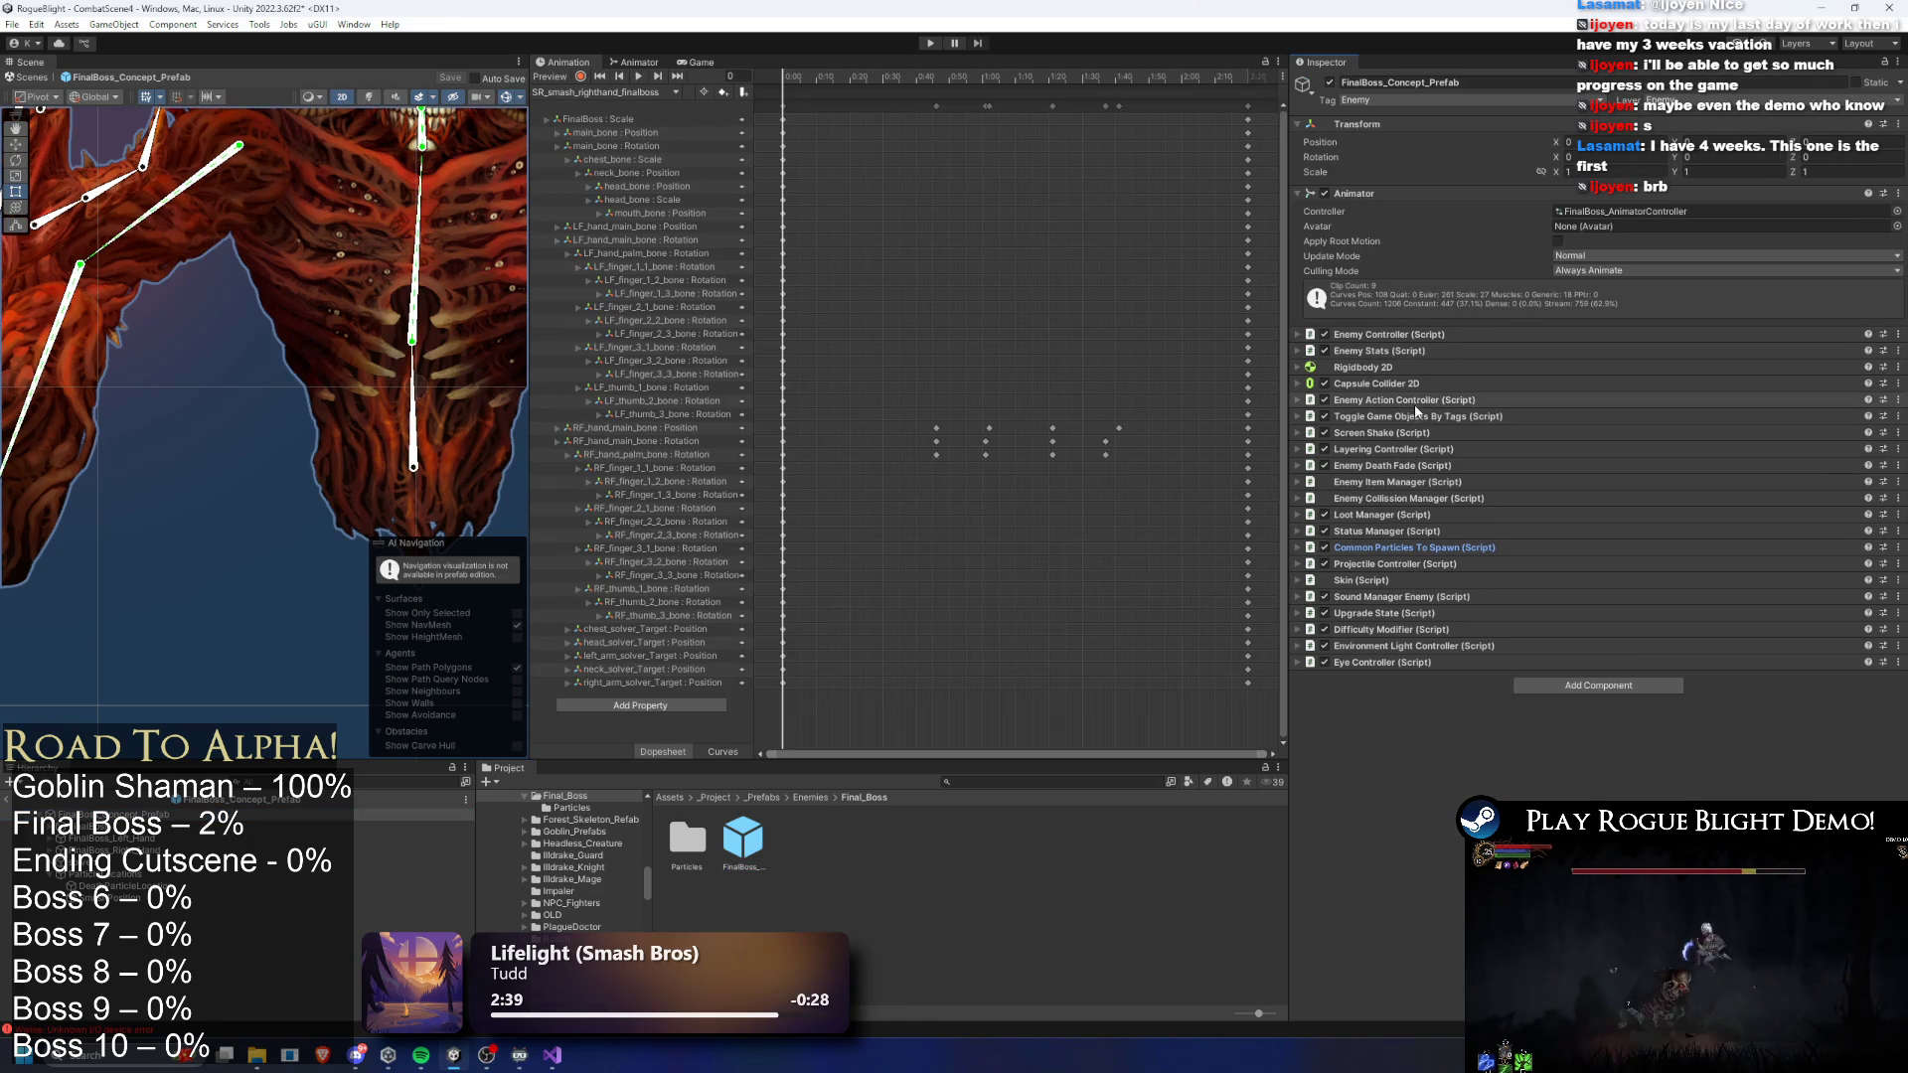
{"action": "left_click", "coordinate": [1414, 432]}
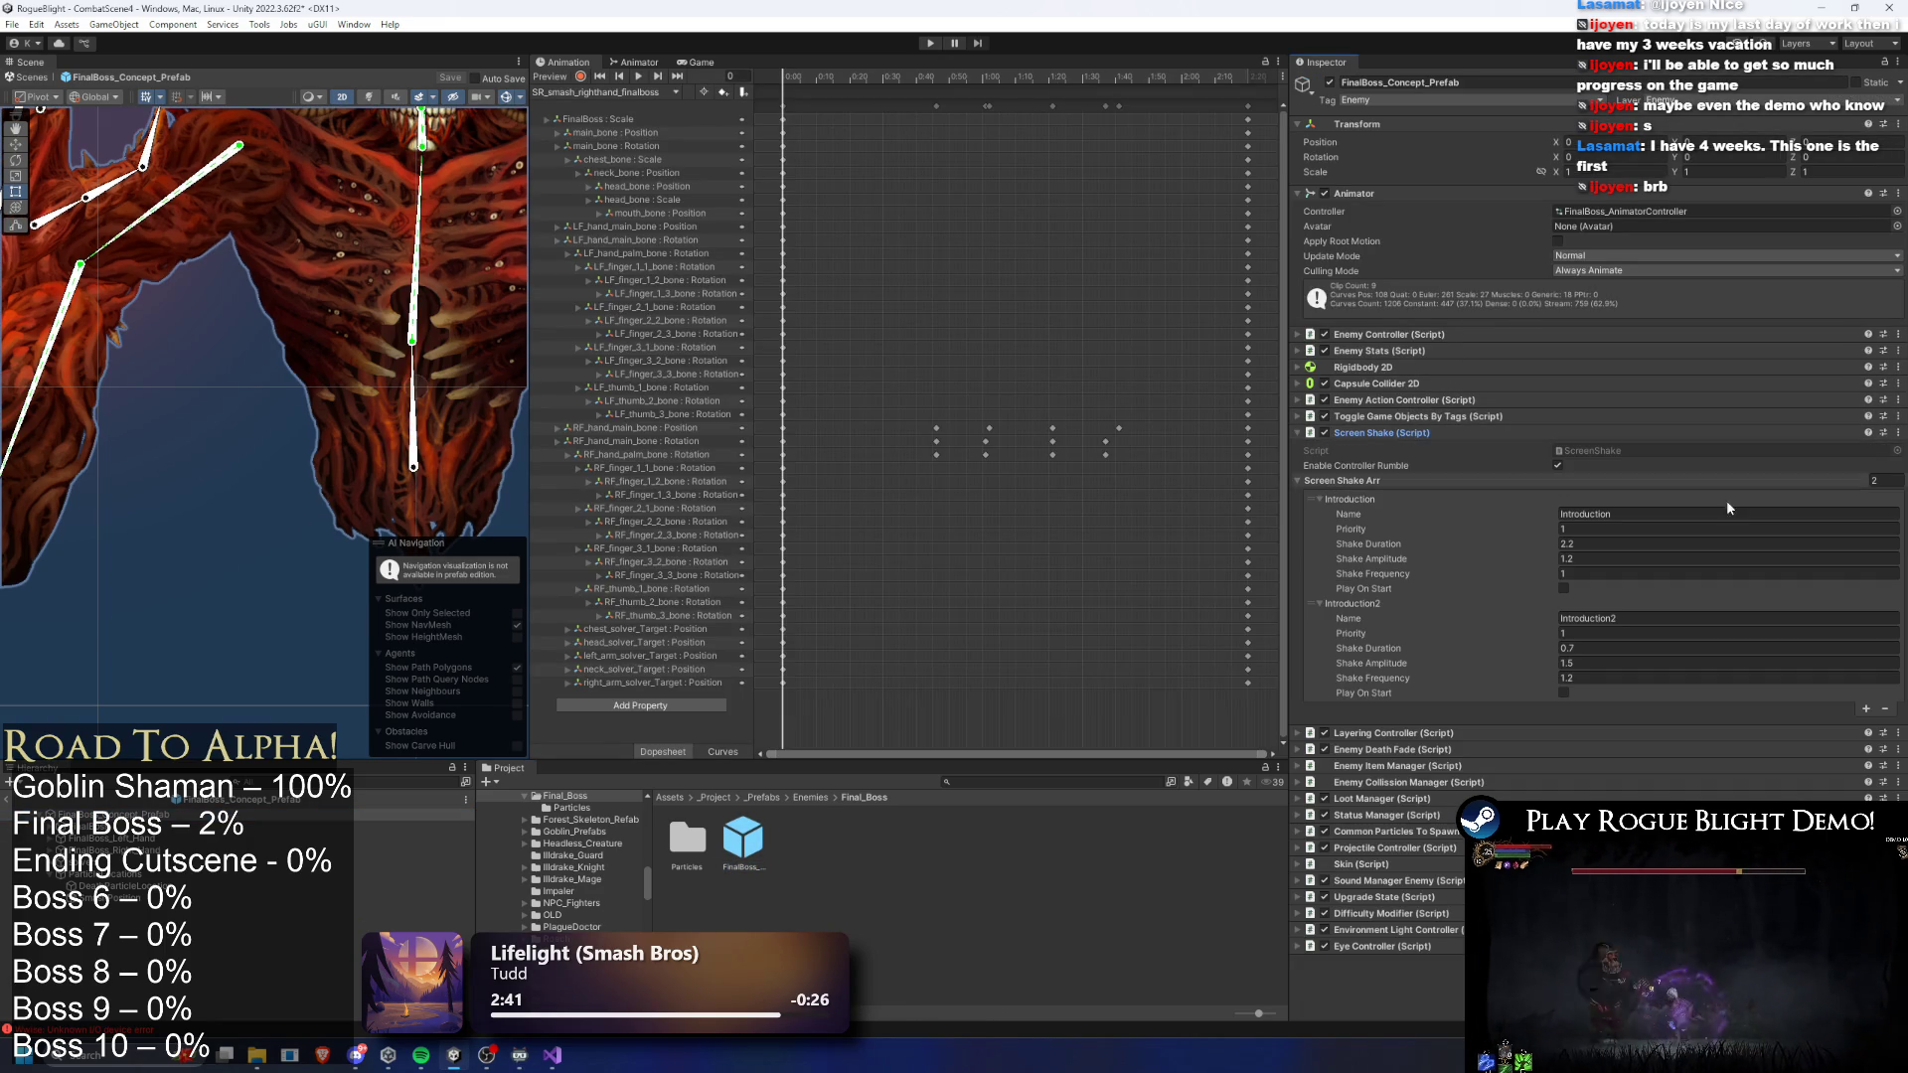
- Add a third screen shake entry, Smash, with a shake duration of 0.4
{"action": "left_click", "coordinate": [1866, 709]}
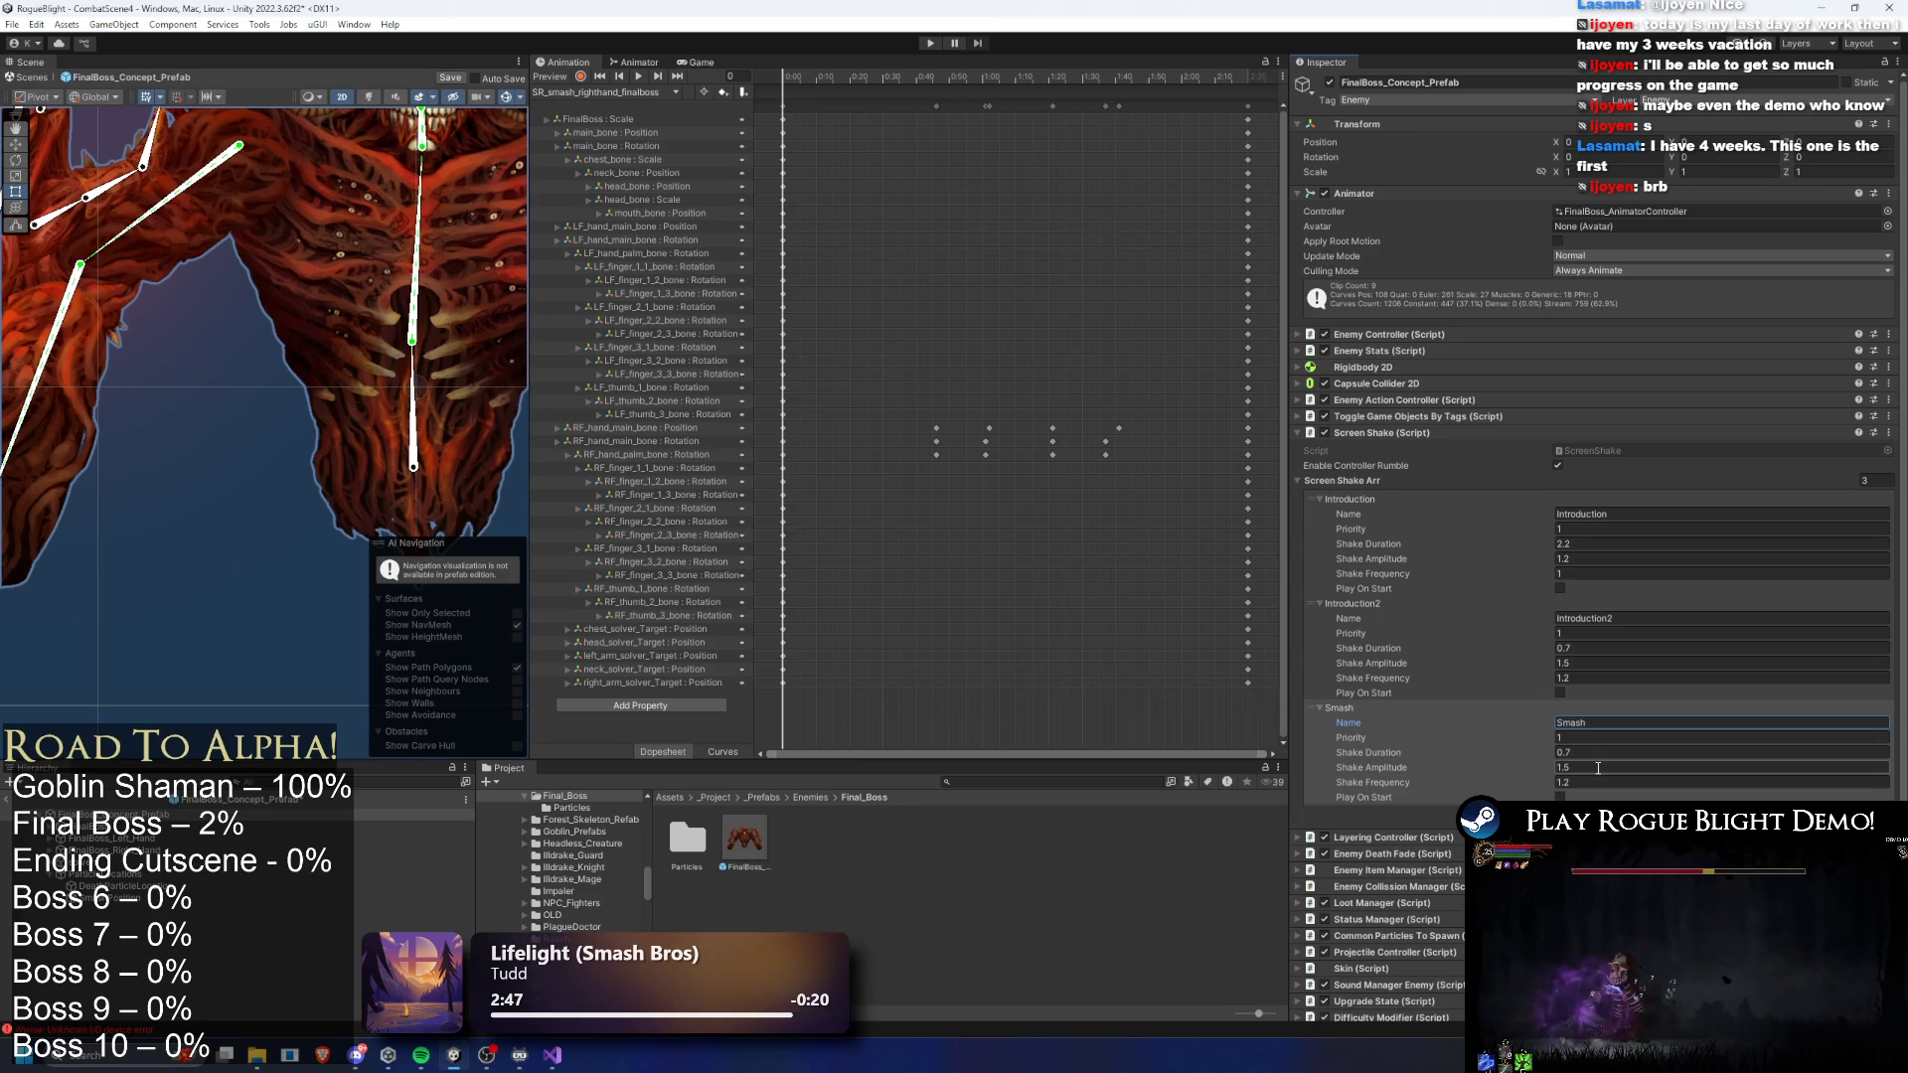
{"action": "type", "text": "Smash"}
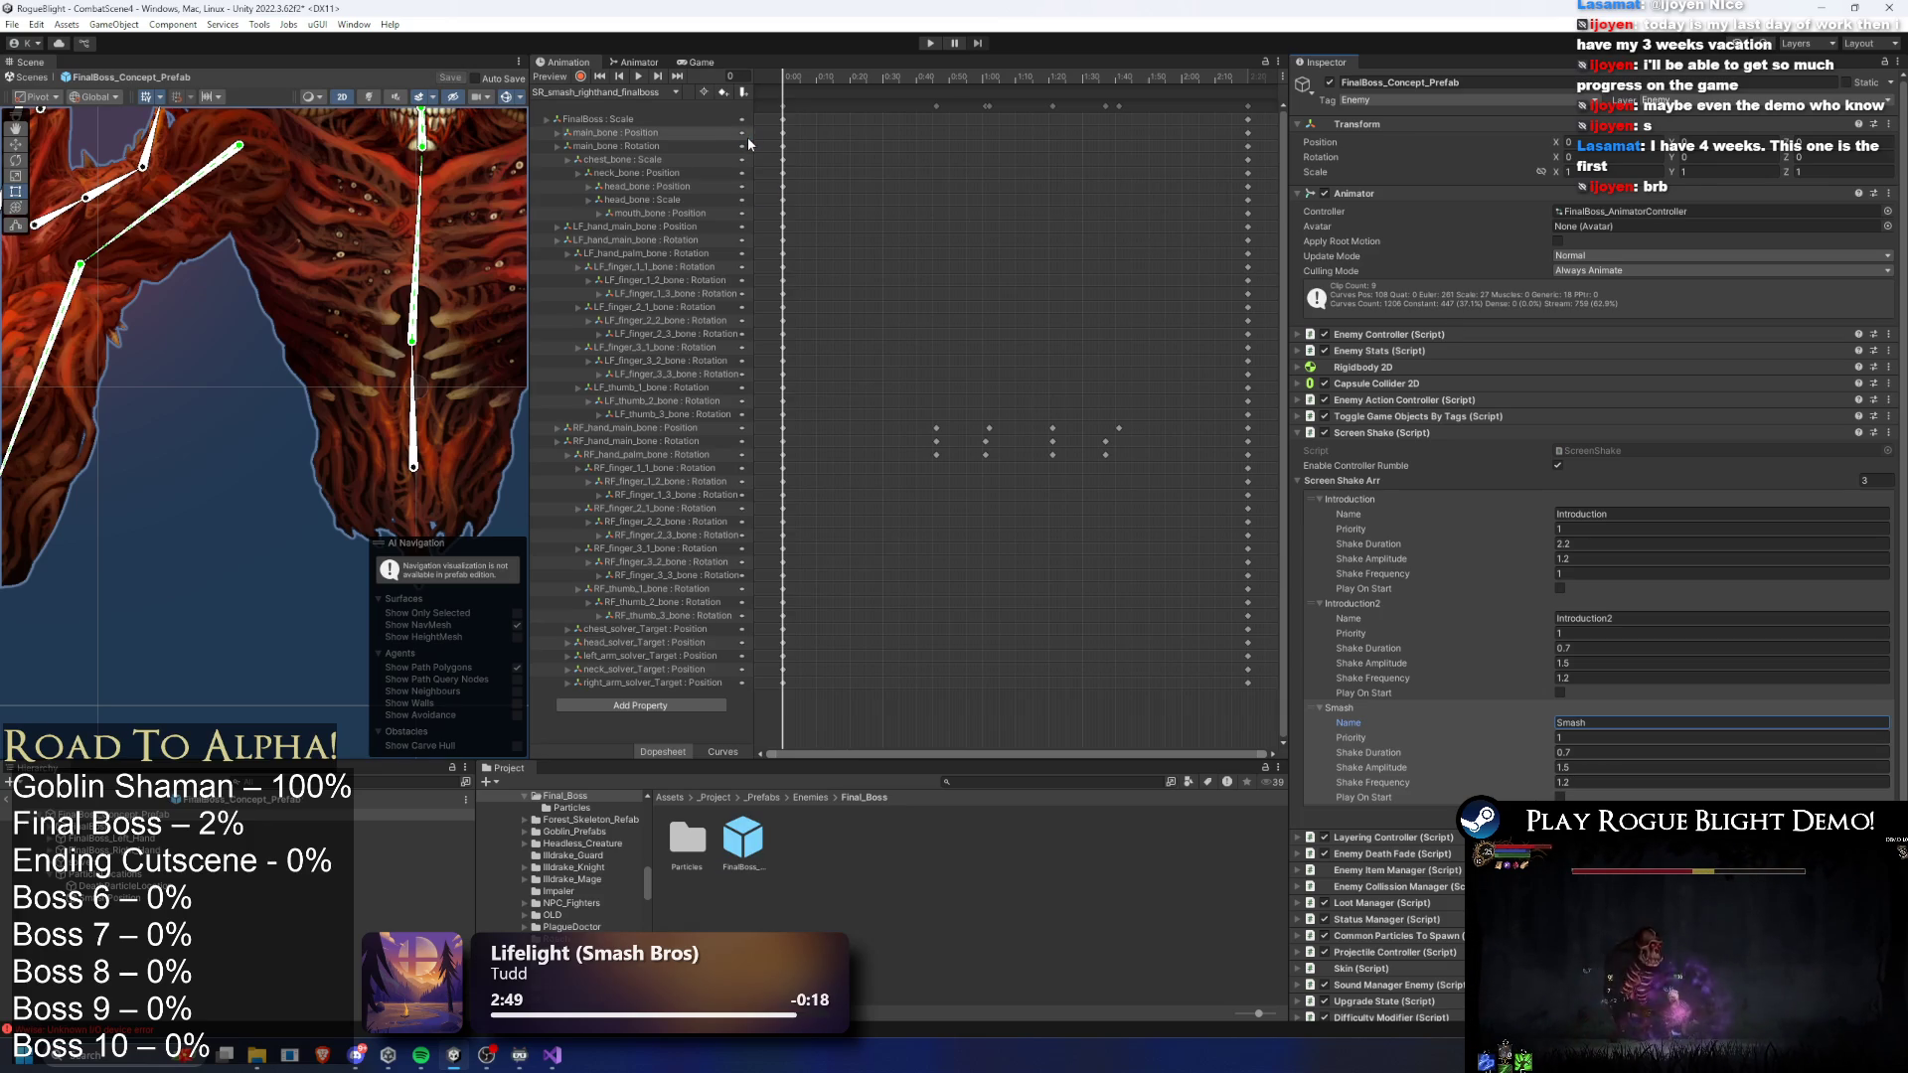
{"action": "left_click", "coordinate": [1566, 755]}
{"action": "type", "text": "0.5"}
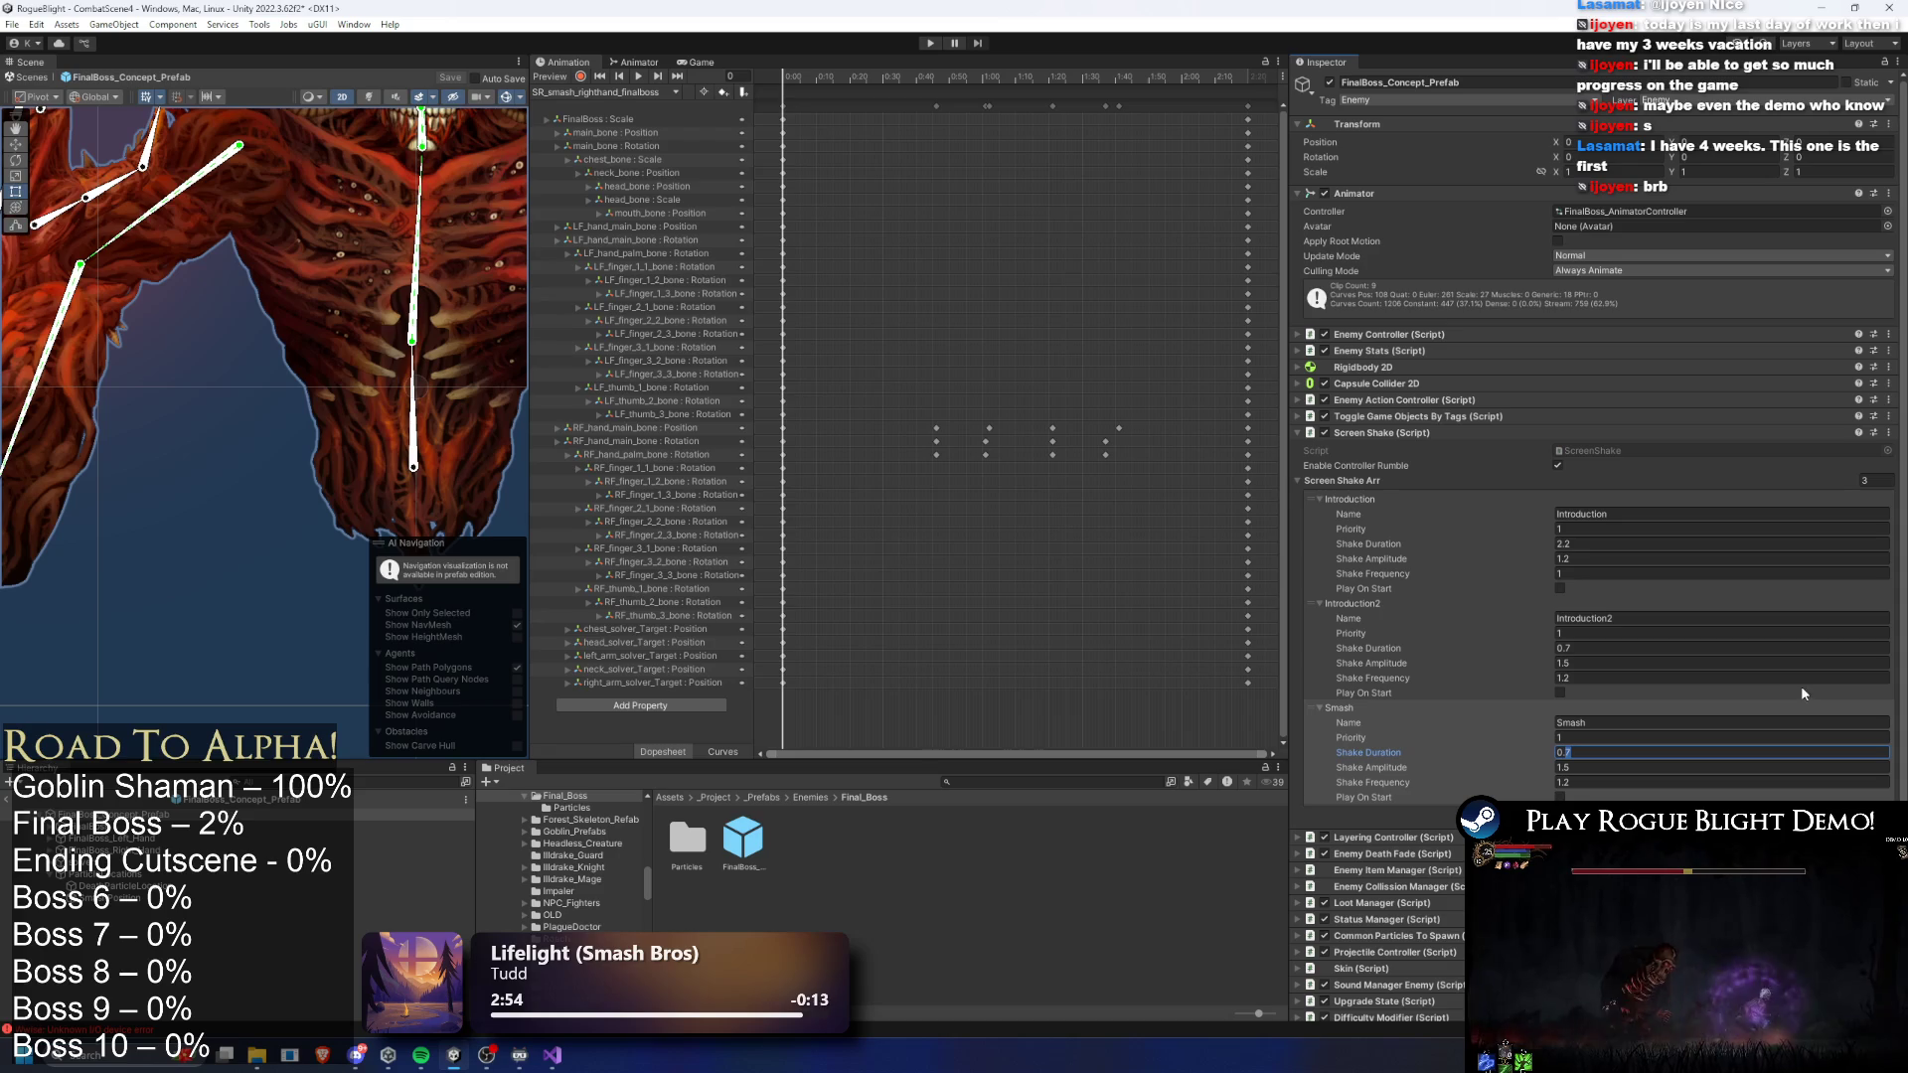
{"action": "key", "text": "BackSpace"}
{"action": "type", "text": "4"}
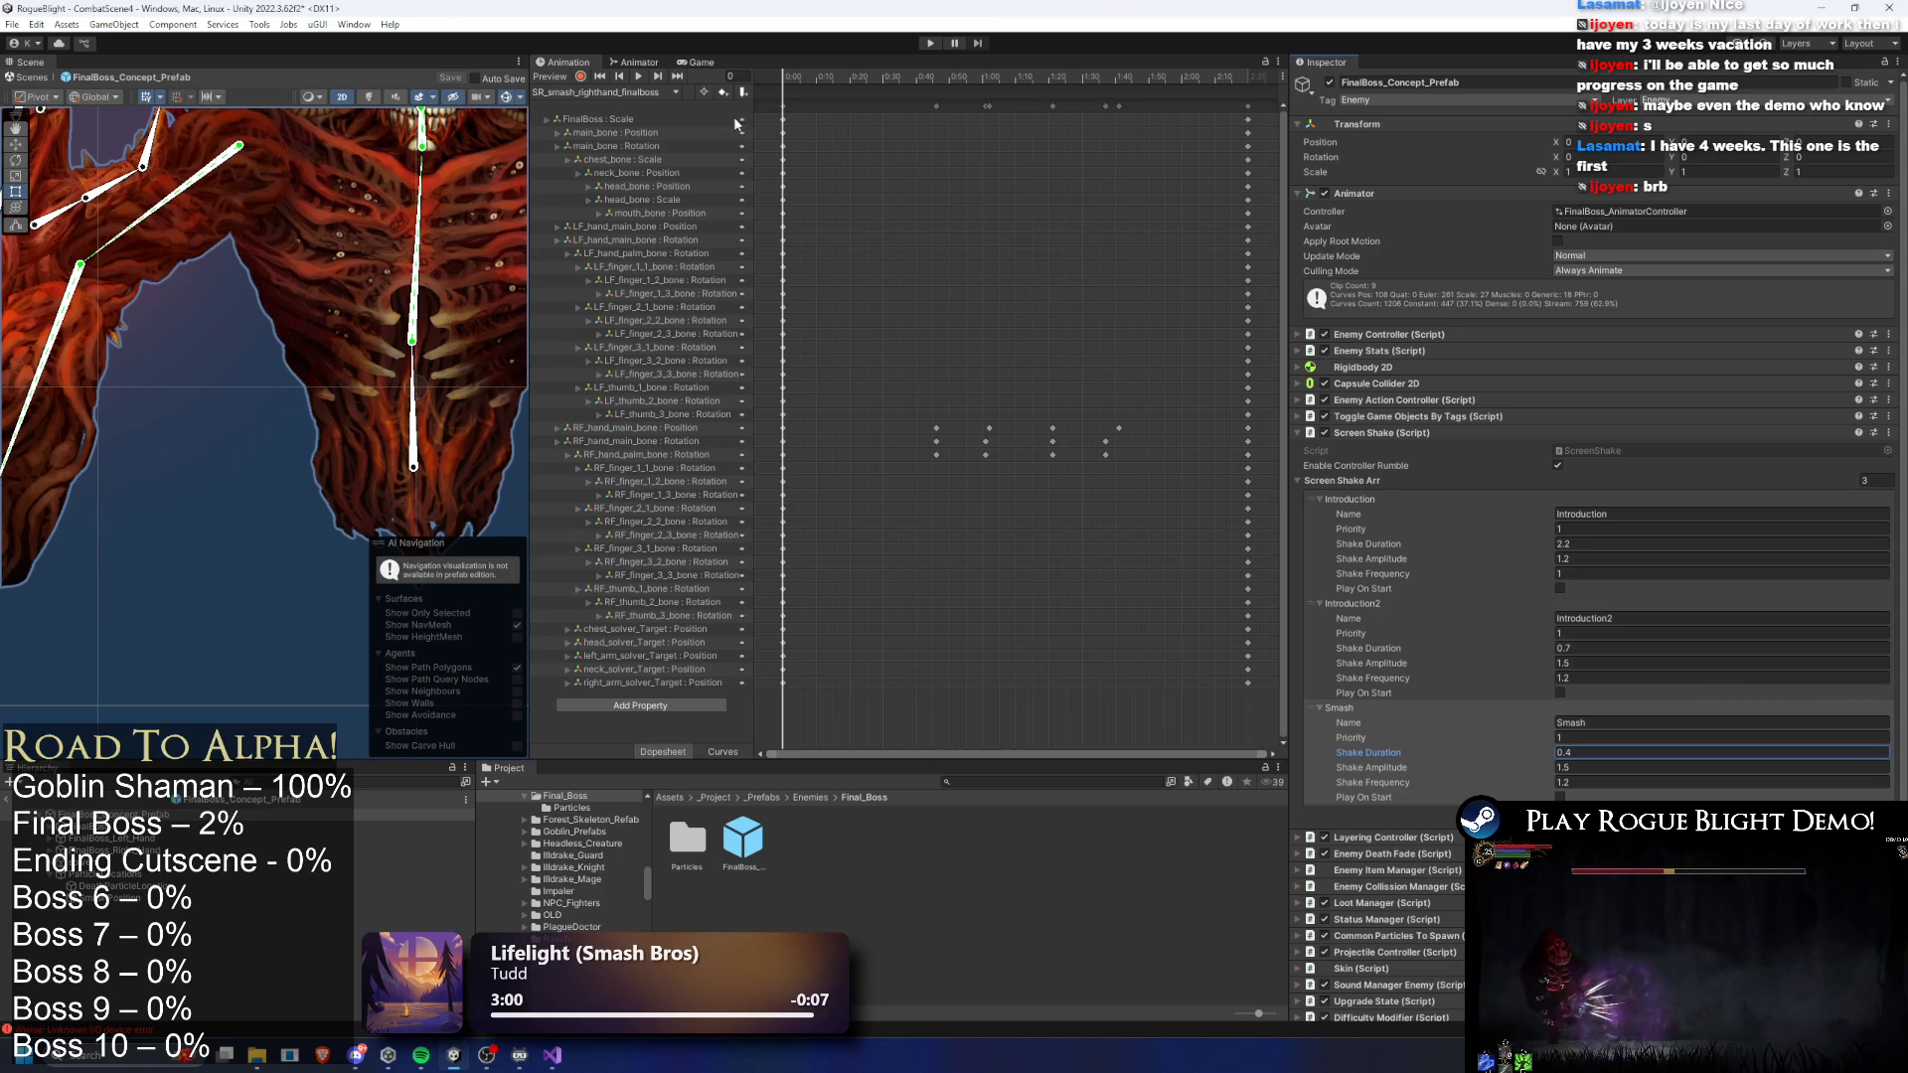
- Switch to the SR_smash_lefthand_finalboss clip and add an animation event at the impact frame
{"action": "left_click", "coordinate": [607, 92]}
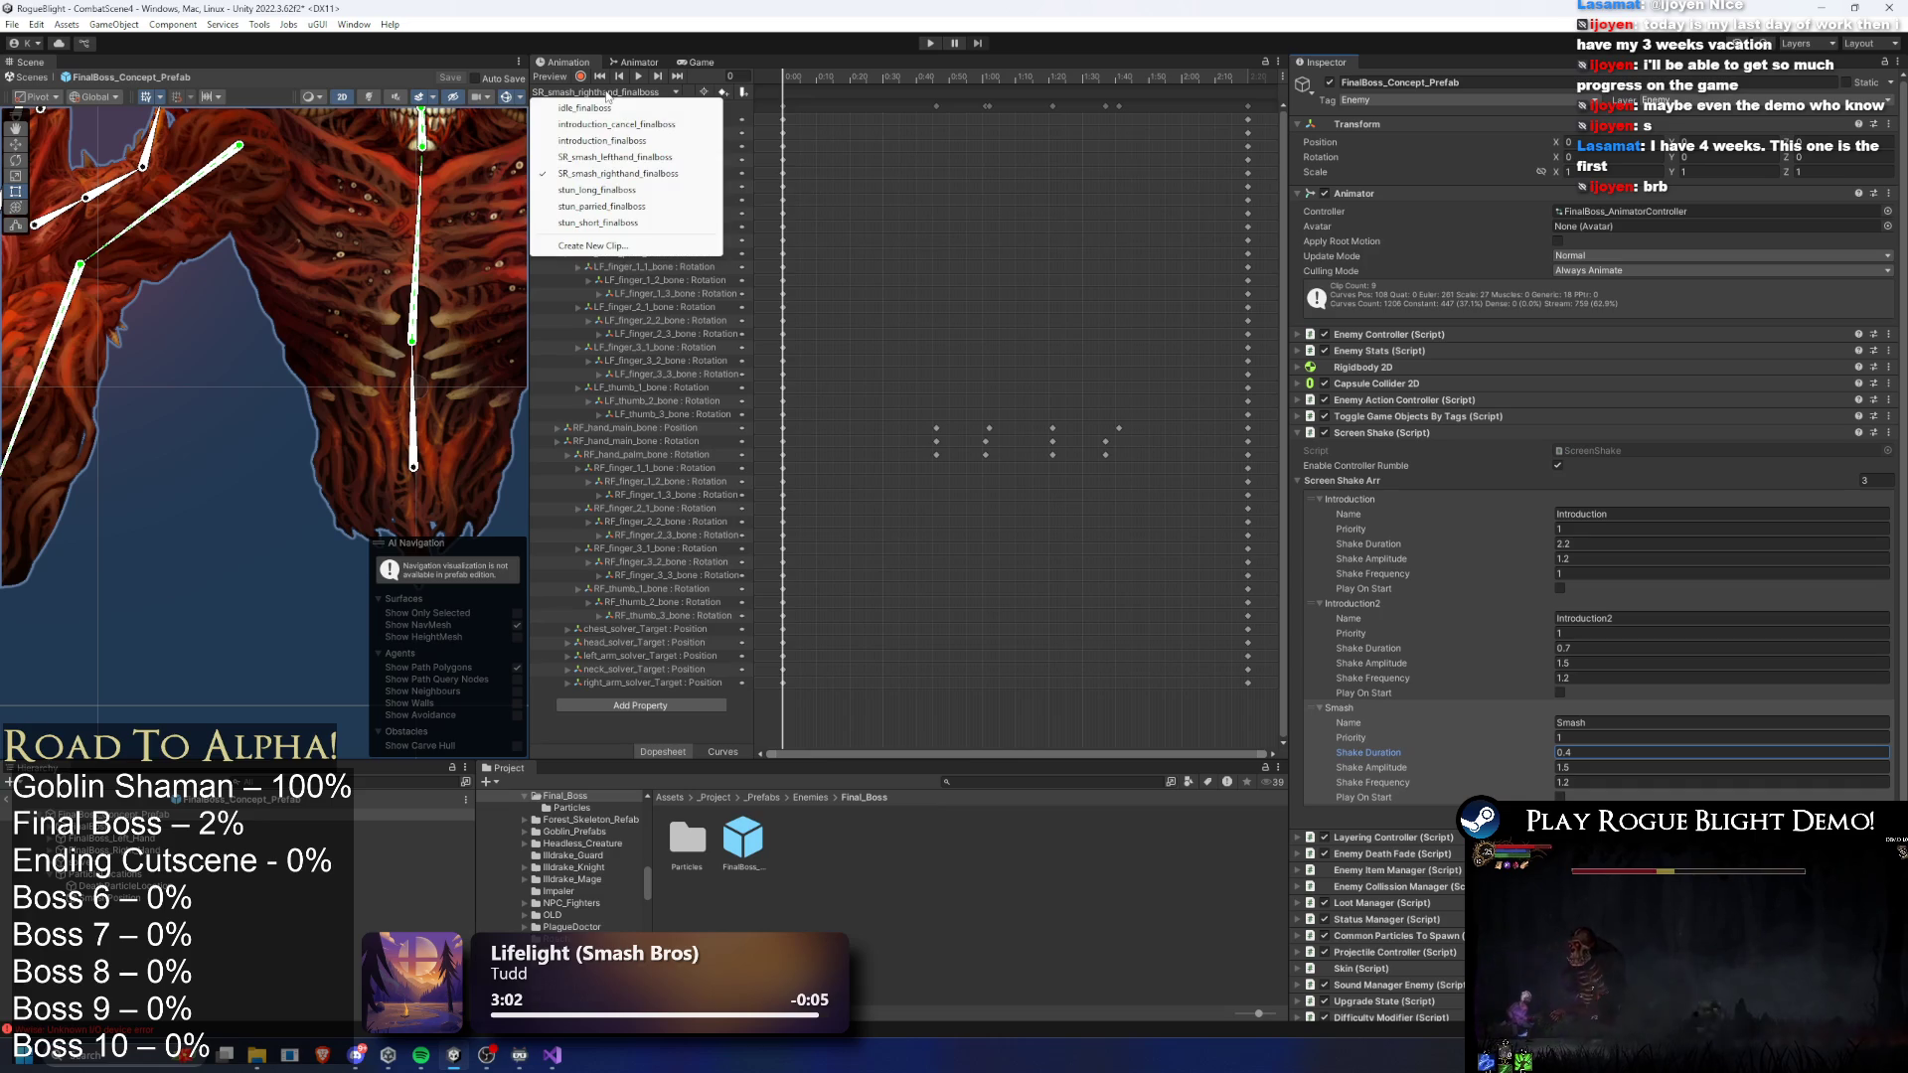
{"action": "left_click", "coordinate": [623, 157]}
{"action": "mouse_move", "coordinate": [854, 73]}
{"action": "left_mouse_down"}
{"action": "mouse_move", "coordinate": [1004, 72]}
{"action": "mouse_move", "coordinate": [964, 80]}
{"action": "mouse_move", "coordinate": [1004, 74]}
{"action": "mouse_move", "coordinate": [981, 74]}
{"action": "left_mouse_up"}
{"action": "right_click", "coordinate": [989, 96]}
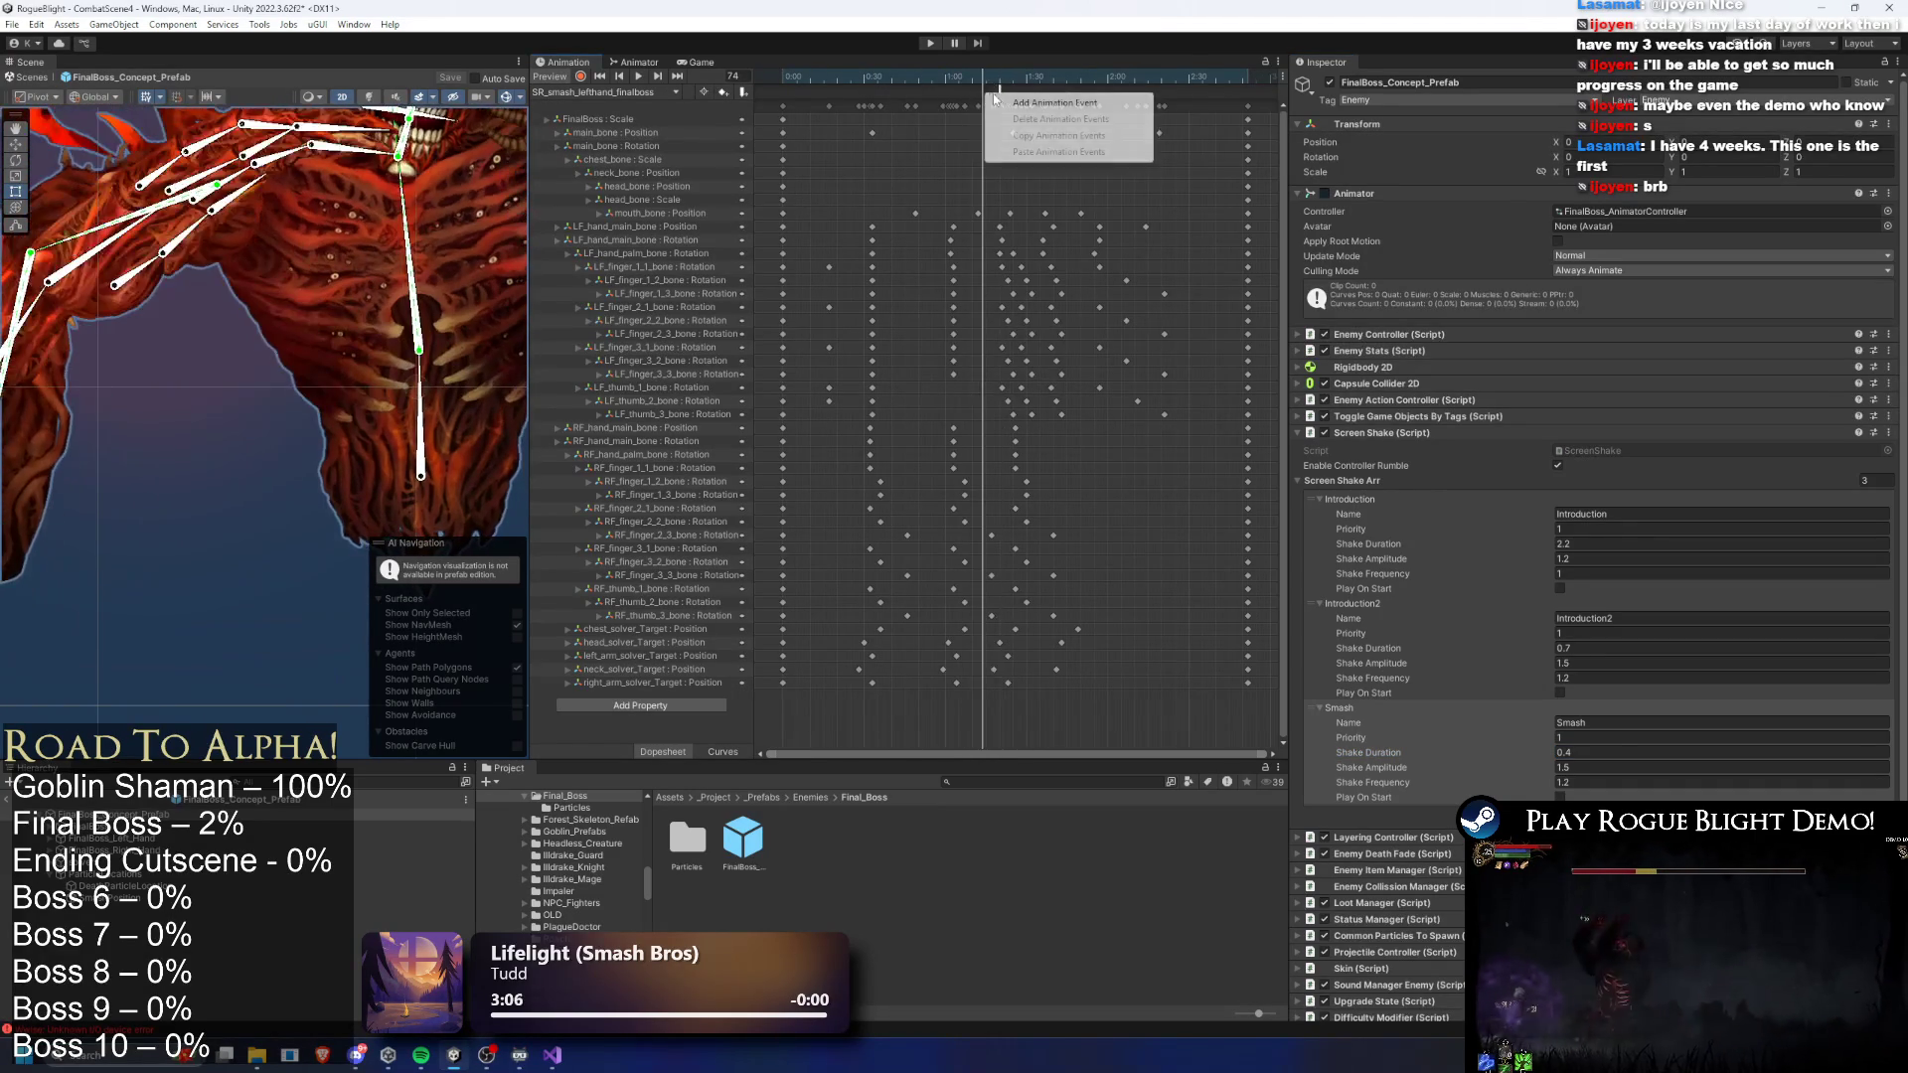
{"action": "left_click", "coordinate": [1003, 102]}
- Make the event call StartScreenShake(int) with value 2, then enter play mode
{"action": "left_click", "coordinate": [1519, 120]}
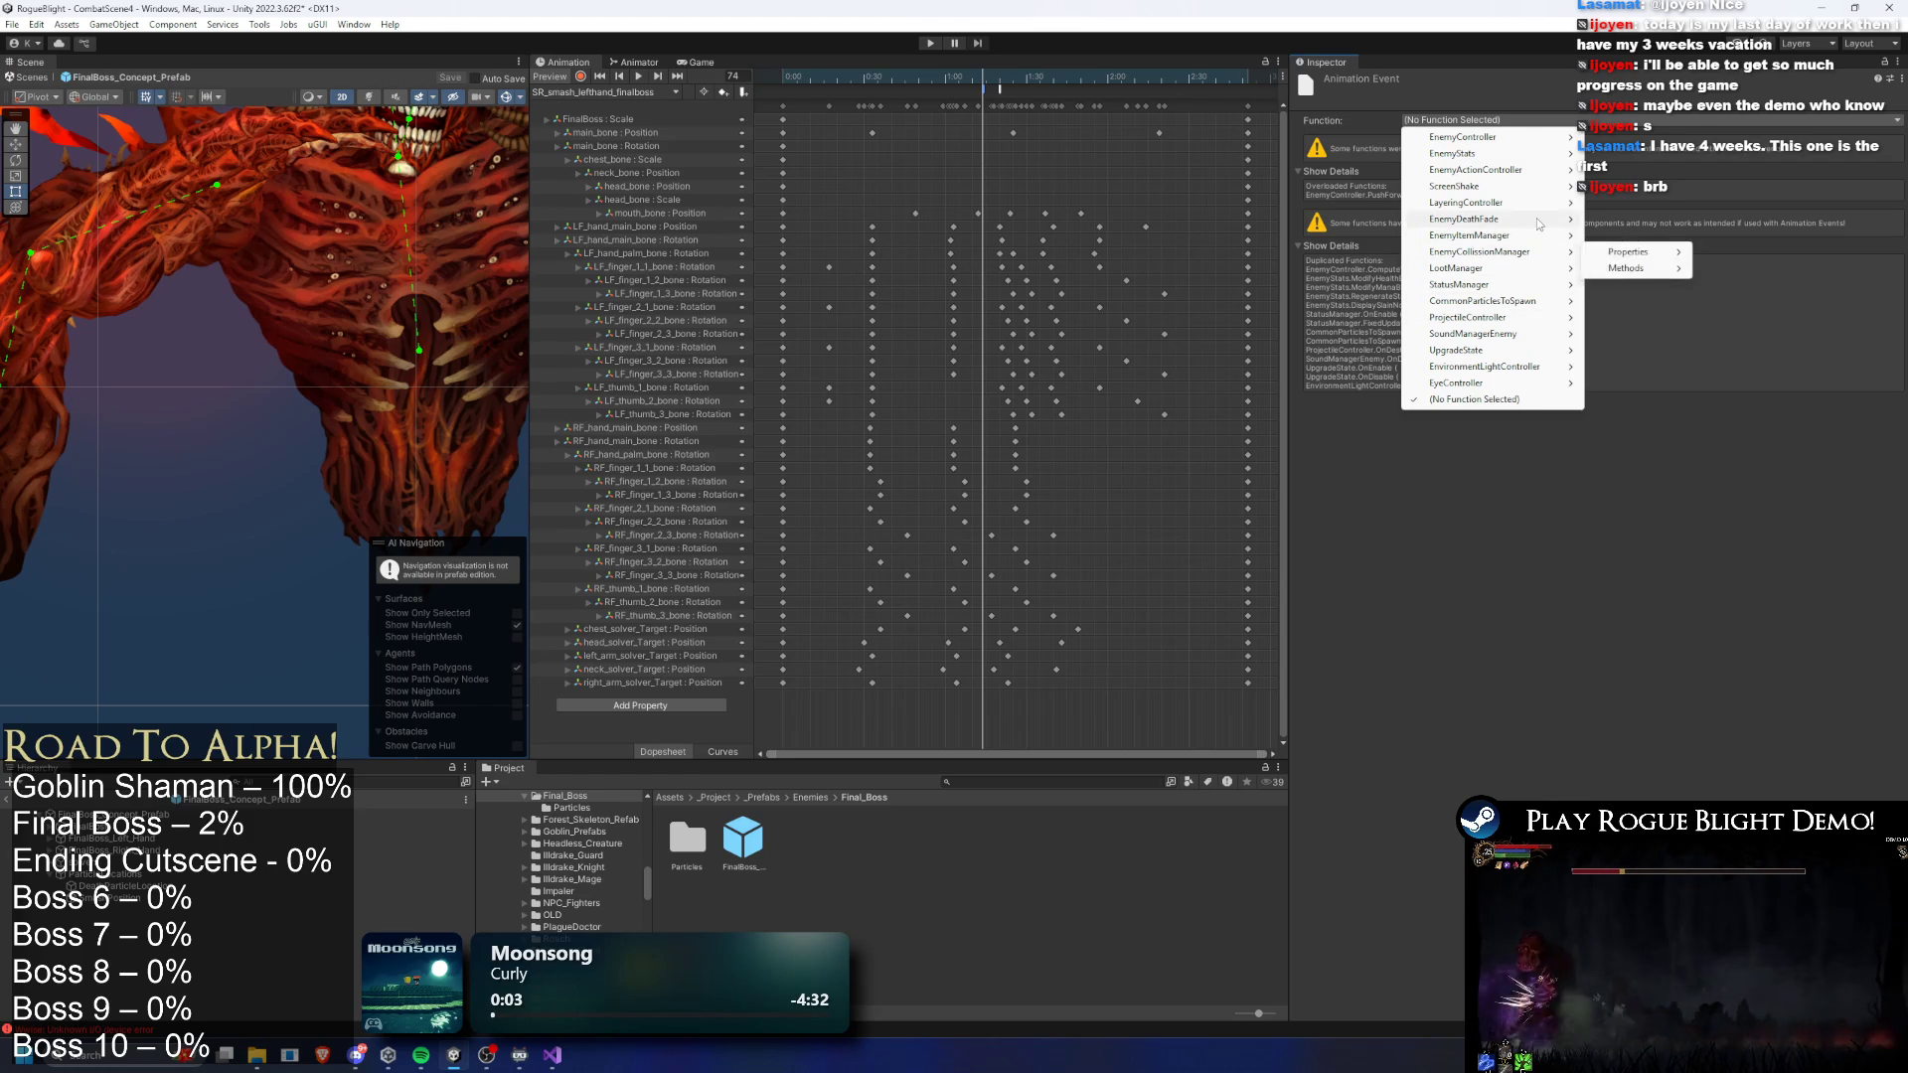
{"action": "mouse_move", "coordinate": [1542, 222]}
{"action": "mouse_move", "coordinate": [1553, 259]}
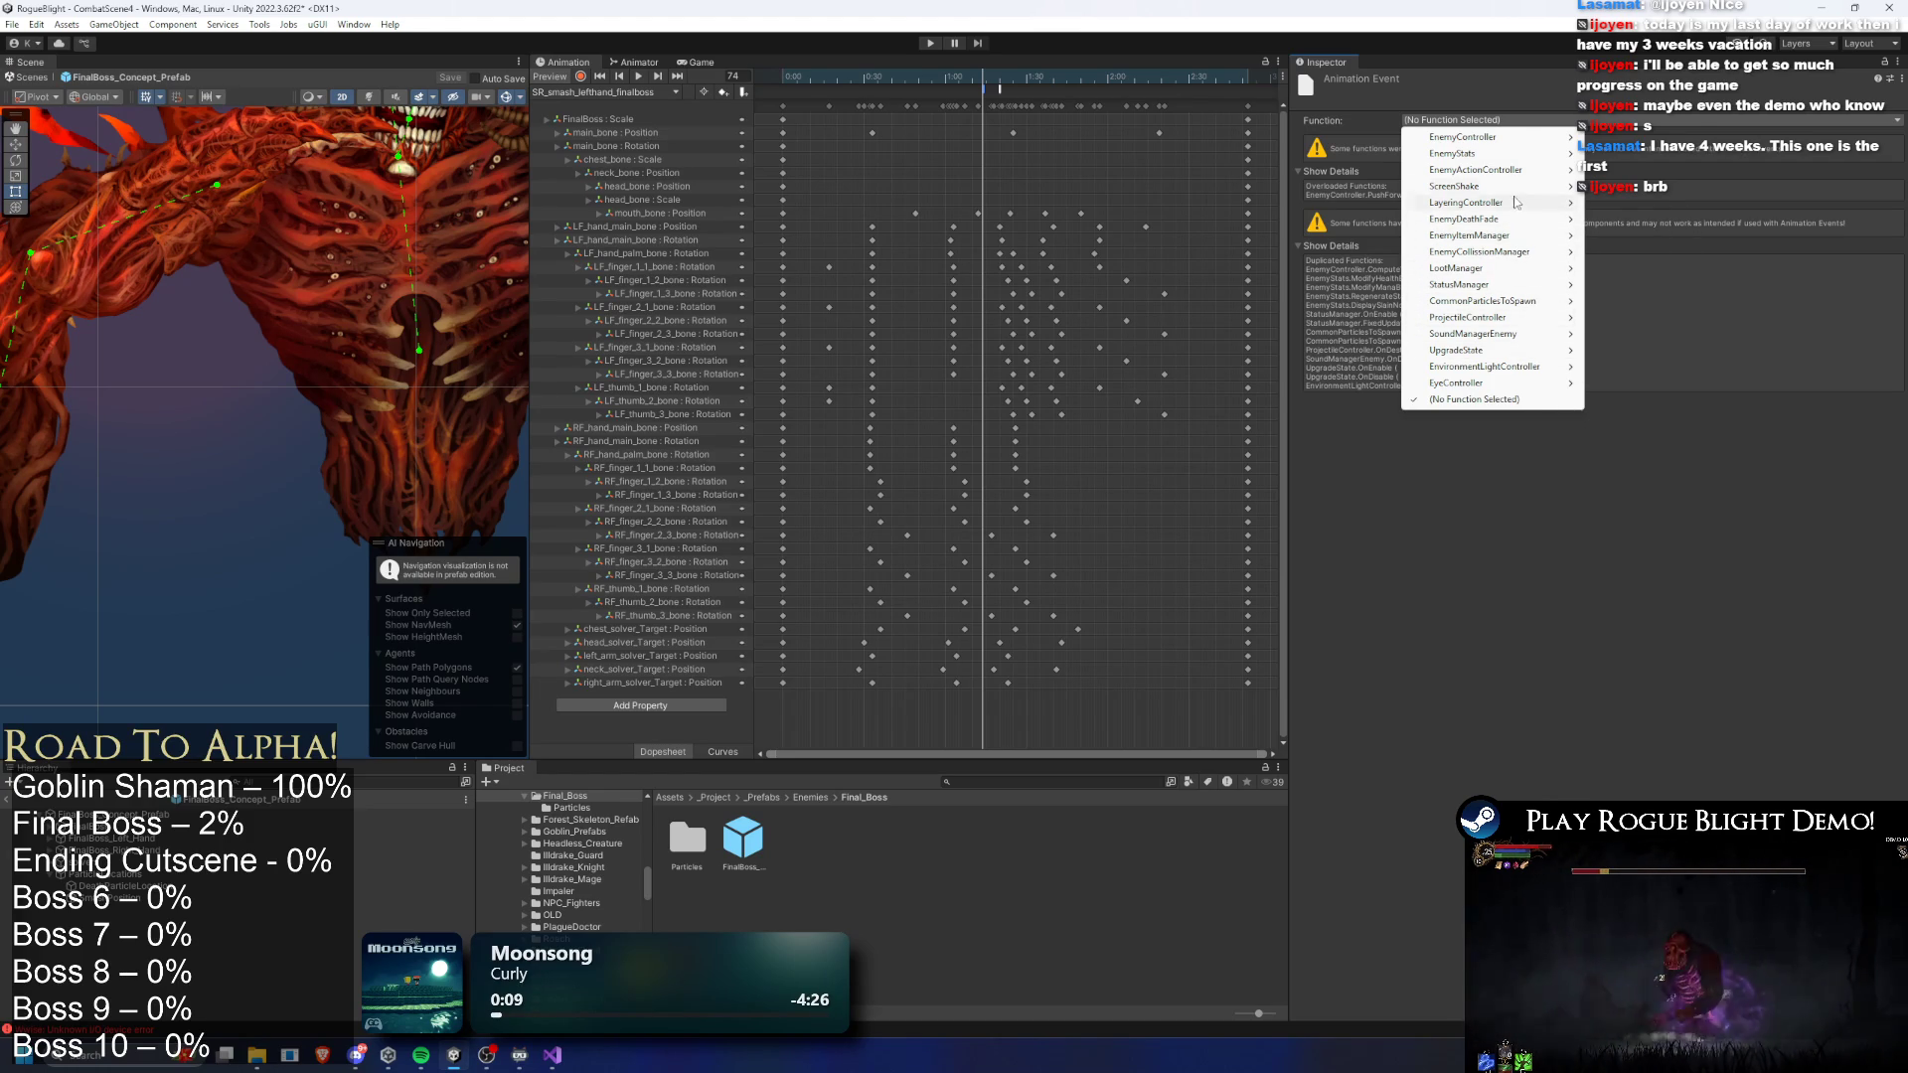
{"action": "mouse_move", "coordinate": [1574, 188]}
{"action": "left_click", "coordinate": [1376, 202]}
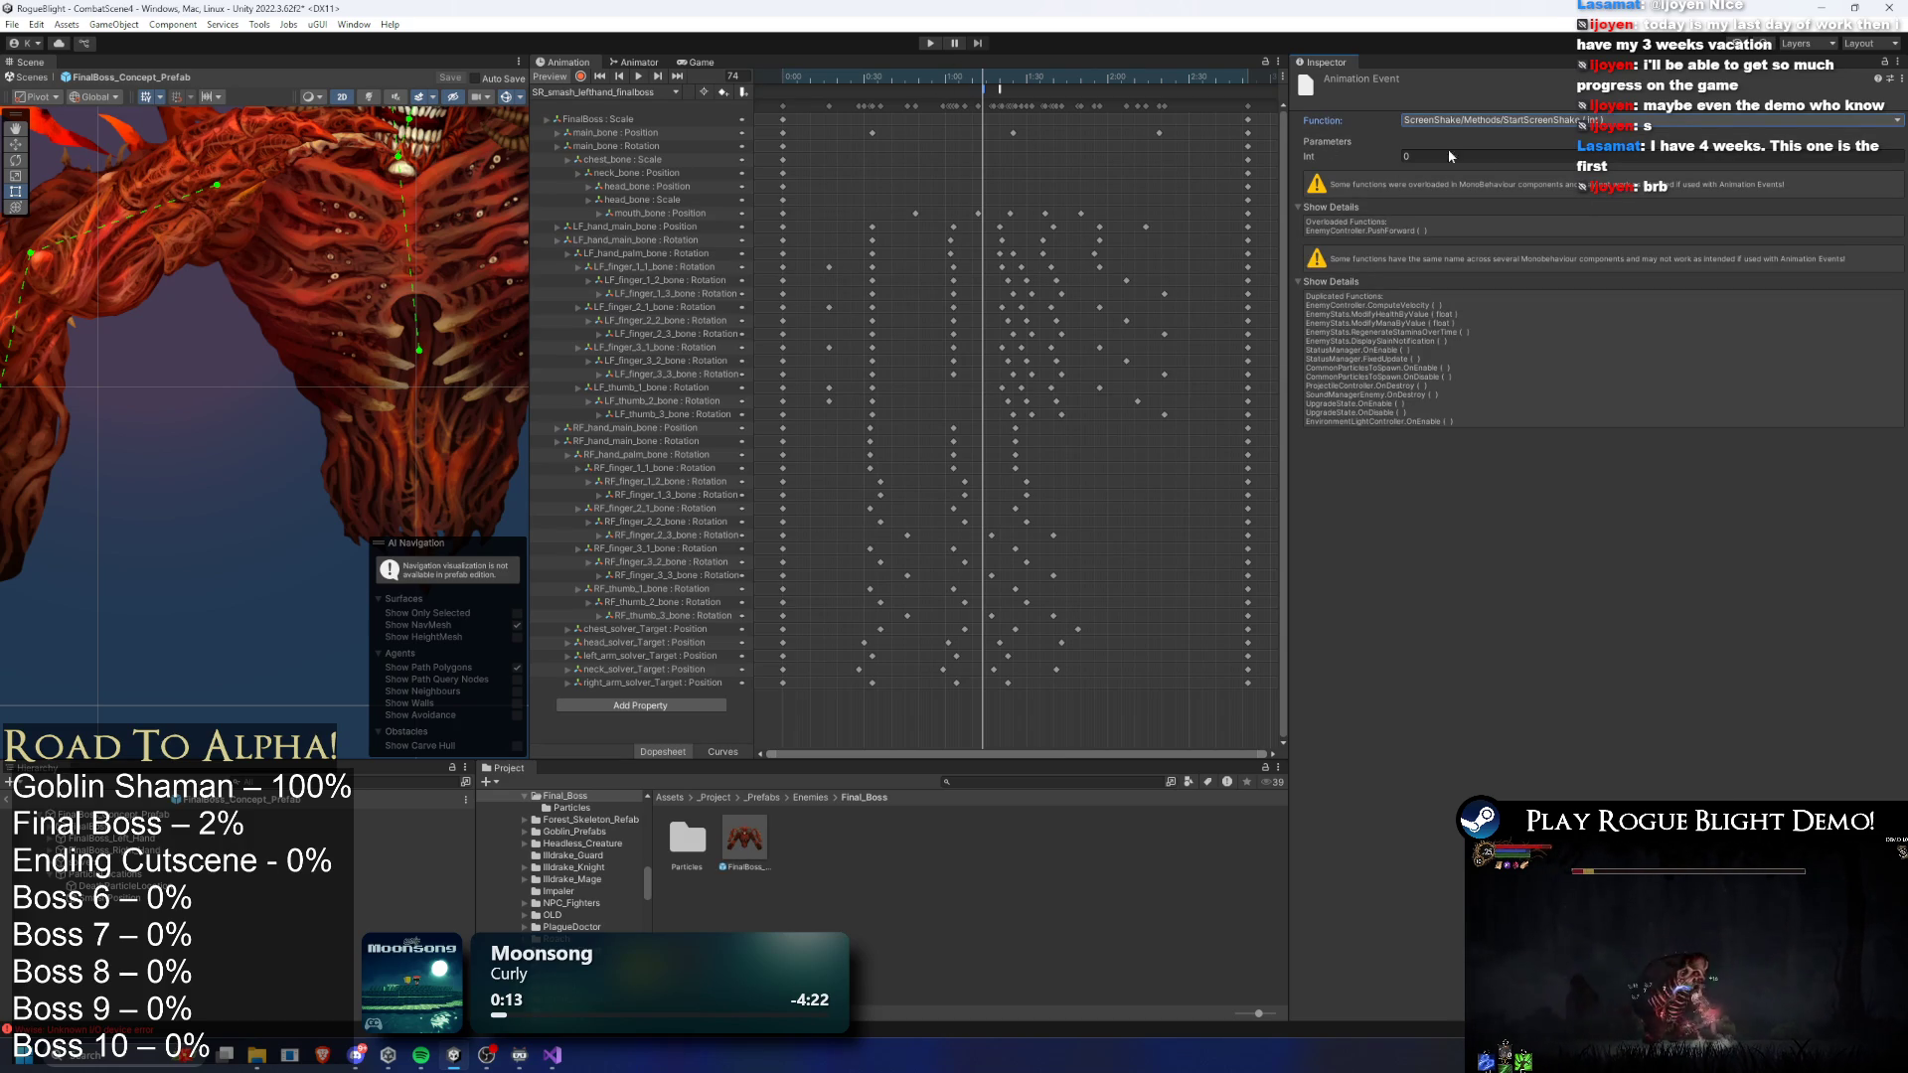
{"action": "left_click", "coordinate": [1464, 158]}
{"action": "type", "text": "2"}
{"action": "left_click_drag", "start_coordinate": [992, 78], "coordinate": [1000, 79]}
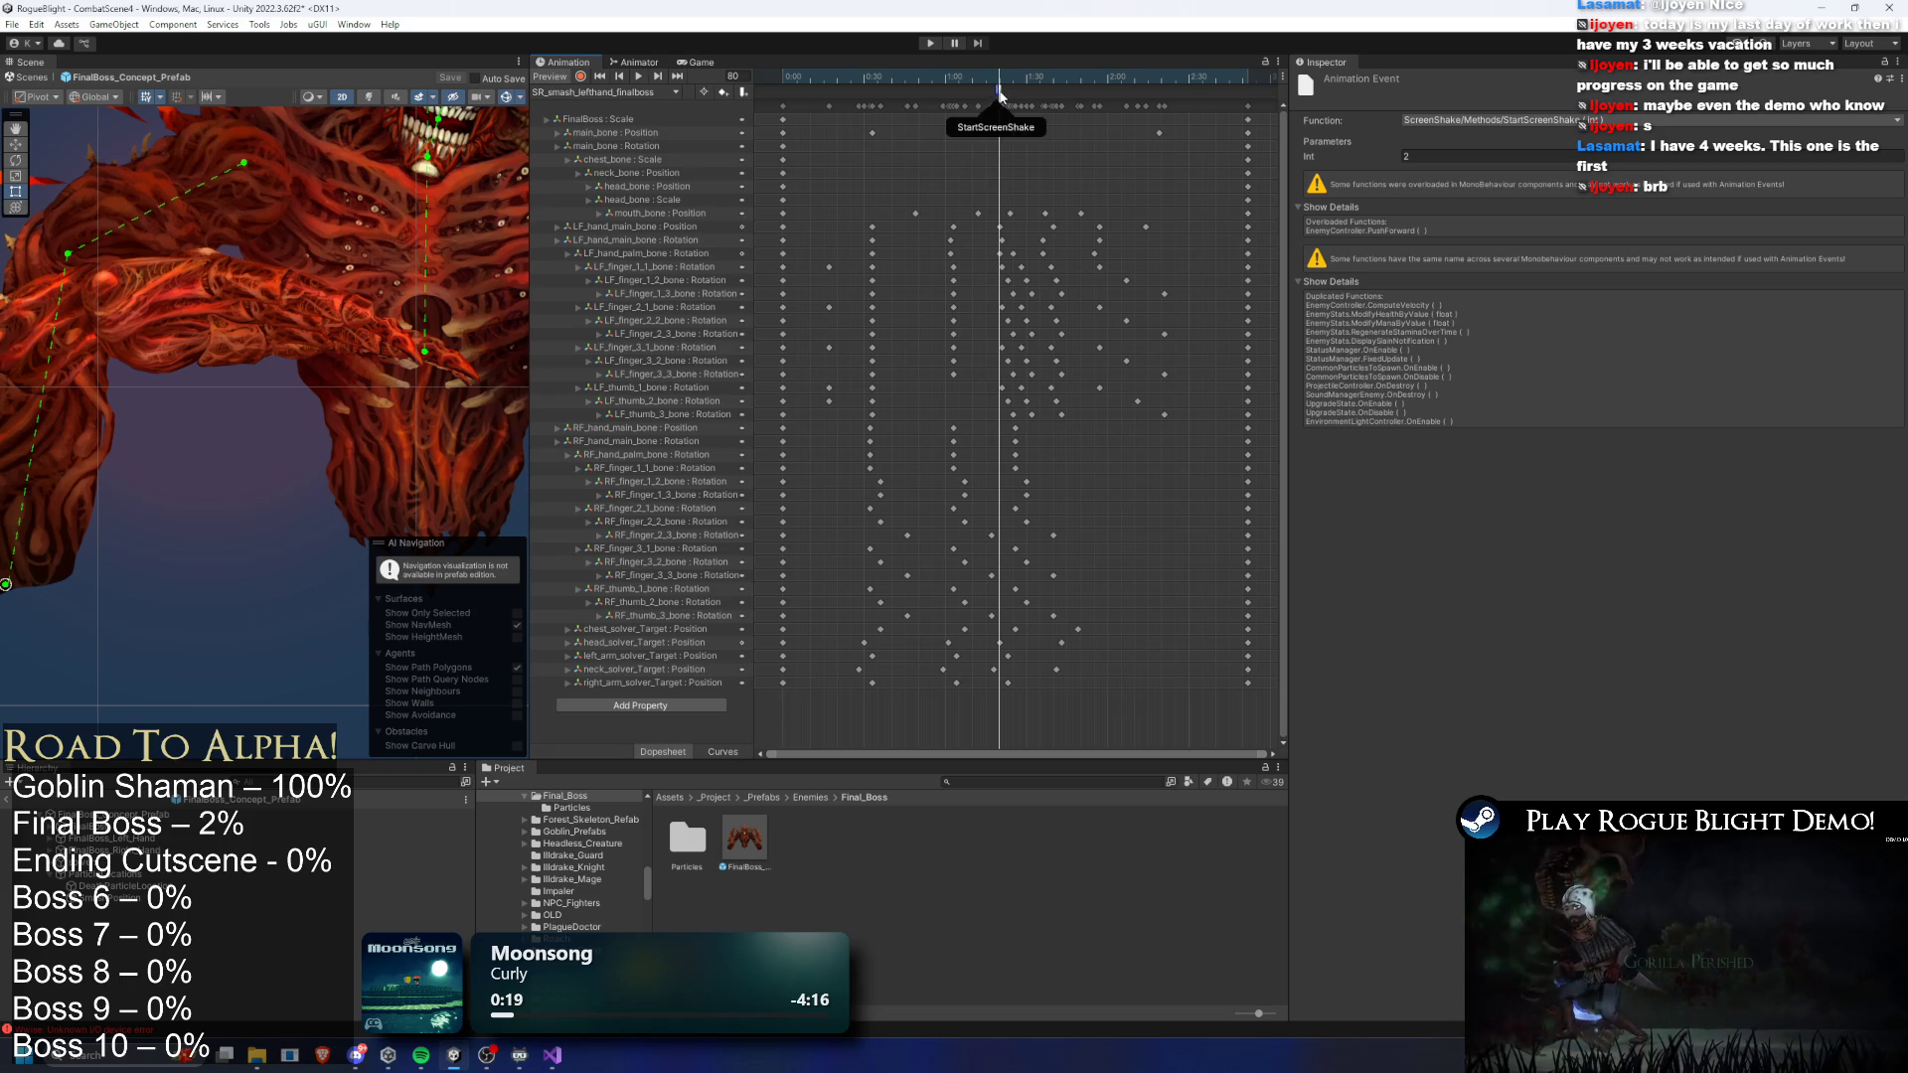
{"action": "left_click", "coordinate": [930, 43]}
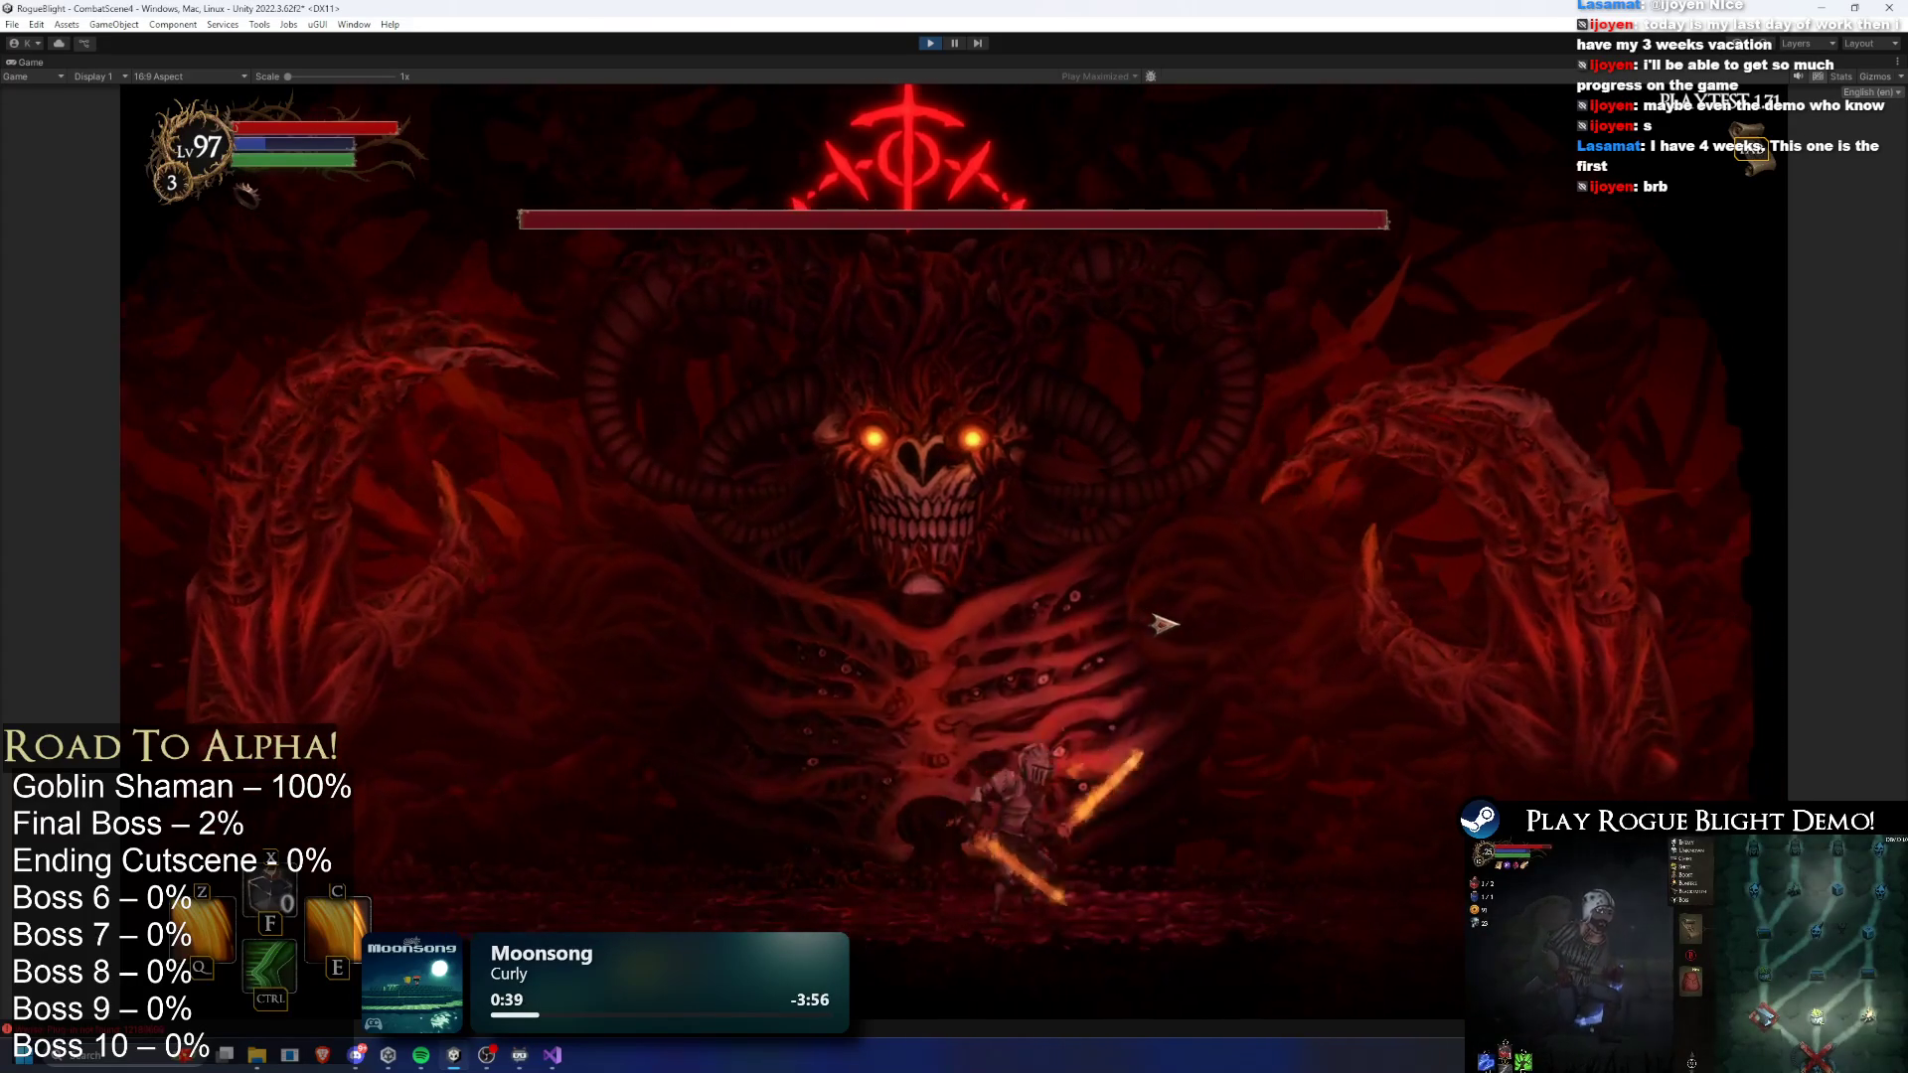
- Fight the final boss with the knight, dashing, running and swinging the sword across the arena
{"action": "key", "text": "space"}
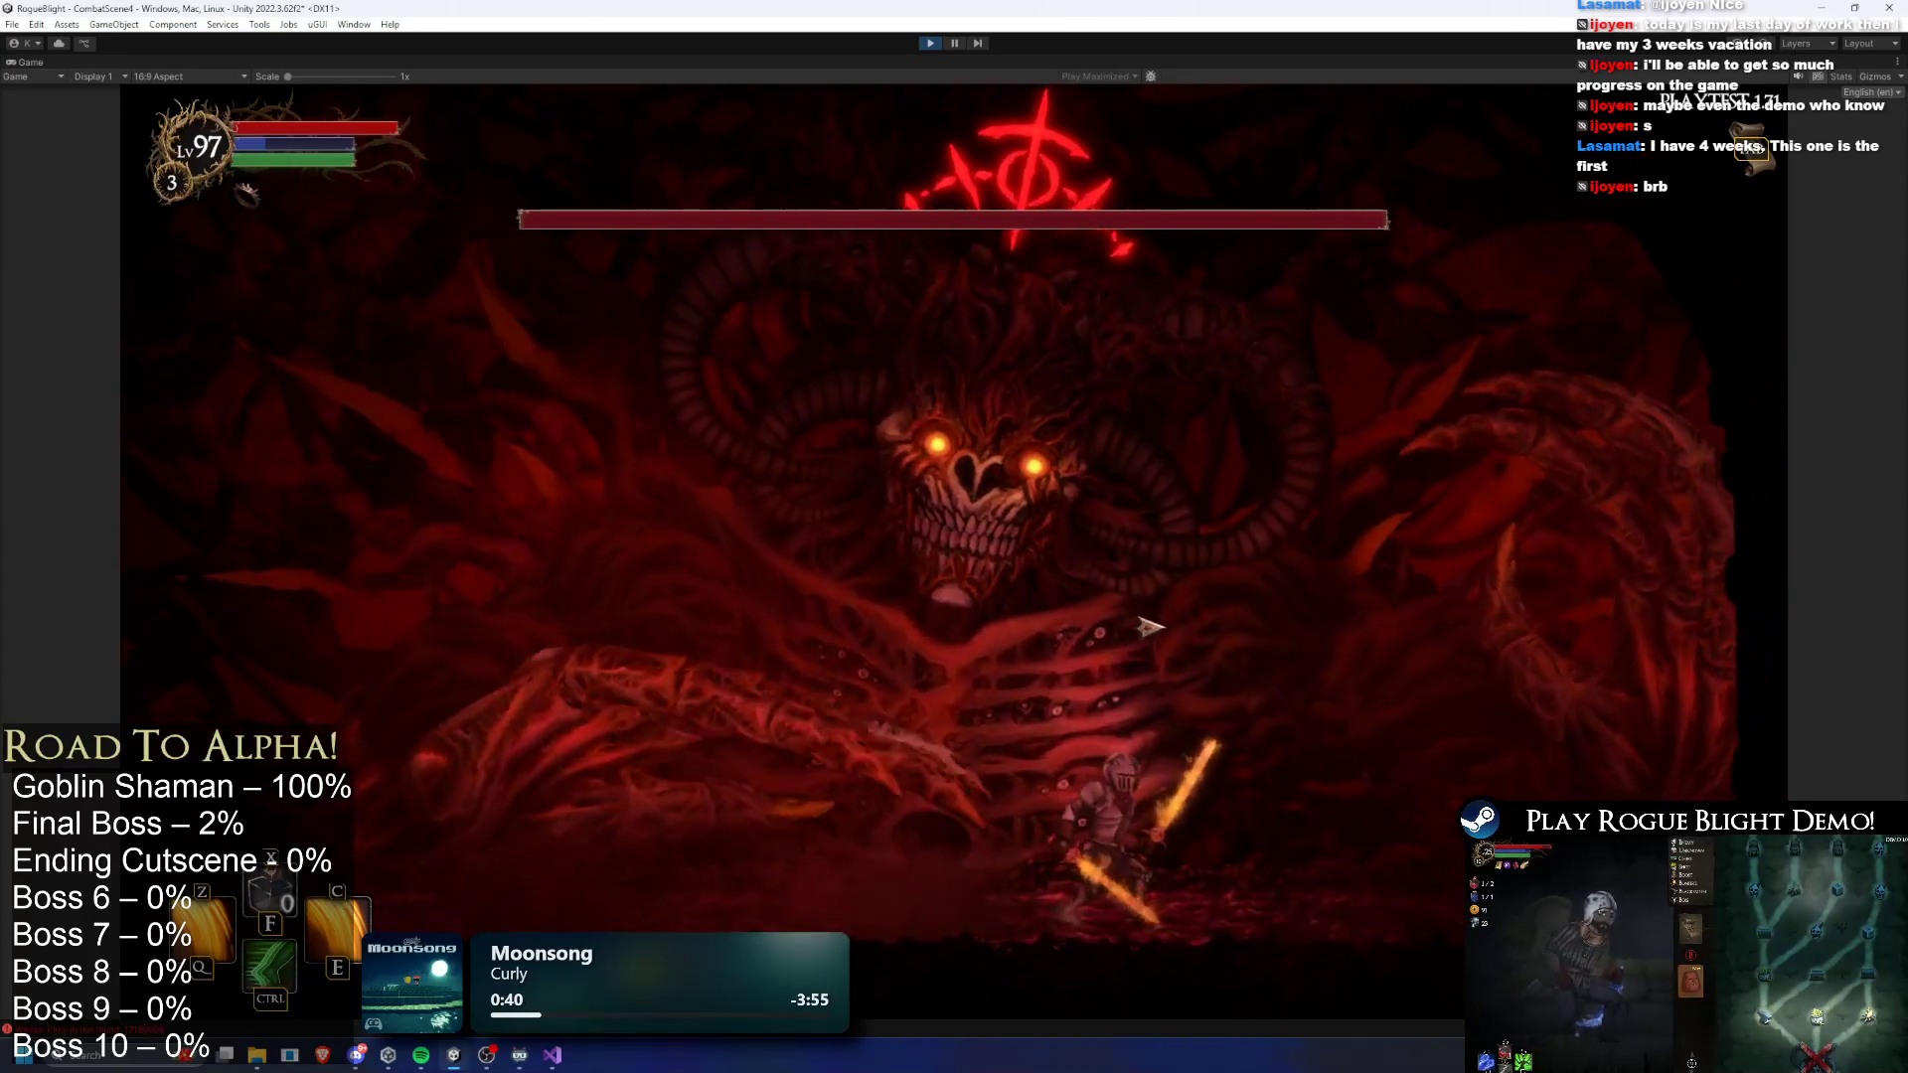
{"action": "key", "text": "d"}
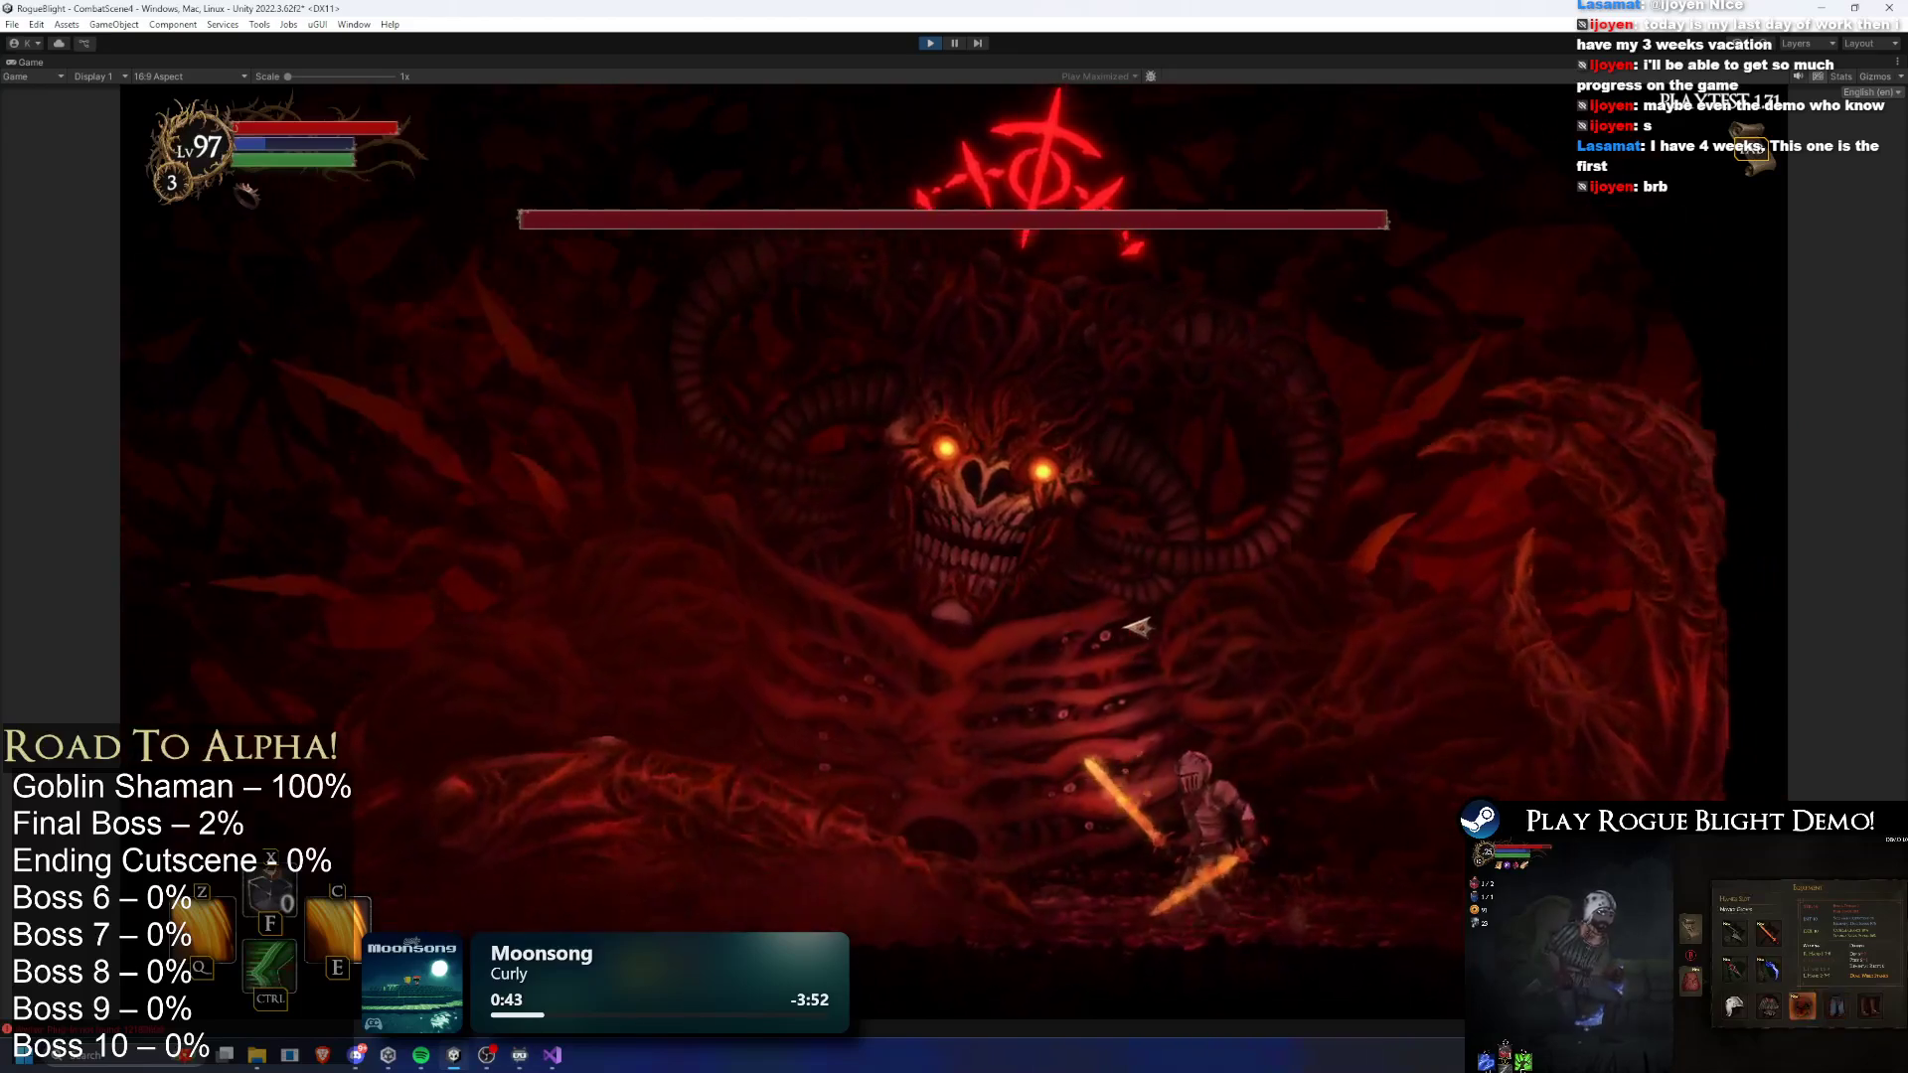
{"action": "key", "text": "a"}
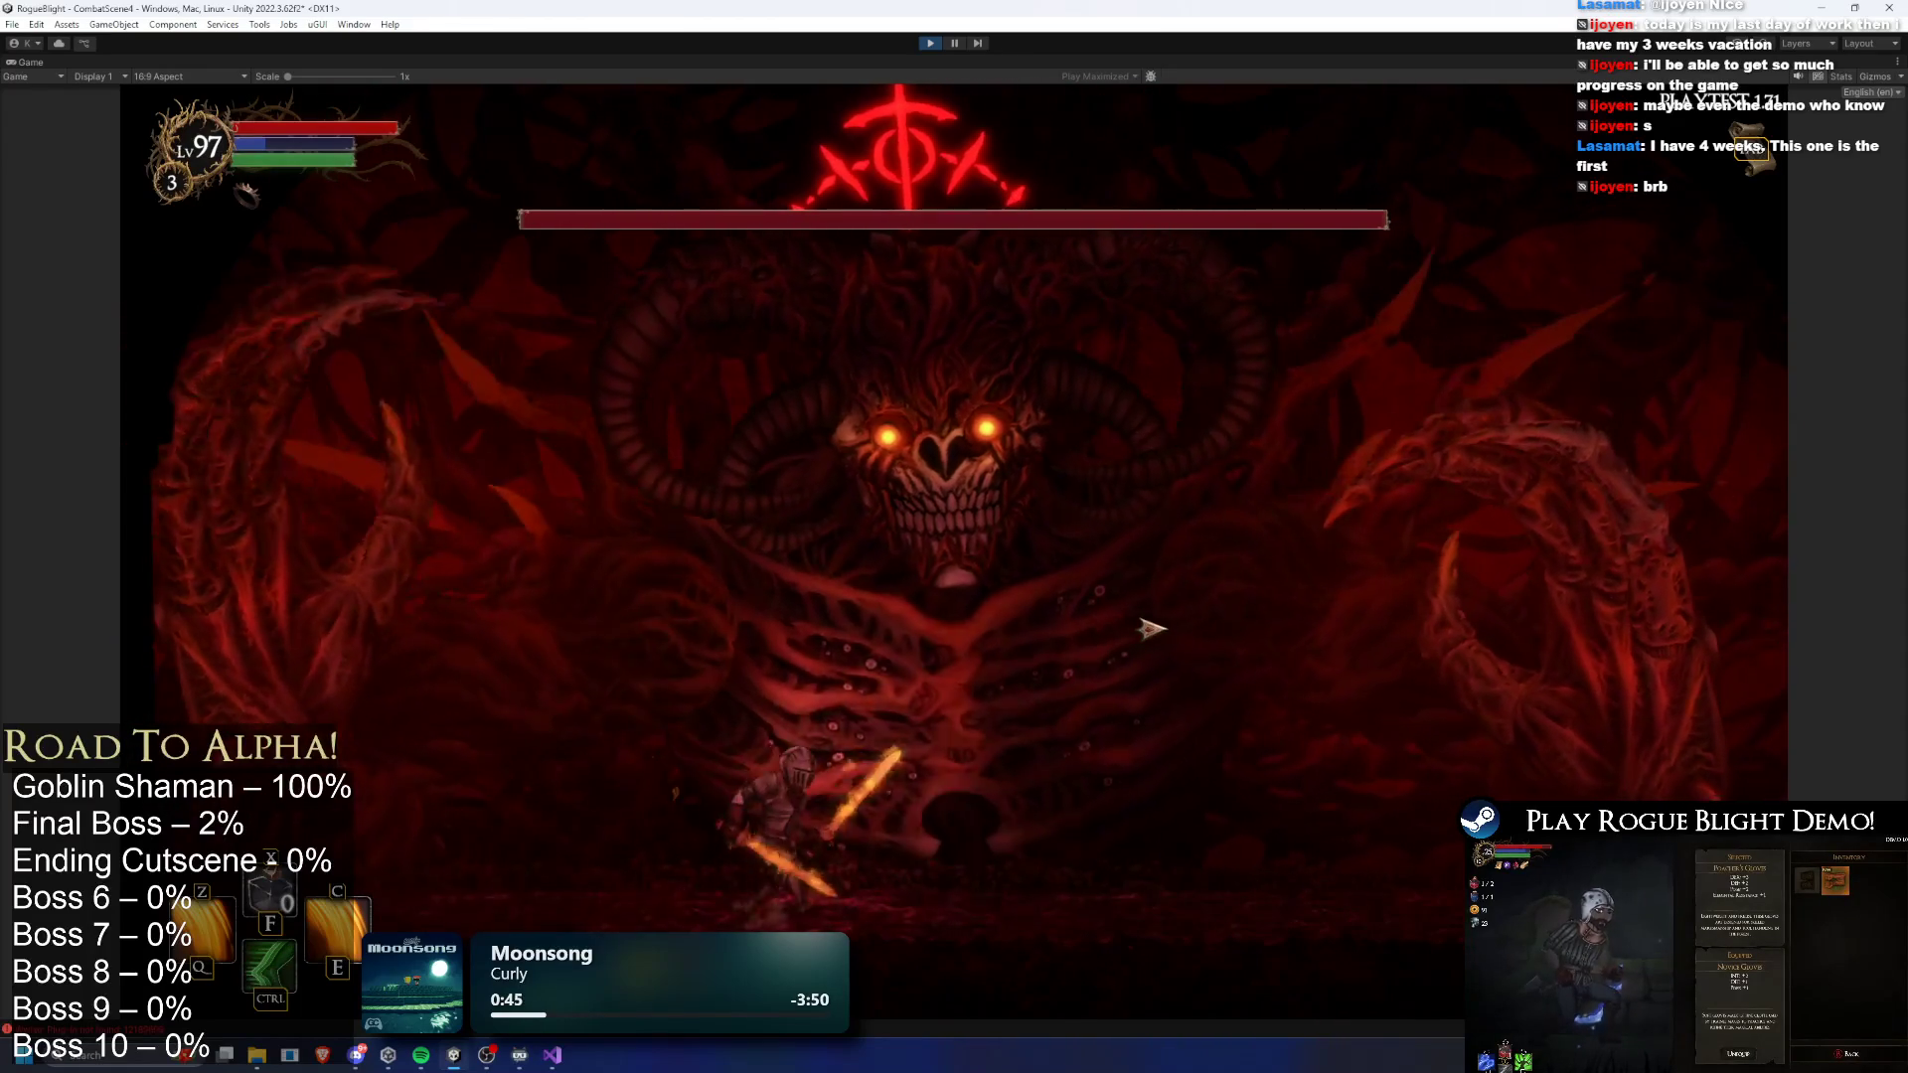
{"action": "key", "text": "d"}
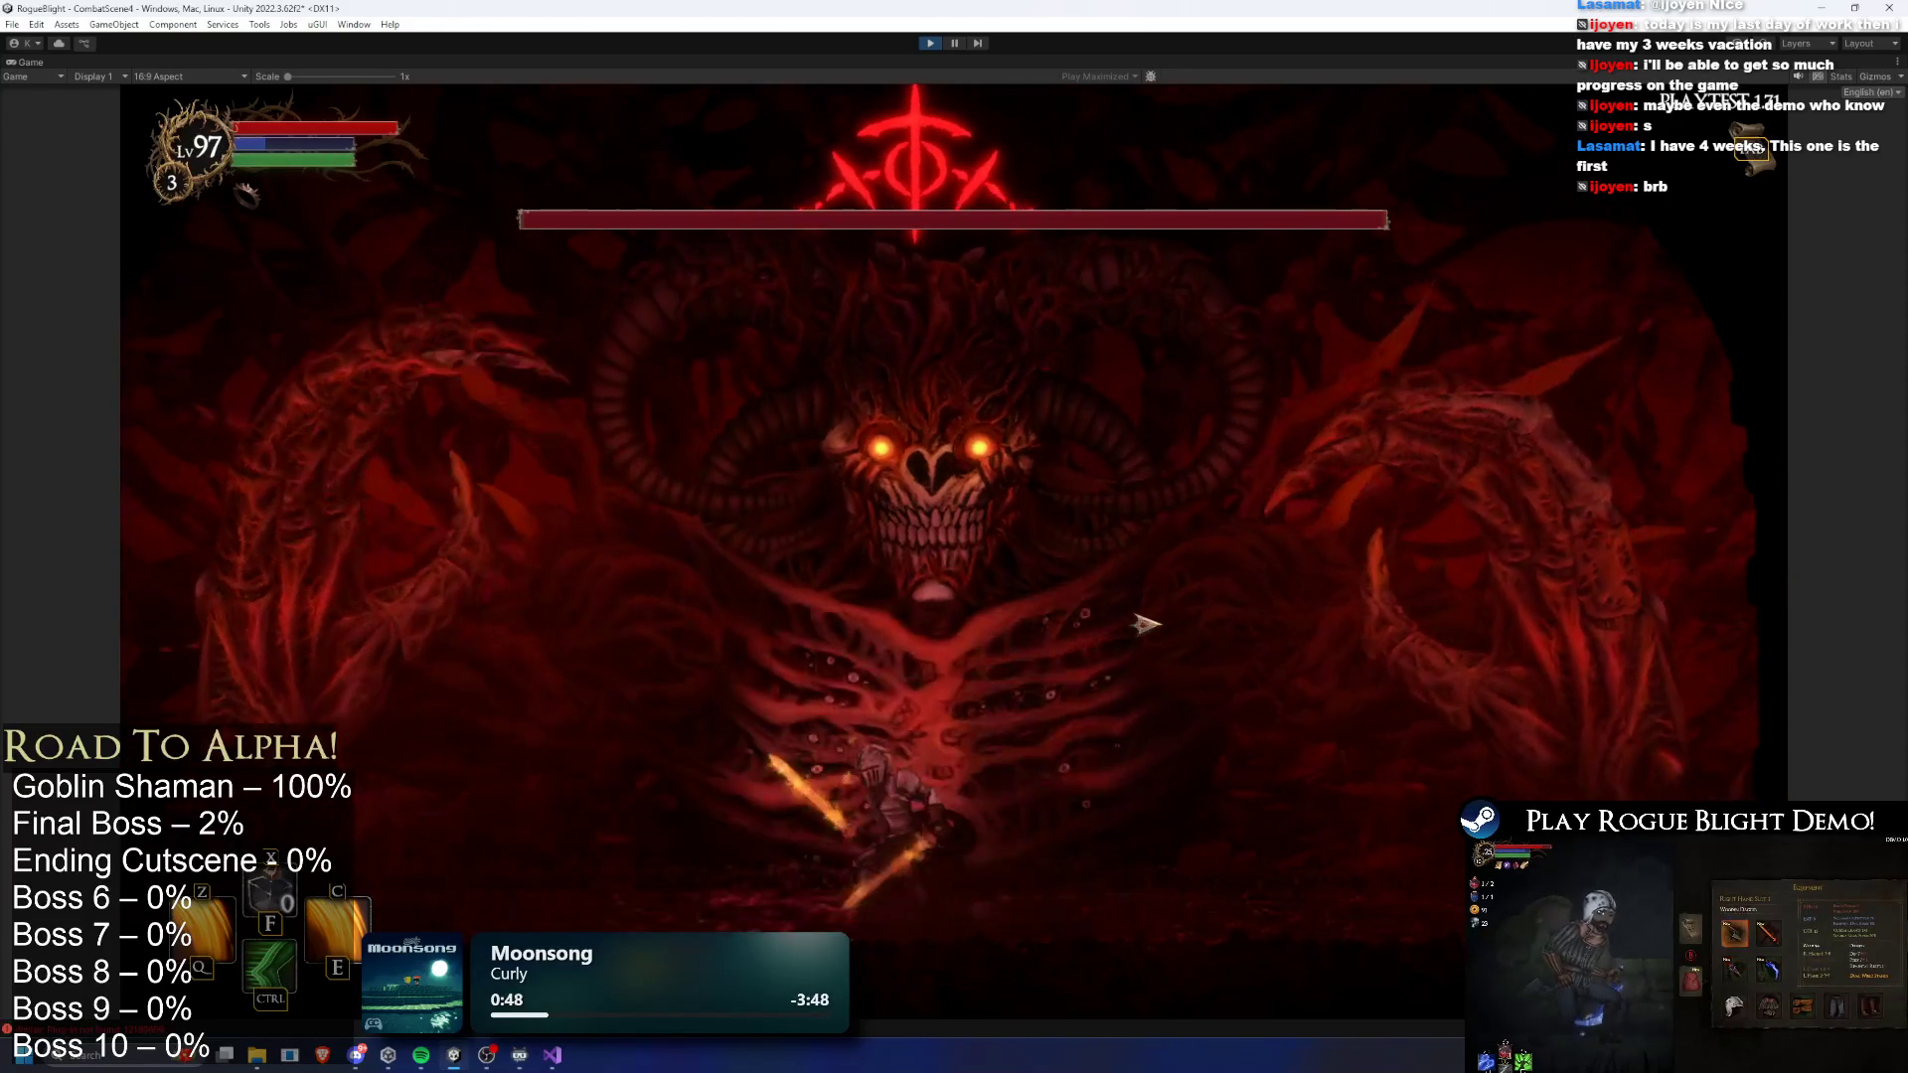
{"action": "key", "text": "d"}
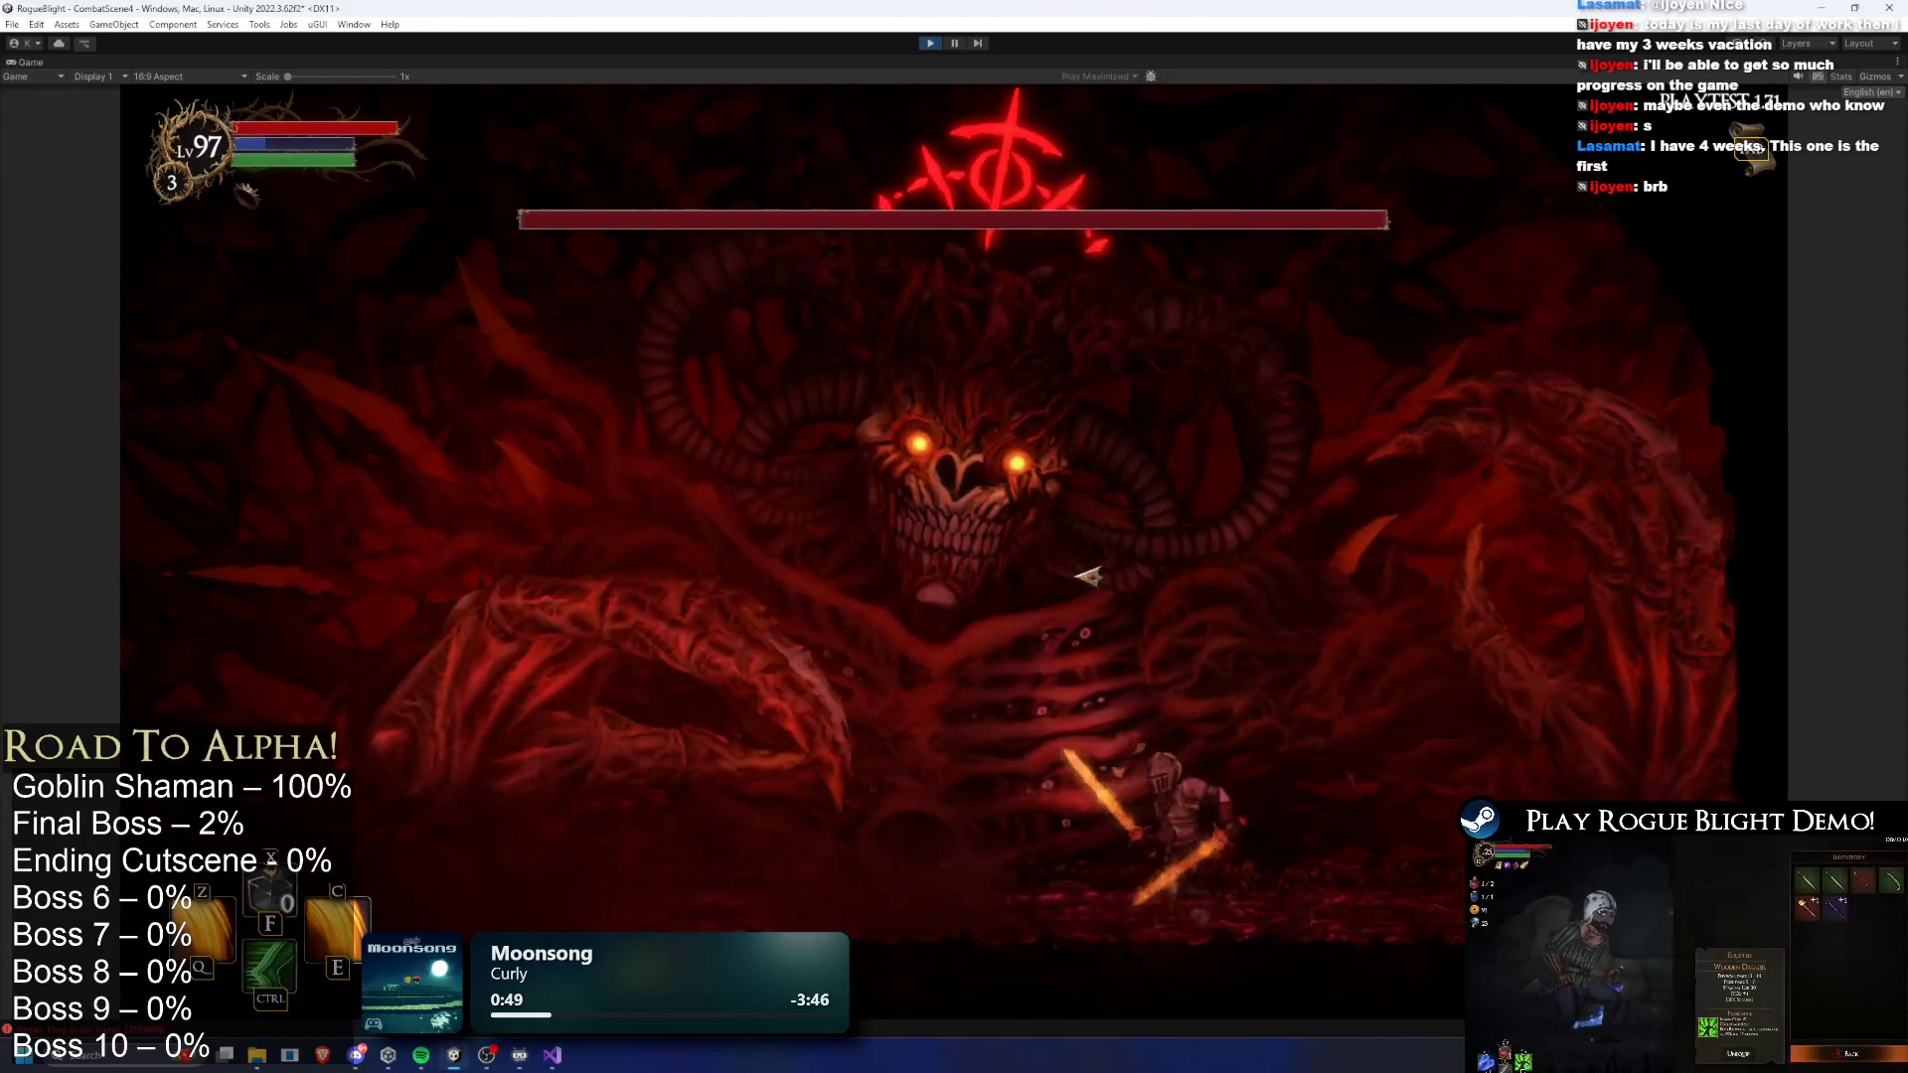
{"action": "key", "text": "d"}
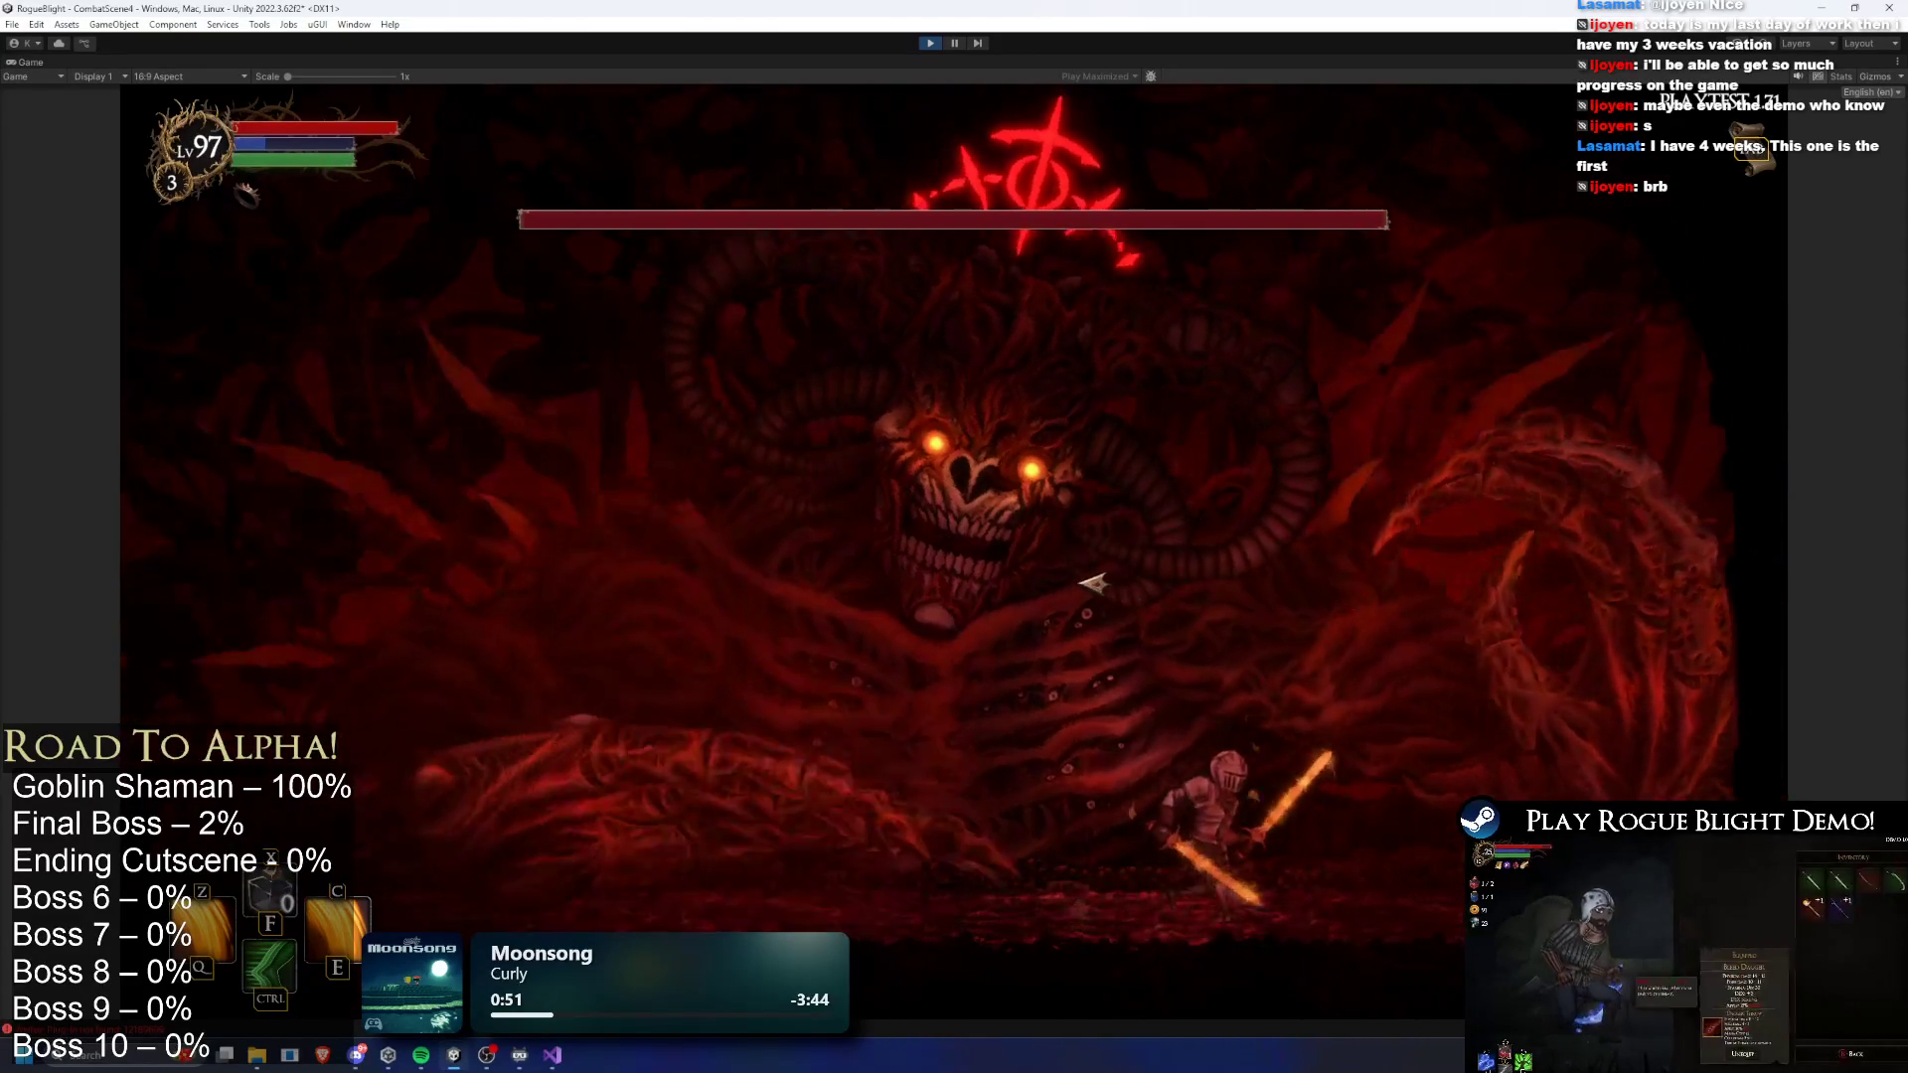
{"action": "key", "text": "a"}
{"action": "key", "text": "d"}
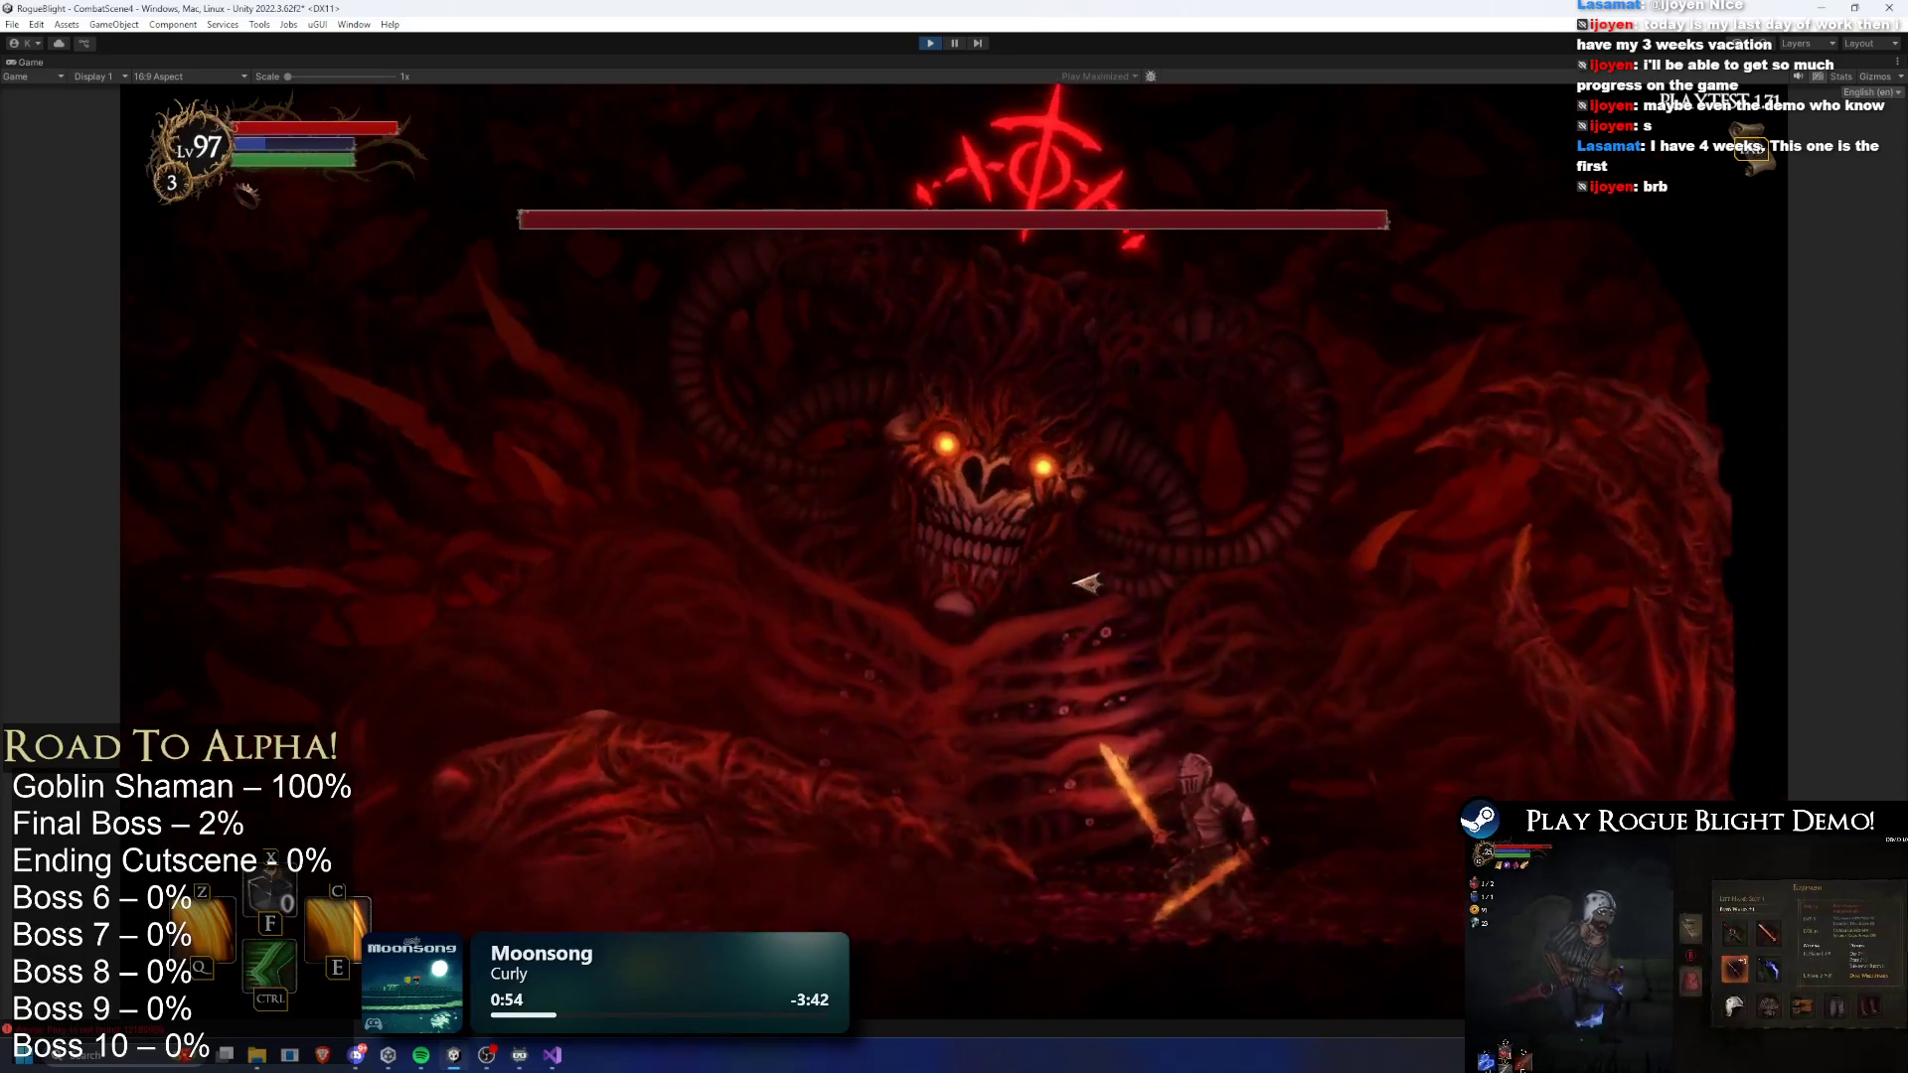
{"action": "key", "text": "a"}
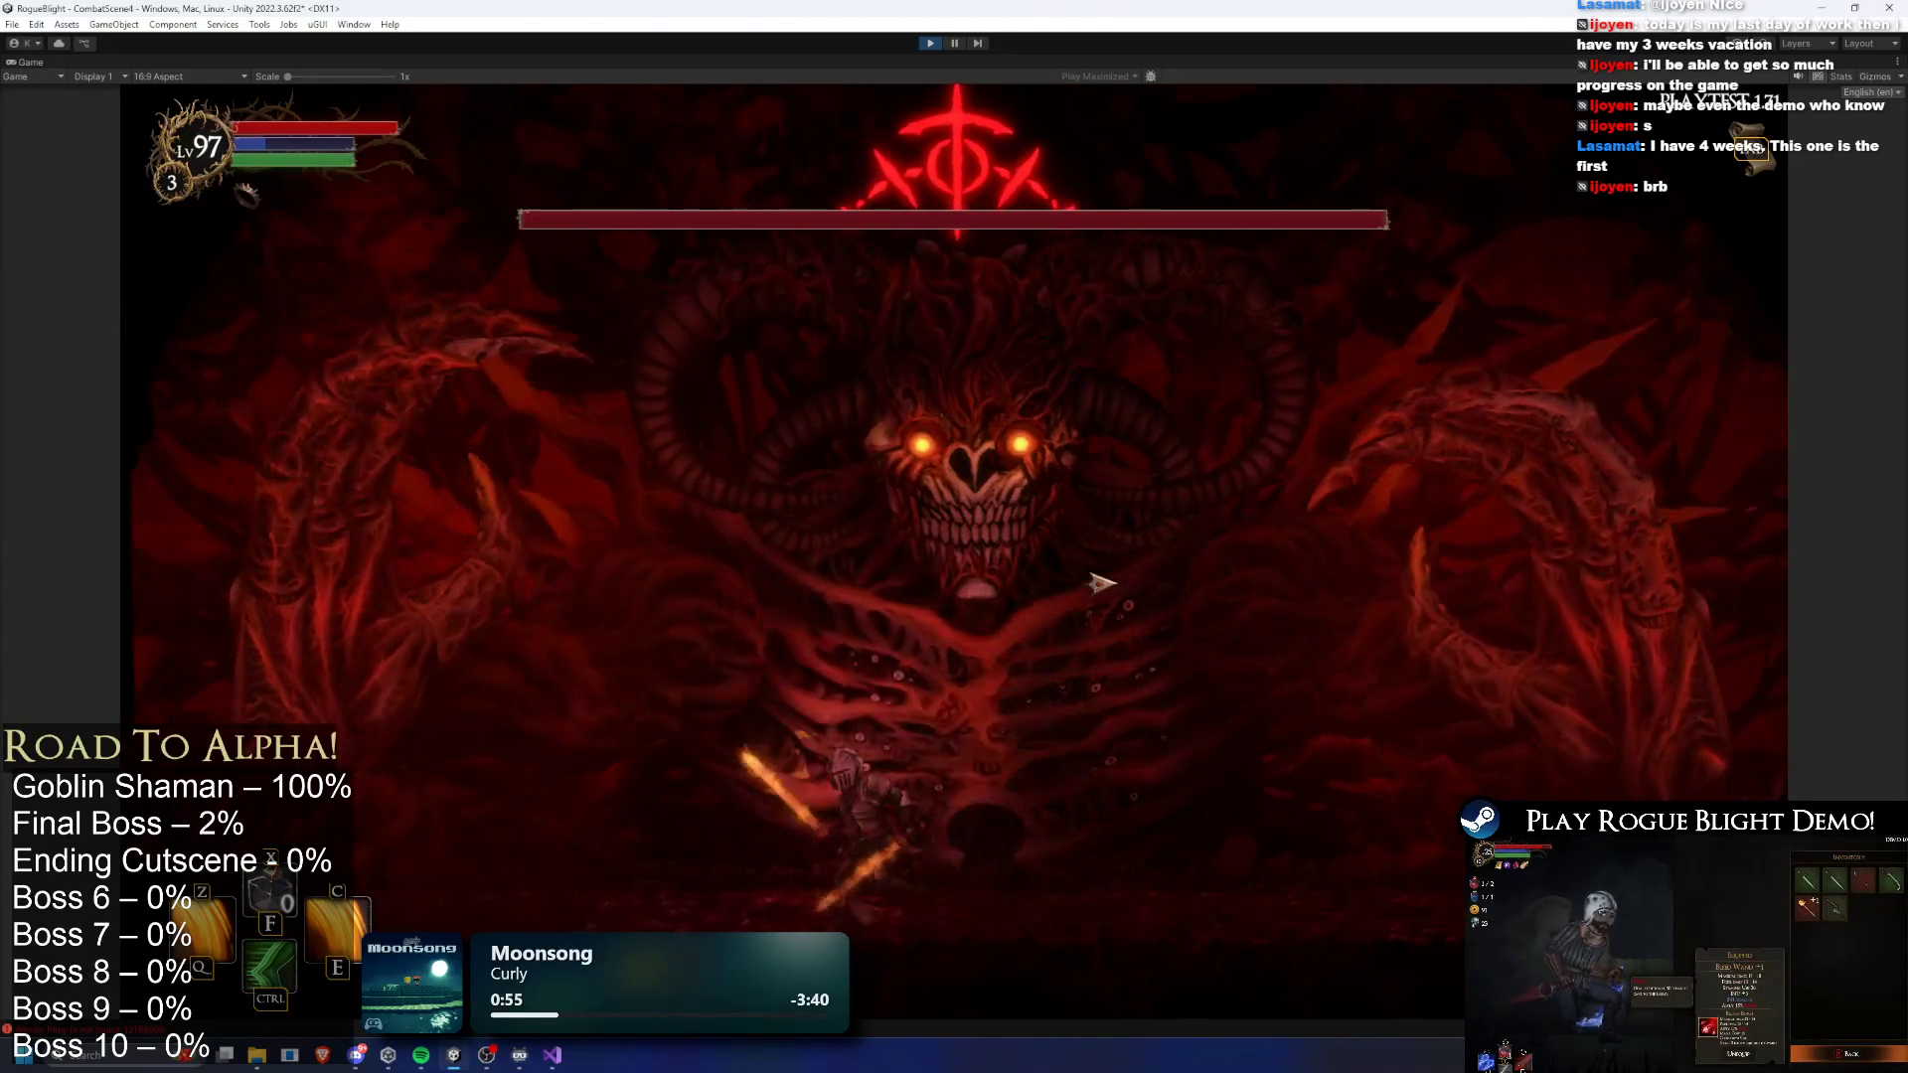
{"action": "key", "text": "d"}
{"action": "key", "text": "ctrl"}
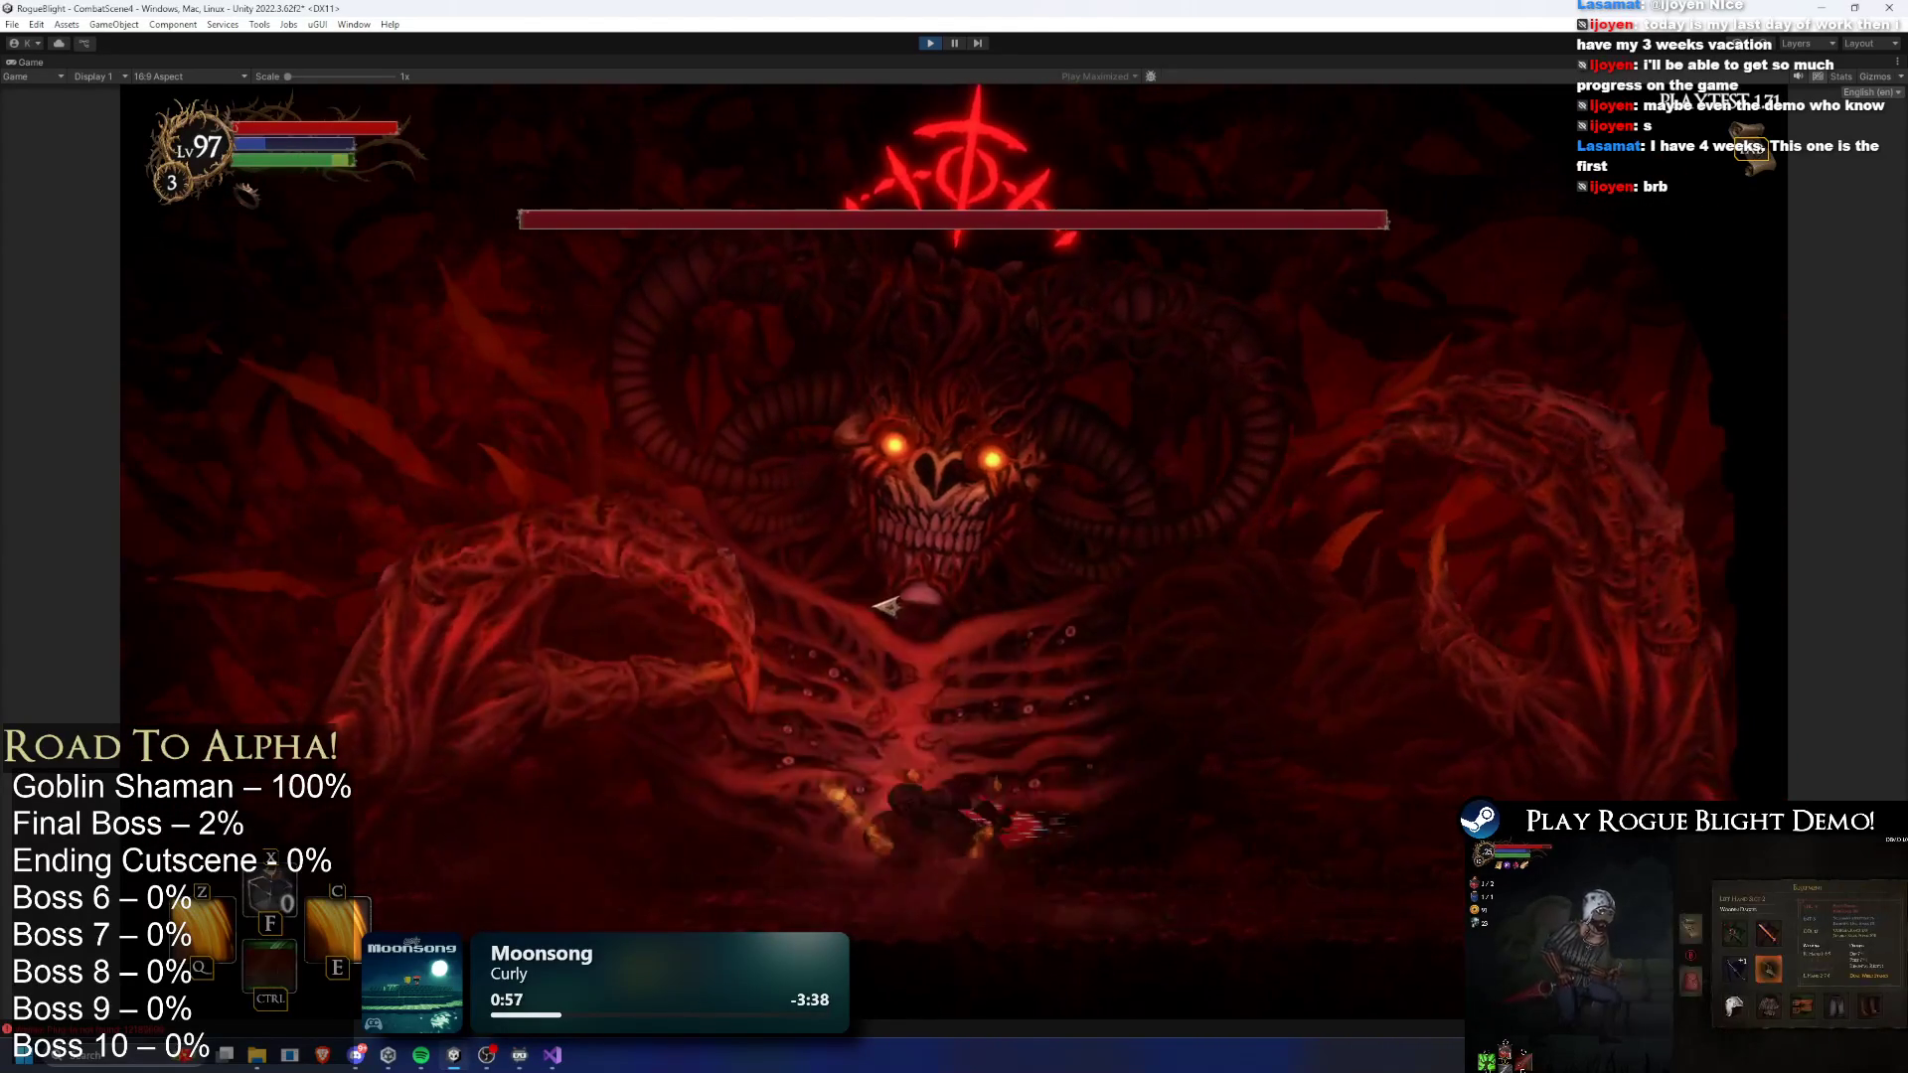
{"action": "key", "text": "a"}
{"action": "key", "text": "d"}
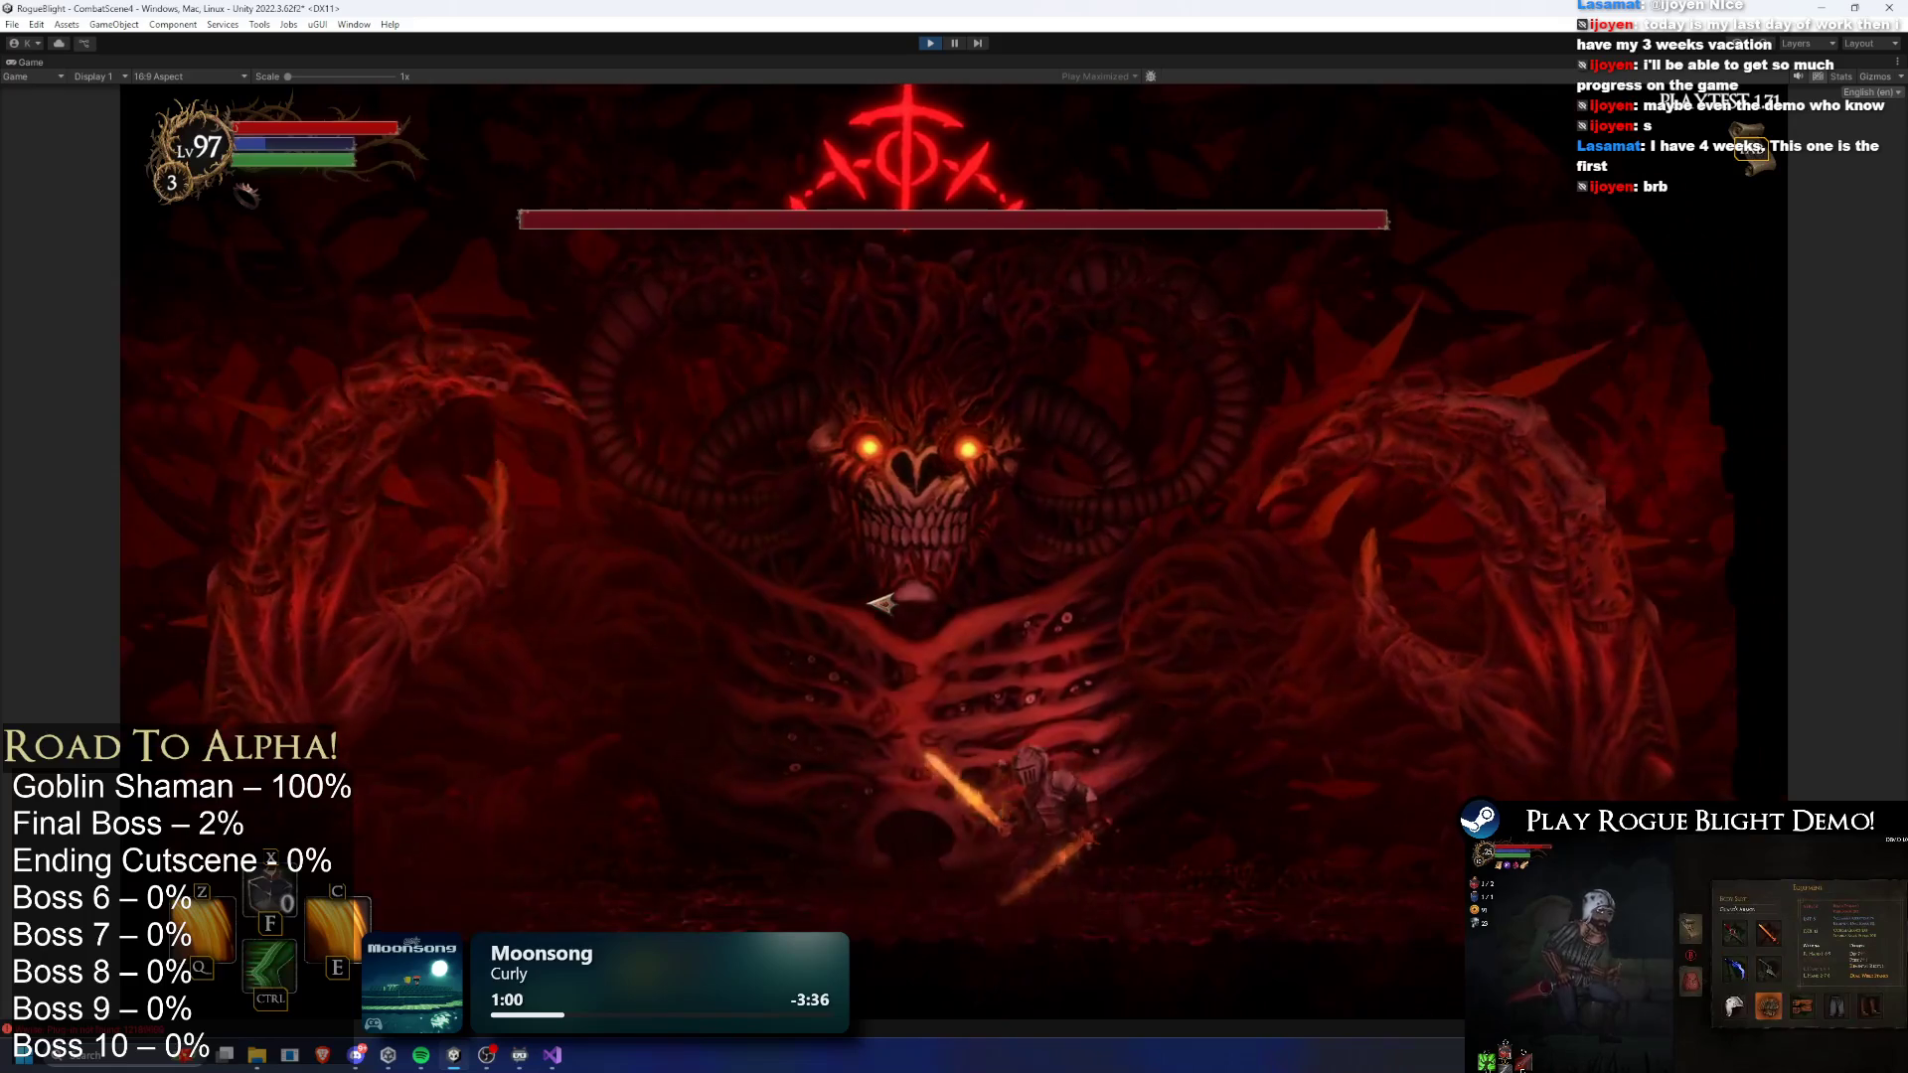
{"action": "key", "text": "a"}
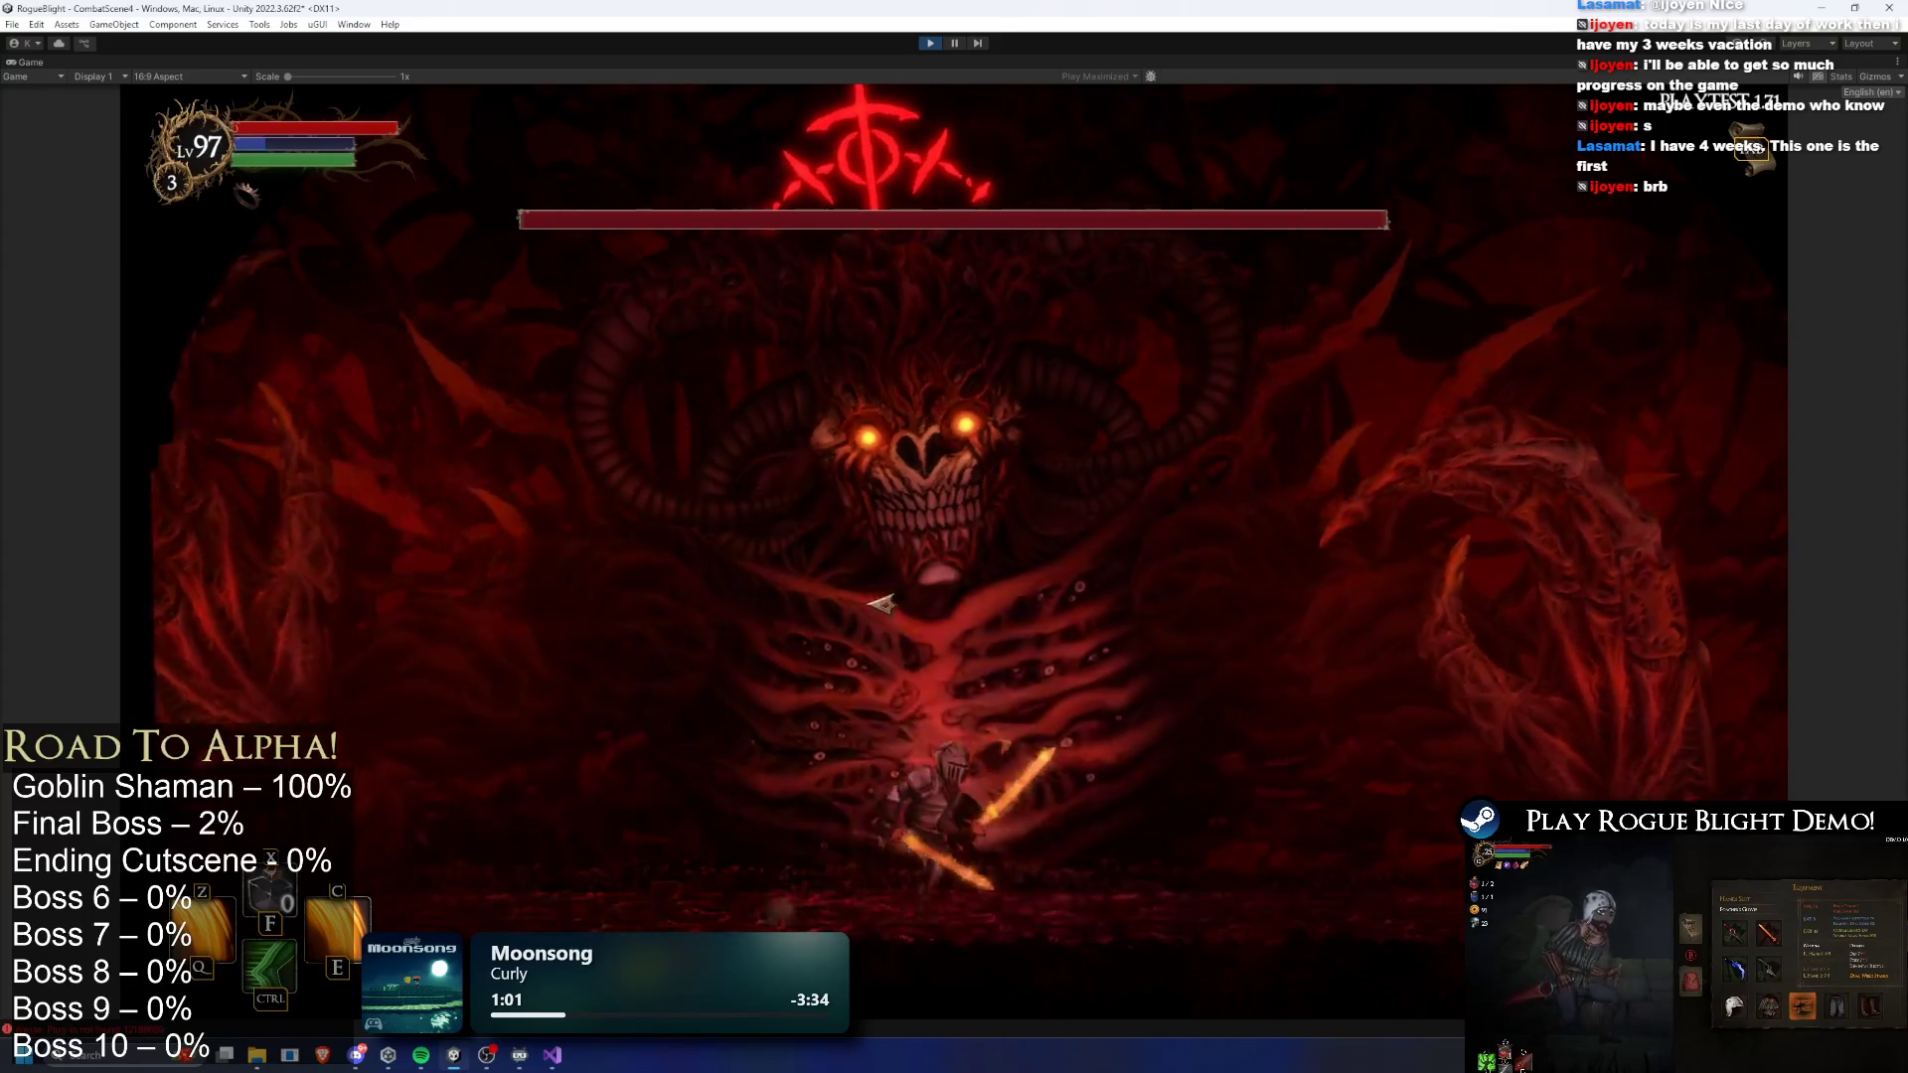
{"action": "key", "text": "d"}
{"action": "key", "text": "a"}
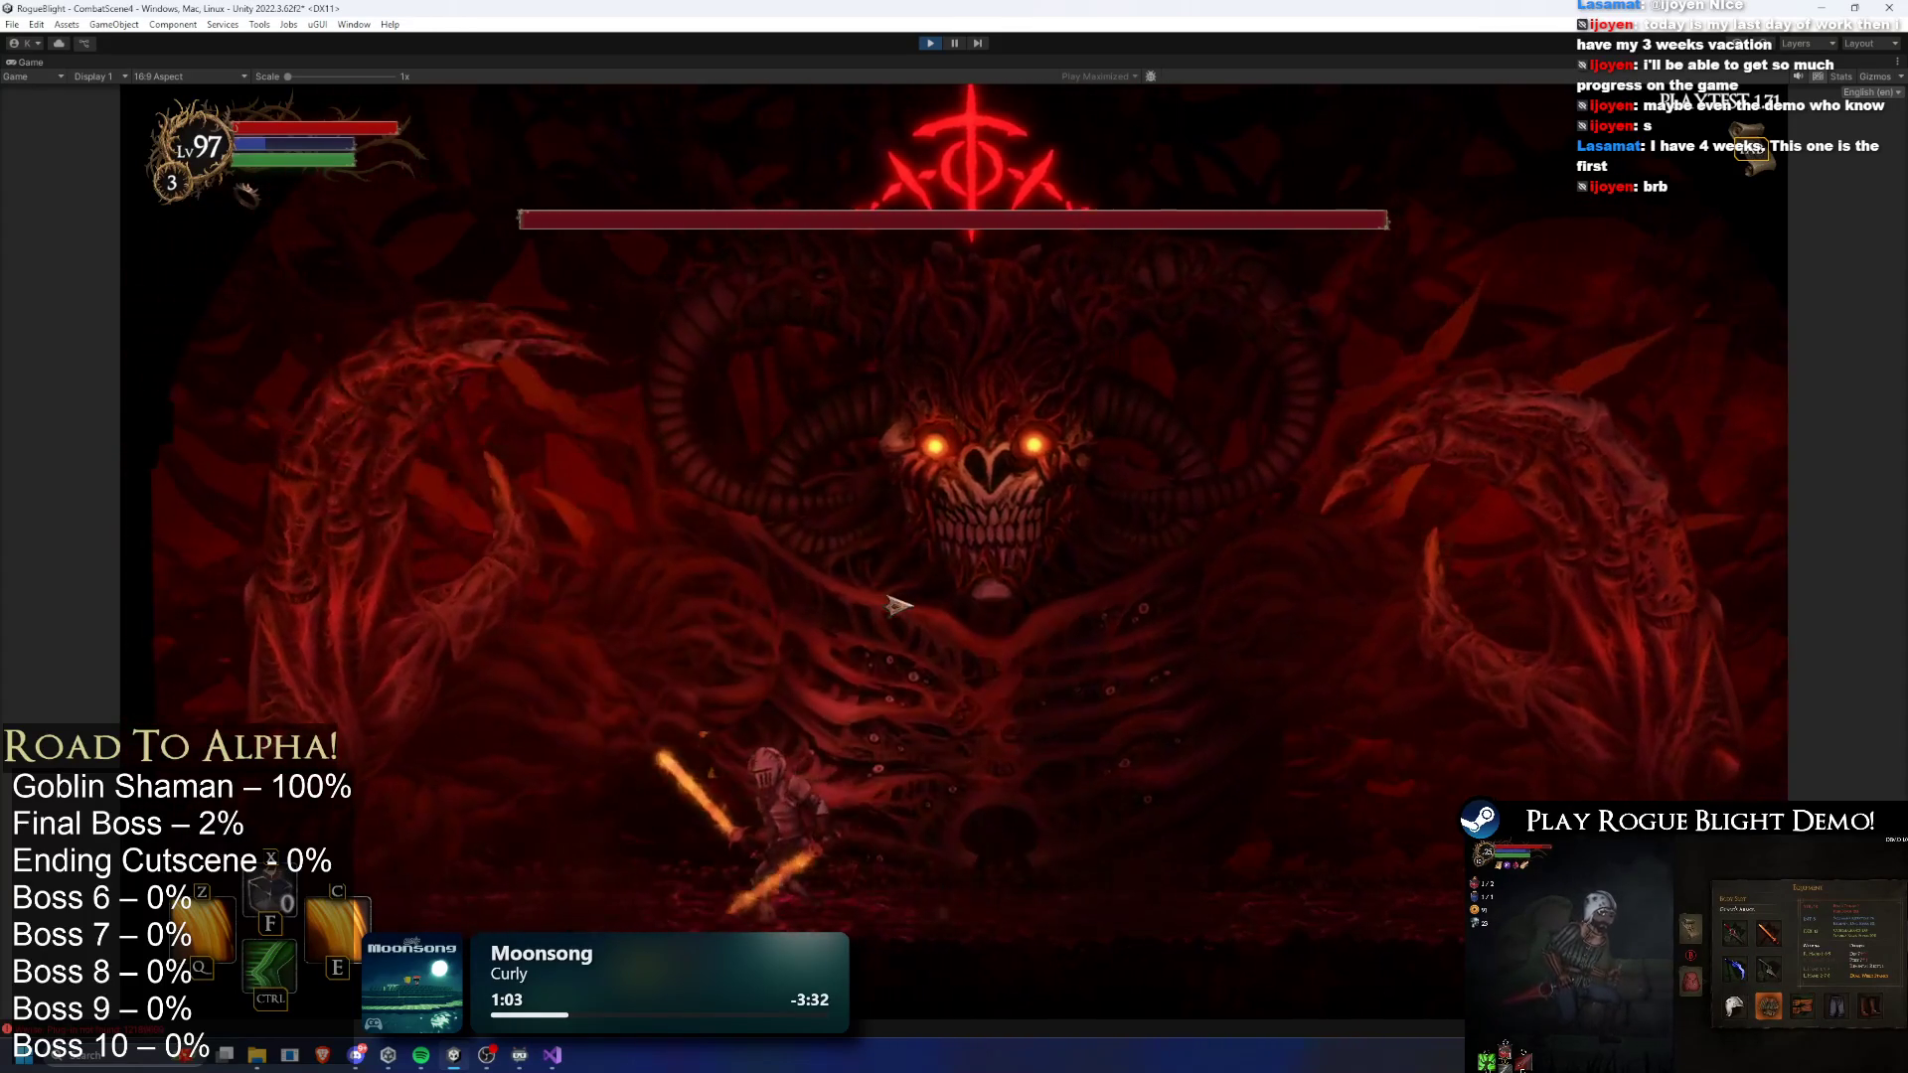
{"action": "key", "text": "d"}
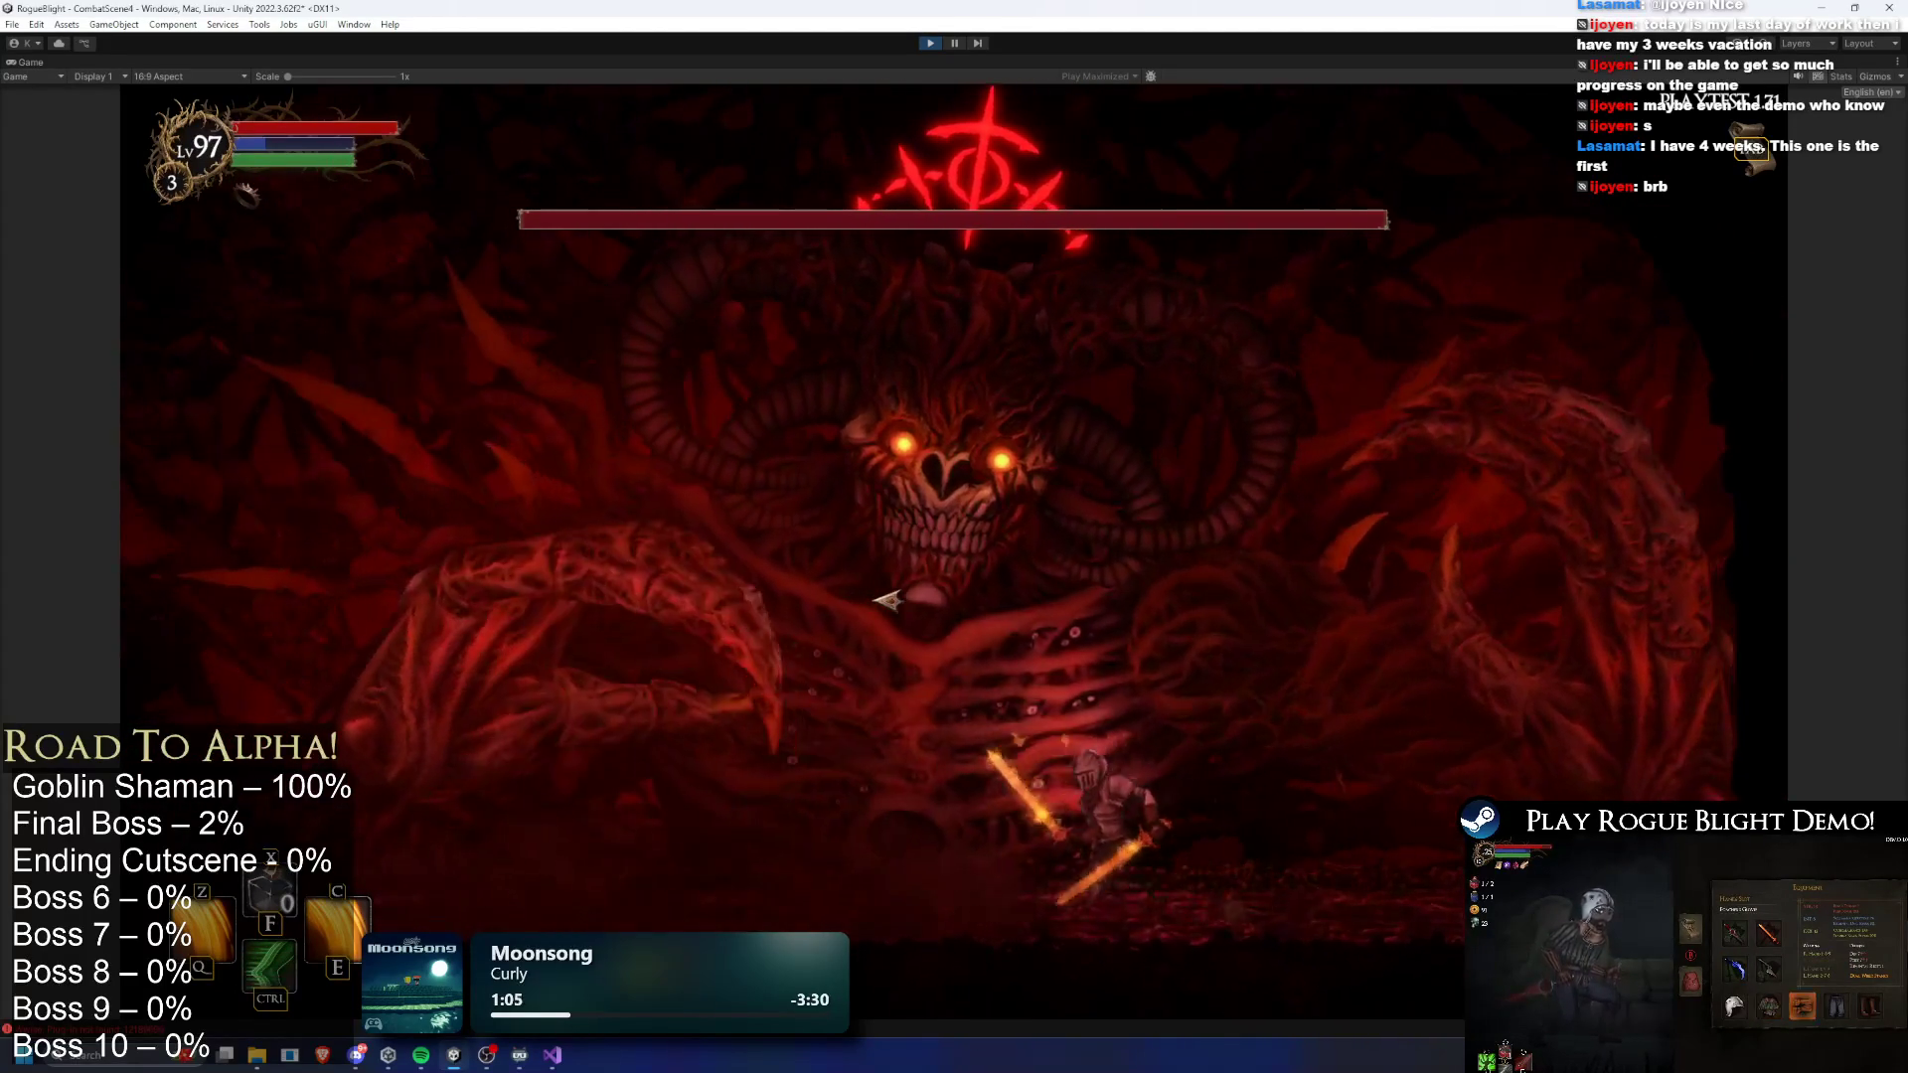
{"action": "key", "text": "a"}
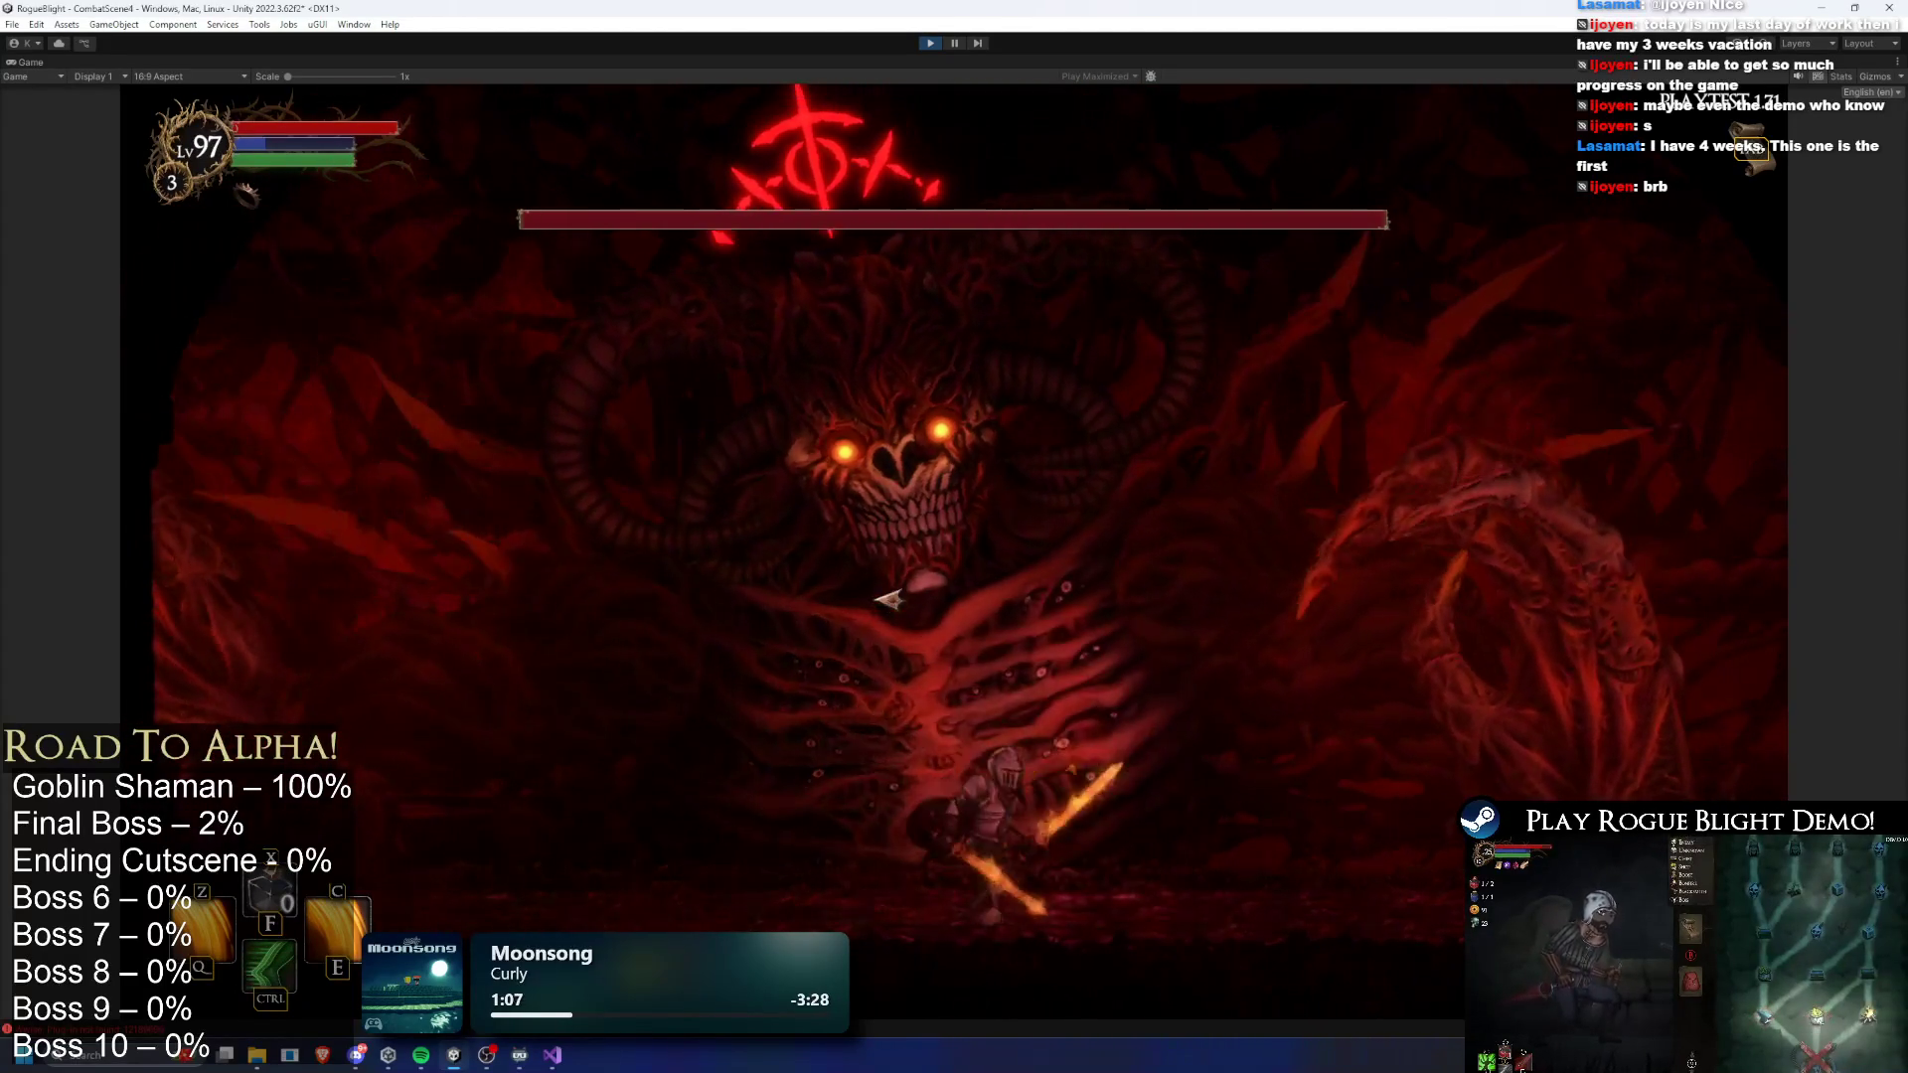
{"action": "key", "text": "d"}
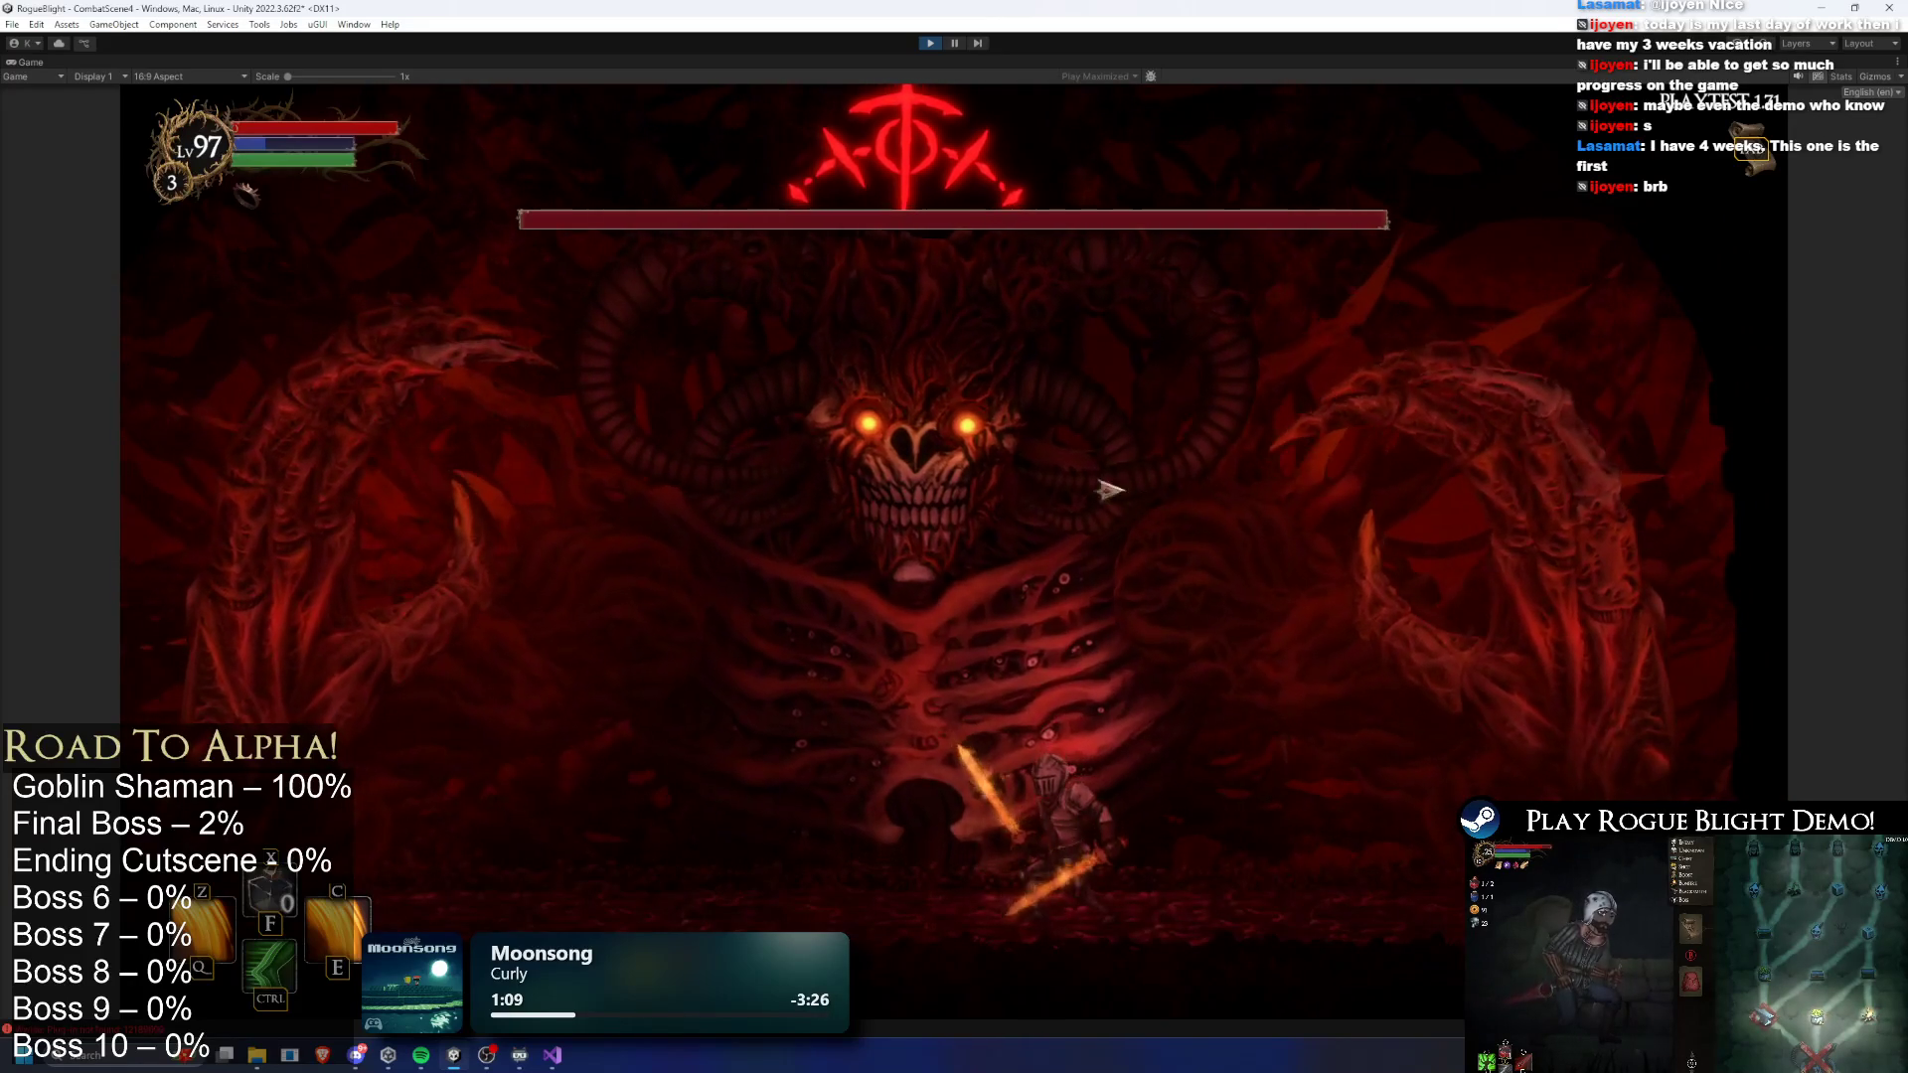
- Pause the game, look at the audio settings, then resume the fight
{"action": "key", "text": "Escape"}
{"action": "left_click", "coordinate": [988, 405]}
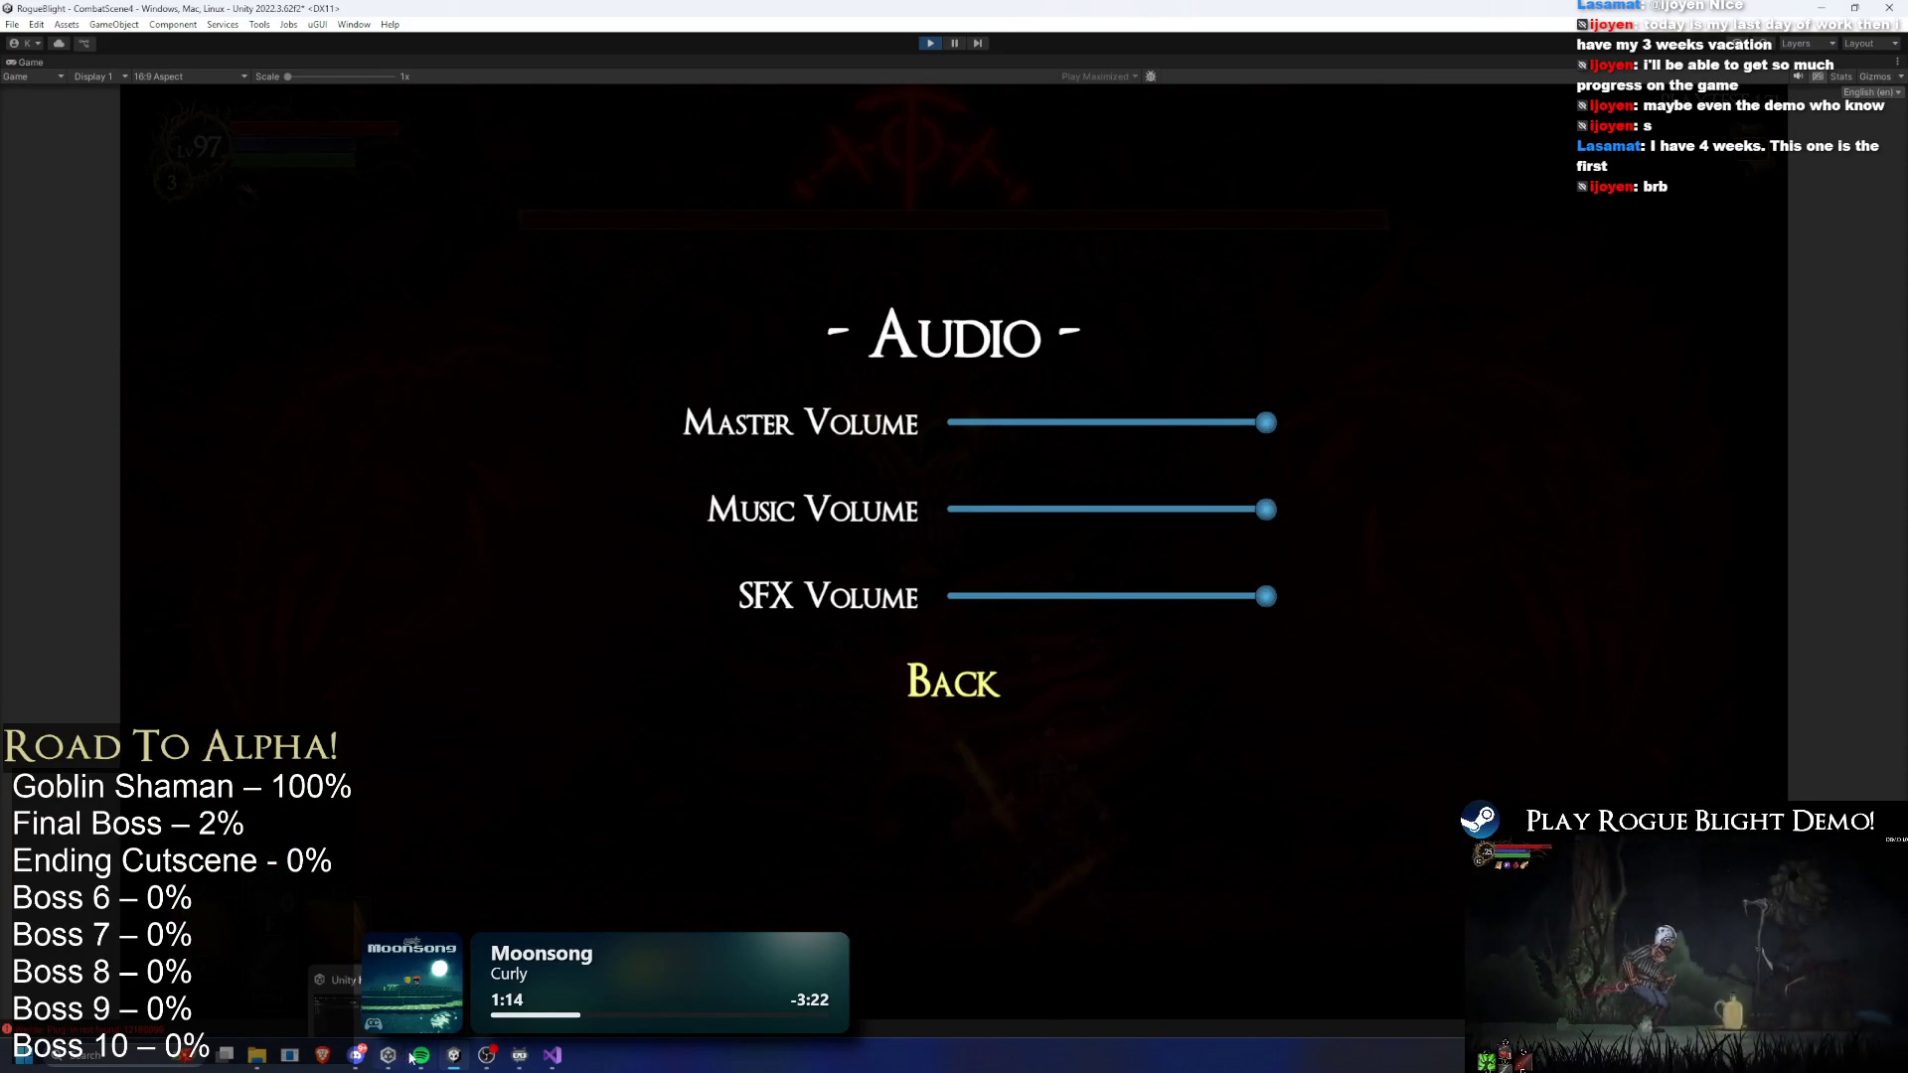
{"action": "key", "text": "Escape"}
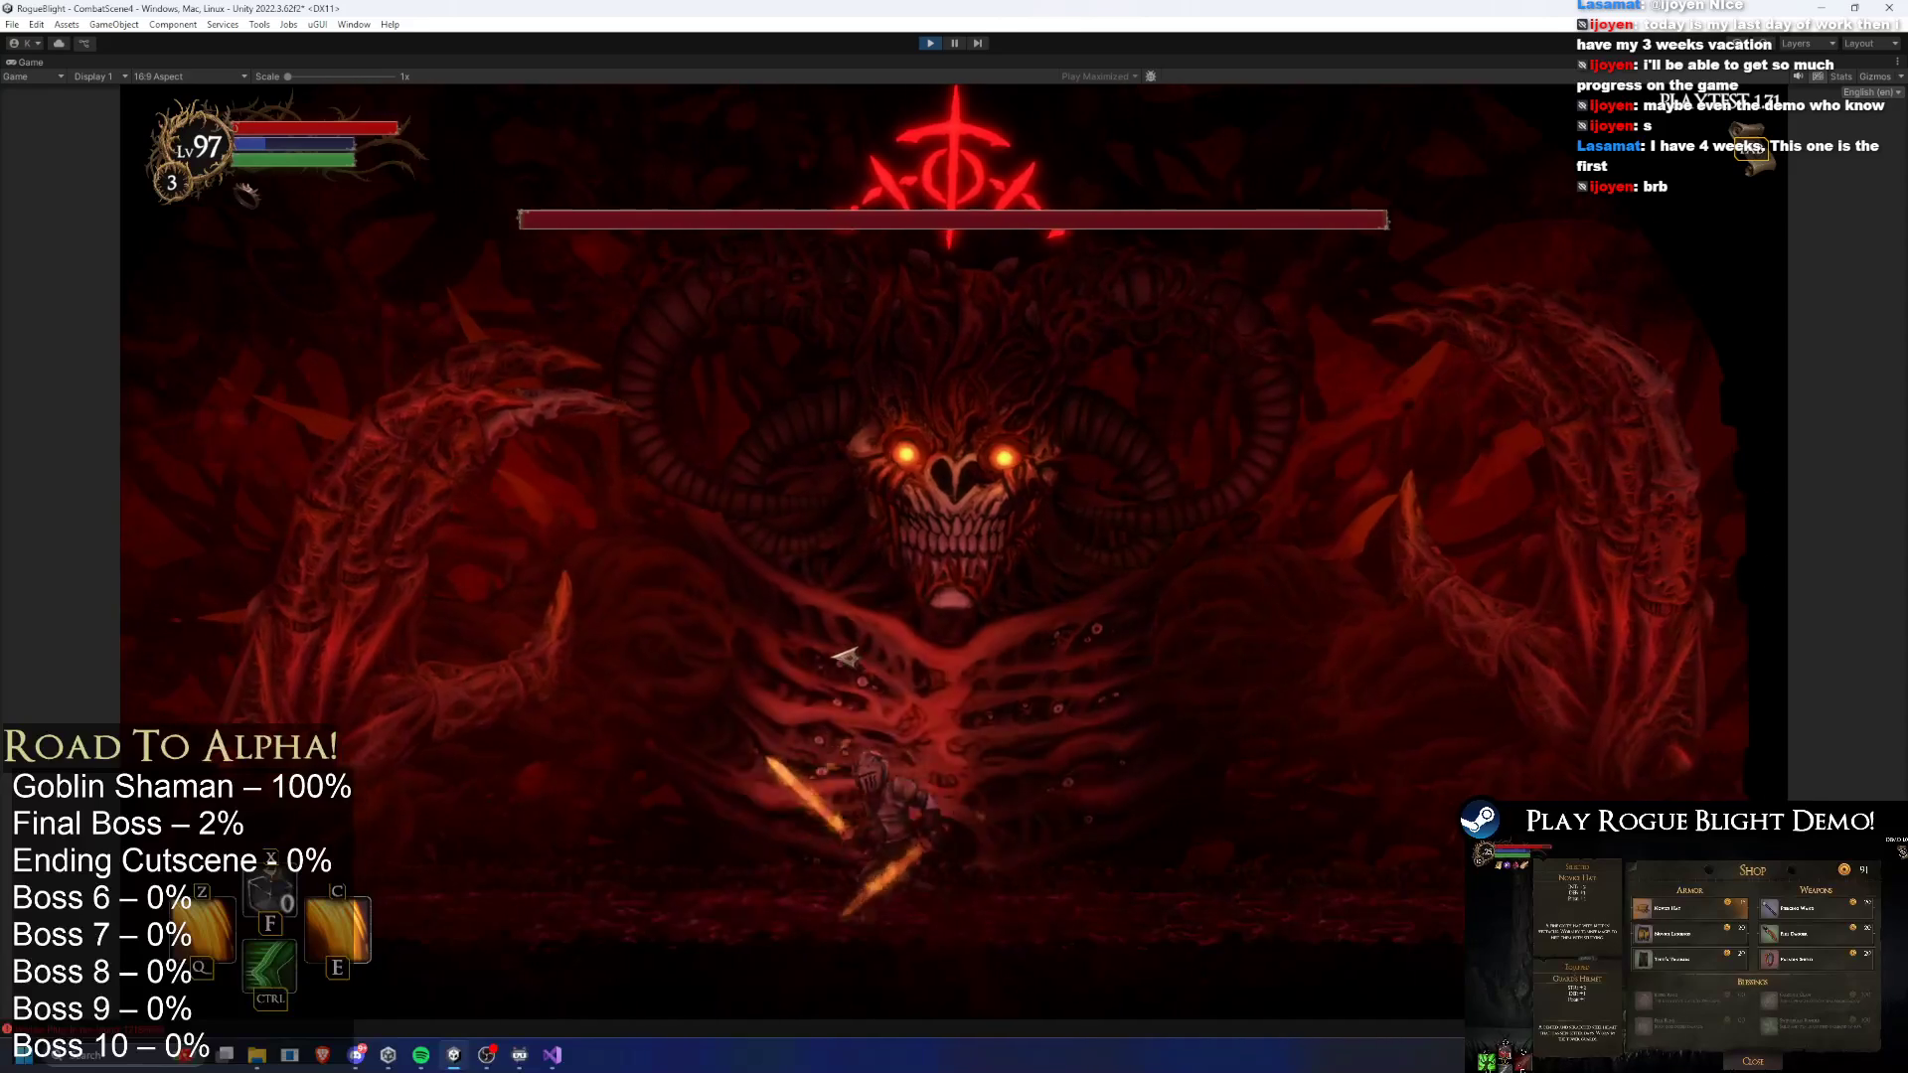
- Keep running left and right attacking the boss until the test ends
{"action": "key", "text": "d"}
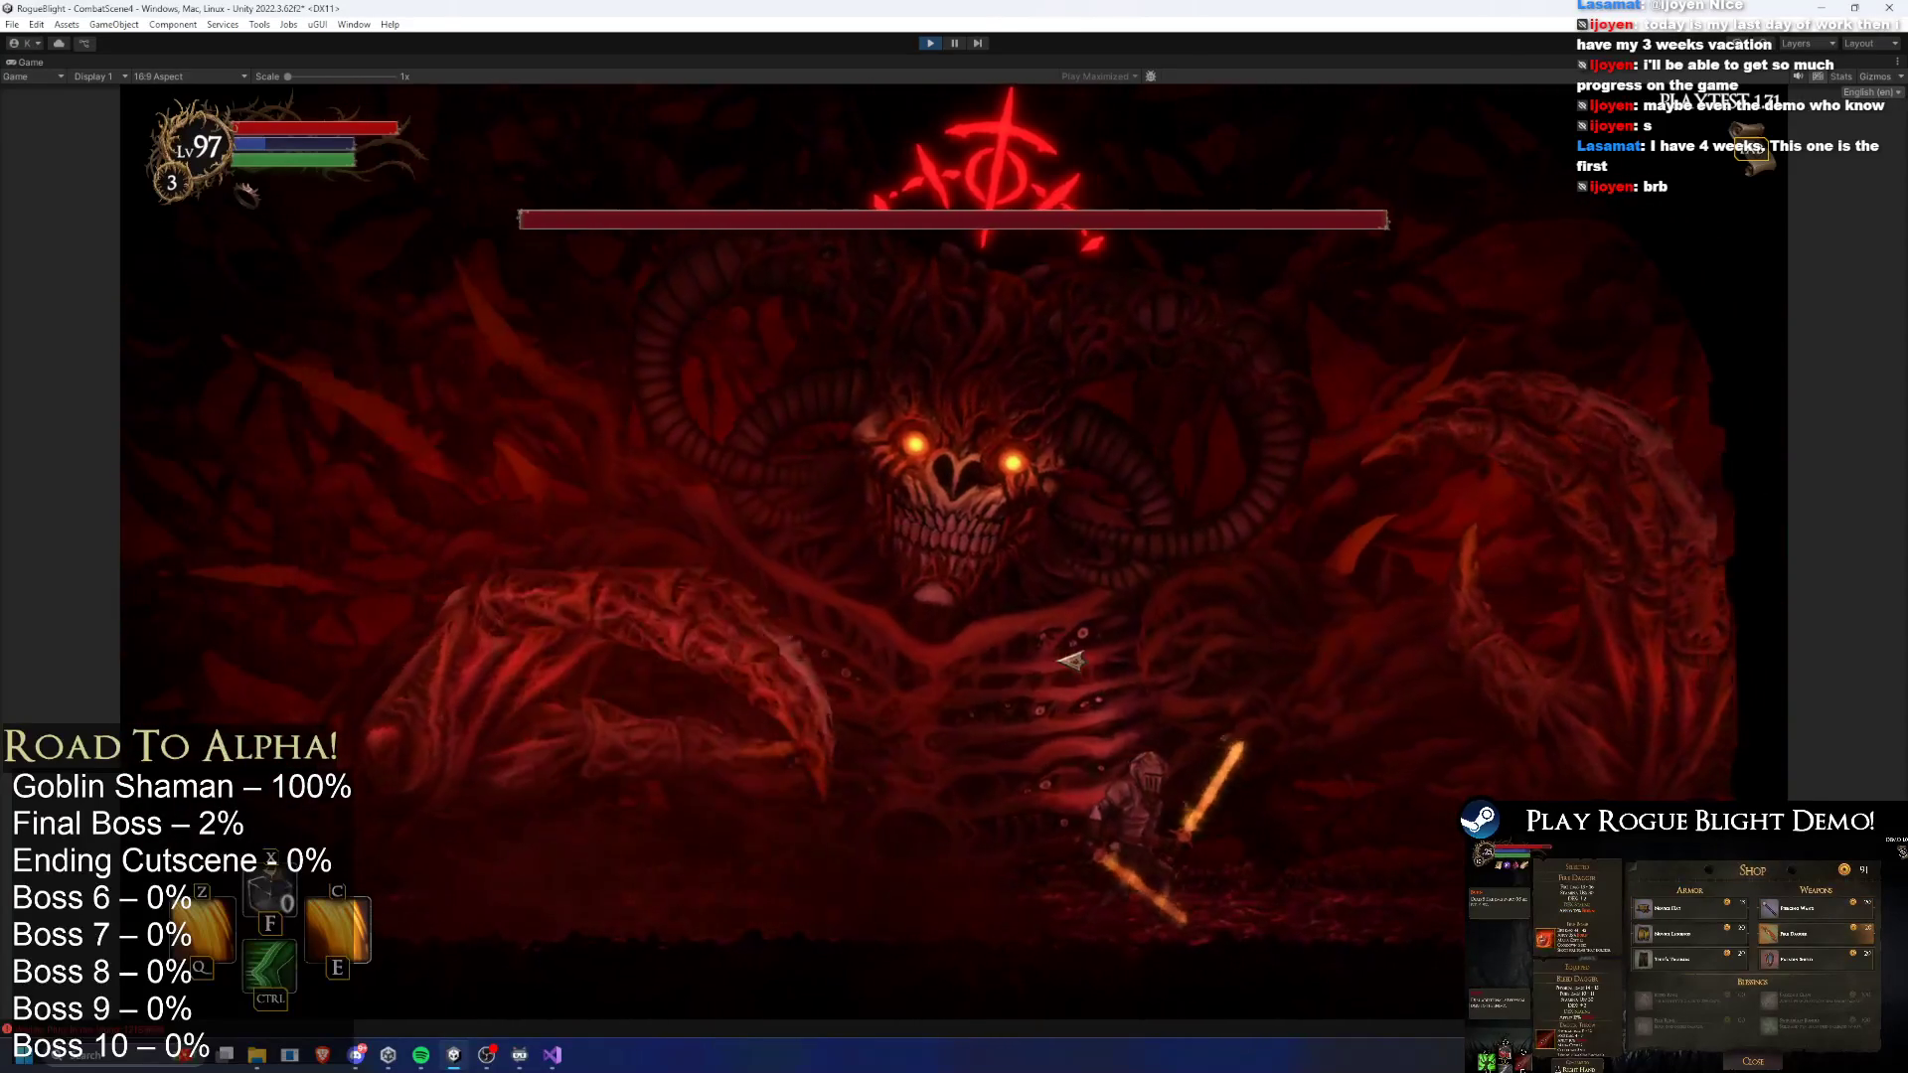
{"action": "key", "text": "a"}
{"action": "key", "text": "d"}
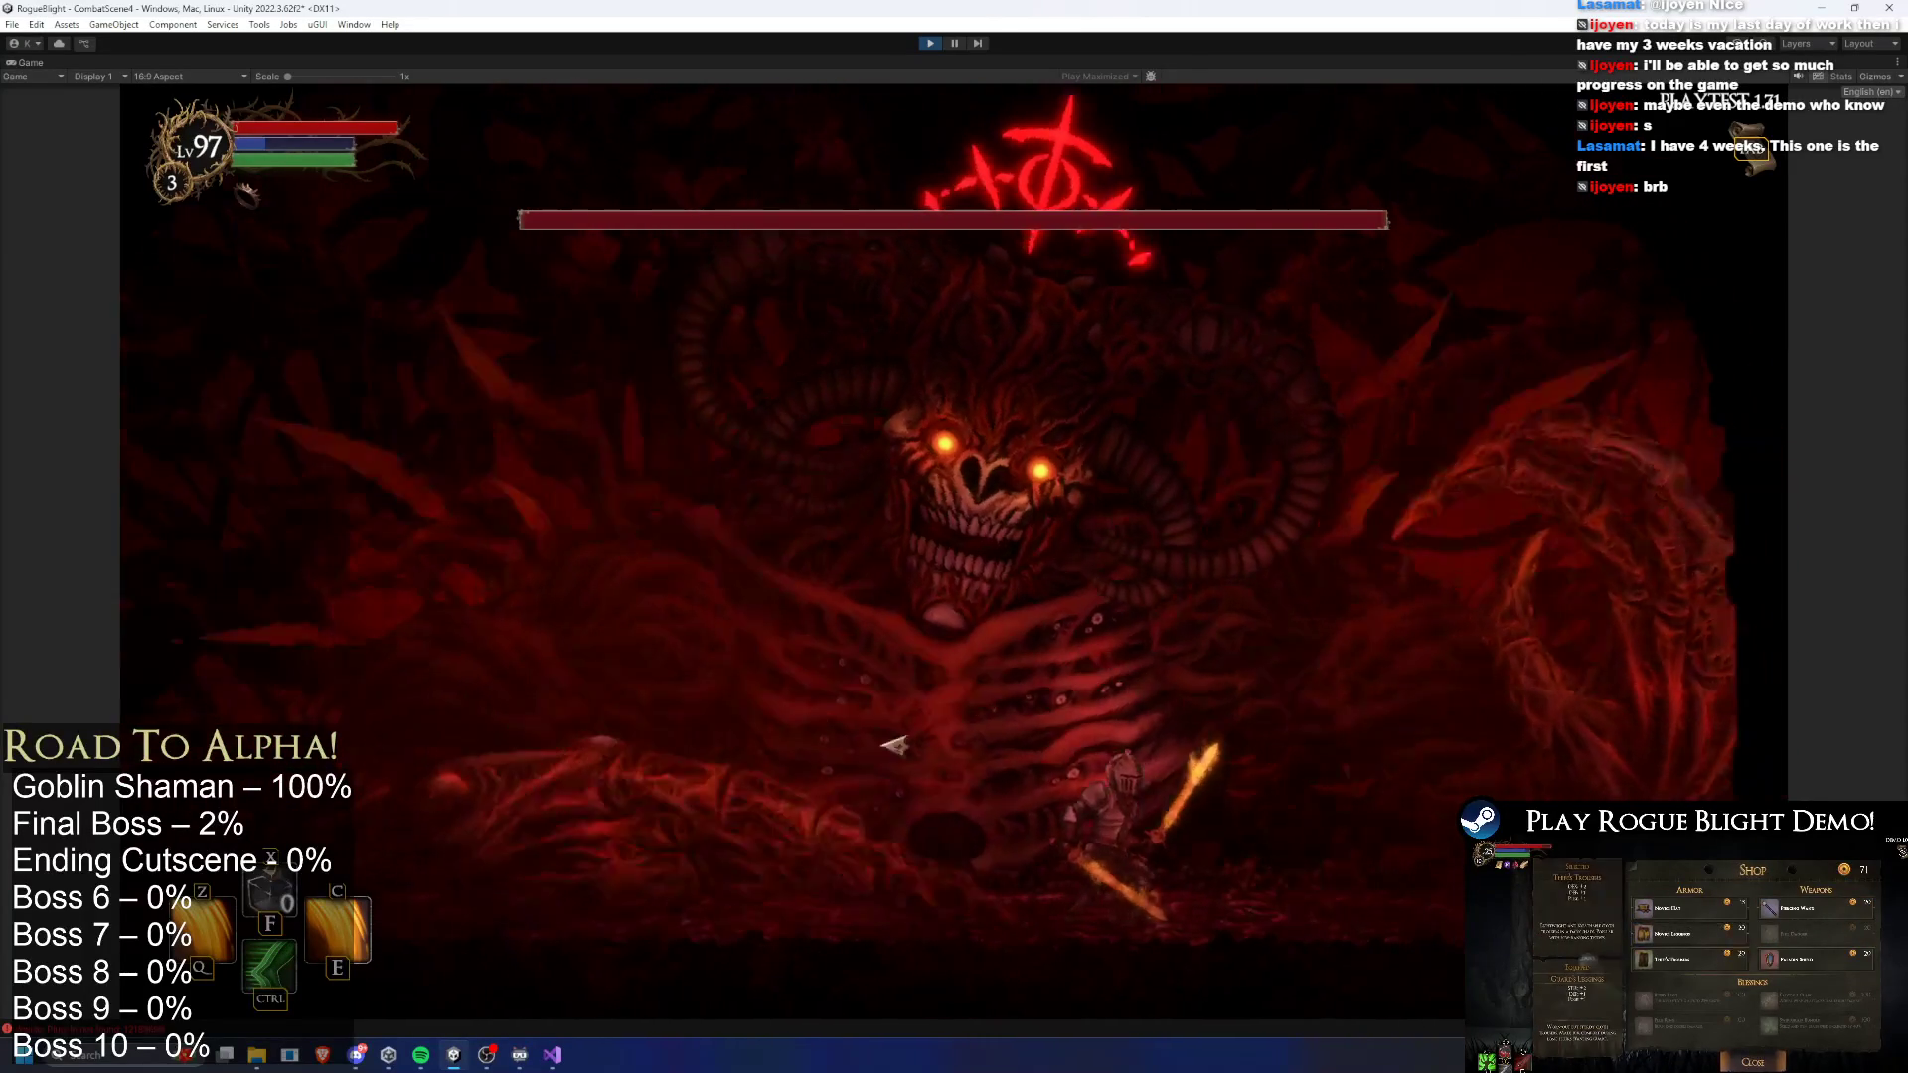
{"action": "key", "text": "a"}
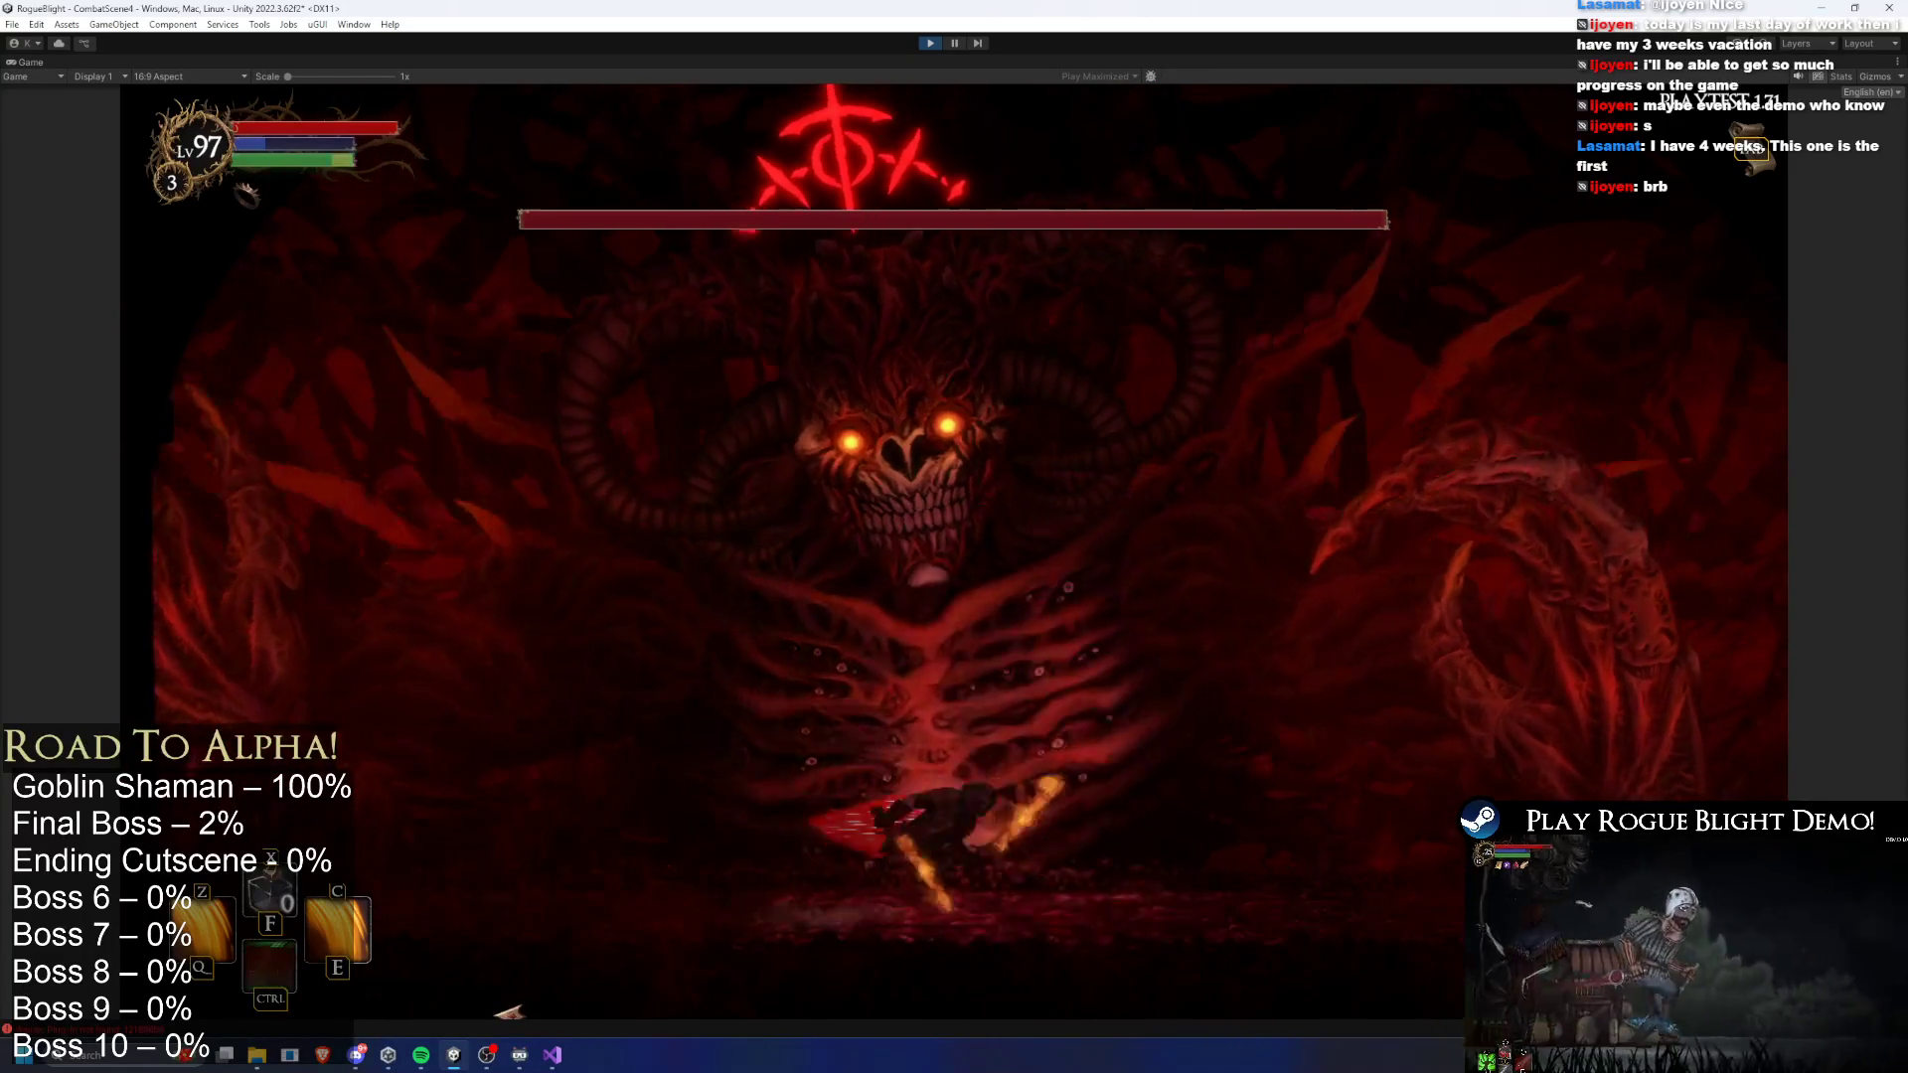
{"action": "key", "text": "a"}
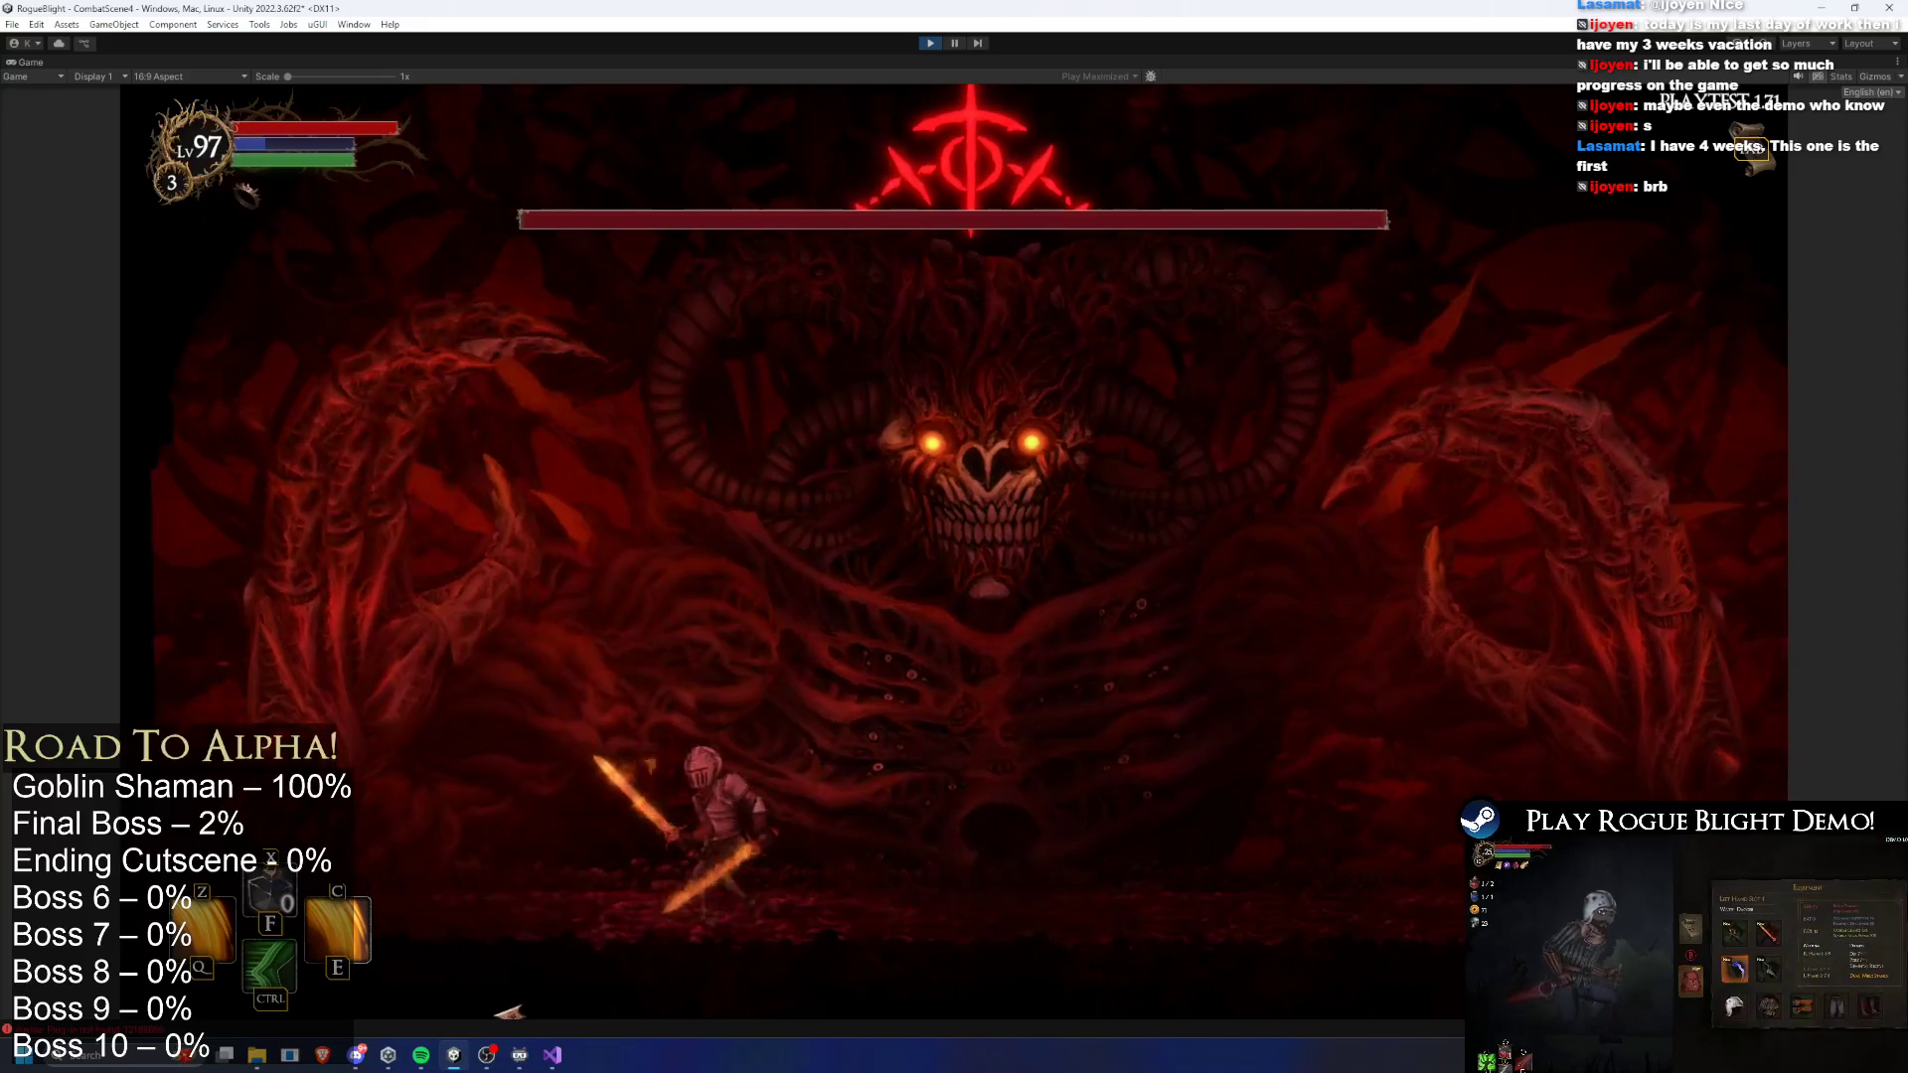
{"action": "key", "text": "d"}
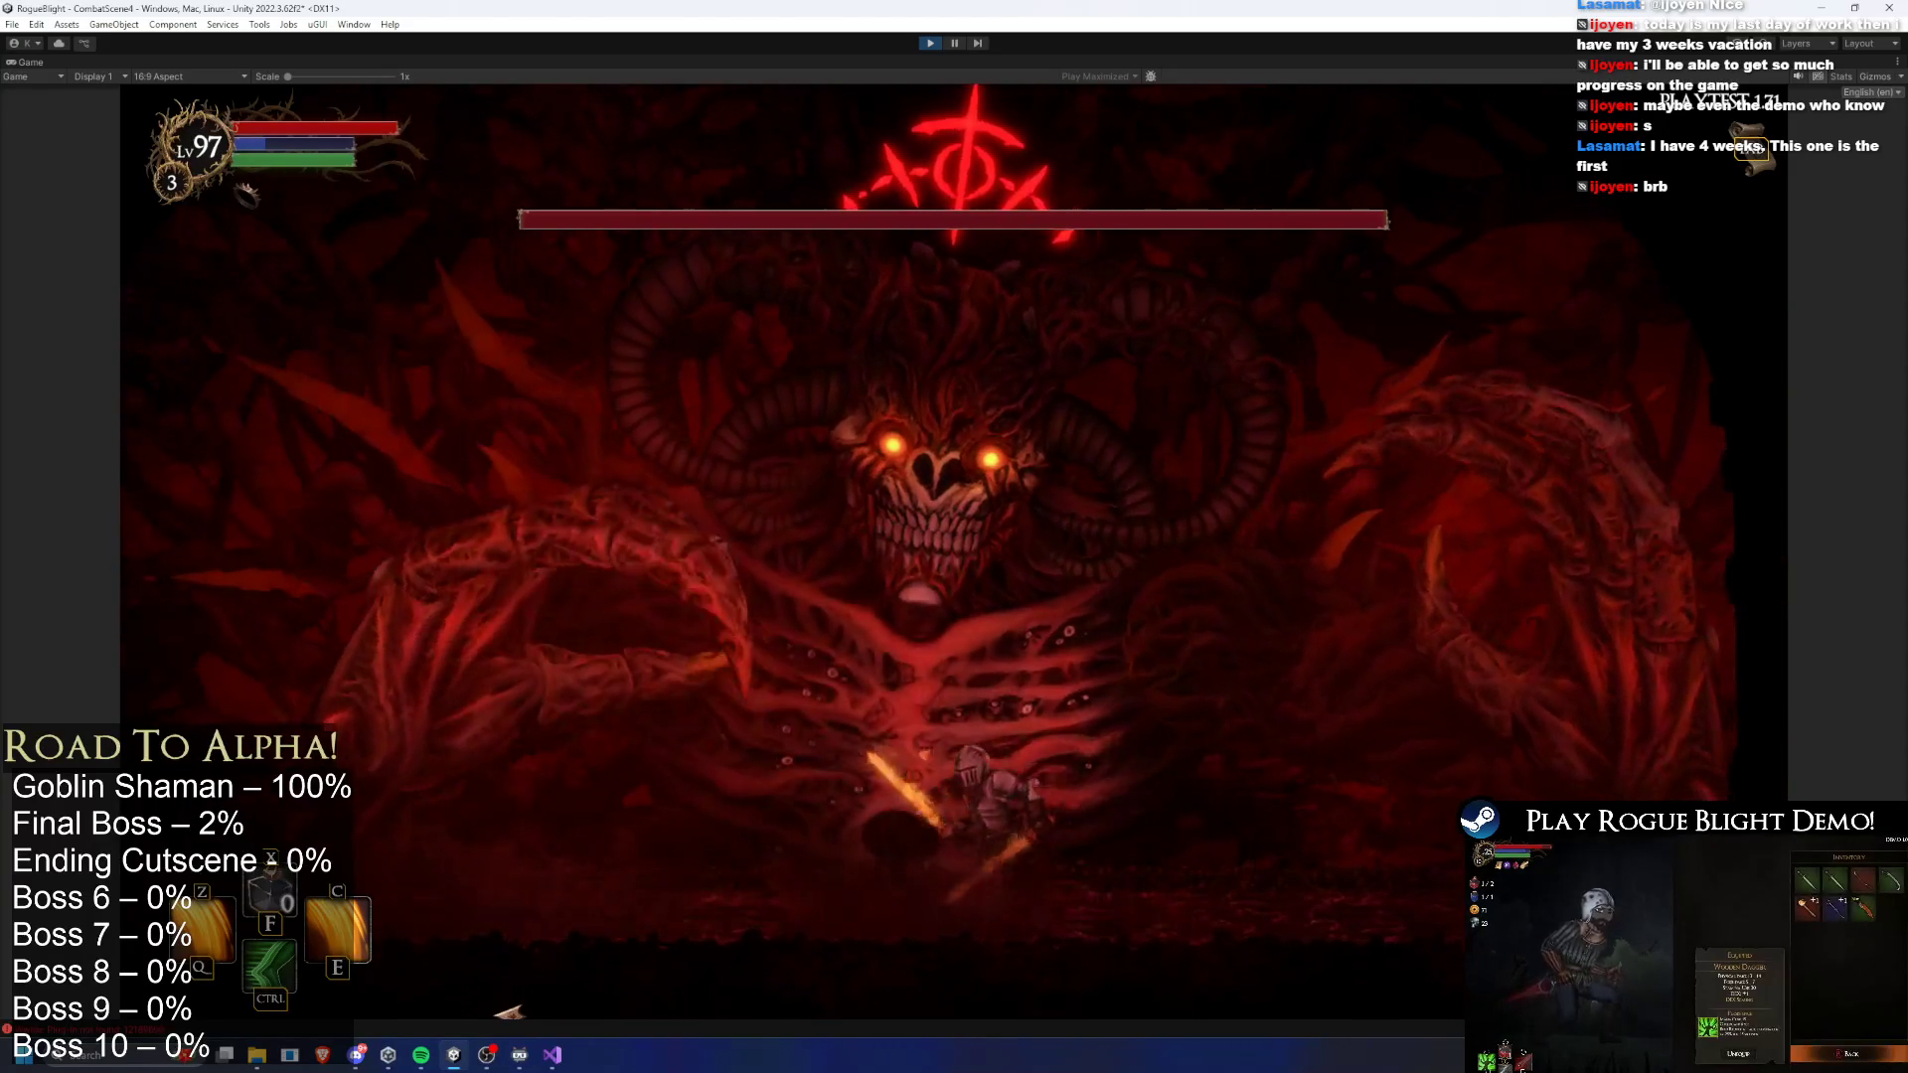
{"action": "key", "text": "a"}
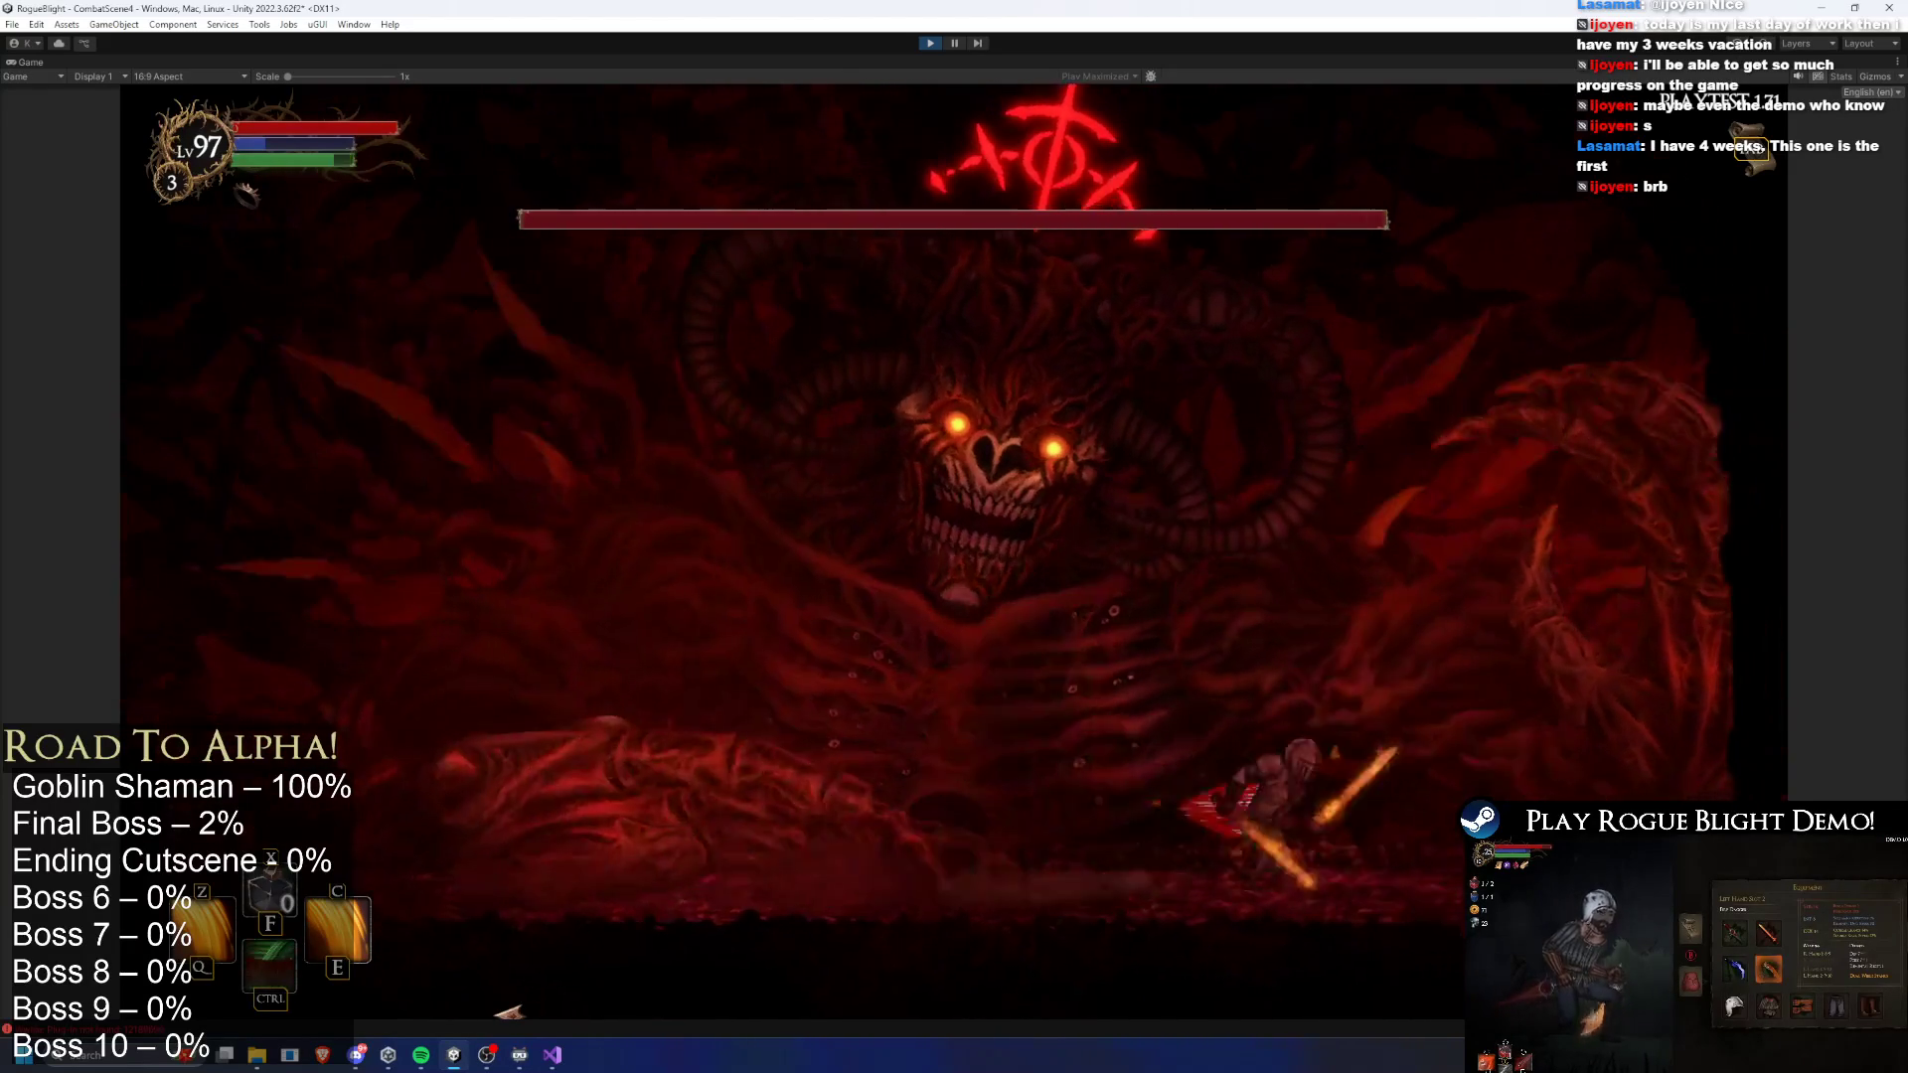
{"action": "key", "text": "a"}
{"action": "key", "text": "d"}
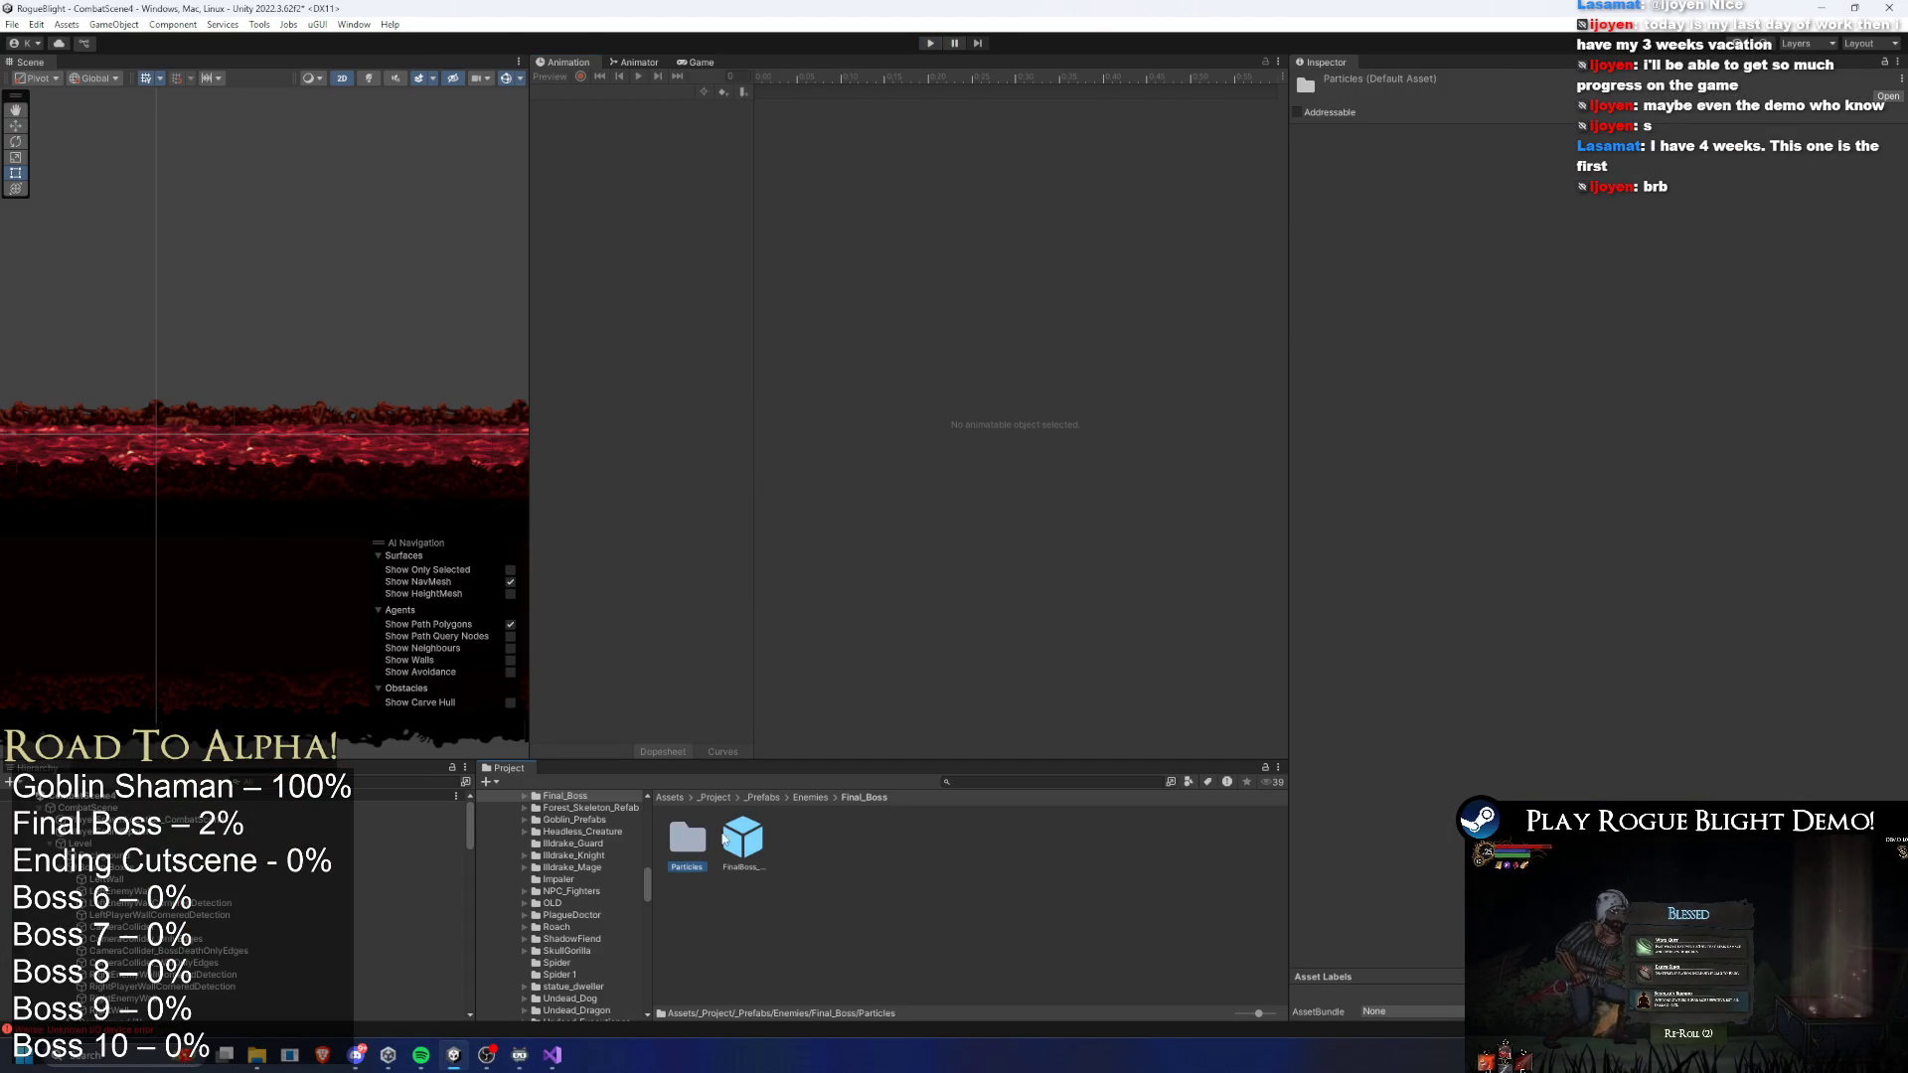
- Reopen the FinalBoss prefab, load SR_smash_lefthand_finalboss and add an animation event at frame 53
{"action": "double_click", "coordinate": [743, 840]}
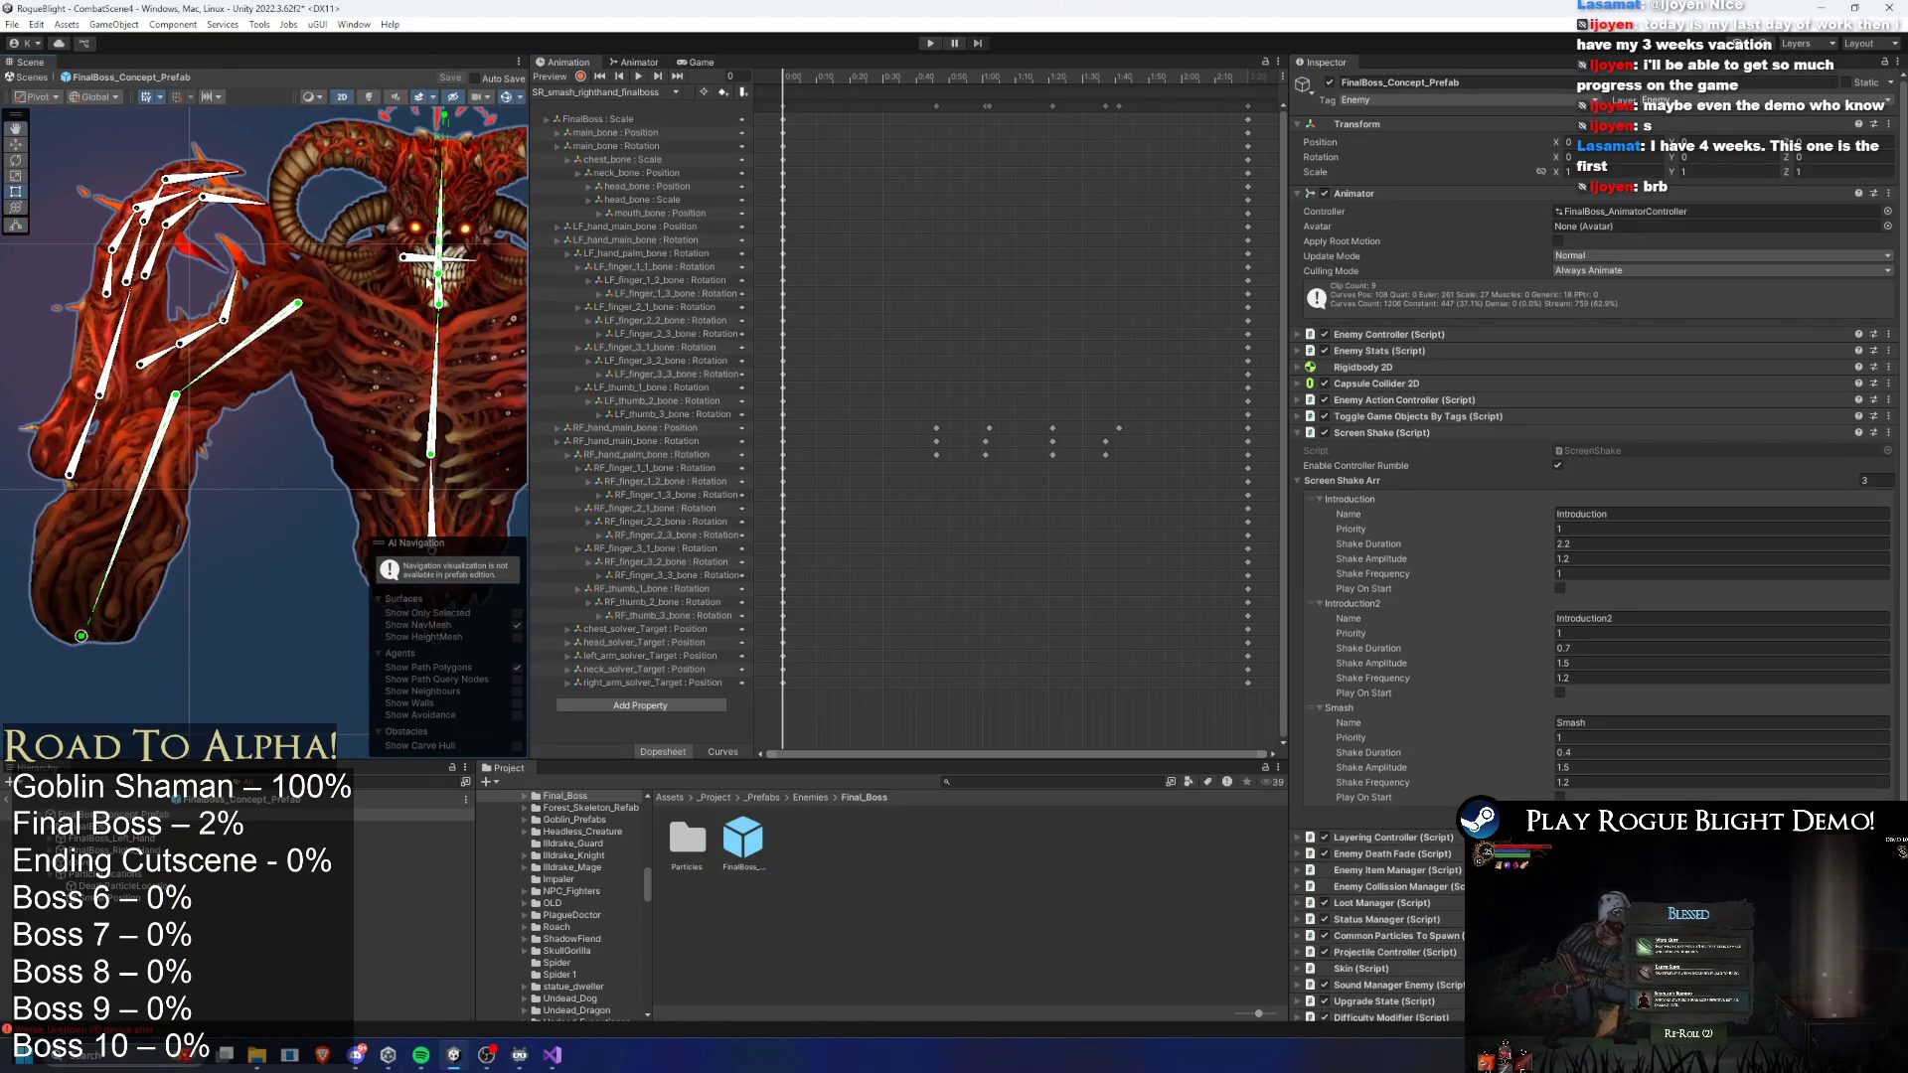
{"action": "left_click", "coordinate": [636, 92]}
{"action": "left_click", "coordinate": [651, 117]}
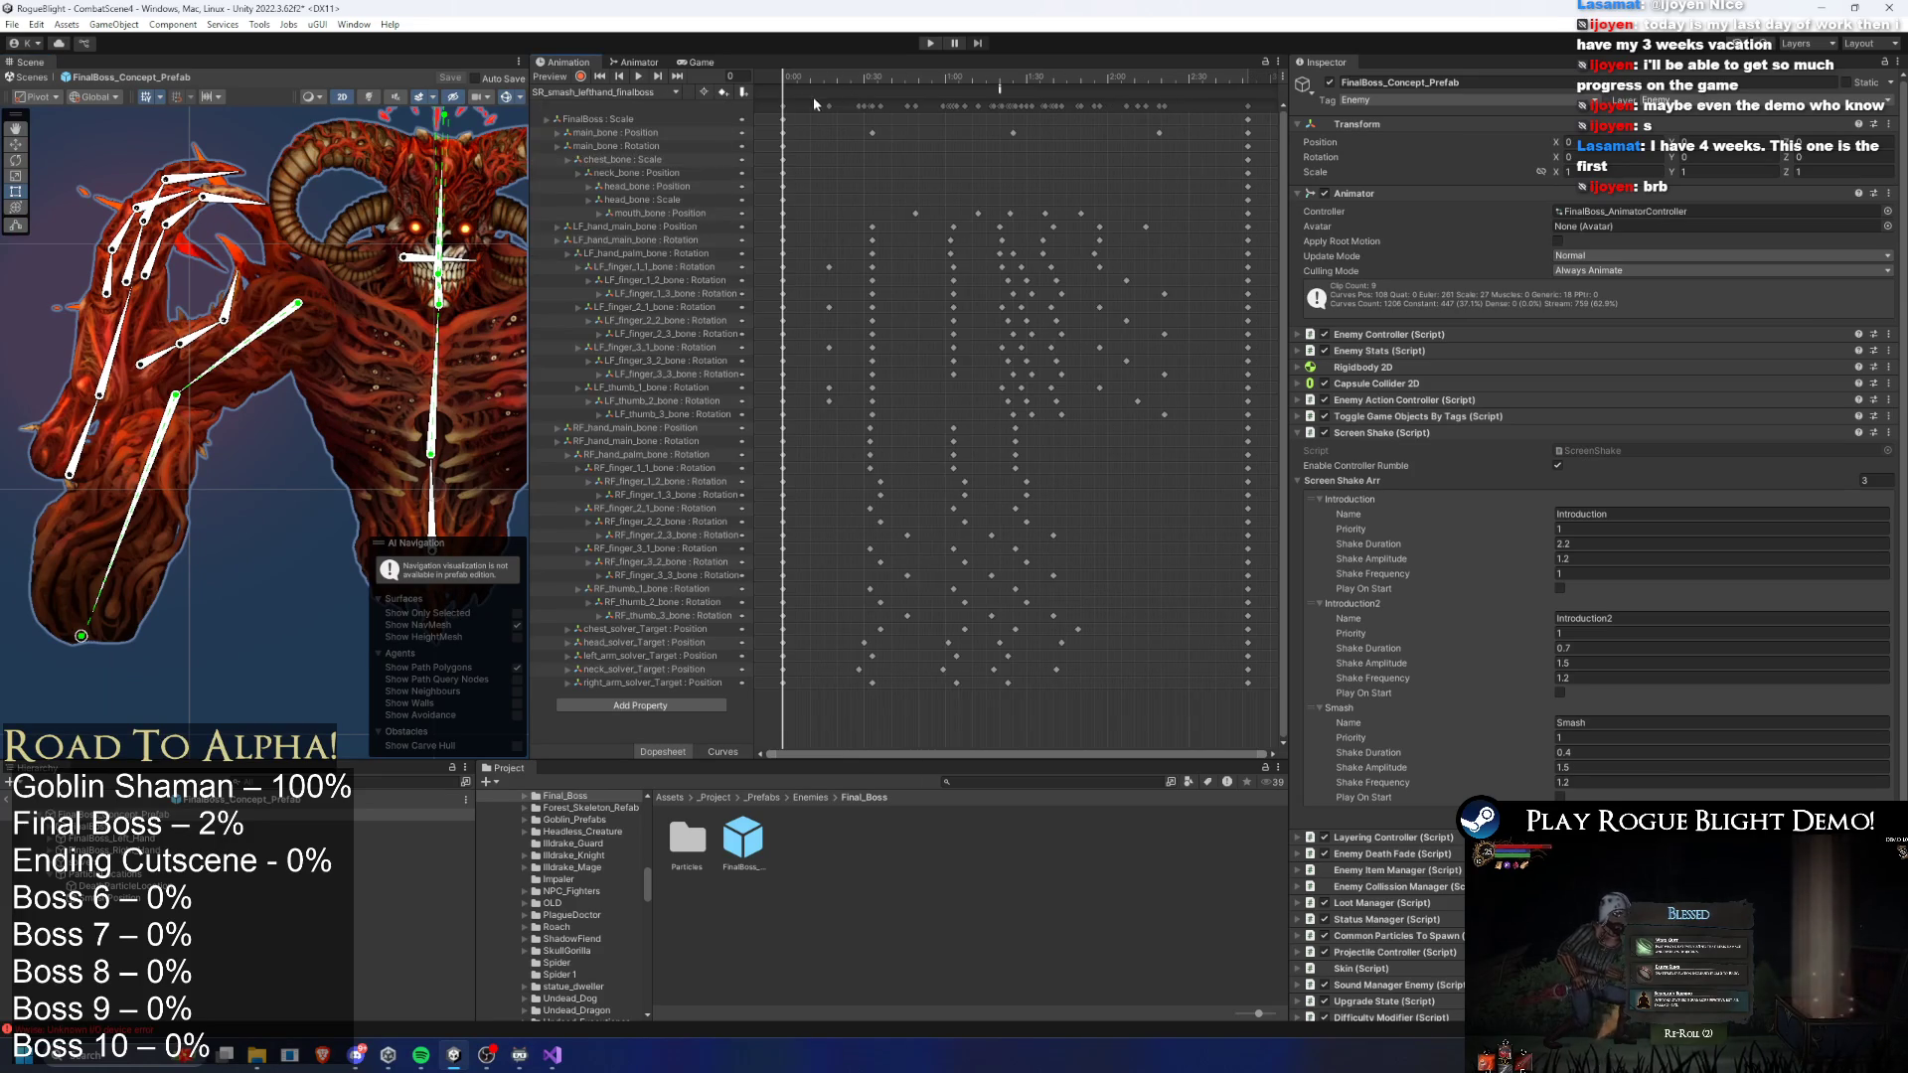
{"action": "left_click_drag", "start_coordinate": [885, 81], "coordinate": [928, 86]}
{"action": "right_click", "coordinate": [928, 86]}
{"action": "left_click", "coordinate": [984, 100]}
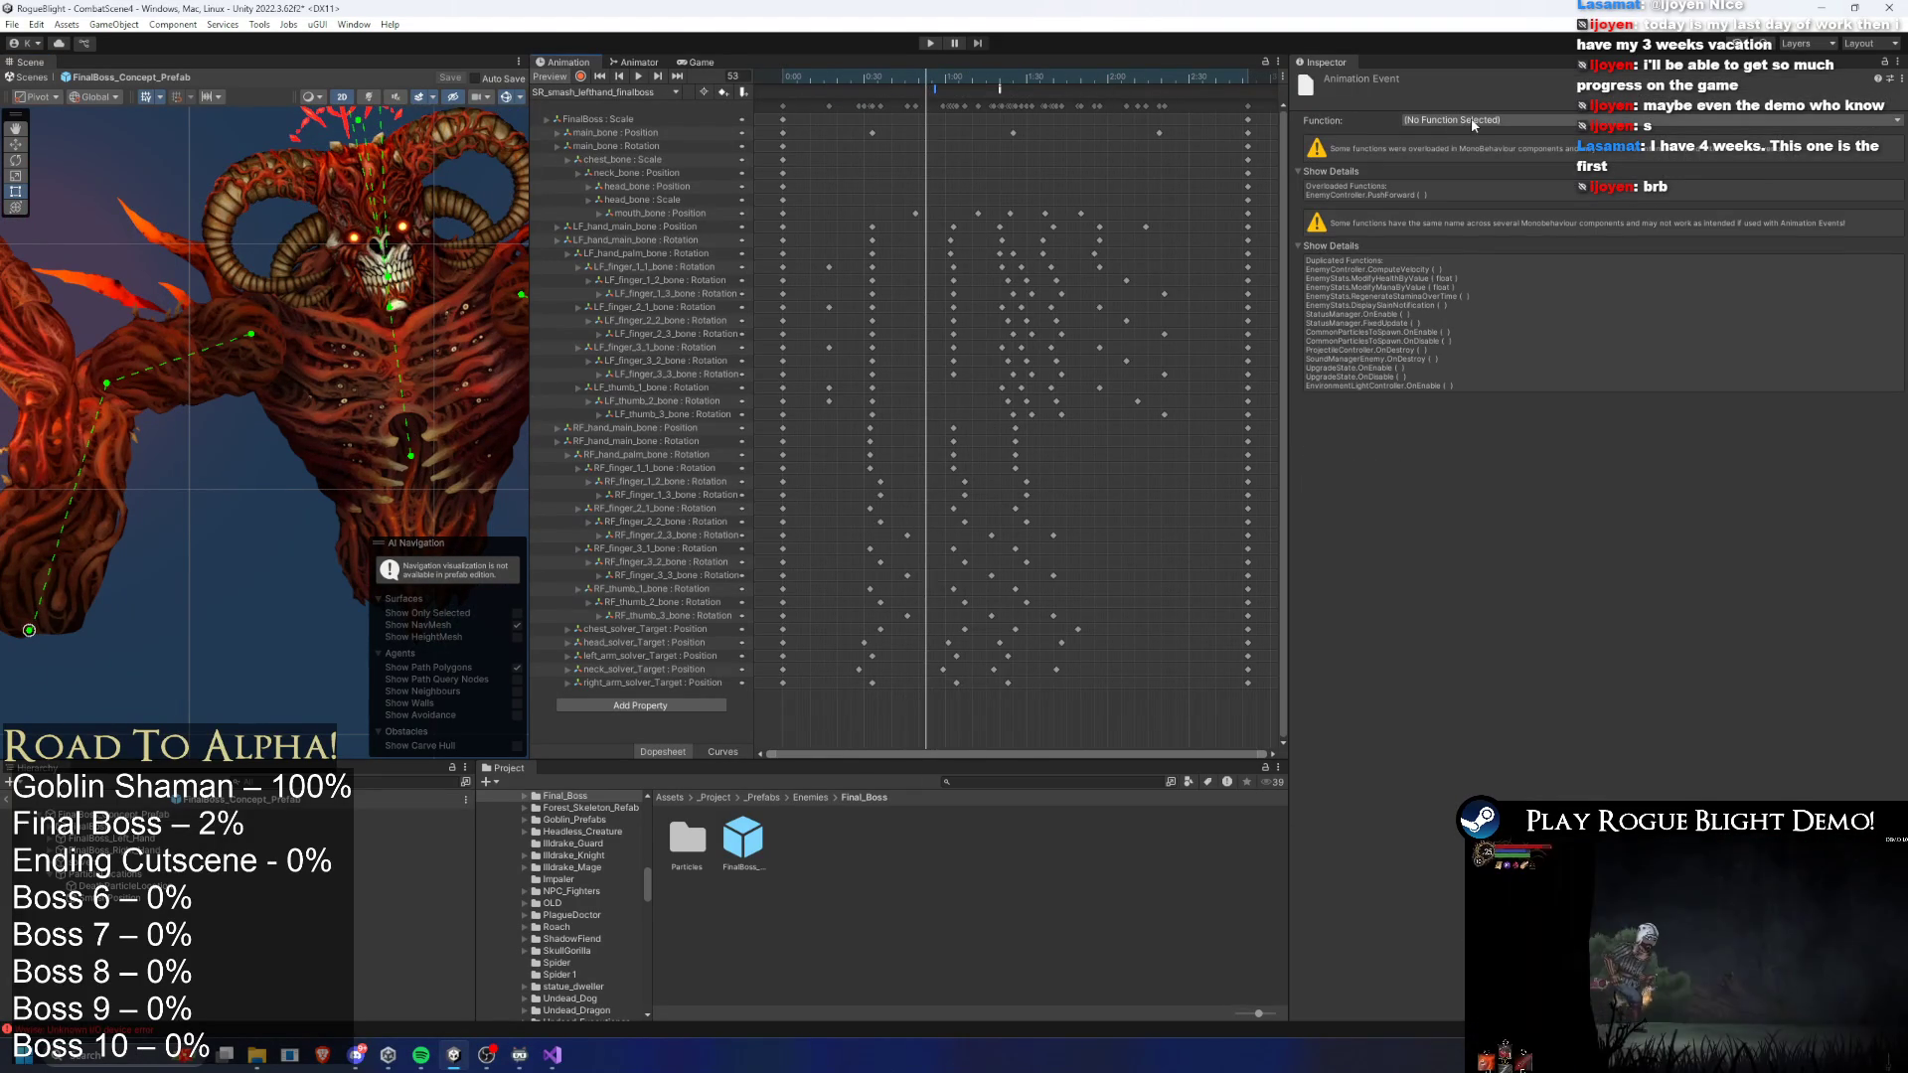
- Step the preview to frame 55 and select the boss's left hand palm bone
{"action": "left_click", "coordinate": [931, 80]}
{"action": "left_click", "coordinate": [1007, 141]}
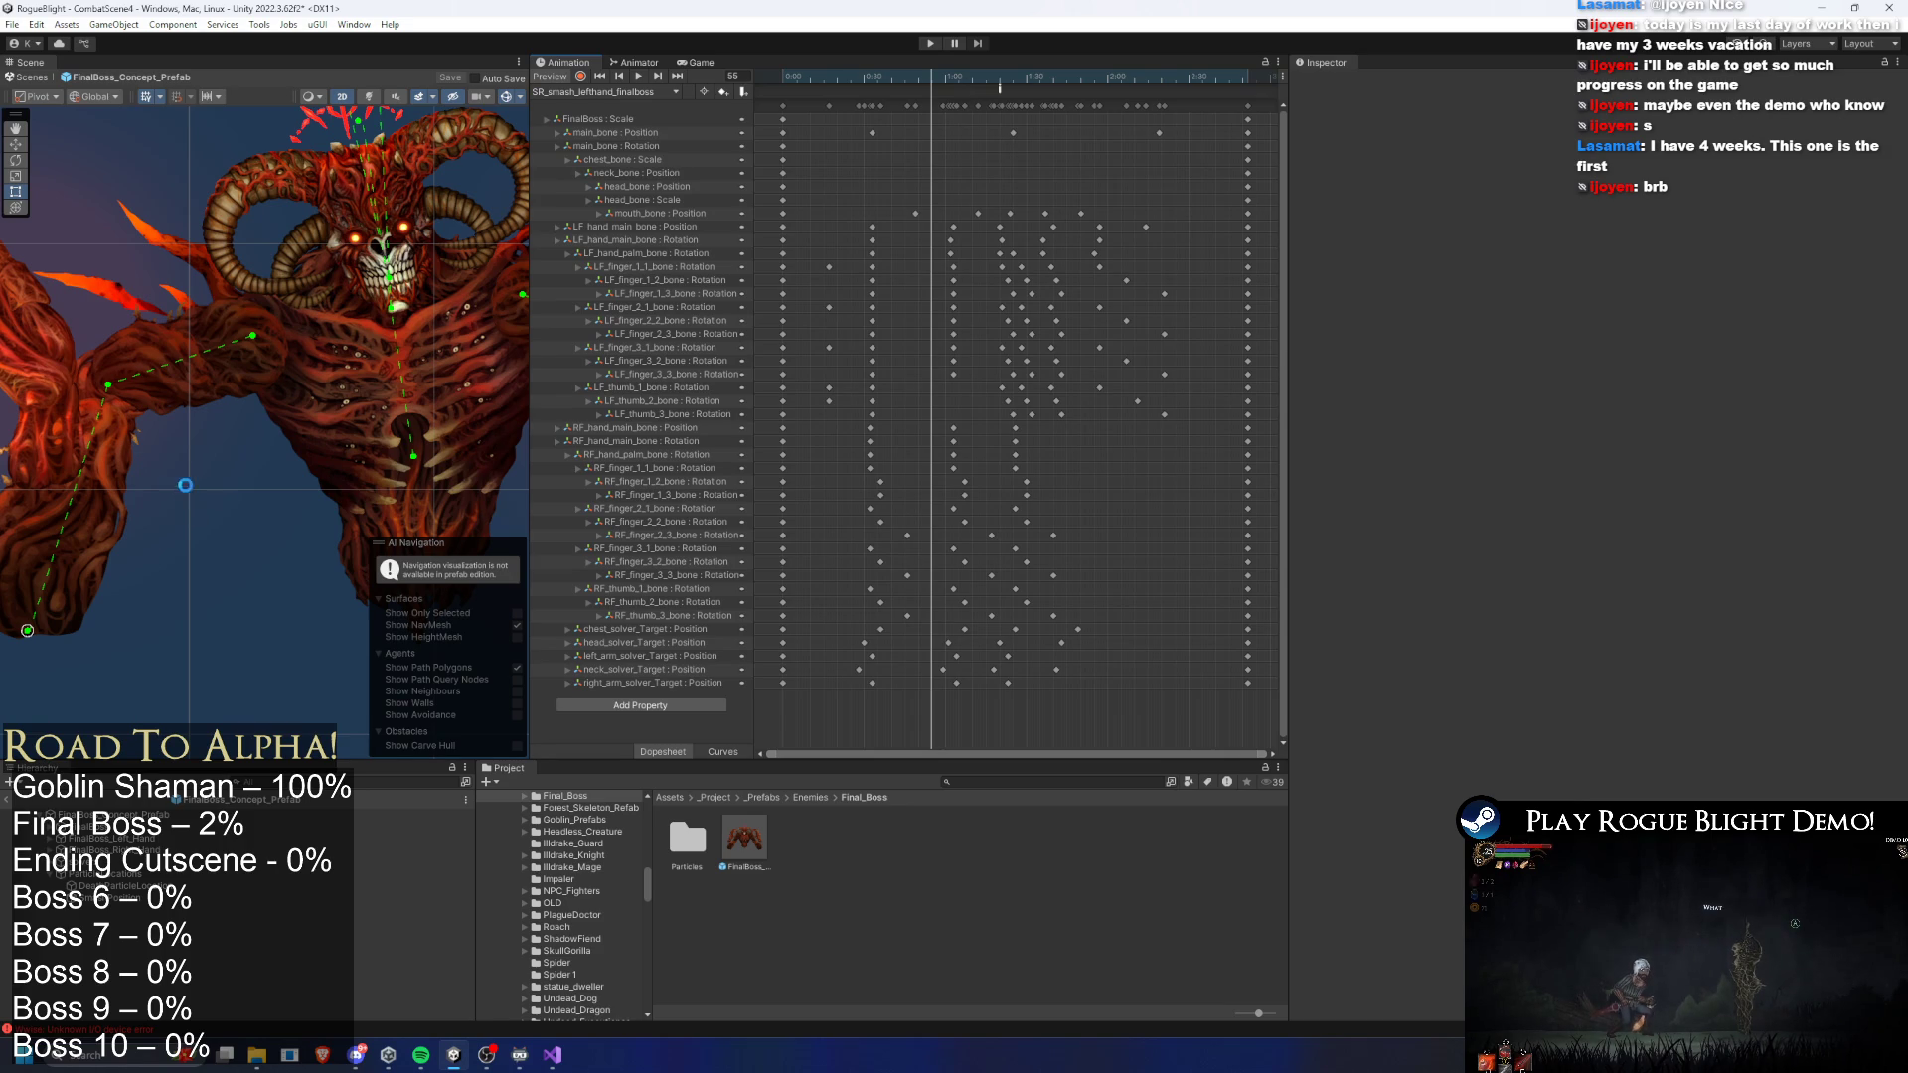
{"action": "scroll", "coordinate": [326, 467], "scroll_direction": "up", "scroll_amount": 5}
{"action": "left_click", "coordinate": [323, 384]}
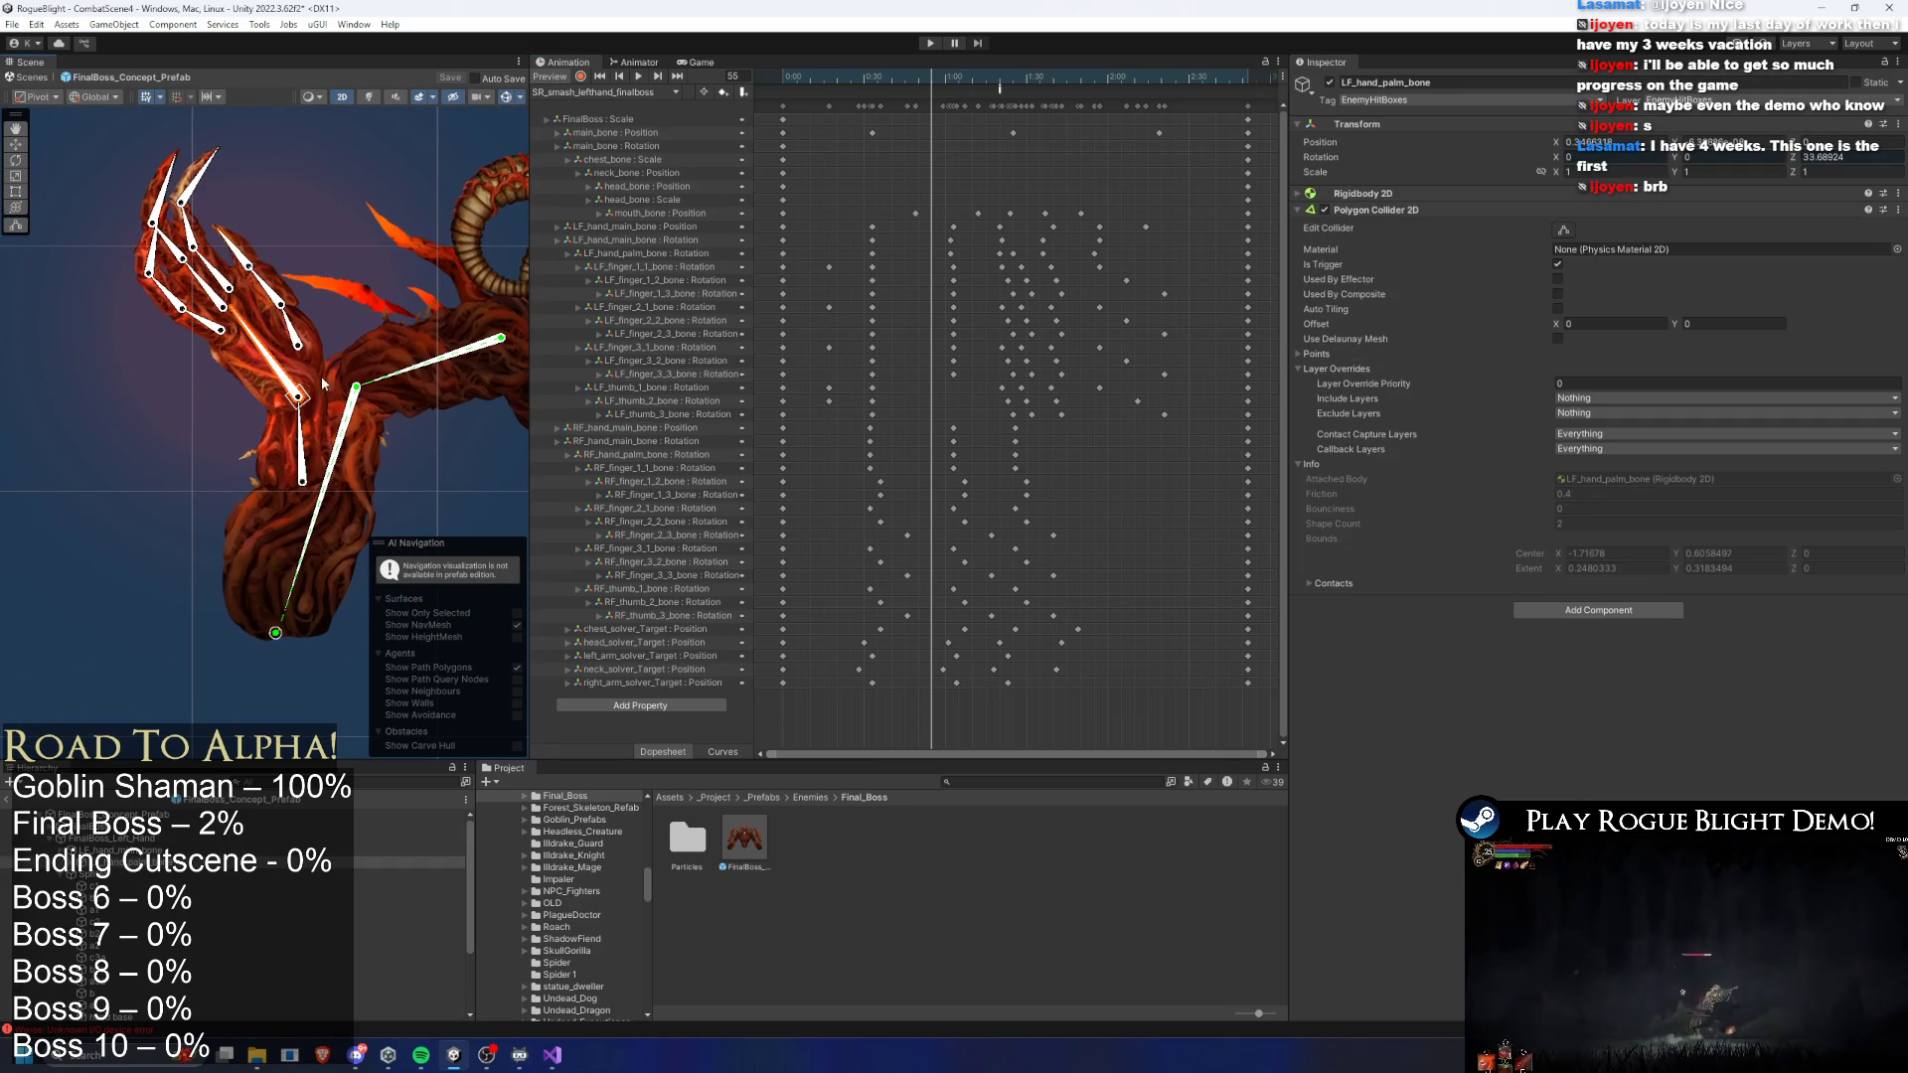
- Create an empty child named LeftHandWeapon under the left hand palm bone
{"action": "right_click", "coordinate": [161, 859]}
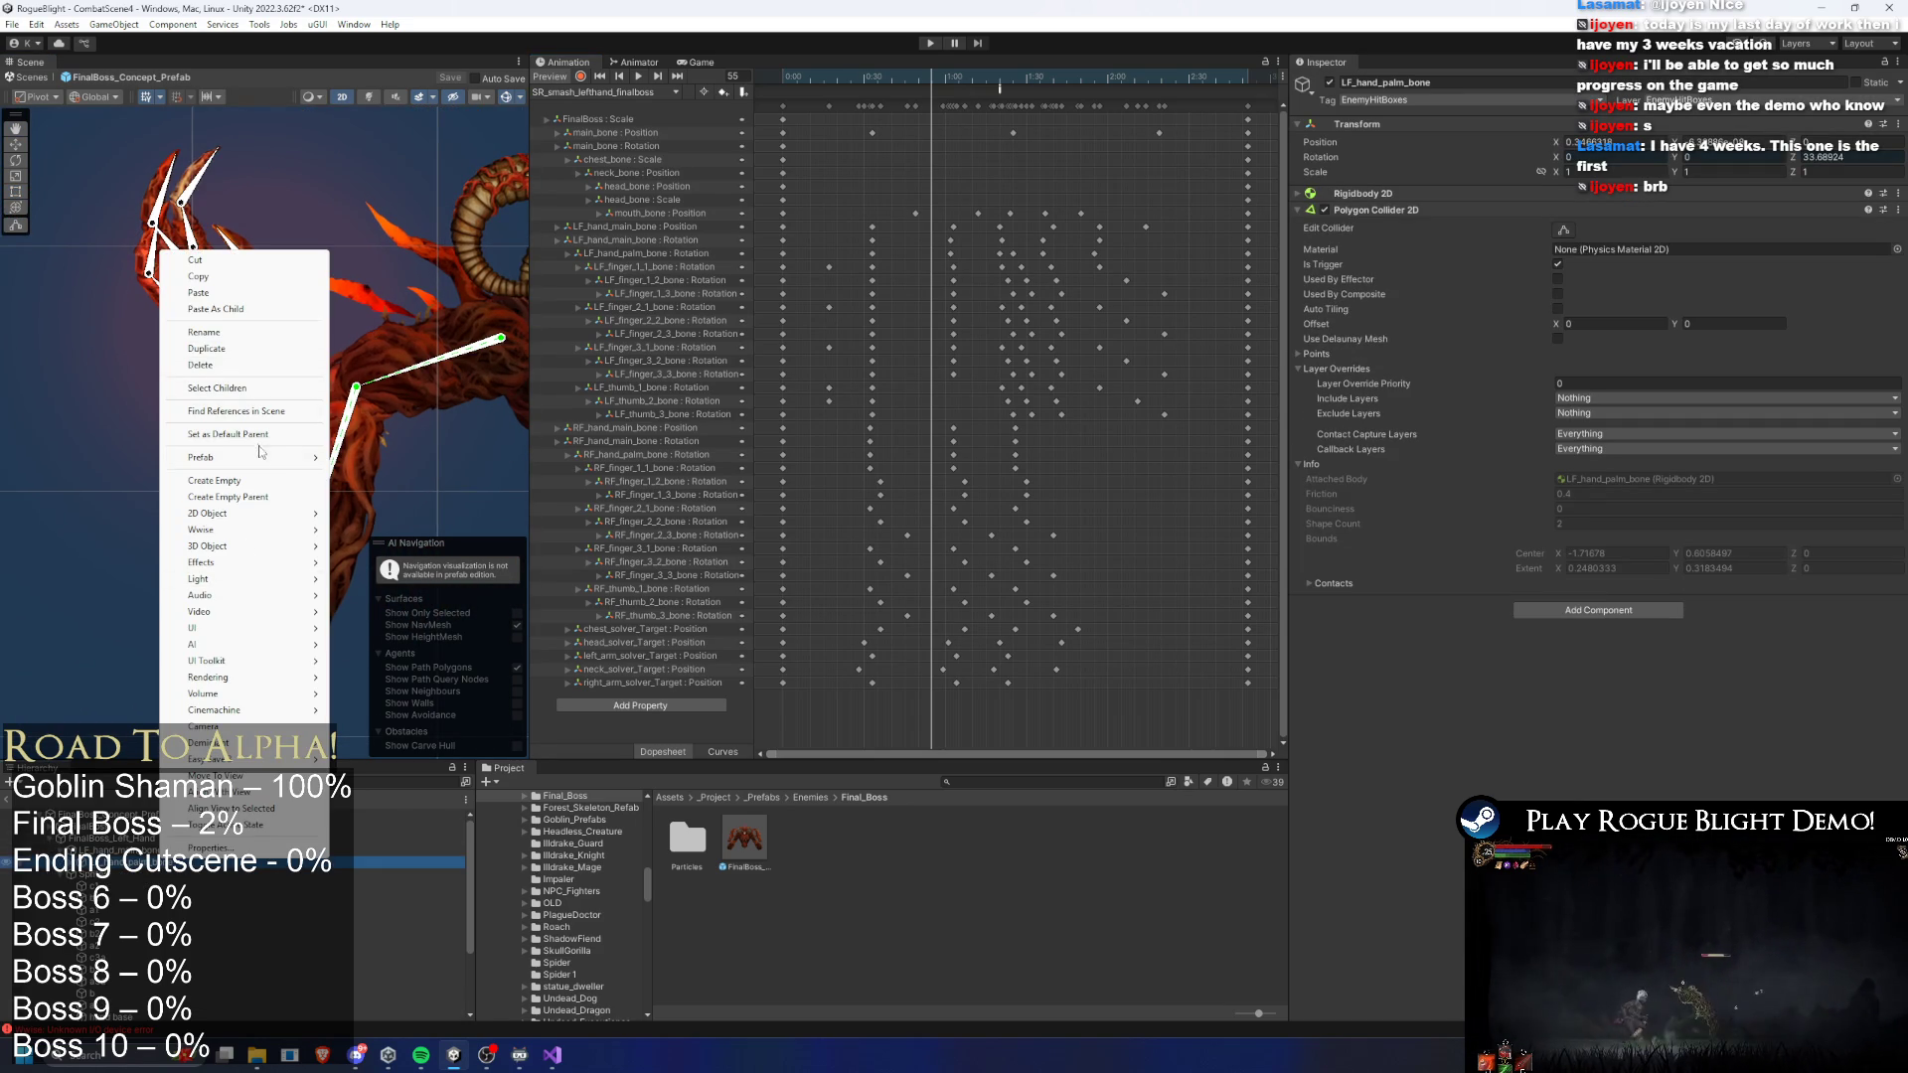
{"action": "left_click", "coordinate": [268, 482]}
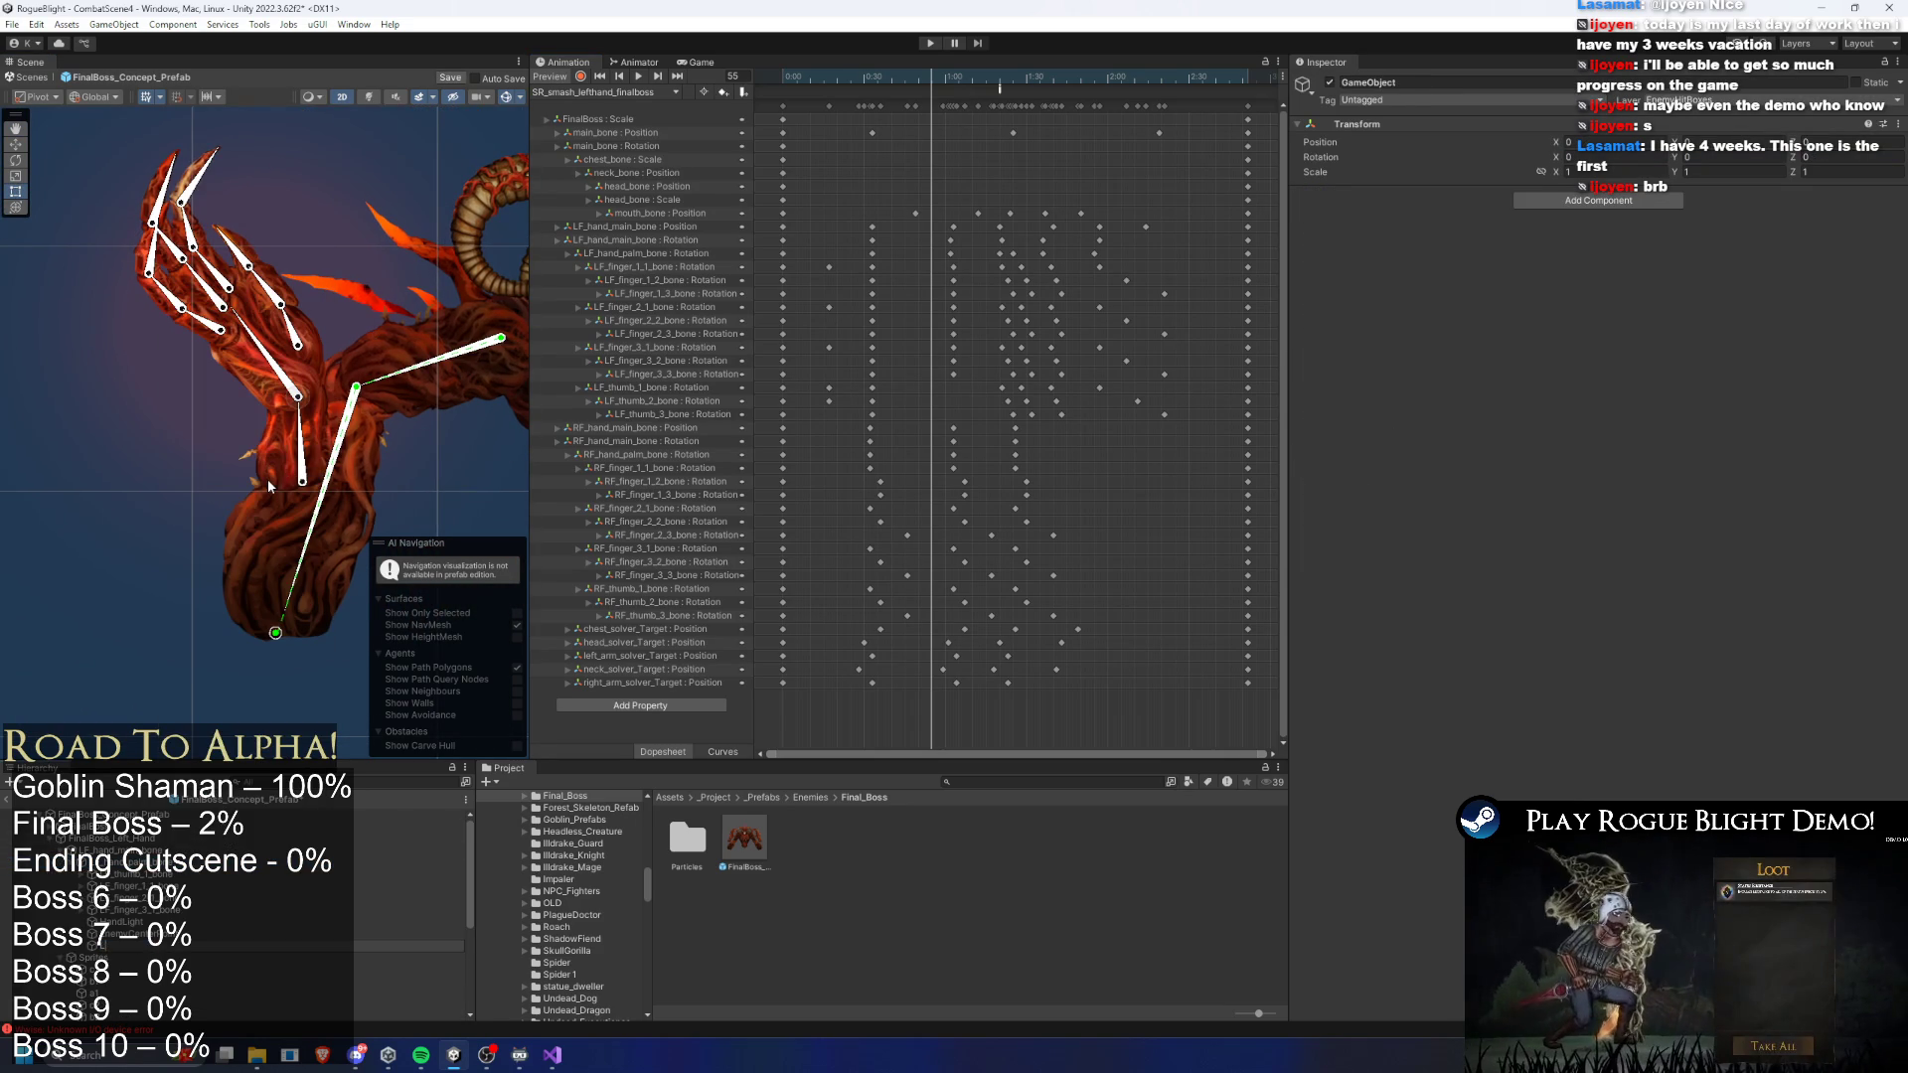
{"action": "key", "text": "Return"}
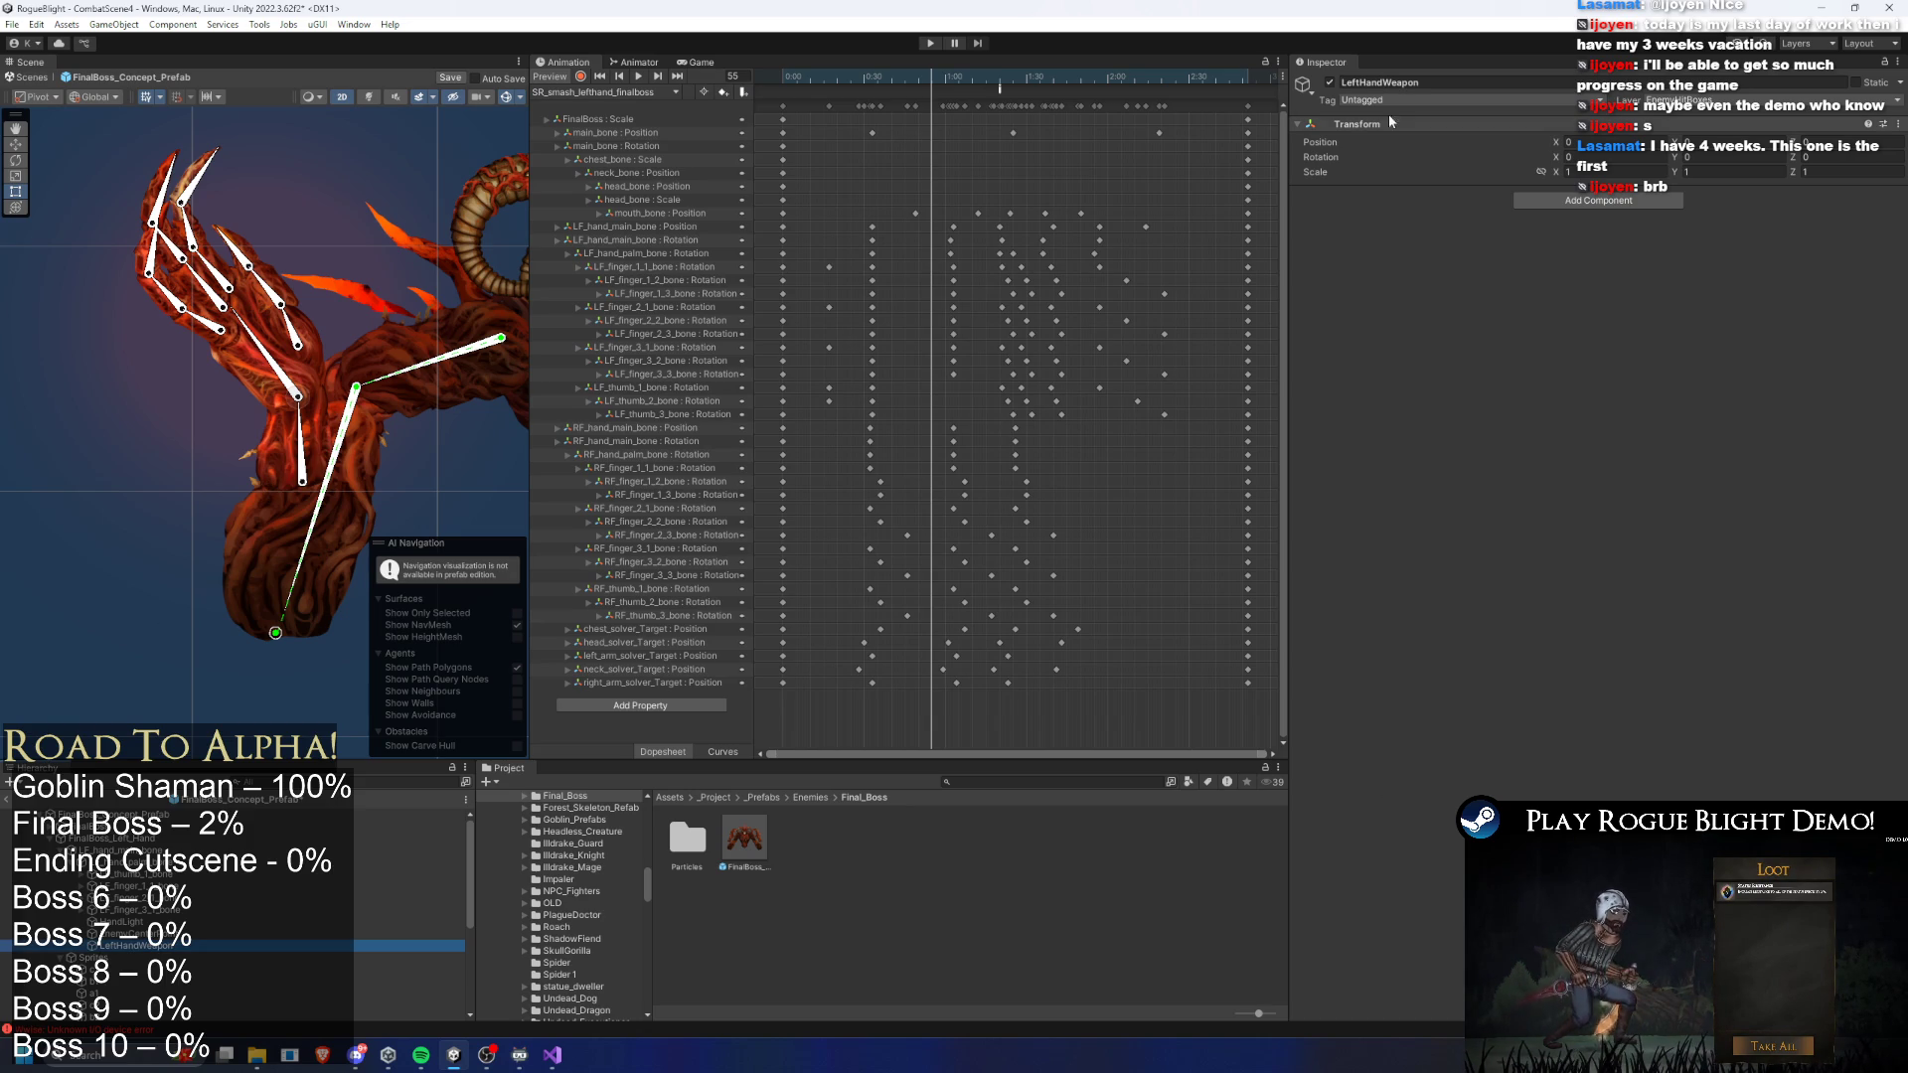
- Leave LeftHandWeapon Untagged, then open the UndeadDragon prefab from a project search
{"action": "left_click", "coordinate": [1391, 100]}
{"action": "key", "text": "Down"}
{"action": "key", "text": "Down"}
{"action": "key", "text": "Down"}
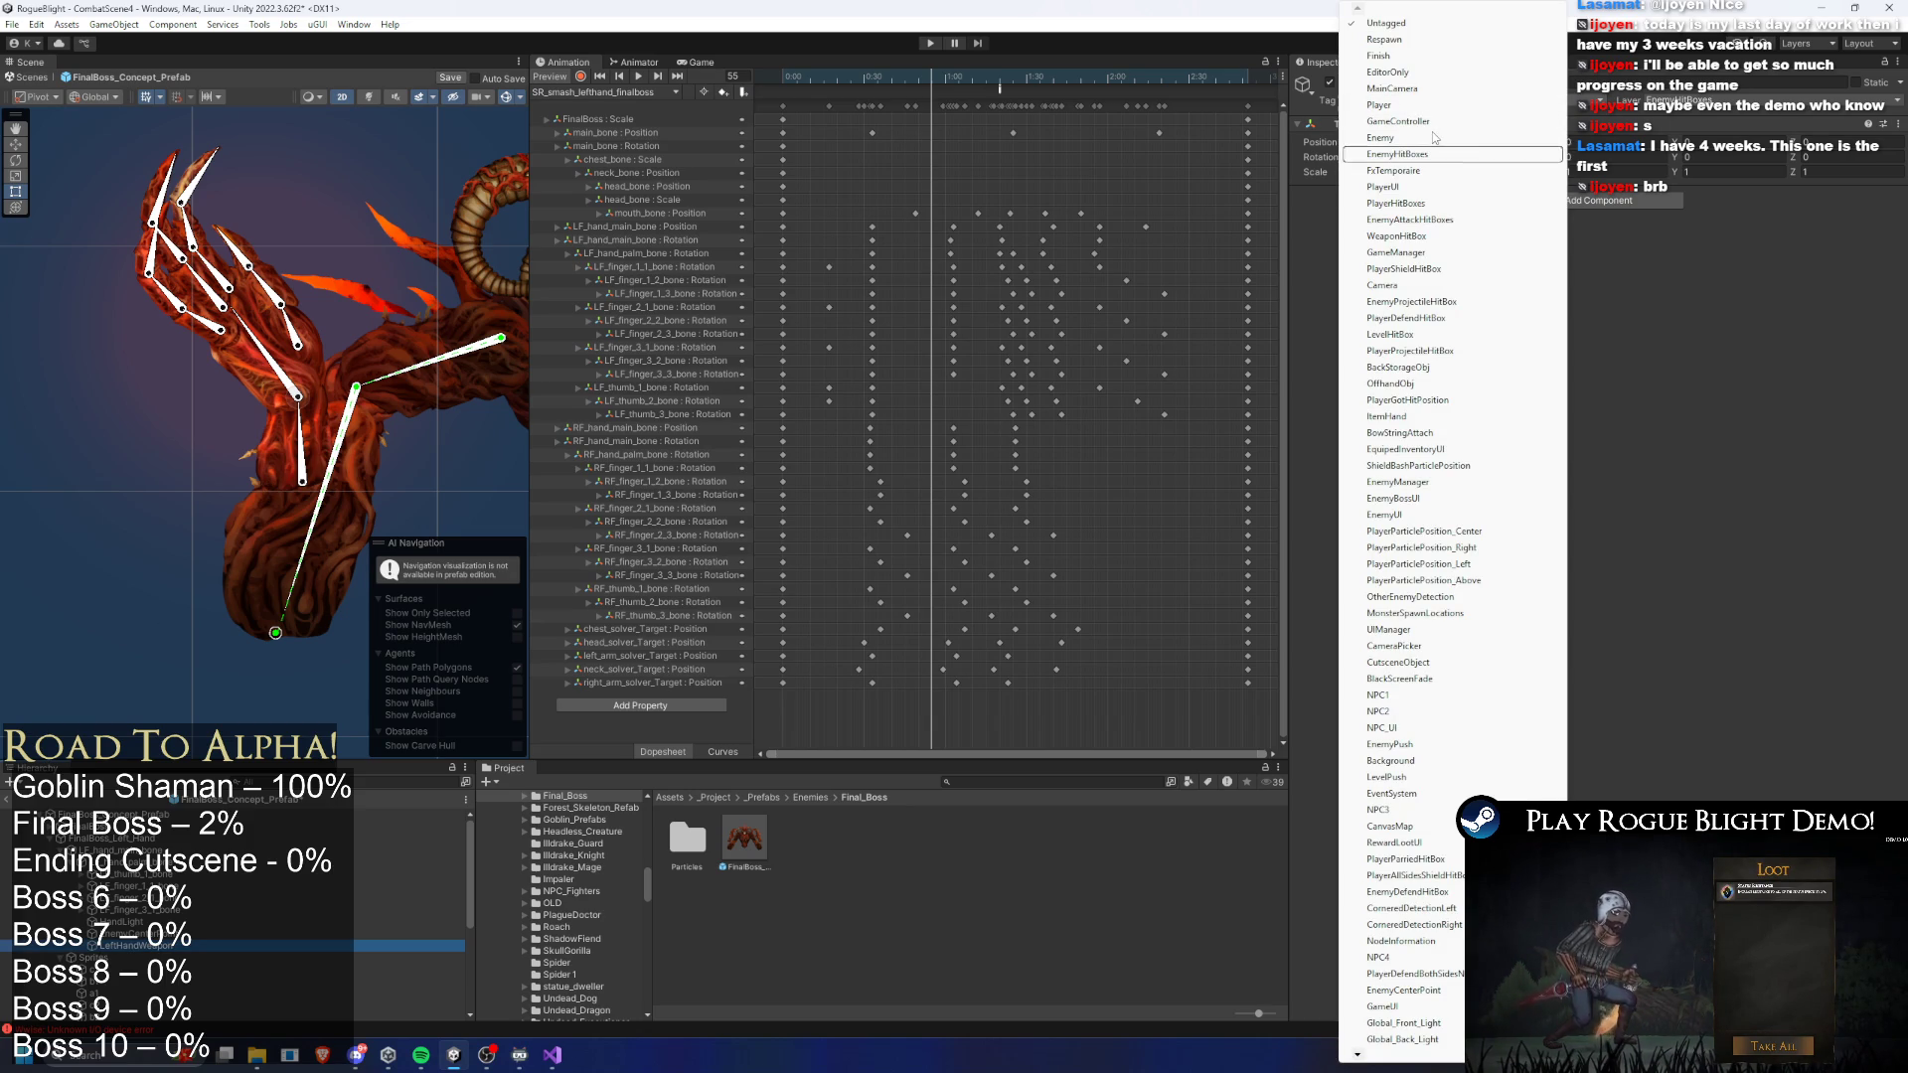
{"action": "key", "text": "Down"}
{"action": "key", "text": "Escape"}
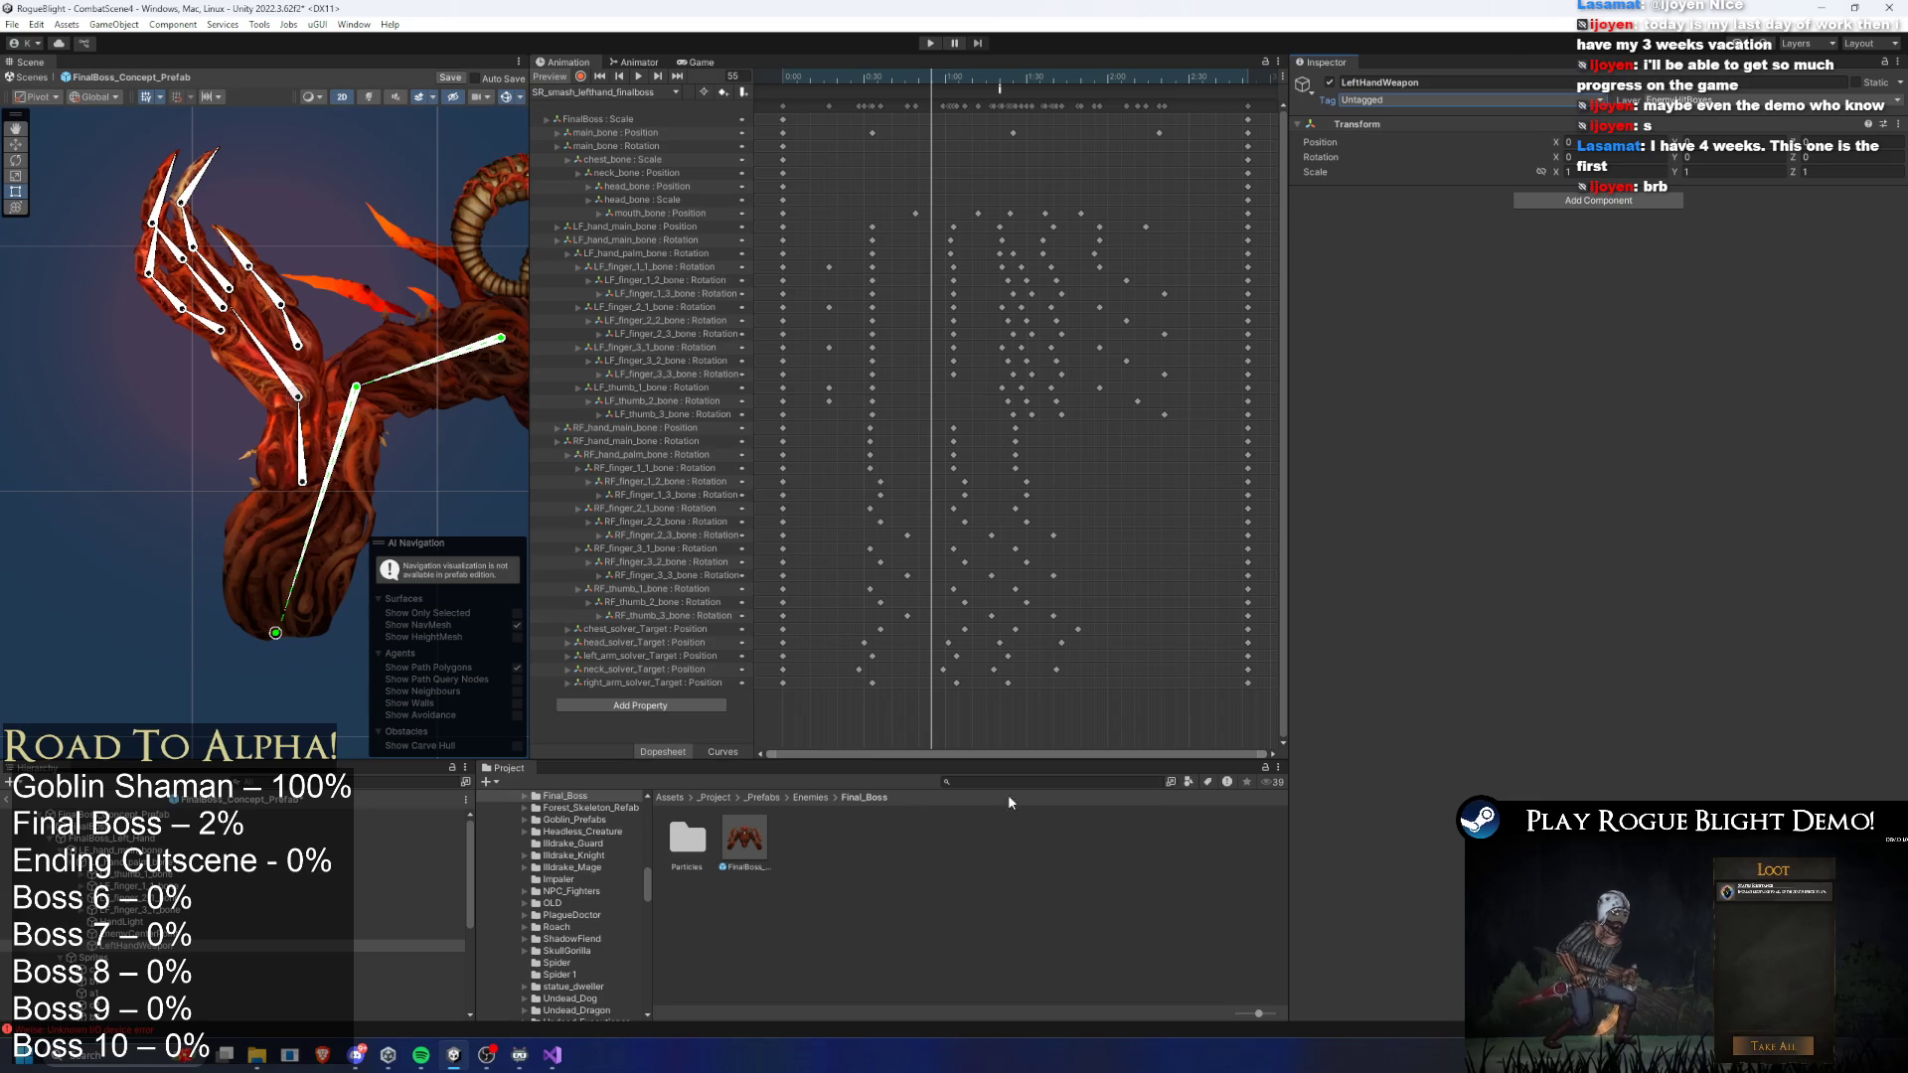
{"action": "left_click", "coordinate": [1027, 781]}
{"action": "type", "text": "undead dragon prefa"}
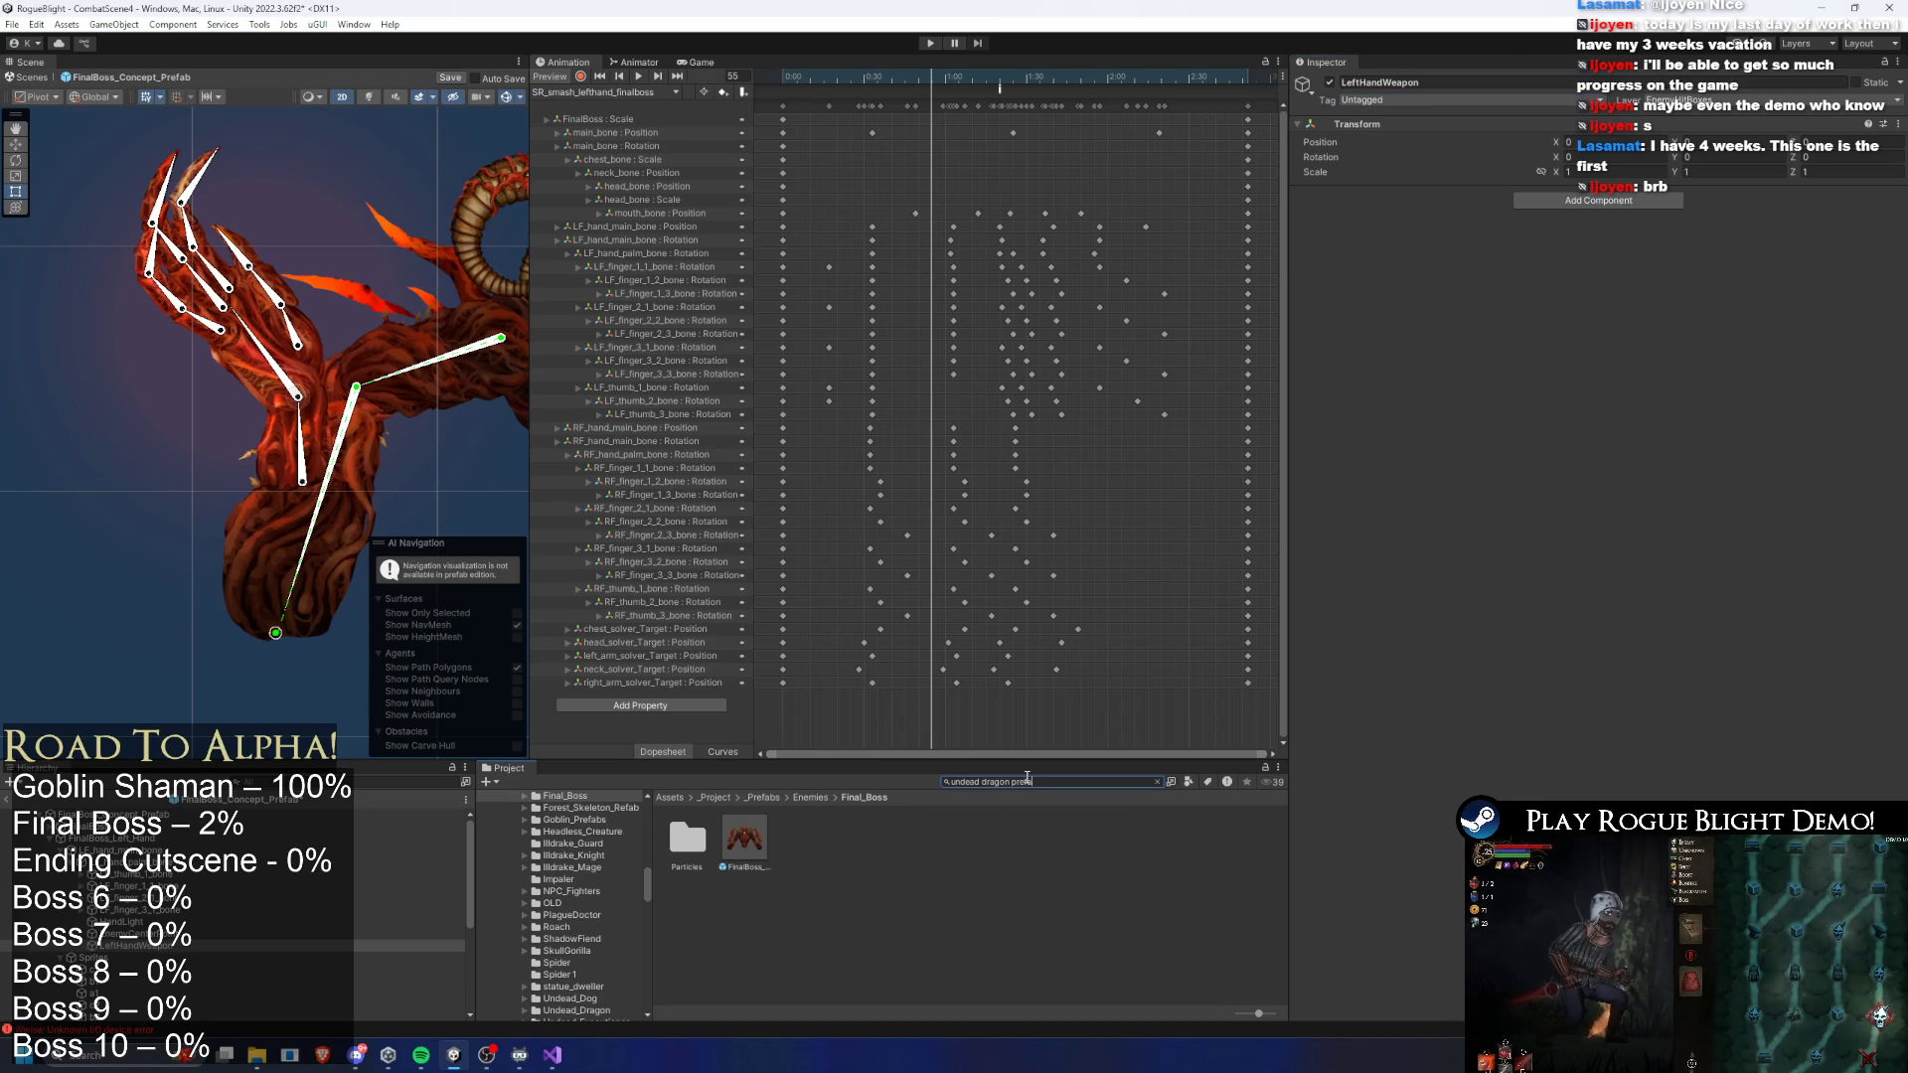
{"action": "double_click", "coordinate": [753, 839]}
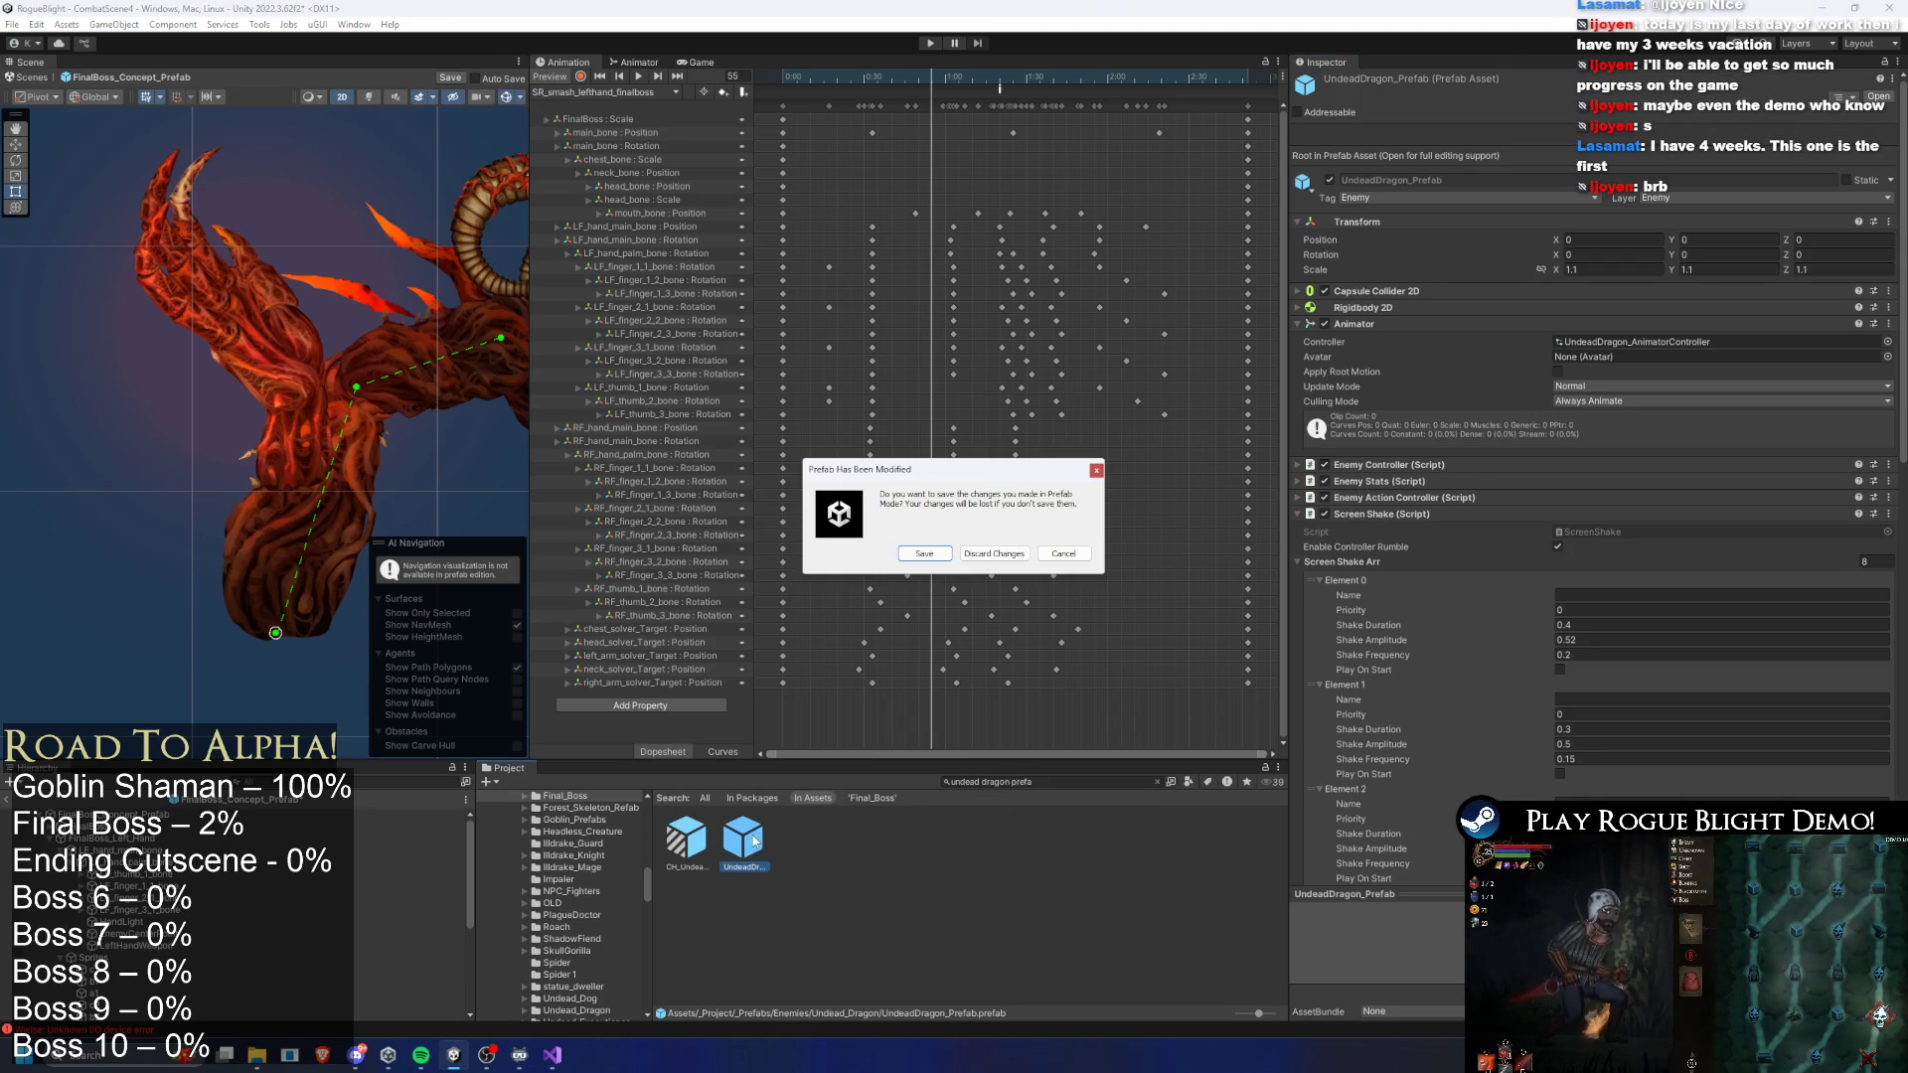
- Answer the save prompt, copy BodyWeaponDamage(Unparable) from the dragon's chest bone, then reopen FinalBoss_Concept_Prefab
{"action": "left_click", "coordinate": [912, 555]}
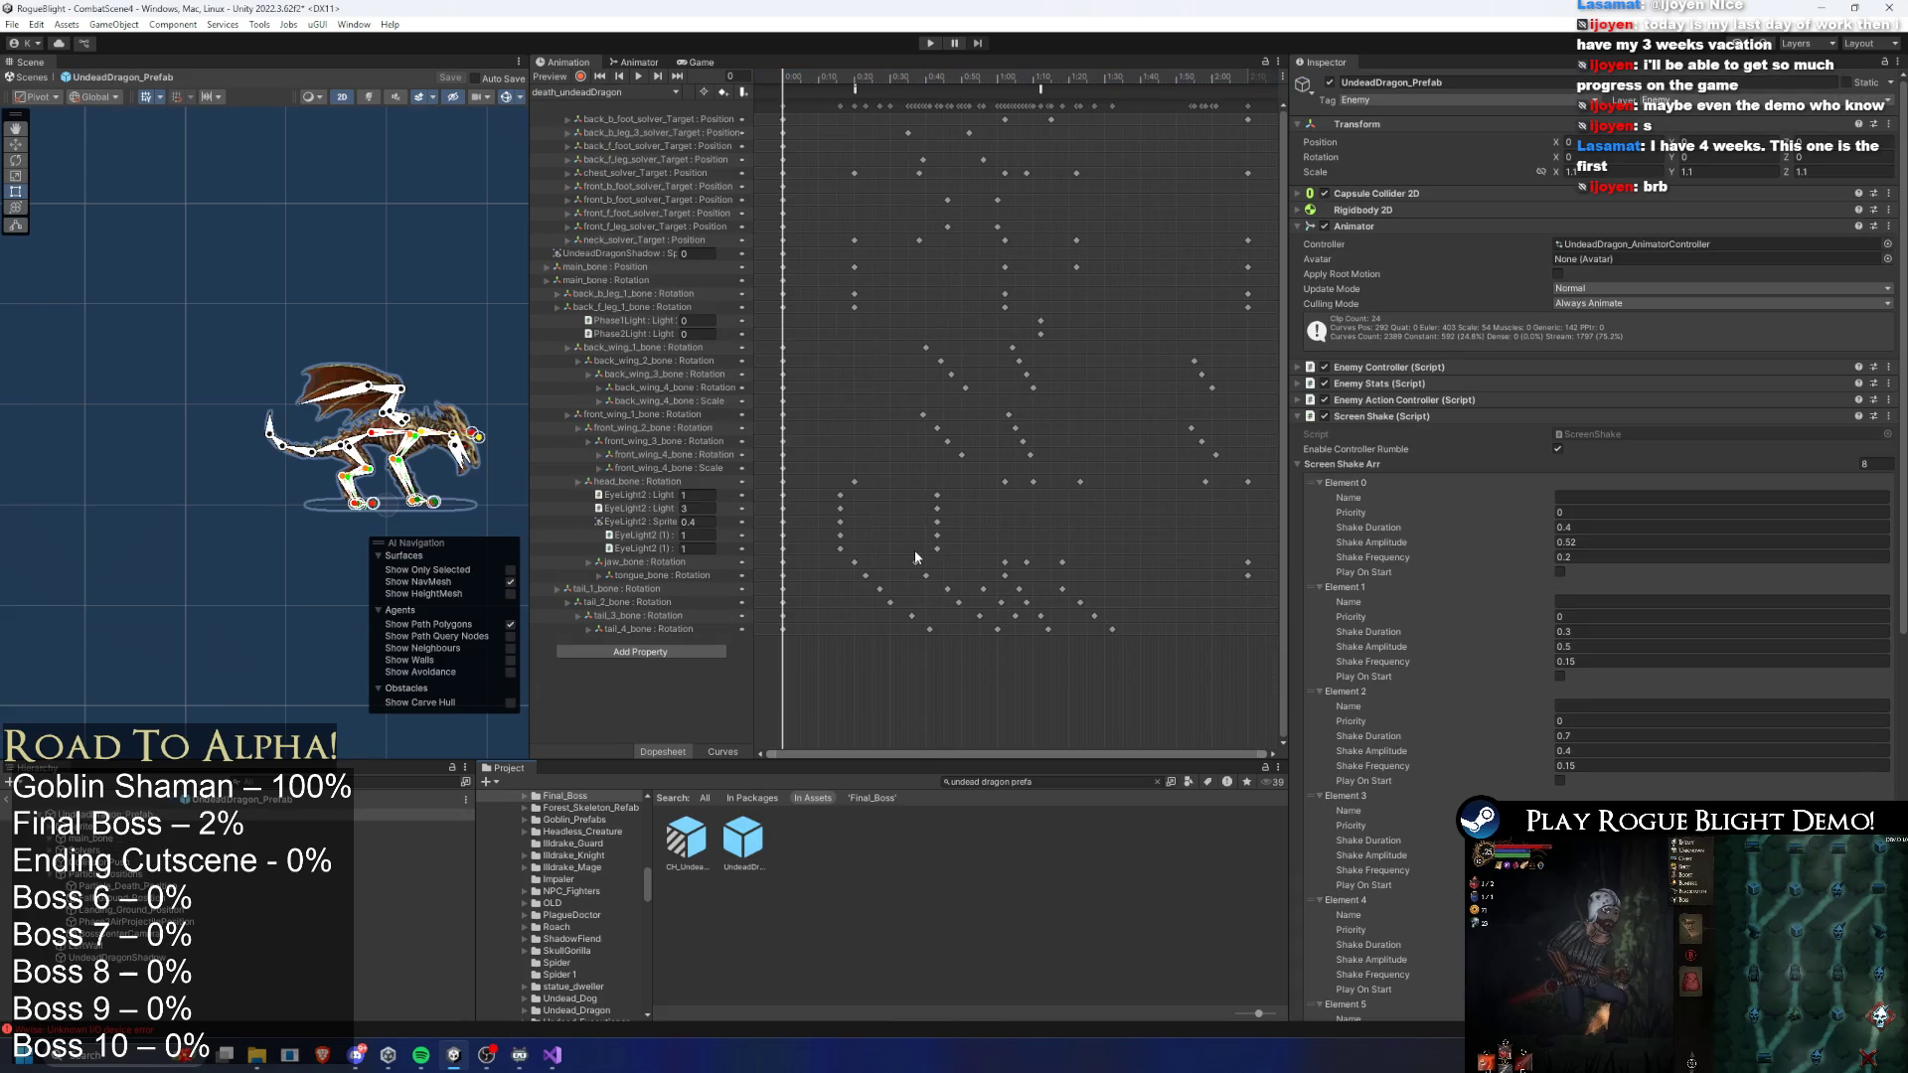
{"action": "scroll", "coordinate": [378, 507], "scroll_direction": "up", "scroll_amount": 3}
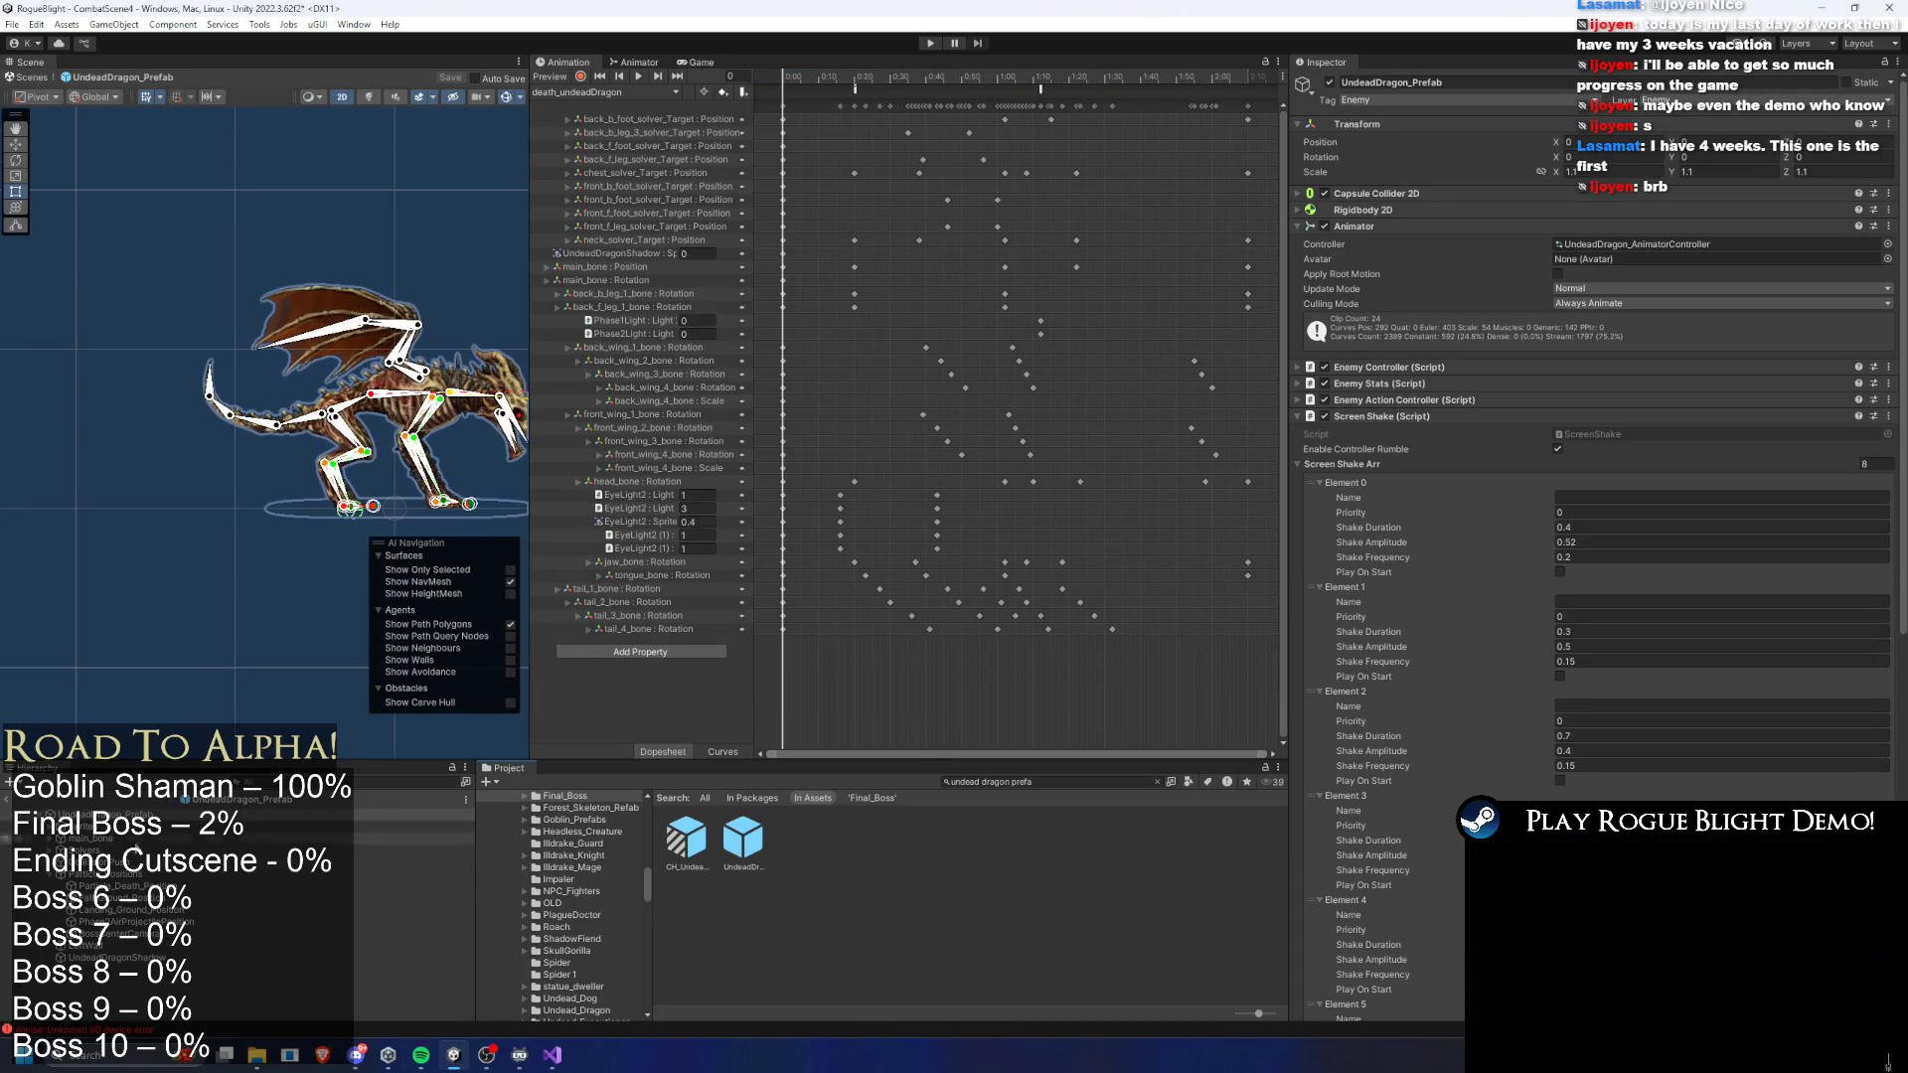
{"action": "left_click", "coordinate": [405, 403]}
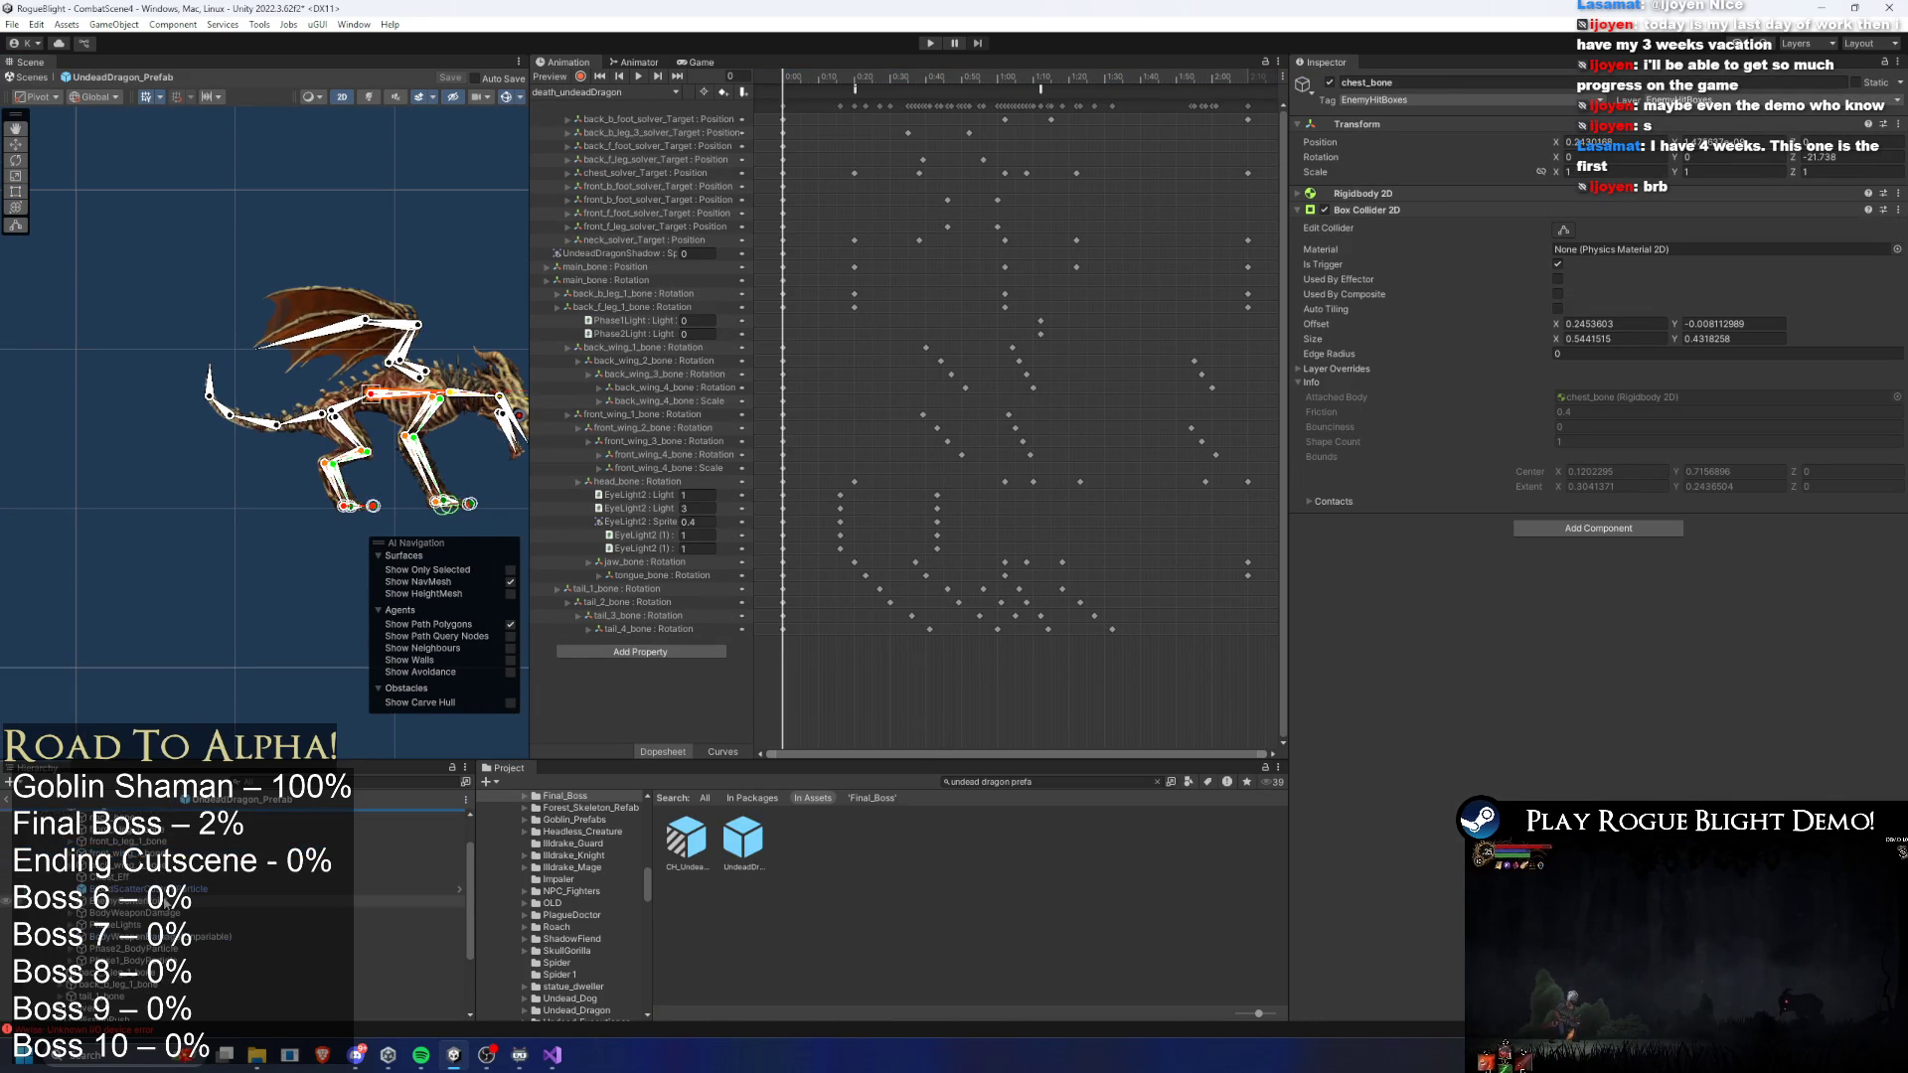
{"action": "right_click", "coordinate": [164, 936]}
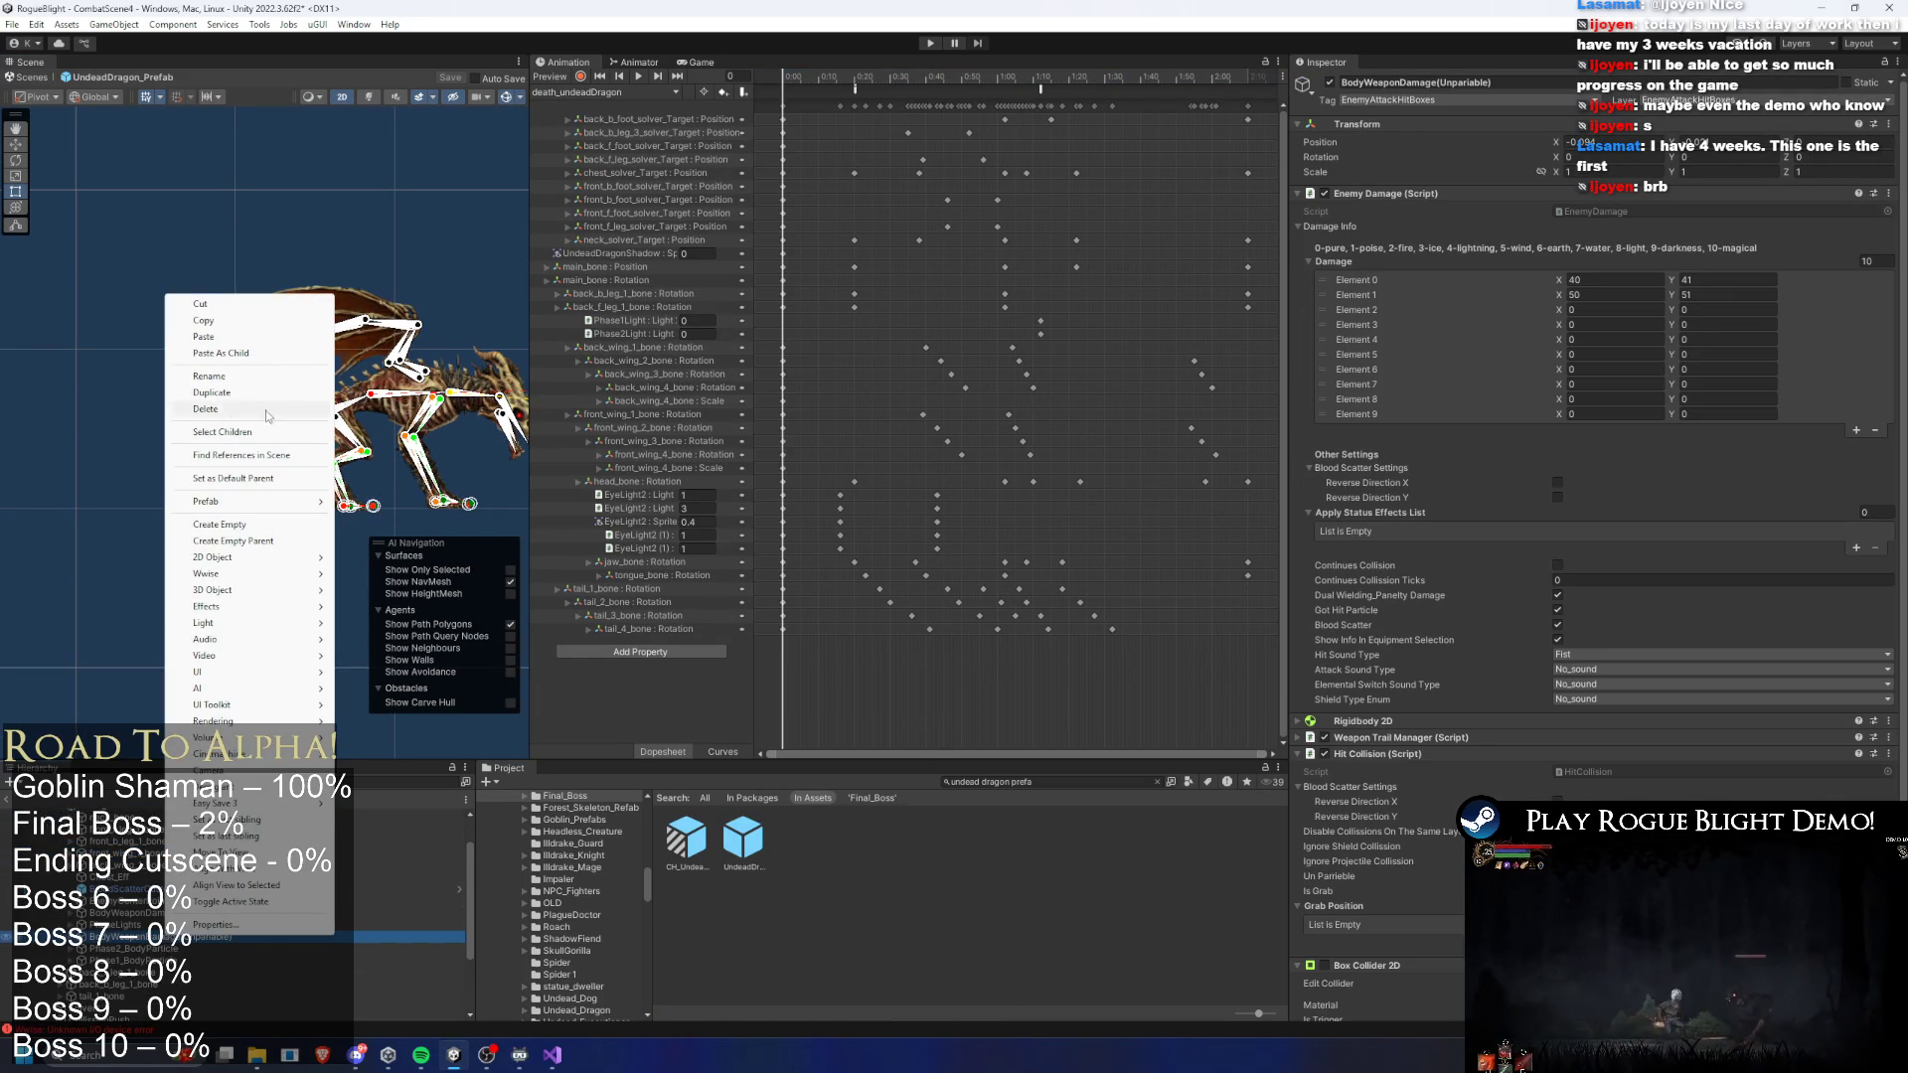
{"action": "left_click", "coordinate": [238, 320]}
{"action": "left_click", "coordinate": [1062, 782]}
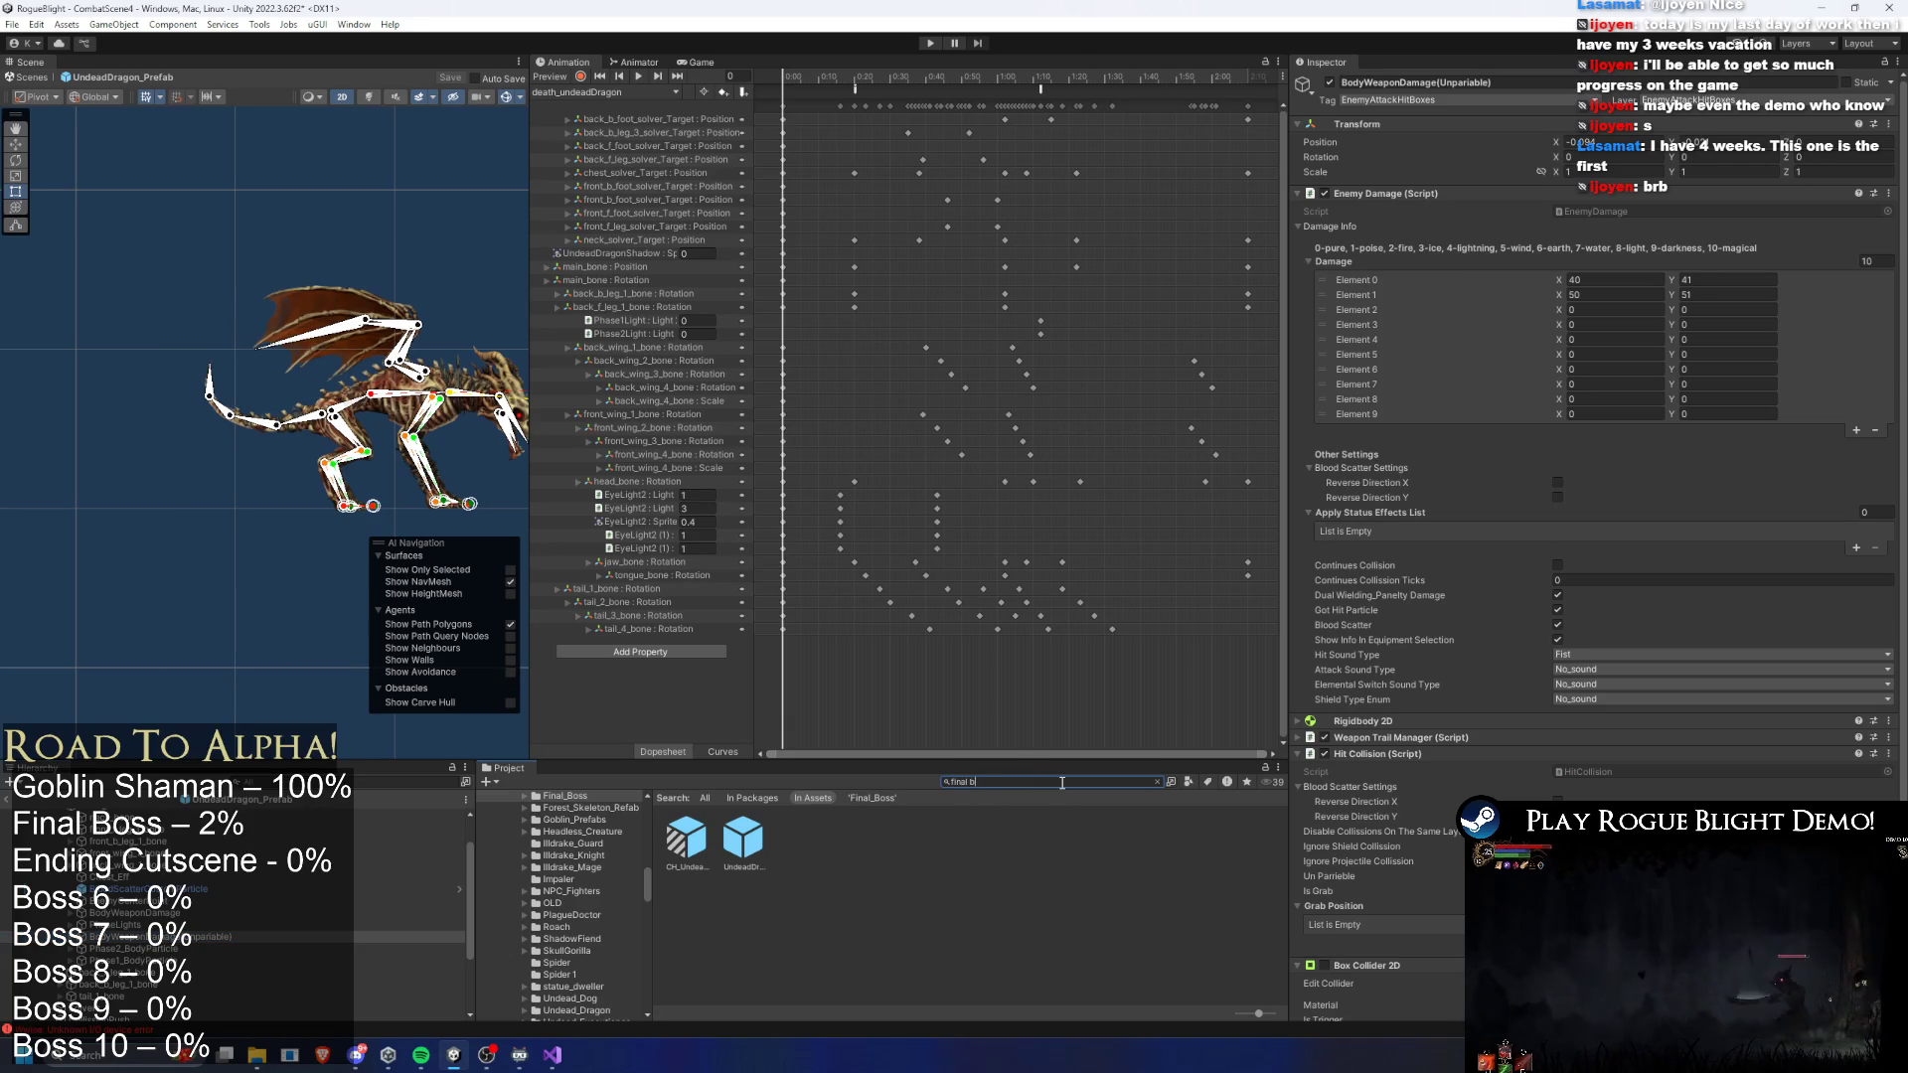
{"action": "type", "text": "oss prefa"}
{"action": "double_click", "coordinate": [685, 837]}
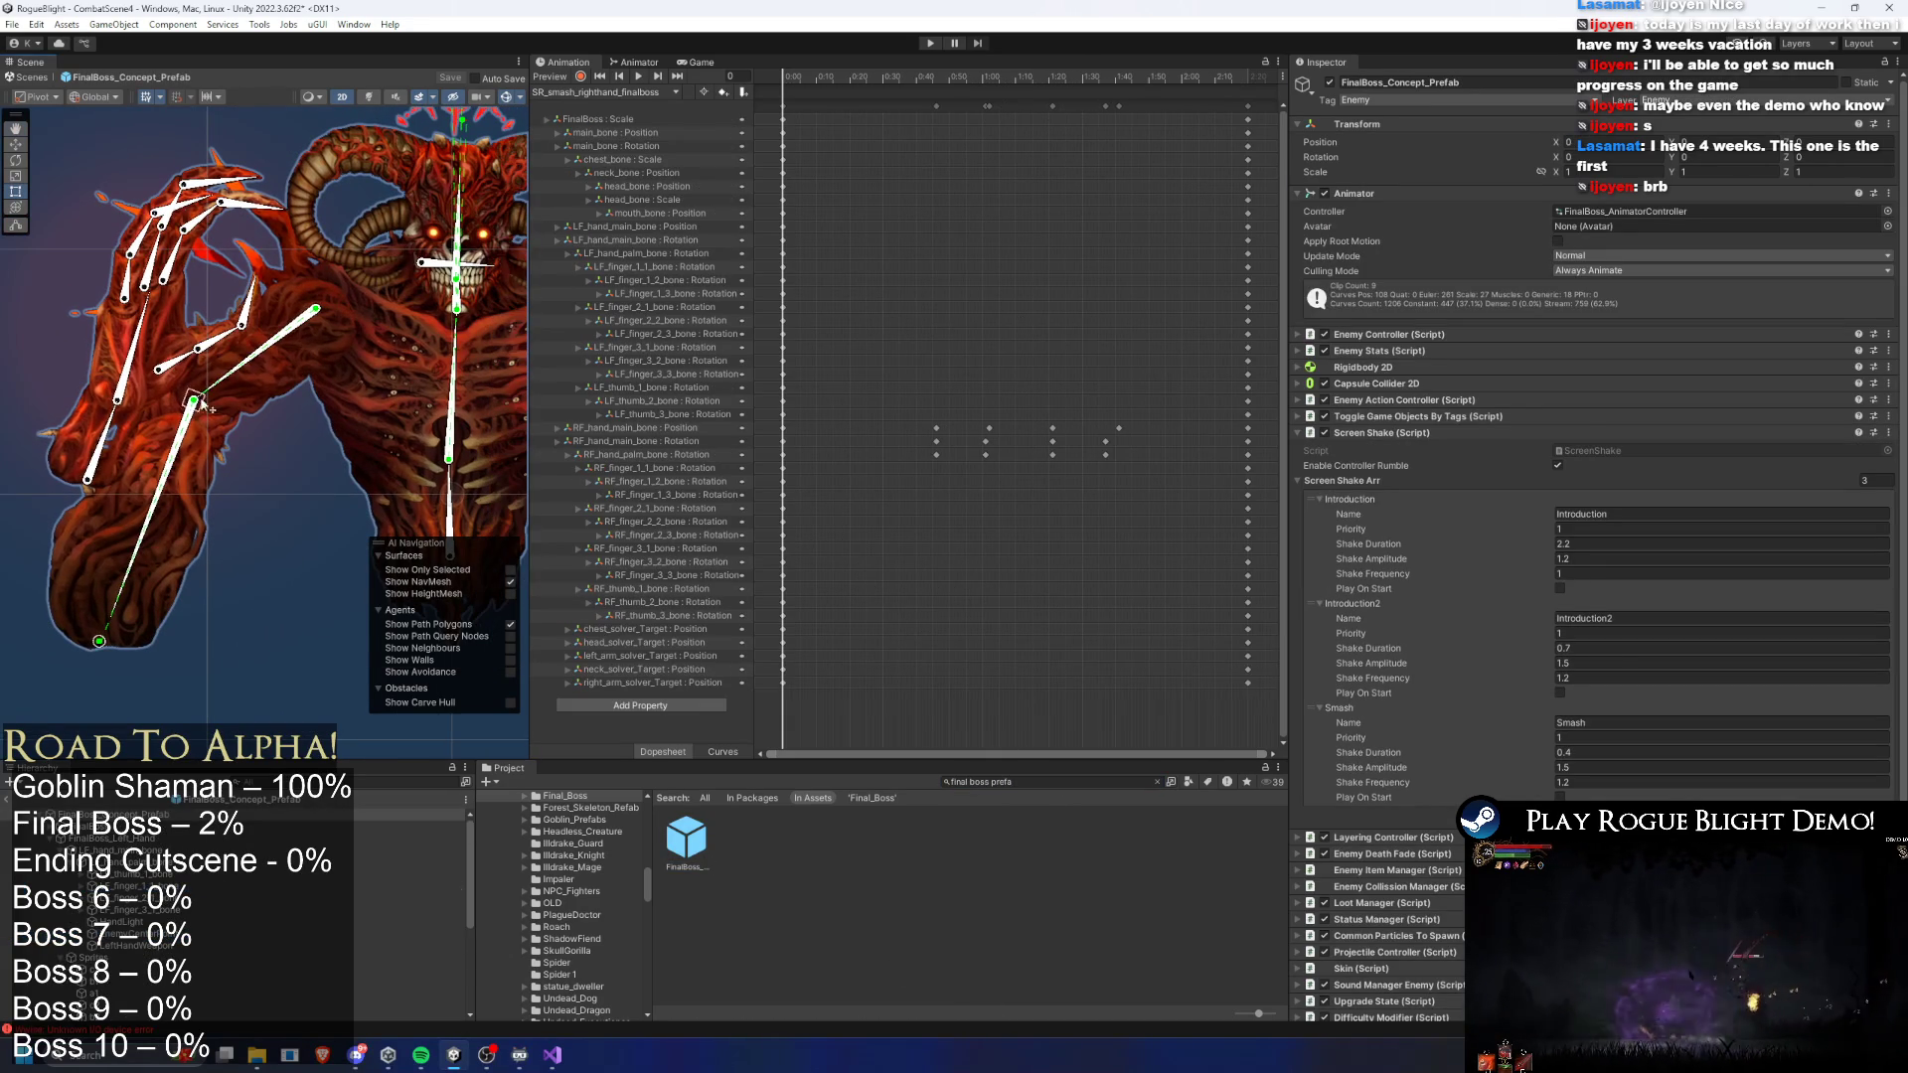
- Paste the copied damage object under the left hand palm bone
{"action": "left_click", "coordinate": [136, 385]}
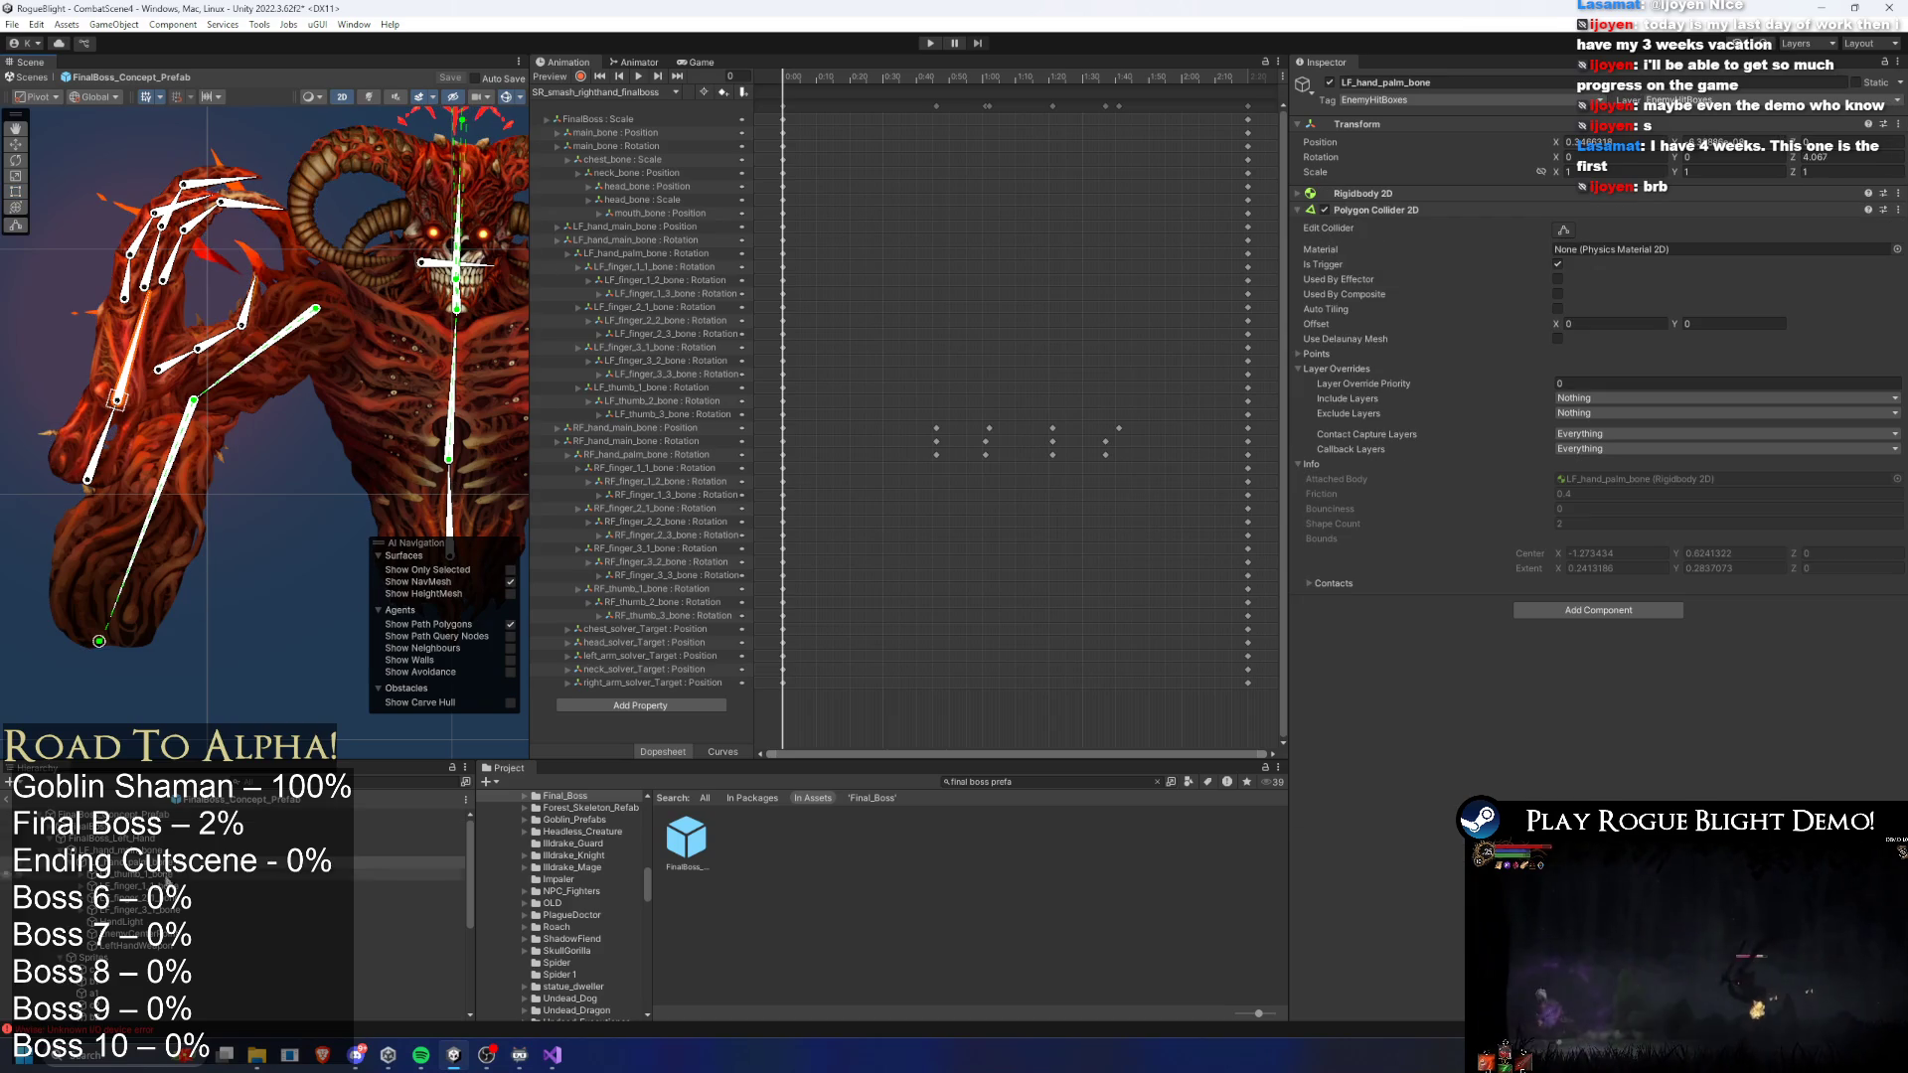
{"action": "right_click", "coordinate": [149, 945]}
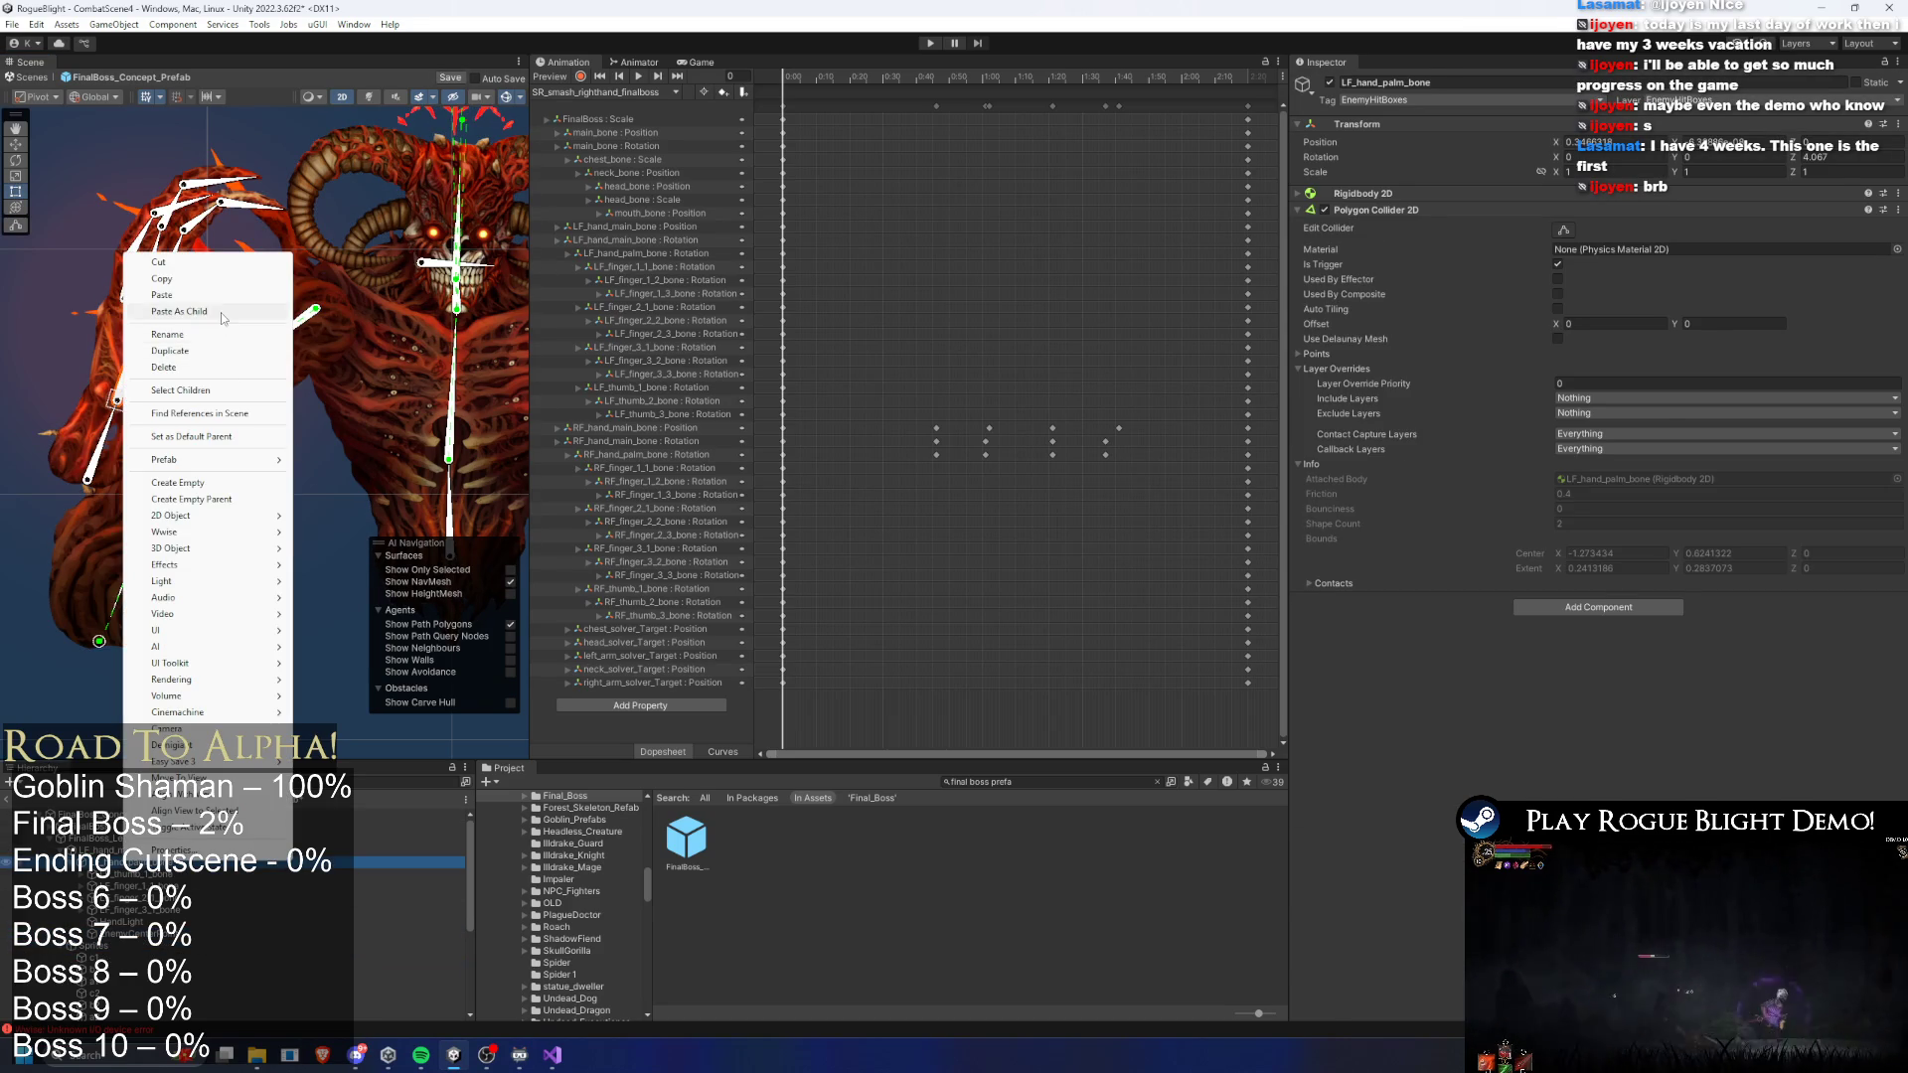
{"action": "key", "text": "Escape"}
- Start music in the music player, skip to the next track, and return to Unity
{"action": "mouse_move", "coordinate": [430, 1061]}
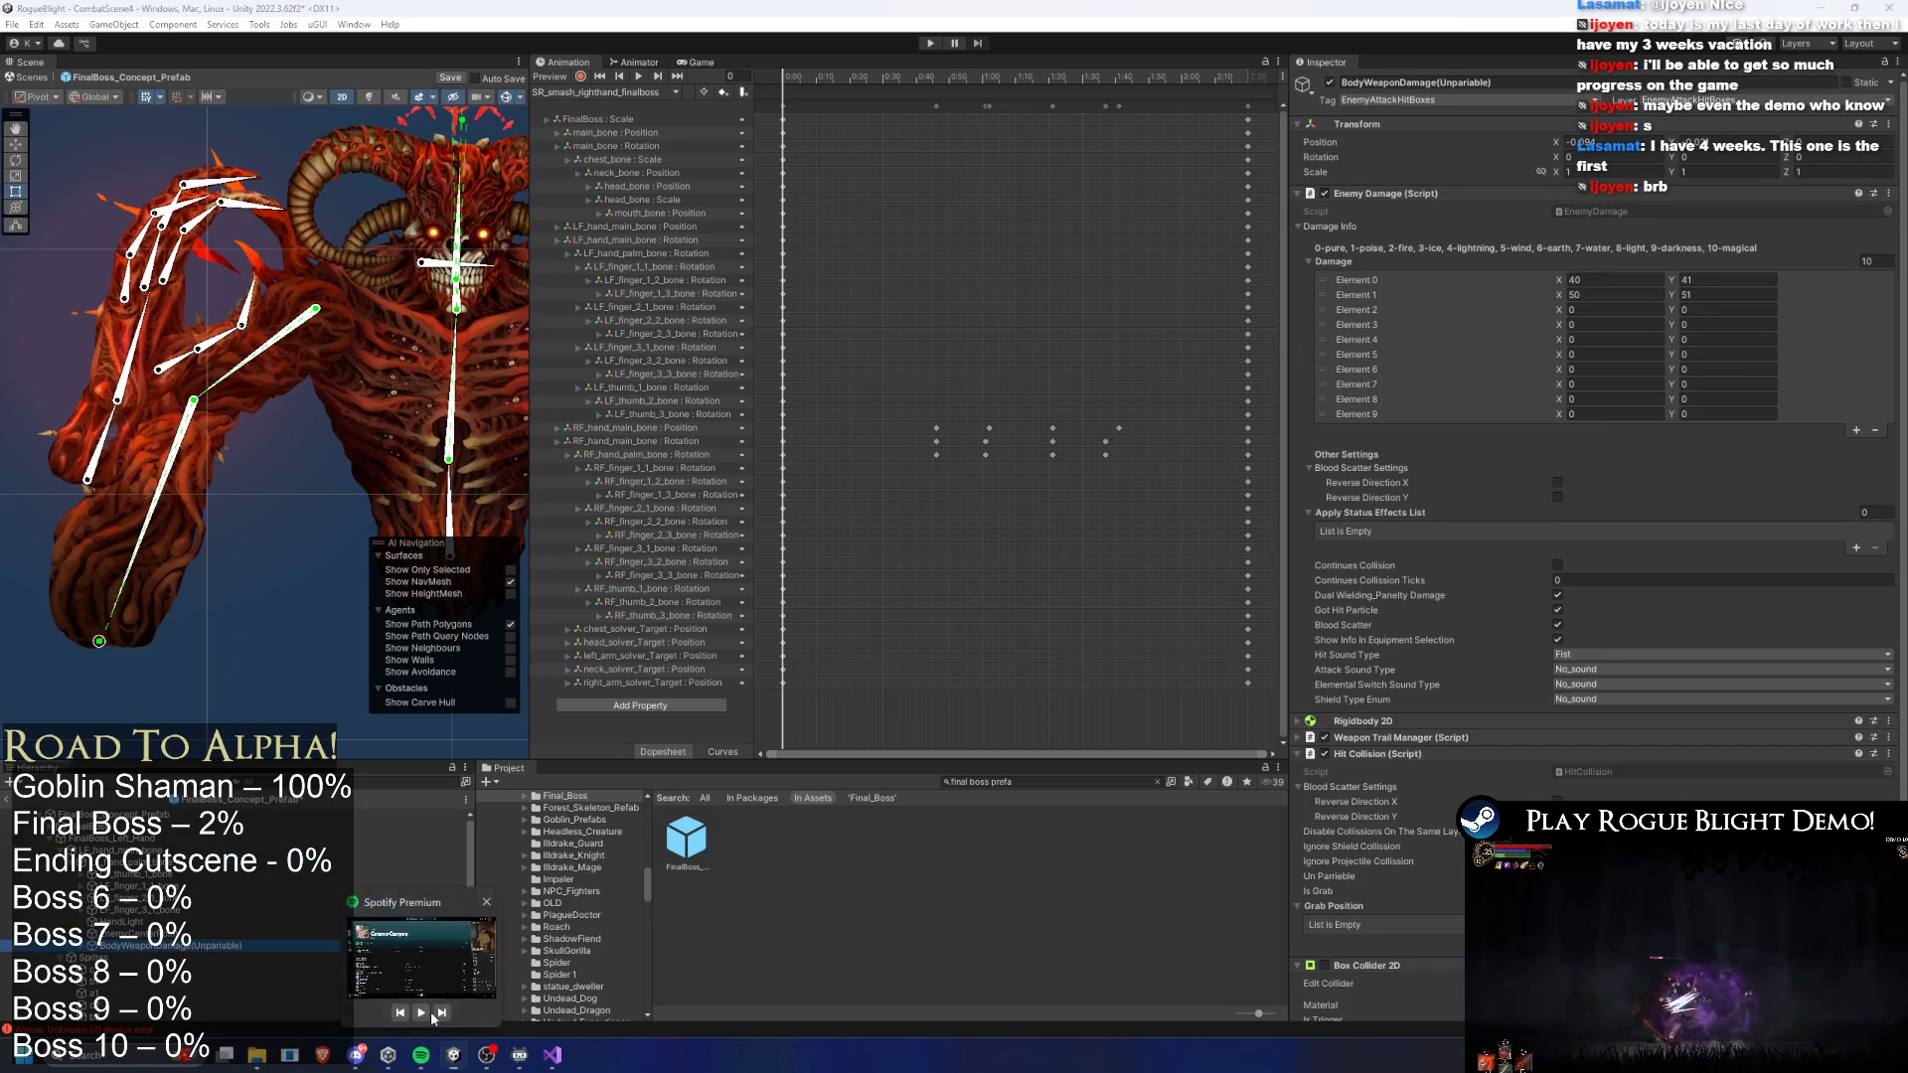
{"action": "left_click", "coordinate": [424, 1021]}
{"action": "left_click", "coordinate": [426, 1010]}
{"action": "key", "text": "XF86AudioNext"}
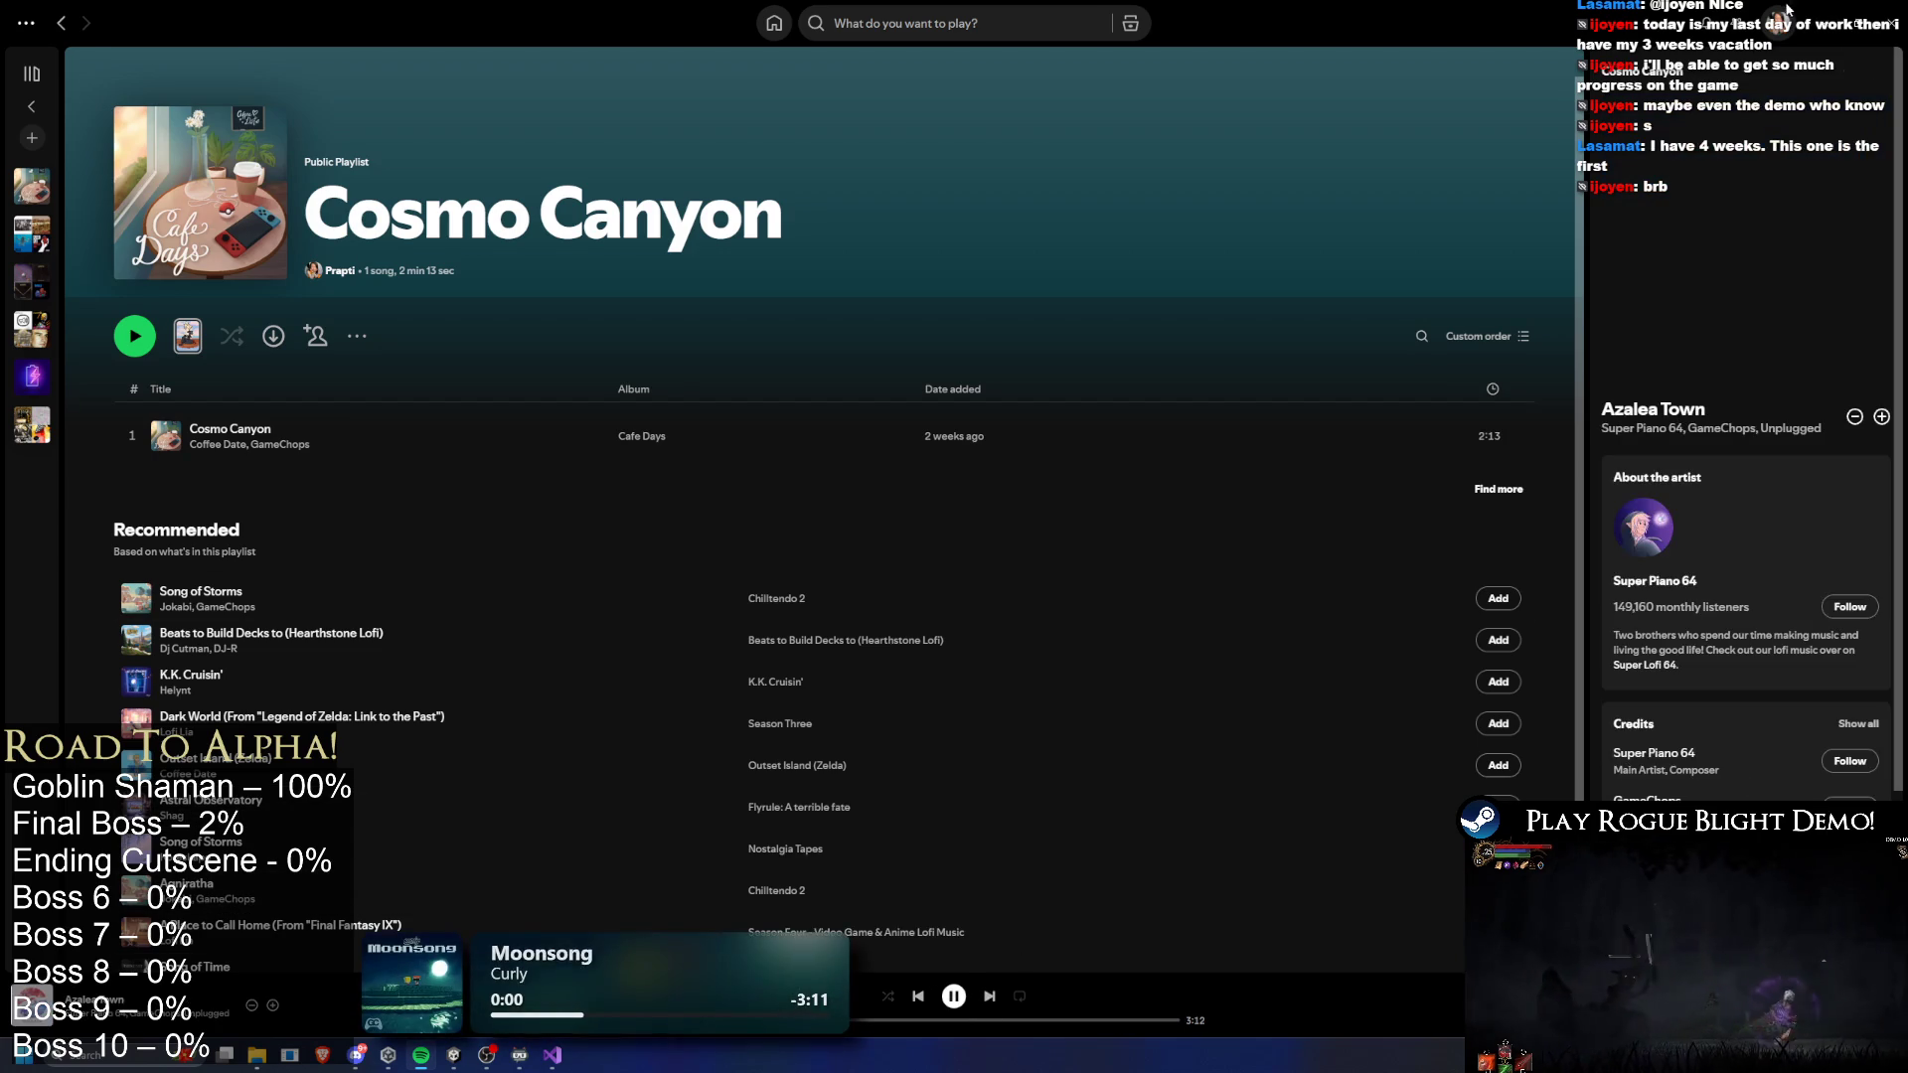
{"action": "key", "text": "alt+Tab"}
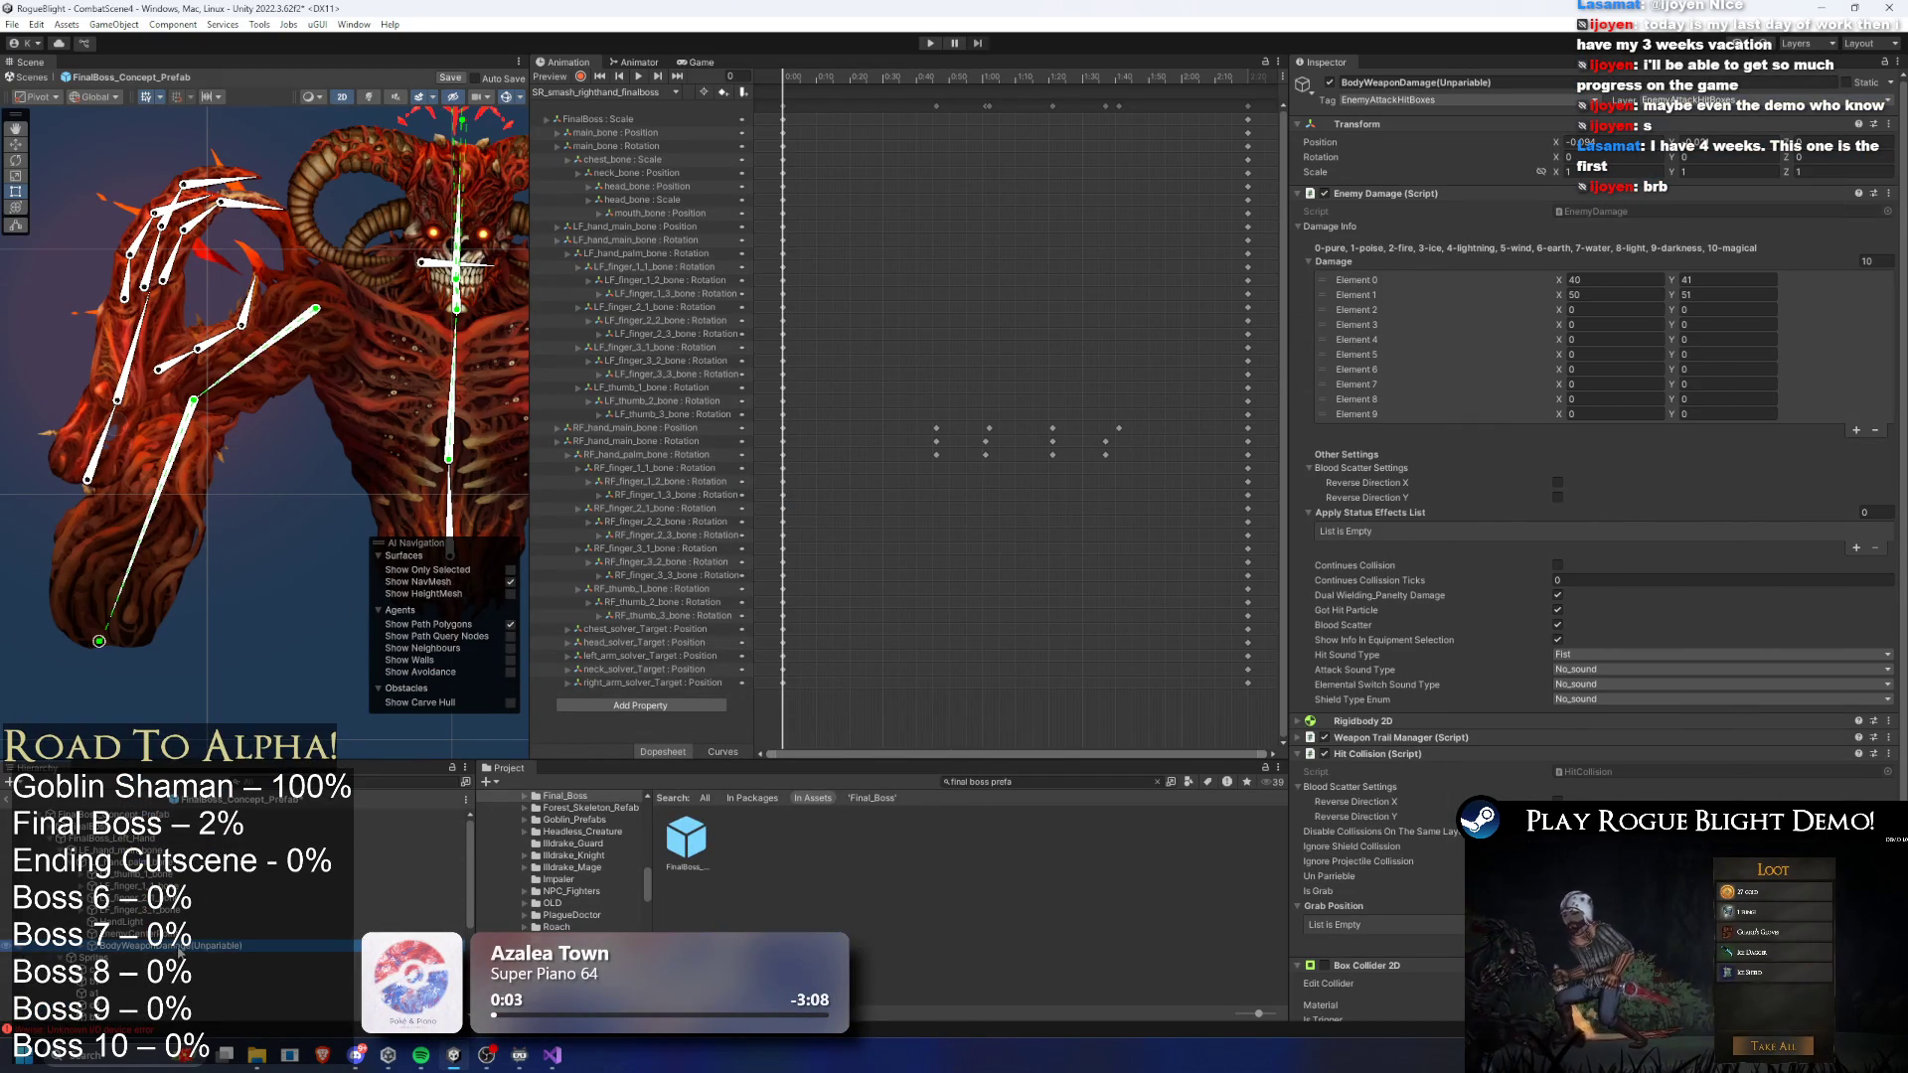
- Rename the pasted damage object to LefHandWeaponDamage, dropping the Unparable suffix
{"action": "right_click", "coordinate": [179, 949]}
{"action": "left_click", "coordinate": [244, 403]}
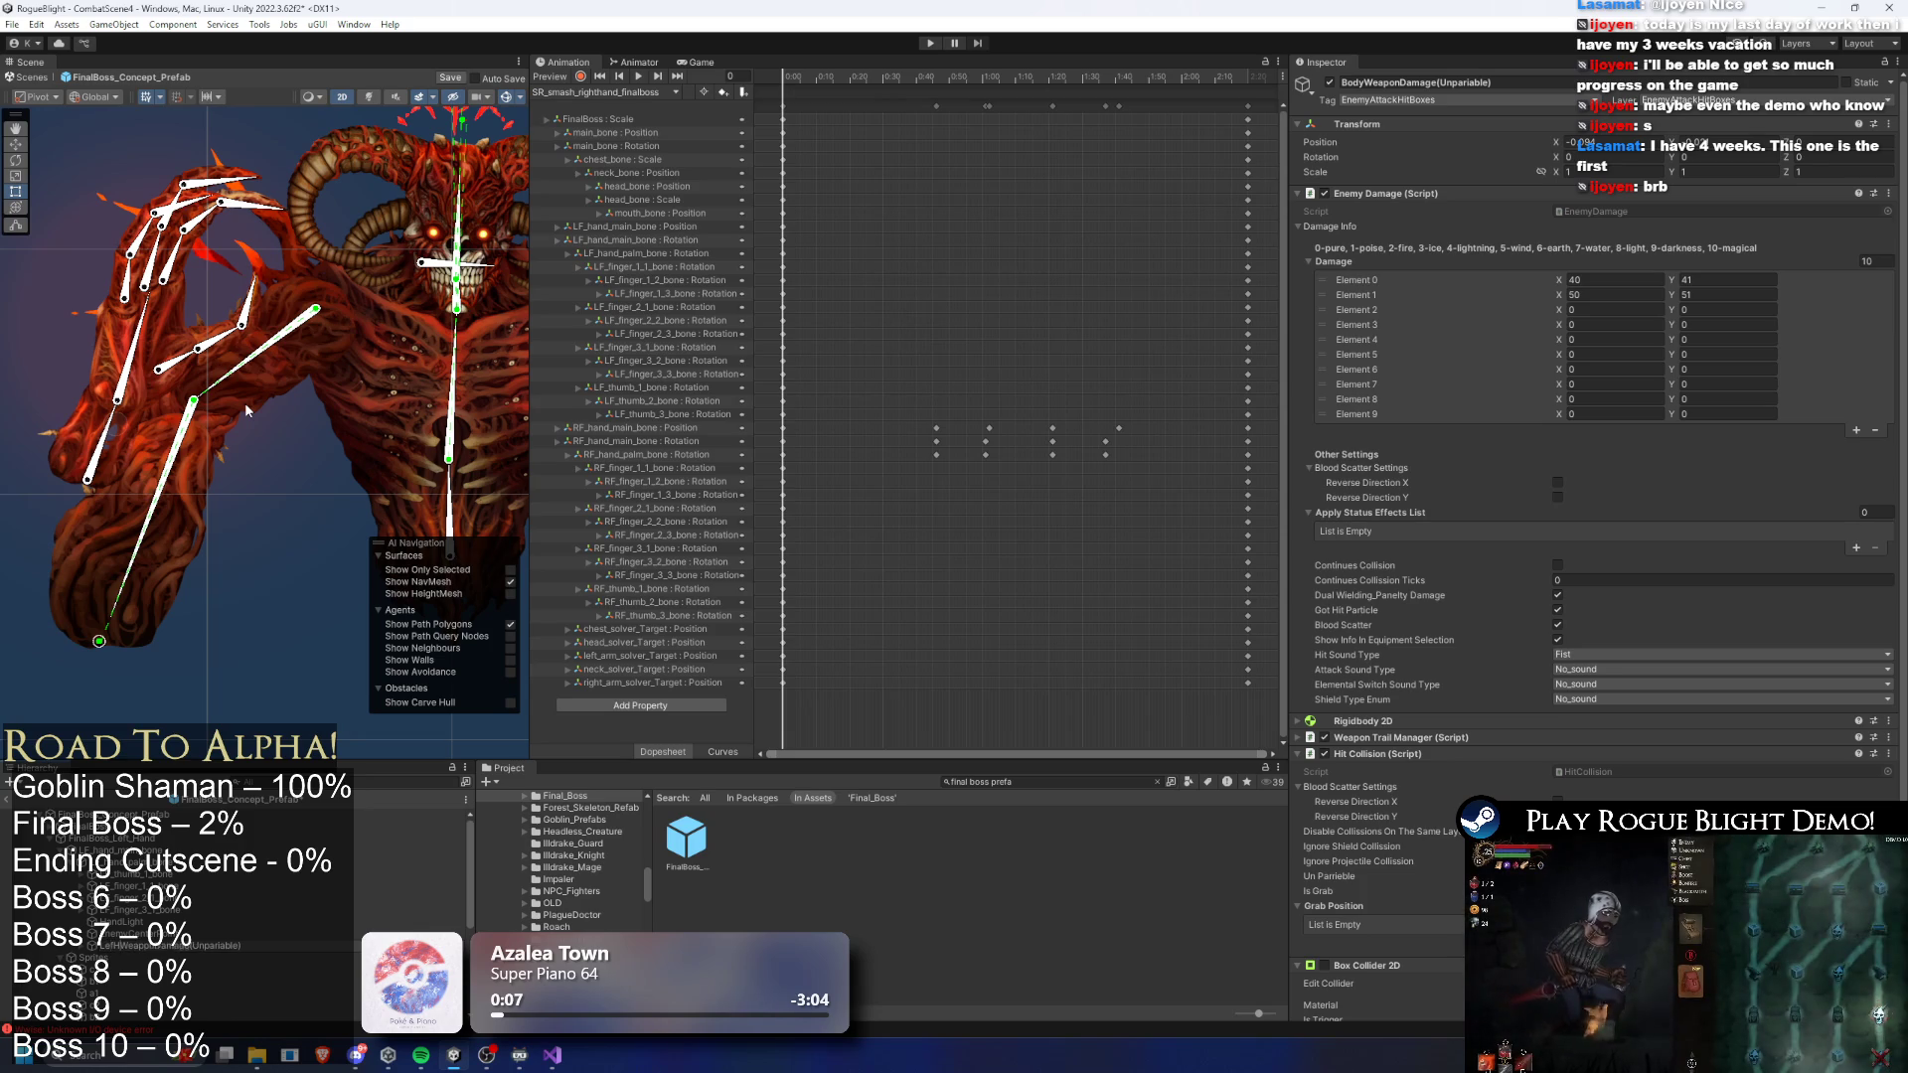
{"action": "key", "text": "Return"}
{"action": "right_click", "coordinate": [210, 946]}
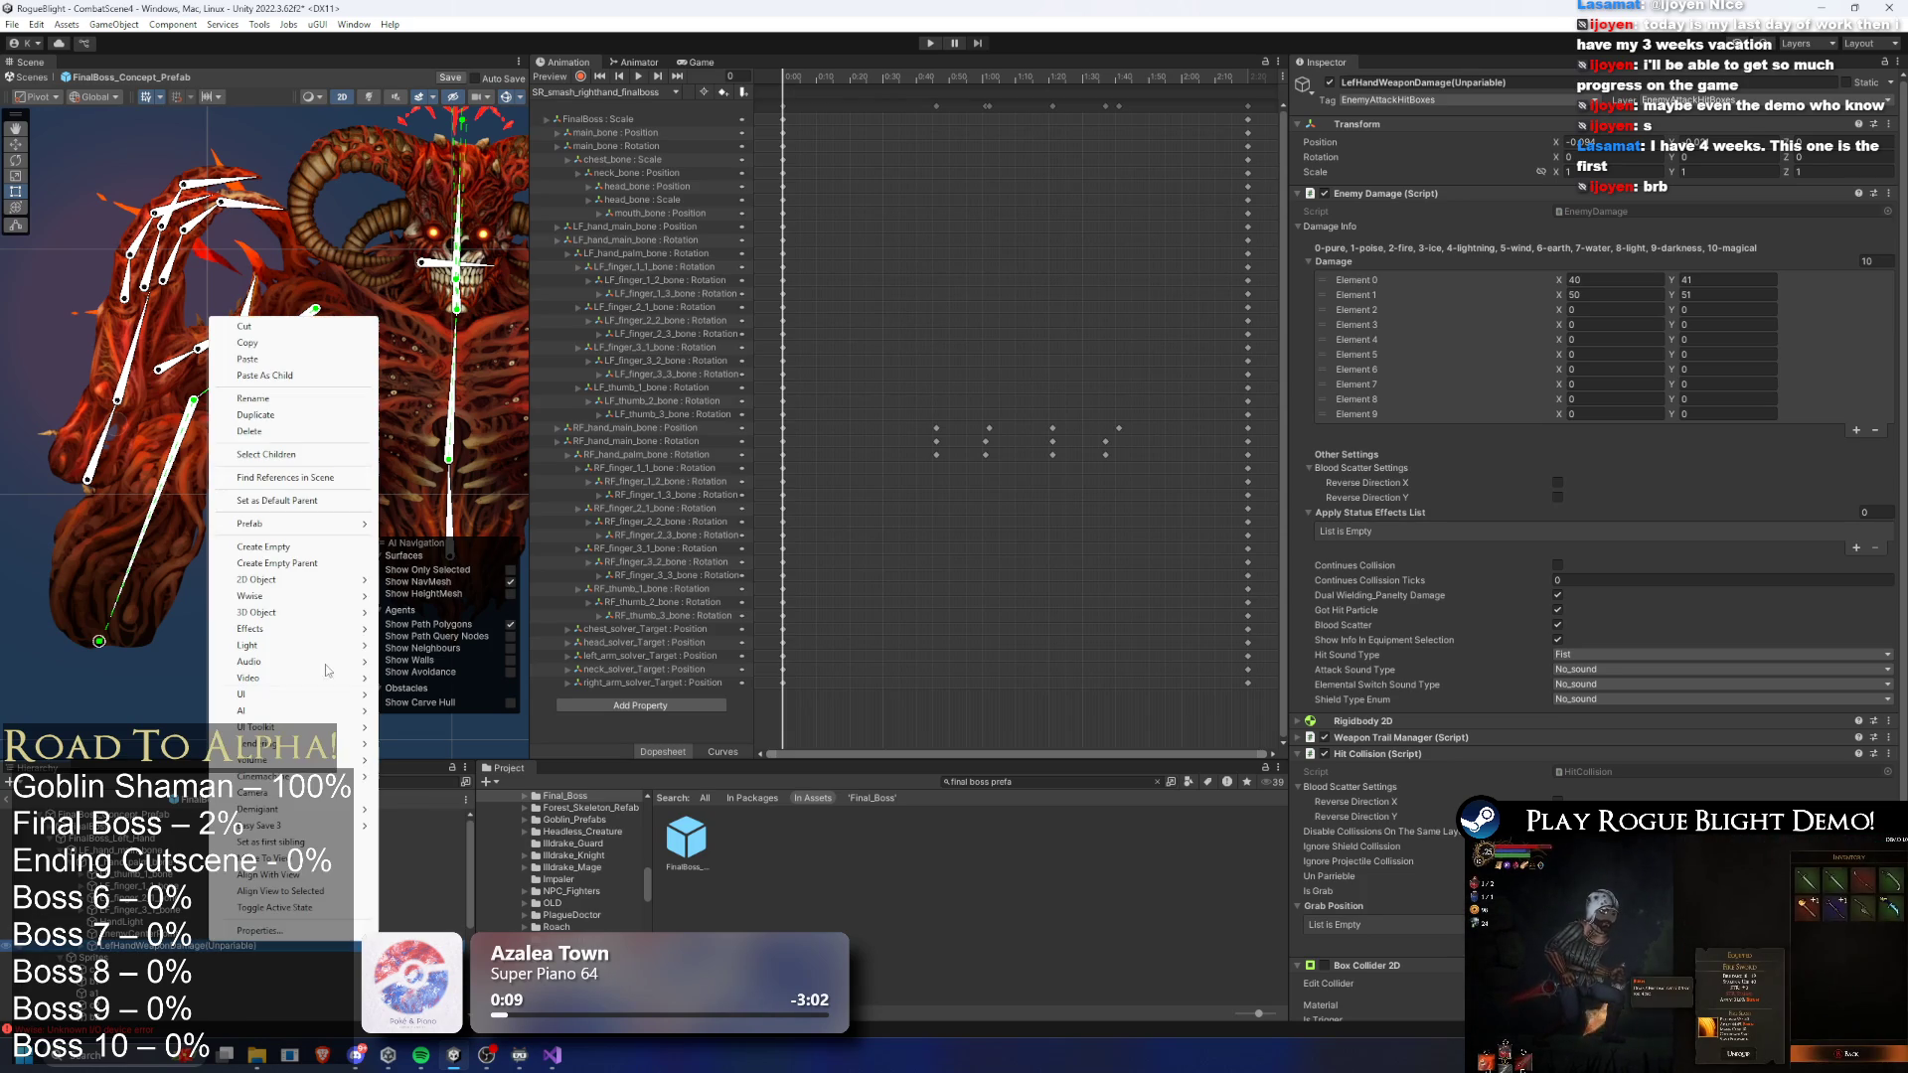
{"action": "left_click", "coordinate": [294, 399]}
{"action": "key", "text": "BackSpace"}
{"action": "key", "text": "BackSpace"}
{"action": "key", "text": "BackSpace"}
{"action": "key", "text": "Return"}
- Rename XWeaponTrailTopAxe to XWeaponTrail
{"action": "key", "text": "Down"}
{"action": "key", "text": "Up"}
{"action": "key", "text": "Down"}
{"action": "key", "text": "Up"}
{"action": "key", "text": "Down"}
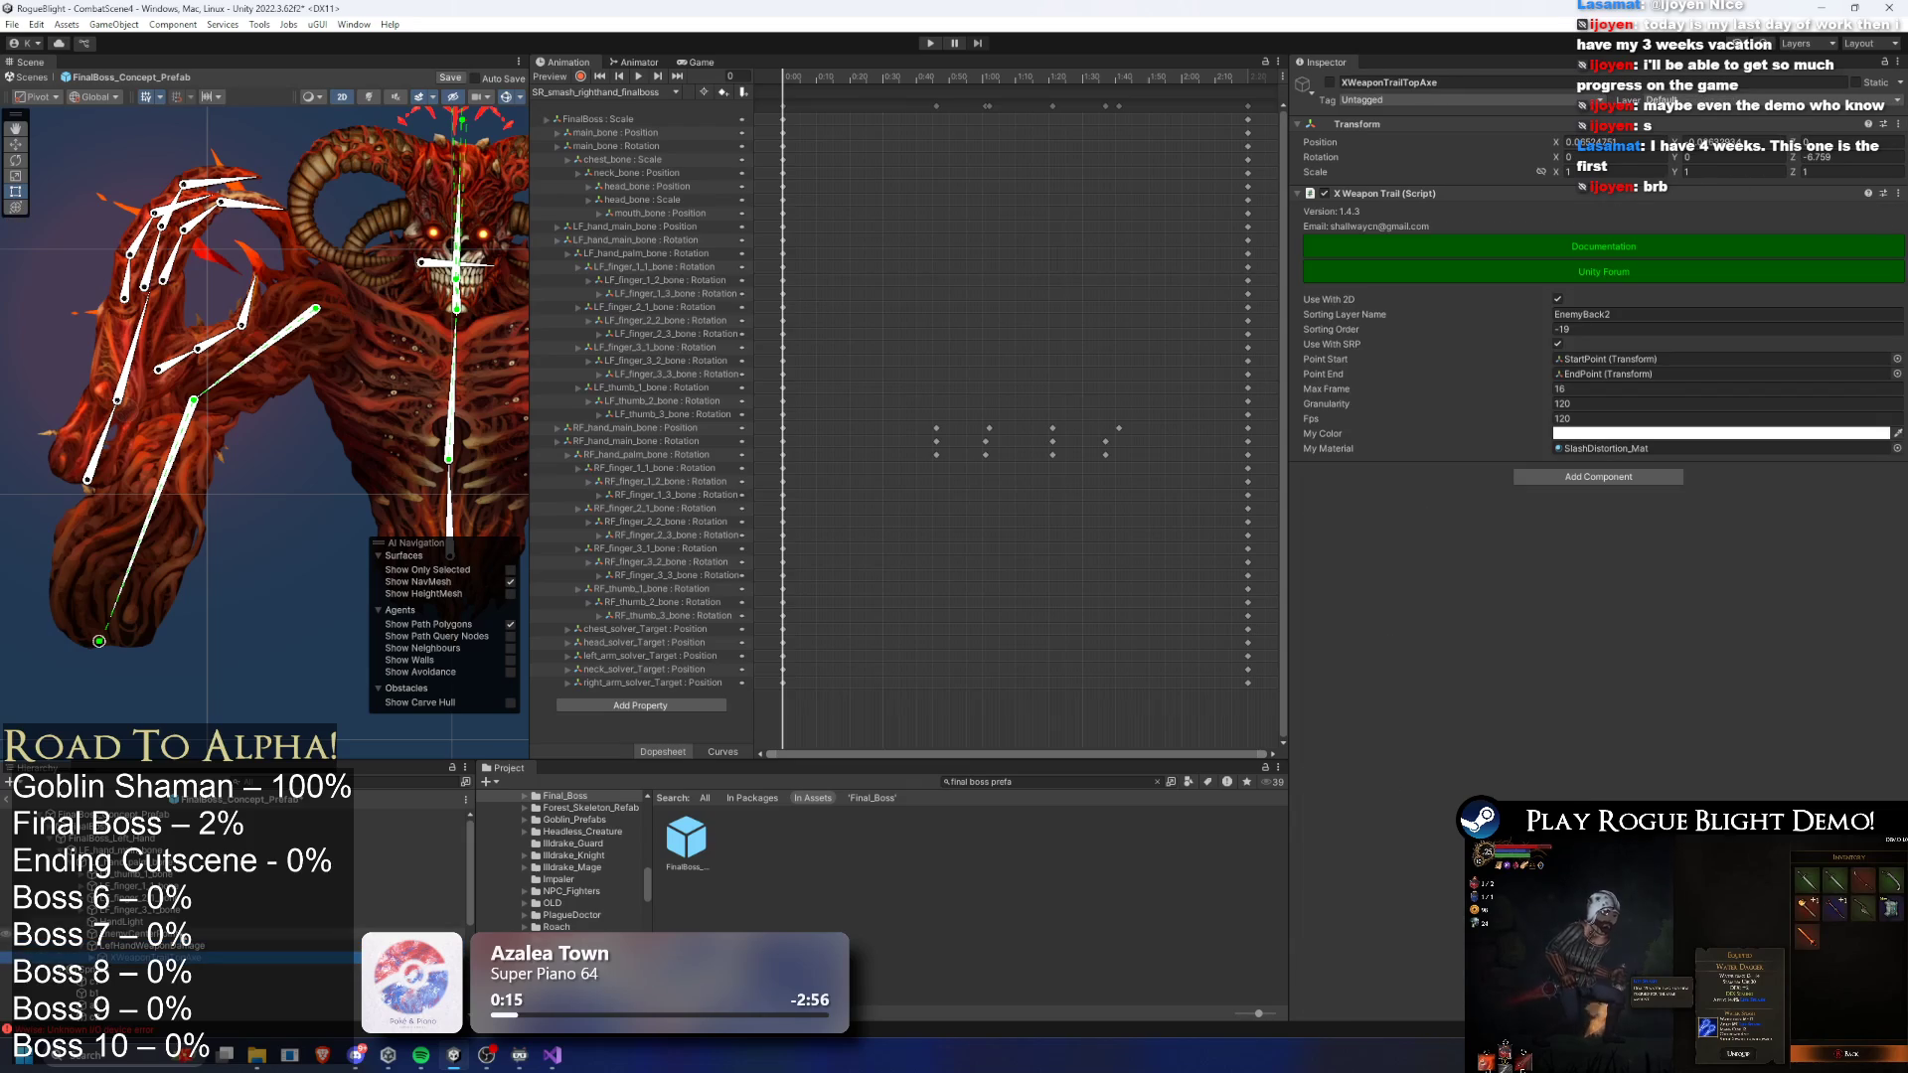
{"action": "right_click", "coordinate": [179, 959]}
{"action": "left_click", "coordinate": [239, 433]}
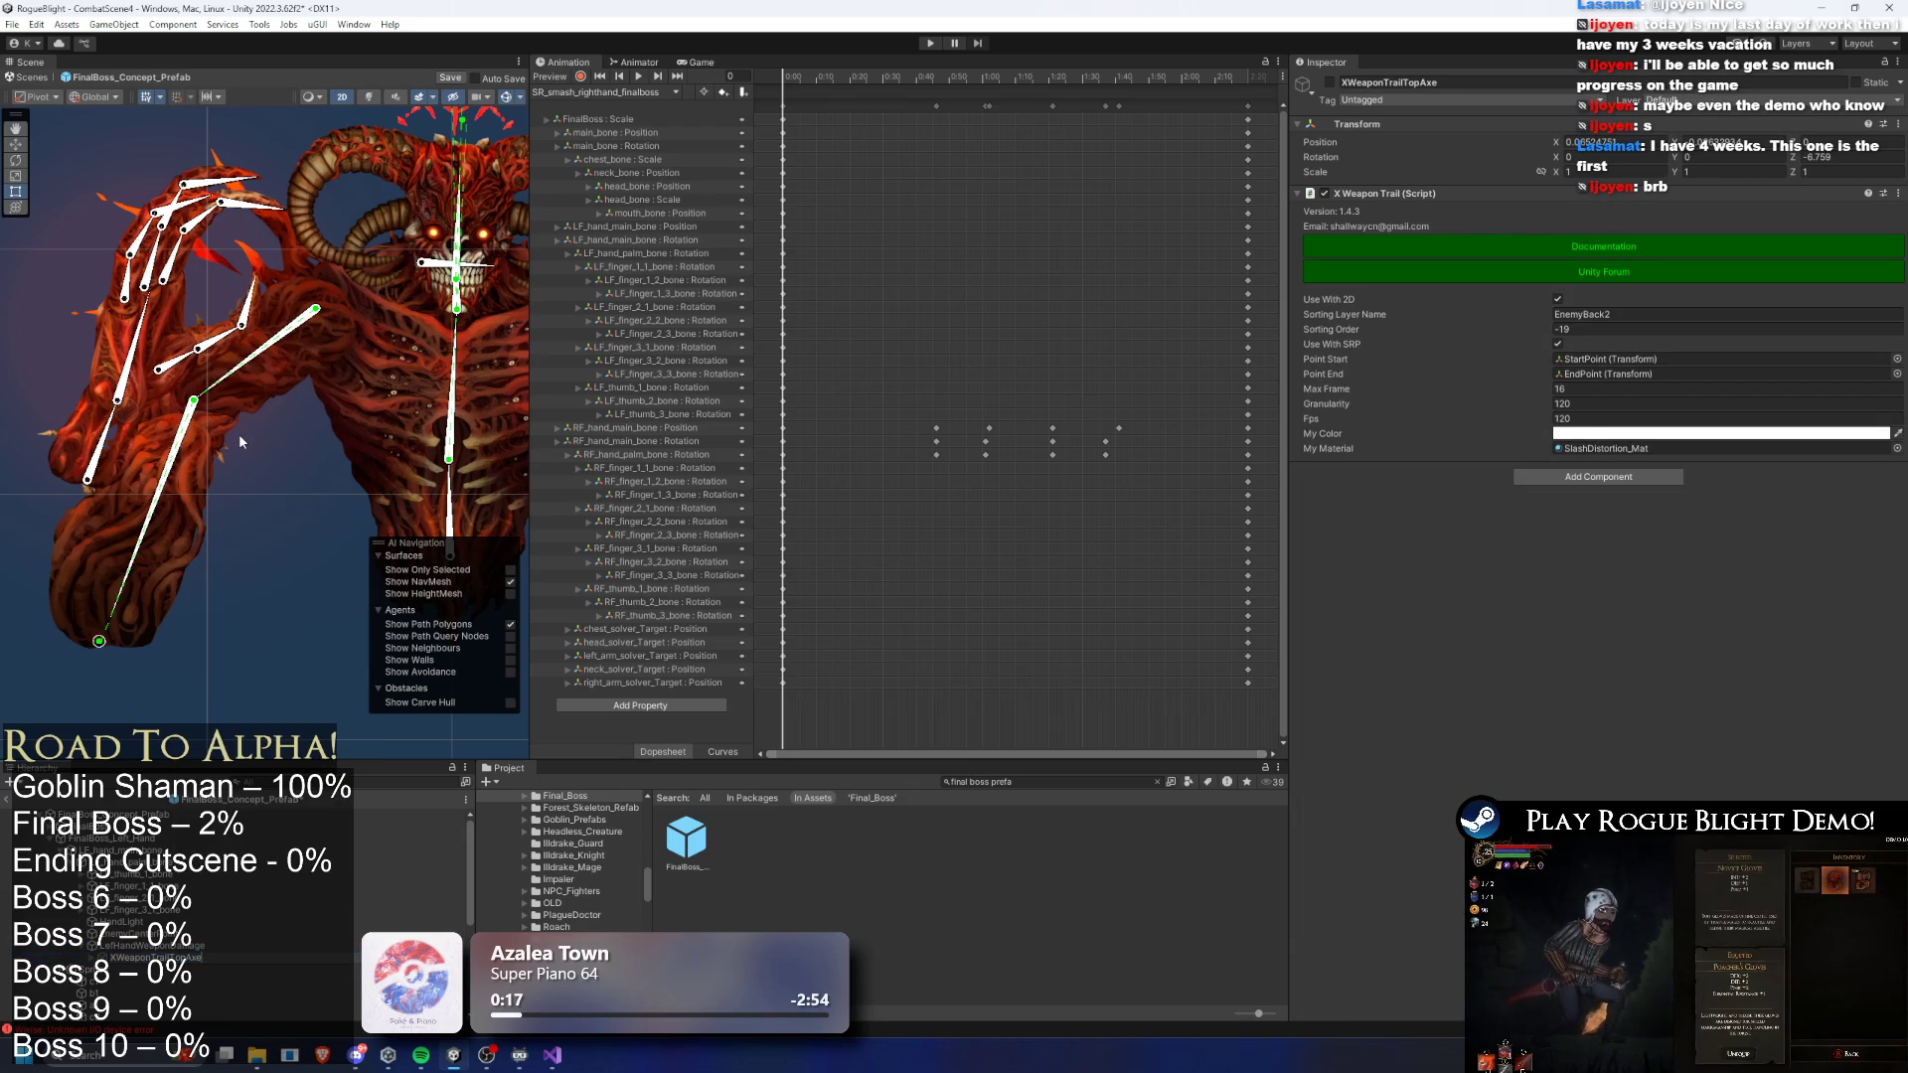
{"action": "key", "text": "Return"}
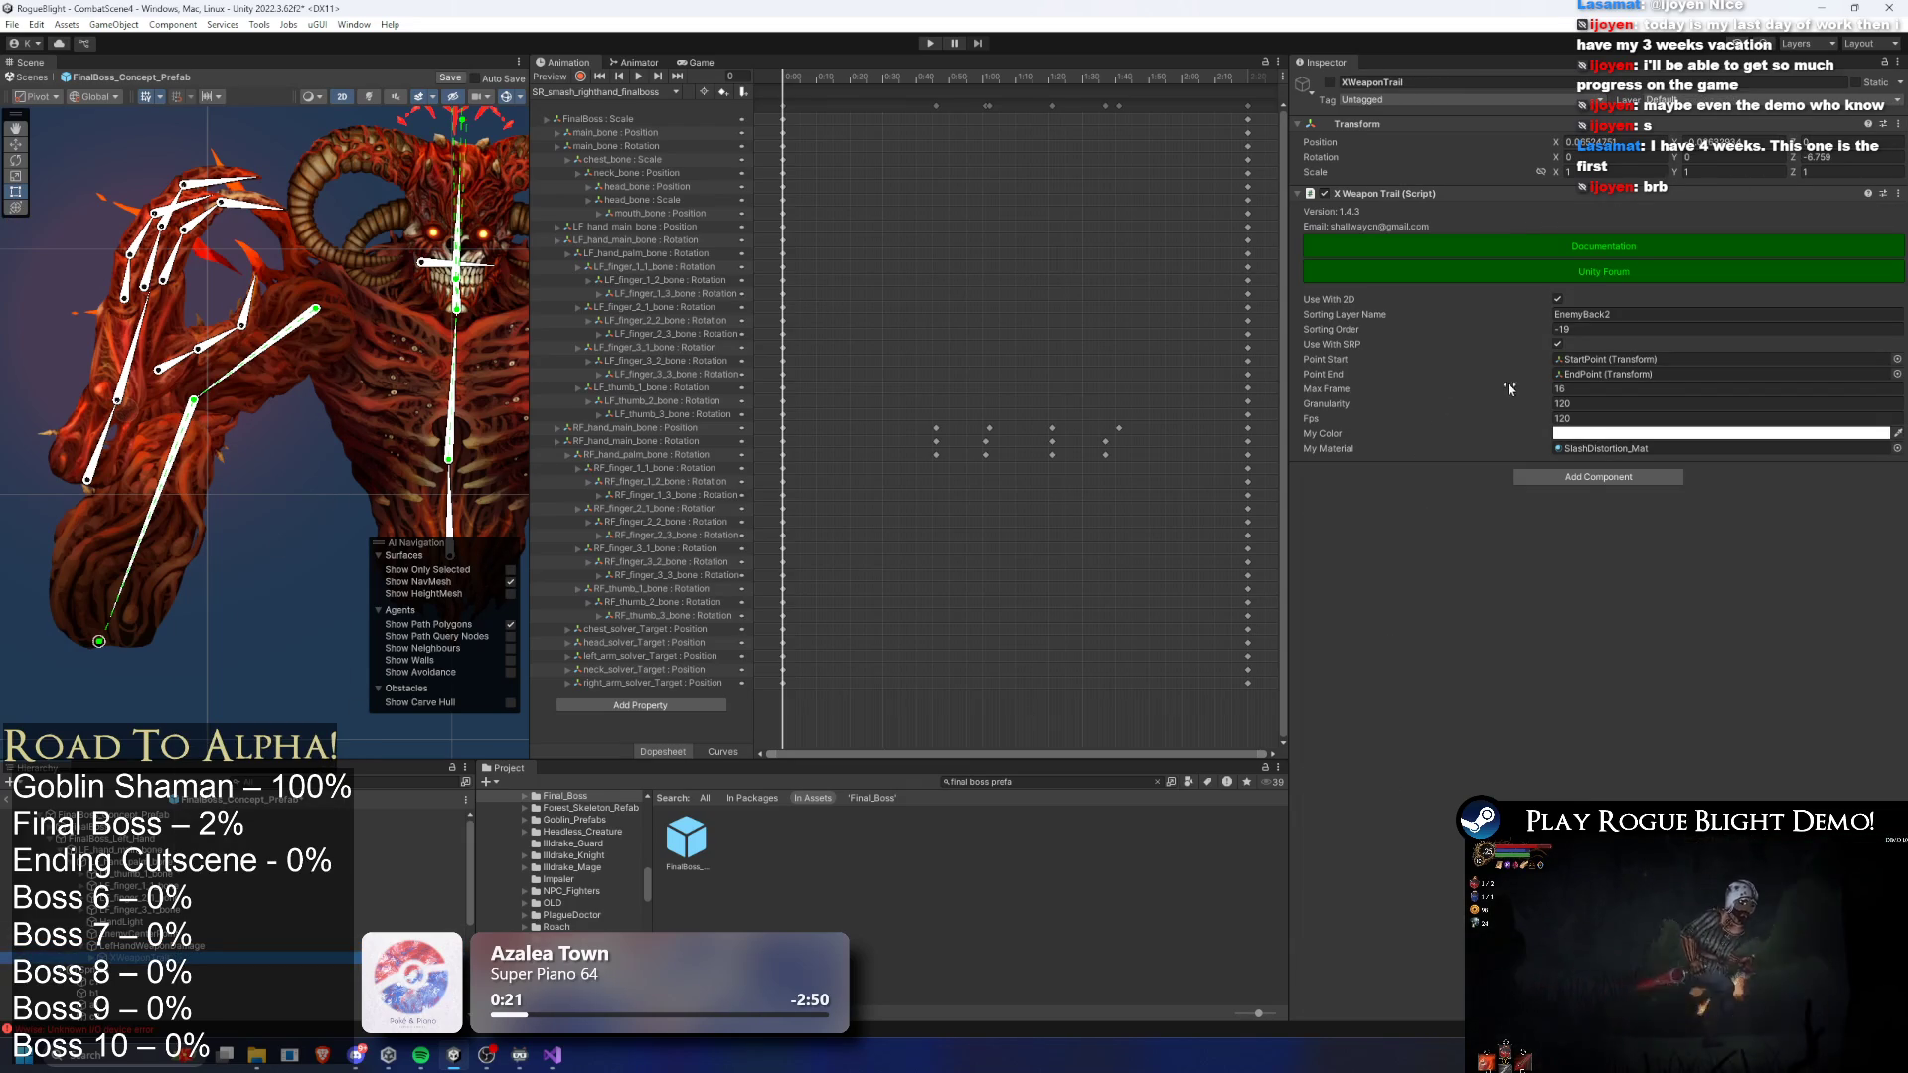
{"action": "key", "text": "Up"}
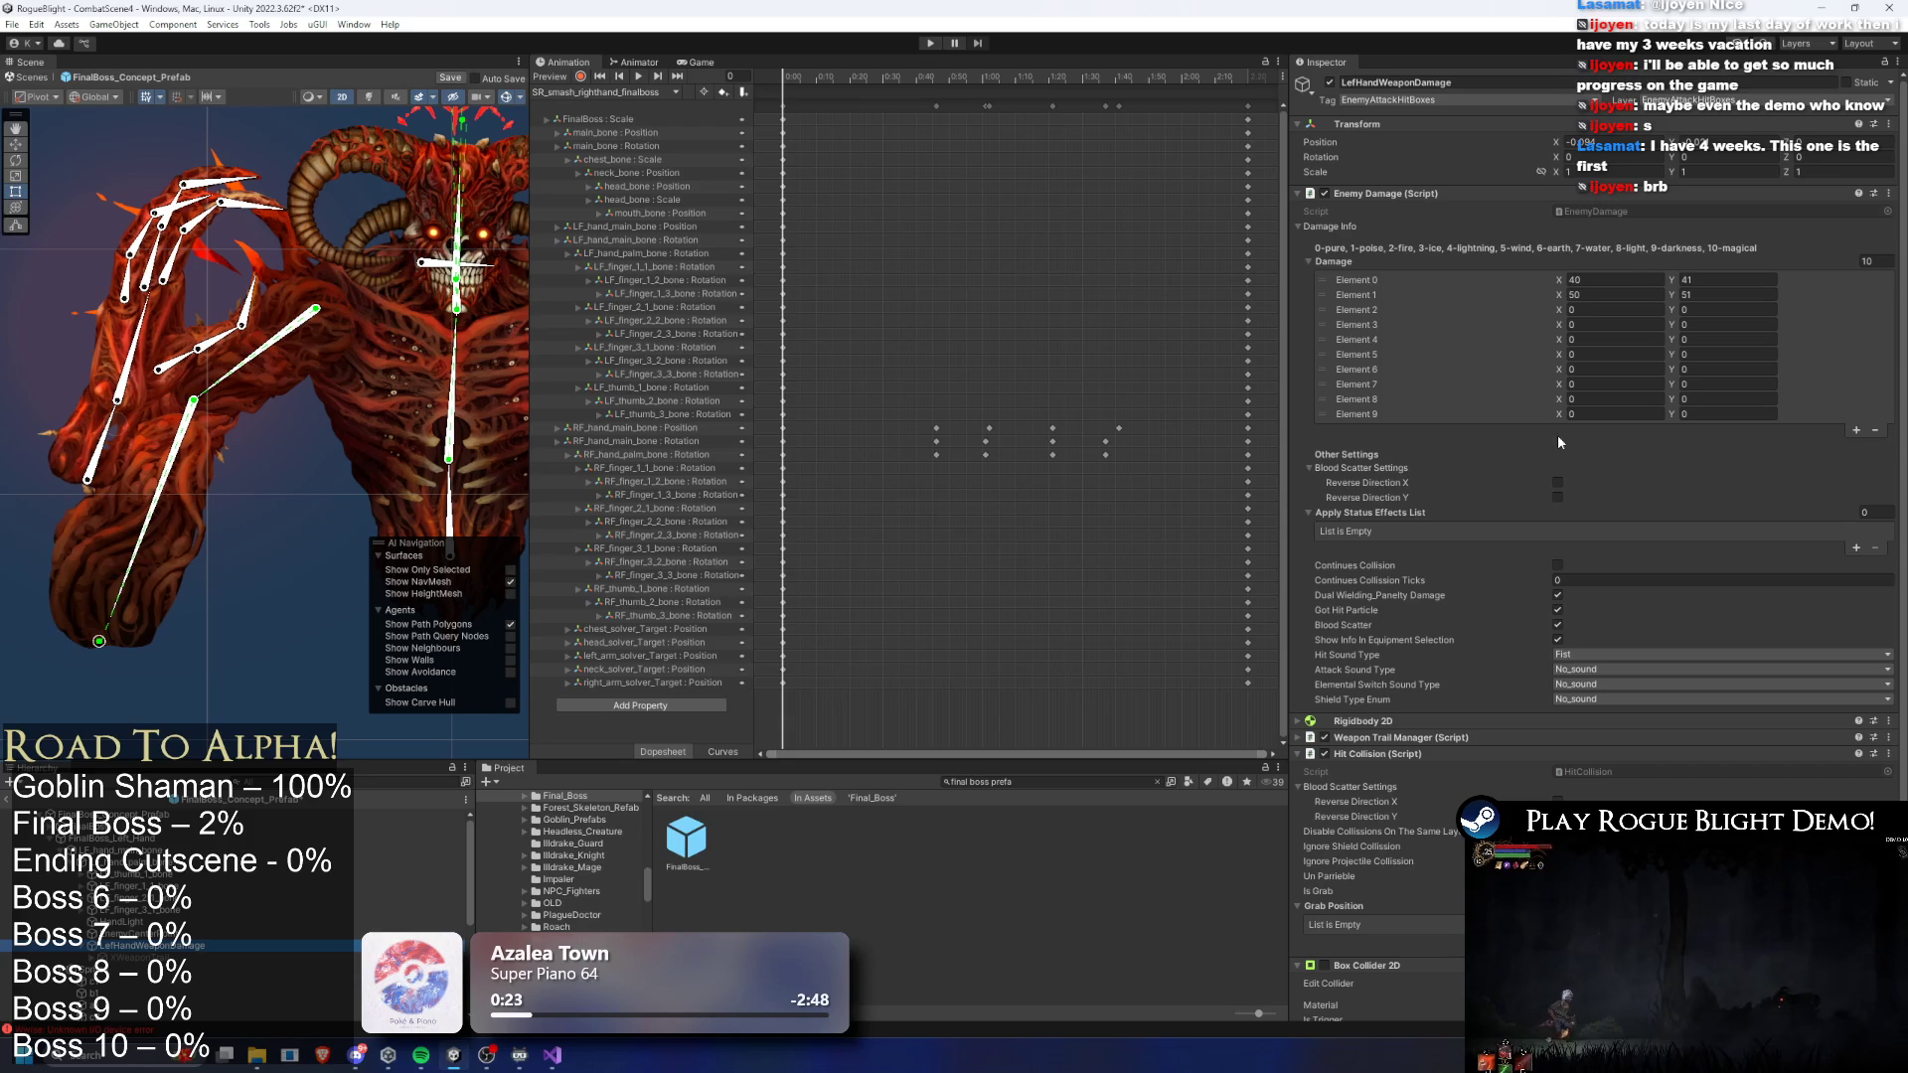
- Set both the hit sound and attack sound to Swing_heavy and save the prefab
{"action": "left_click", "coordinate": [1591, 652]}
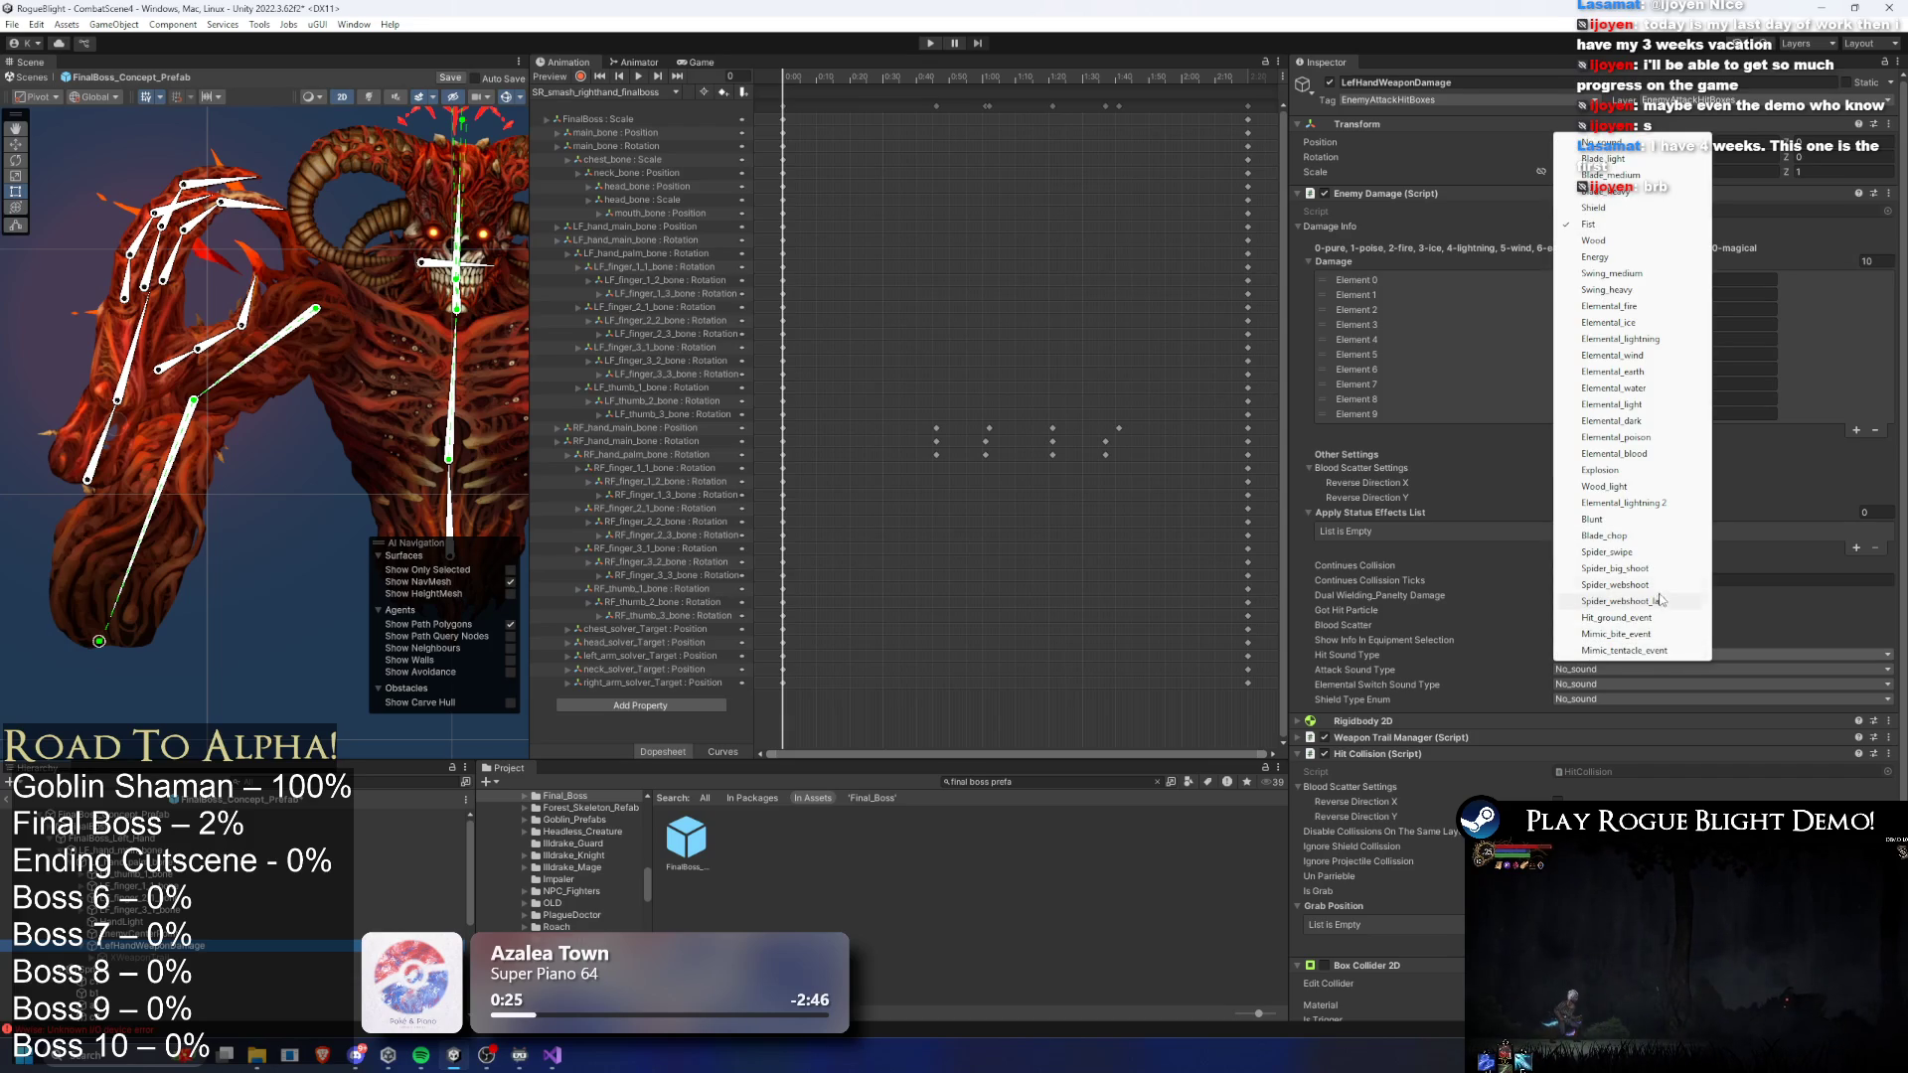
{"action": "left_click", "coordinate": [1637, 290]}
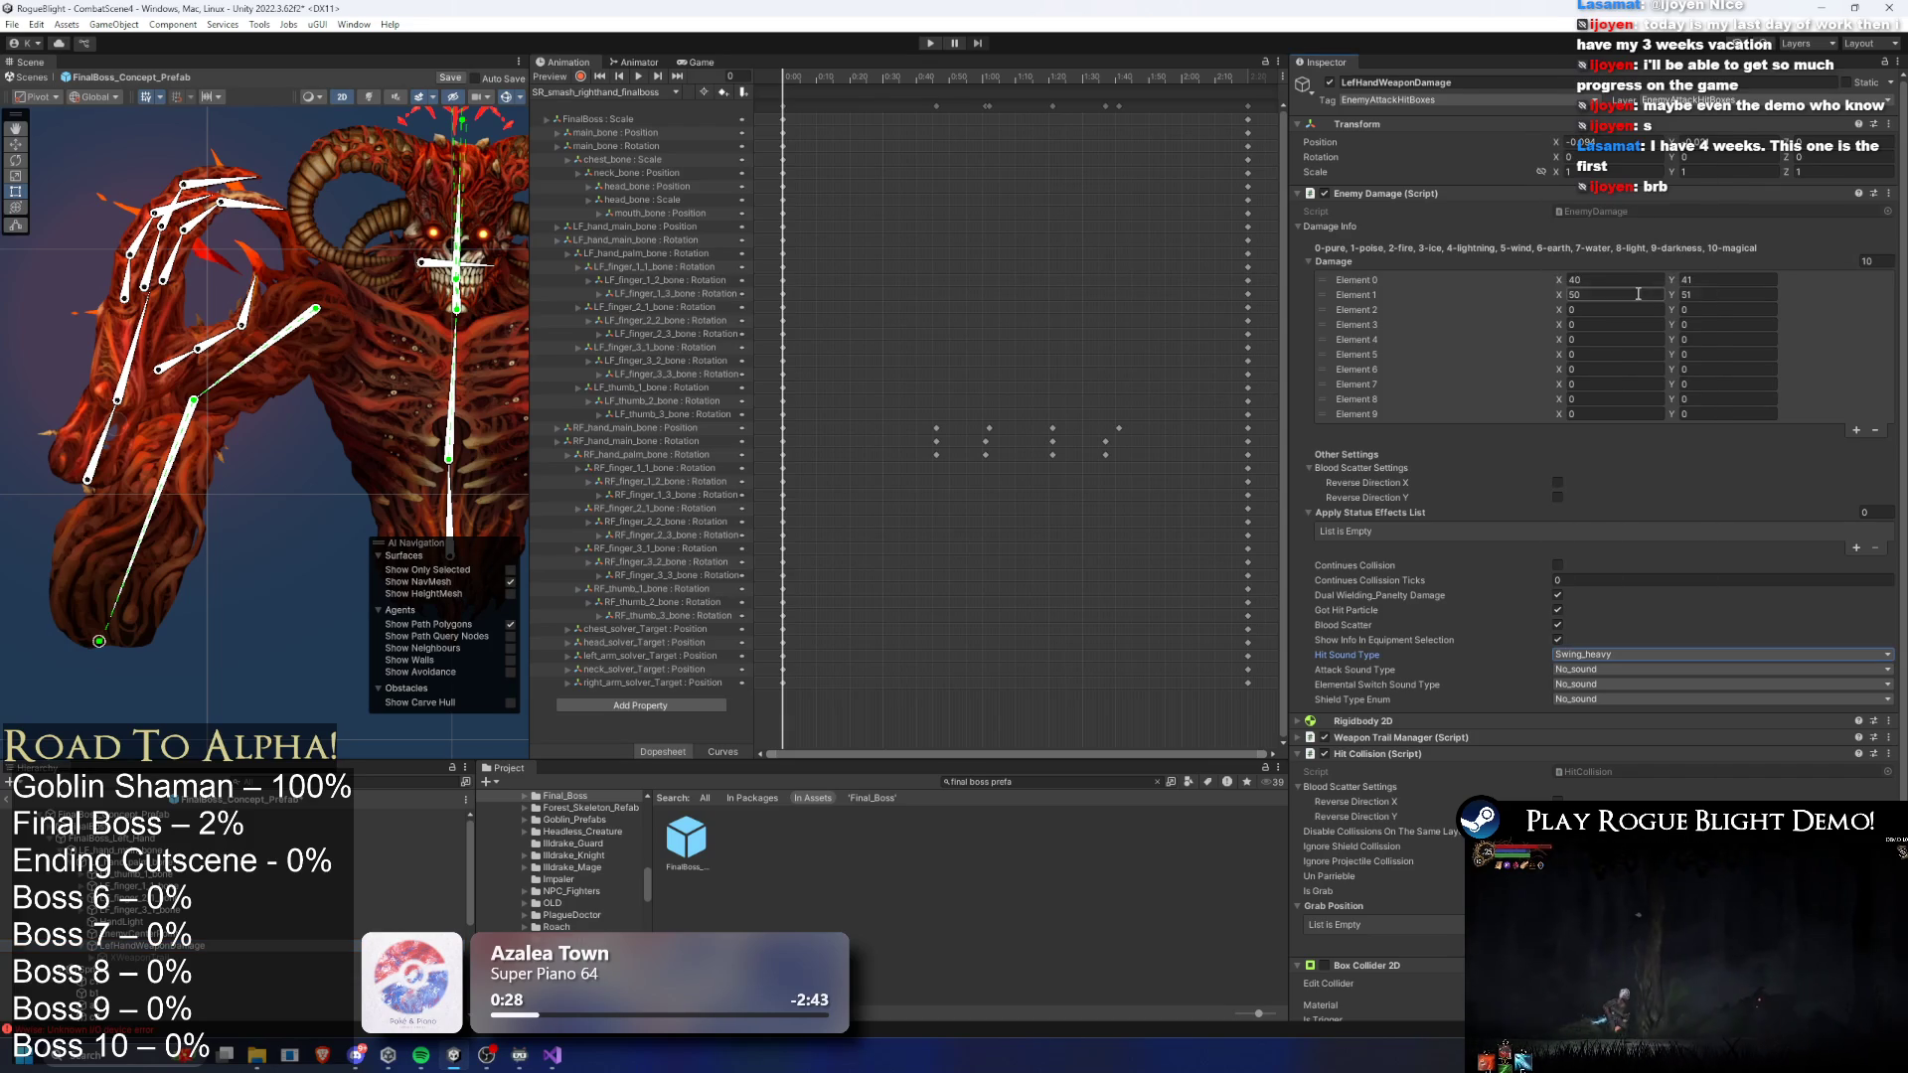
{"action": "left_click", "coordinate": [1587, 670]}
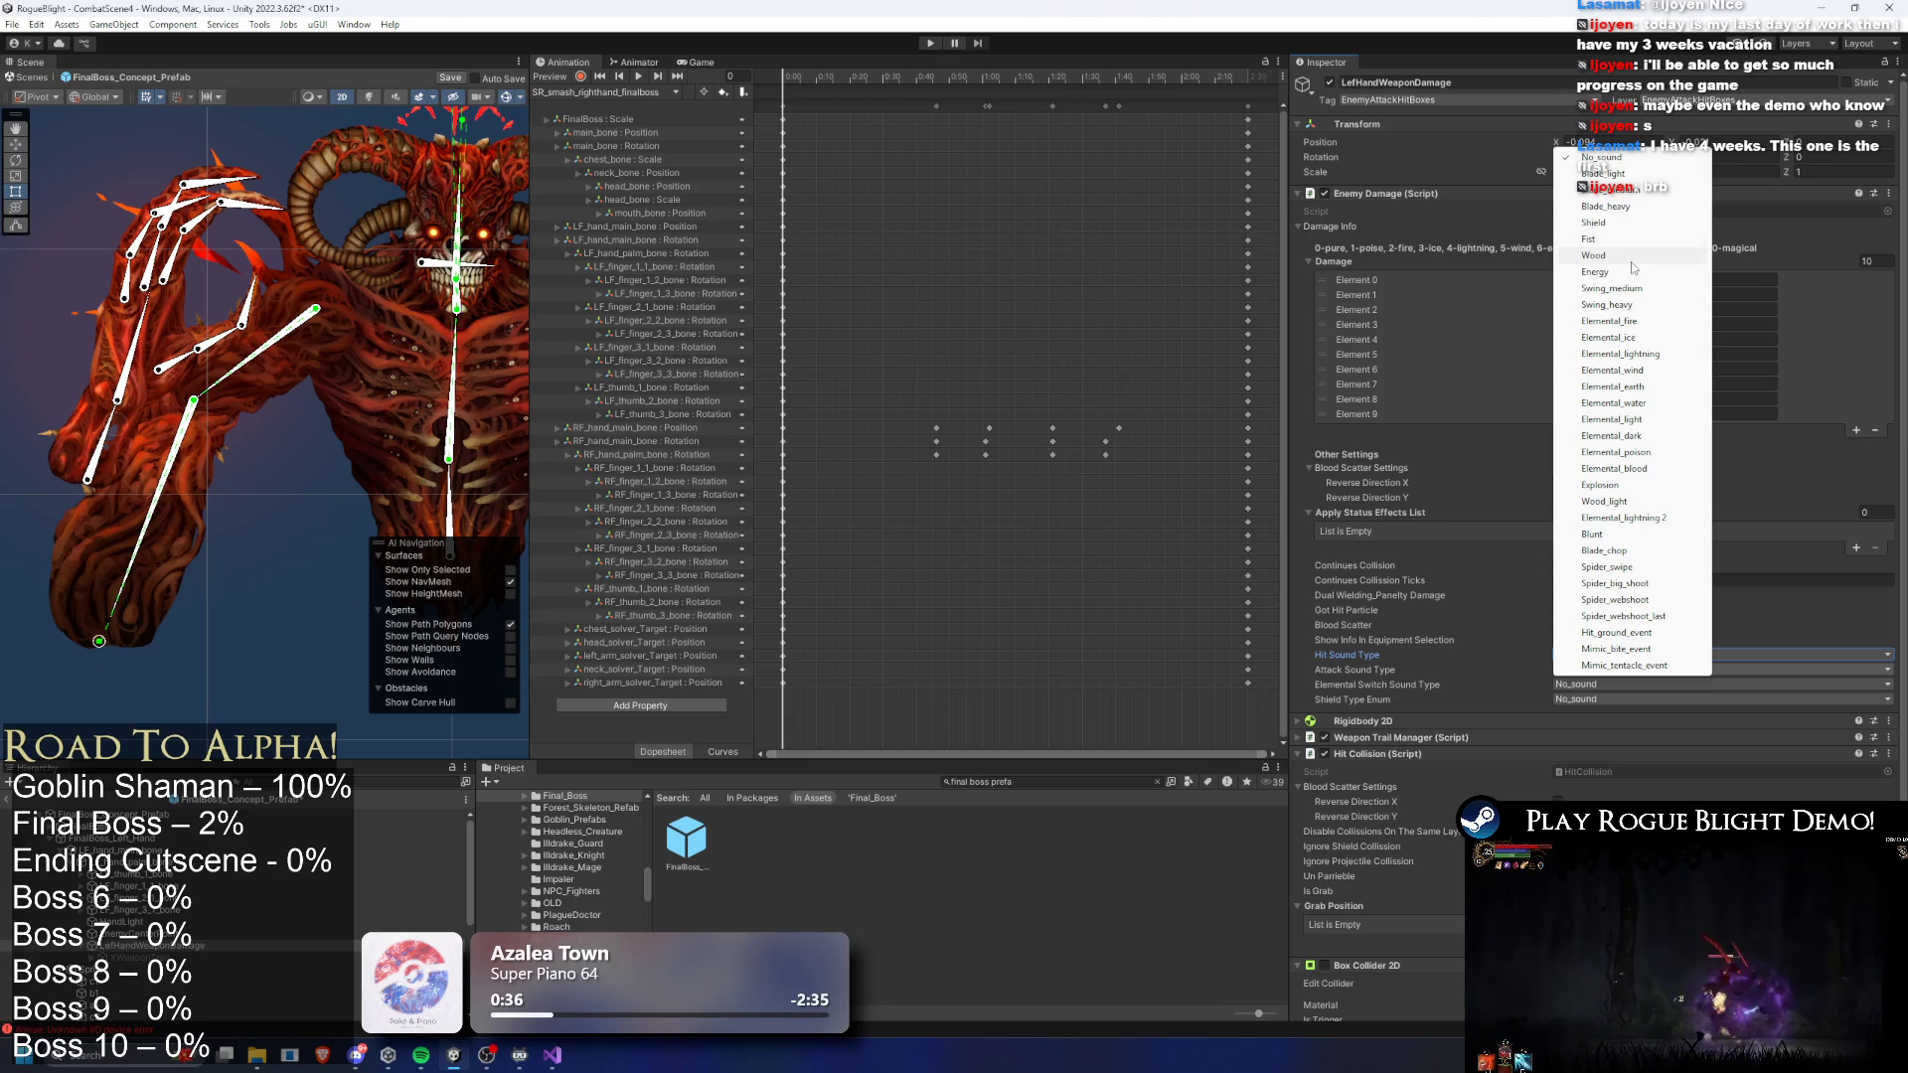
{"action": "left_click", "coordinate": [1612, 289]}
{"action": "scroll", "coordinate": [1593, 677], "scroll_direction": "down", "scroll_amount": 1}
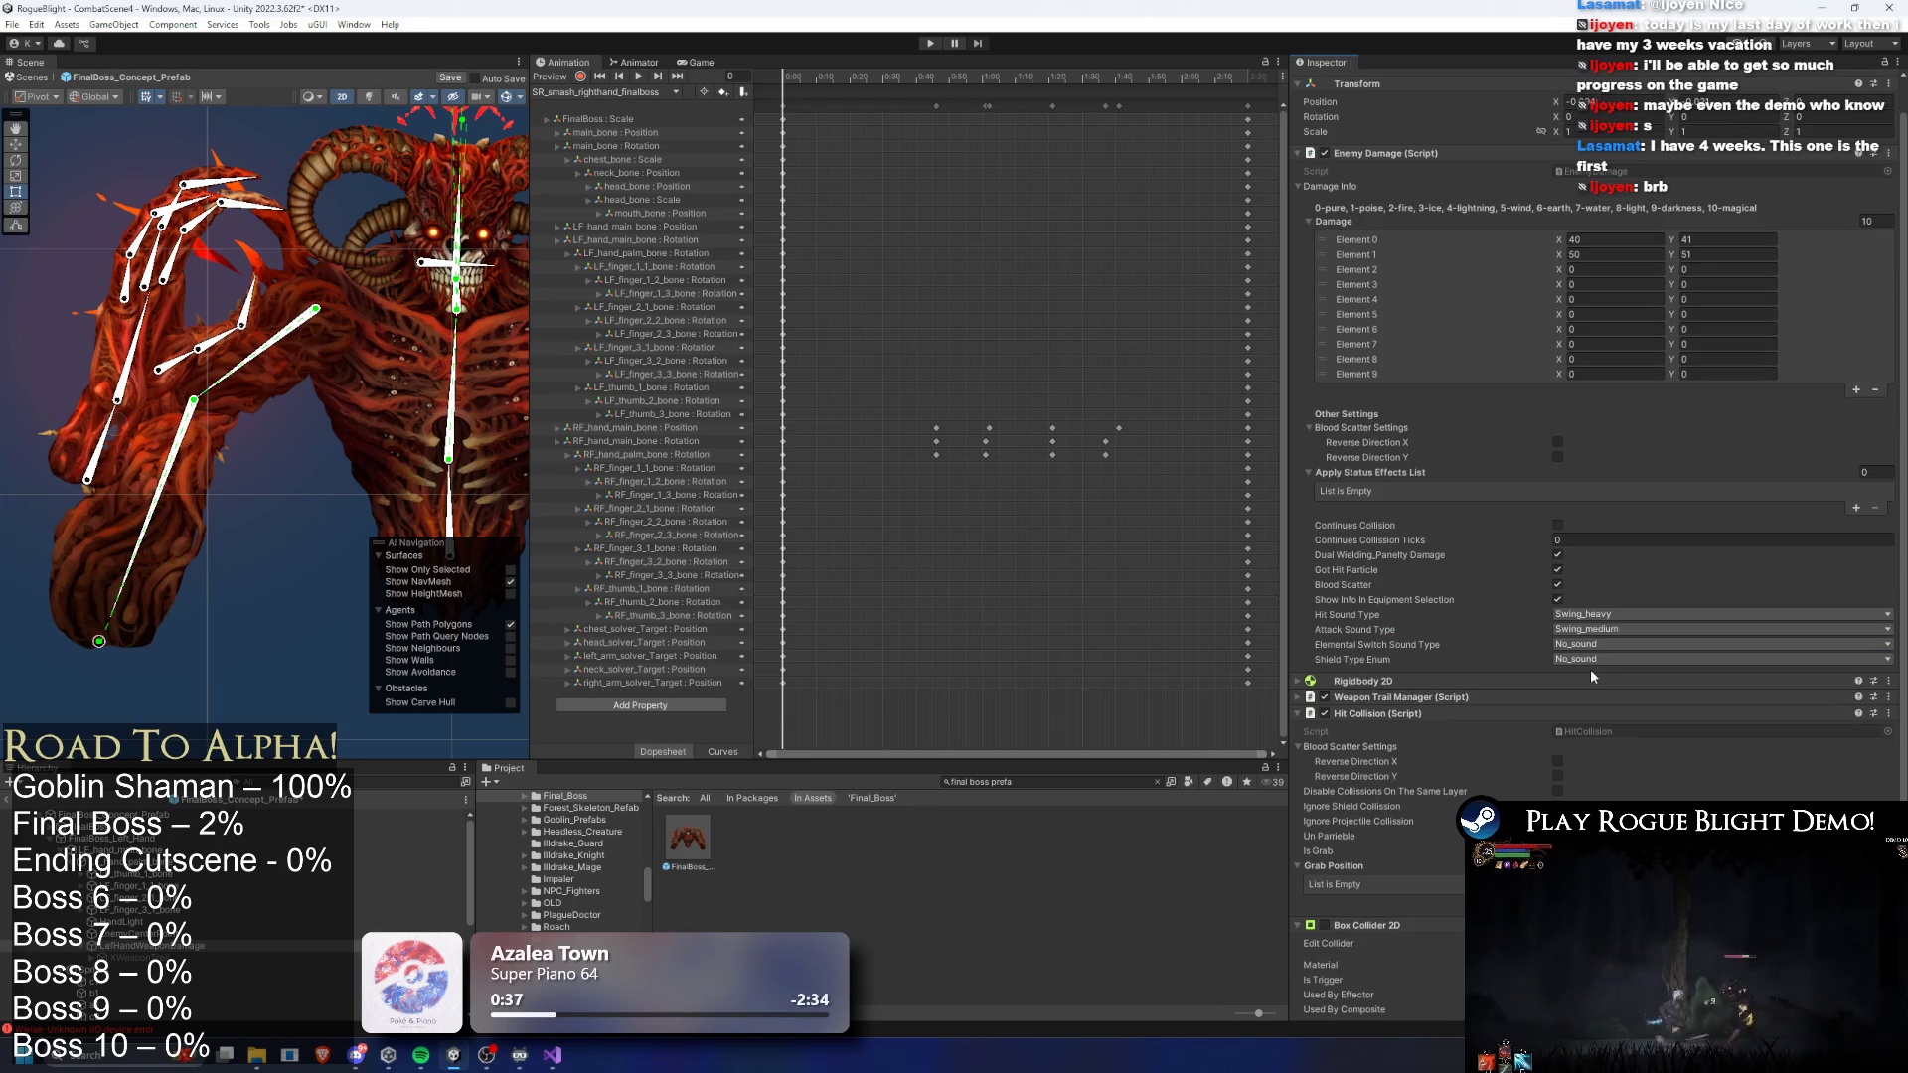
{"action": "left_click", "coordinate": [1606, 626]}
{"action": "left_click", "coordinate": [1619, 271]}
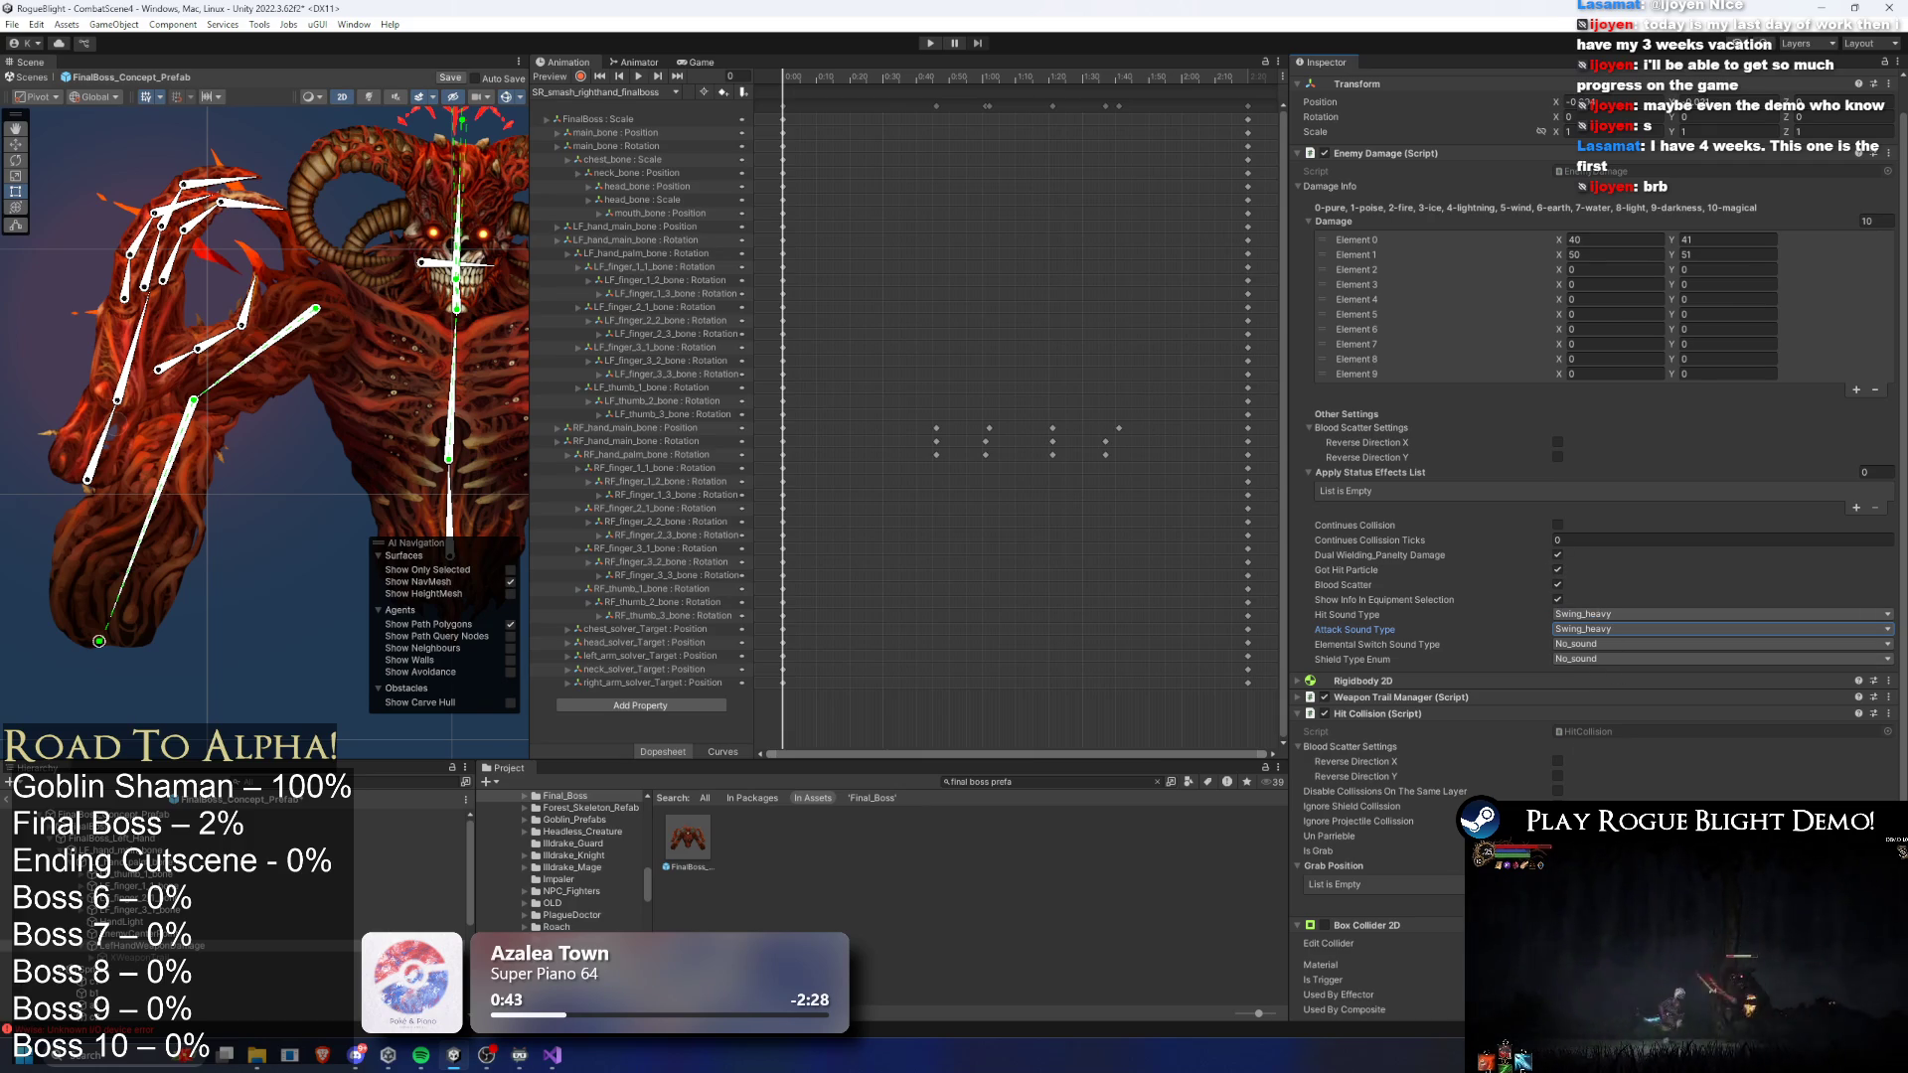
{"action": "left_click", "coordinate": [1557, 835]}
{"action": "key", "text": "ctrl+s"}
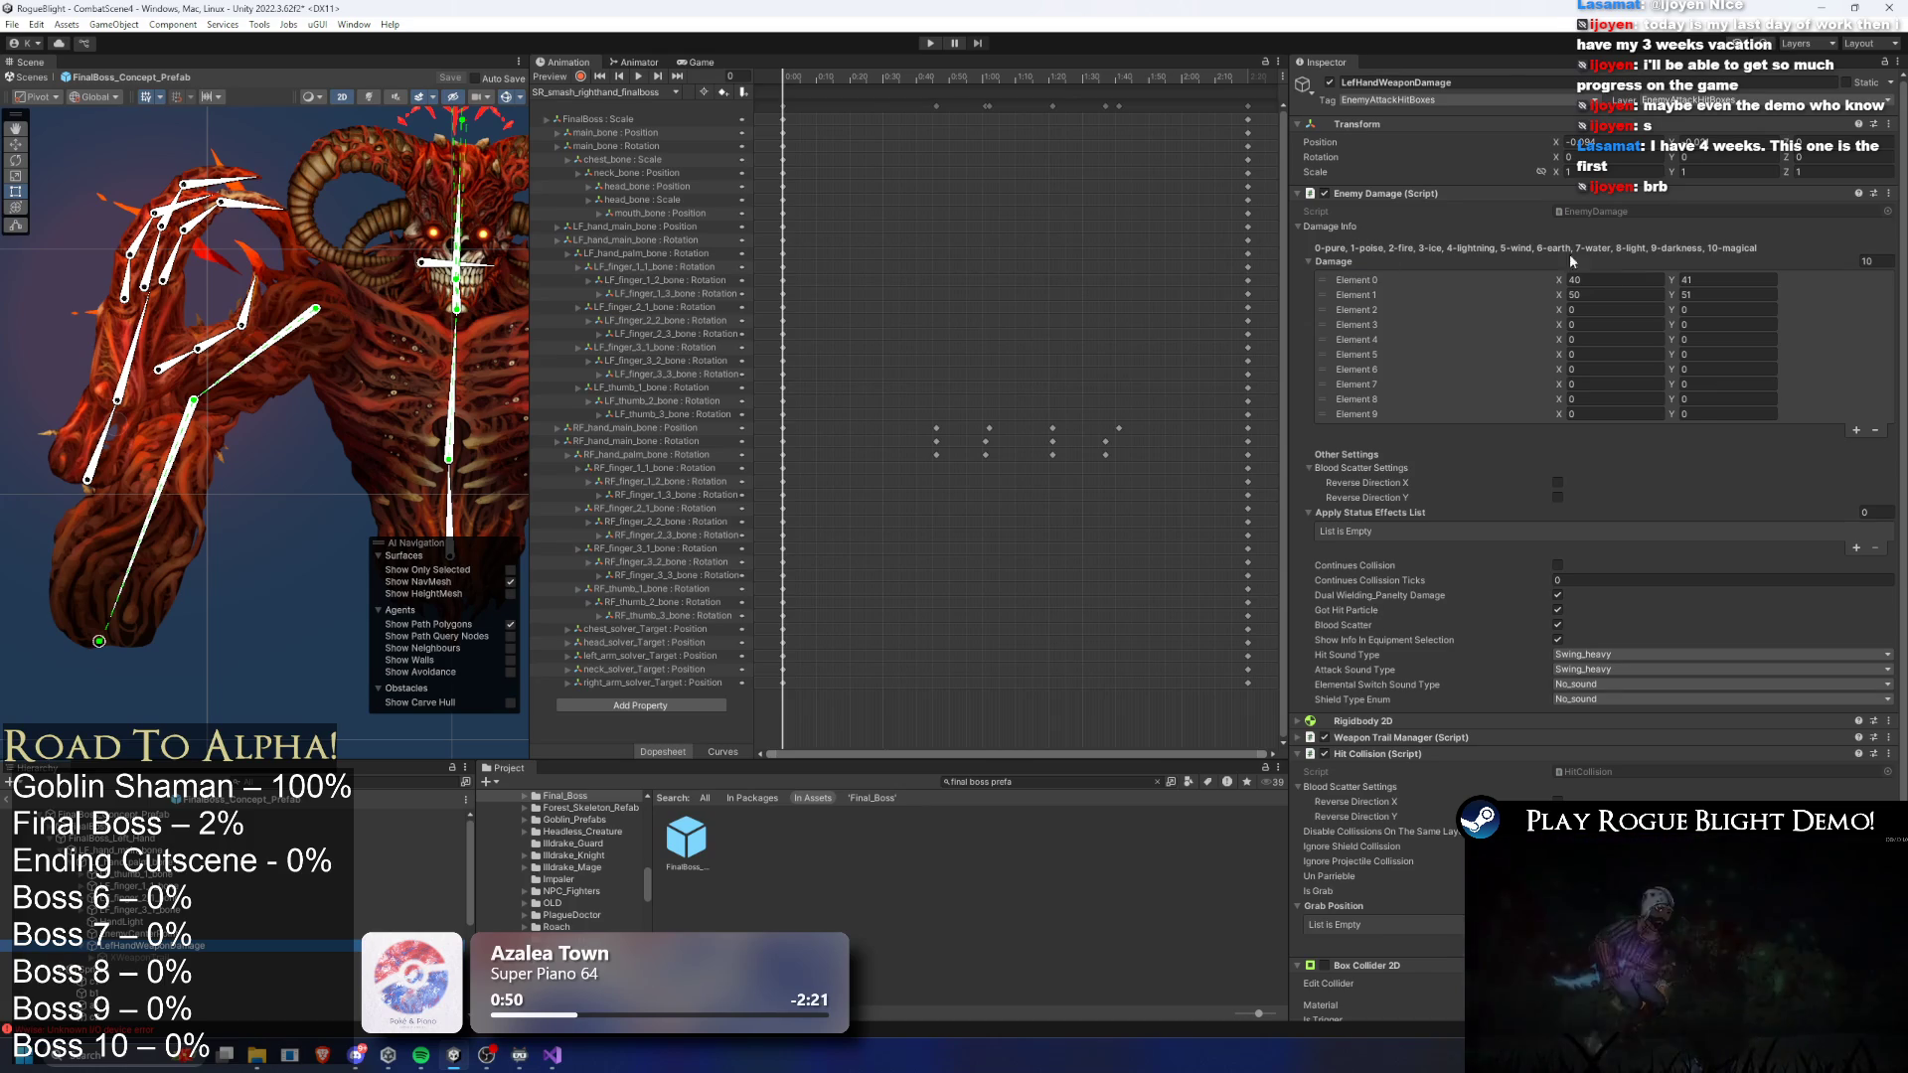
- Change damage Element 0 to 50 and 51 and expand the Weapon Trail Manager
{"action": "left_click", "coordinate": [1619, 283]}
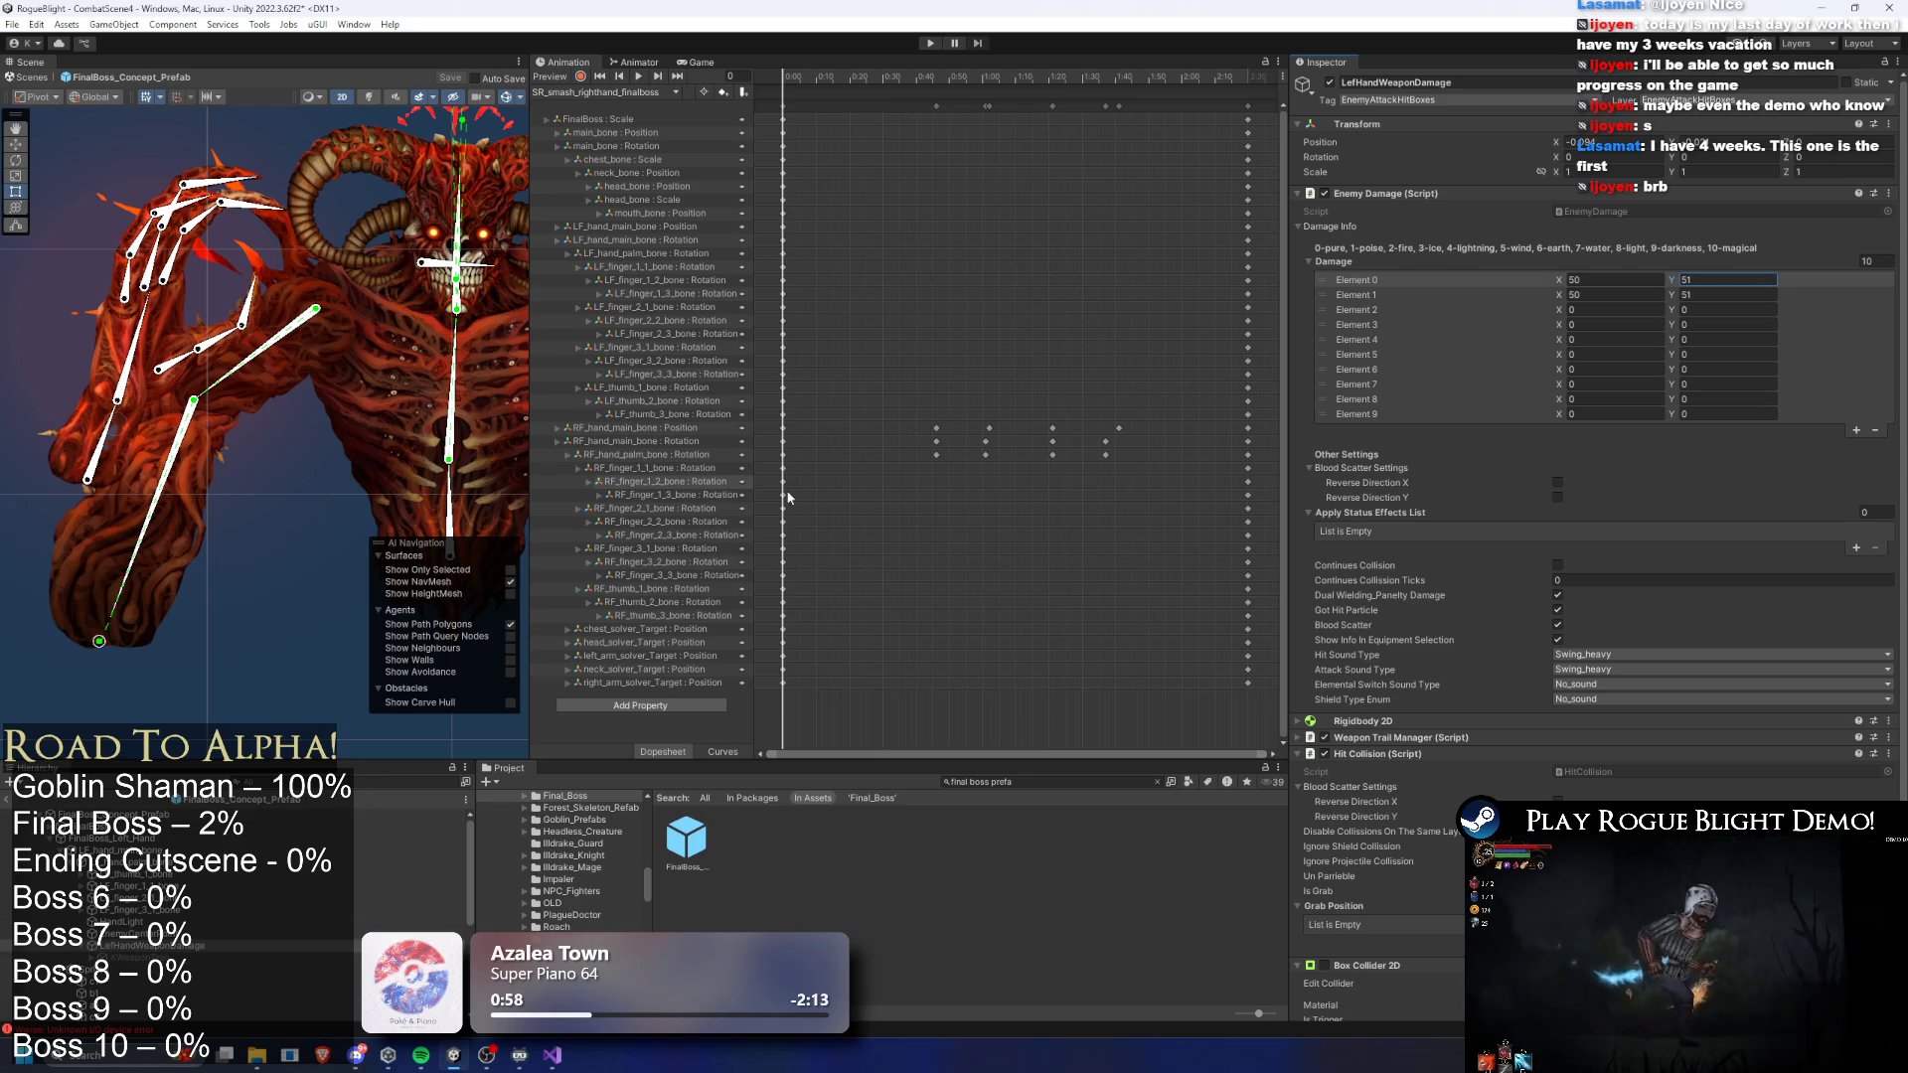
{"action": "scroll", "coordinate": [1486, 413], "scroll_direction": "down", "scroll_amount": 5}
{"action": "left_click", "coordinate": [1590, 536]}
{"action": "left_click", "coordinate": [1614, 569]}
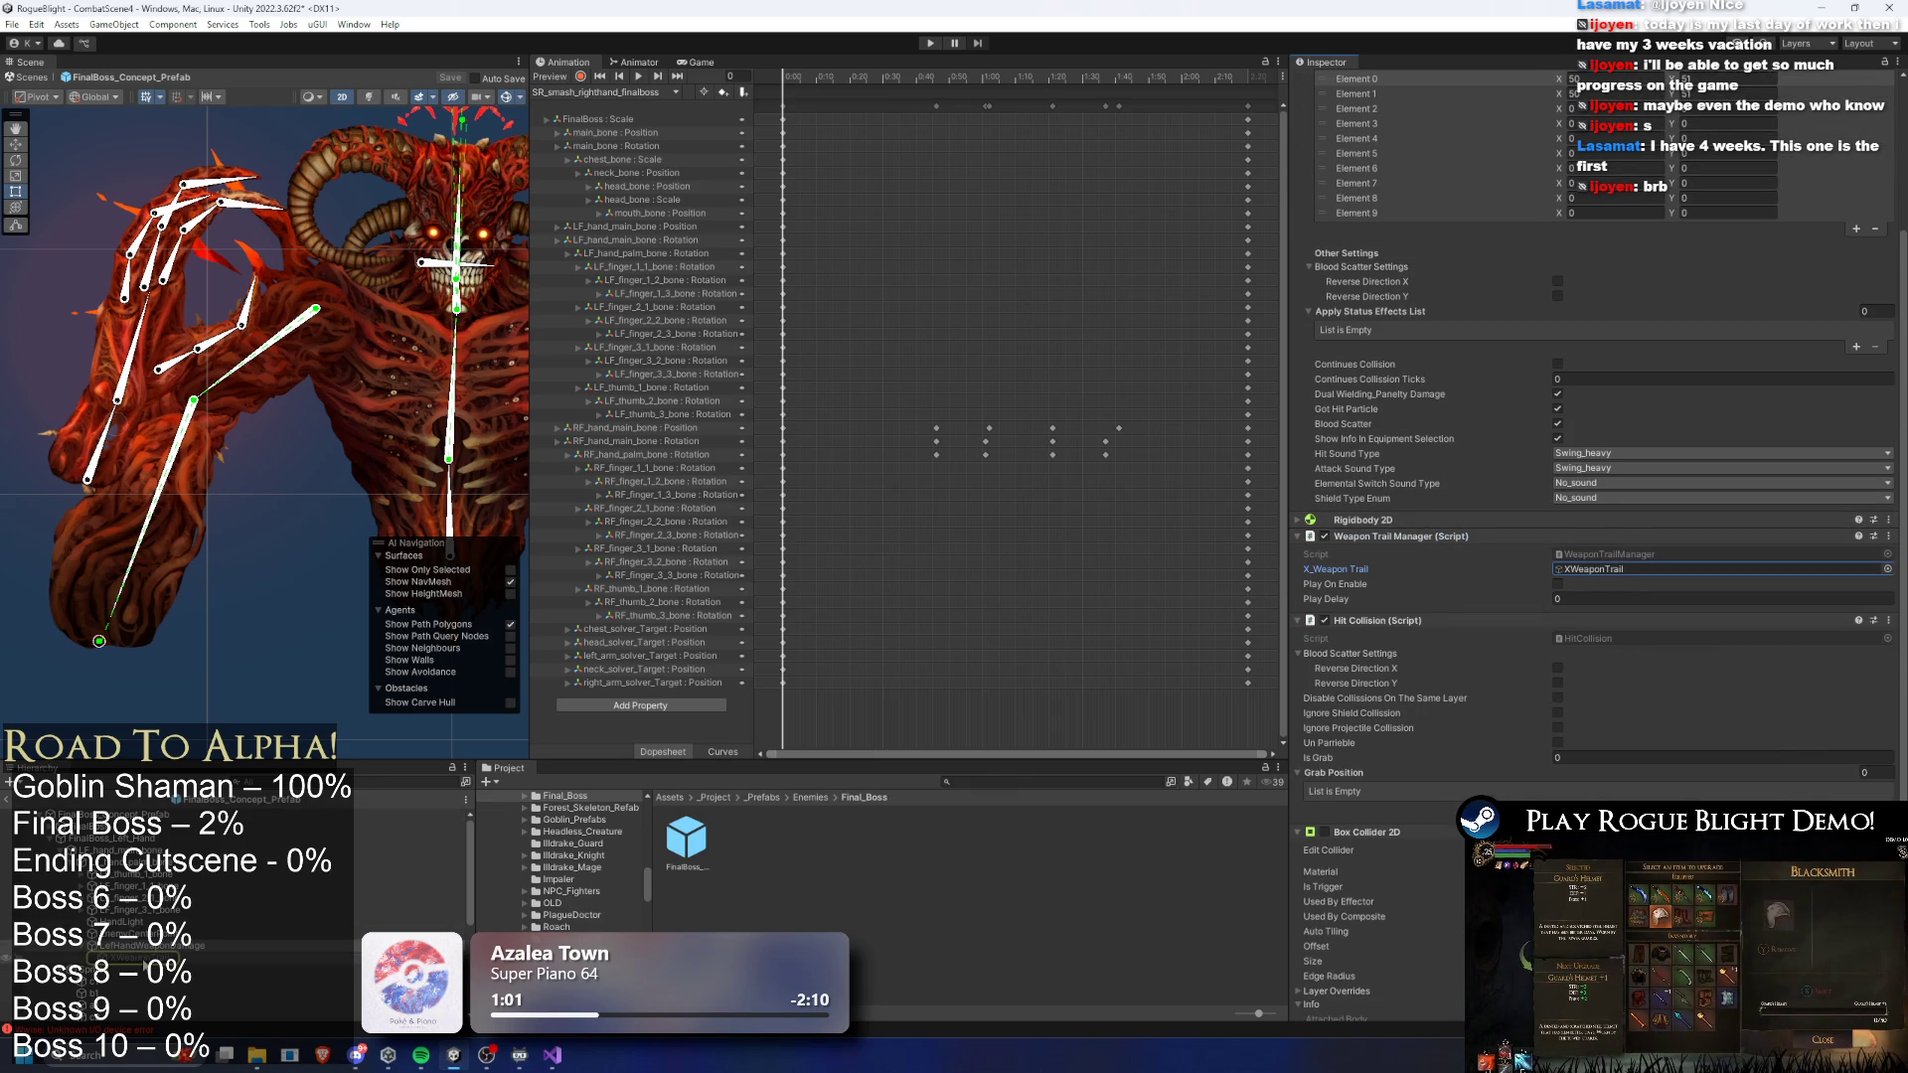
- Open XWeaponTrail's settings and locate its SlashDistortion material asset
{"action": "double_click", "coordinate": [1613, 569]}
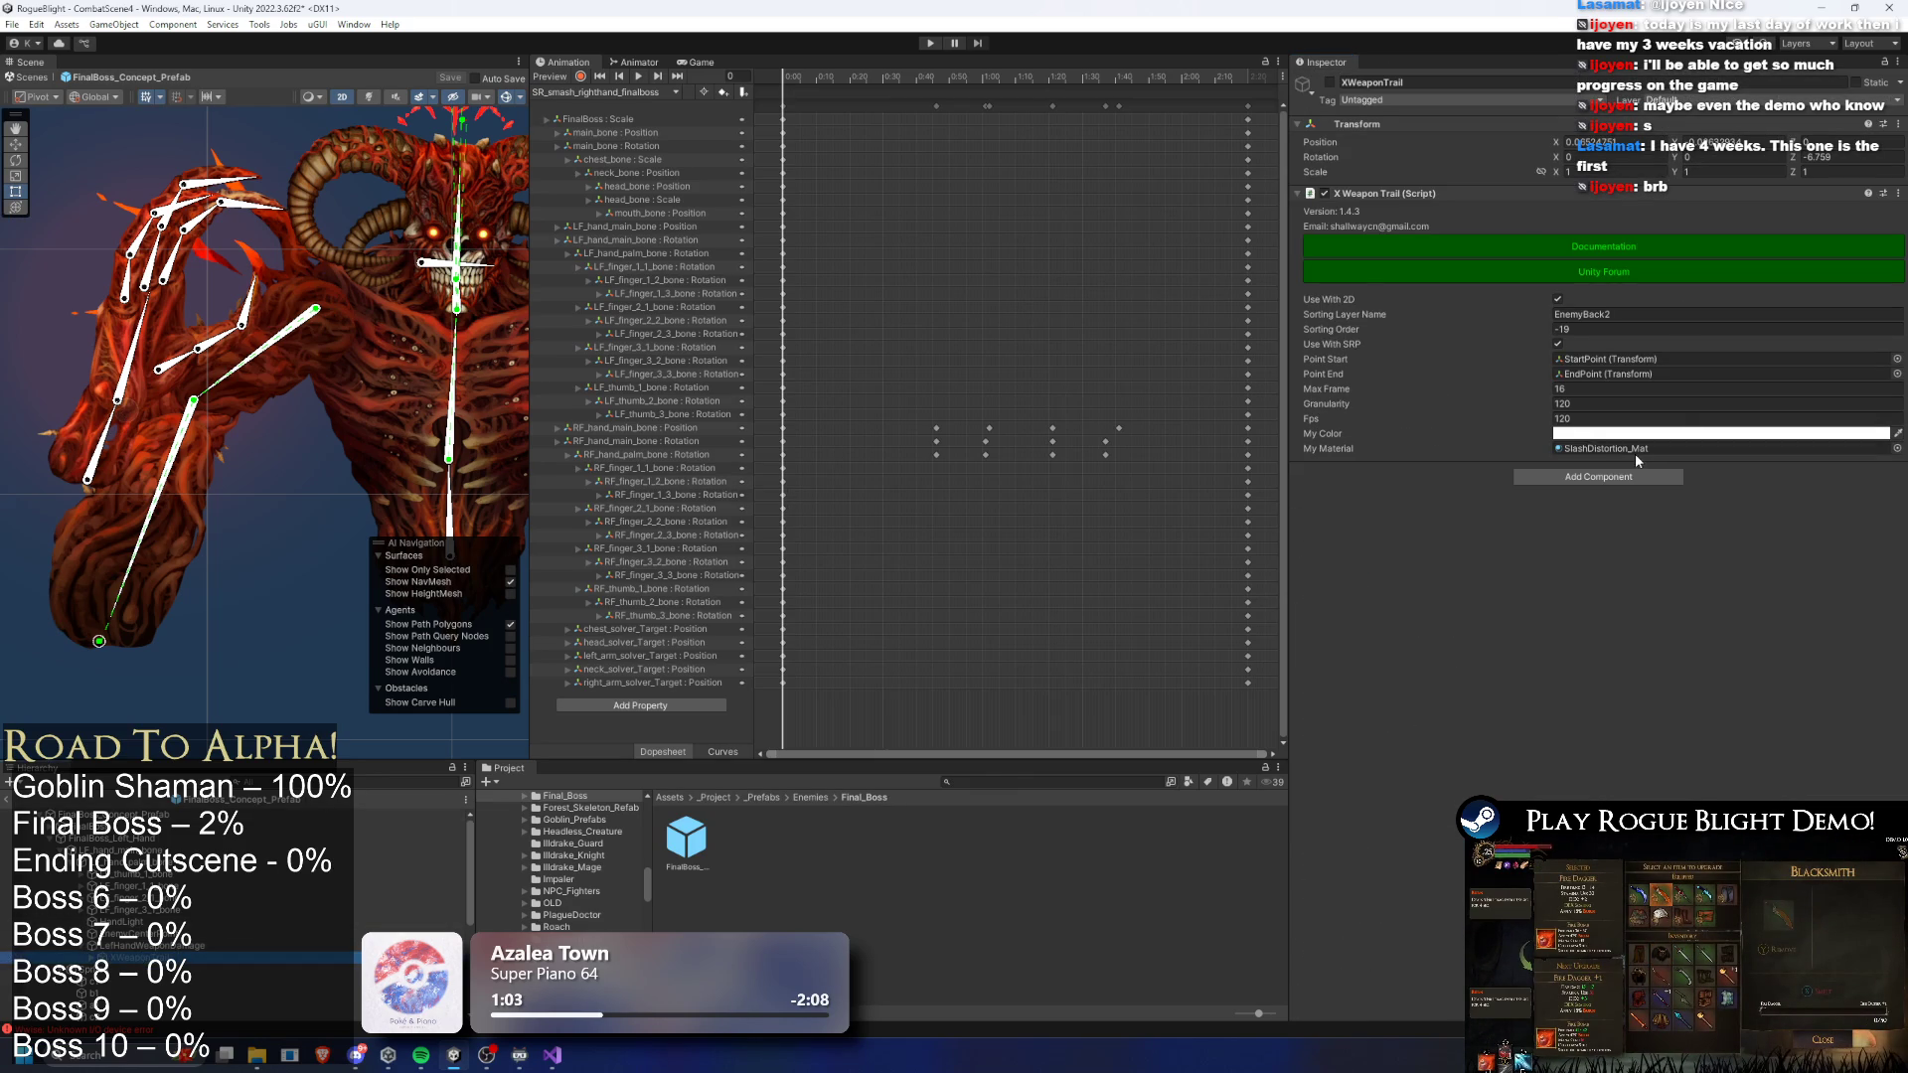
{"action": "left_click", "coordinate": [1634, 449]}
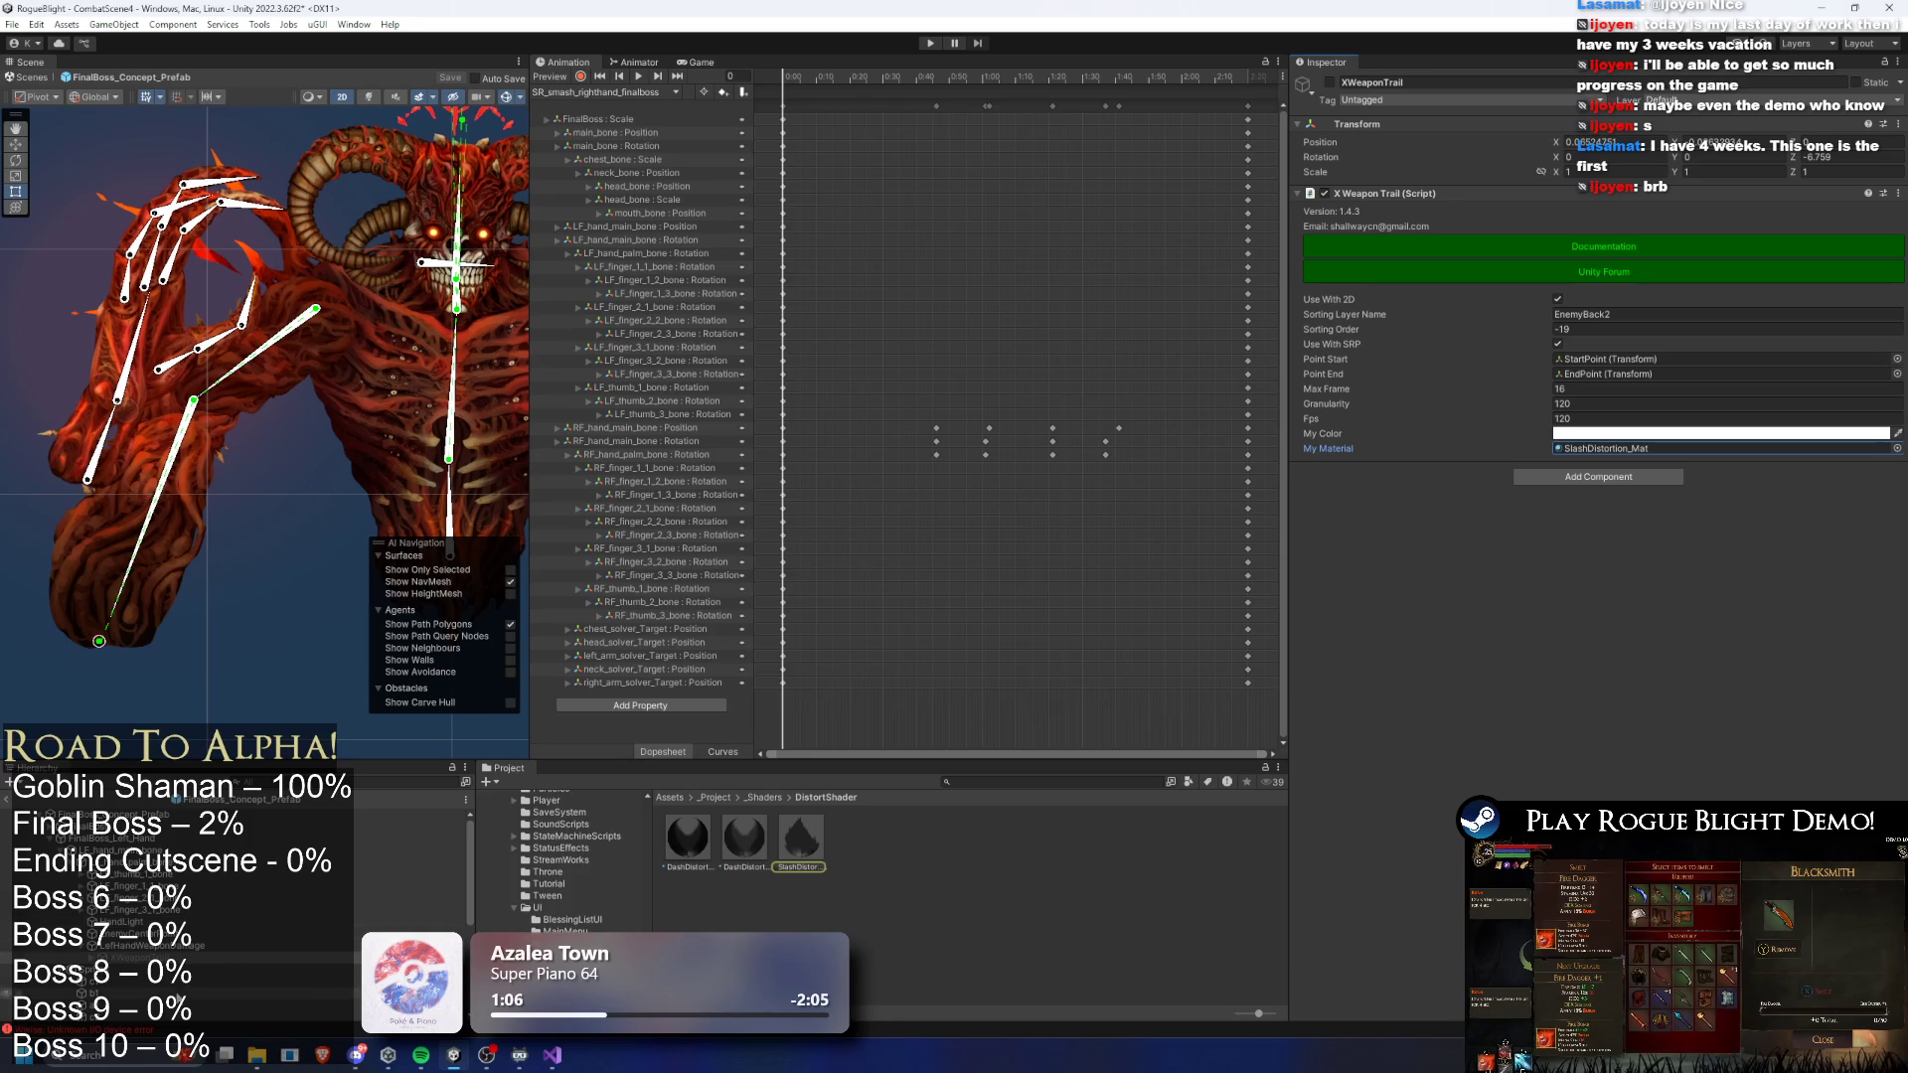
{"action": "left_click", "coordinate": [298, 957]}
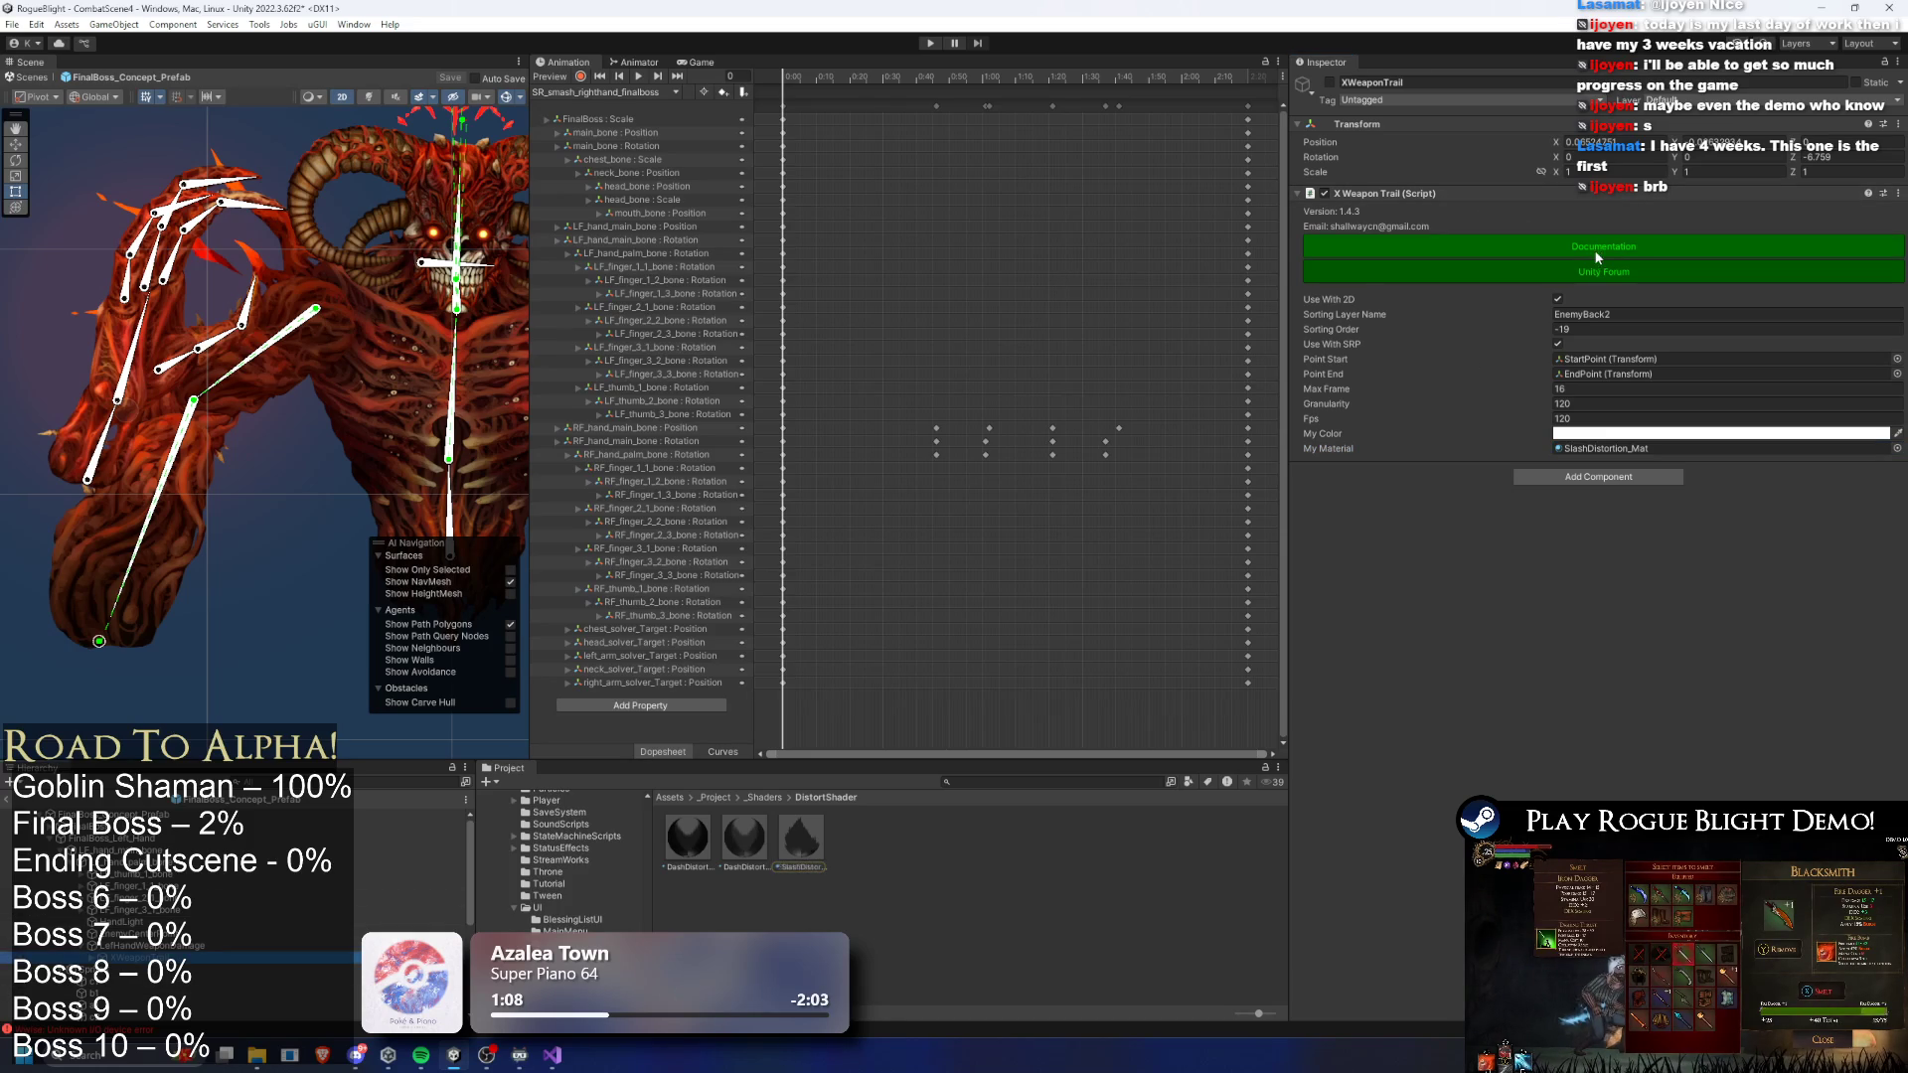
- Load SR_smash_lefthand_finalboss at frame 66 and select the trail's StartPoint with the Move tool
{"action": "left_click", "coordinate": [641, 92]}
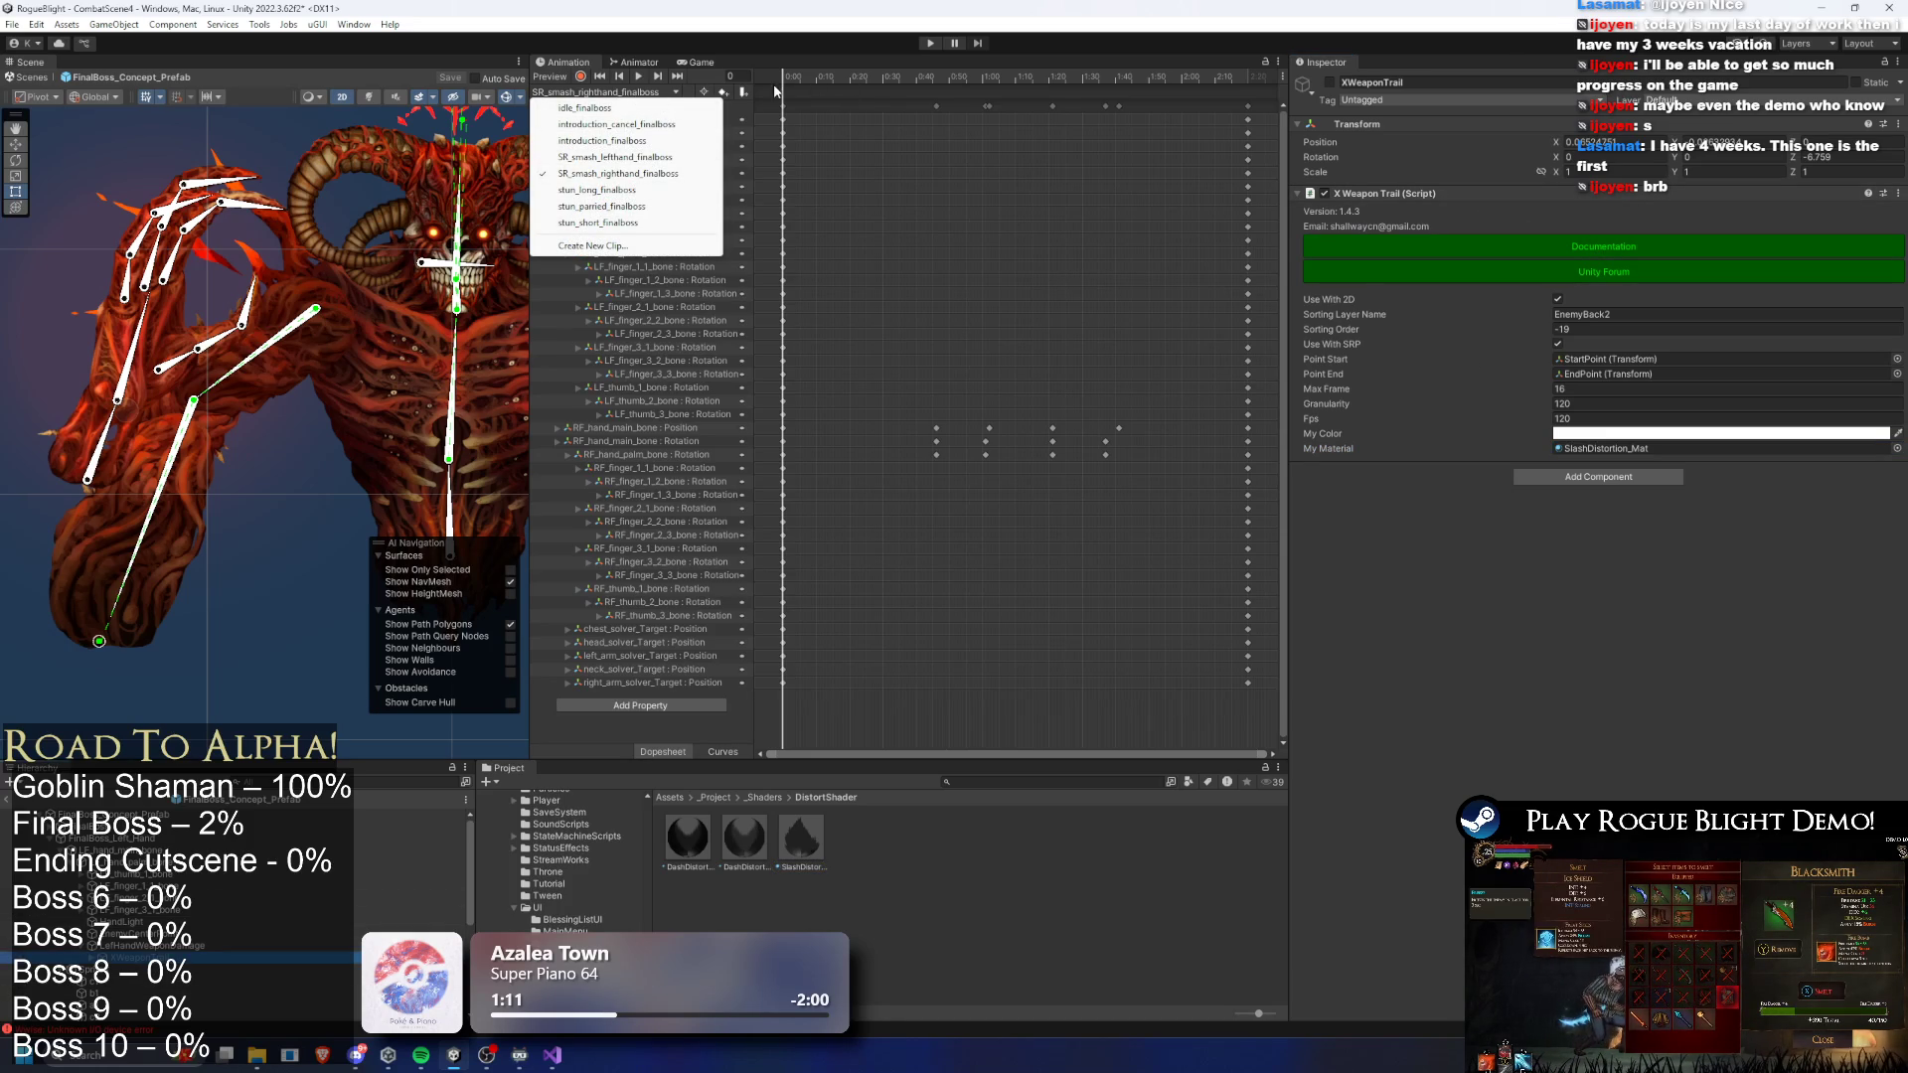
{"action": "left_click", "coordinate": [616, 157]}
{"action": "left_click_drag", "start_coordinate": [783, 77], "coordinate": [958, 55]}
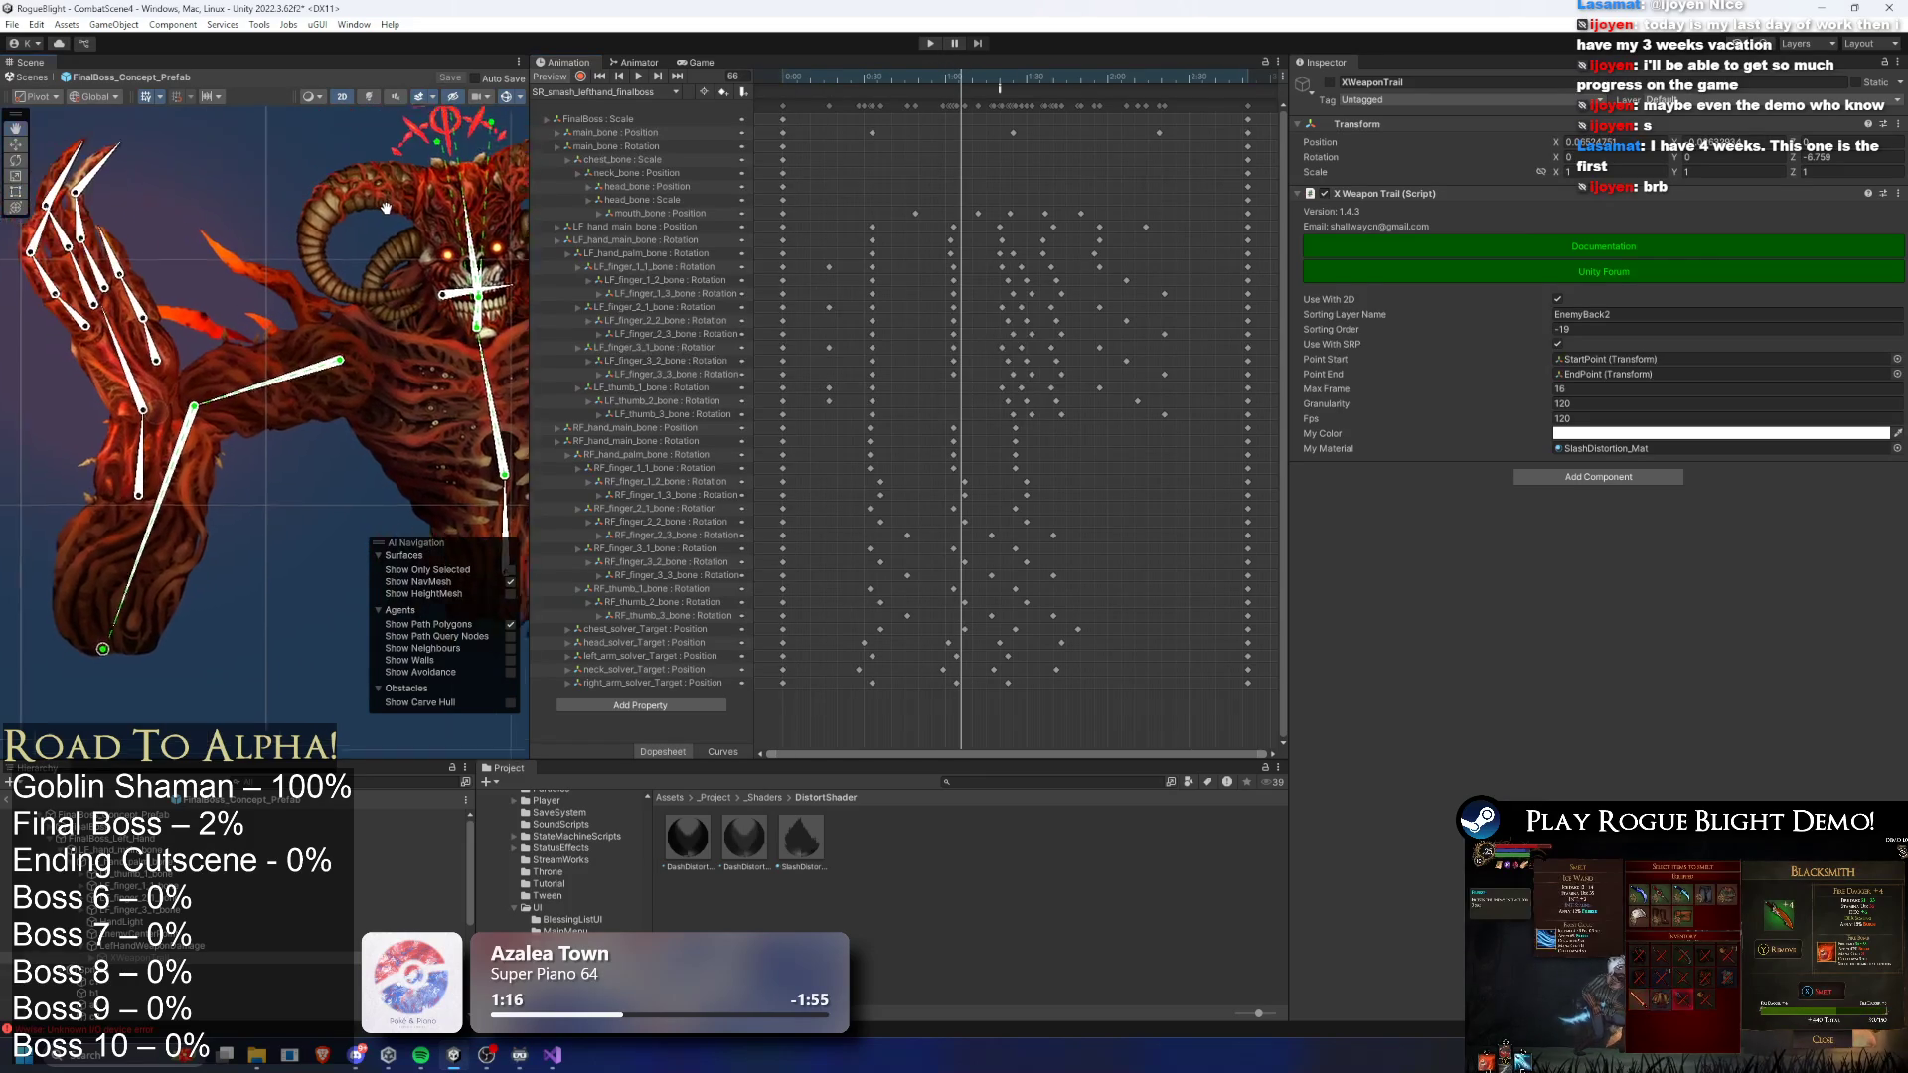
{"action": "left_click_drag", "start_coordinate": [316, 197], "coordinate": [455, 236]}
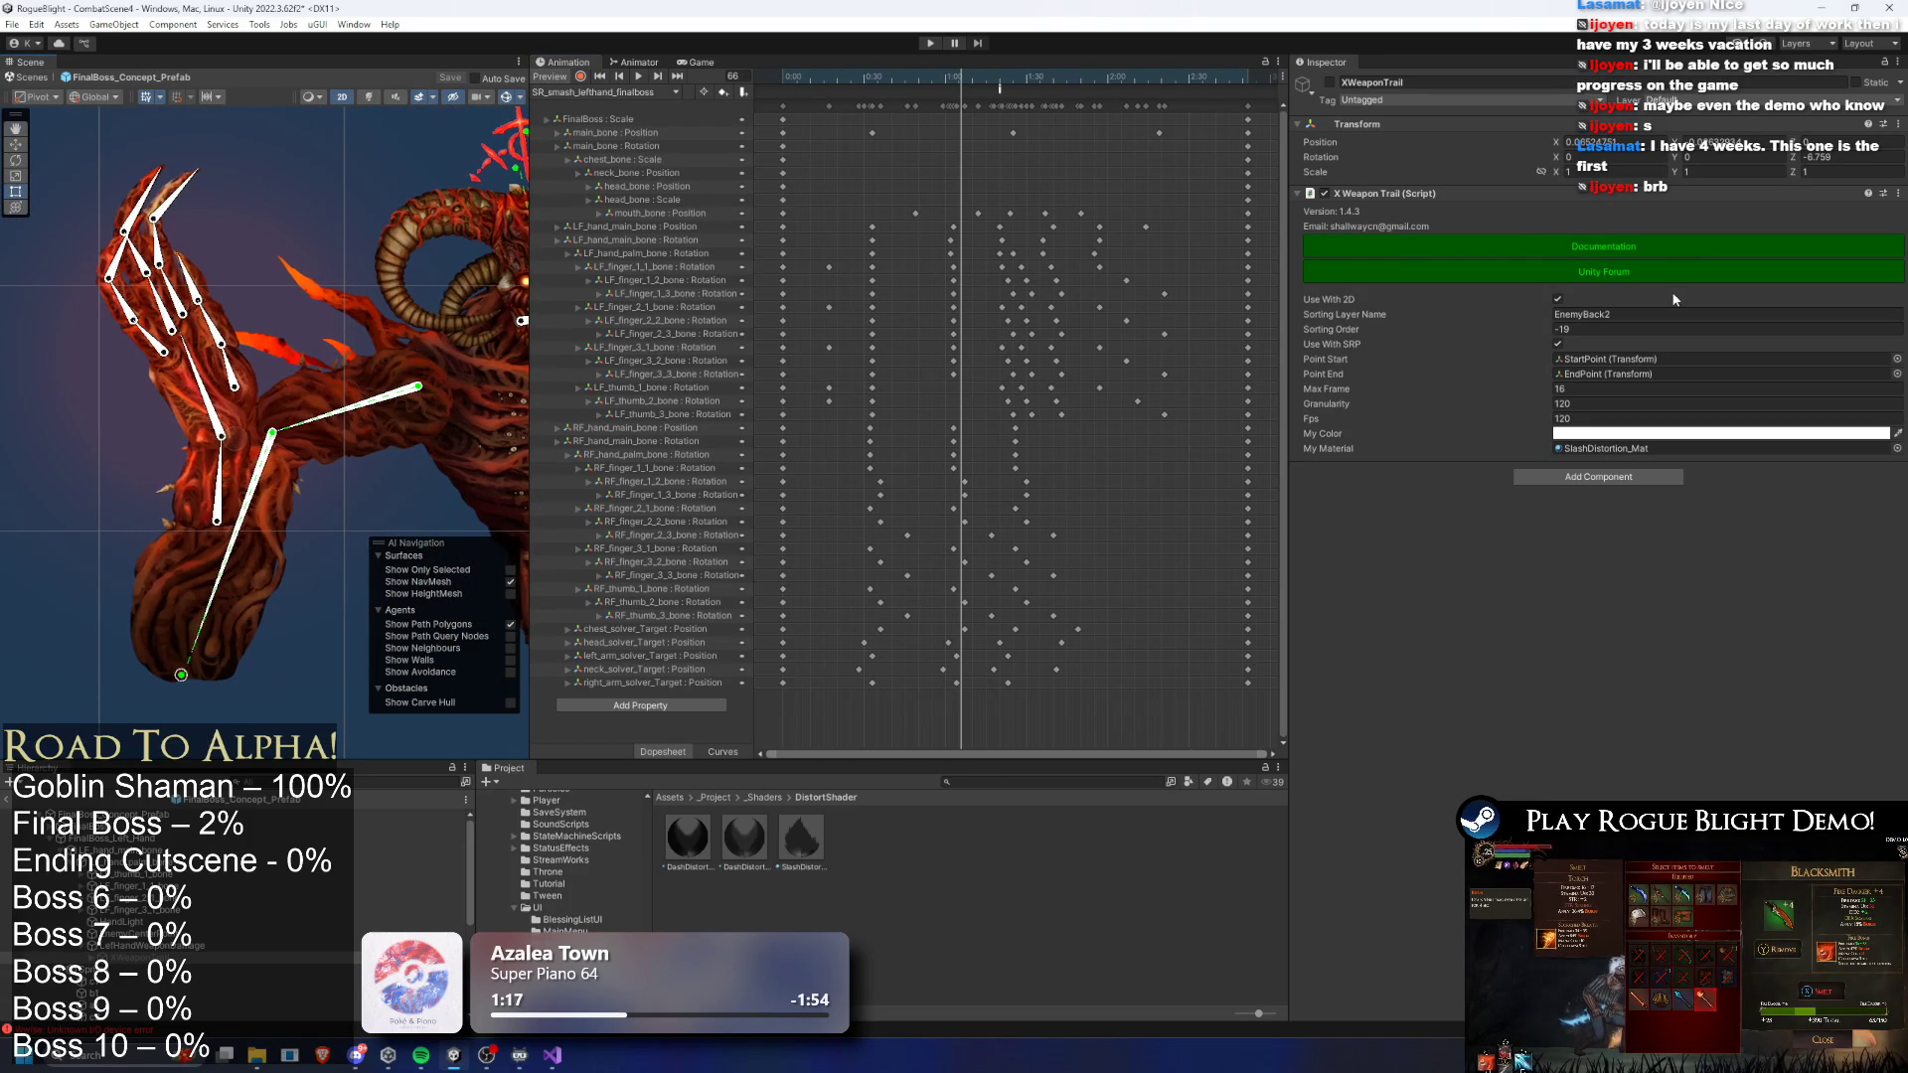
{"action": "double_click", "coordinate": [1596, 359]}
{"action": "key", "text": "w"}
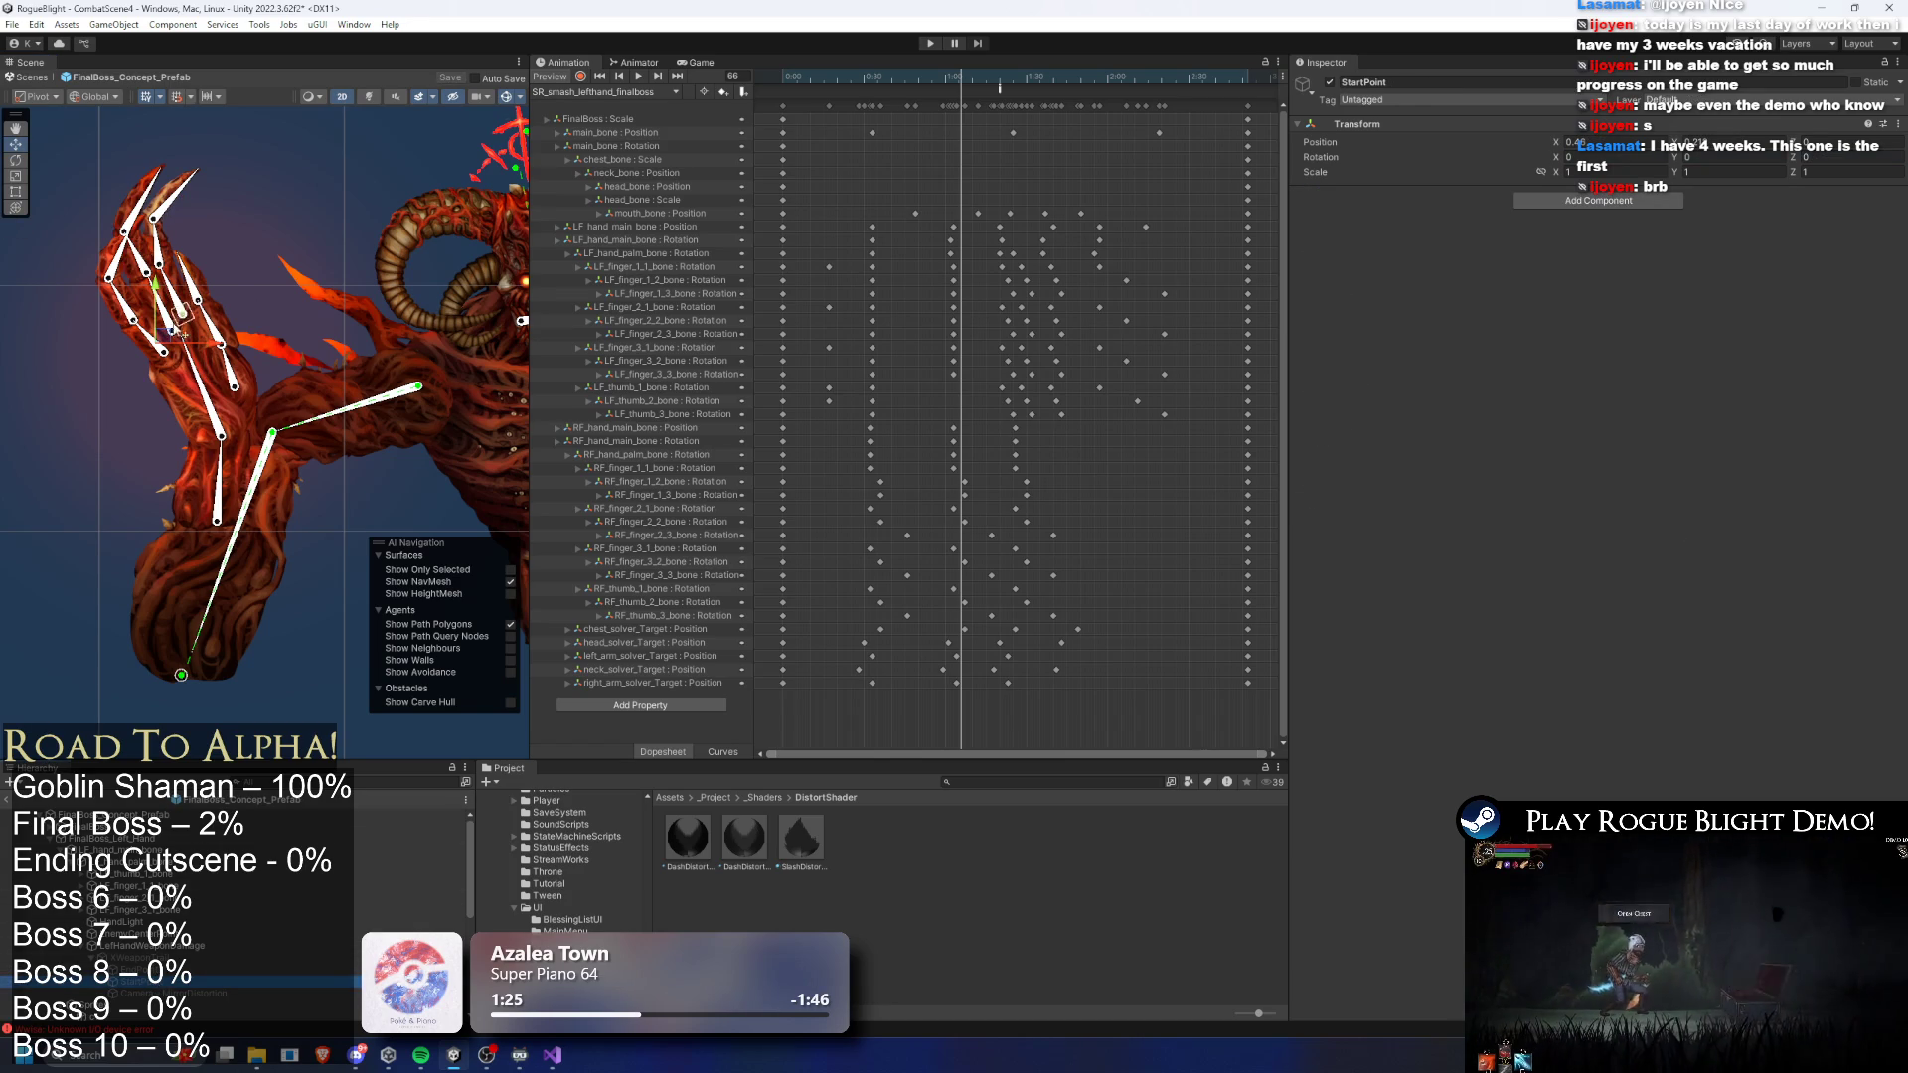
- Move StartPoint down onto the claw hand and nudge EndPoint slightly lower
{"action": "left_click_drag", "start_coordinate": [167, 336], "coordinate": [202, 417]}
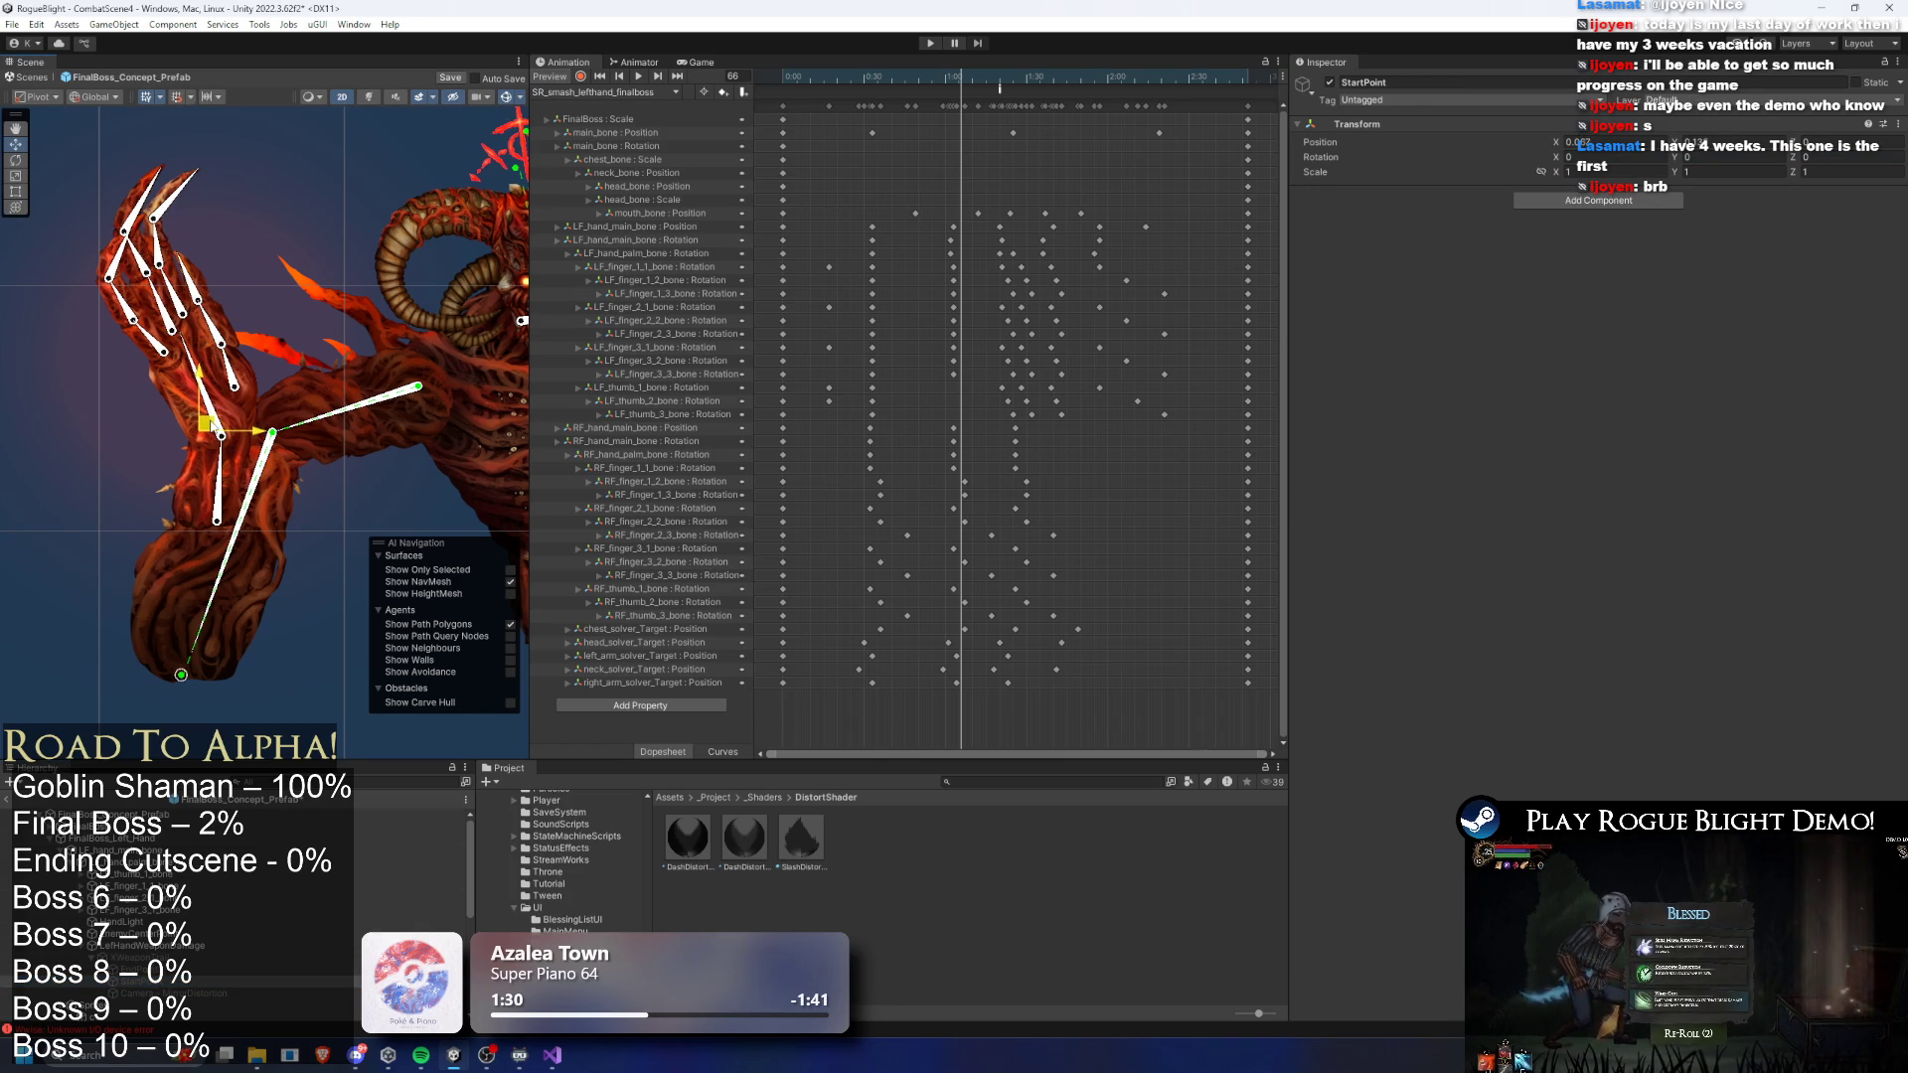
{"action": "left_click", "coordinate": [149, 969]}
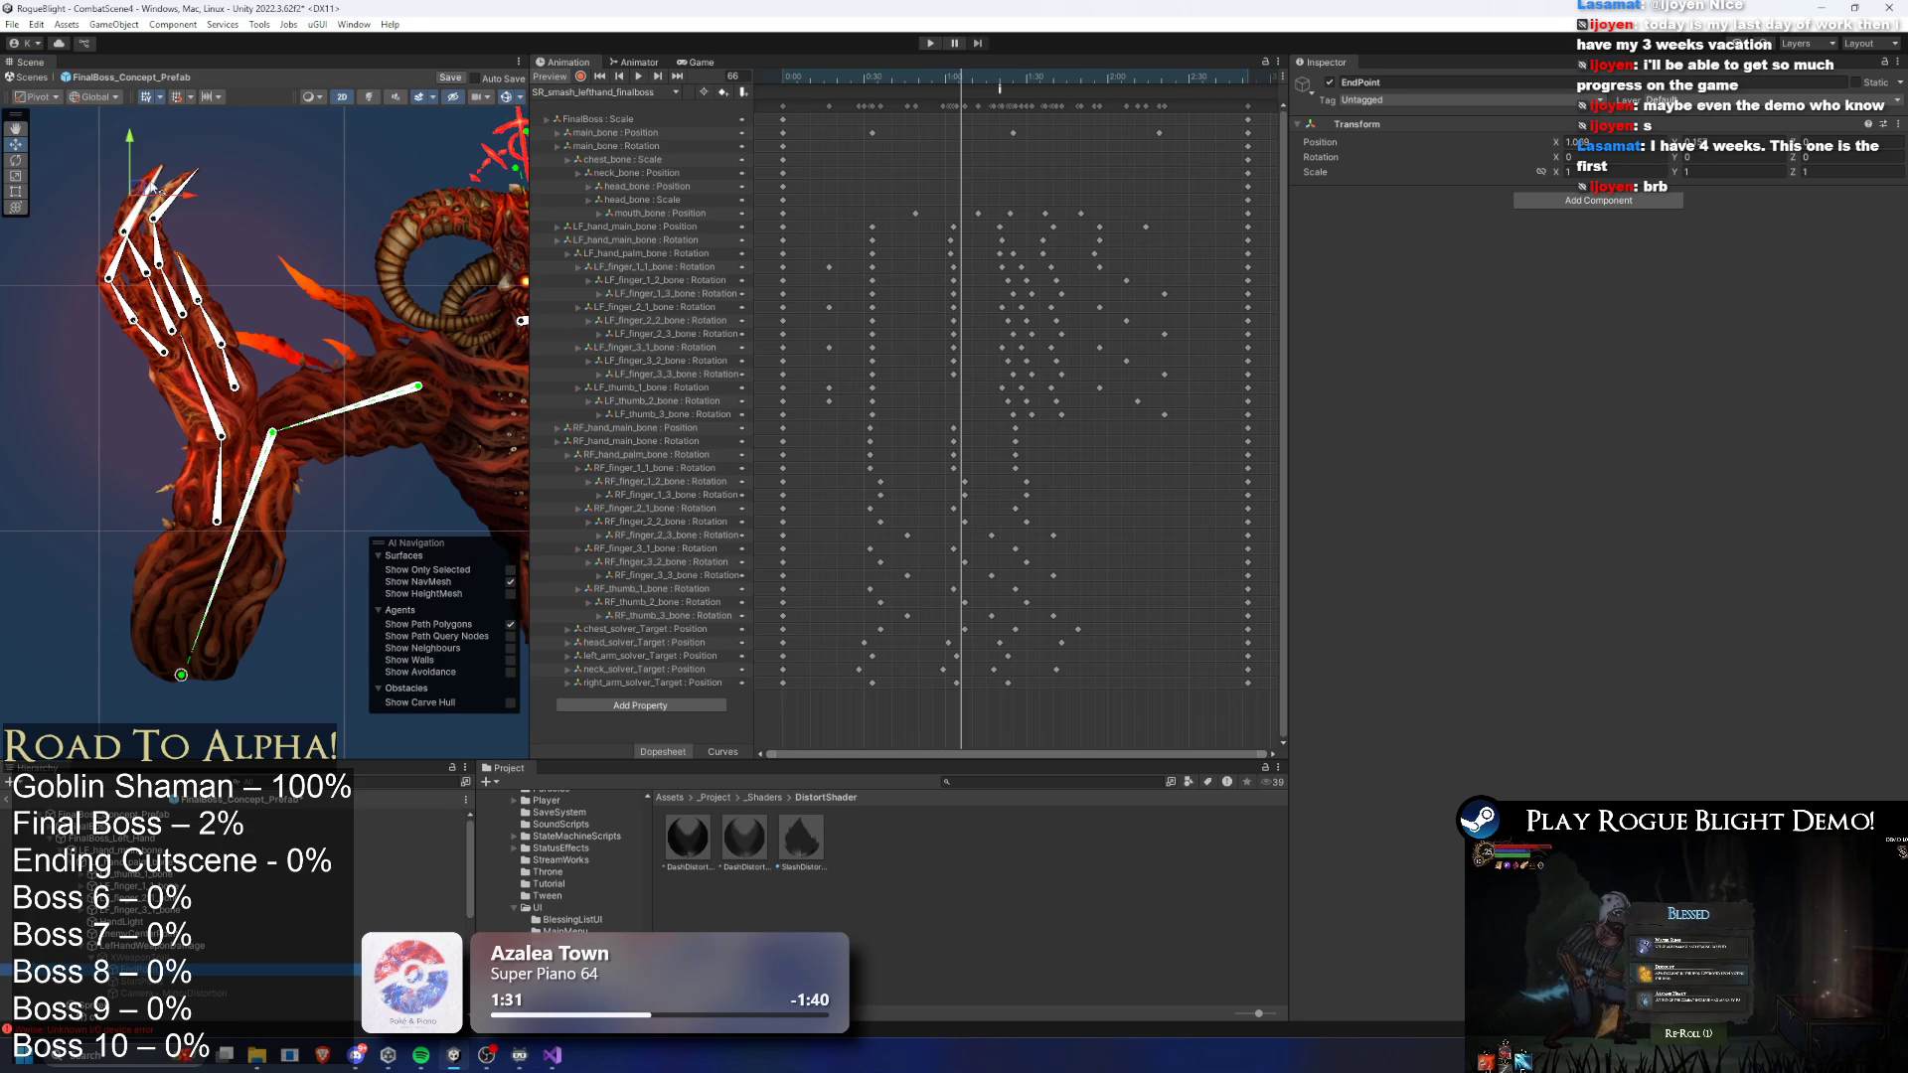
{"action": "left_click_drag", "start_coordinate": [139, 187], "coordinate": [138, 208]}
- At frame 75, shift the trail point further down the hand, then recheck placement with the claw raised
{"action": "left_click_drag", "start_coordinate": [973, 75], "coordinate": [982, 76]}
{"action": "left_click_drag", "start_coordinate": [82, 445], "coordinate": [262, 463]}
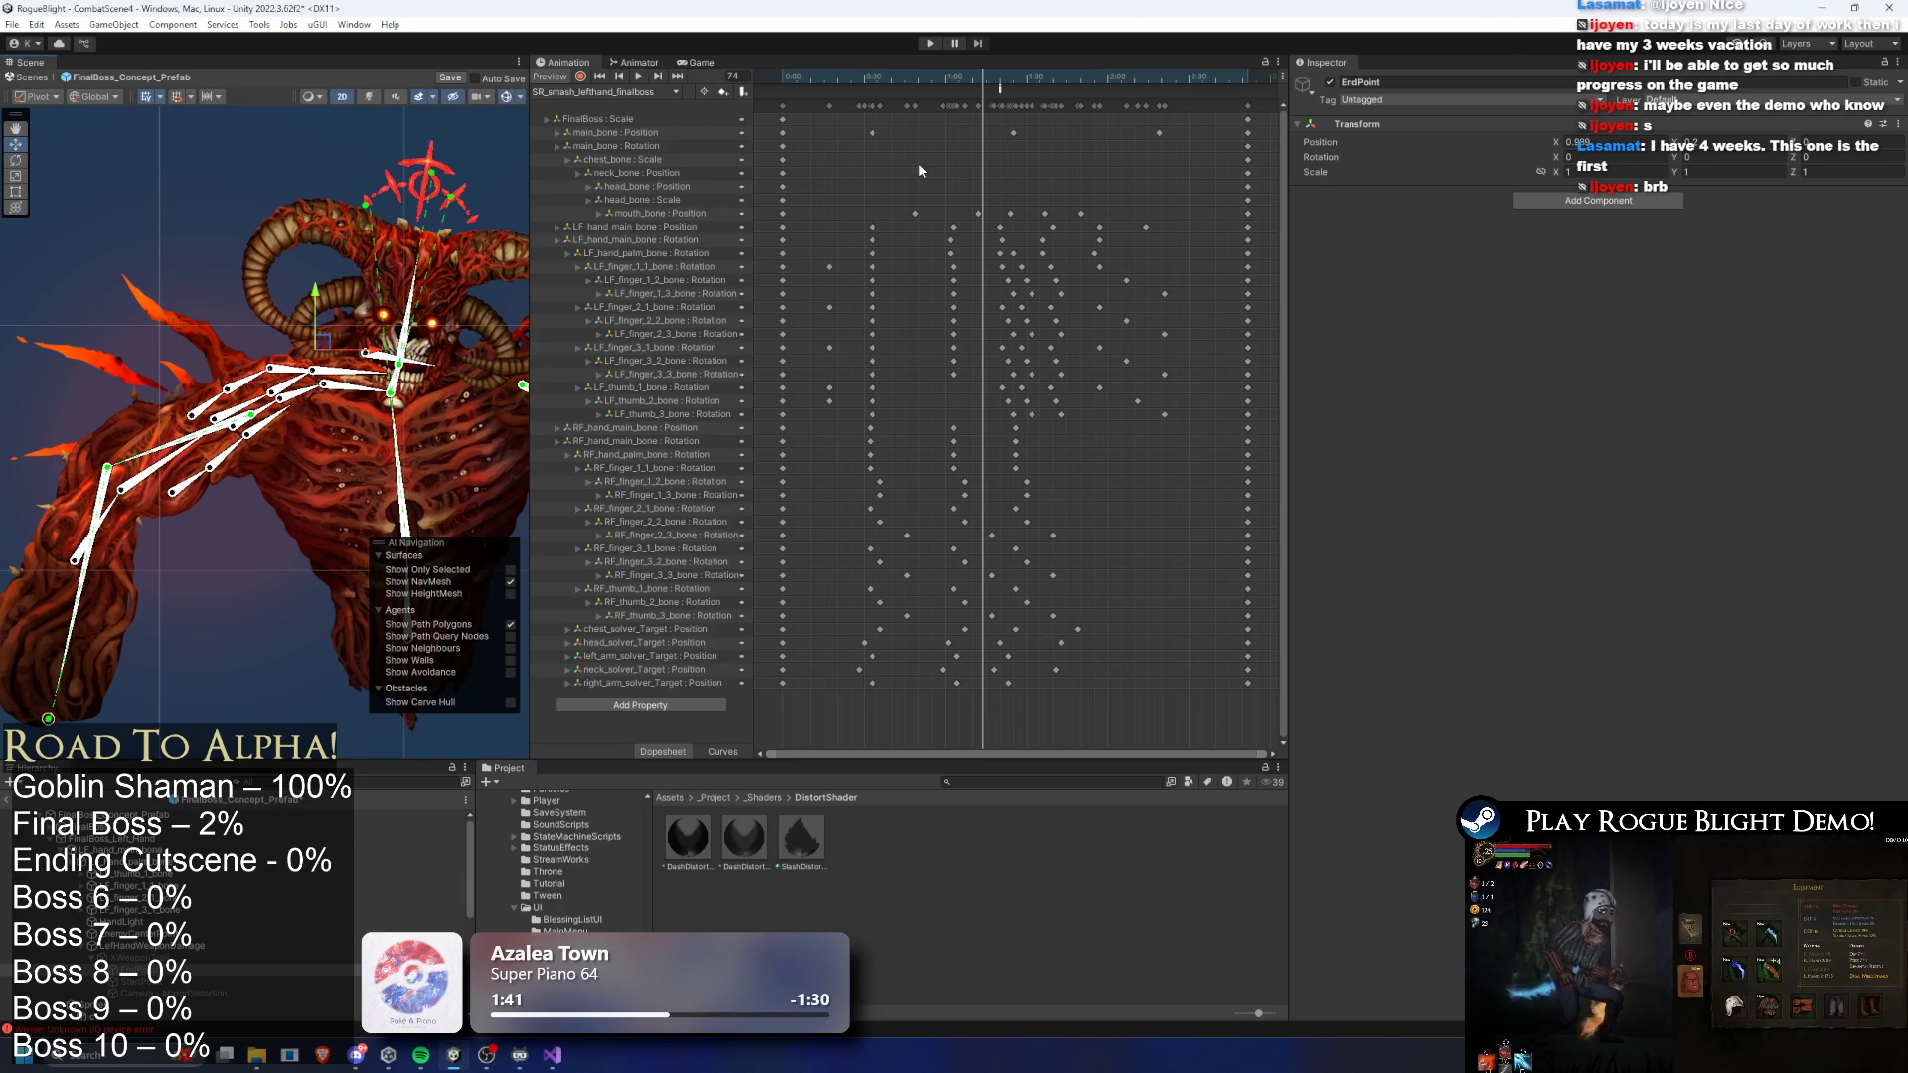
{"action": "left_click_drag", "start_coordinate": [957, 77], "coordinate": [1000, 79]}
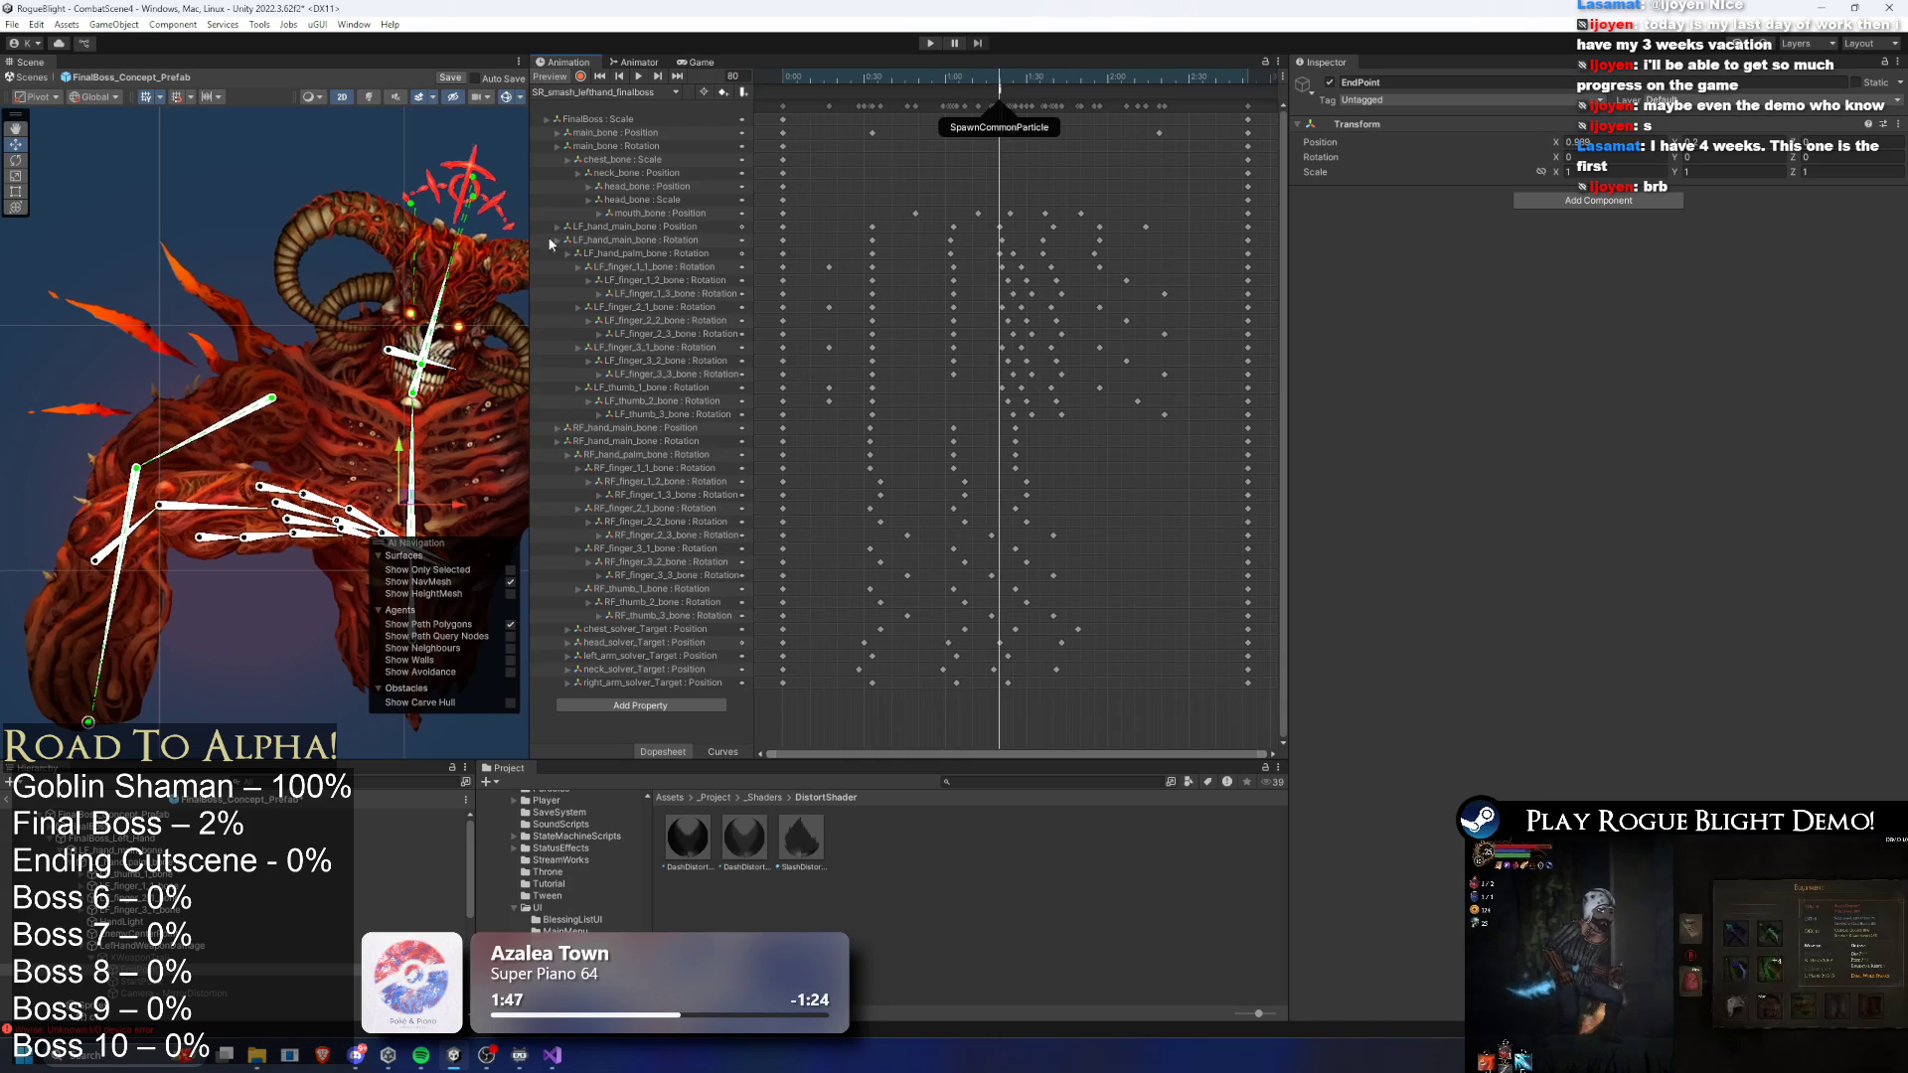
{"action": "scroll", "coordinate": [371, 433], "scroll_direction": "up", "scroll_amount": 5}
{"action": "left_click_drag", "start_coordinate": [278, 485], "coordinate": [271, 533]}
{"action": "mouse_move", "coordinate": [987, 82]}
{"action": "left_mouse_down"}
{"action": "mouse_move", "coordinate": [895, 79]}
{"action": "mouse_move", "coordinate": [988, 81]}
{"action": "left_mouse_up"}
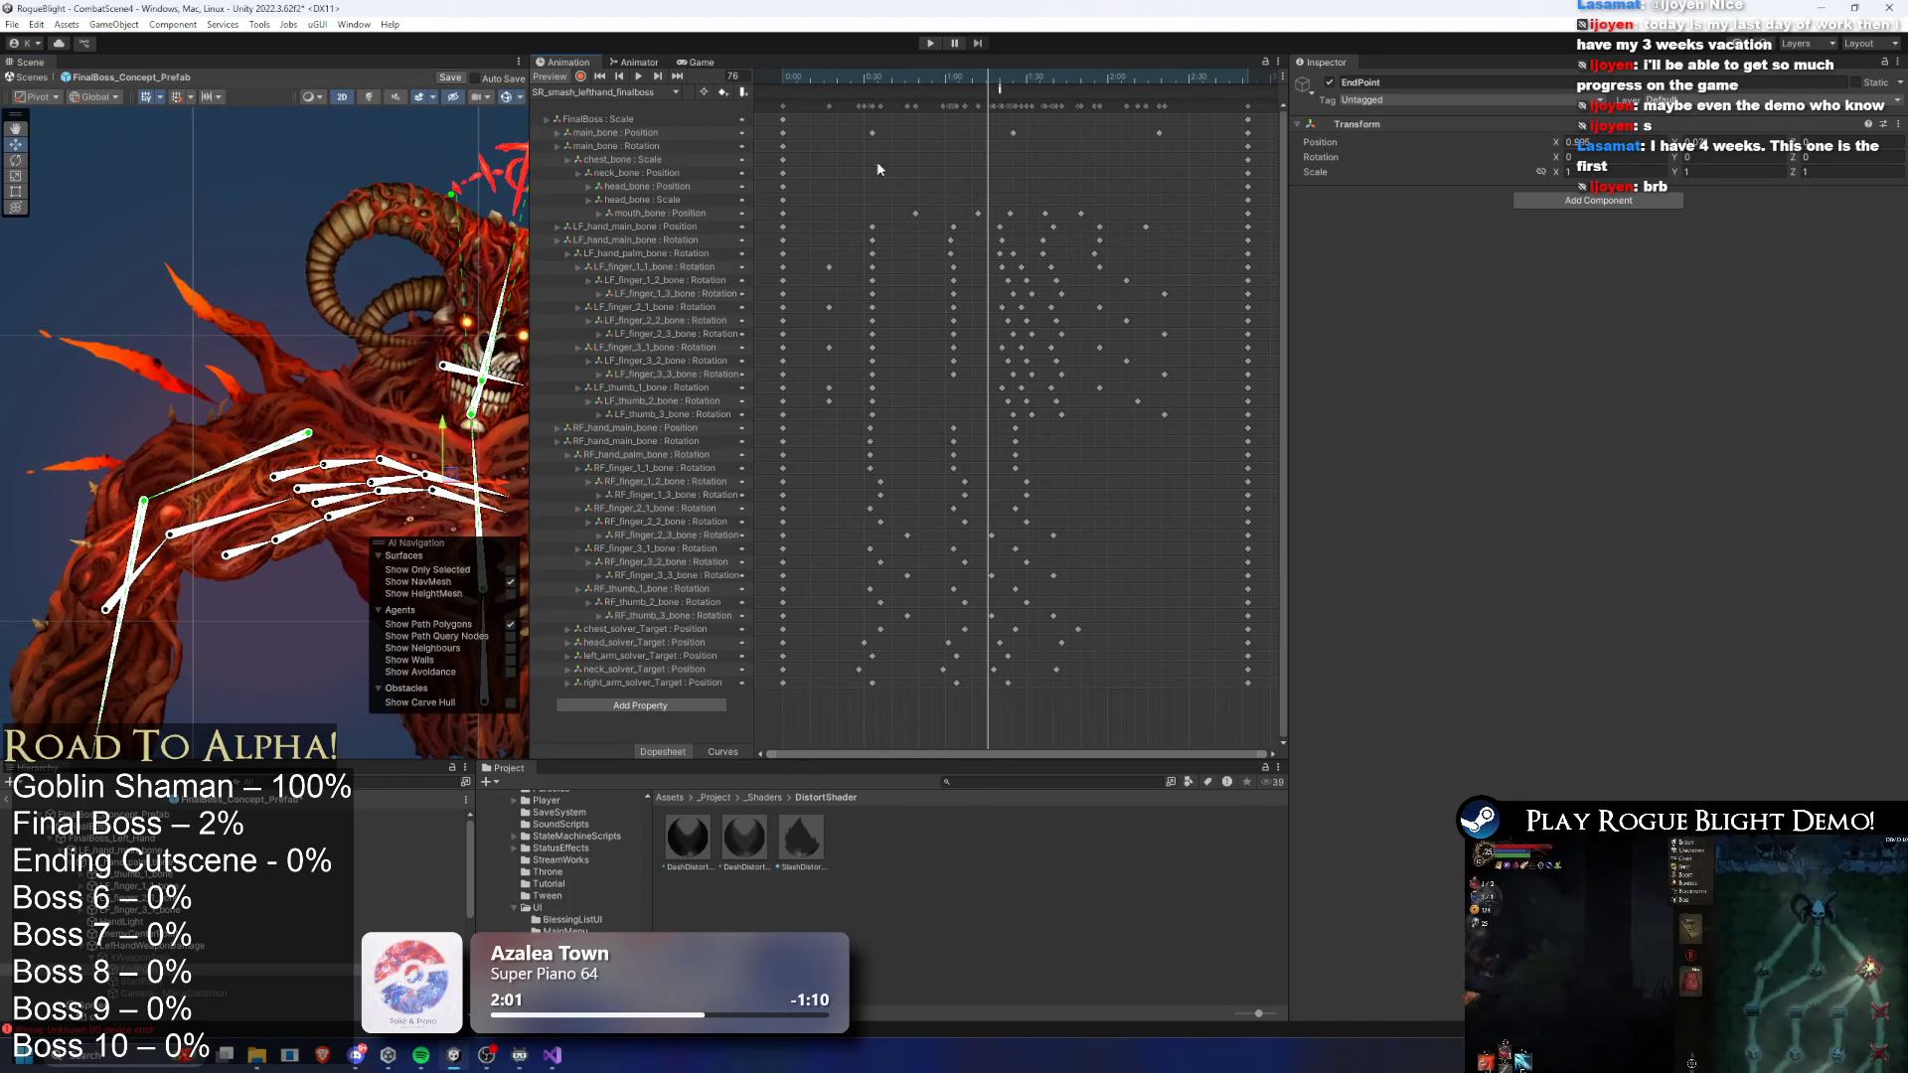
{"action": "left_click", "coordinate": [199, 981]}
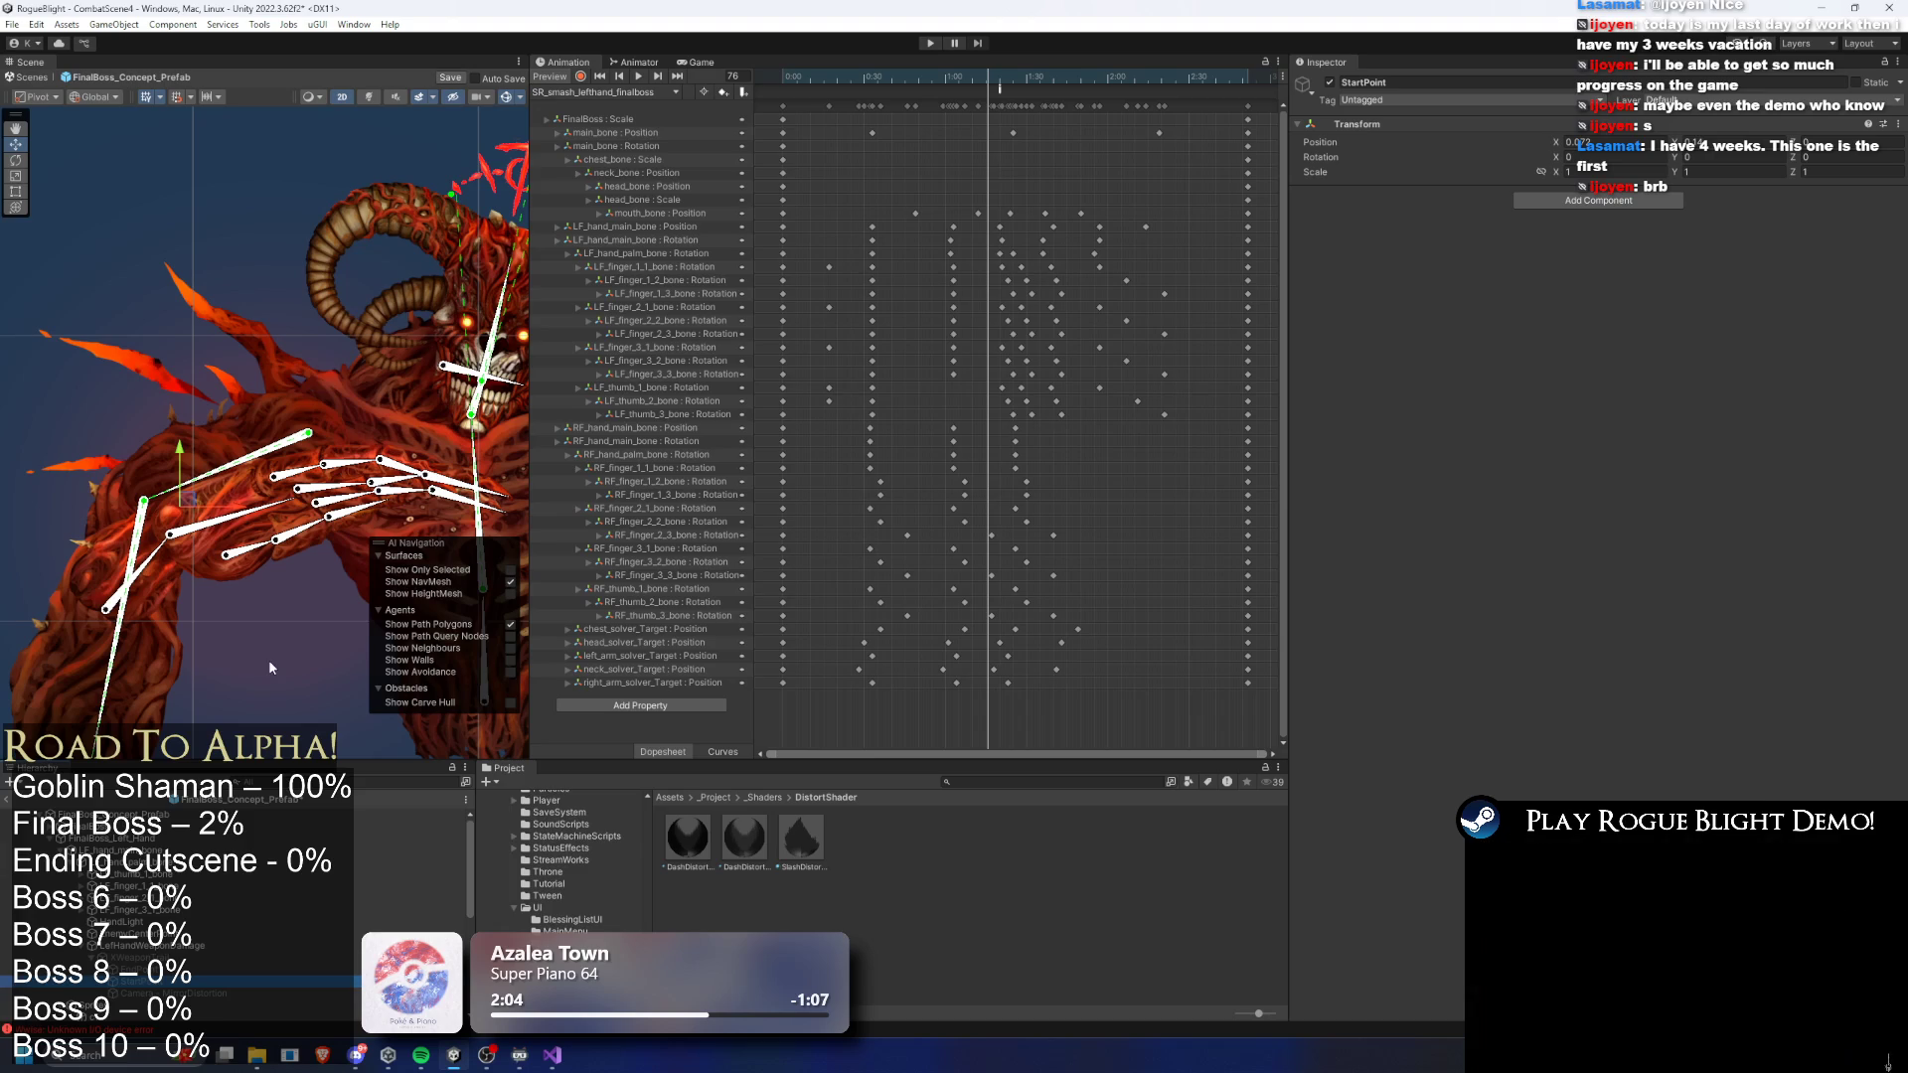
- Inspect the XWeaponTrail object and its StartPoint and EndPoint children
{"action": "left_click", "coordinate": [199, 958]}
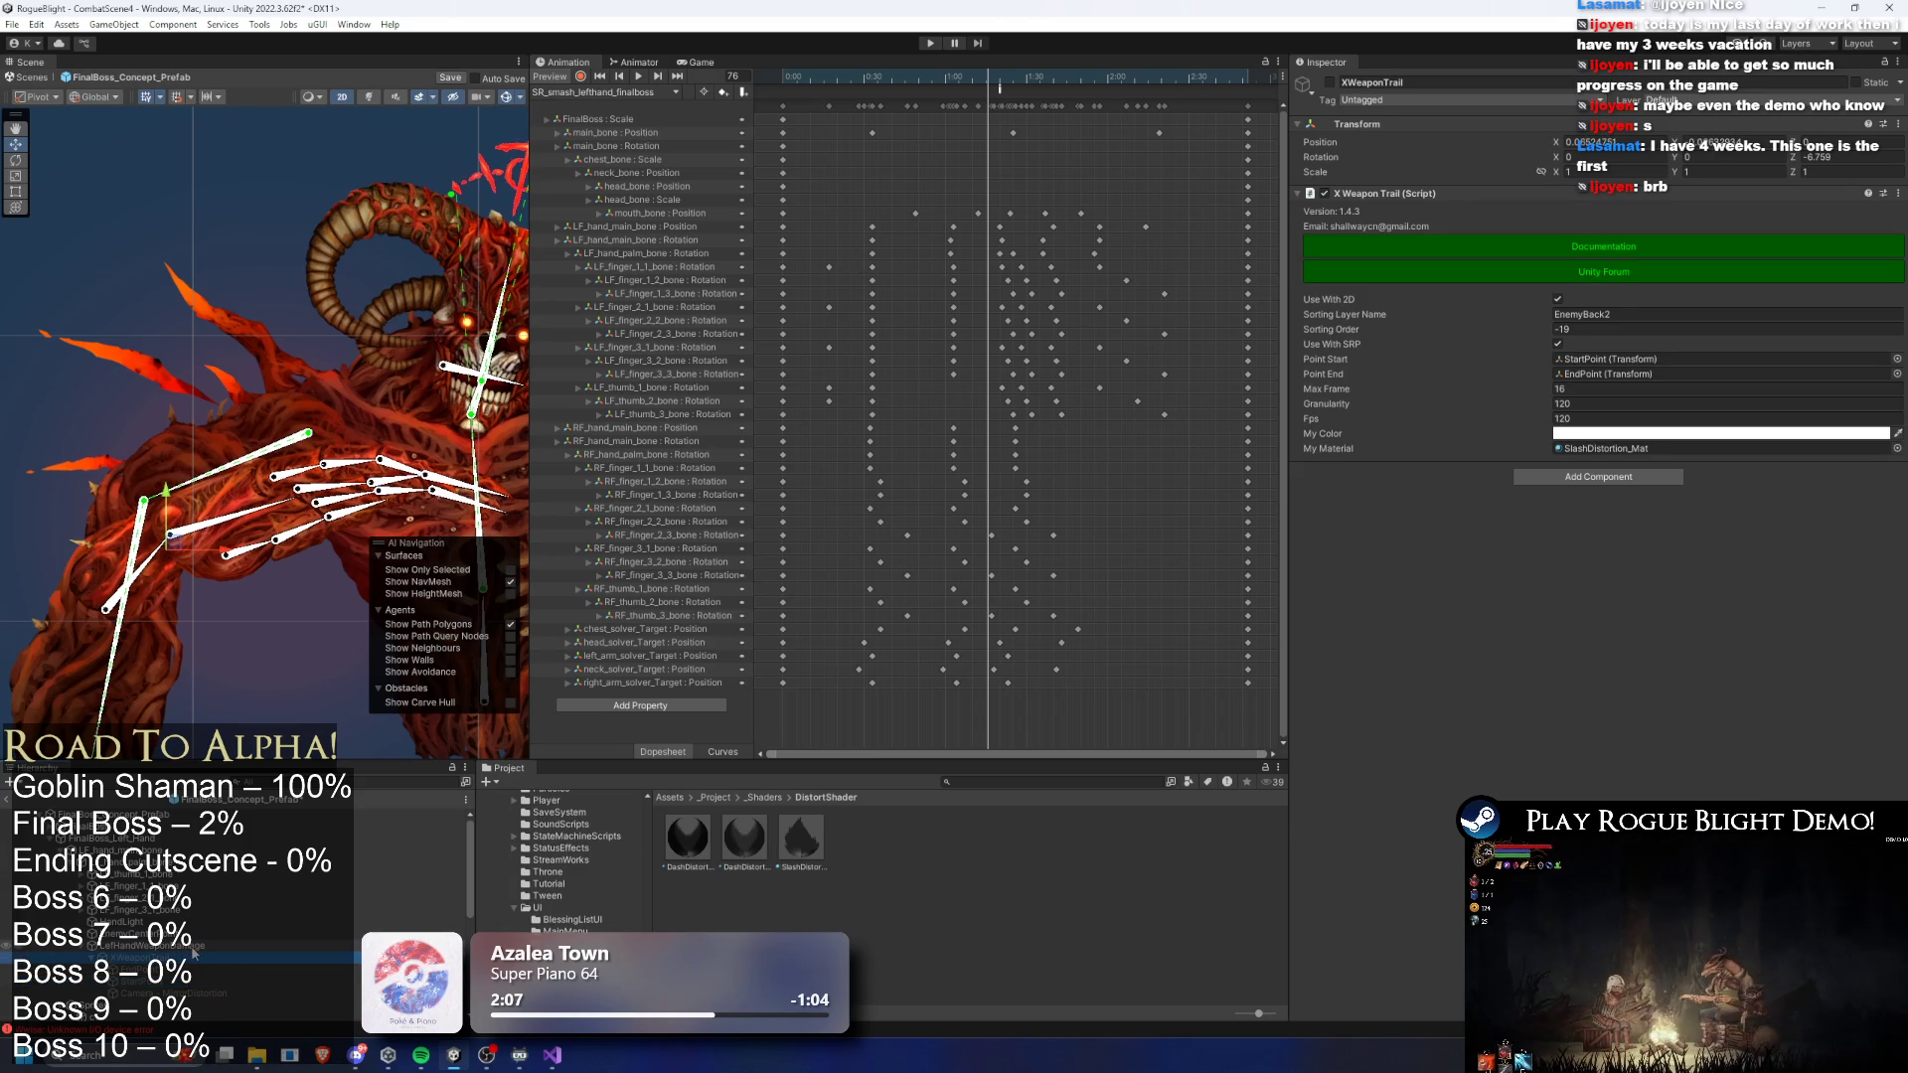
{"action": "left_click", "coordinate": [188, 946]}
{"action": "left_click", "coordinate": [147, 981]}
{"action": "left_click", "coordinate": [147, 958]}
{"action": "left_click", "coordinate": [244, 502]}
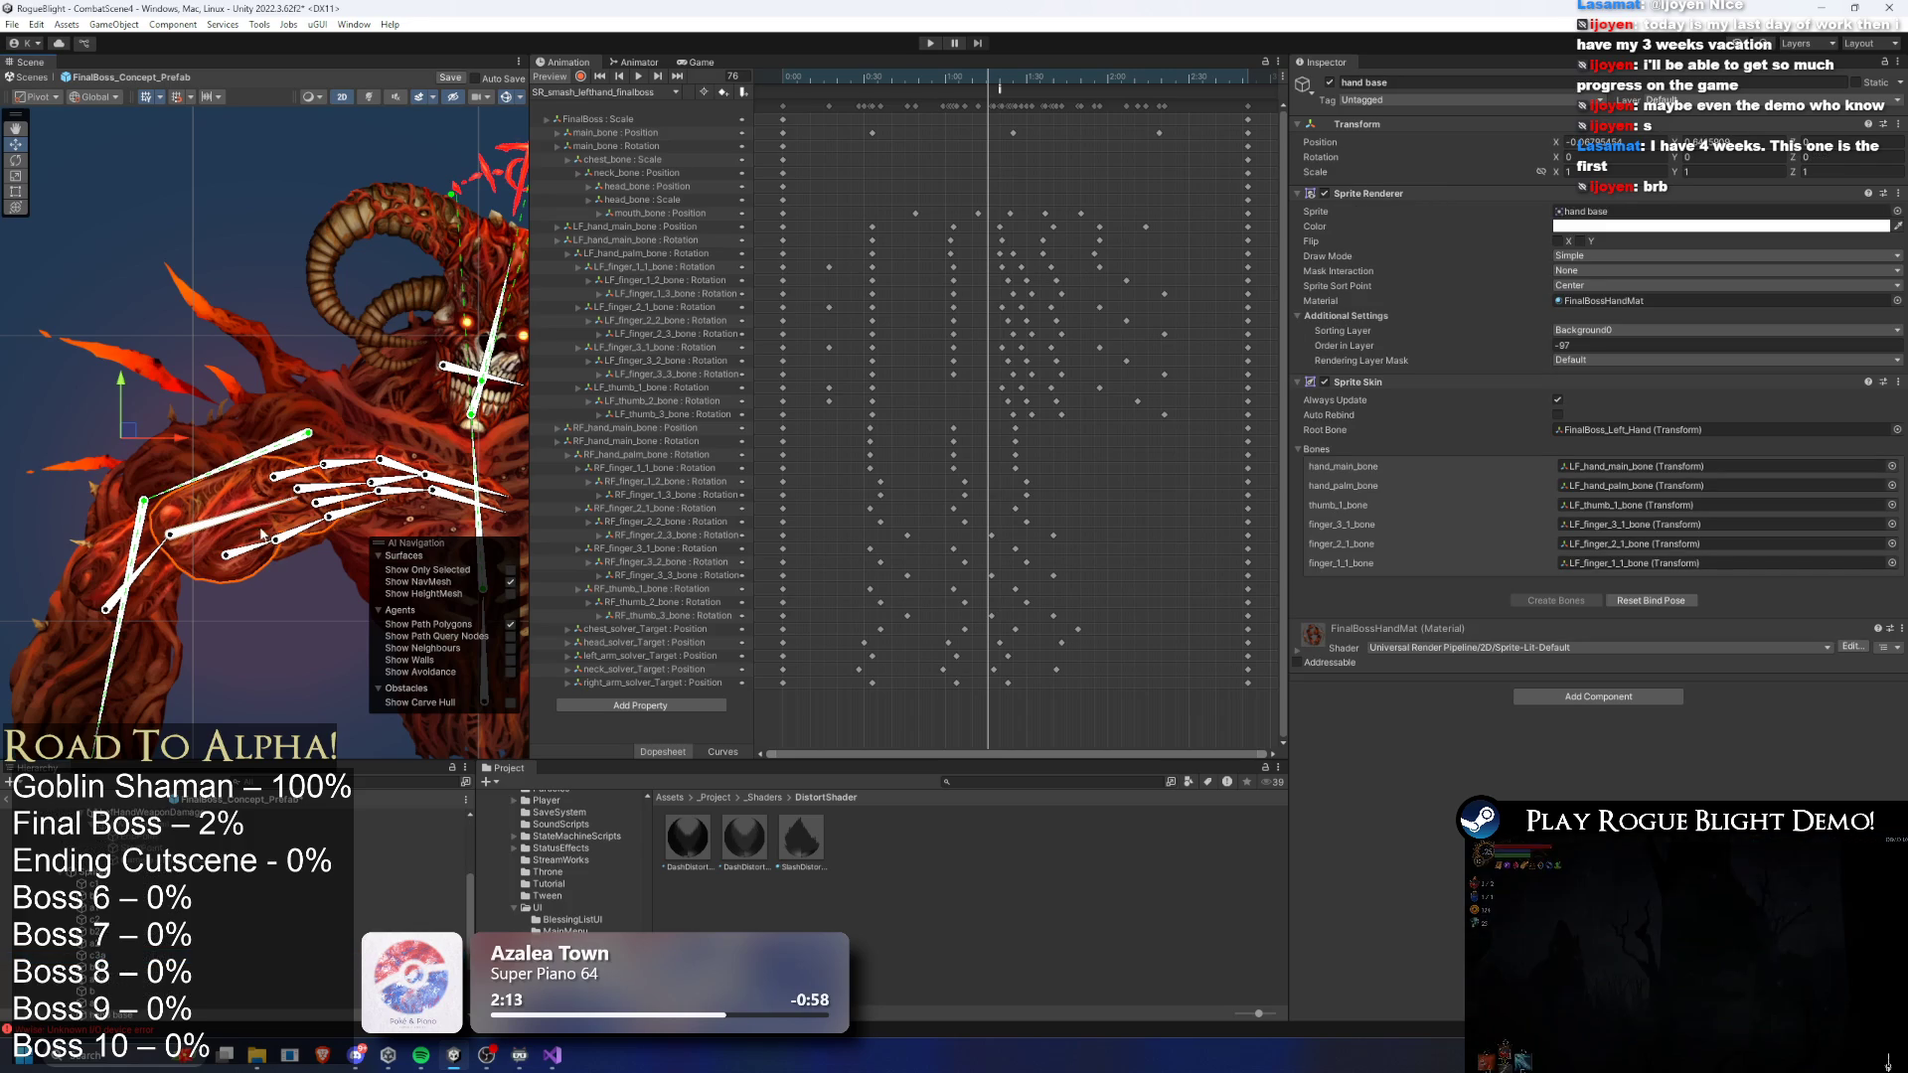
{"action": "left_click", "coordinate": [330, 564]}
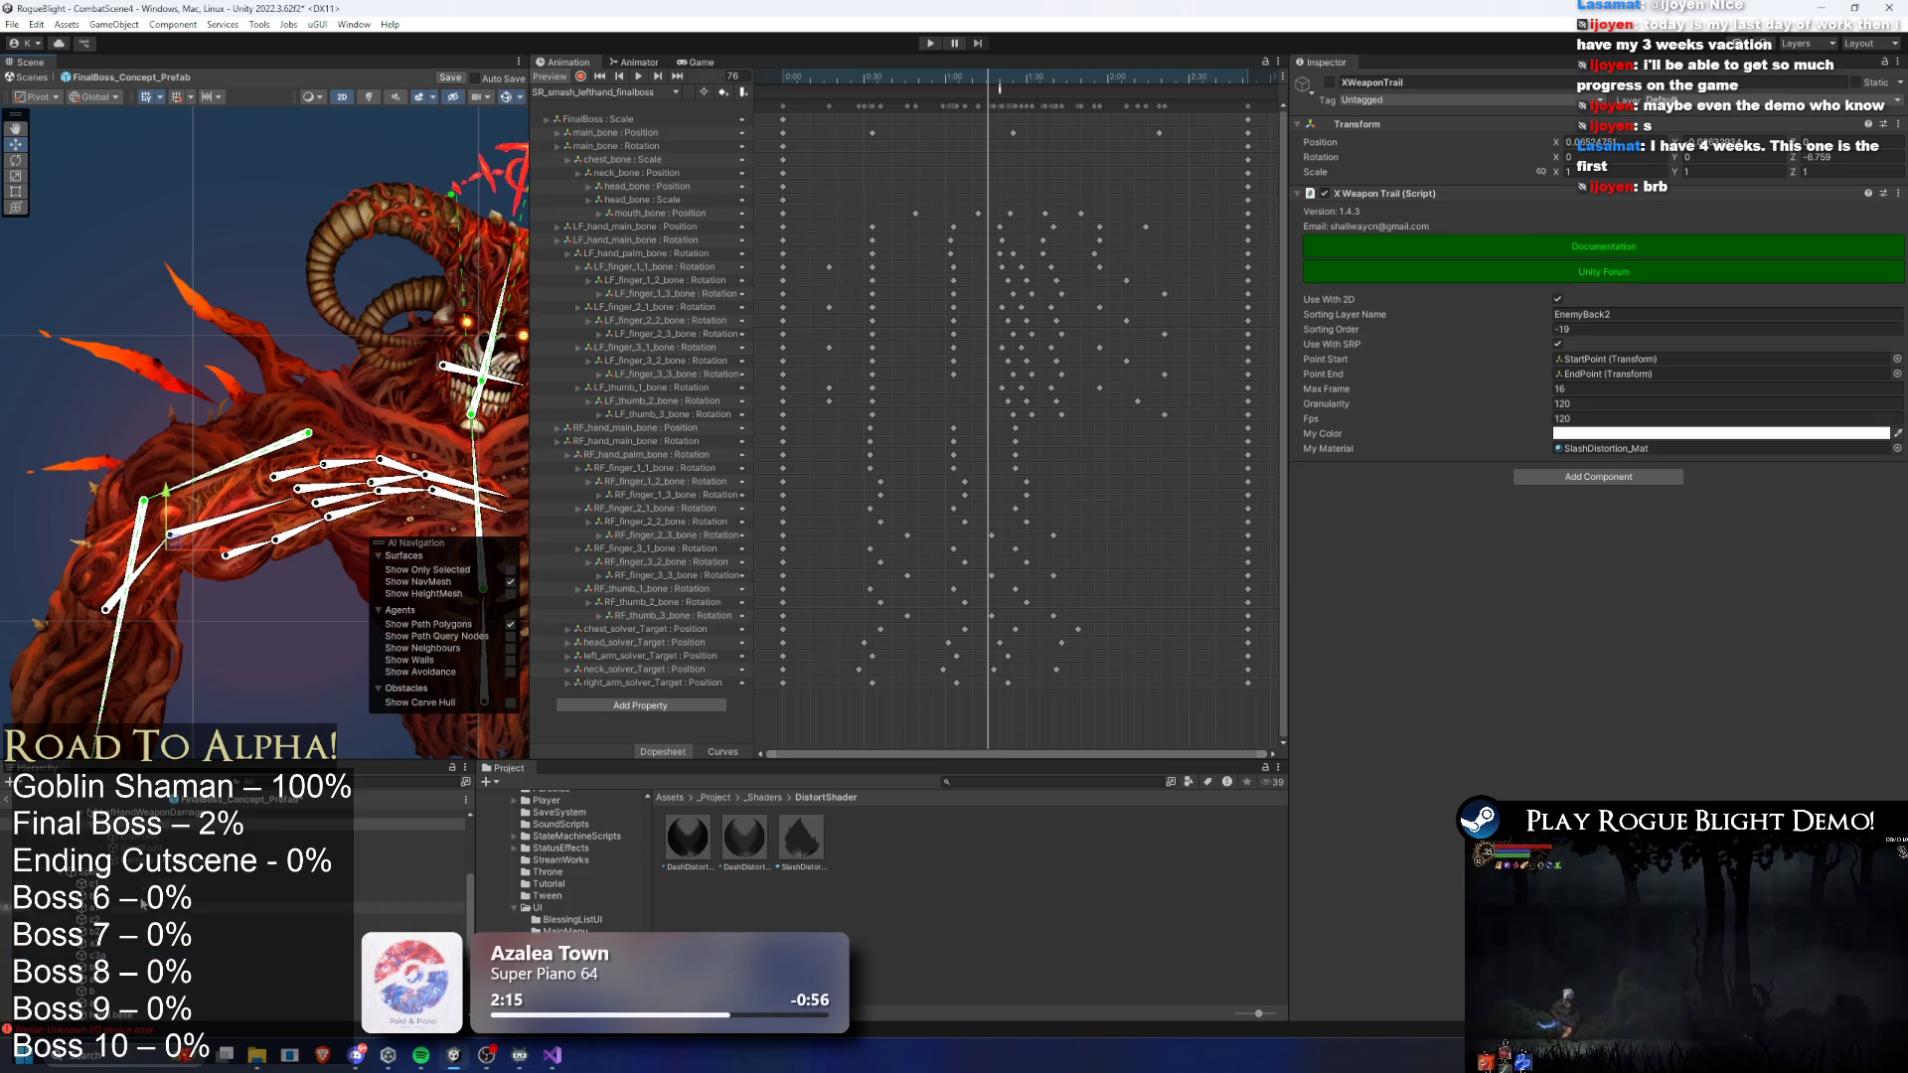
{"action": "left_click", "coordinate": [156, 840]}
- Select LeftHandWeaponDamage, then the FinalBoss_Concept_Prefab root to show its Screen Shake entries
{"action": "key", "text": "Up"}
{"action": "key", "text": "Down"}
{"action": "key", "text": "Down"}
{"action": "key", "text": "Up"}
{"action": "key", "text": "Up"}
{"action": "key", "text": "Up"}
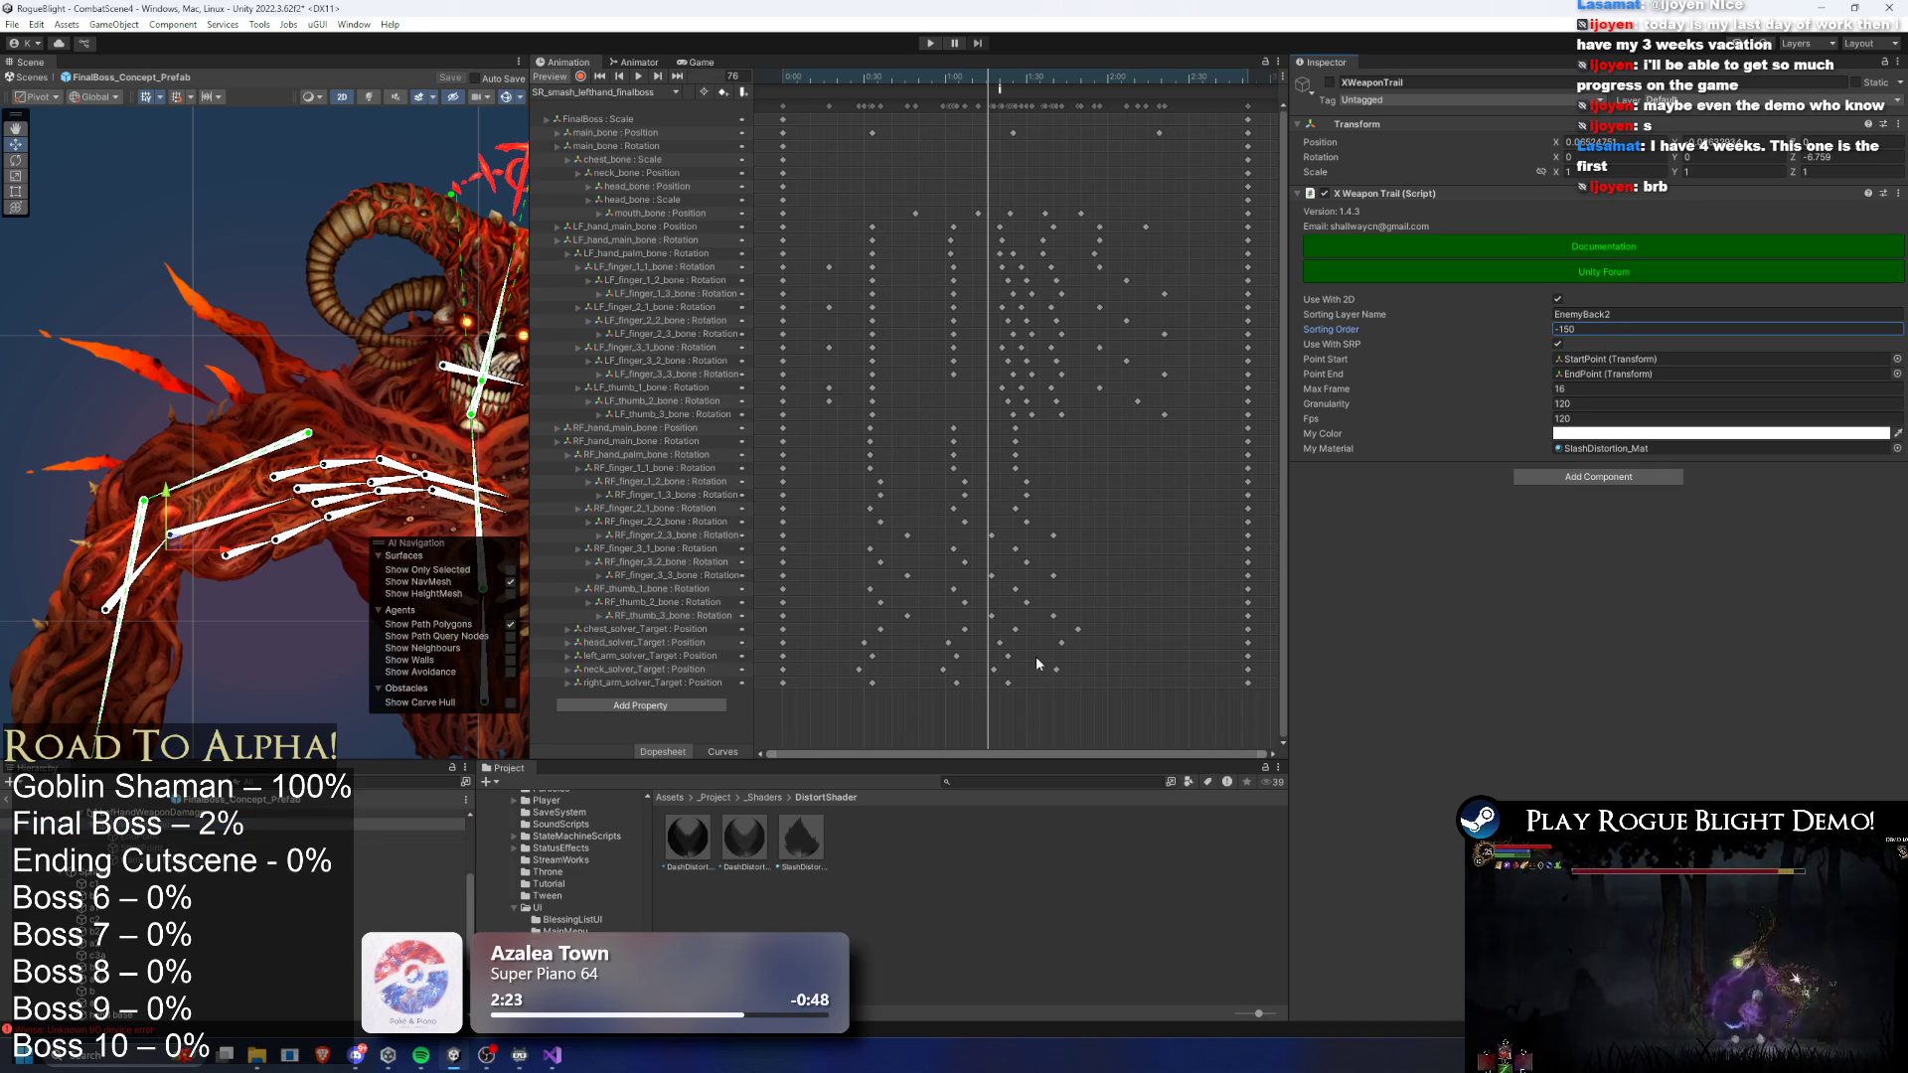
{"action": "scroll", "coordinate": [479, 514], "scroll_direction": "up", "scroll_amount": 2}
{"action": "key", "text": "Down"}
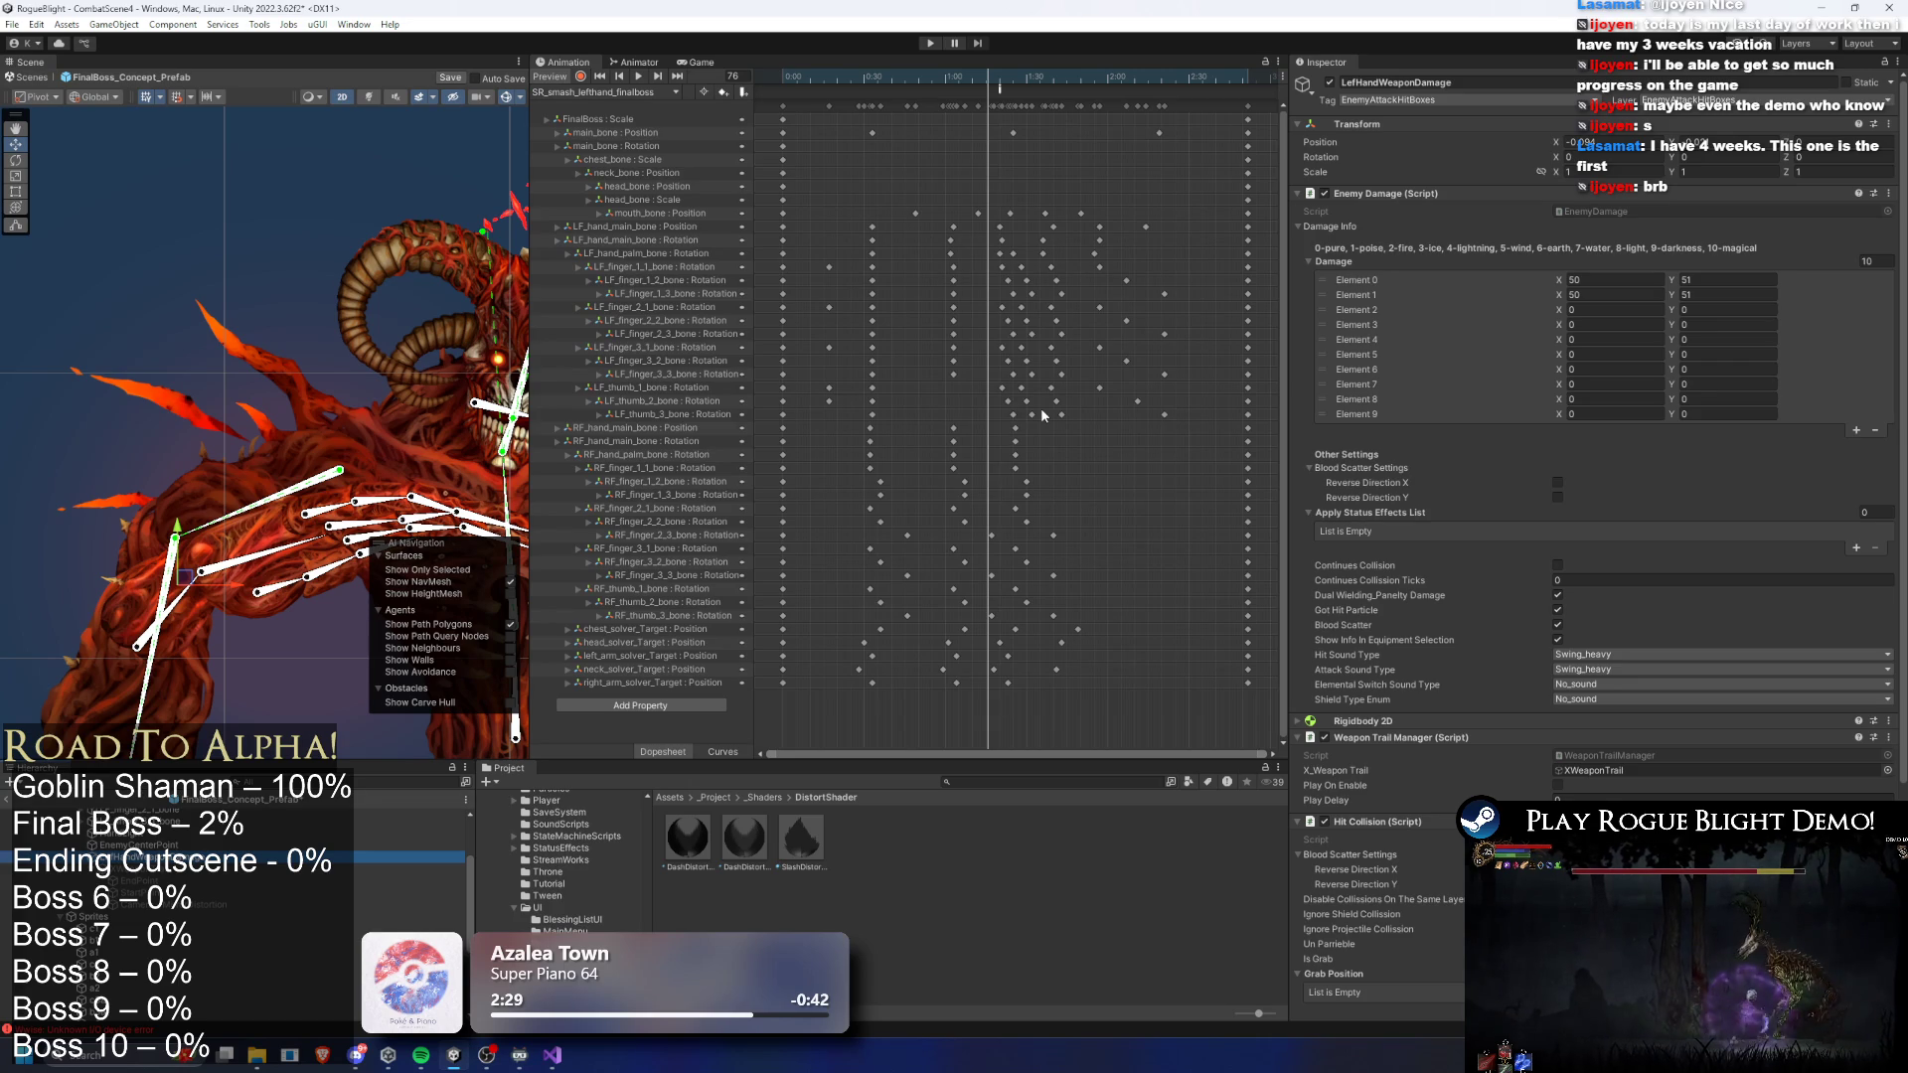
{"action": "key", "text": "Up"}
{"action": "key", "text": "Up"}
{"action": "key", "text": "Up"}
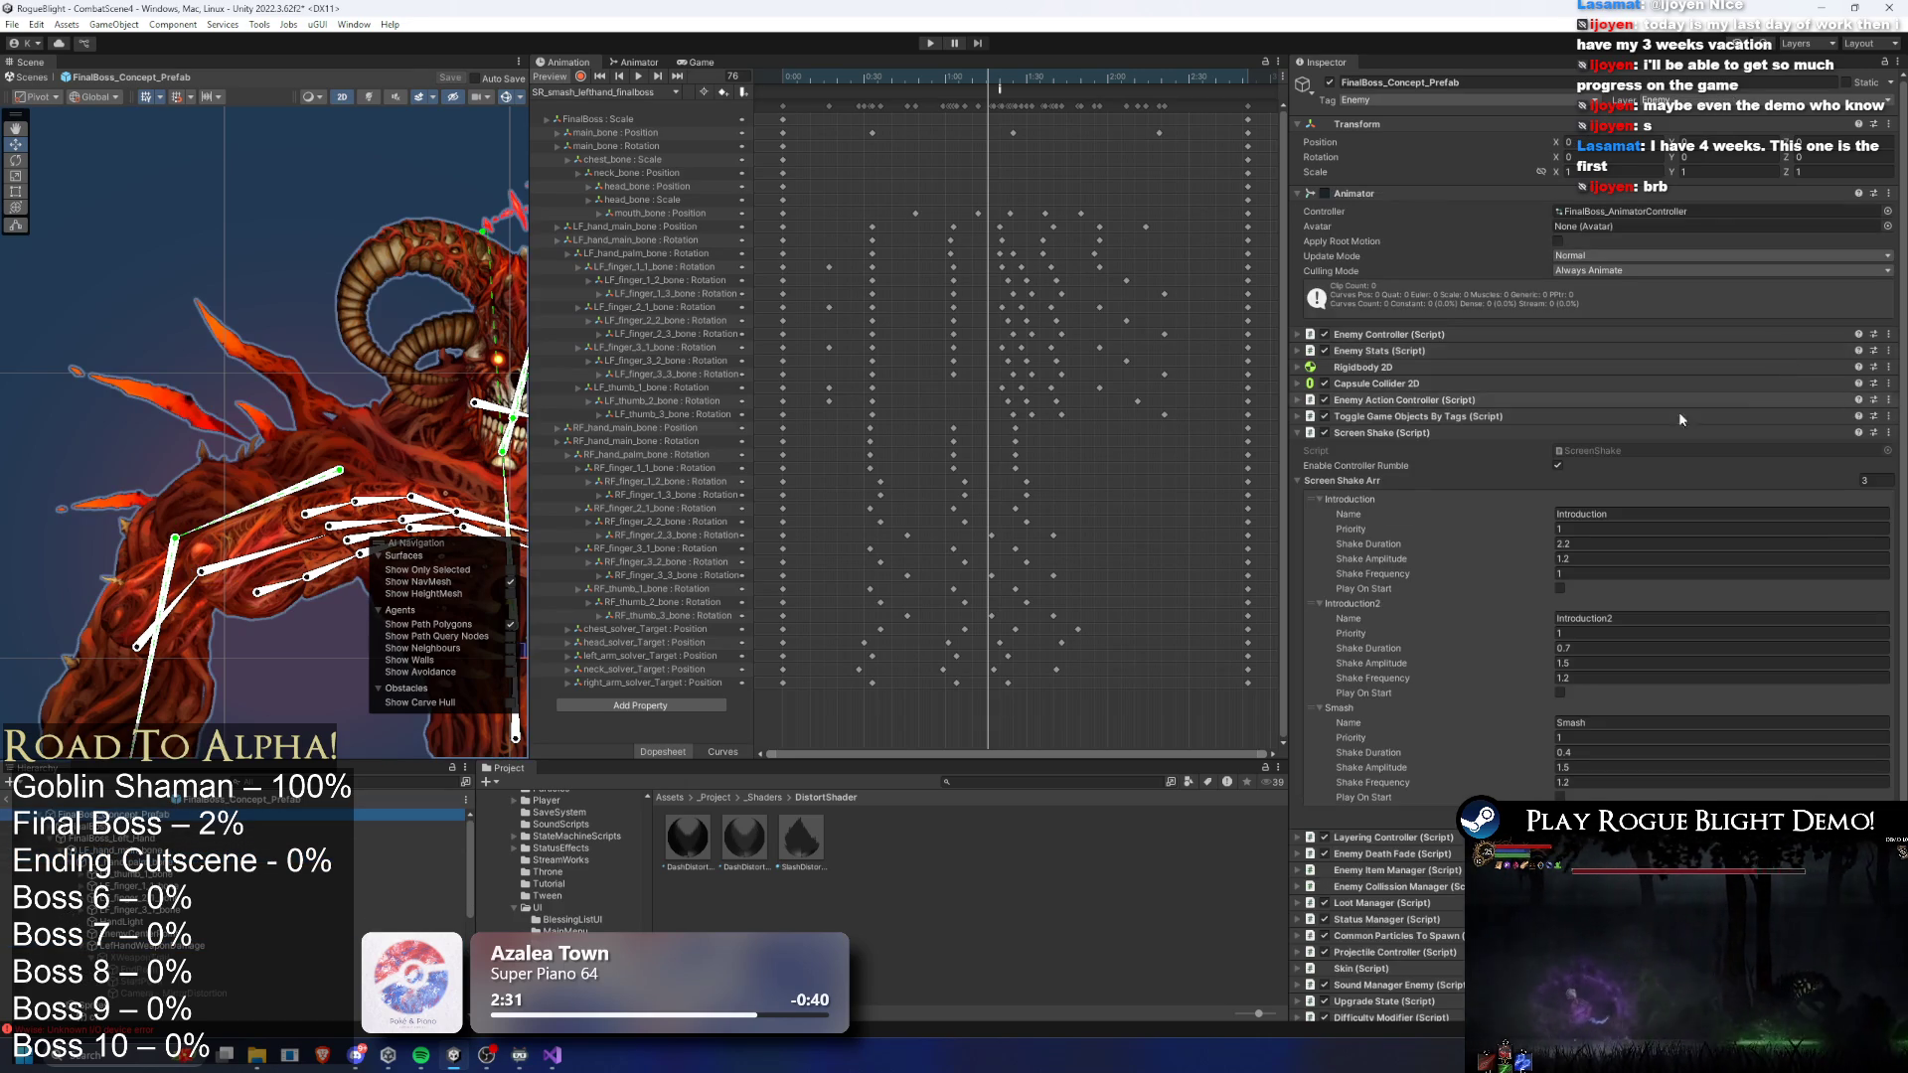
- Add LeftHandWeaponDamage to the Sound Manager Enemy's Enemy Damage List
{"action": "left_click", "coordinate": [1421, 435]}
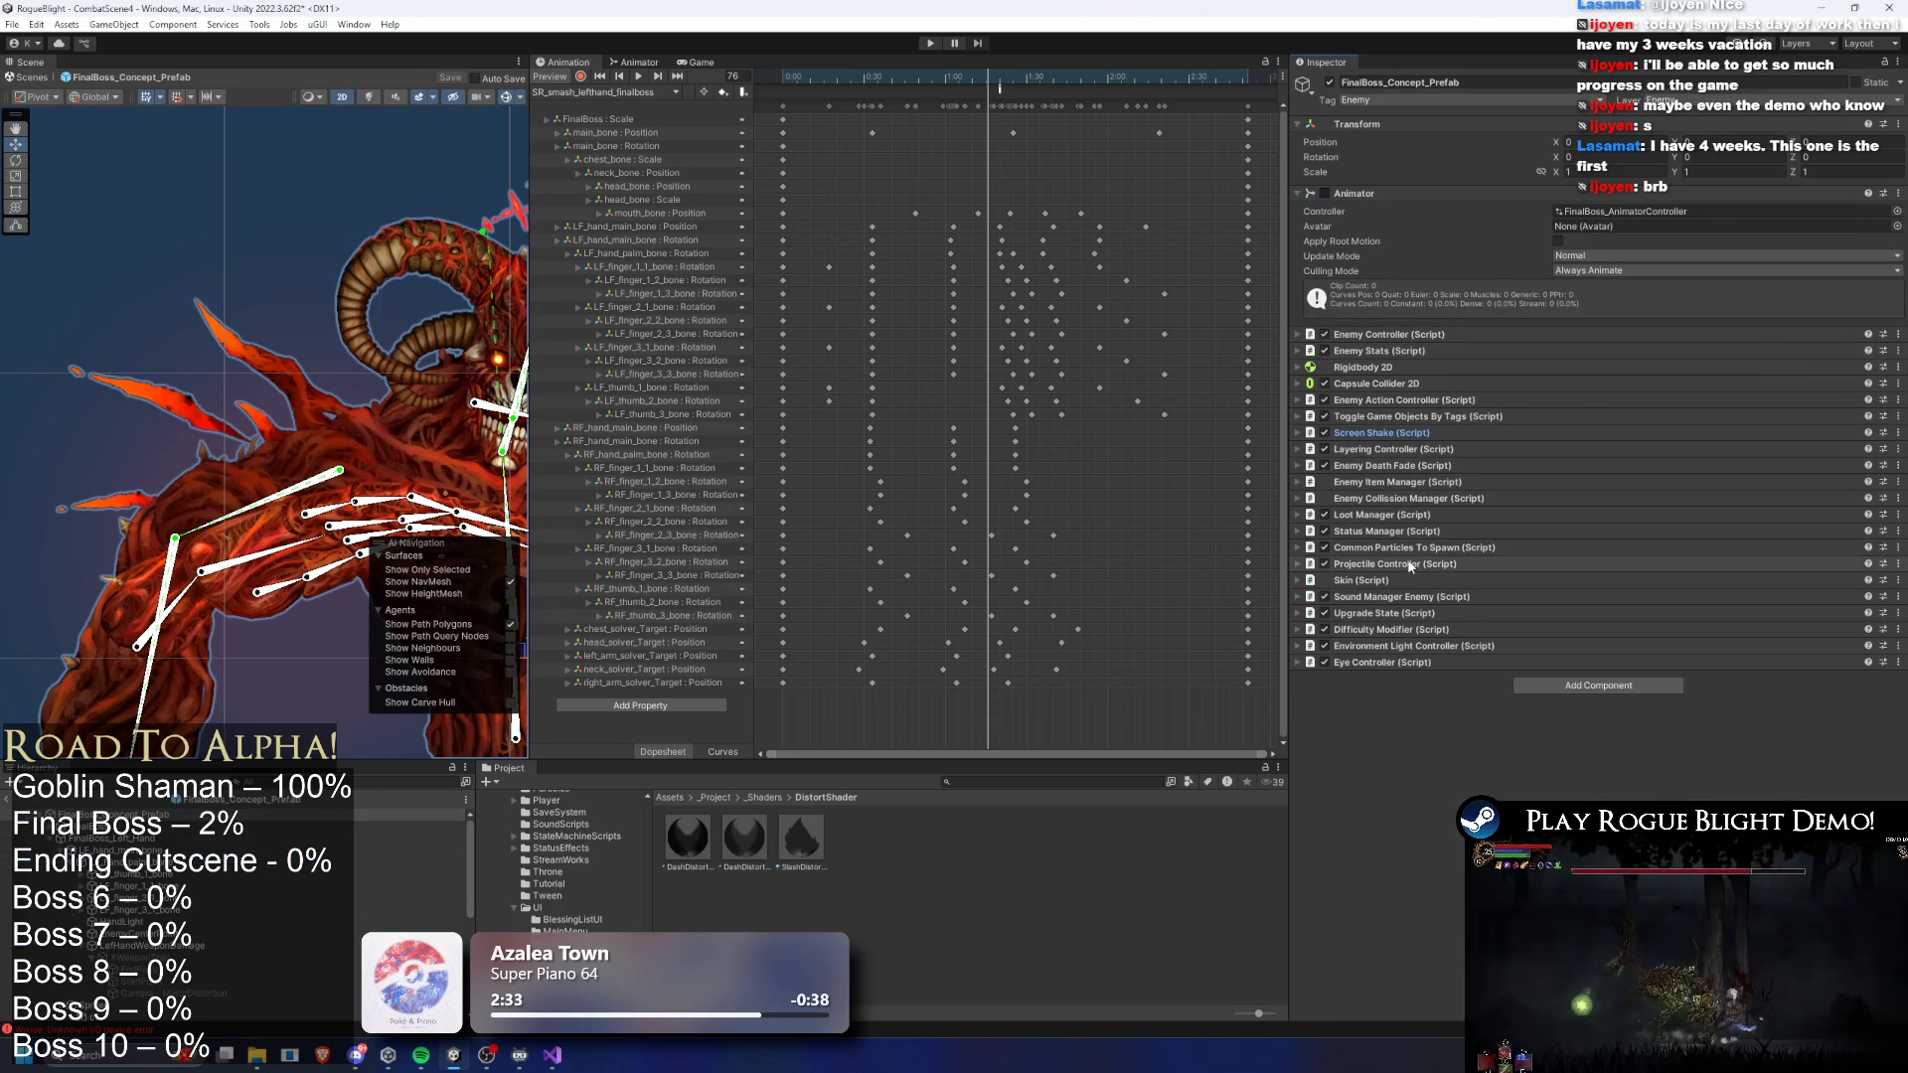
{"action": "left_click", "coordinate": [1391, 597]}
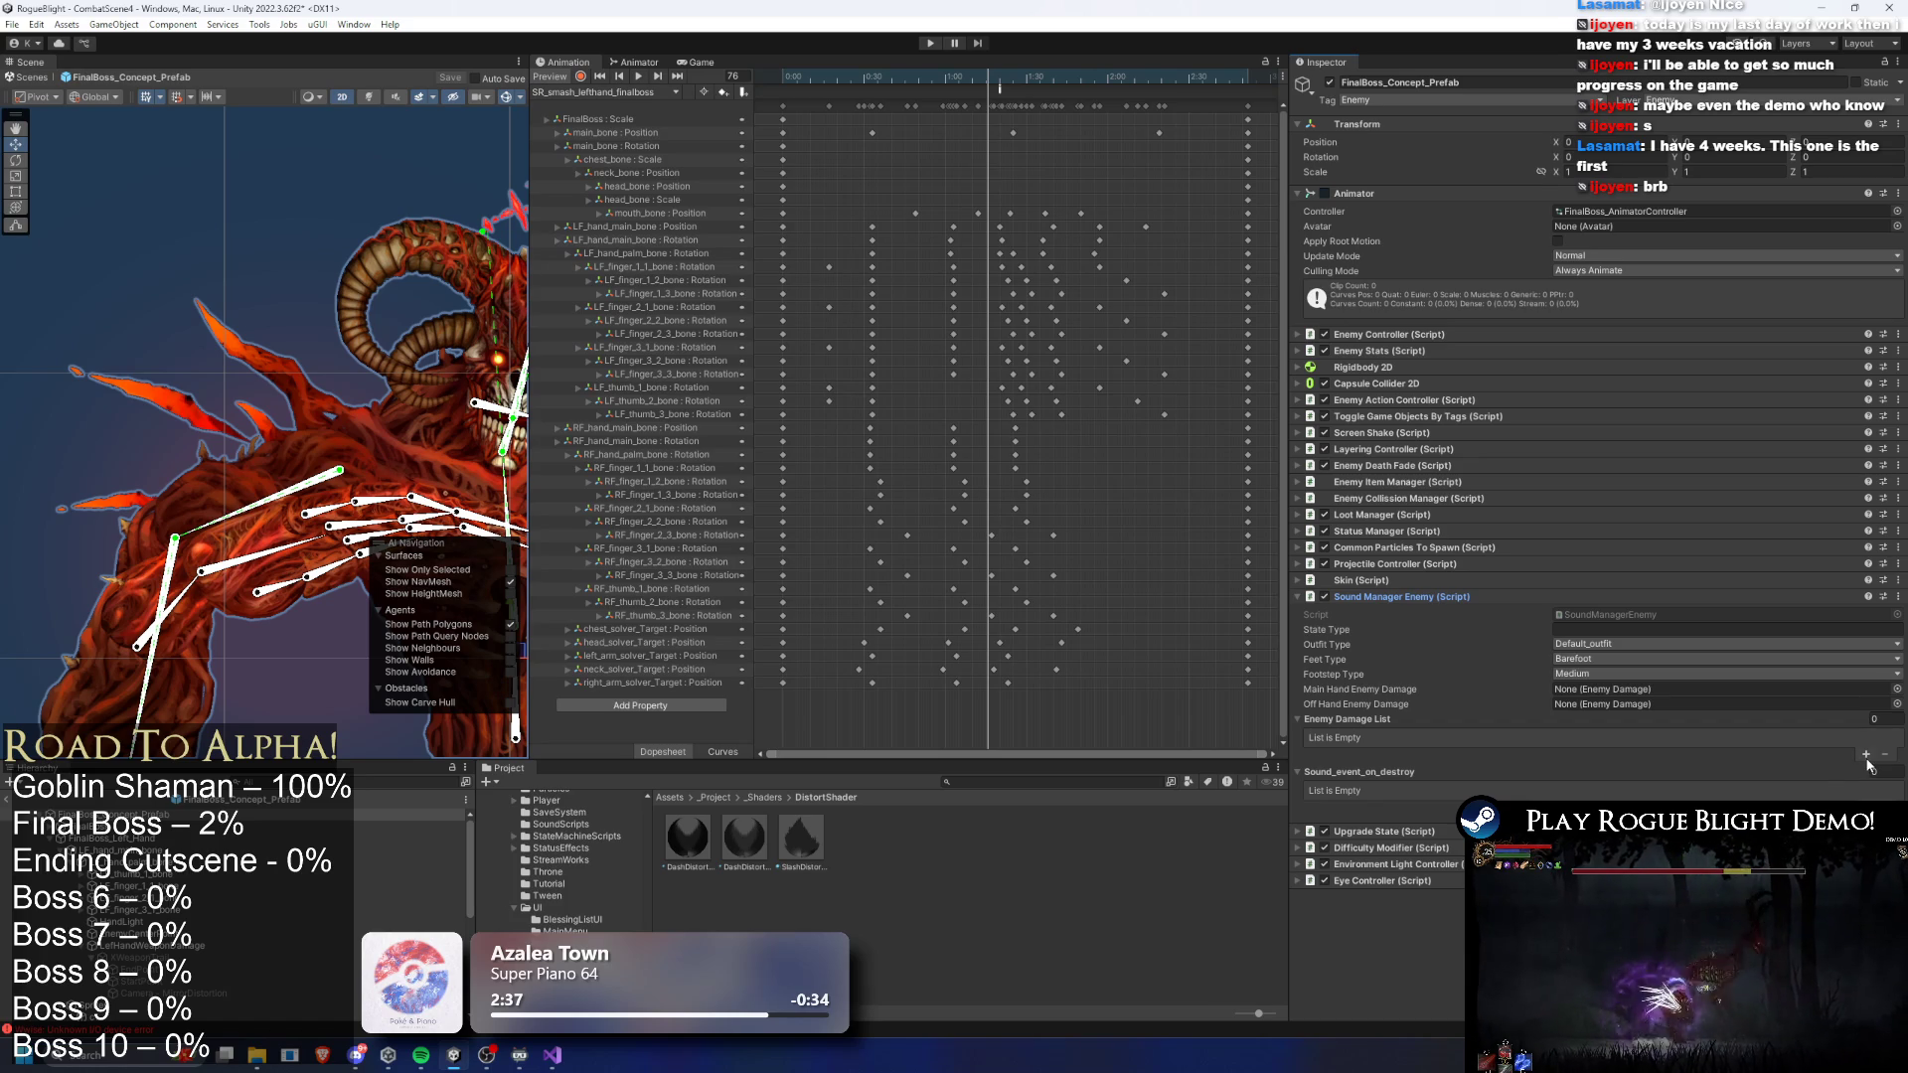
{"action": "left_click", "coordinate": [1865, 755]}
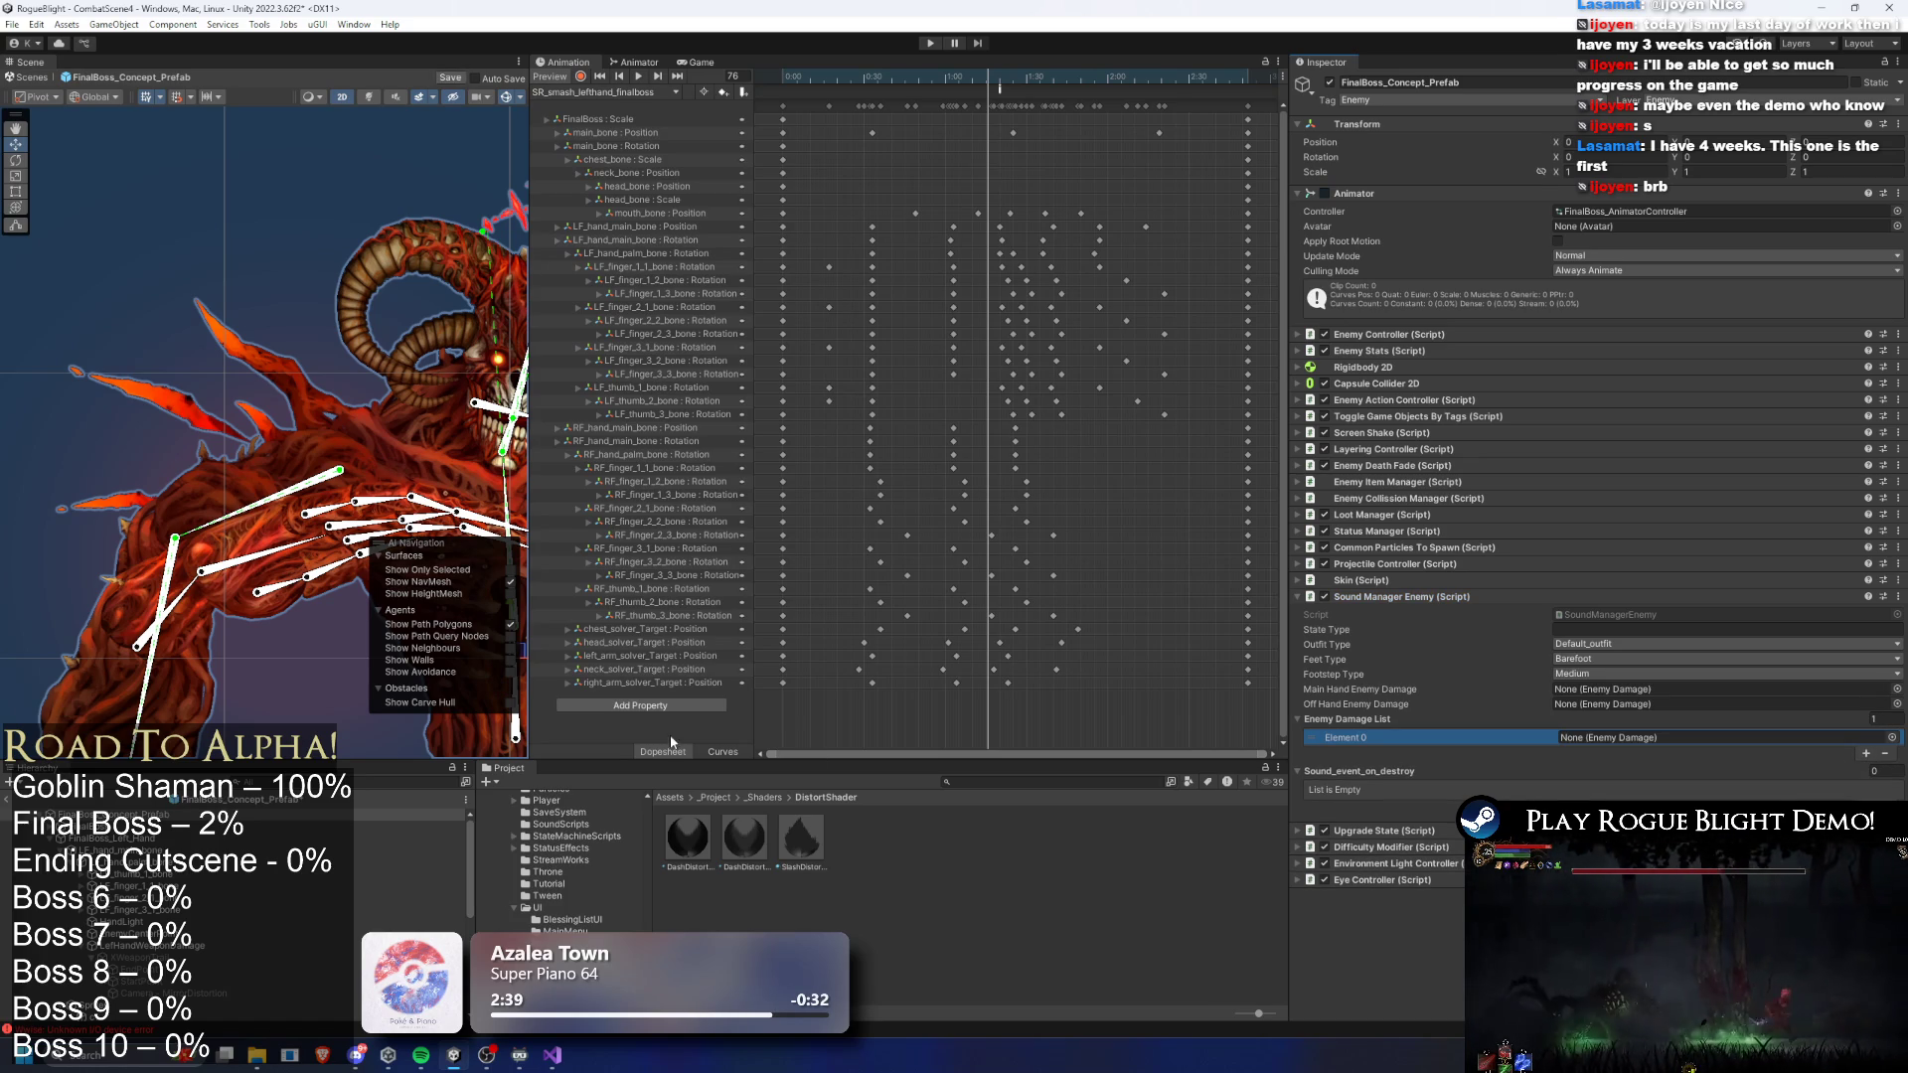
{"action": "left_click_drag", "start_coordinate": [161, 945], "coordinate": [1708, 737]}
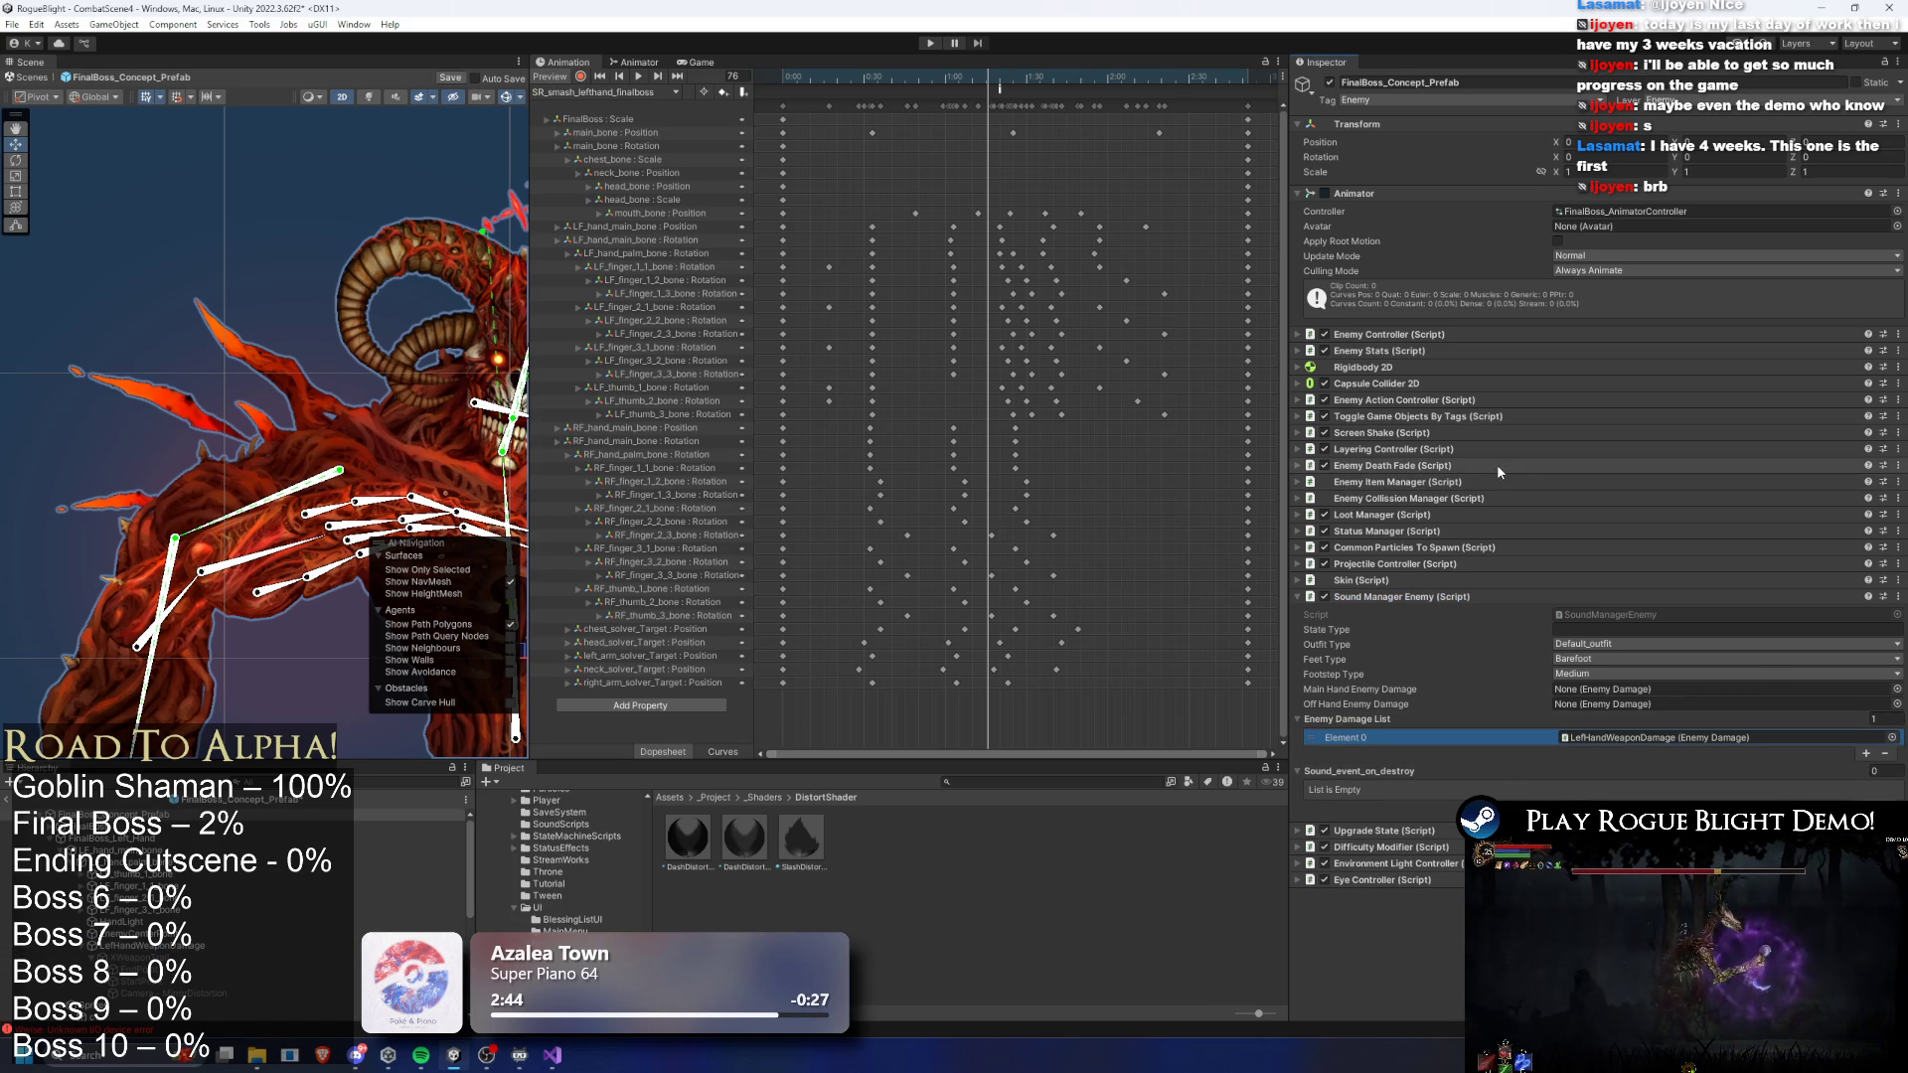
- Assign LeftHandWeaponDamage to Enemy Collision Manager's Attack Objs and add an event at frame 41
{"action": "left_click", "coordinate": [1442, 499]}
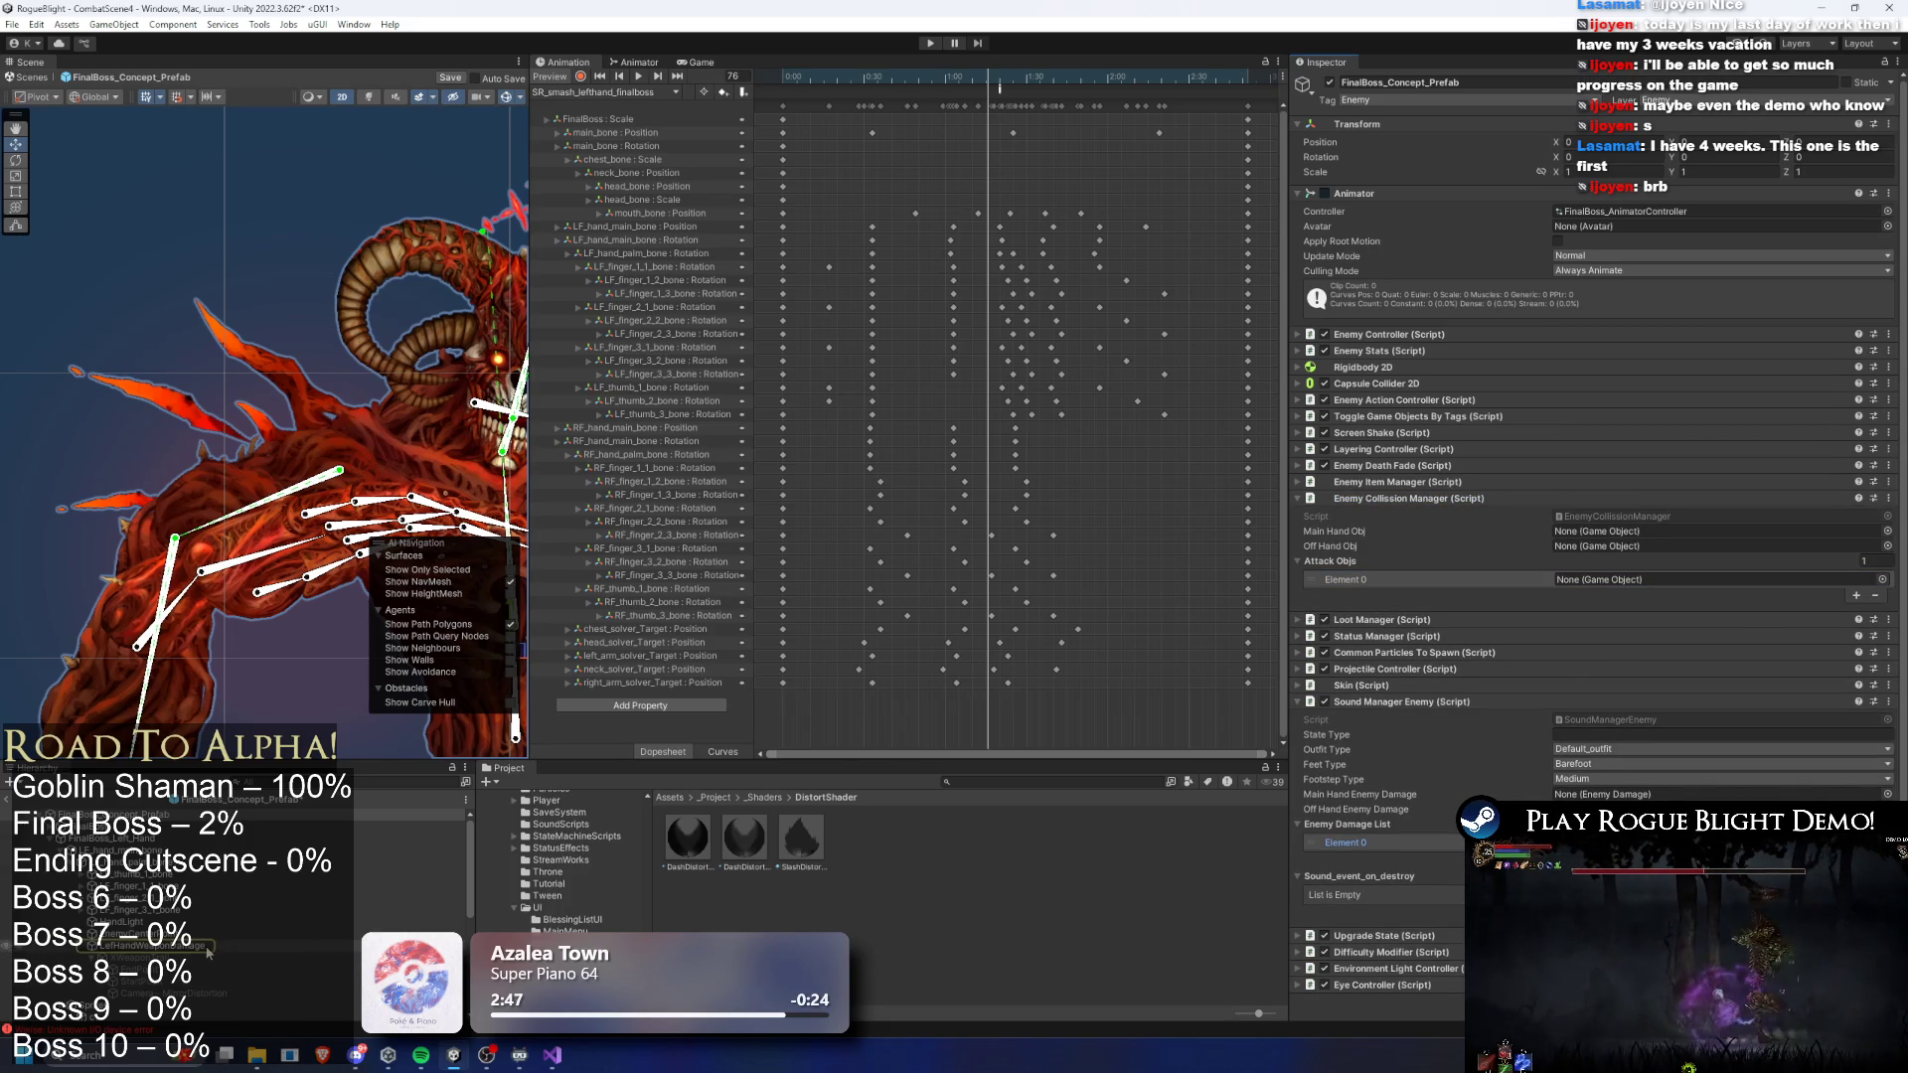
{"action": "mouse_move", "coordinate": [1754, 574]}
{"action": "left_mouse_down"}
{"action": "mouse_move", "coordinate": [1584, 572]}
{"action": "mouse_move", "coordinate": [1366, 684]}
{"action": "mouse_move", "coordinate": [1630, 581]}
{"action": "left_mouse_up"}
{"action": "left_click", "coordinate": [1360, 686]}
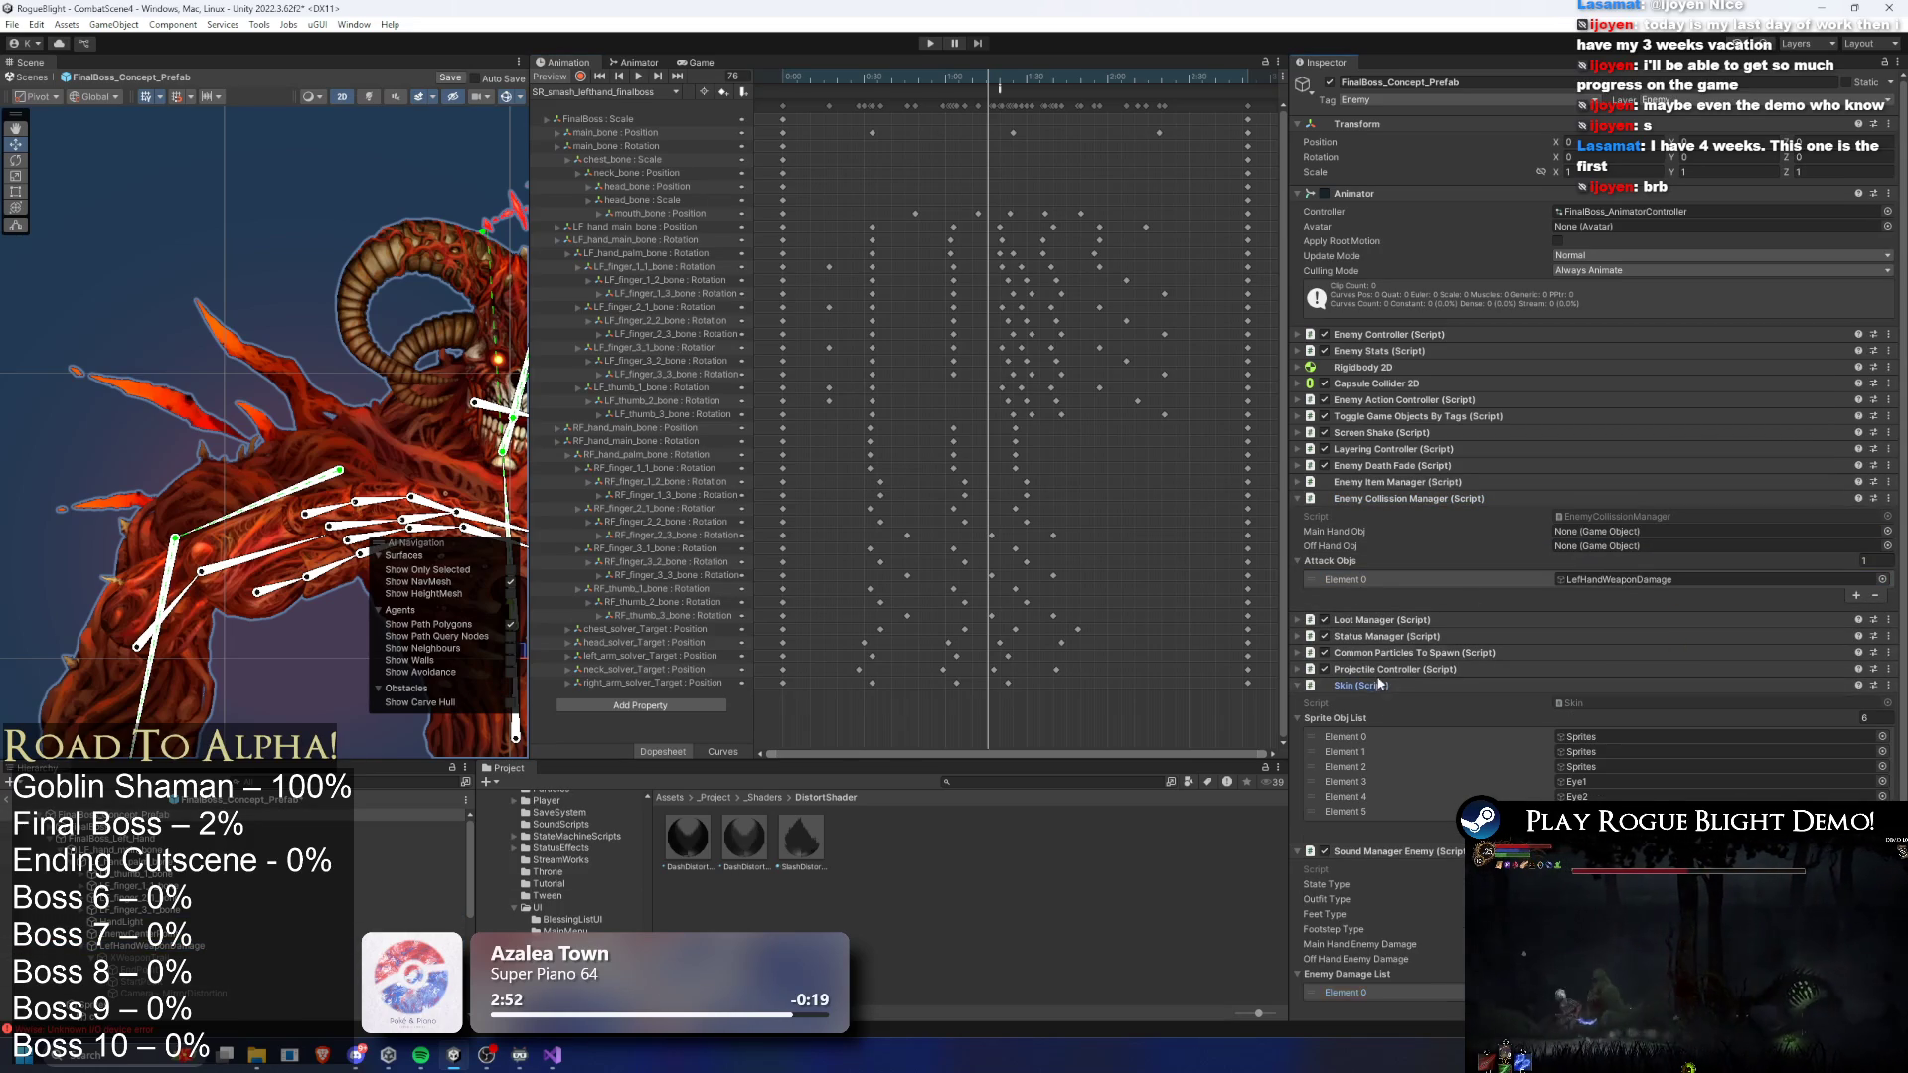
{"action": "left_click_drag", "start_coordinate": [939, 86], "coordinate": [886, 89]}
{"action": "double_click", "coordinate": [893, 89]}
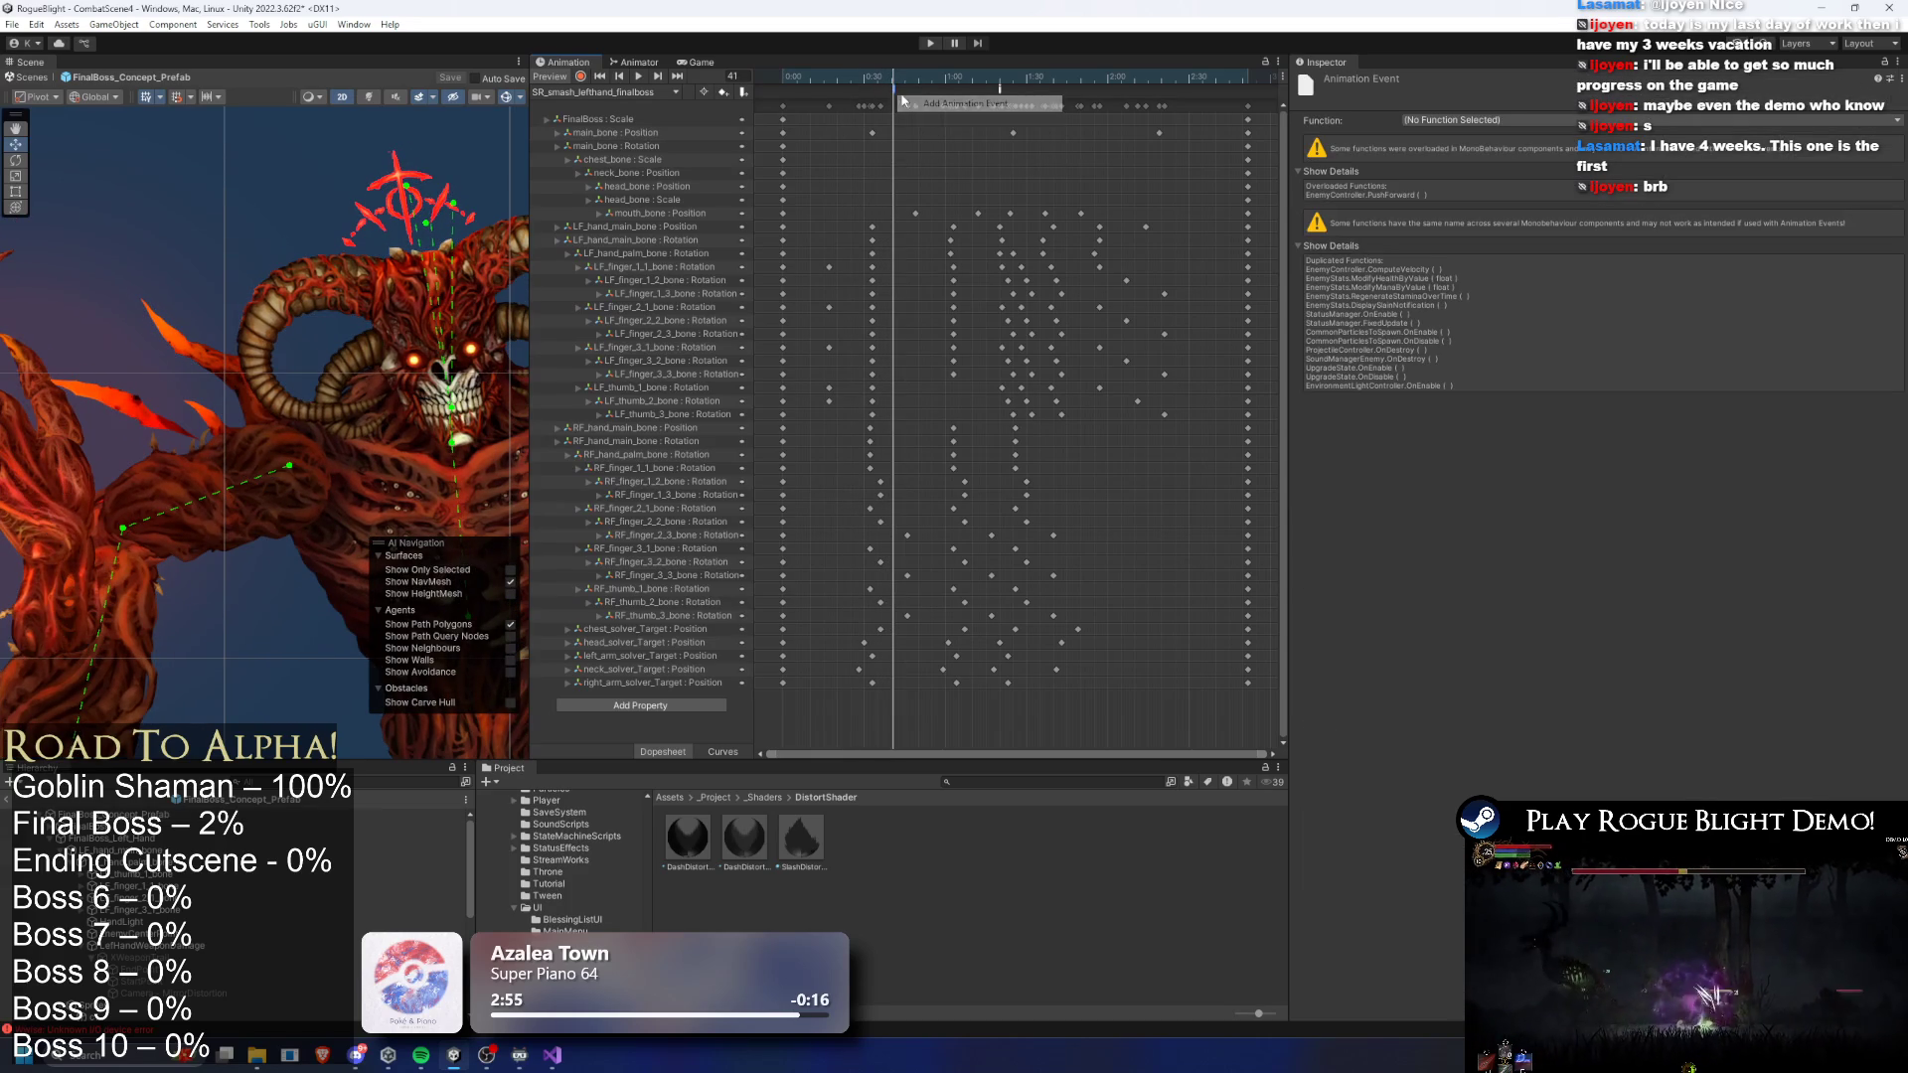
- Set the frame-41 event's function to SoundManagerEnemy PlayEnemyAttackSoundEvent (int)
{"action": "left_click", "coordinate": [1510, 120]}
{"action": "mouse_move", "coordinate": [1521, 344]}
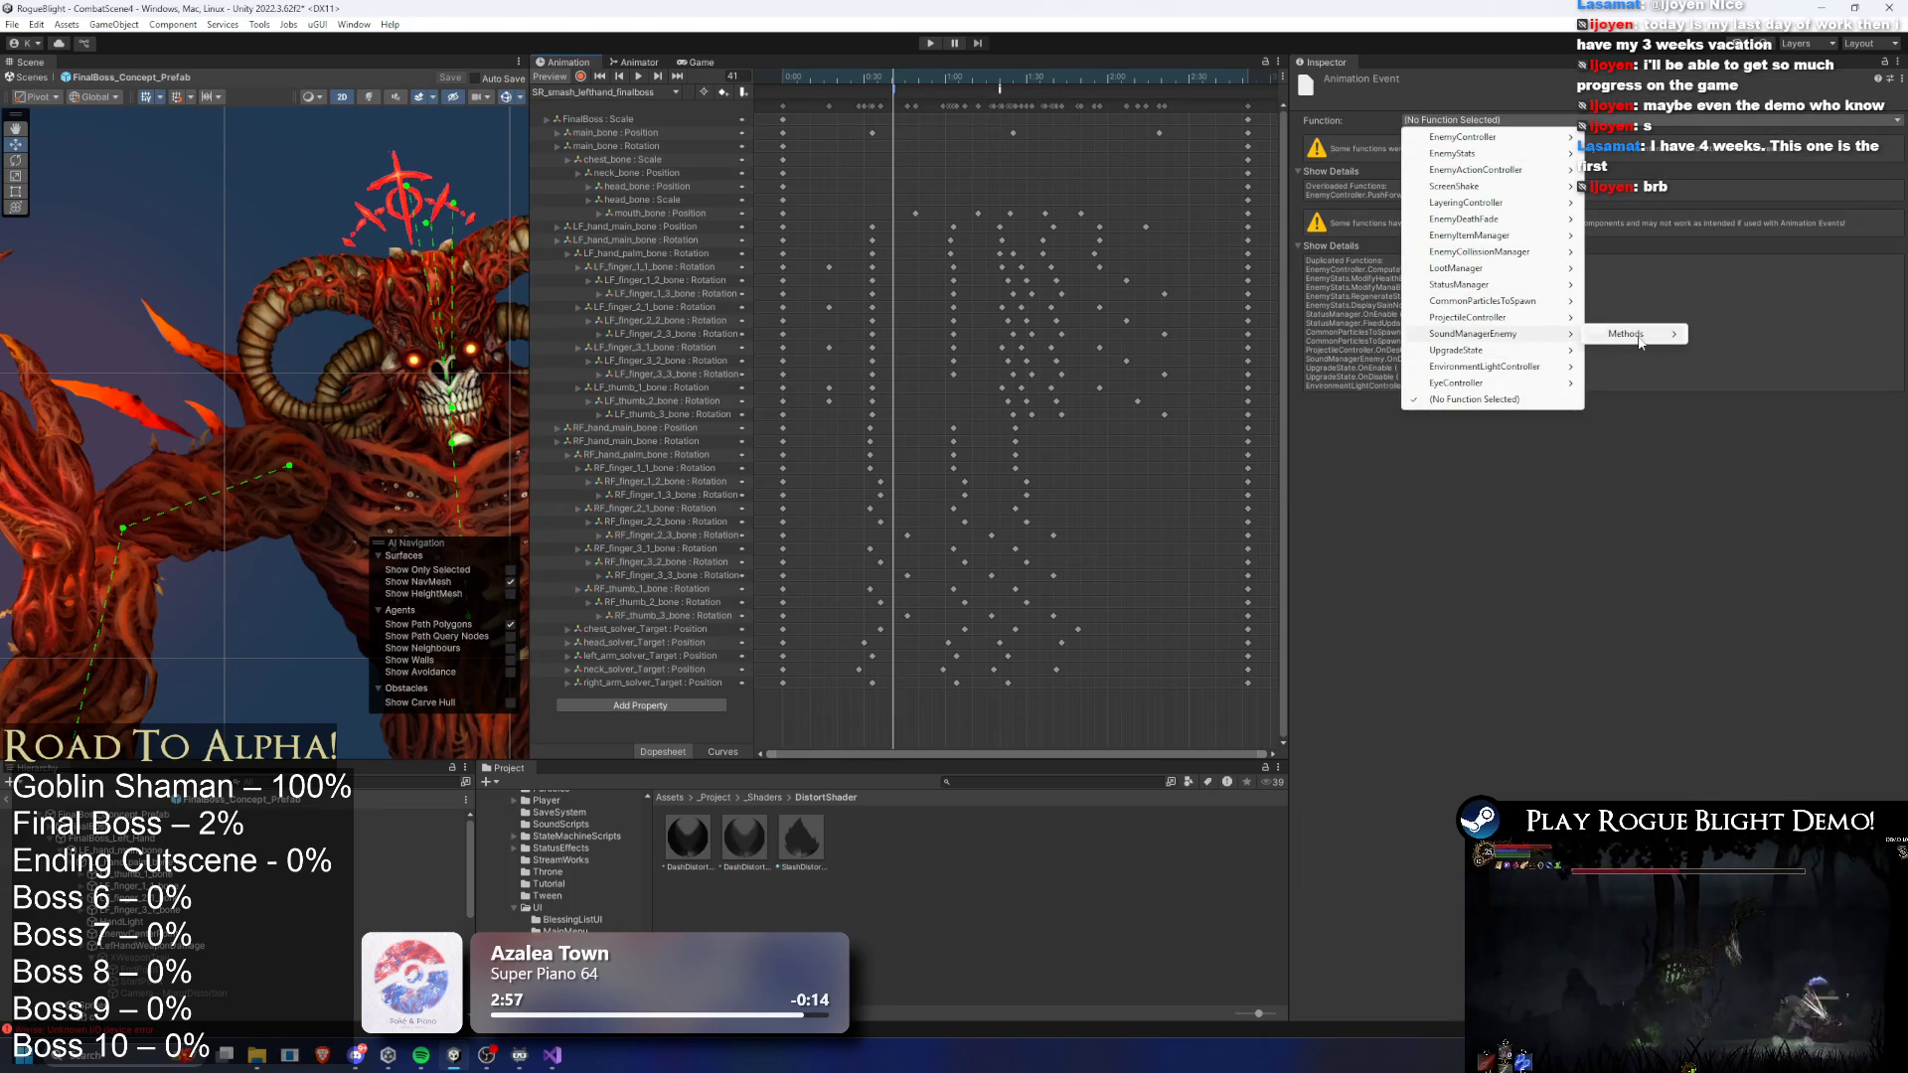
{"action": "mouse_move", "coordinate": [1625, 334]}
{"action": "left_click", "coordinate": [1440, 334]}
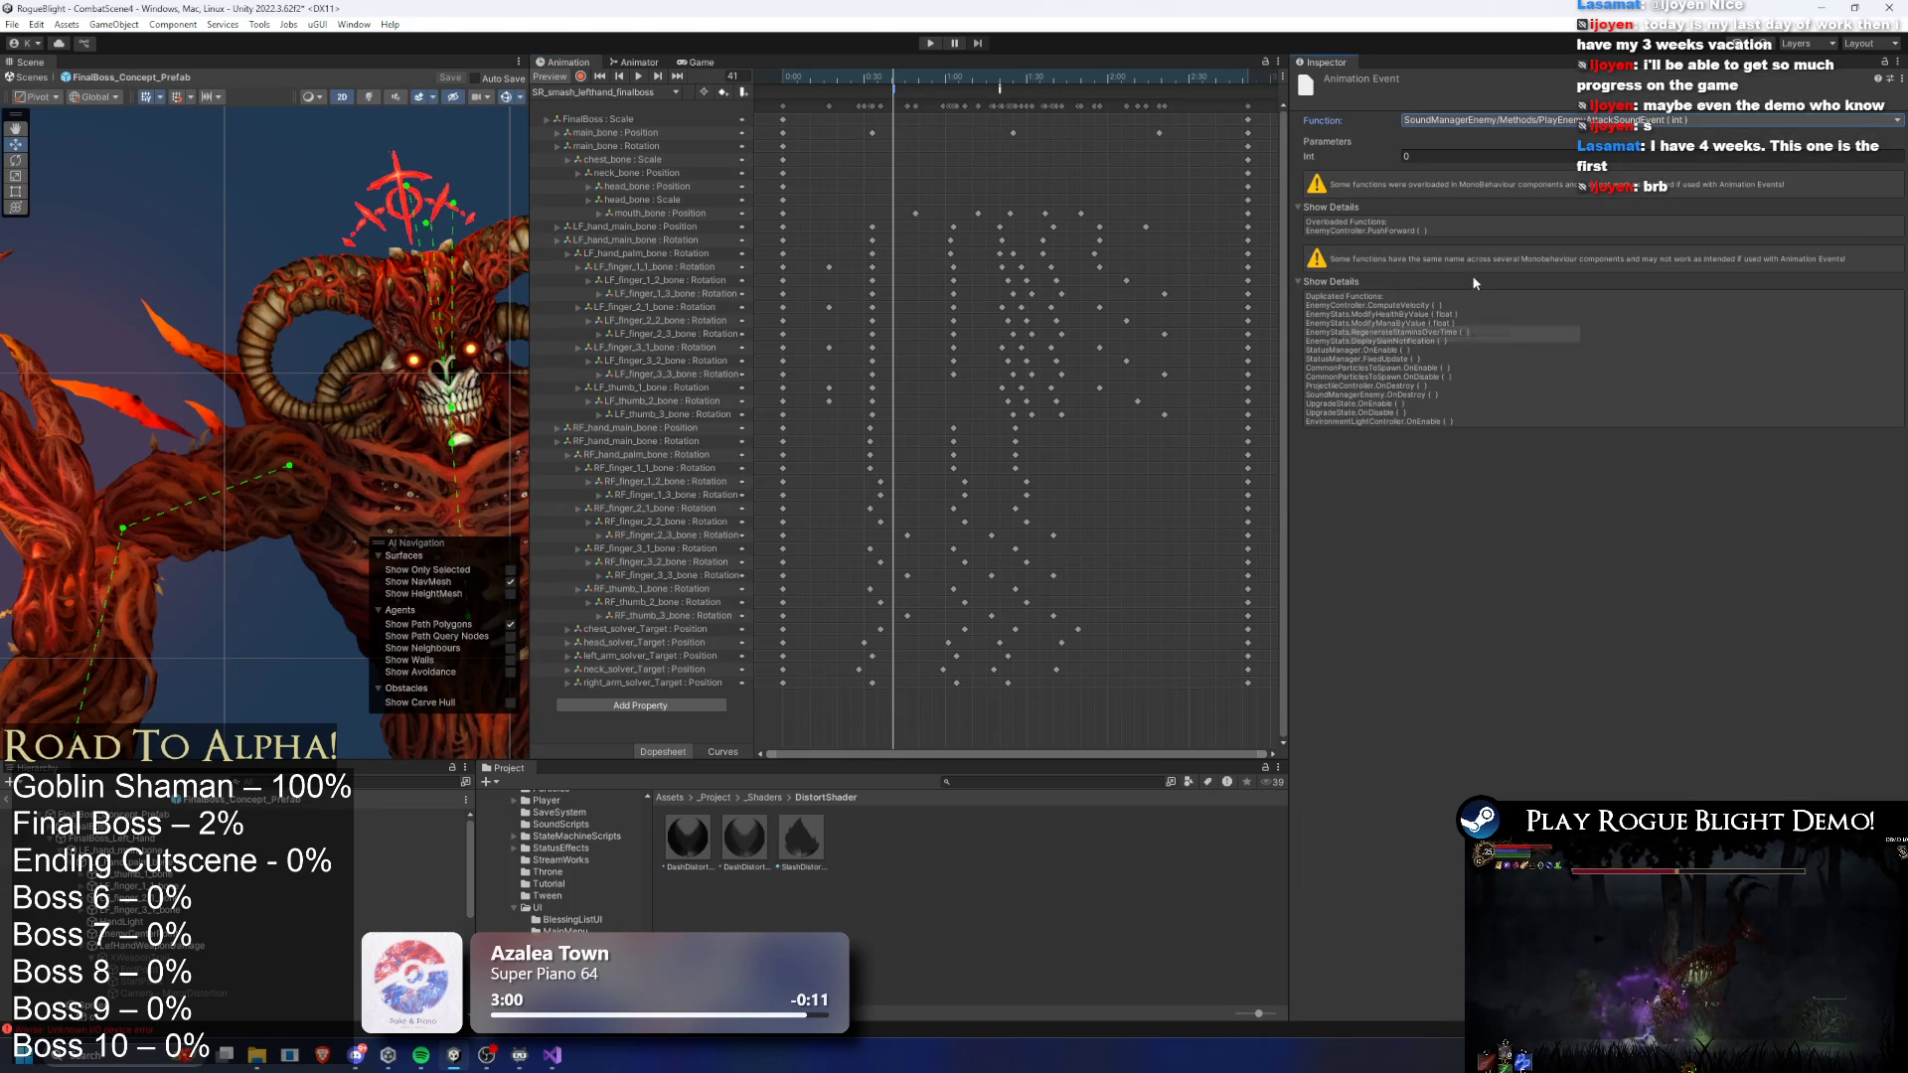
- Scrub the swing through frames 58–66, then back to frame 39 and add an event there
{"action": "left_click_drag", "start_coordinate": [894, 78], "coordinate": [966, 76]}
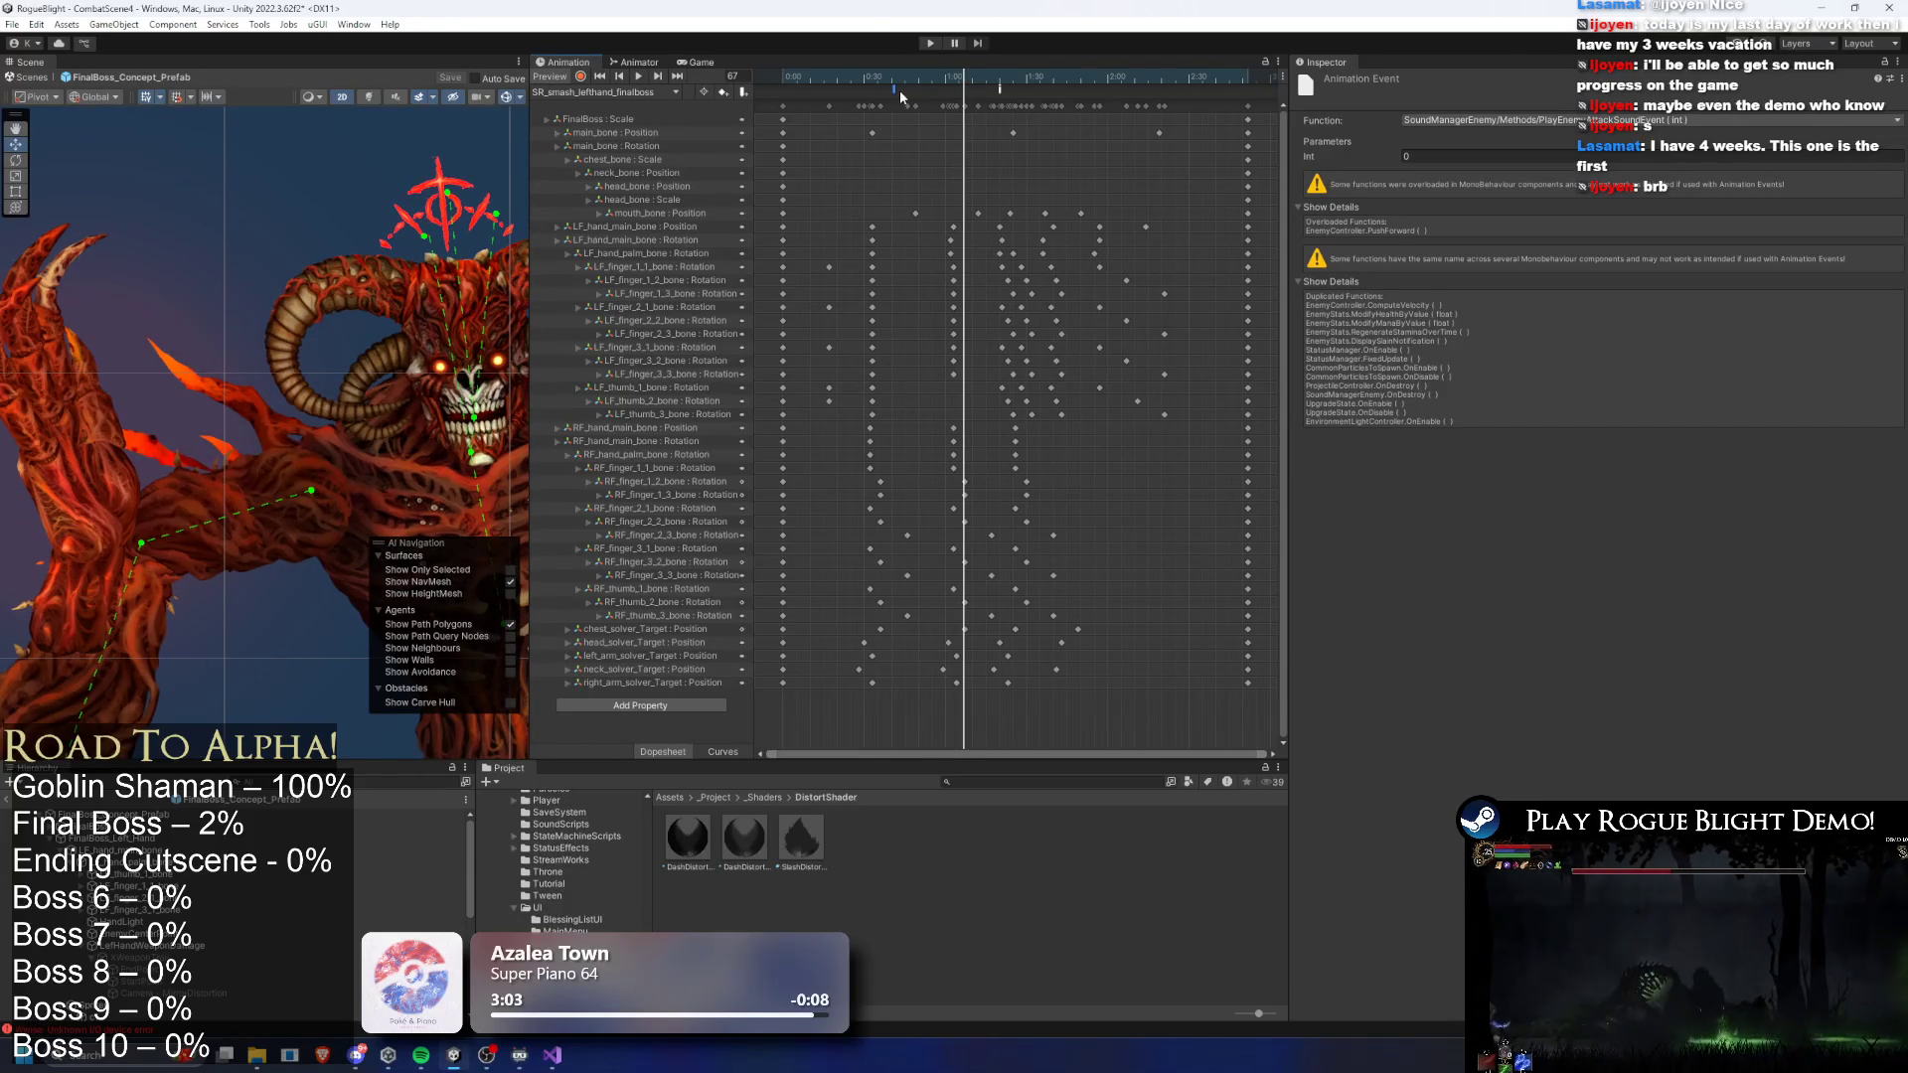
{"action": "left_click_drag", "start_coordinate": [960, 90], "coordinate": [957, 83]}
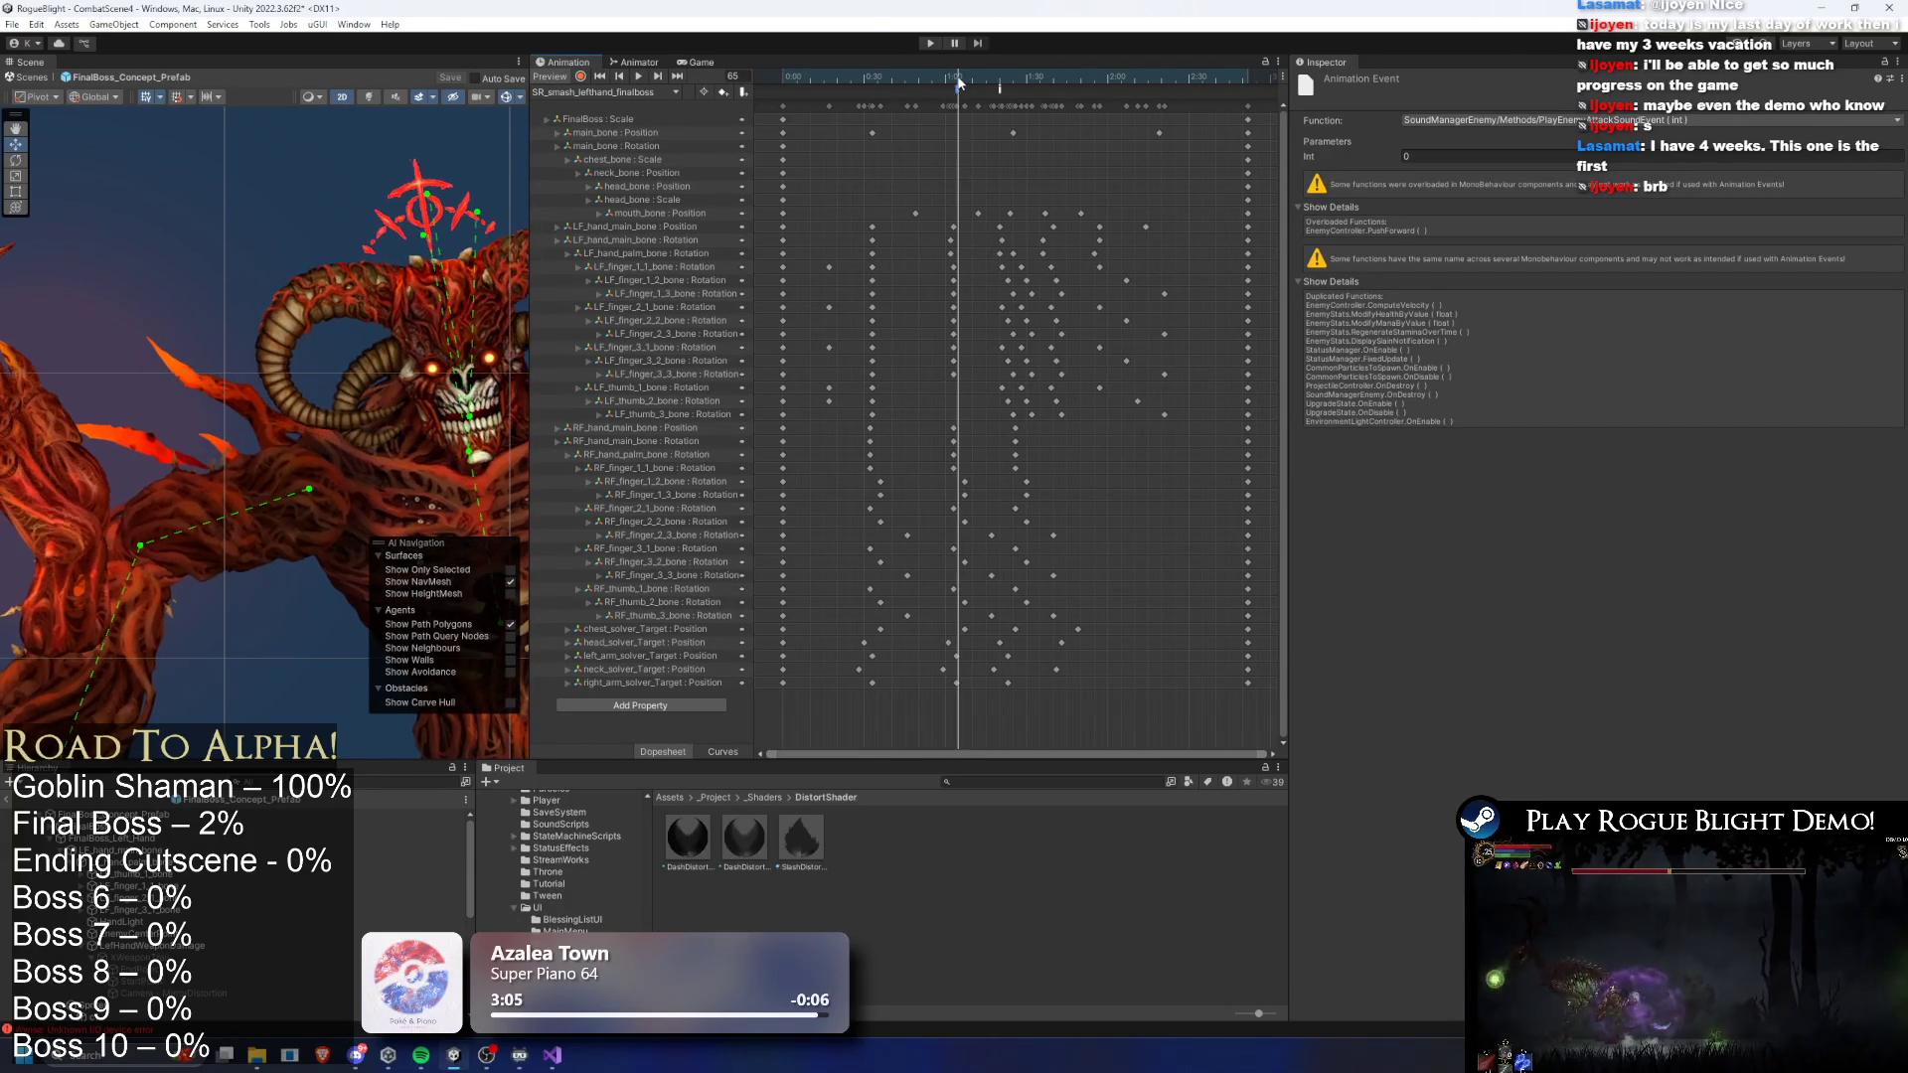
{"action": "left_click", "coordinate": [960, 76]}
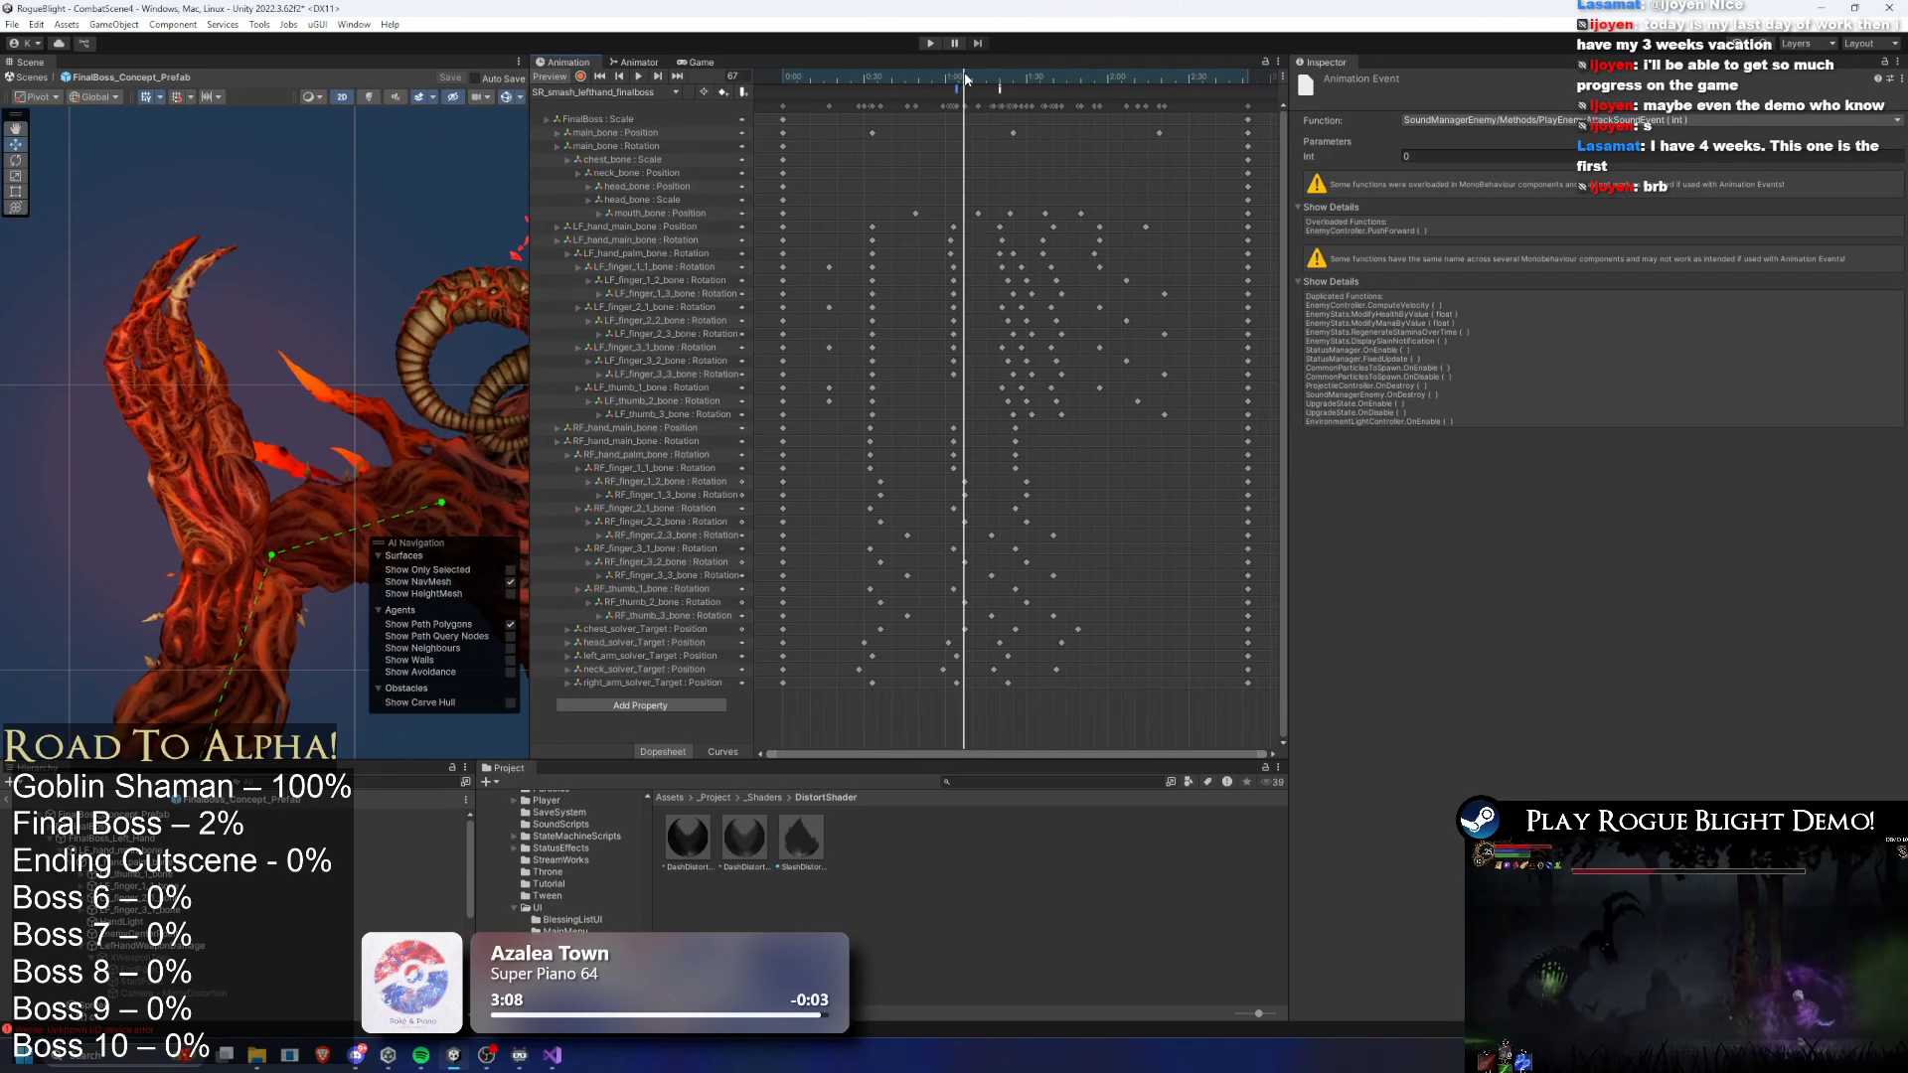
{"action": "mouse_move", "coordinate": [959, 85]}
{"action": "left_mouse_down"}
{"action": "mouse_move", "coordinate": [968, 69]}
{"action": "mouse_move", "coordinate": [888, 99]}
{"action": "left_mouse_up"}
{"action": "left_click", "coordinate": [888, 90]}
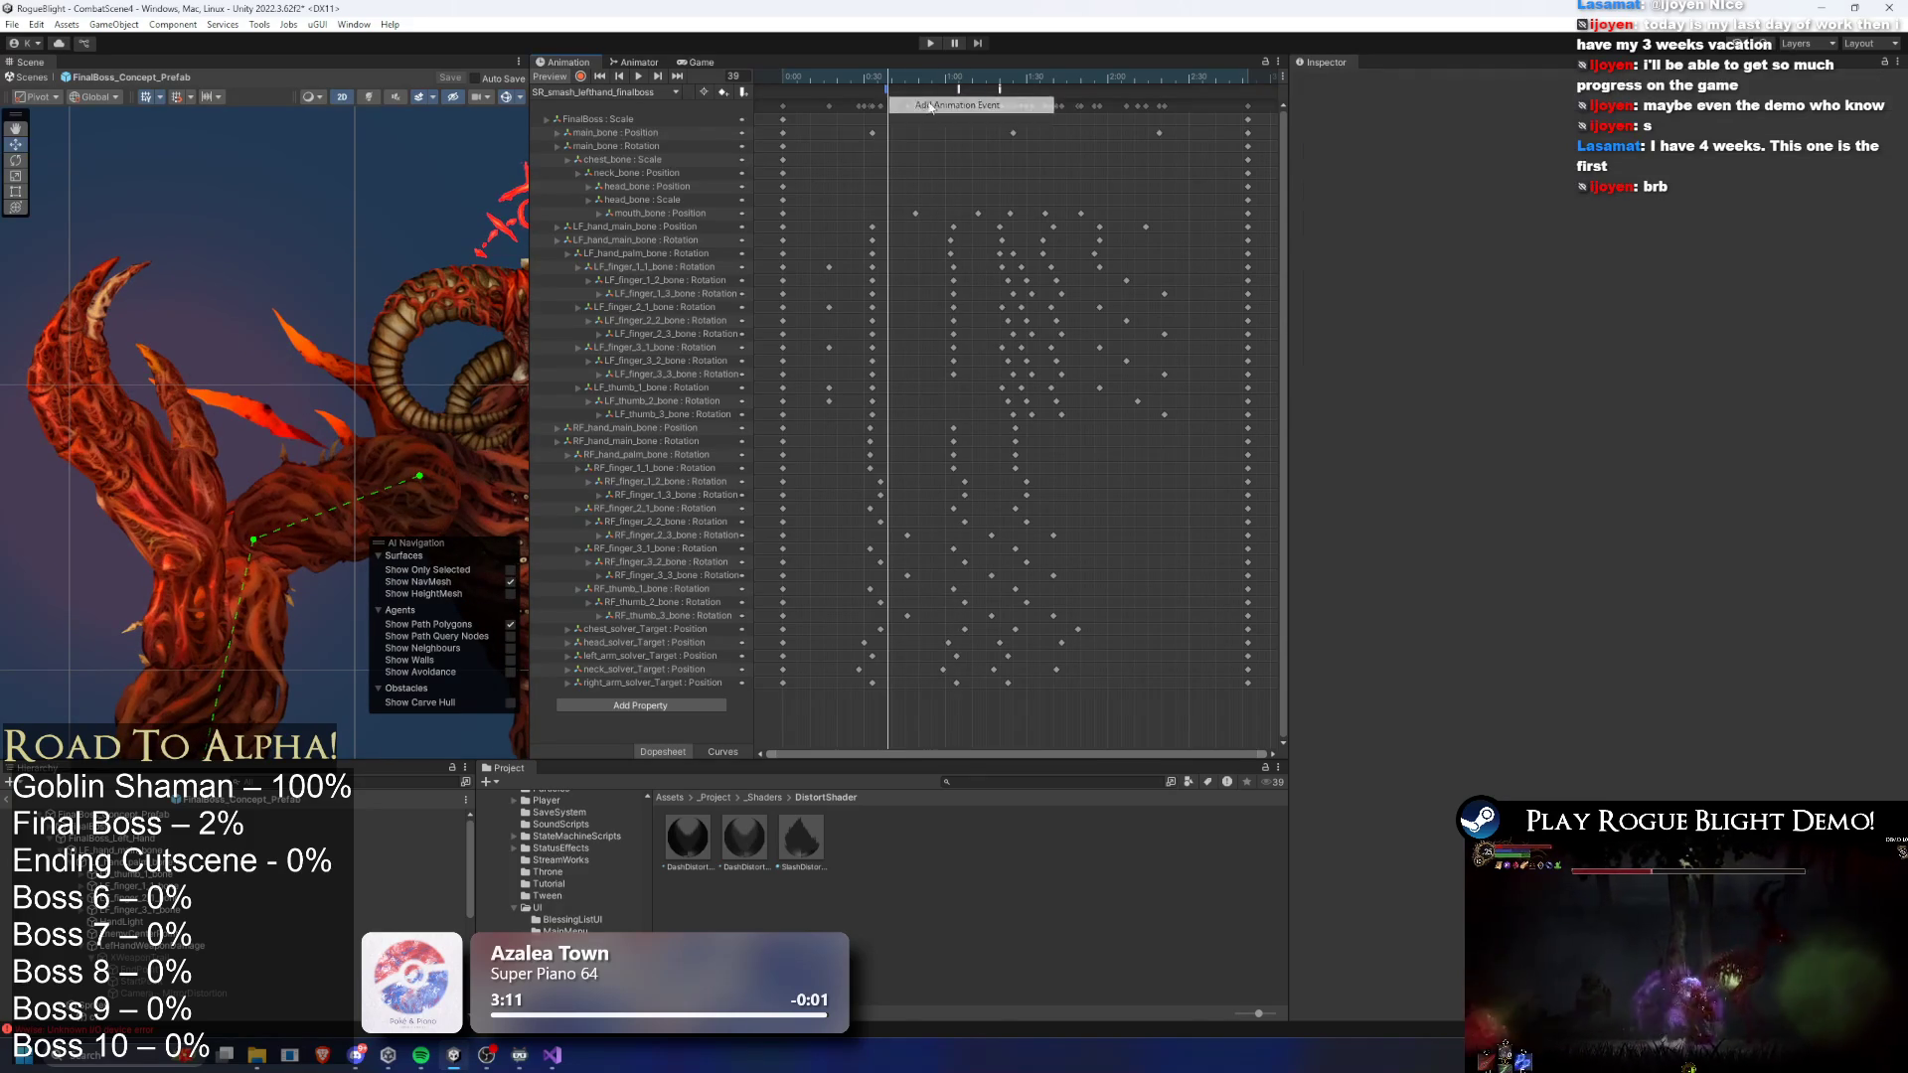
- Make the new event call EnemyCollisionManager's EnableAttackCollision
{"action": "left_click", "coordinate": [1650, 120]}
{"action": "mouse_move", "coordinate": [1525, 258]}
{"action": "mouse_move", "coordinate": [1595, 275]}
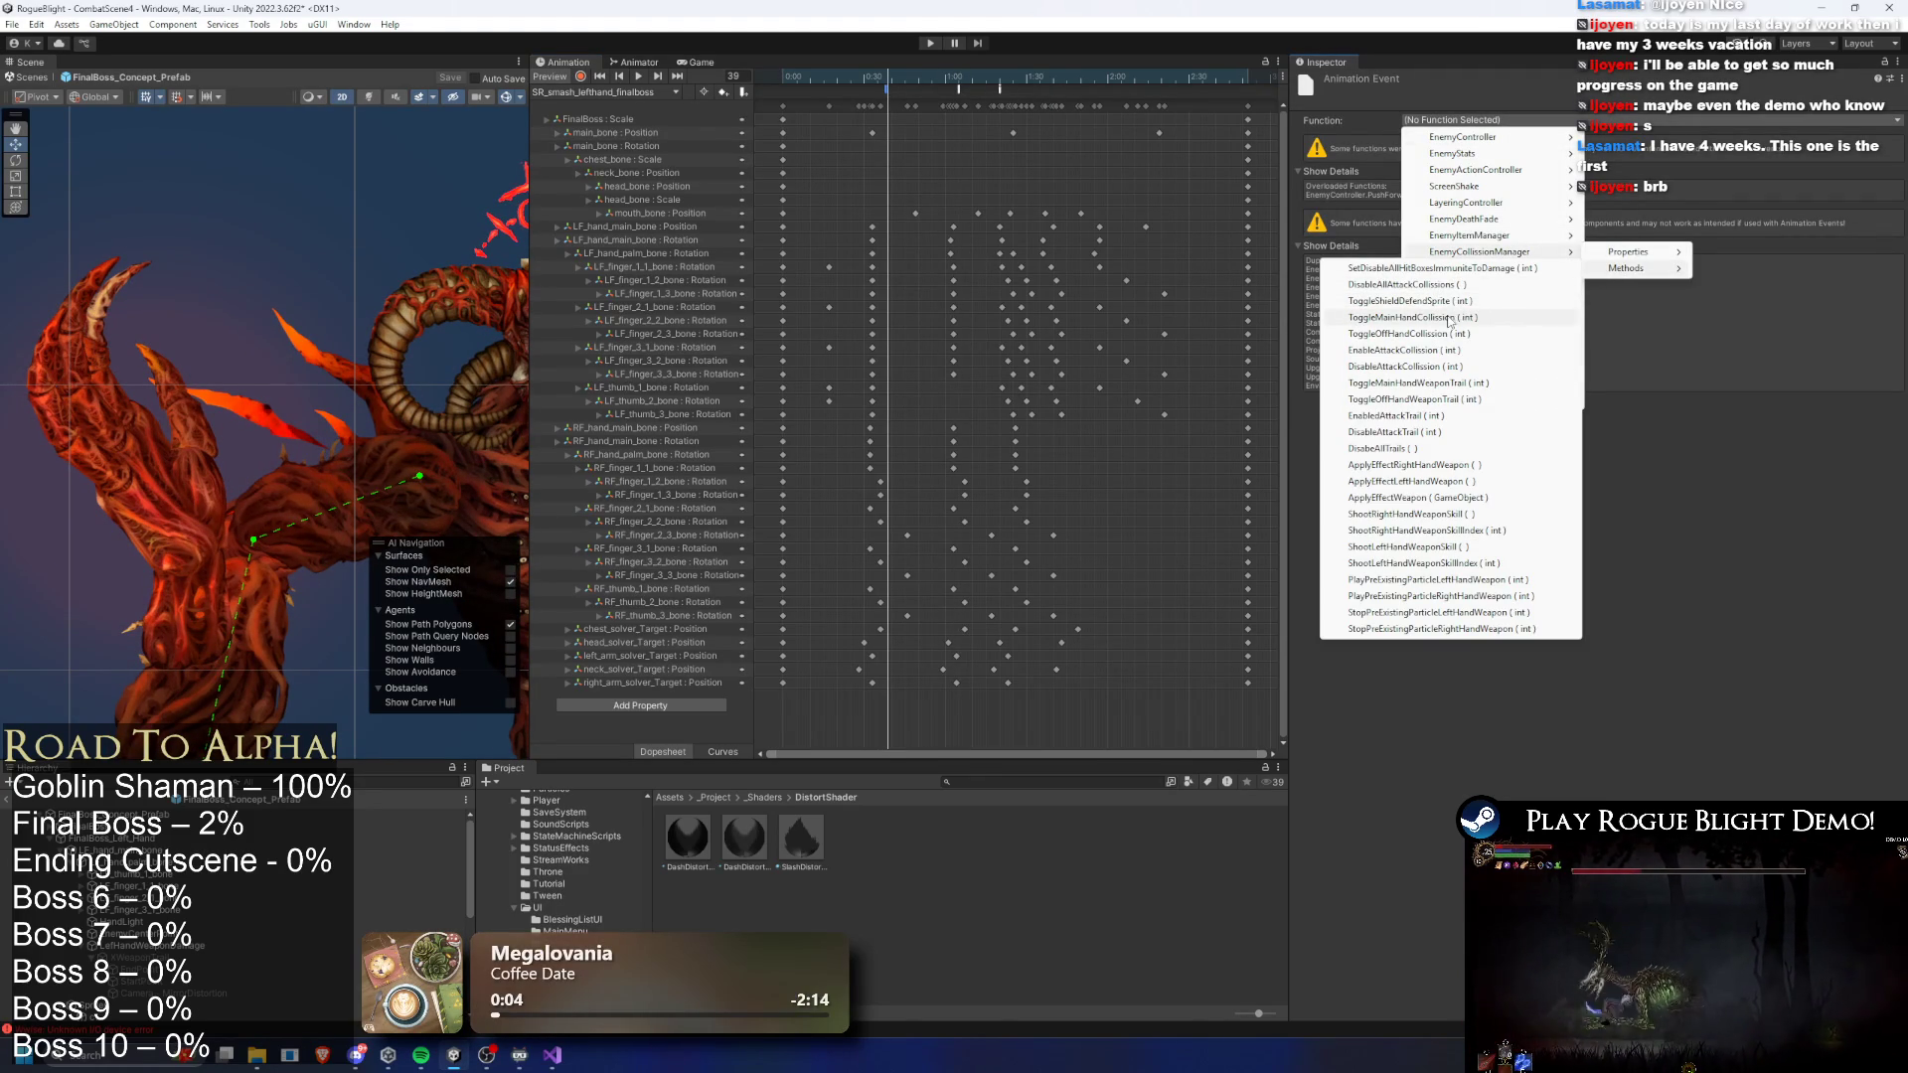
{"action": "key", "text": "Up"}
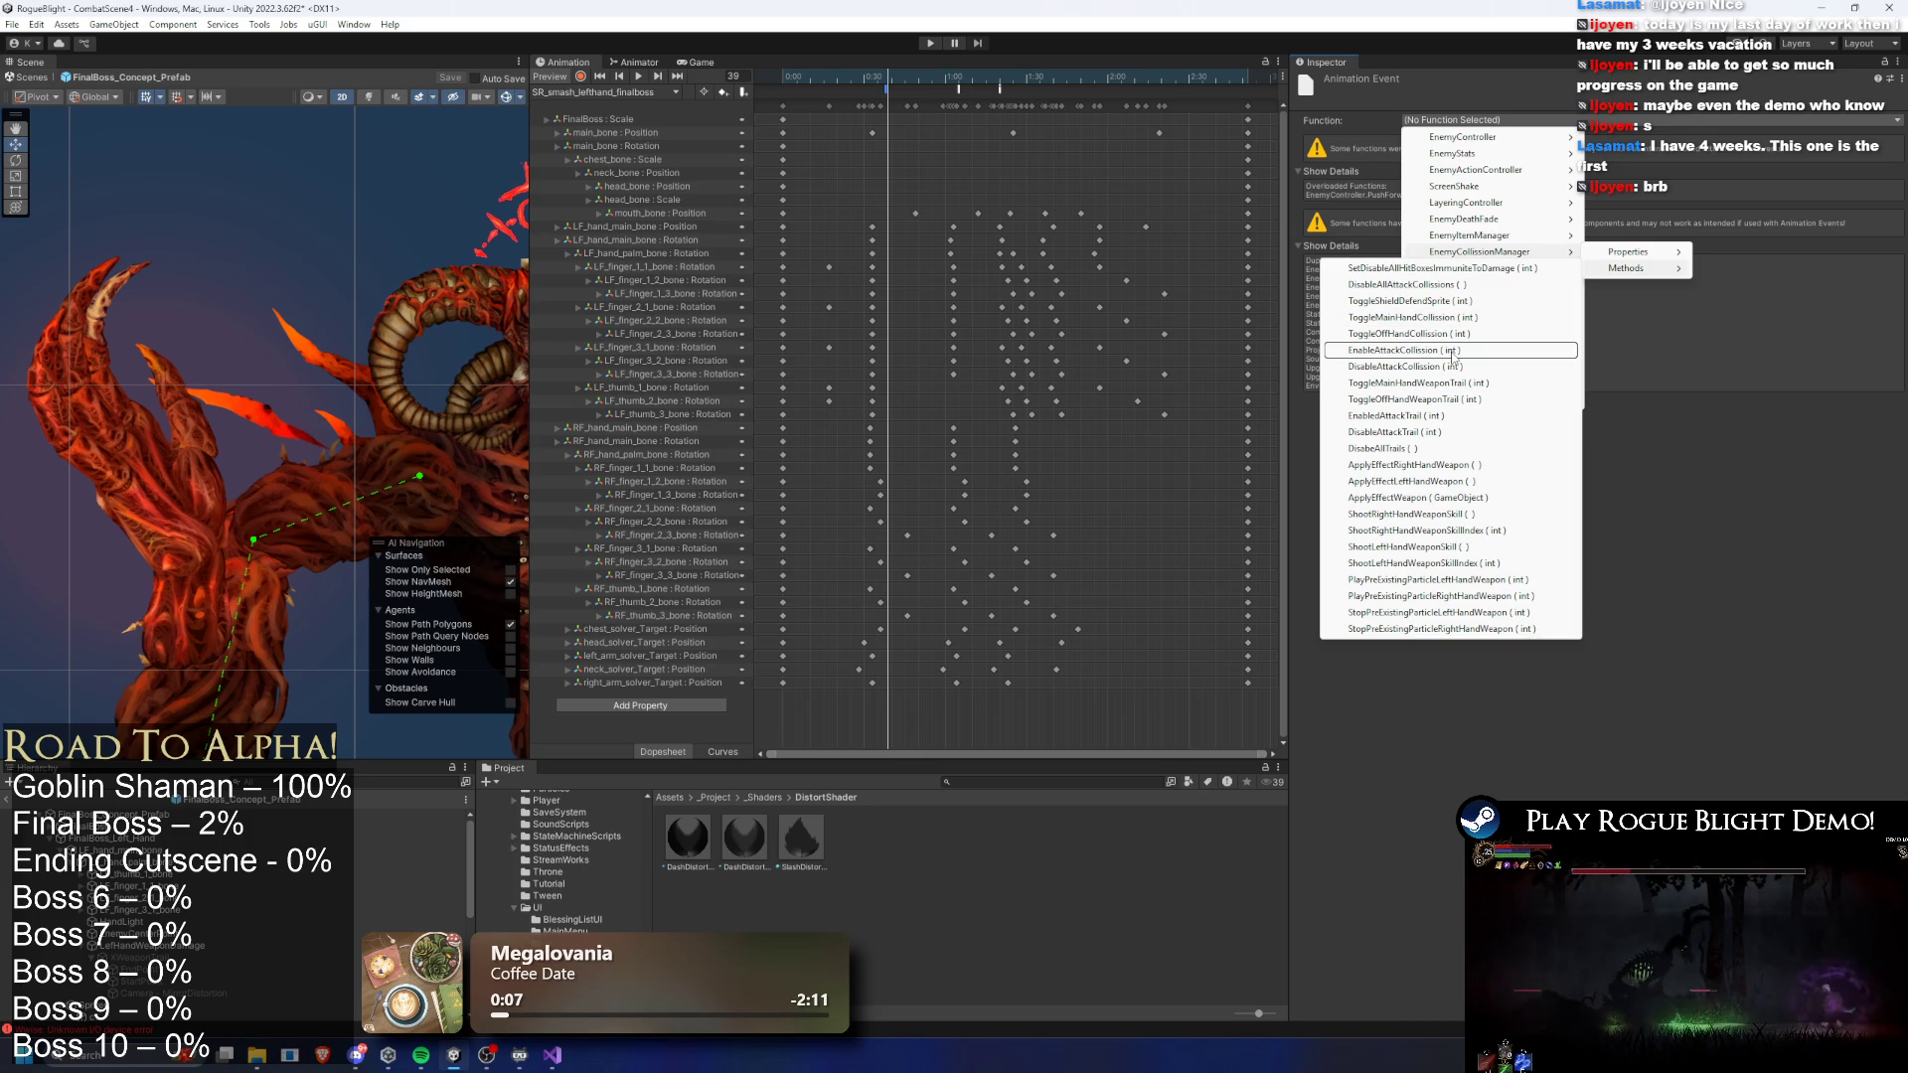
{"action": "key", "text": "Down"}
{"action": "key", "text": "Down"}
{"action": "key", "text": "Down"}
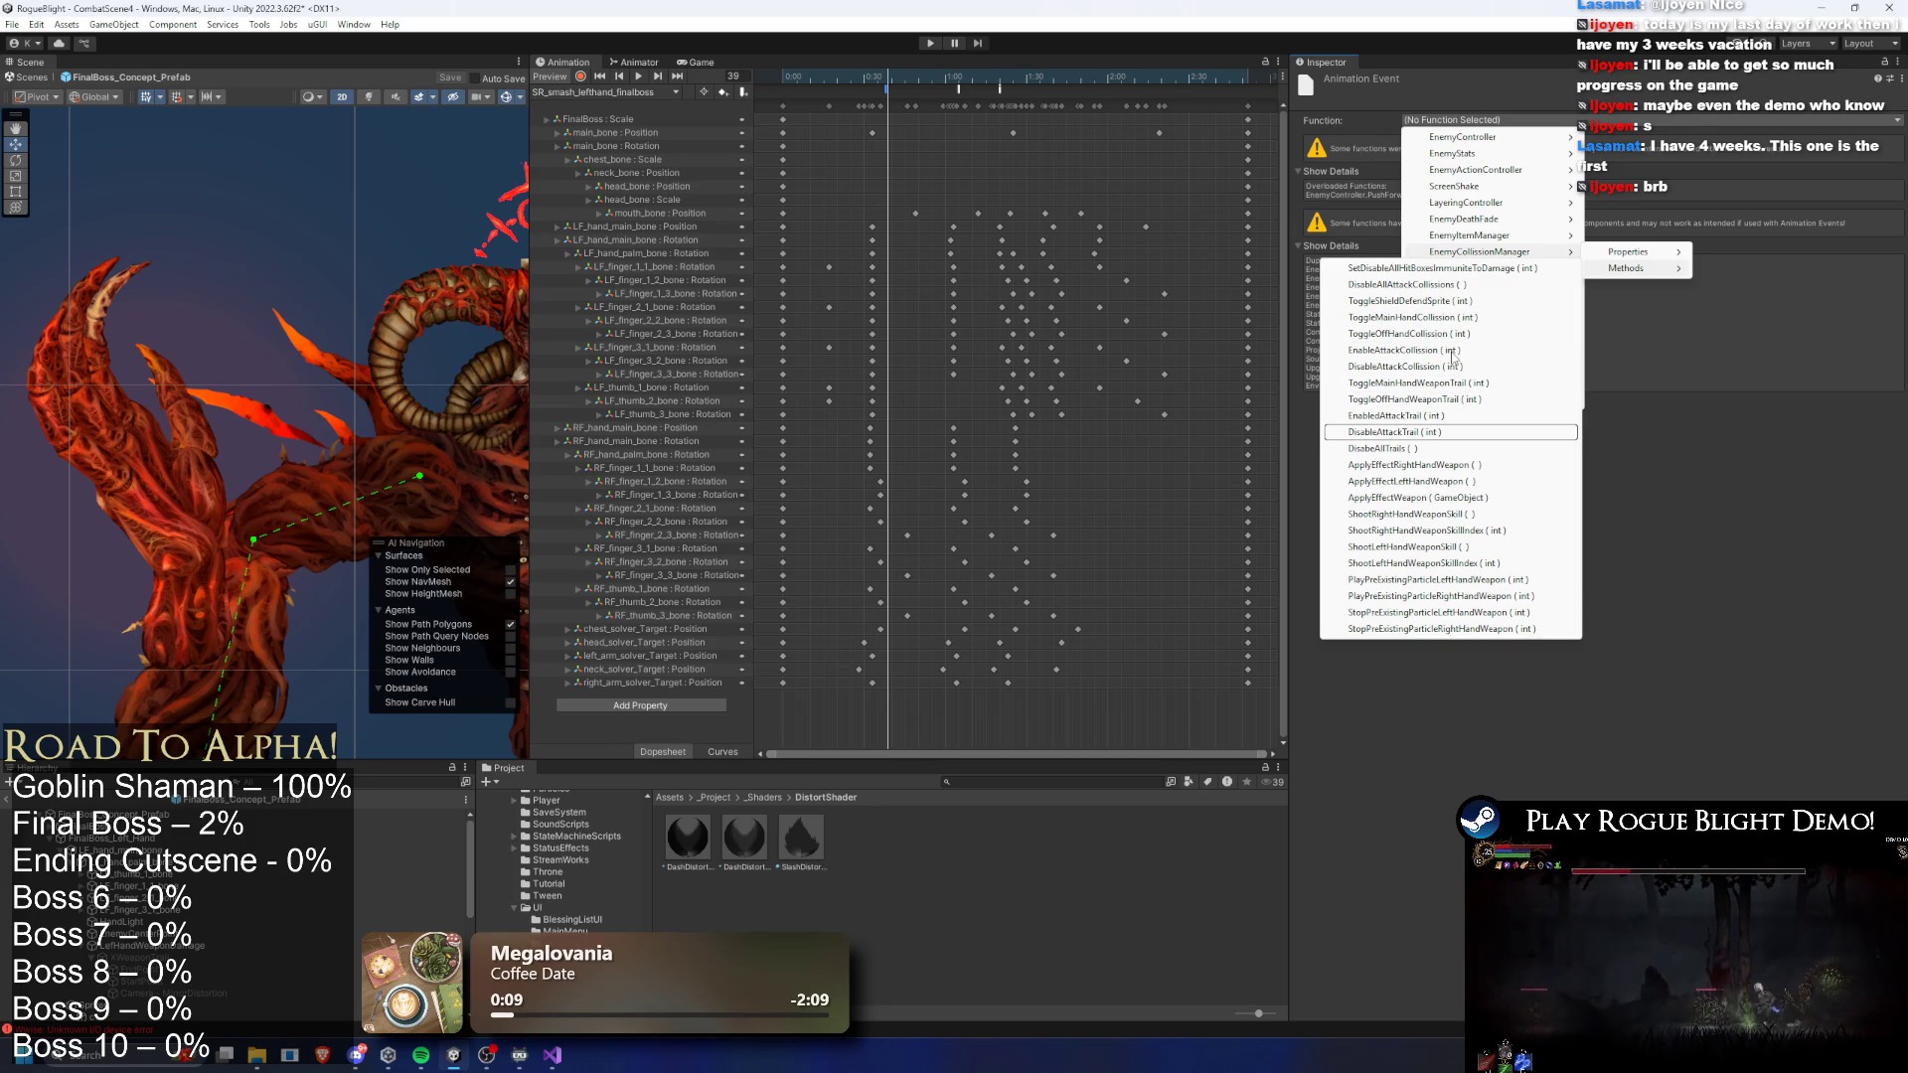
{"action": "key", "text": "Up"}
{"action": "key", "text": "Up"}
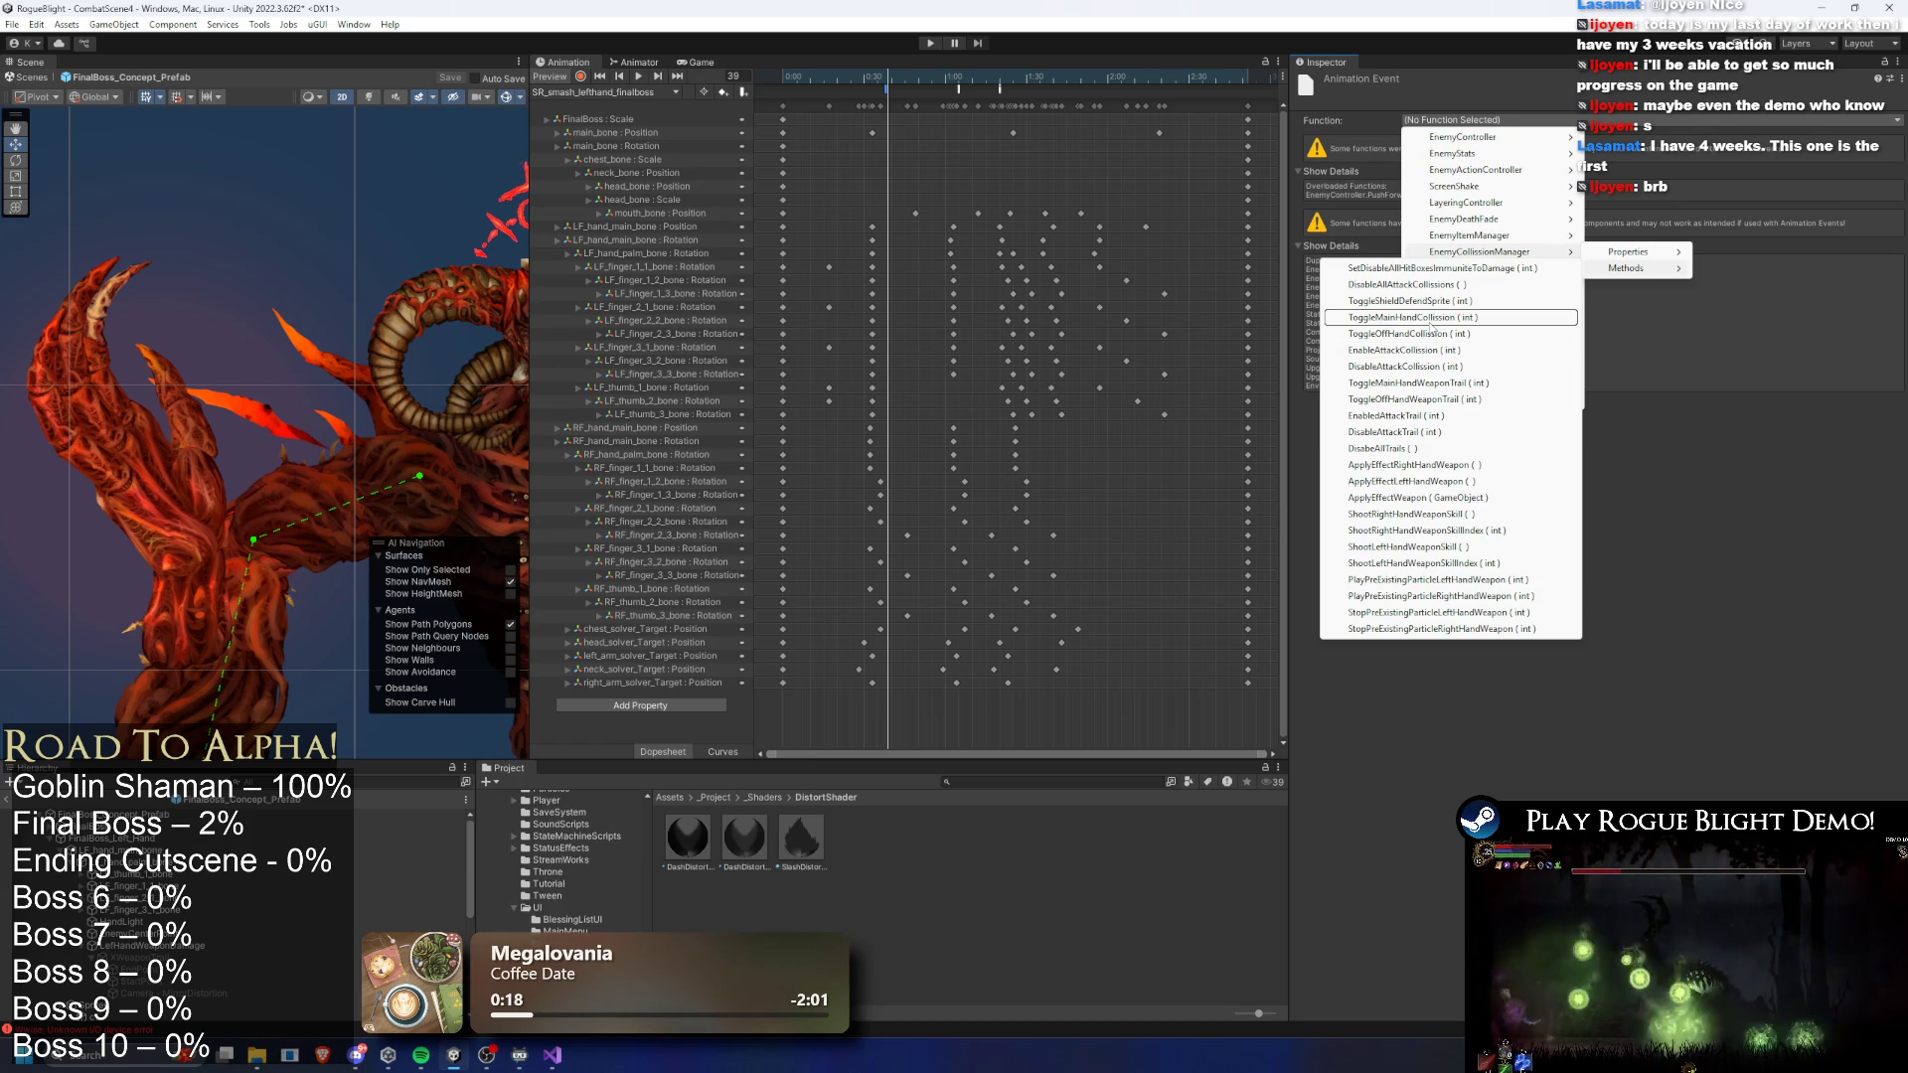
{"action": "key", "text": "Return"}
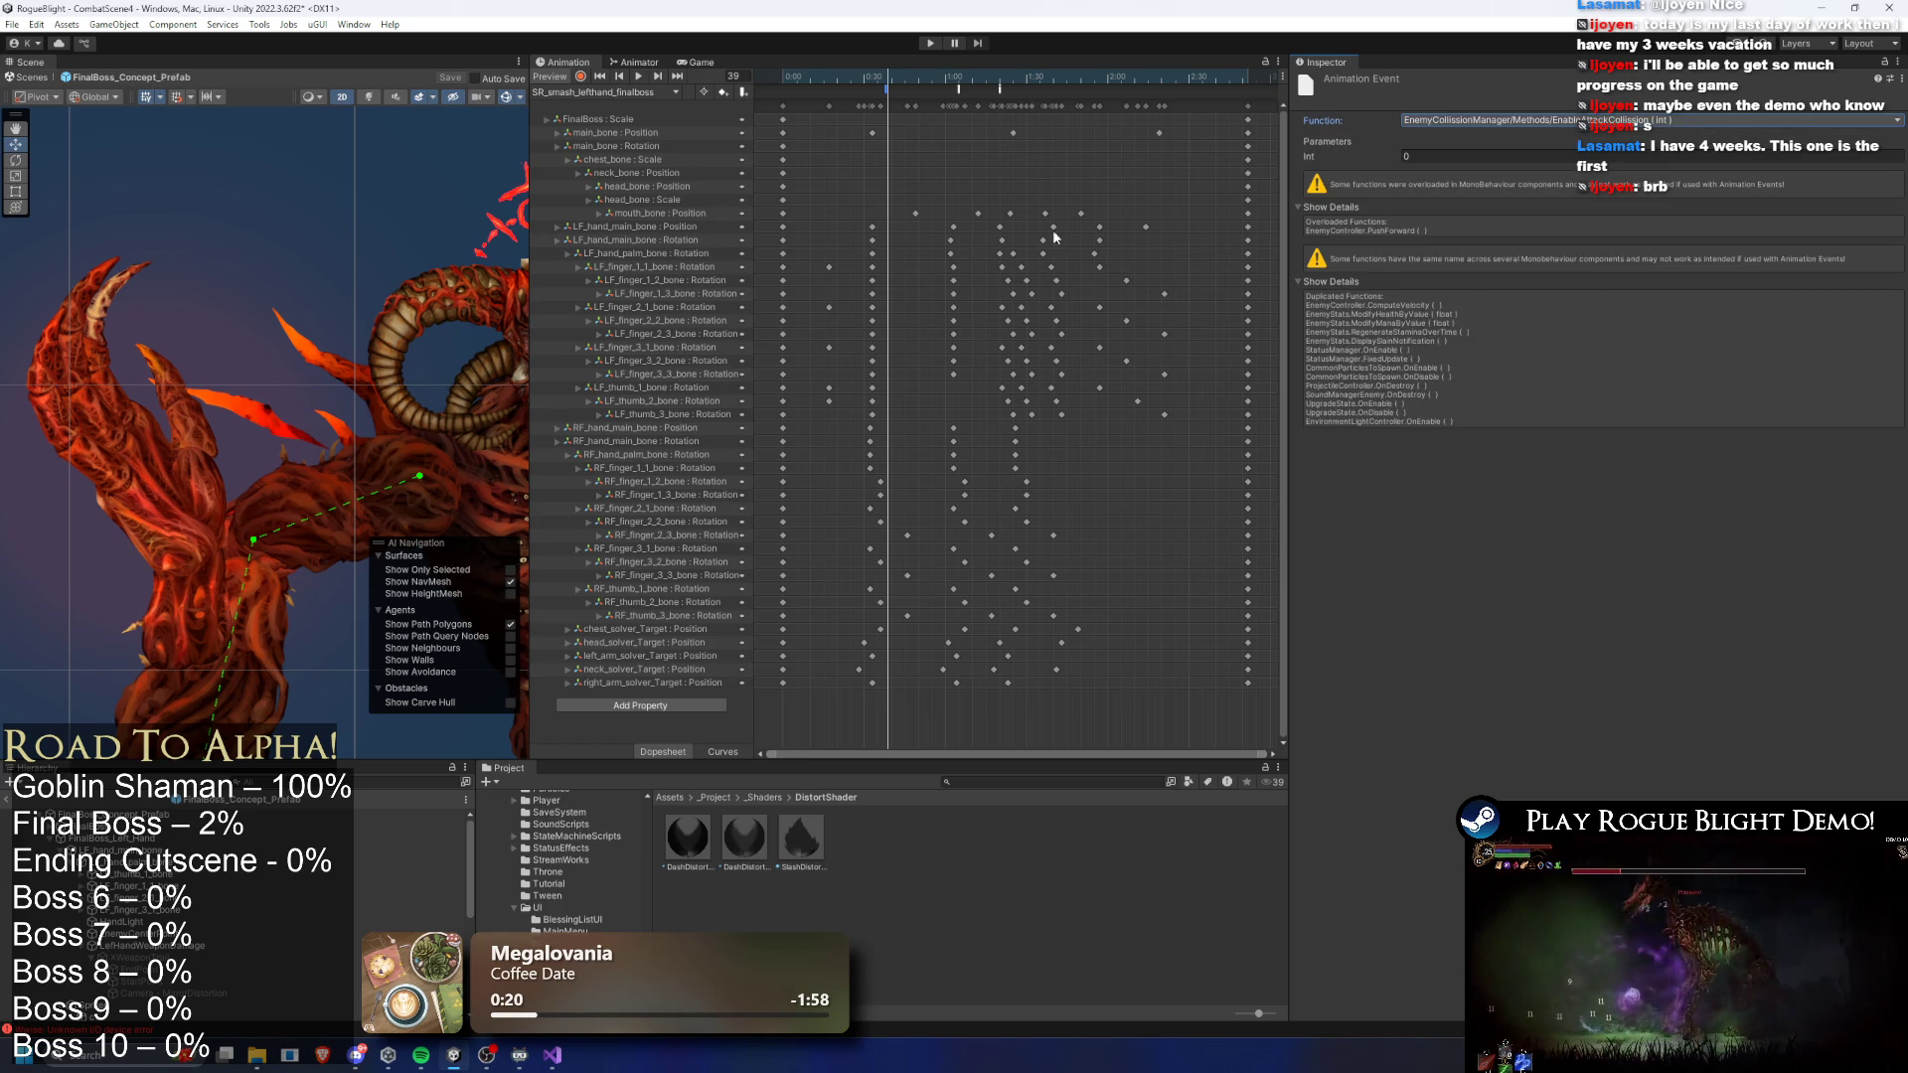
- Move the collision event earlier and add a new event at frame 8 for the attack trail
{"action": "left_click_drag", "start_coordinate": [883, 96], "coordinate": [845, 95]}
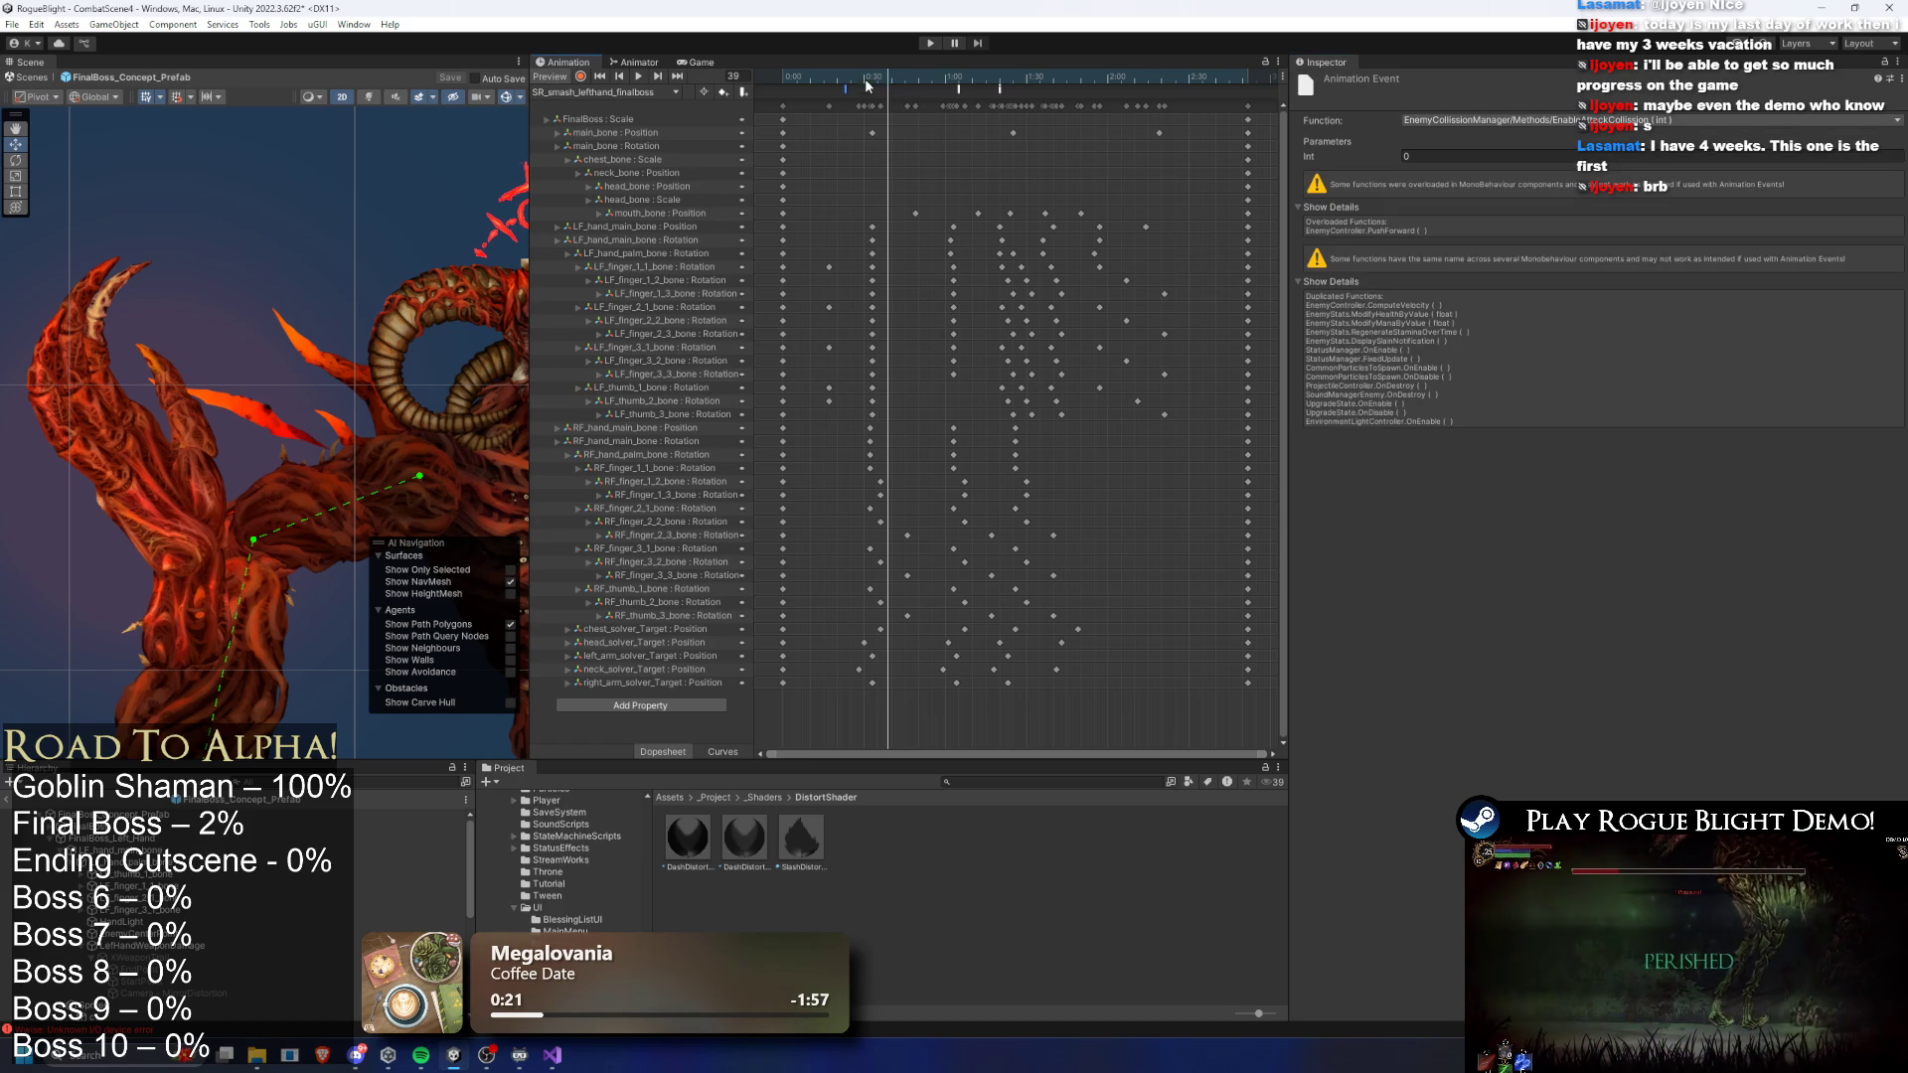
{"action": "left_click", "coordinate": [1490, 121]}
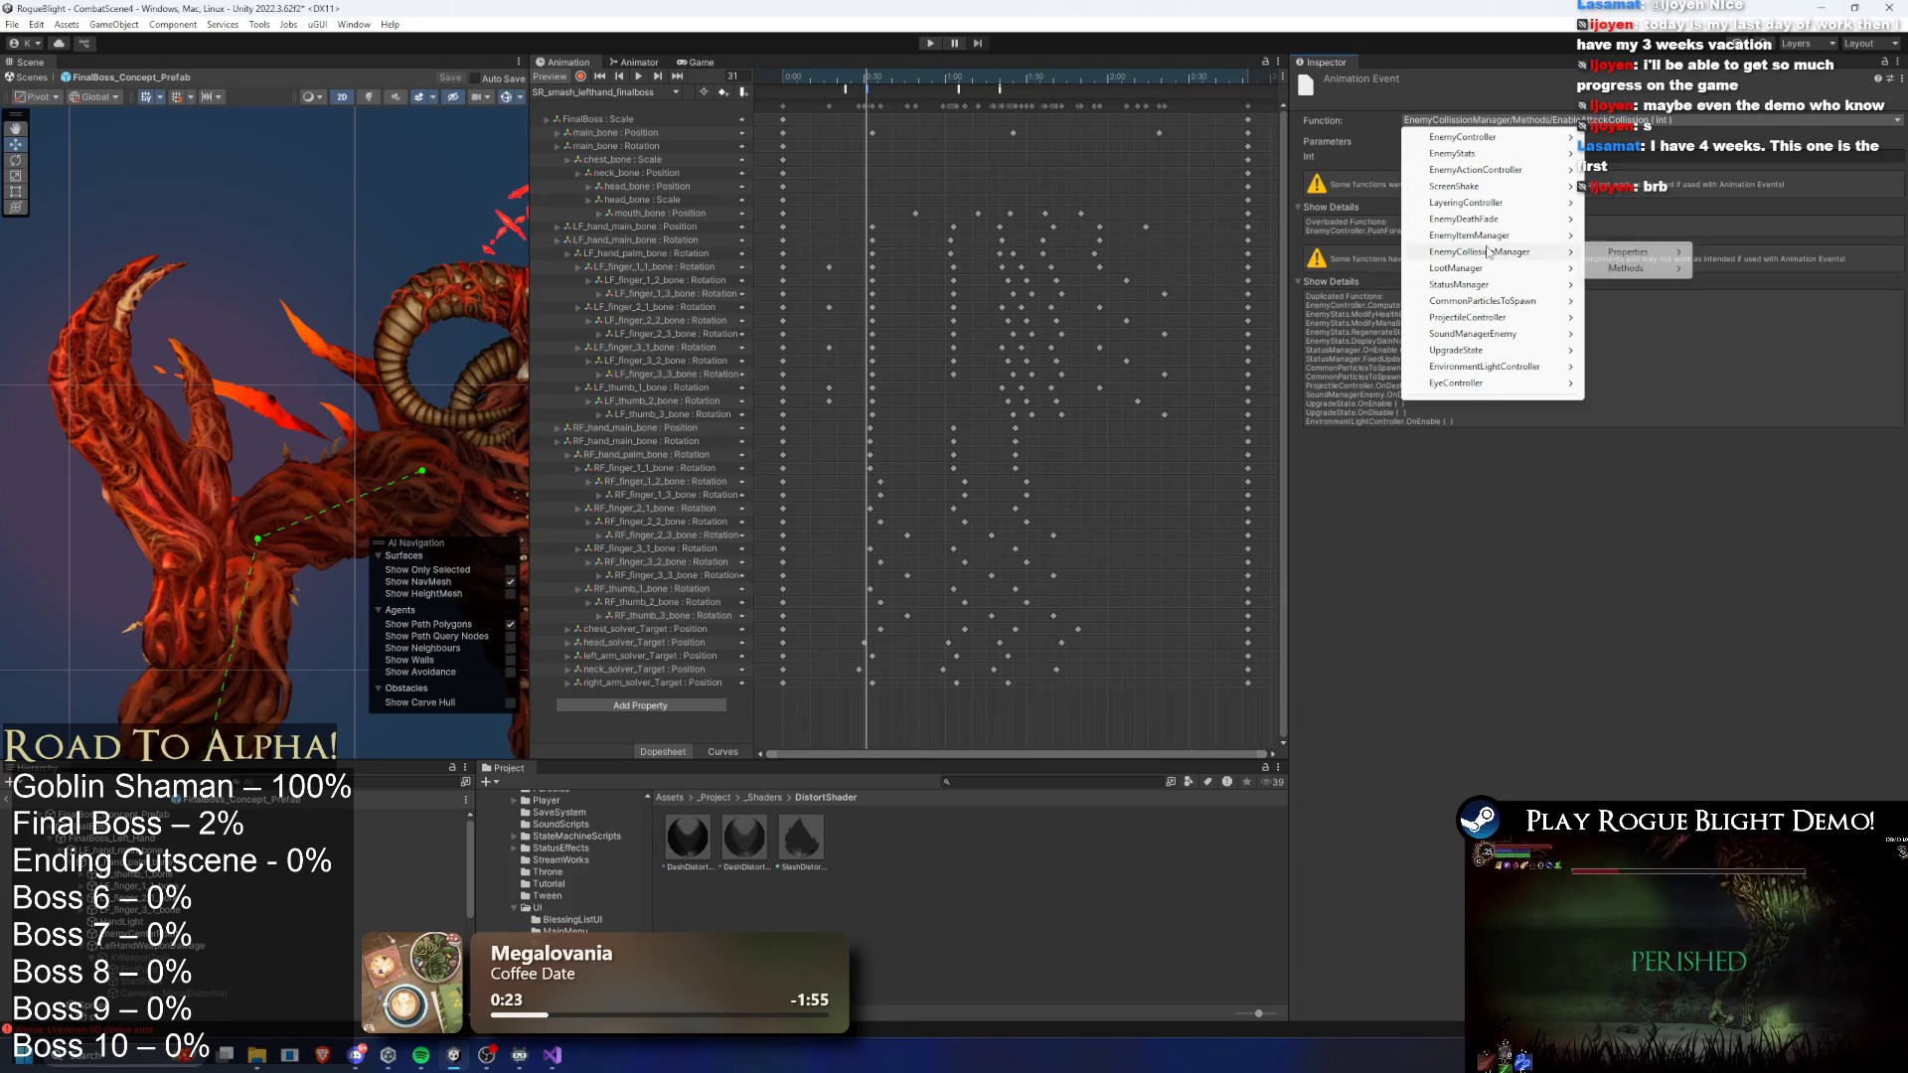
{"action": "left_click", "coordinate": [1435, 367]}
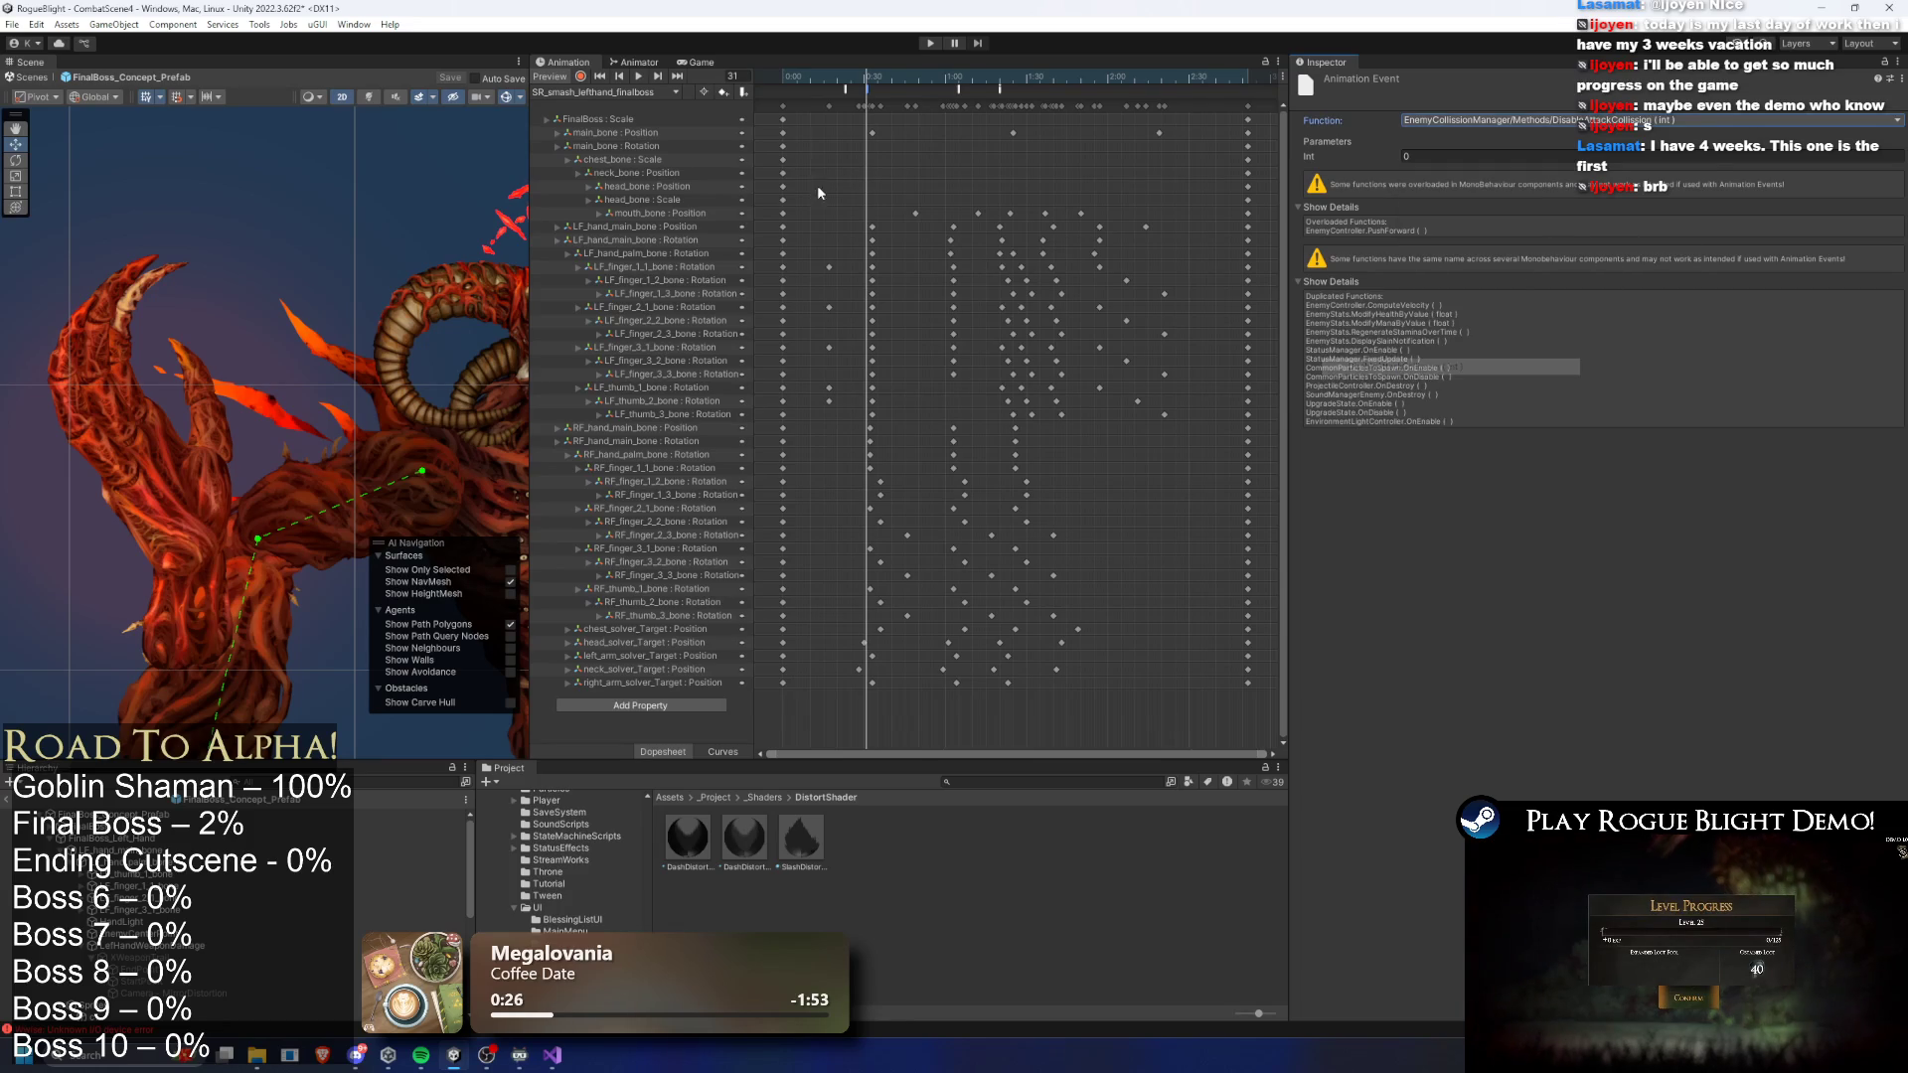
{"action": "left_click", "coordinate": [805, 83]}
{"action": "left_click", "coordinate": [1490, 120]}
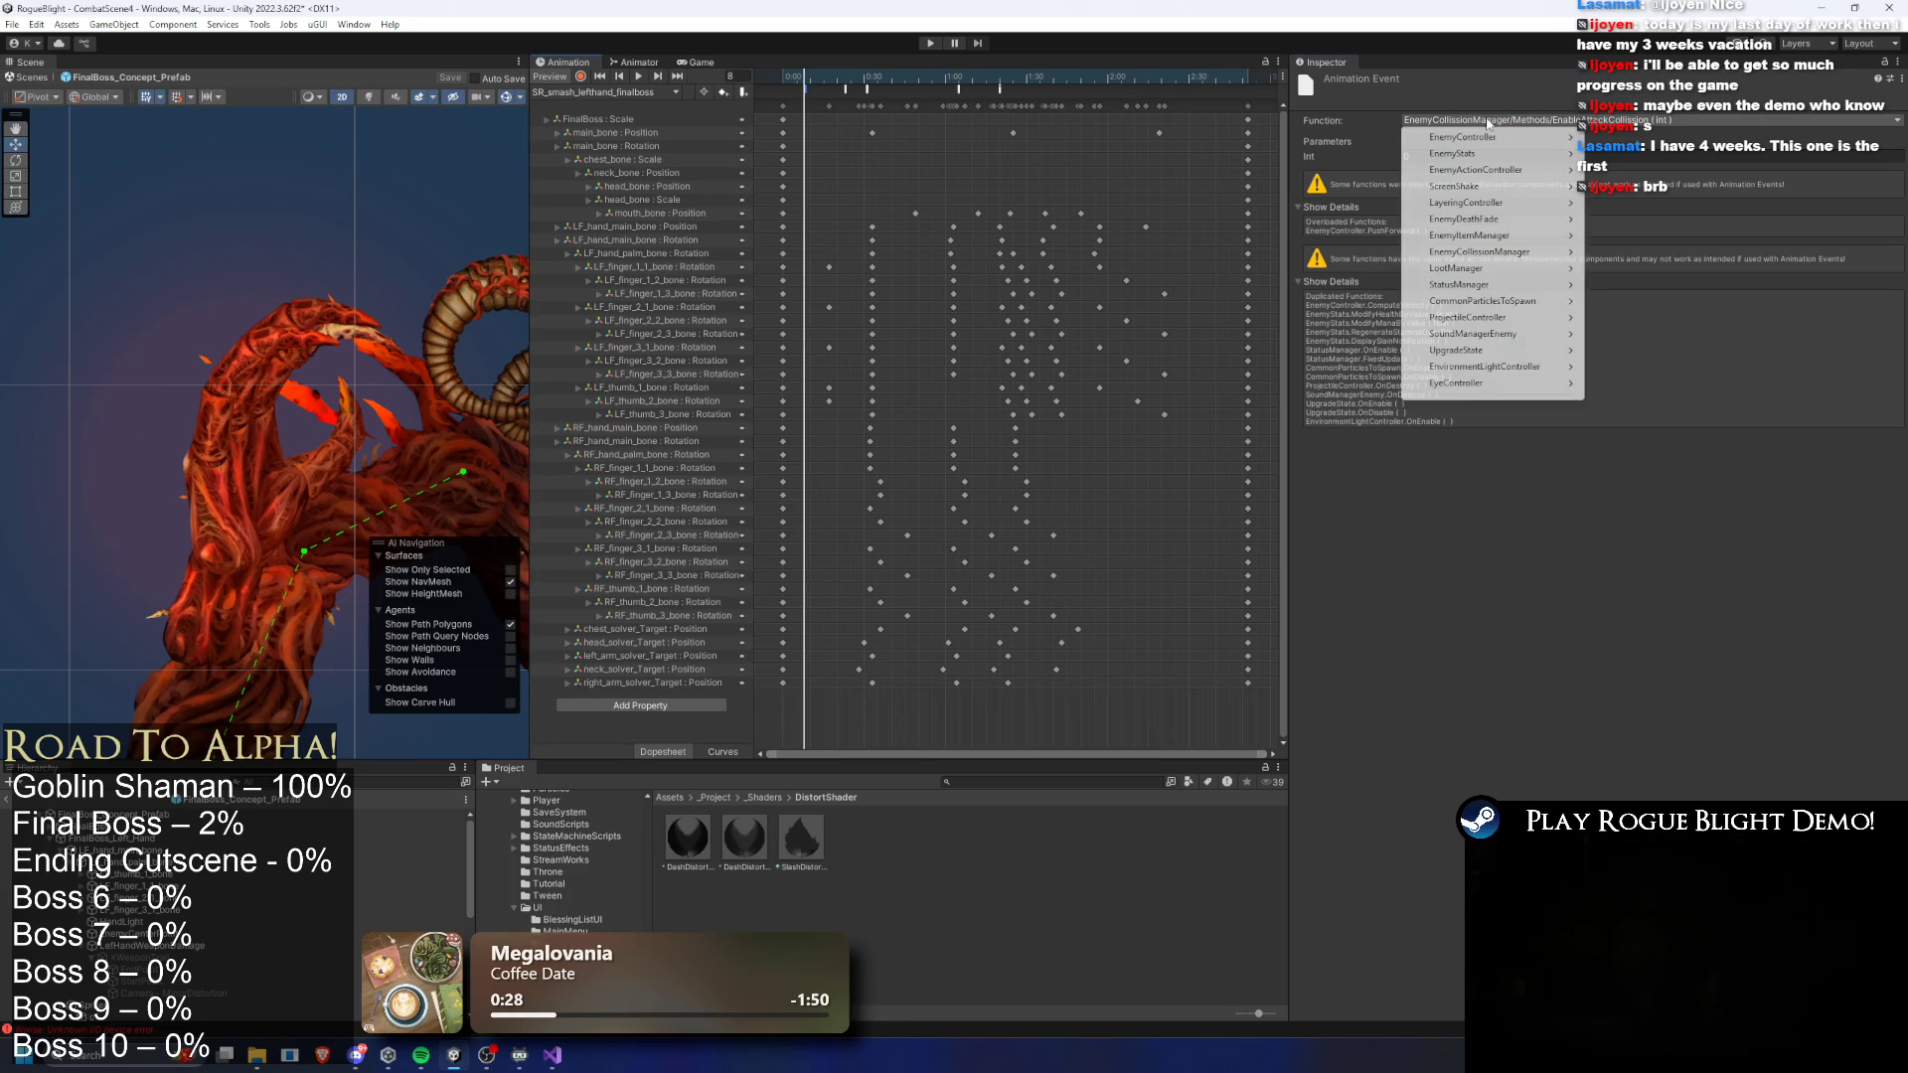
{"action": "mouse_move", "coordinate": [1523, 221]}
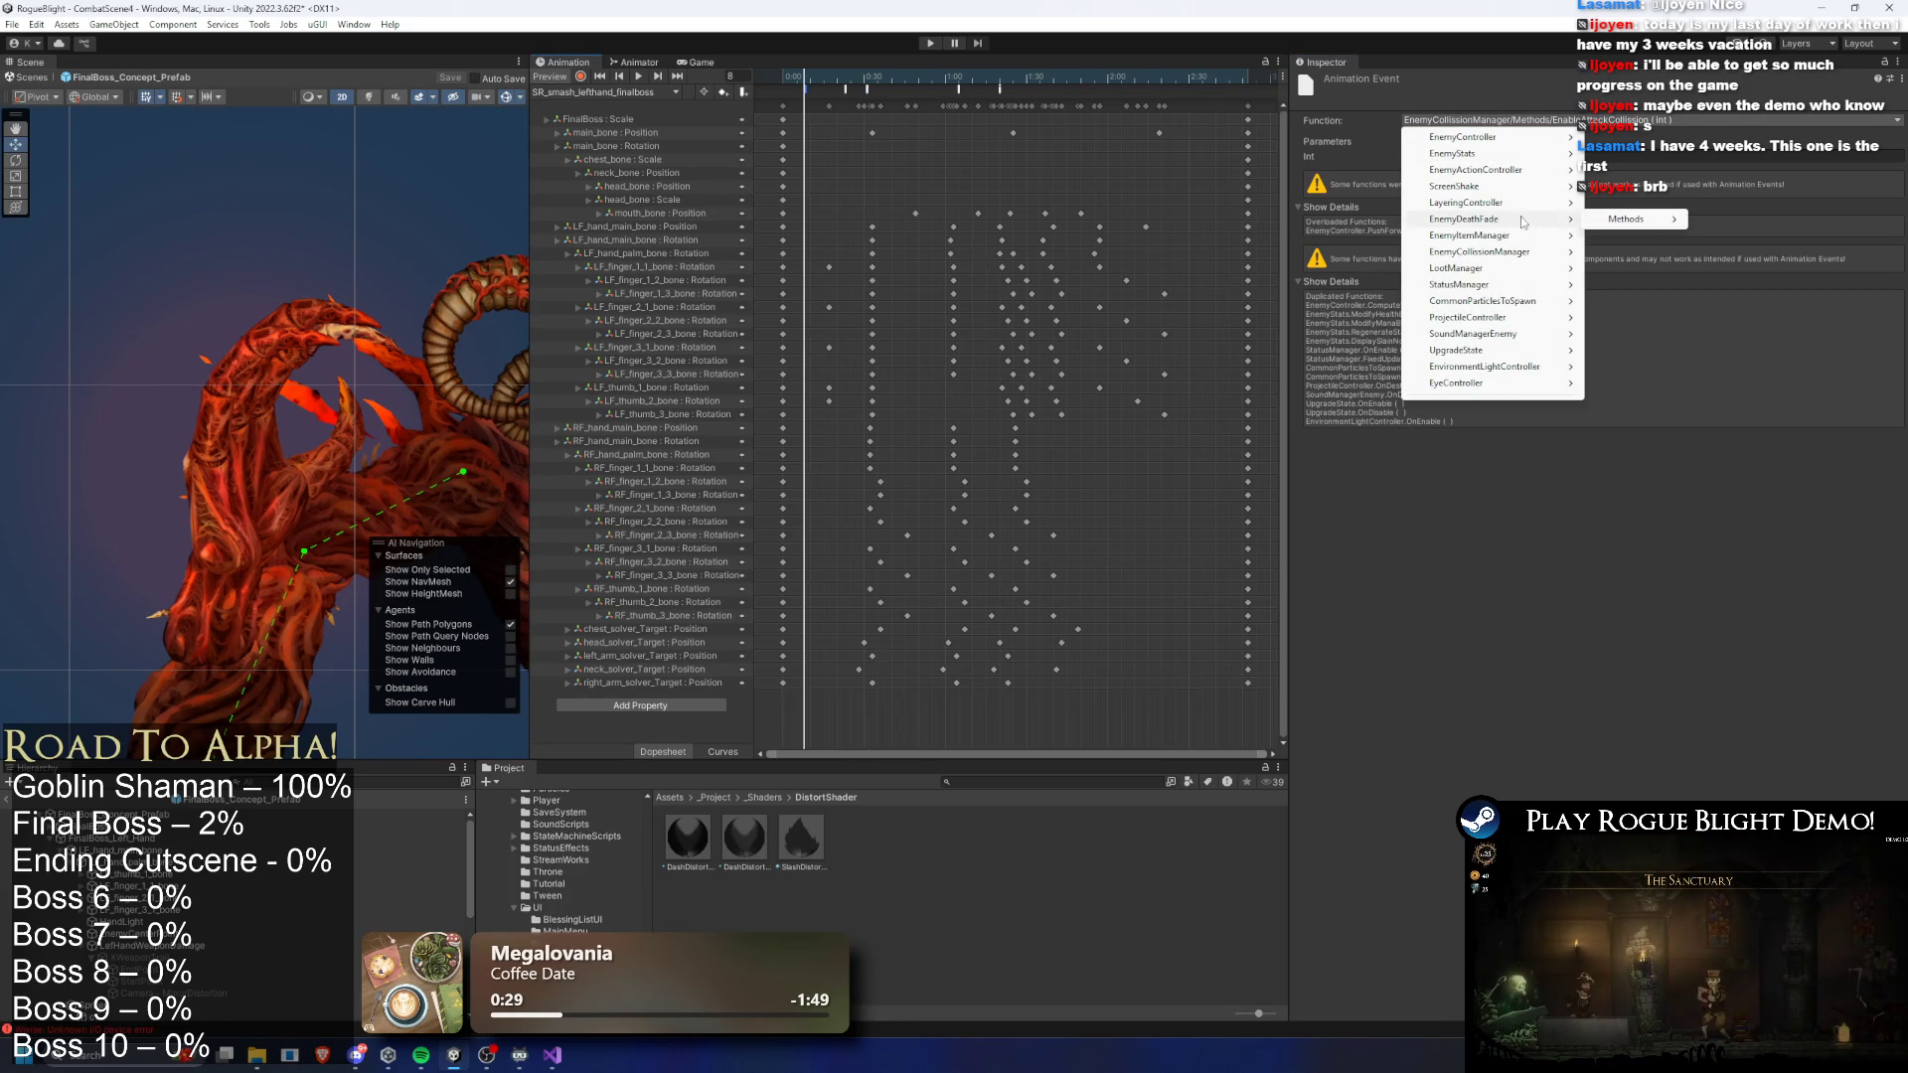
{"action": "mouse_move", "coordinate": [1523, 253]}
{"action": "mouse_move", "coordinate": [1630, 268]}
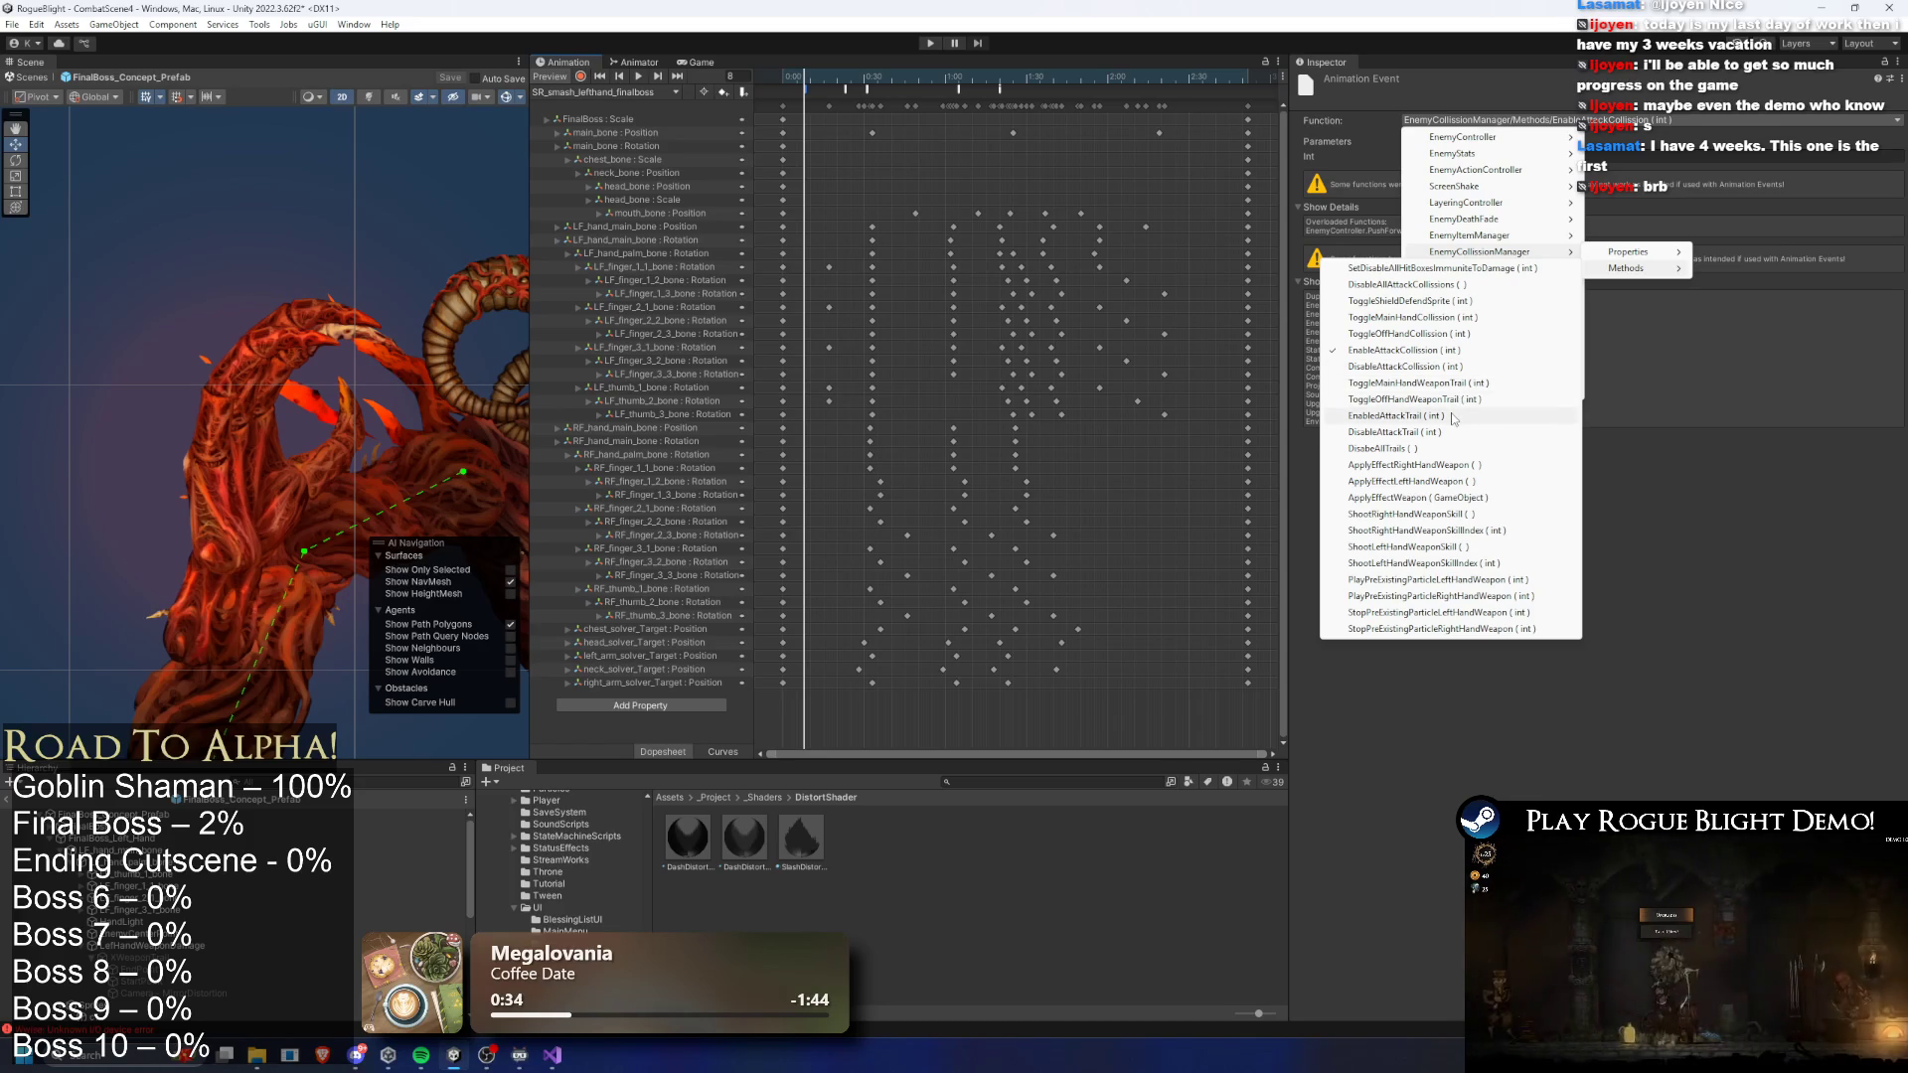
- Have the frame-8 event enable the attack trail and a frame-15 event disable it
{"action": "left_click", "coordinate": [1452, 416]}
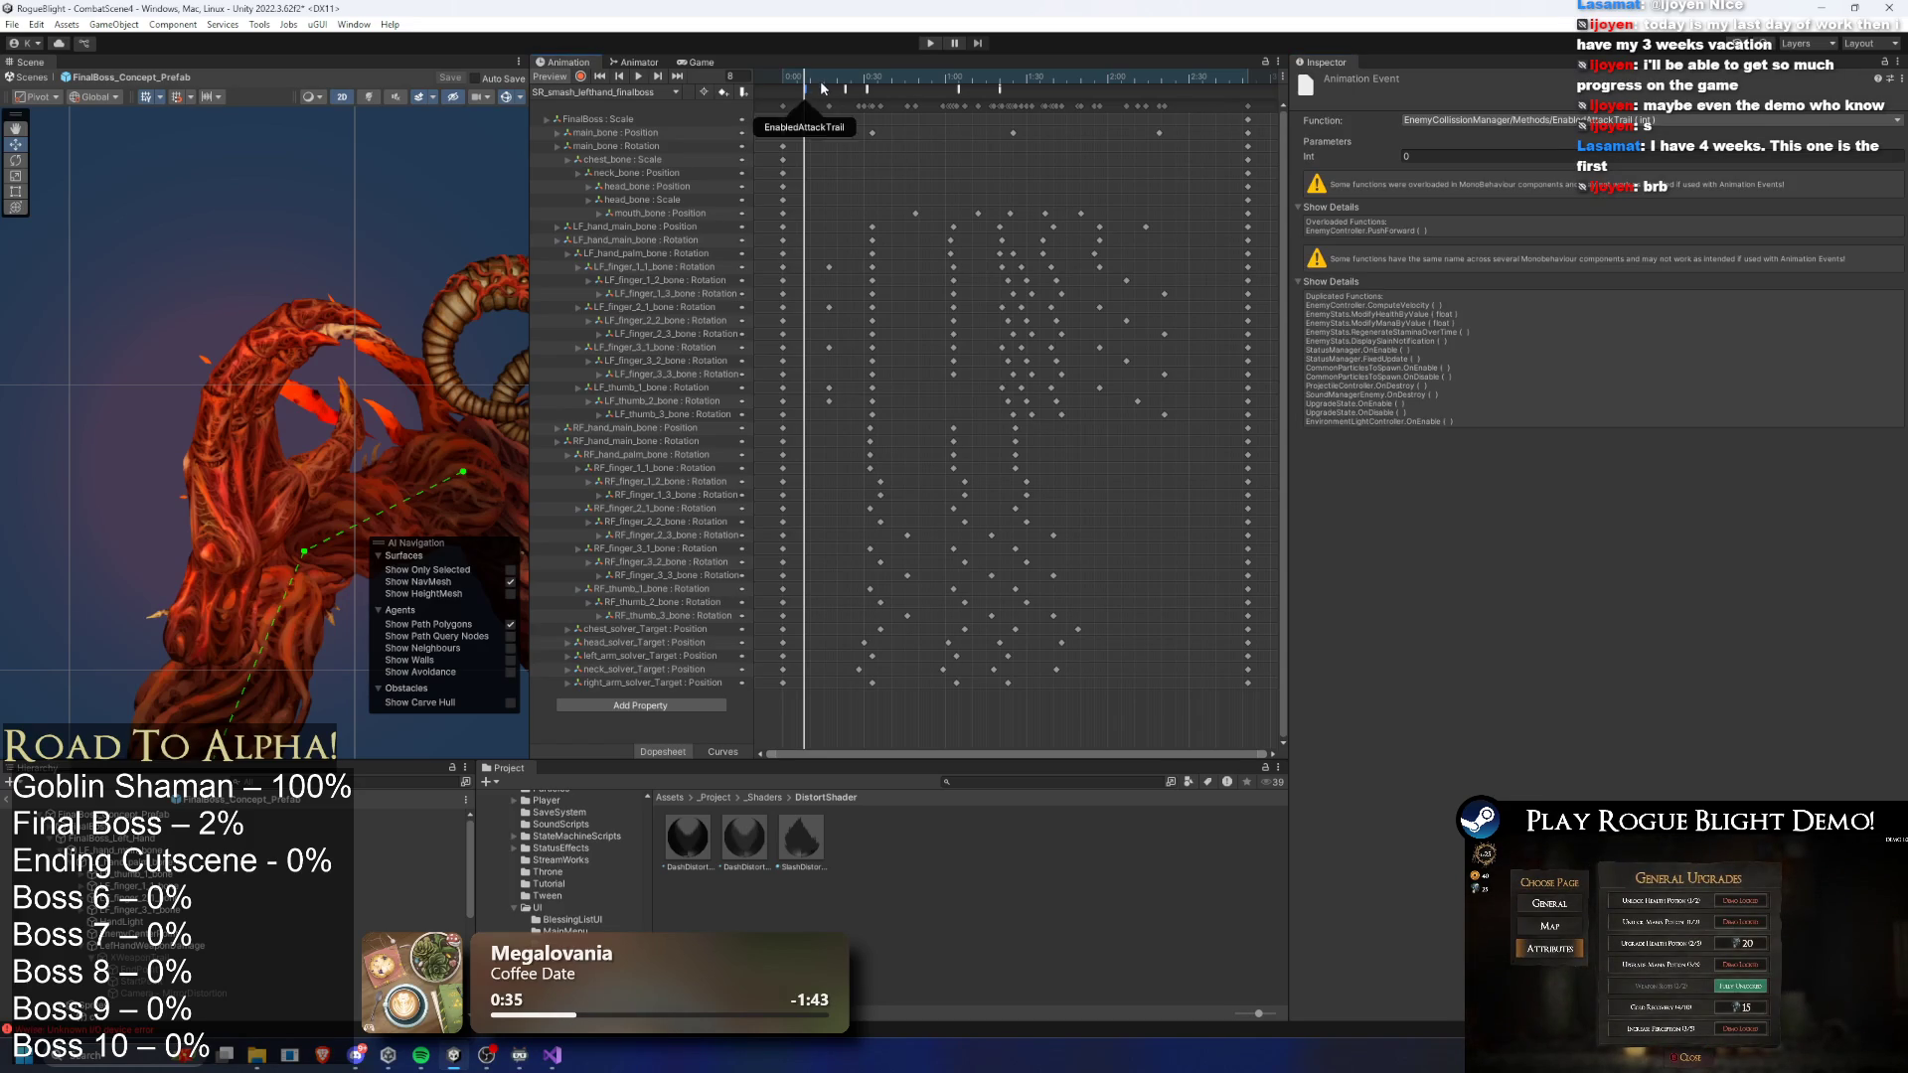
{"action": "left_click", "coordinate": [823, 80]}
{"action": "left_click", "coordinate": [1556, 127]}
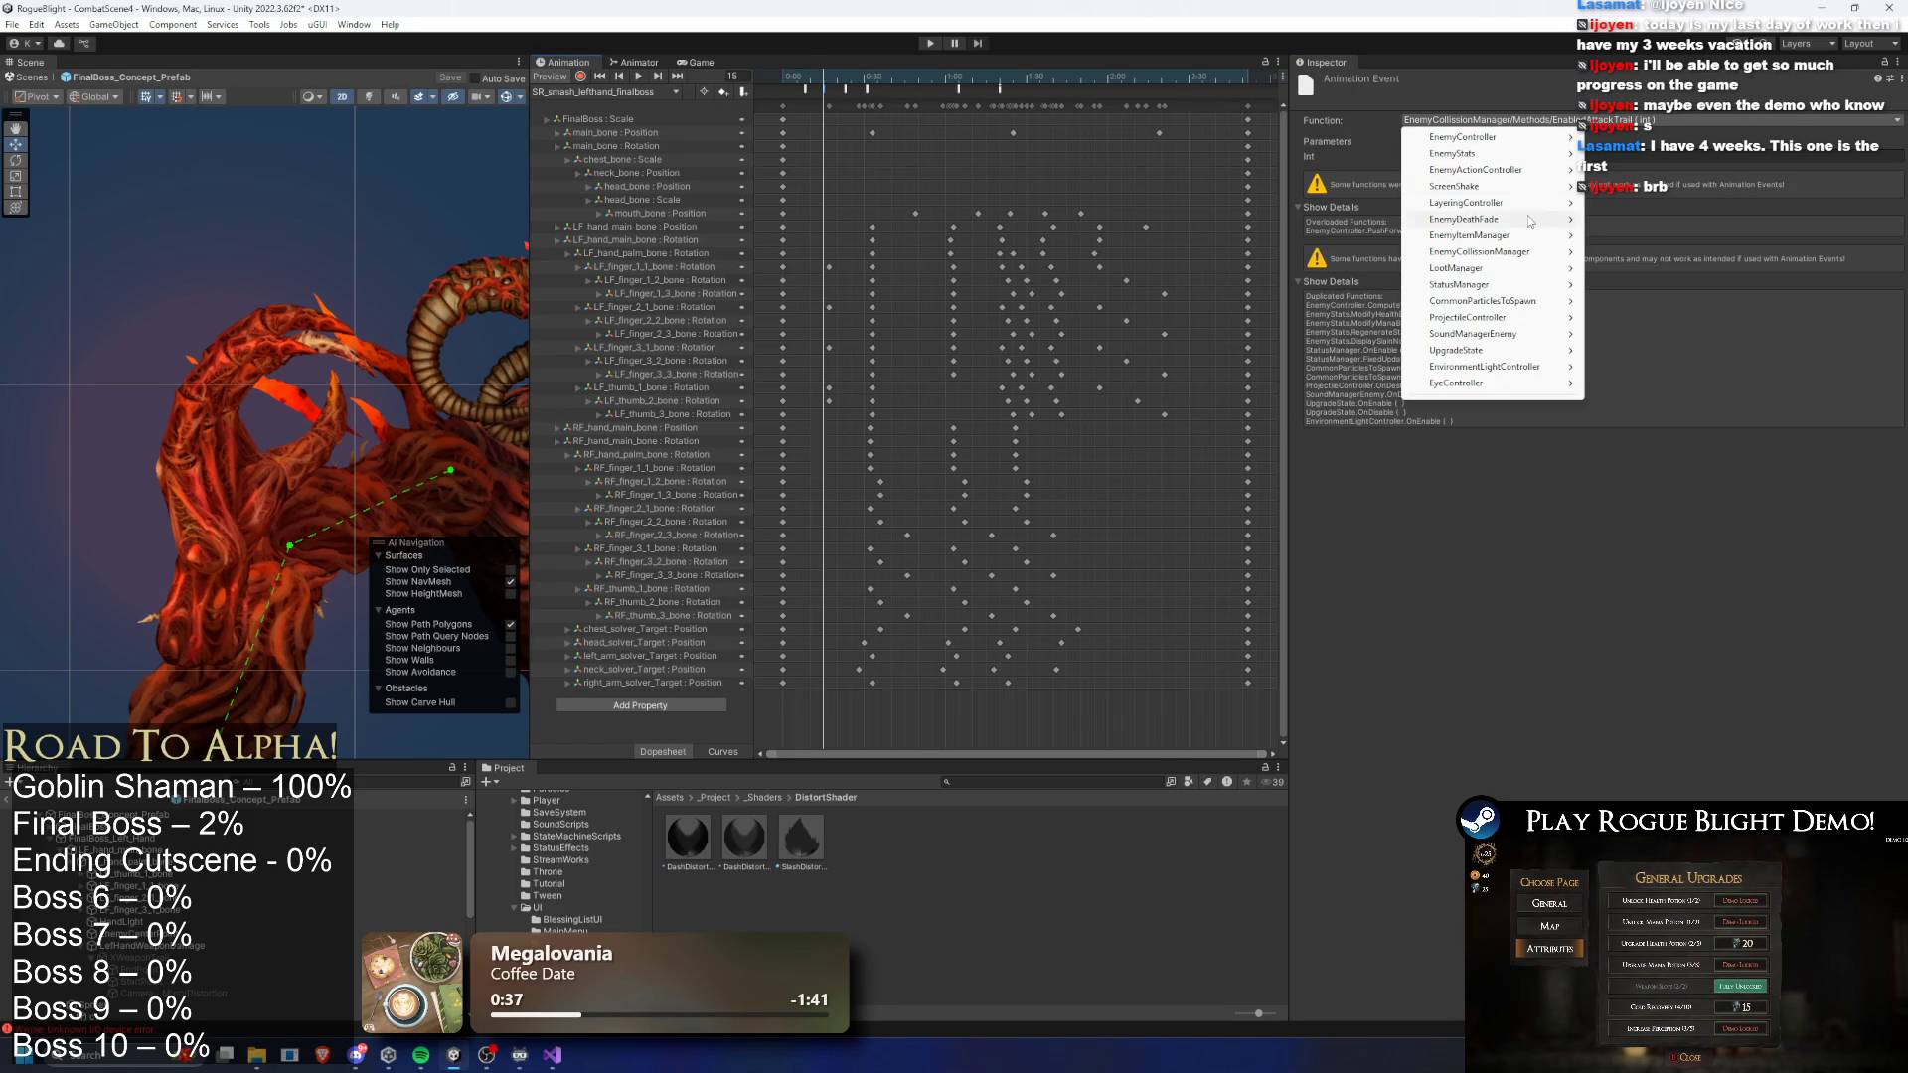
{"action": "mouse_move", "coordinate": [1530, 251]}
{"action": "mouse_move", "coordinate": [1629, 268]}
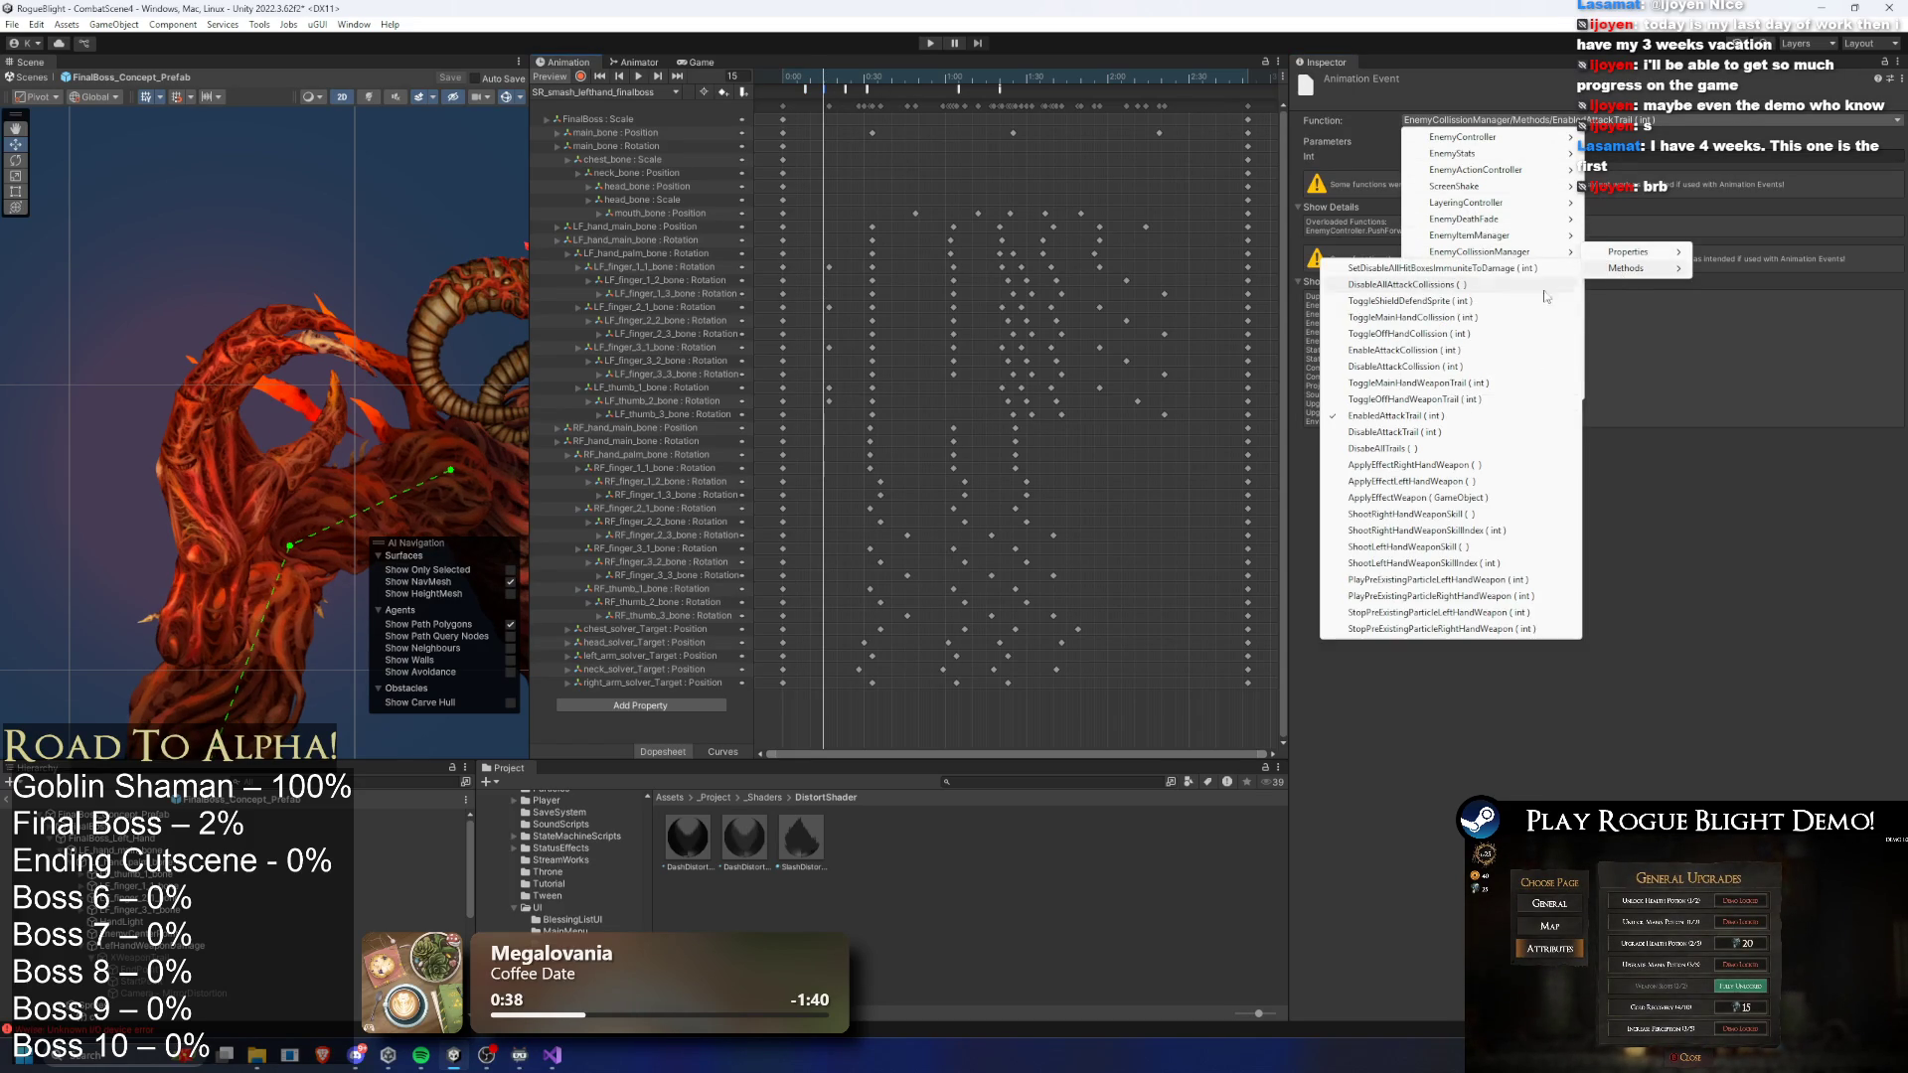
{"action": "left_click", "coordinate": [1431, 433]}
- Preview the smash through frames 45–80 and move the DisableAttackCollission event later
{"action": "left_click_drag", "start_coordinate": [840, 87], "coordinate": [965, 82]}
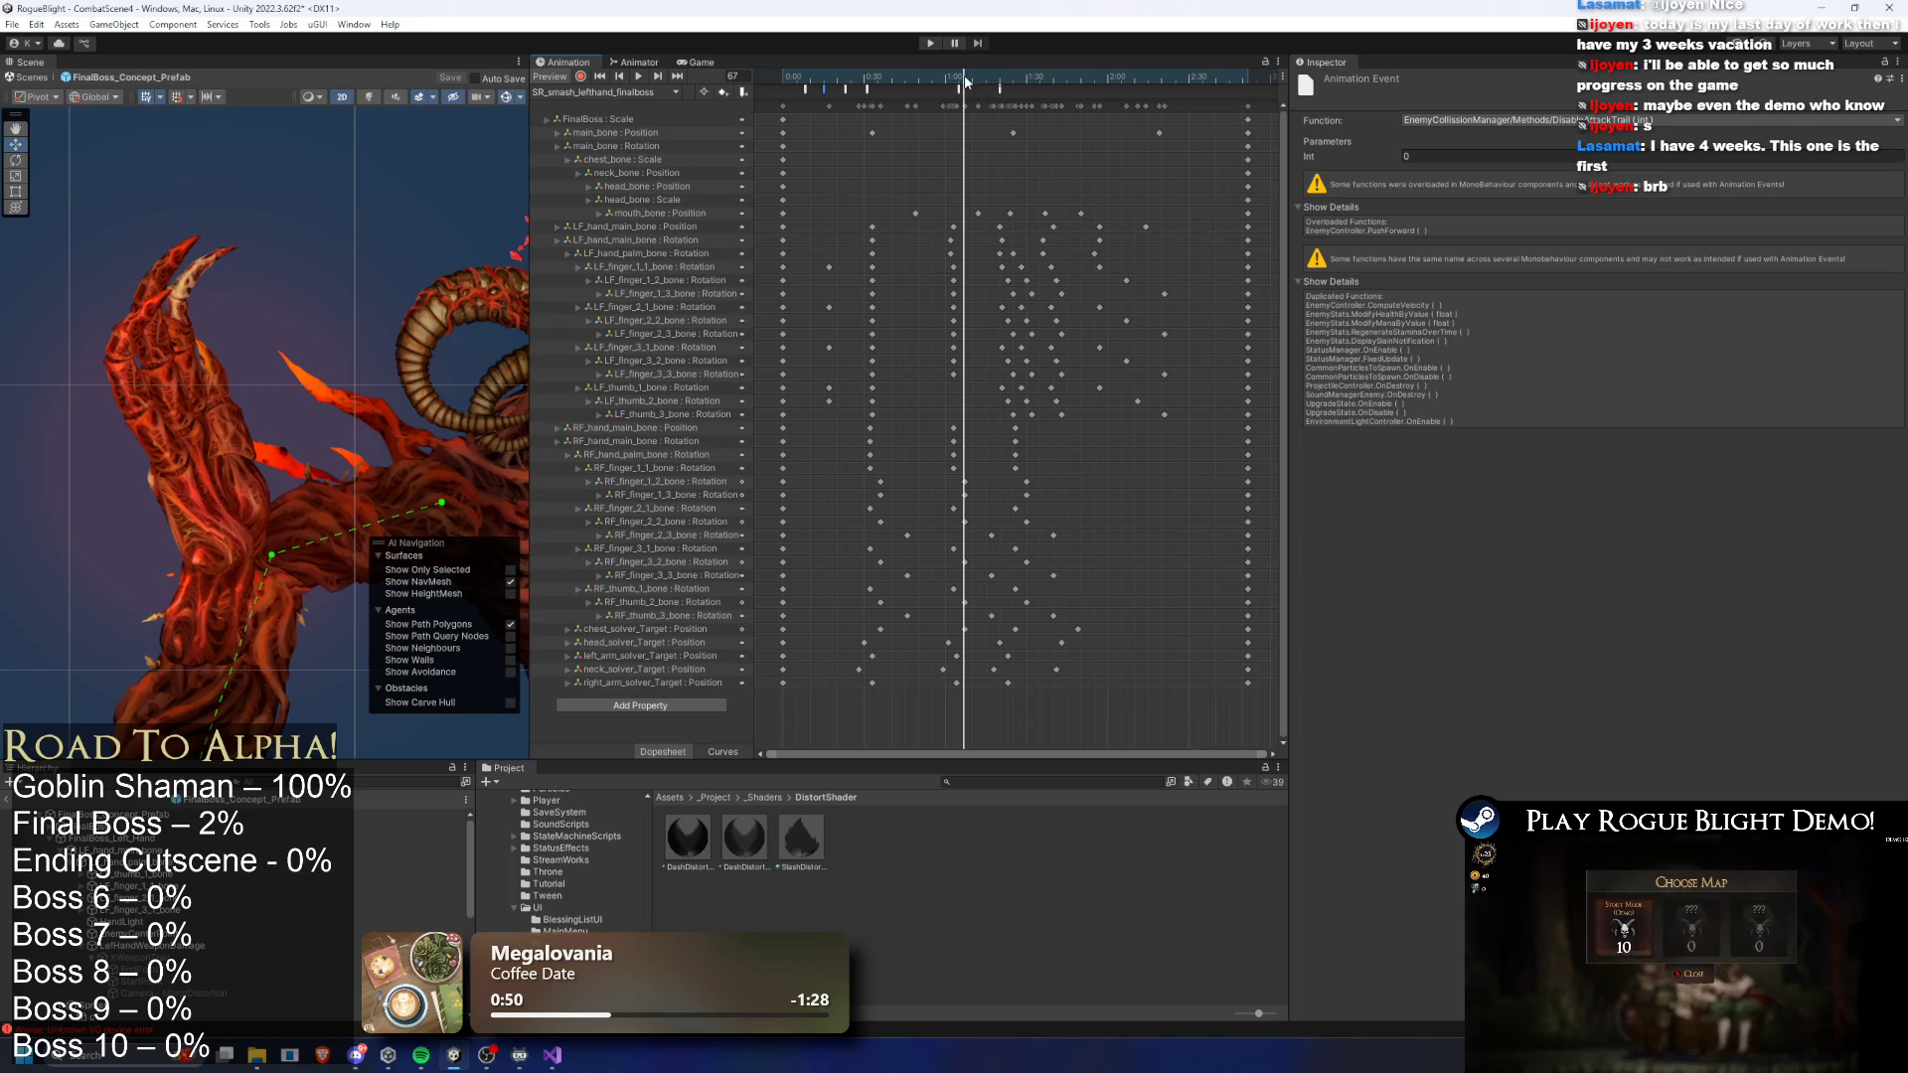
{"action": "left_click", "coordinate": [843, 89]}
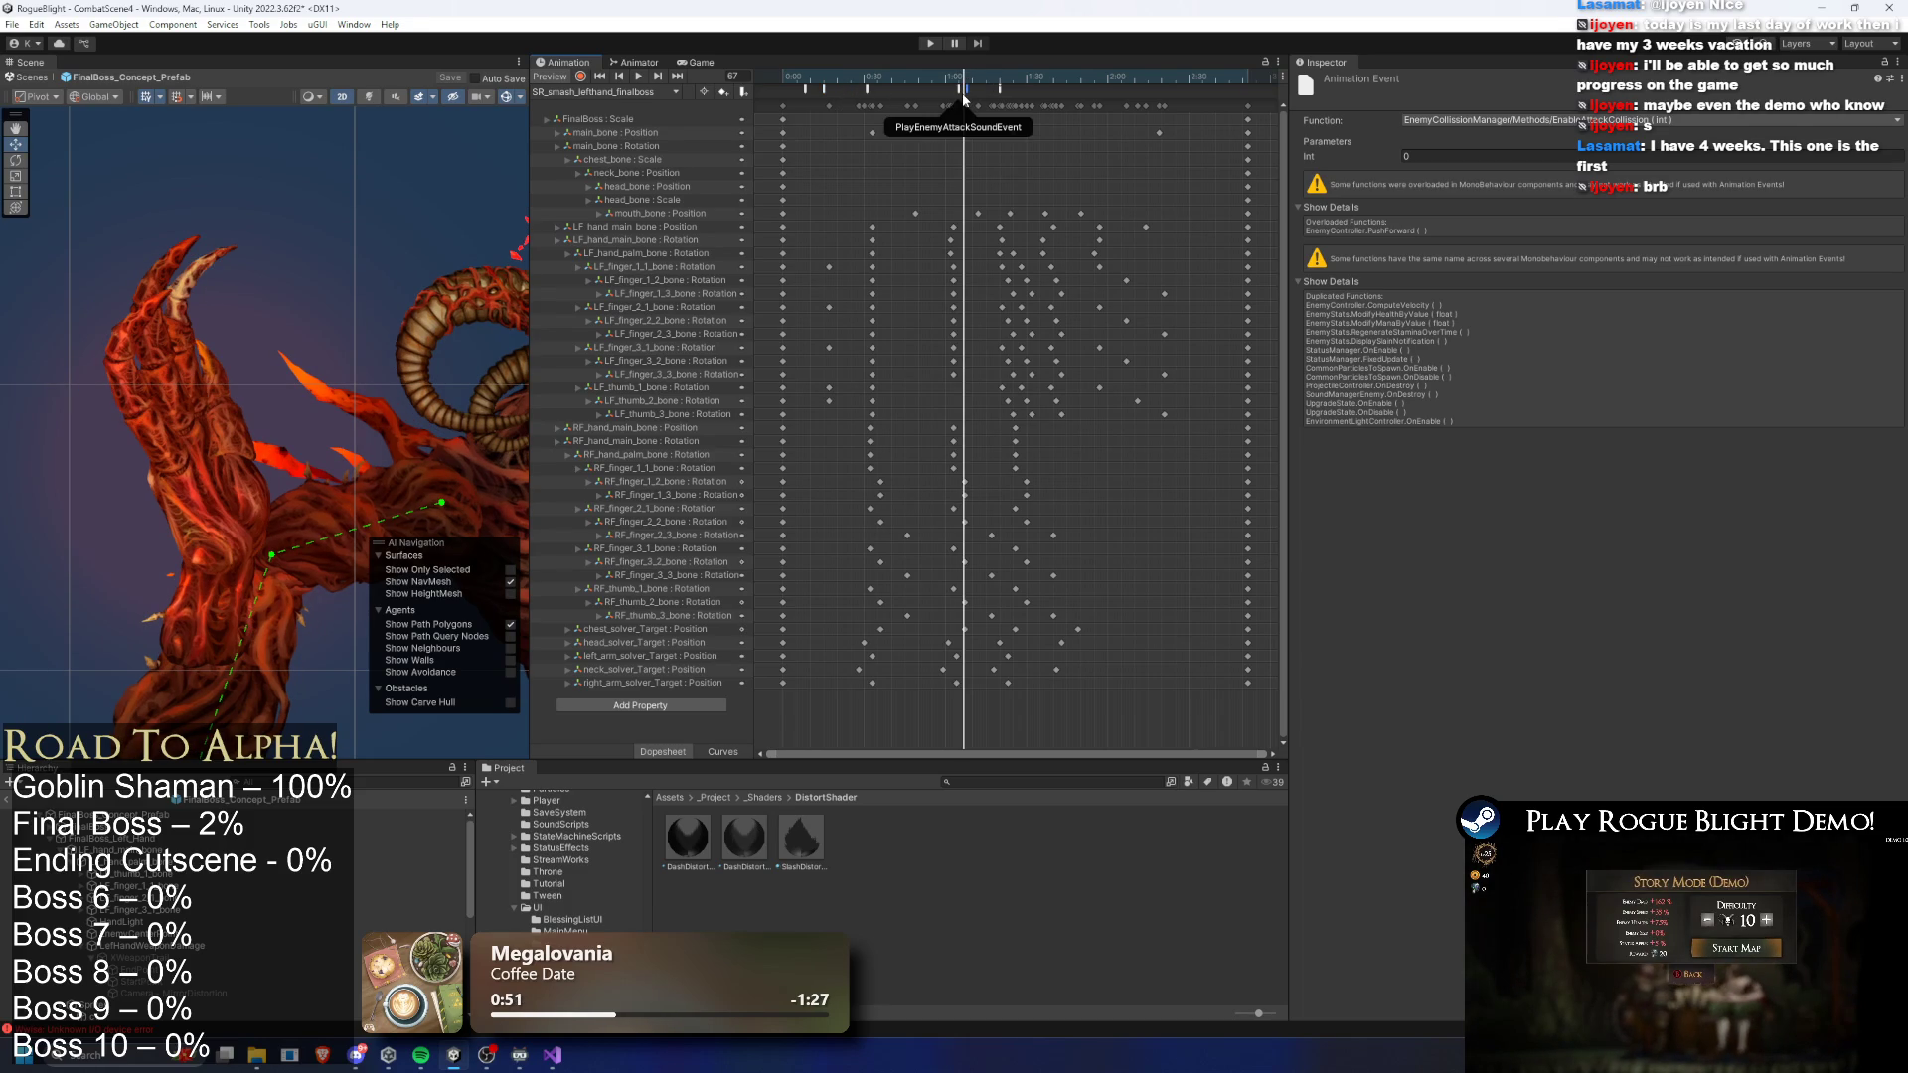
{"action": "left_click", "coordinate": [963, 80]}
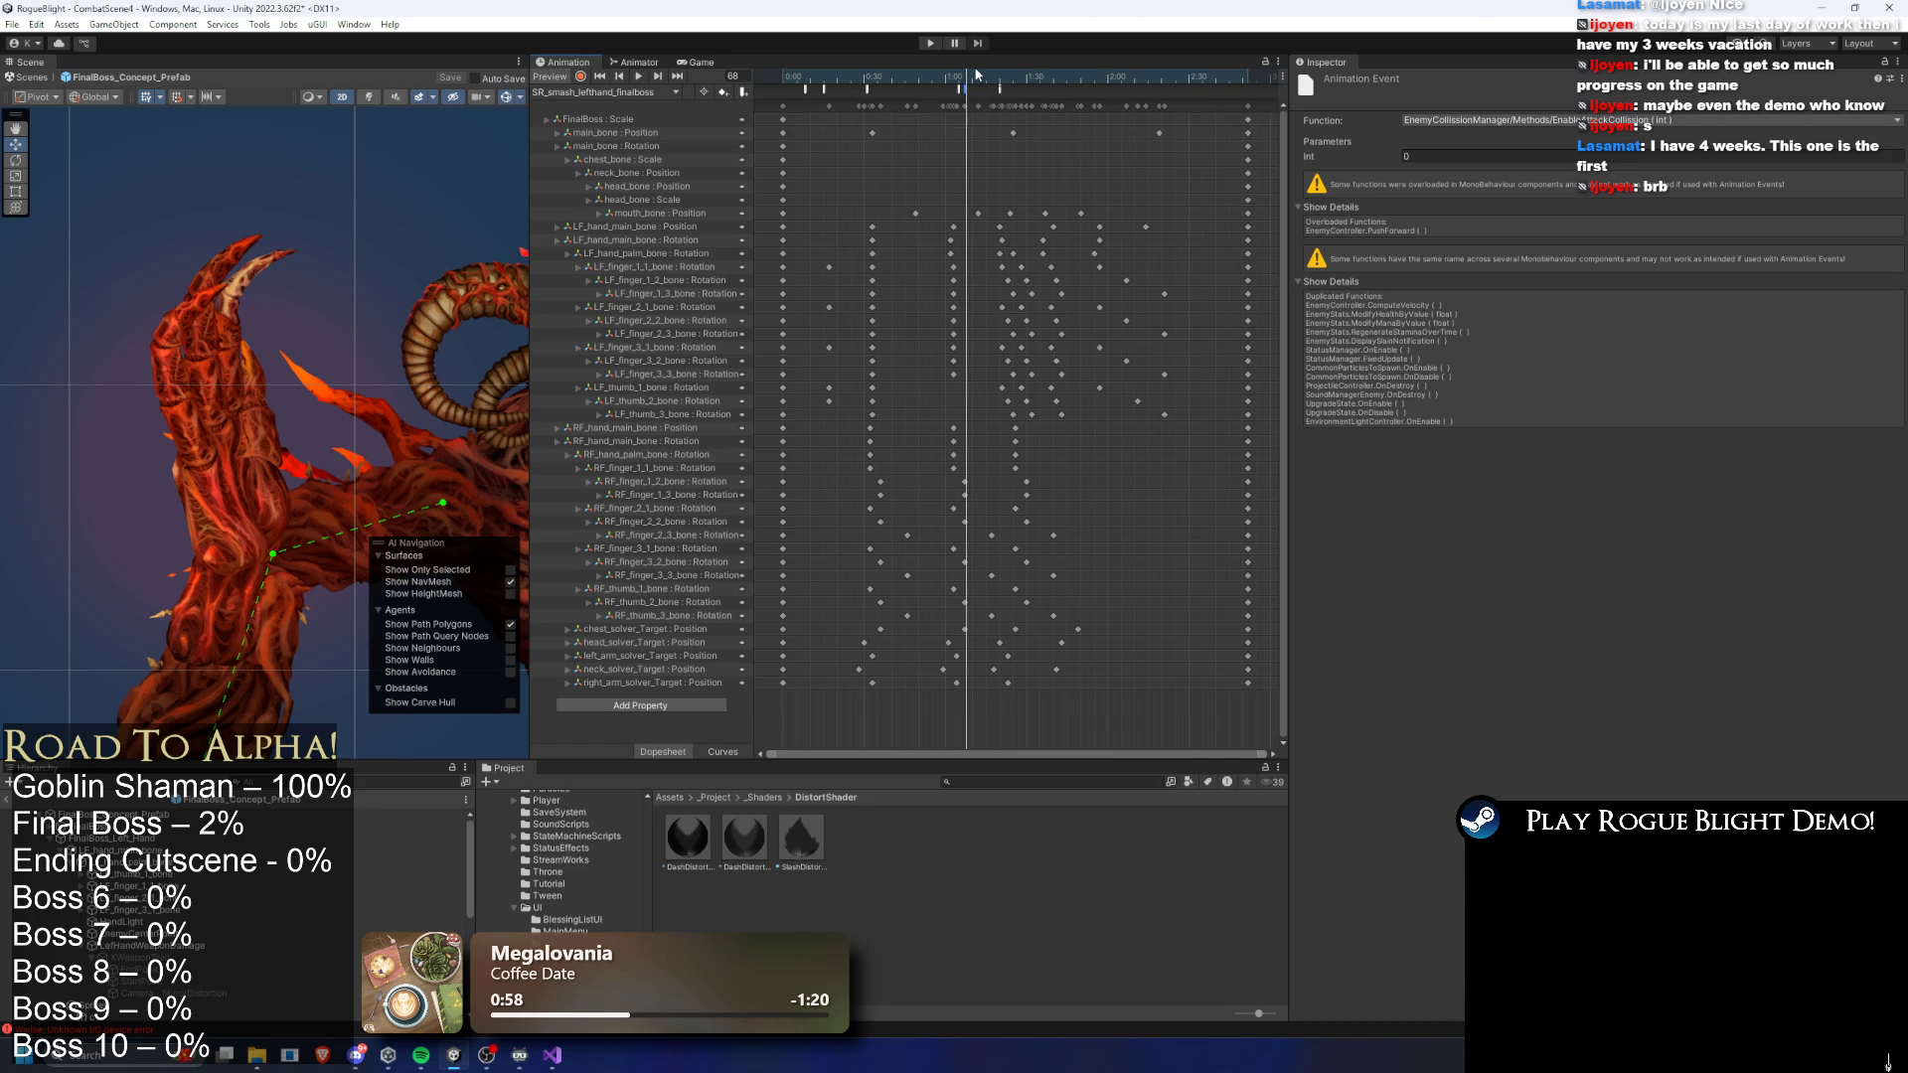
{"action": "left_click_drag", "start_coordinate": [969, 71], "coordinate": [993, 77]}
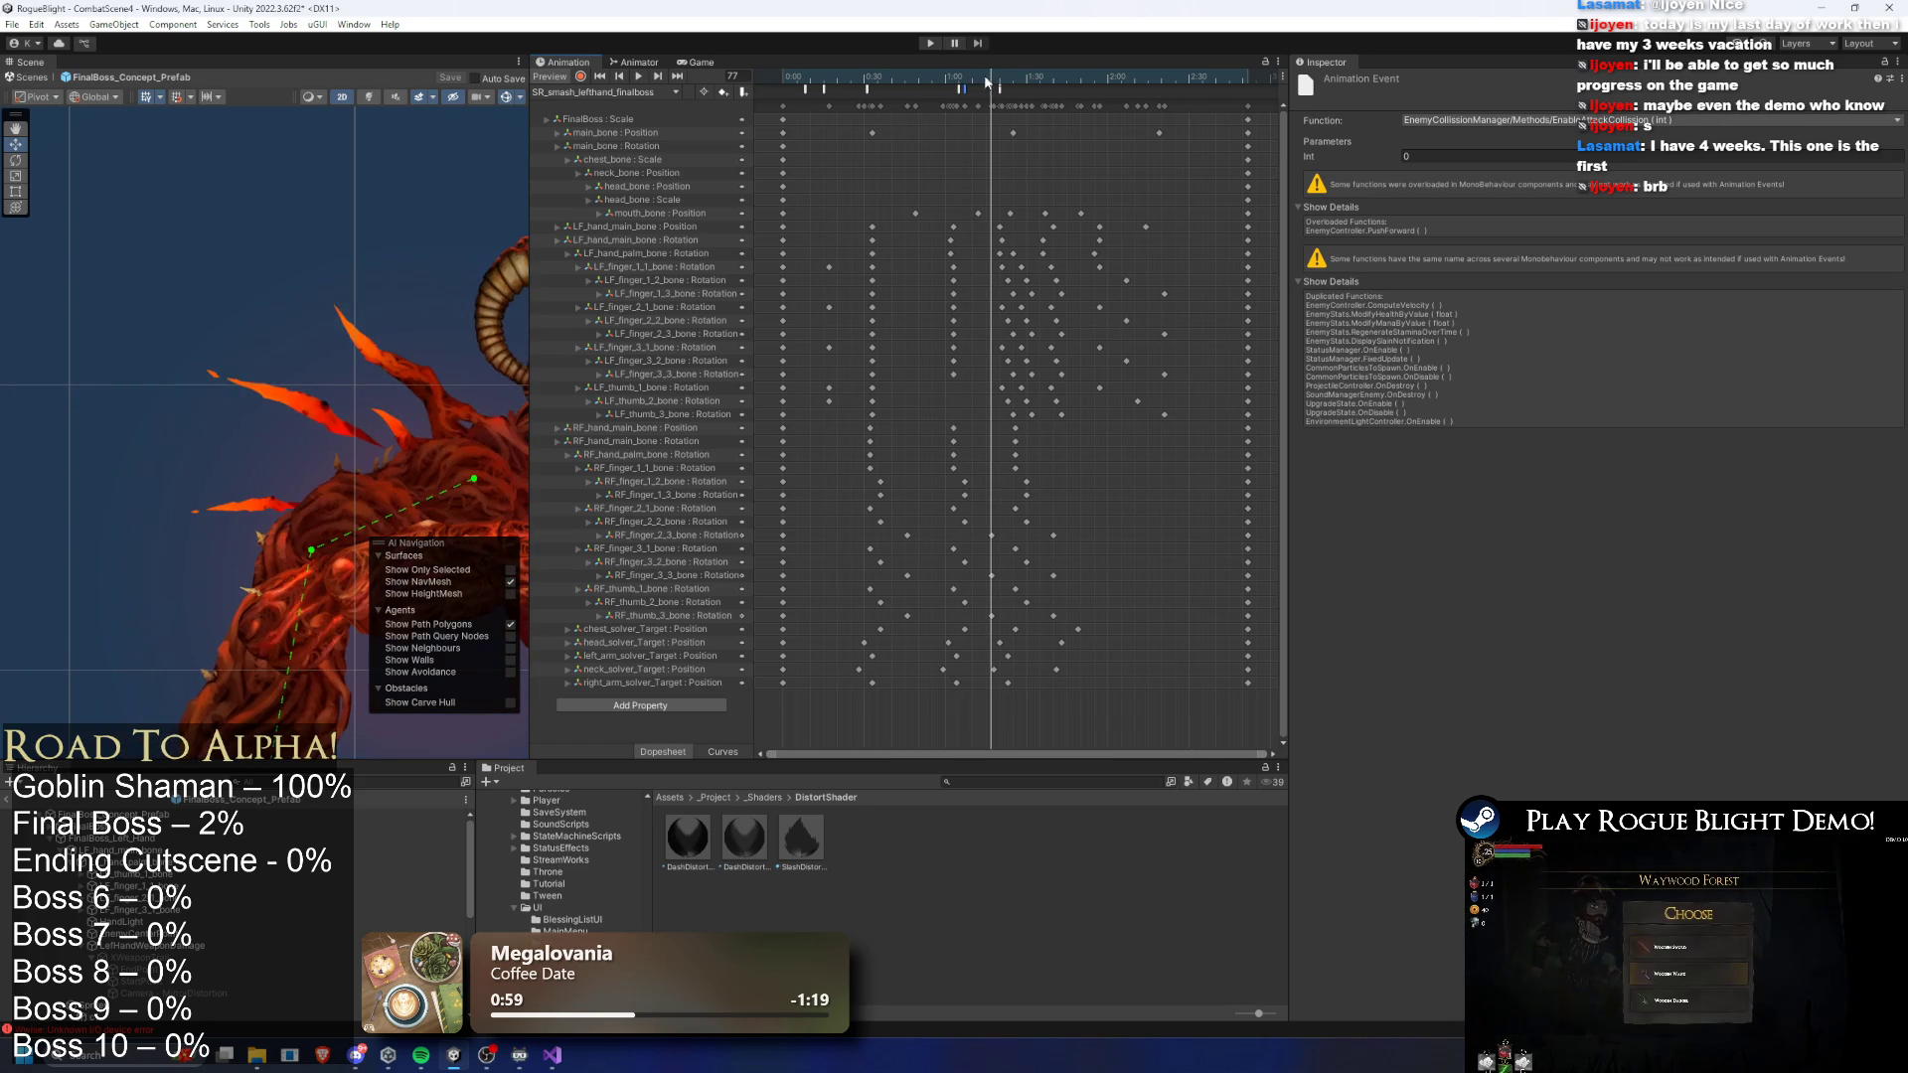
{"action": "left_click", "coordinate": [868, 91]}
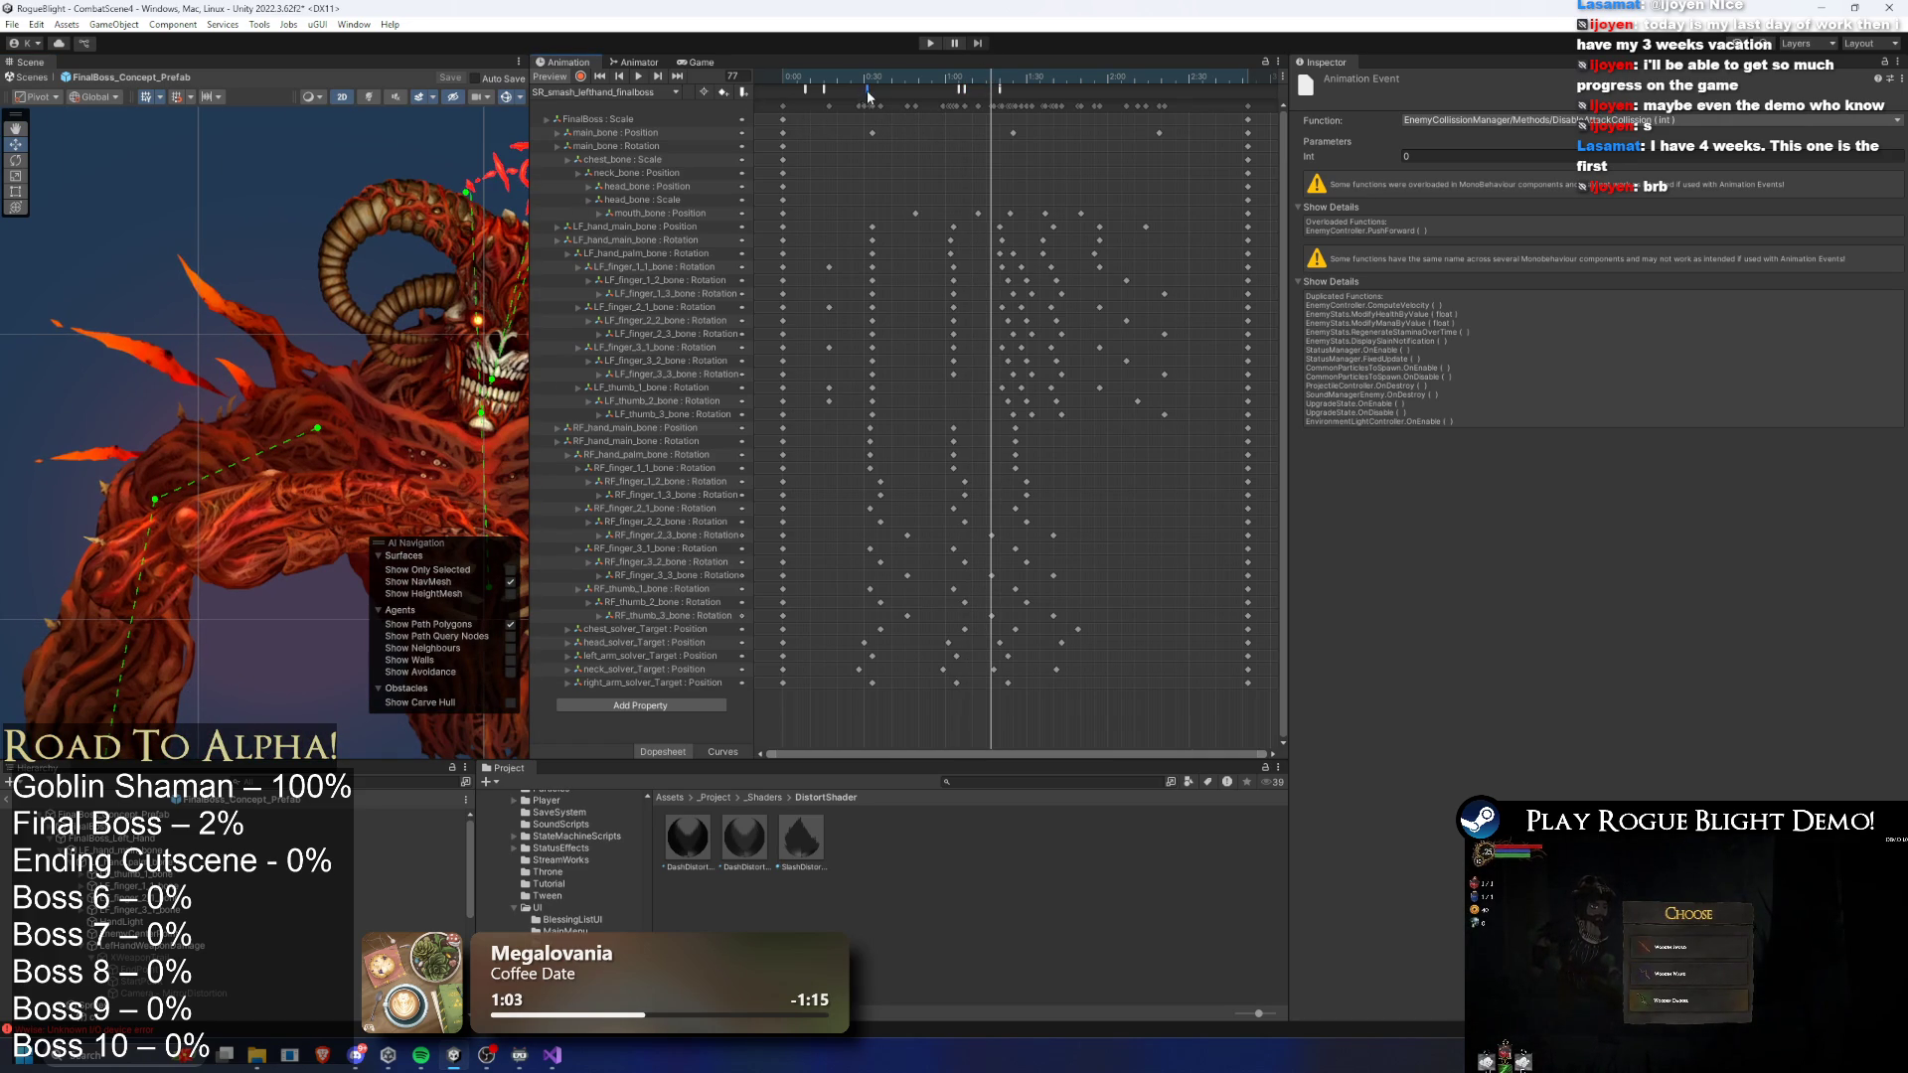
{"action": "left_click_drag", "start_coordinate": [993, 78], "coordinate": [1000, 82]}
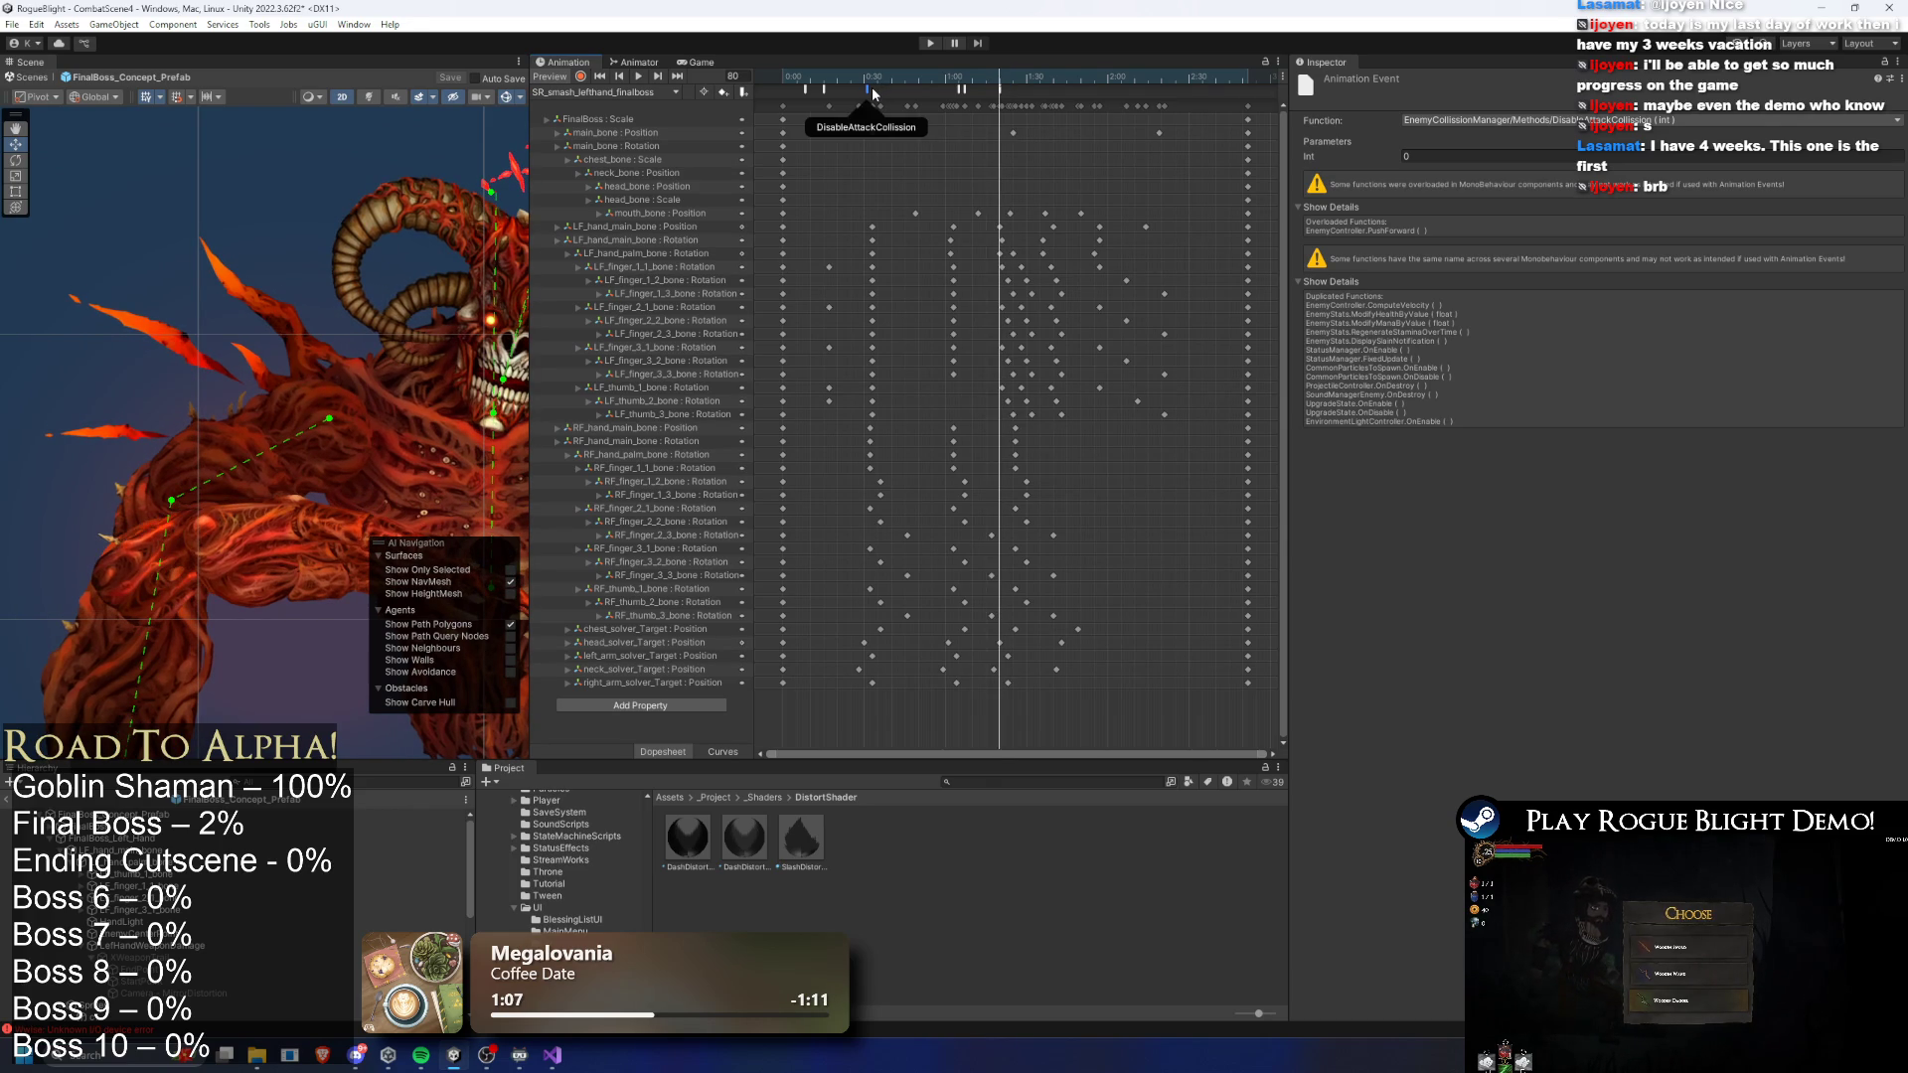
{"action": "left_click_drag", "start_coordinate": [872, 87], "coordinate": [1002, 102]}
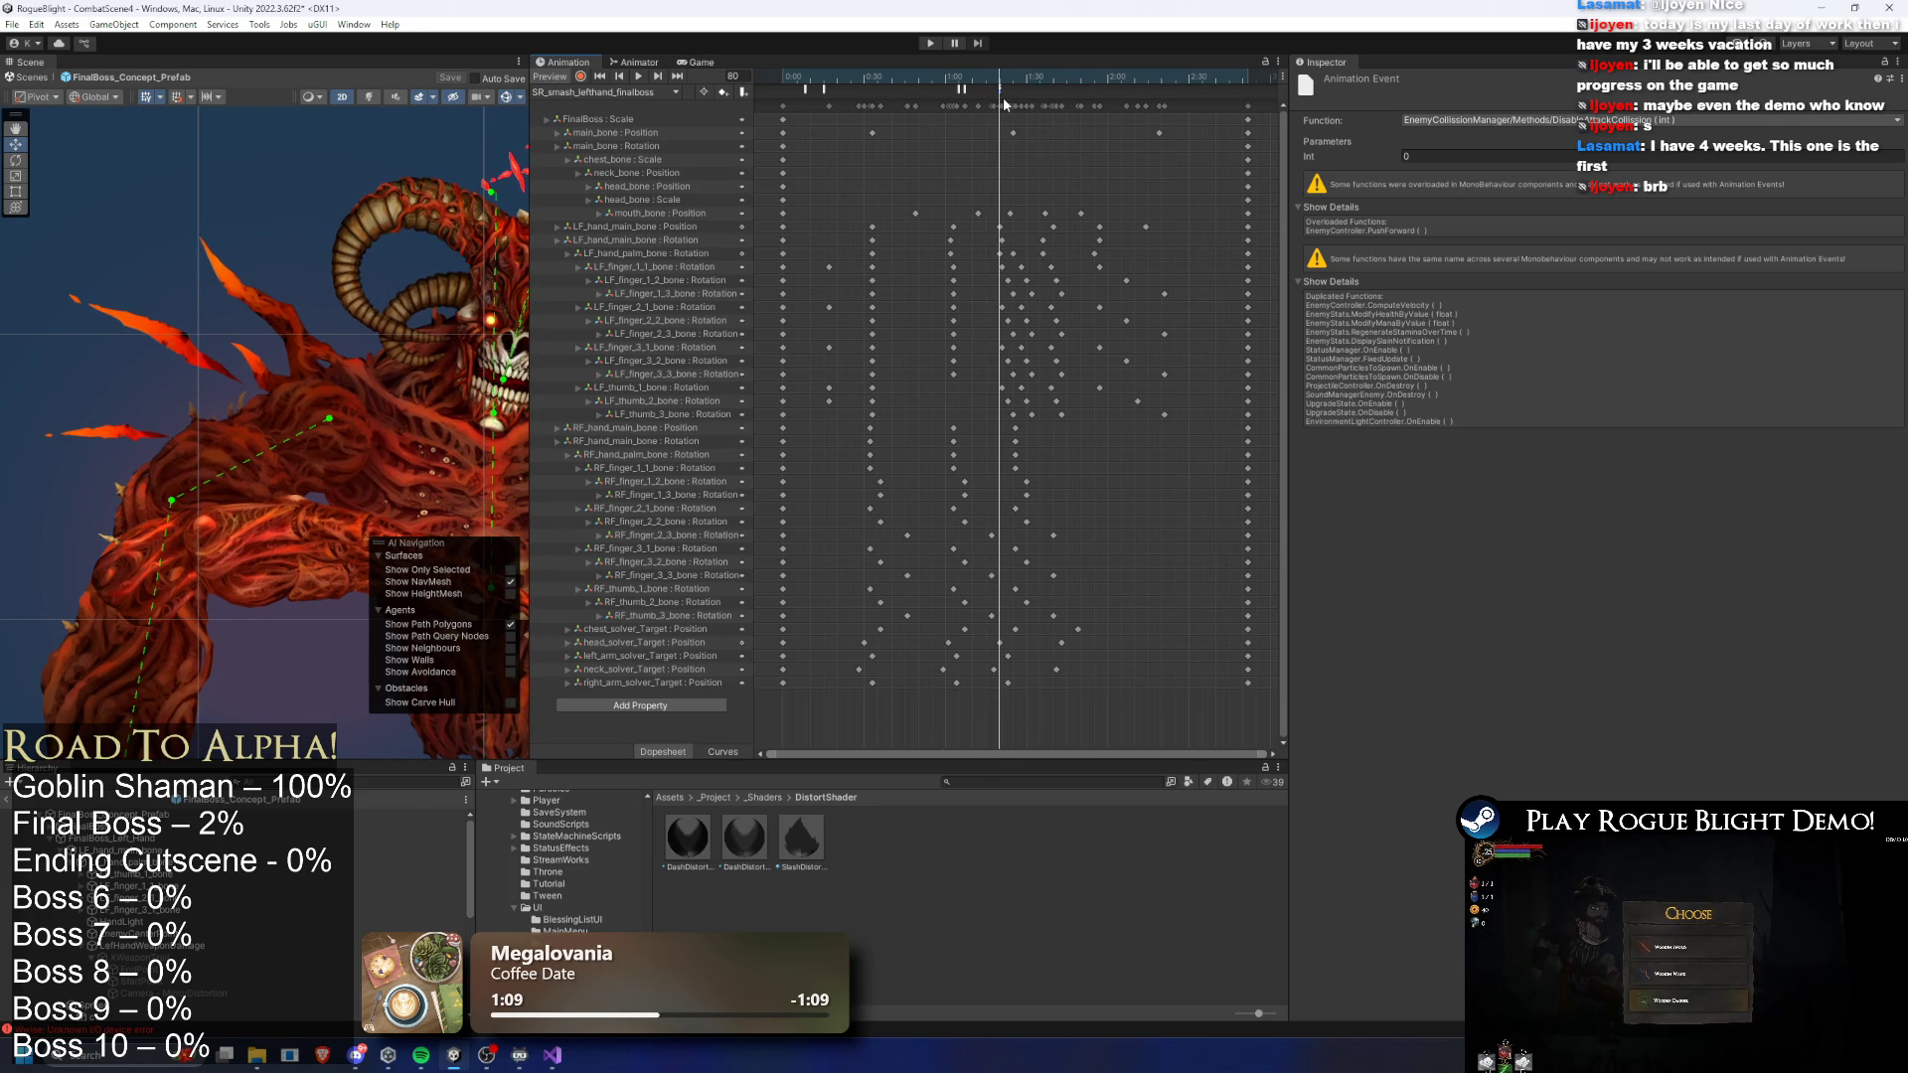
- Shift the EnableAttackTrail event later after previewing frames 68–79, then start Play mode
{"action": "left_click_drag", "start_coordinate": [823, 91], "coordinate": [833, 94]}
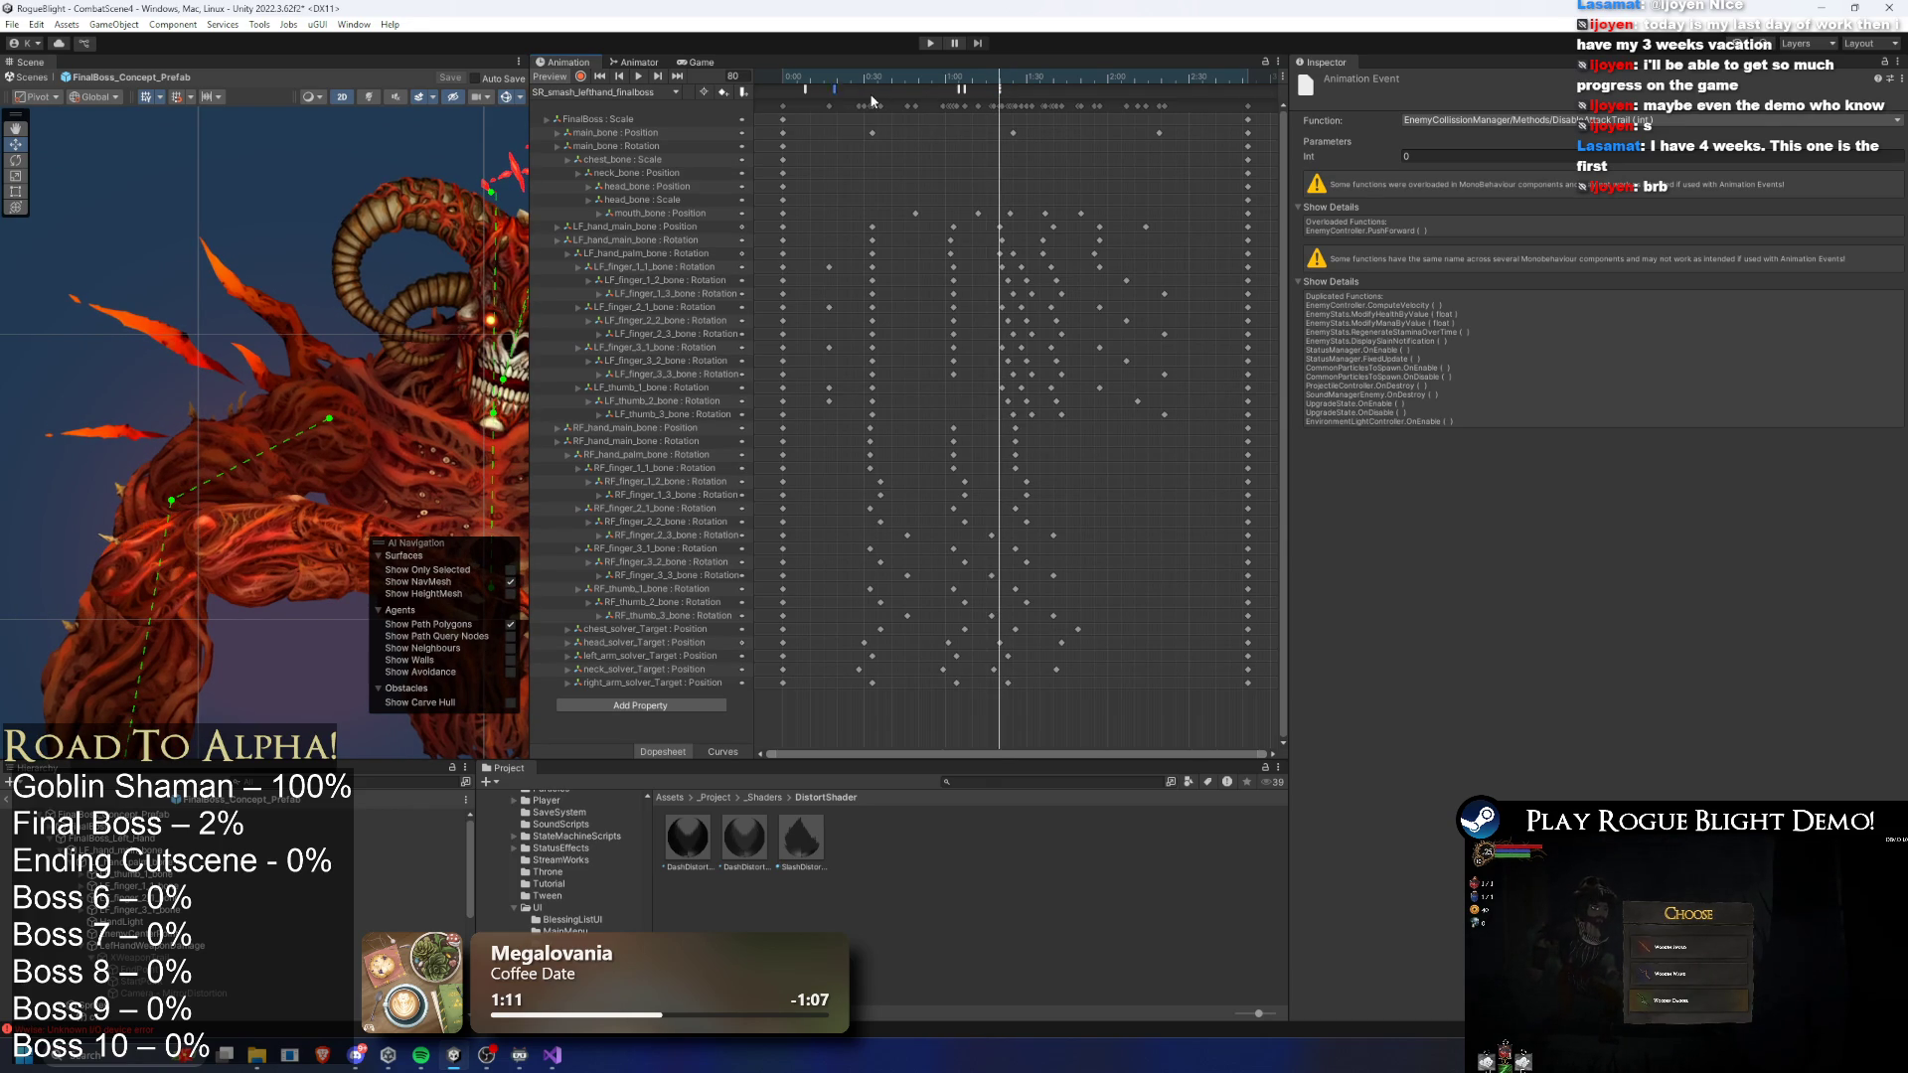
{"action": "left_click", "coordinate": [992, 87]}
{"action": "left_click_drag", "start_coordinate": [989, 80], "coordinate": [983, 82]}
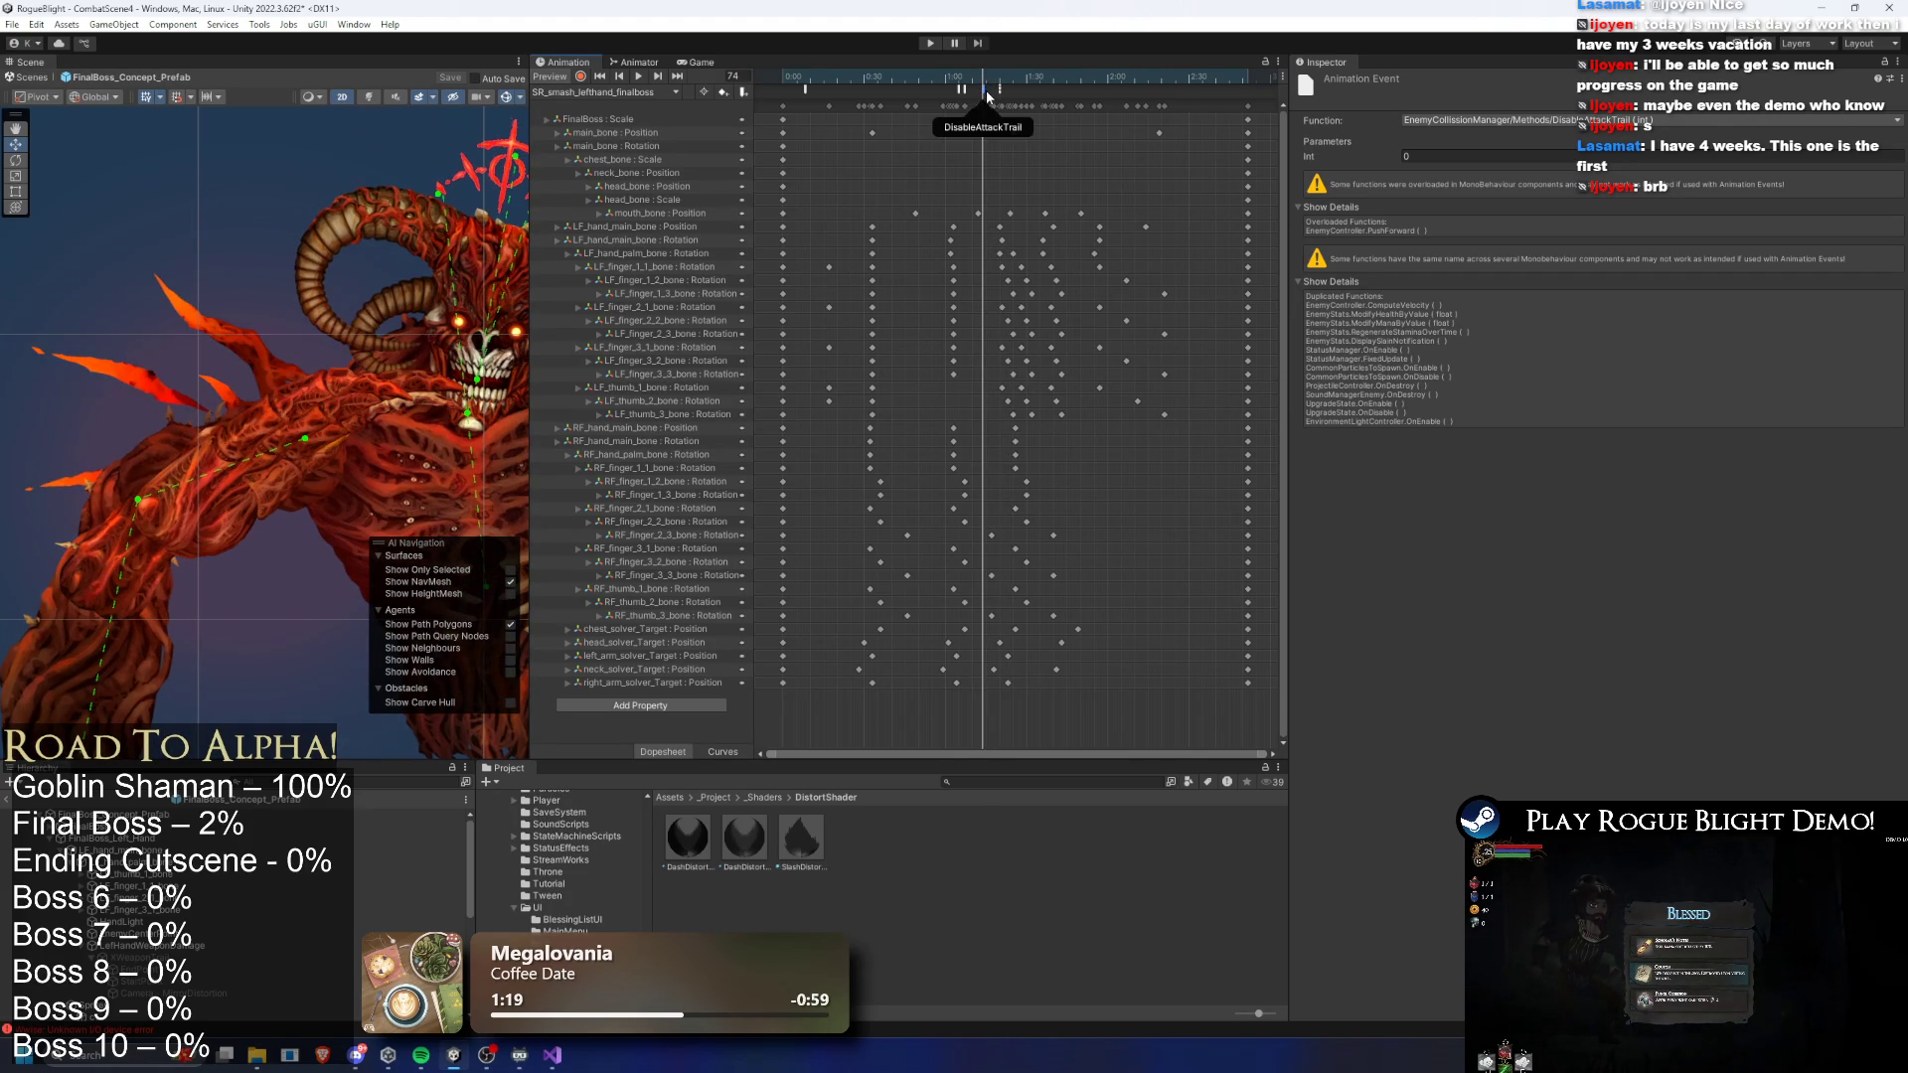
{"action": "left_click", "coordinate": [987, 80]}
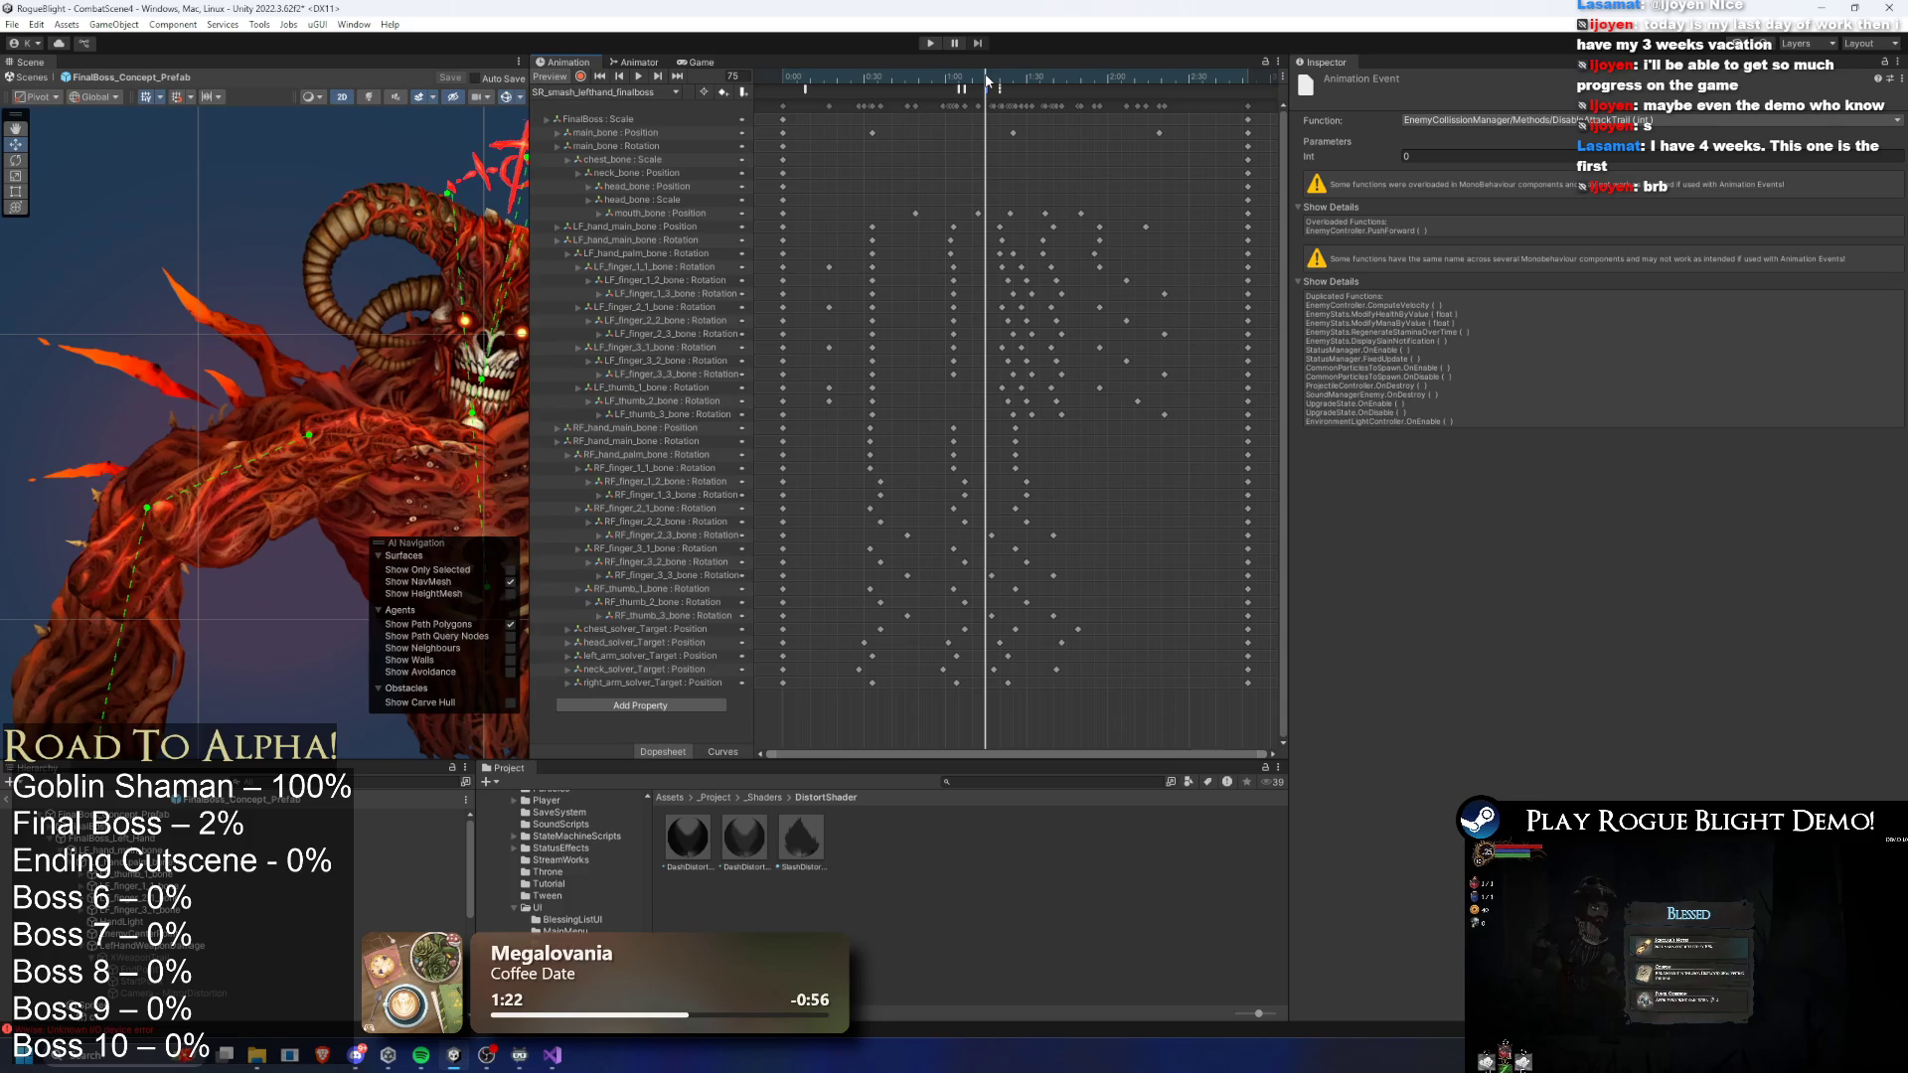
{"action": "left_click_drag", "start_coordinate": [987, 81], "coordinate": [972, 79]}
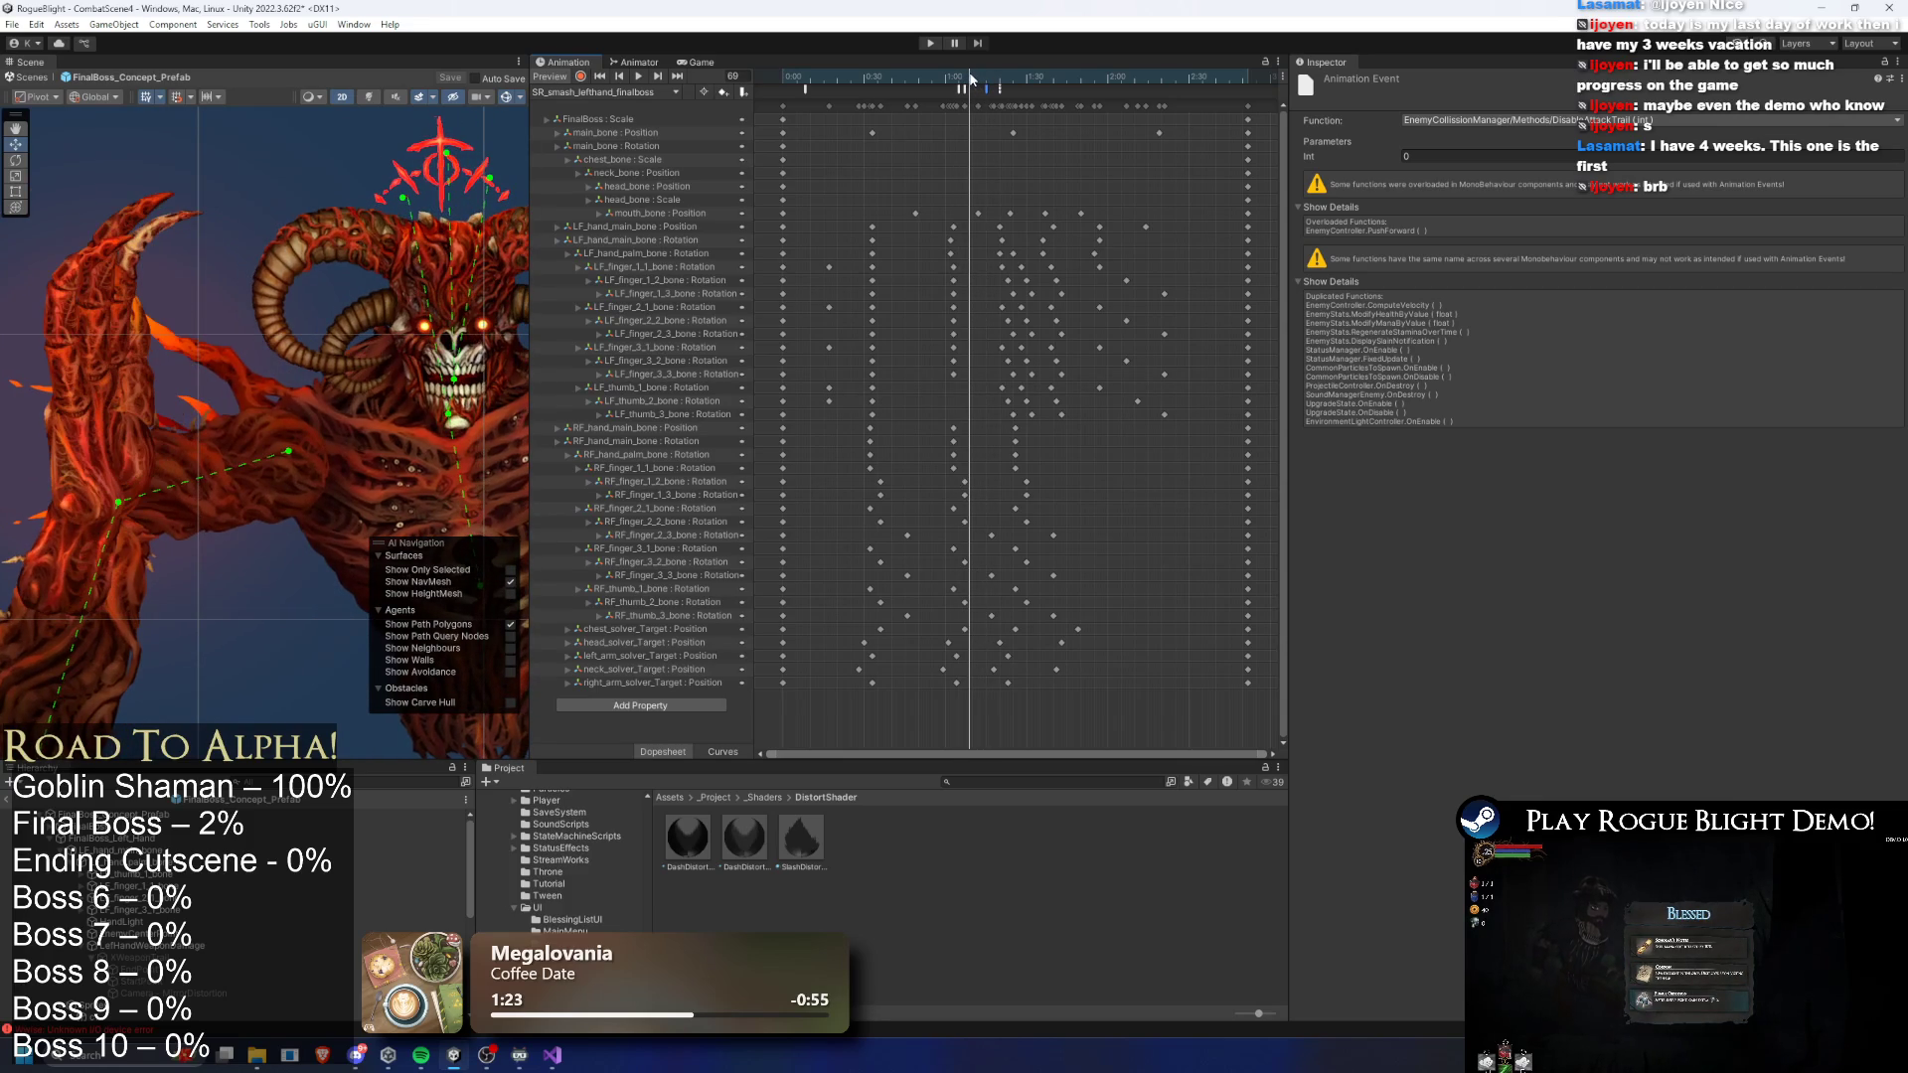
{"action": "left_click_drag", "start_coordinate": [809, 89], "coordinate": [867, 89]}
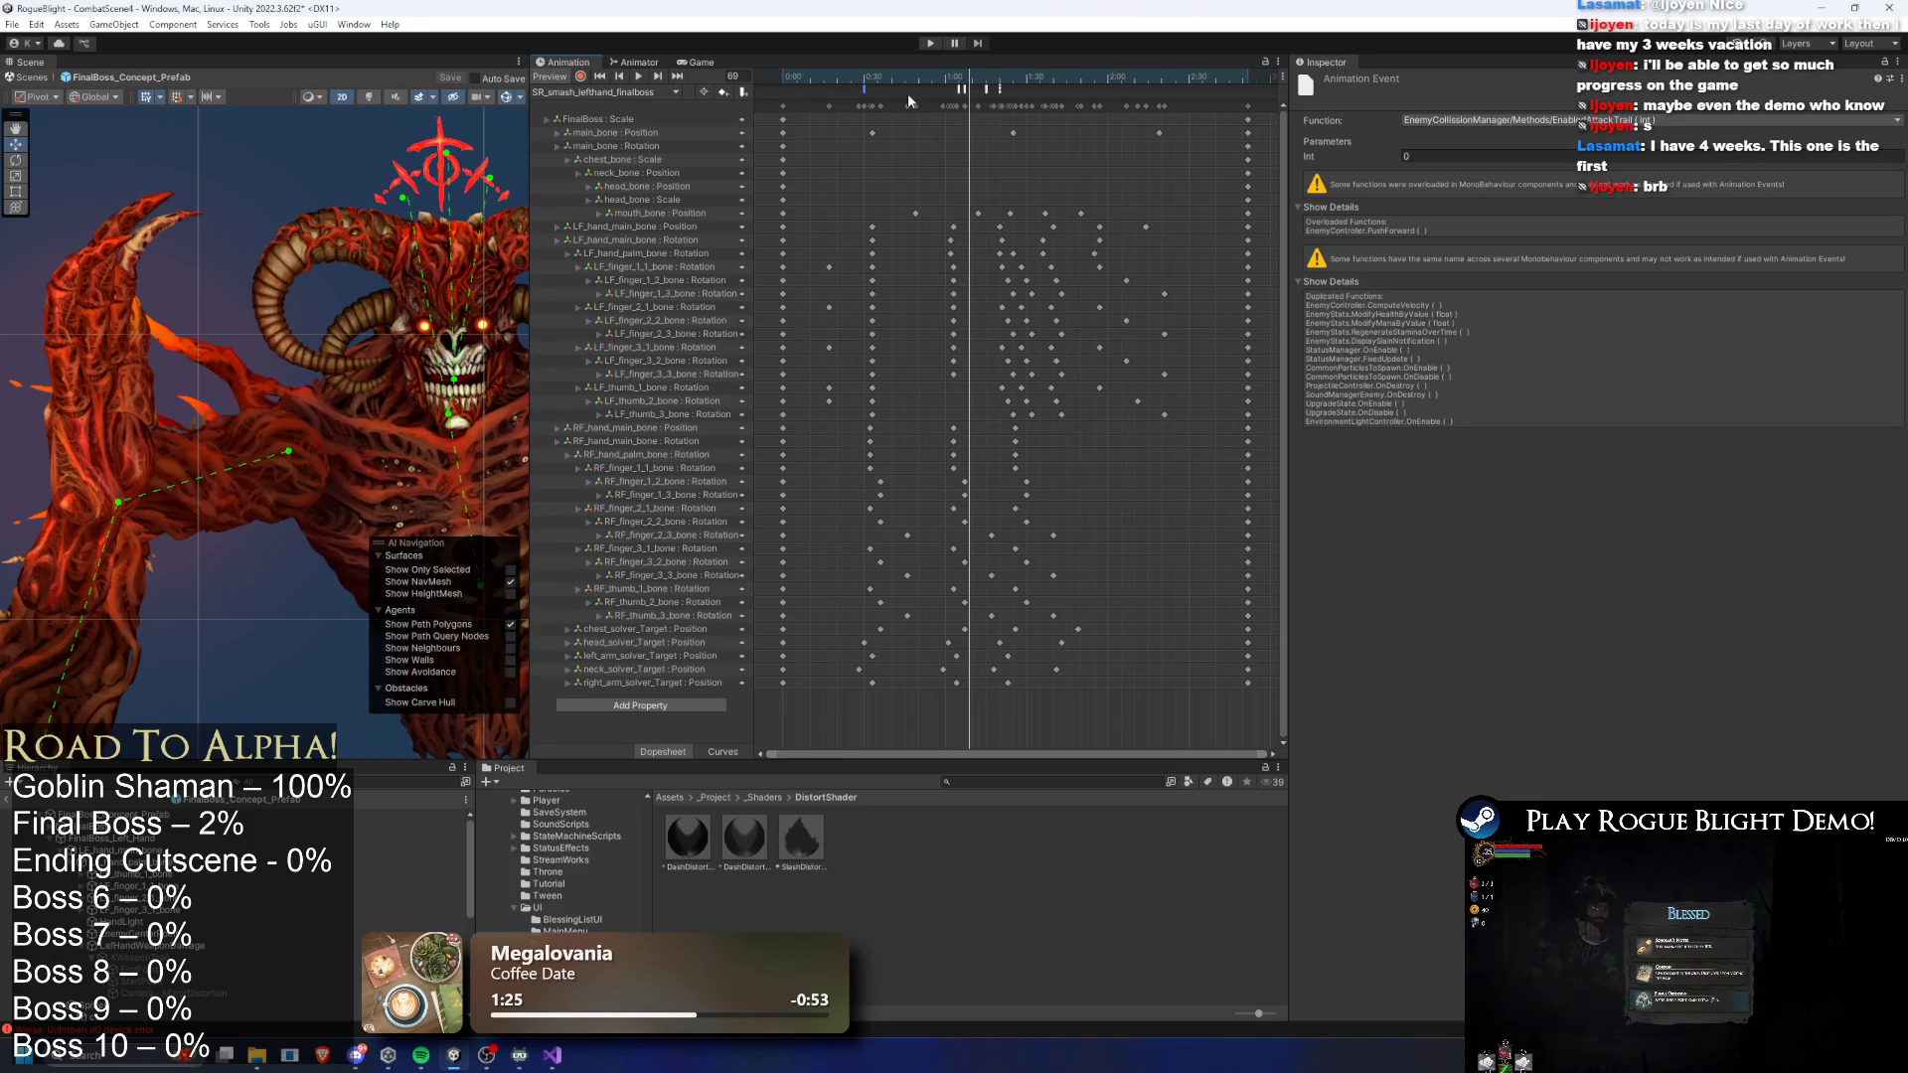
{"action": "left_click", "coordinate": [965, 79]}
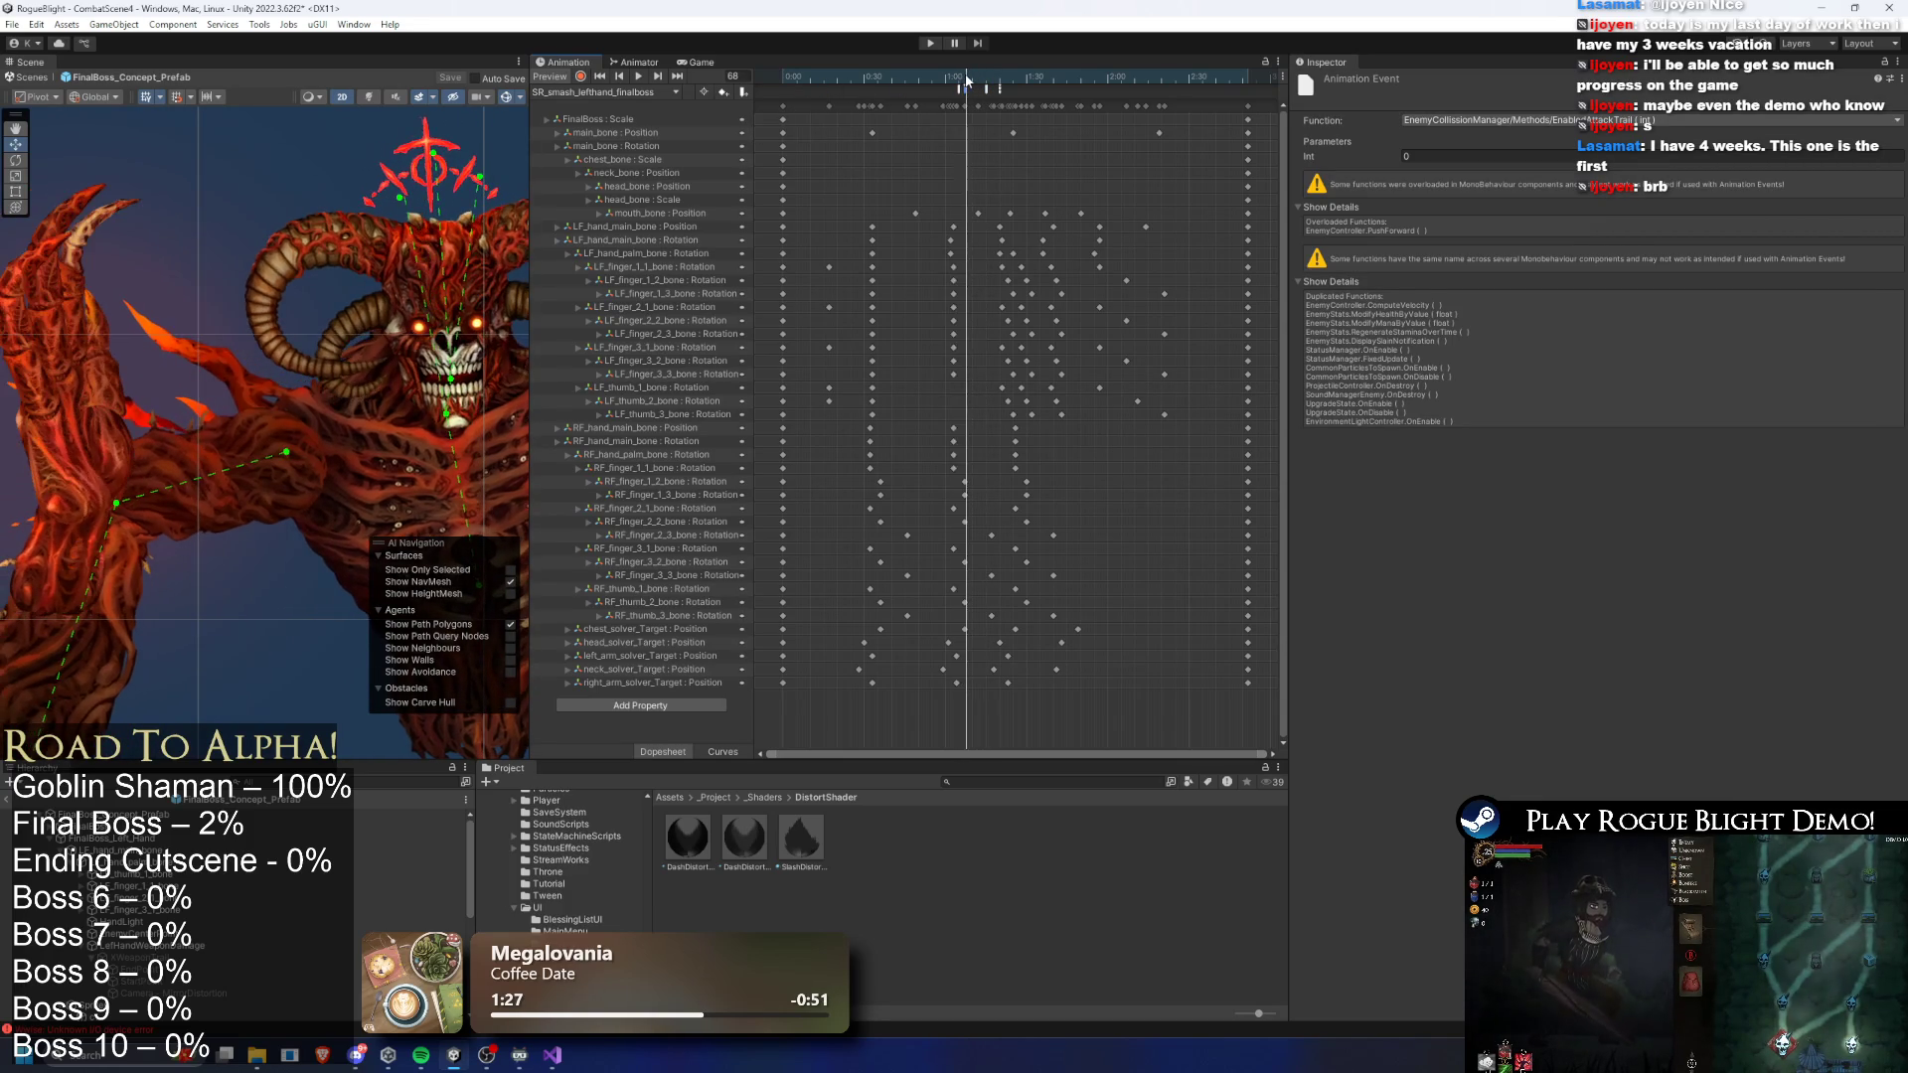
{"action": "left_click_drag", "start_coordinate": [966, 80], "coordinate": [974, 79]}
{"action": "left_click", "coordinate": [930, 43]}
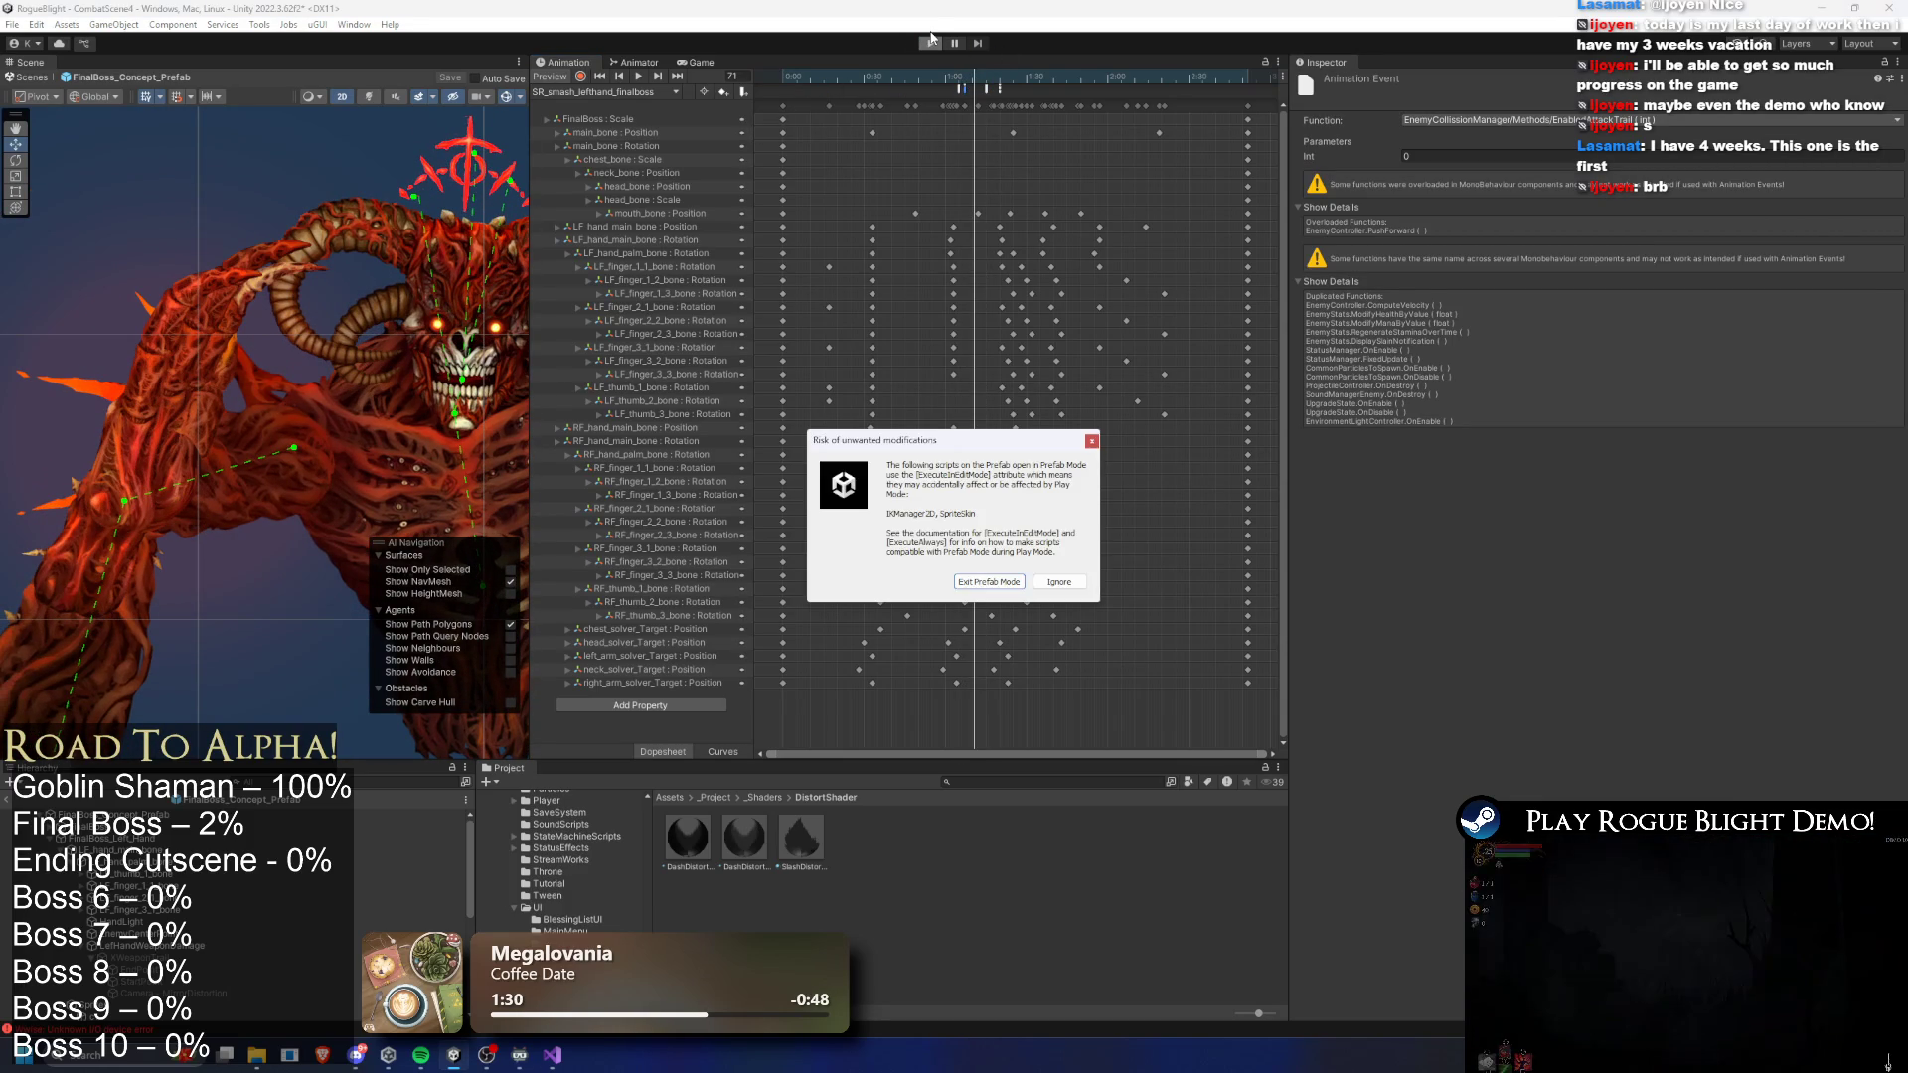
- Accept the Risk of unwanted modifications warning to continue into Play mode
{"action": "key", "text": "Return"}
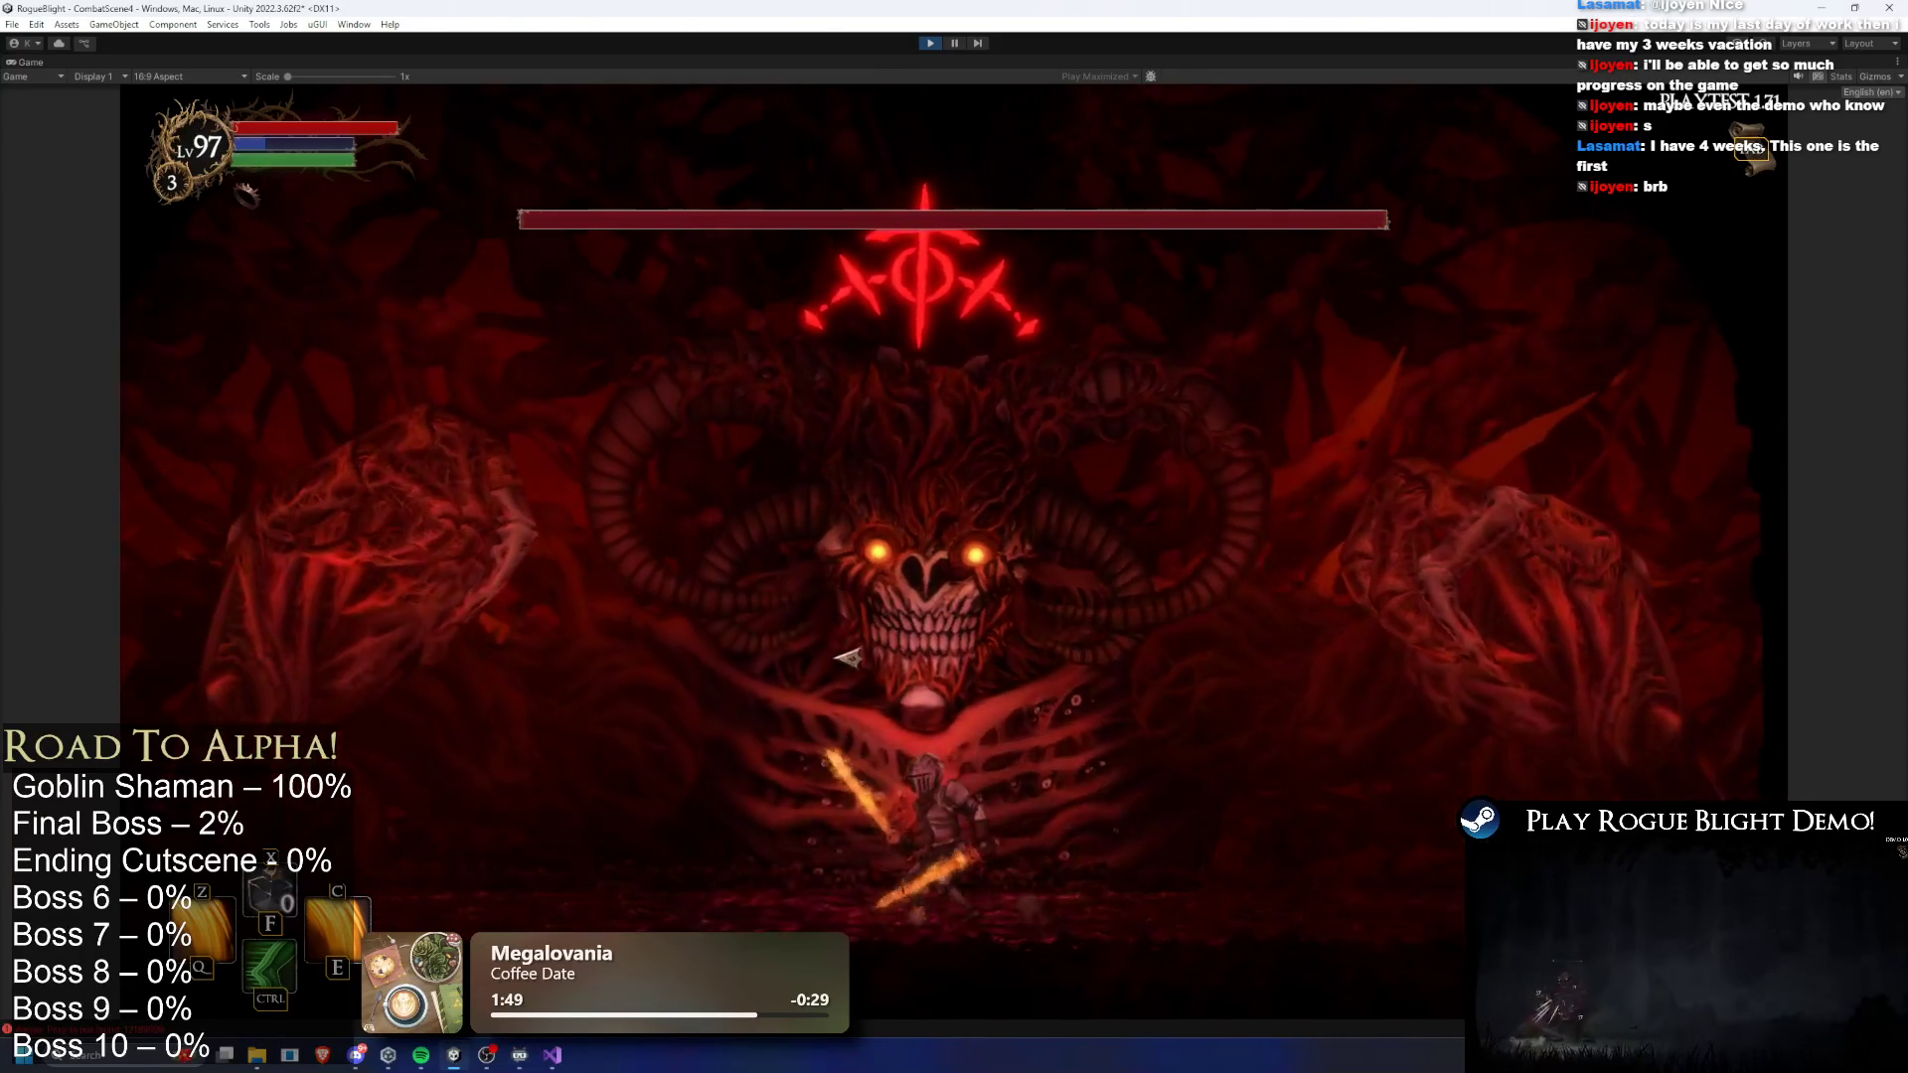
- Fight the final boss with A/D movement until the knight dies, then confirm Level Progress
{"action": "key", "text": "a"}
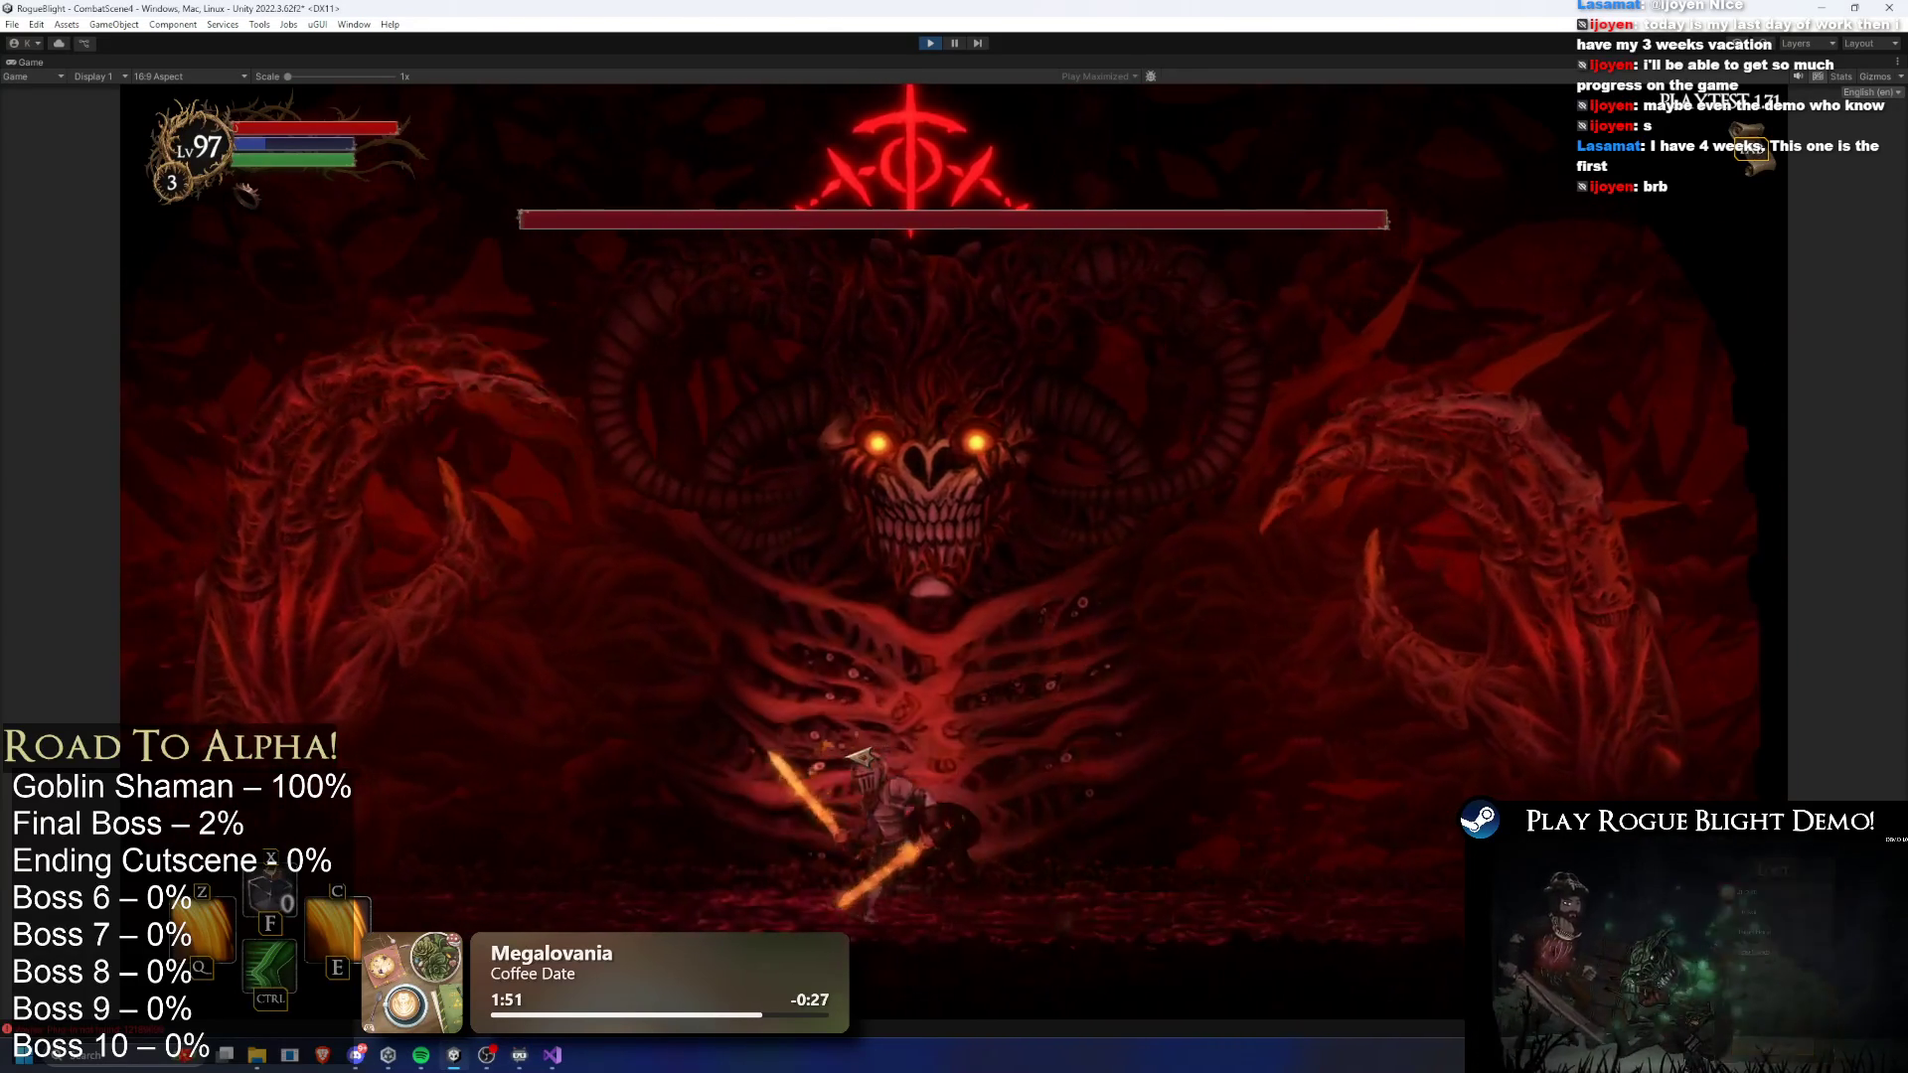
{"action": "key", "text": "a"}
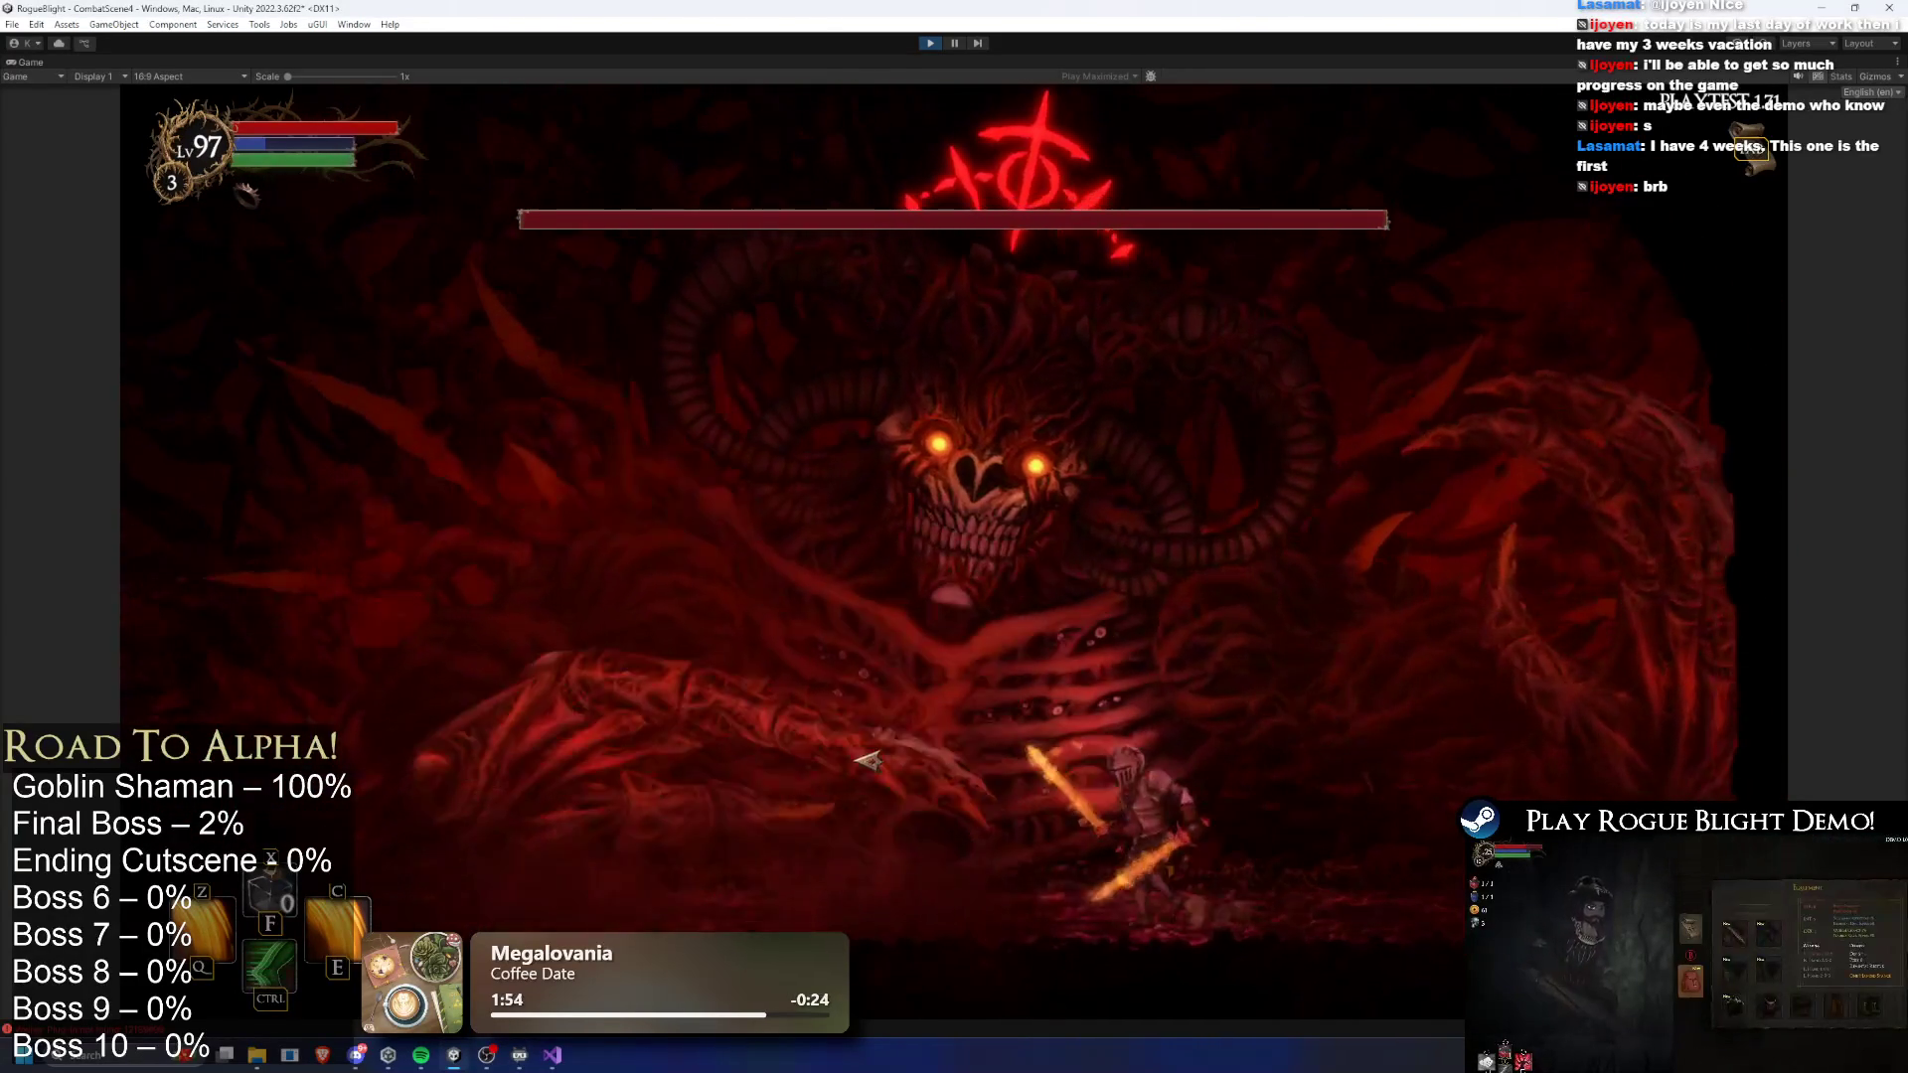
{"action": "key", "text": "d"}
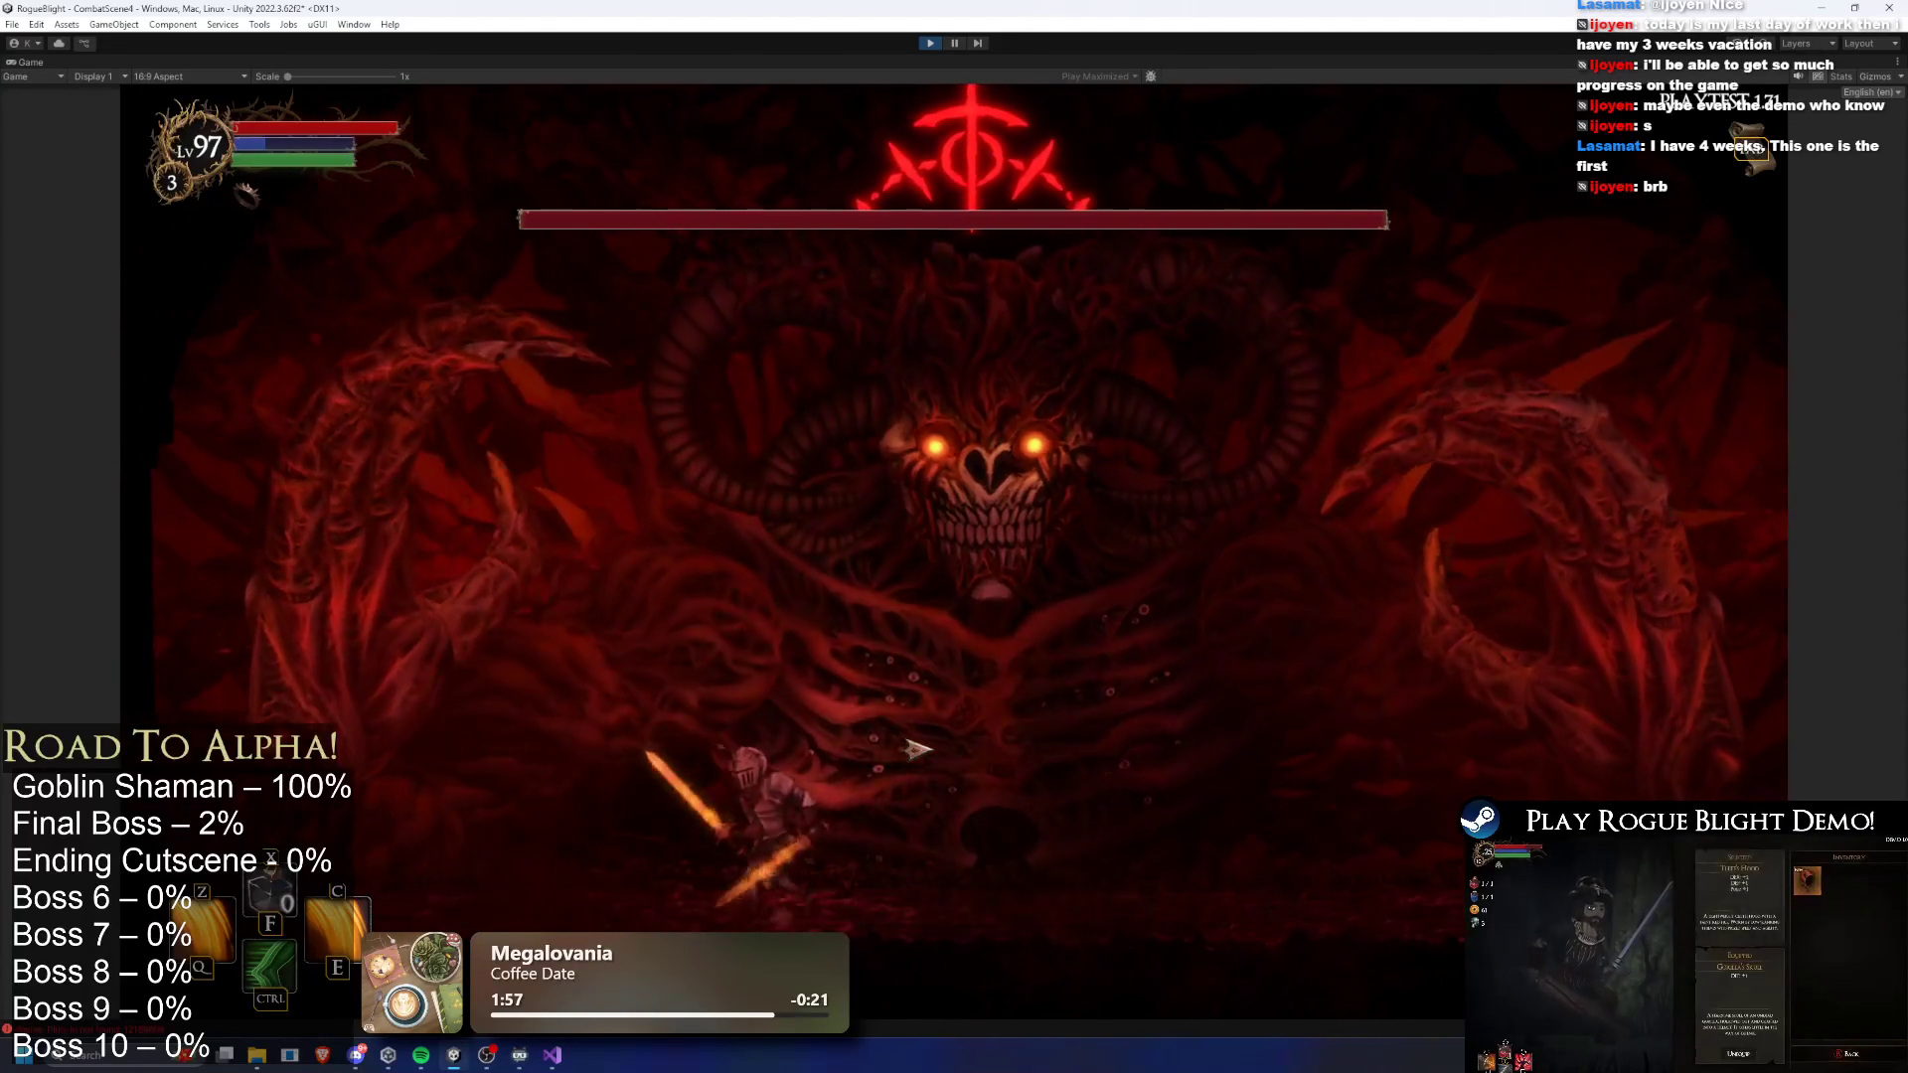
{"action": "key", "text": "d"}
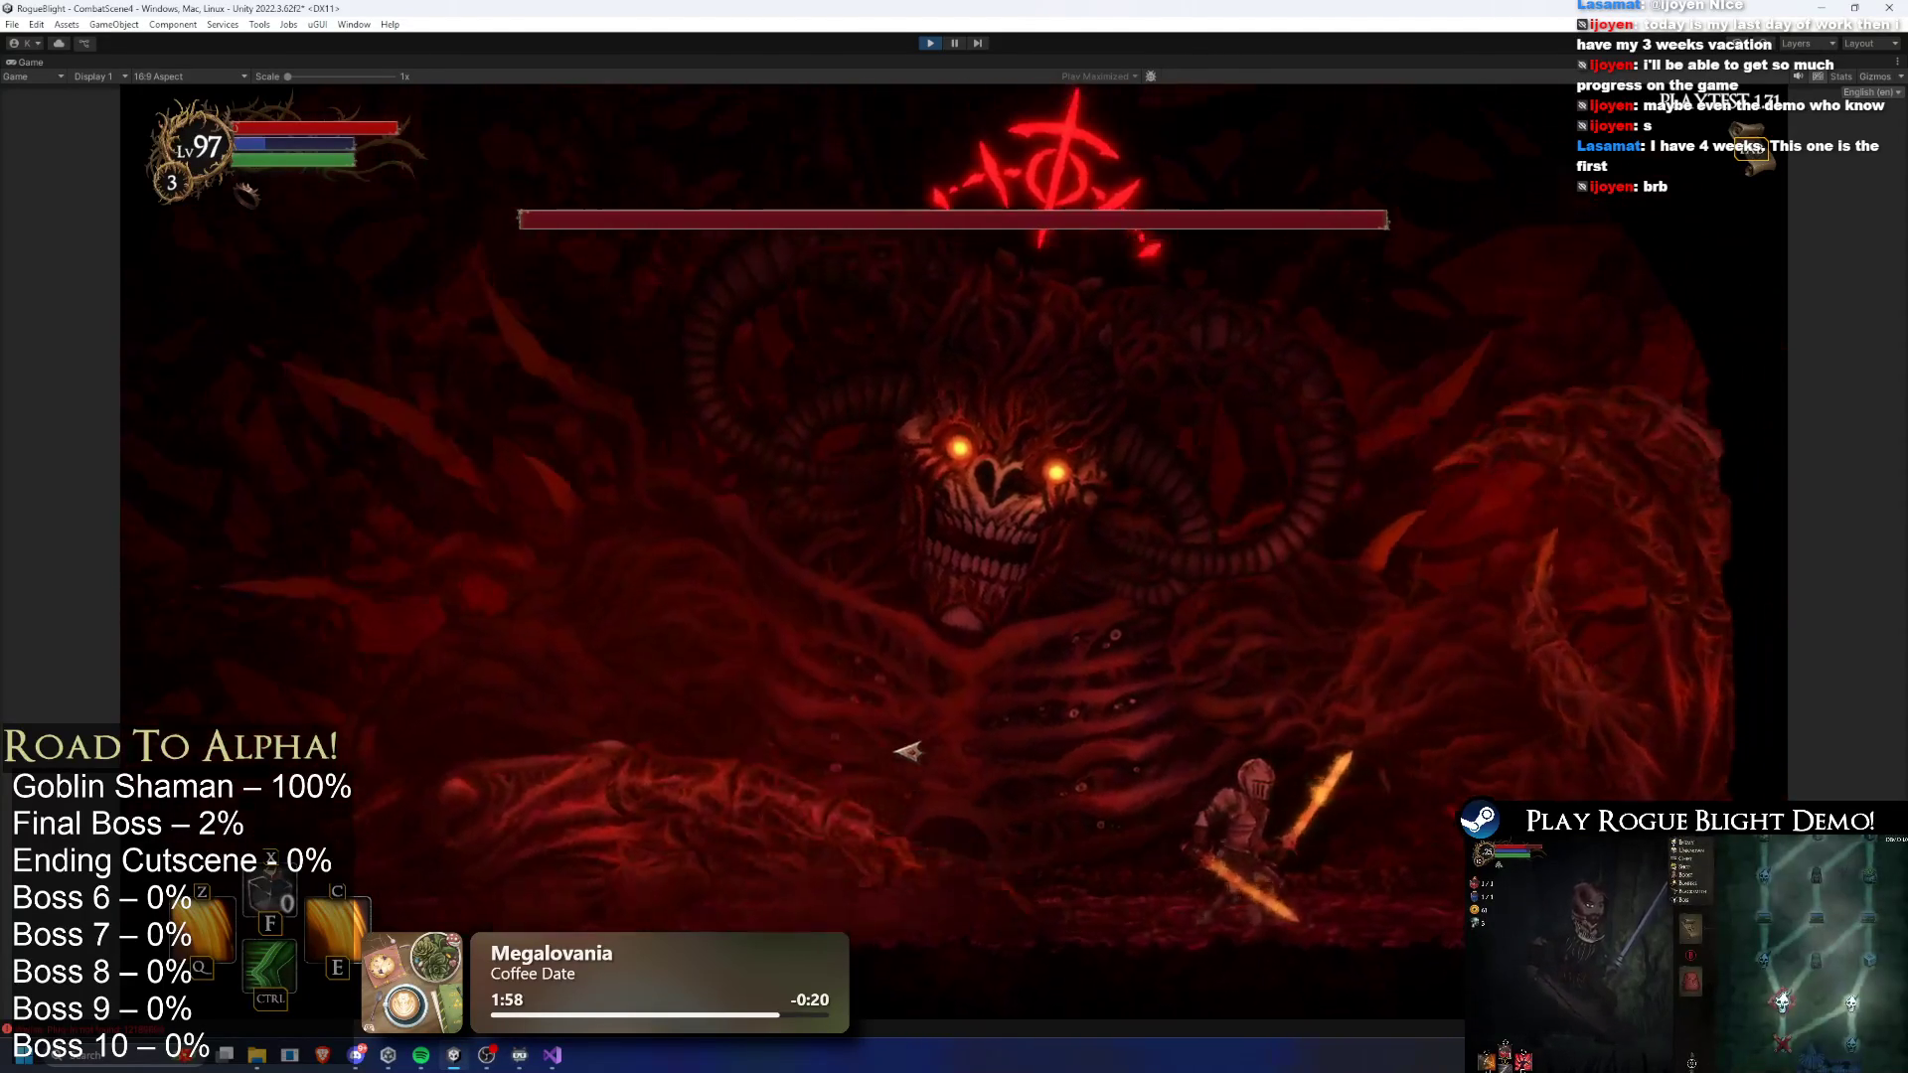
{"action": "key", "text": "a"}
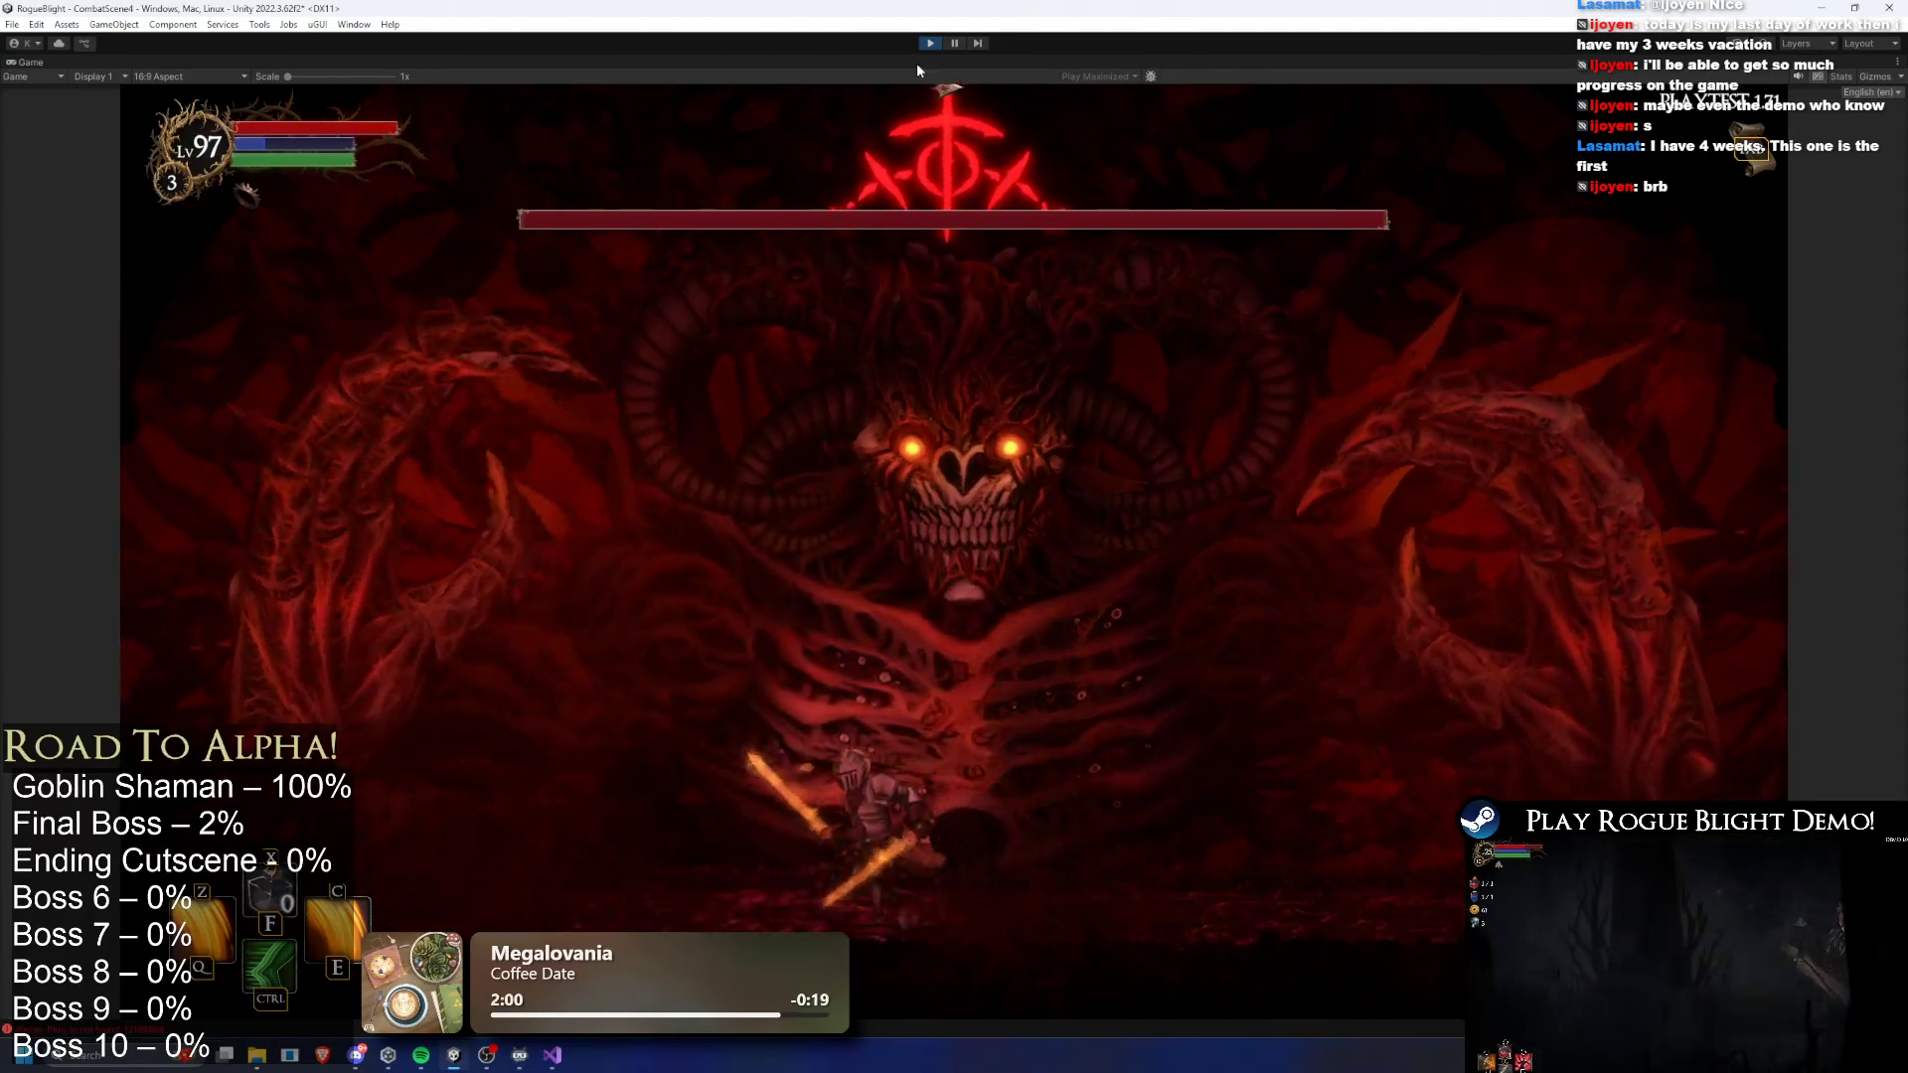
{"action": "key", "text": "d"}
{"action": "key", "text": "a"}
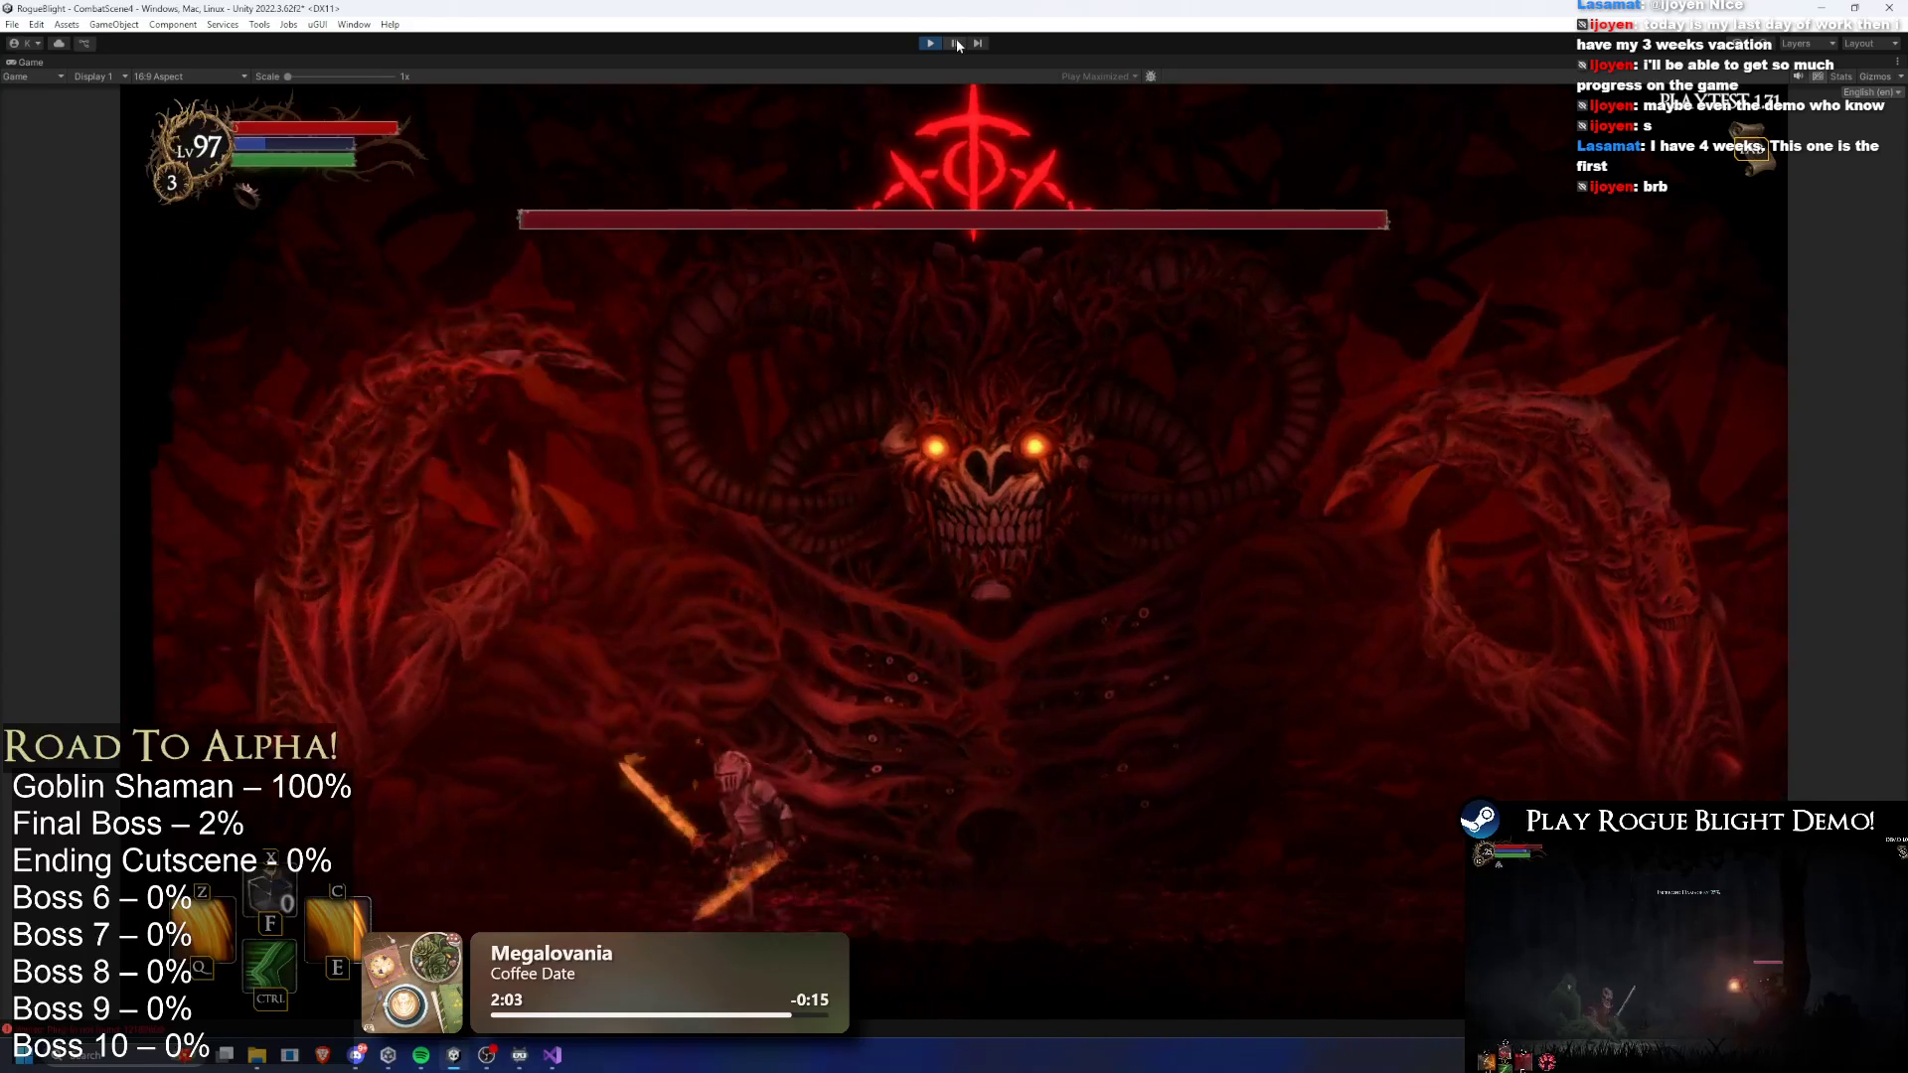
{"action": "key", "text": "d"}
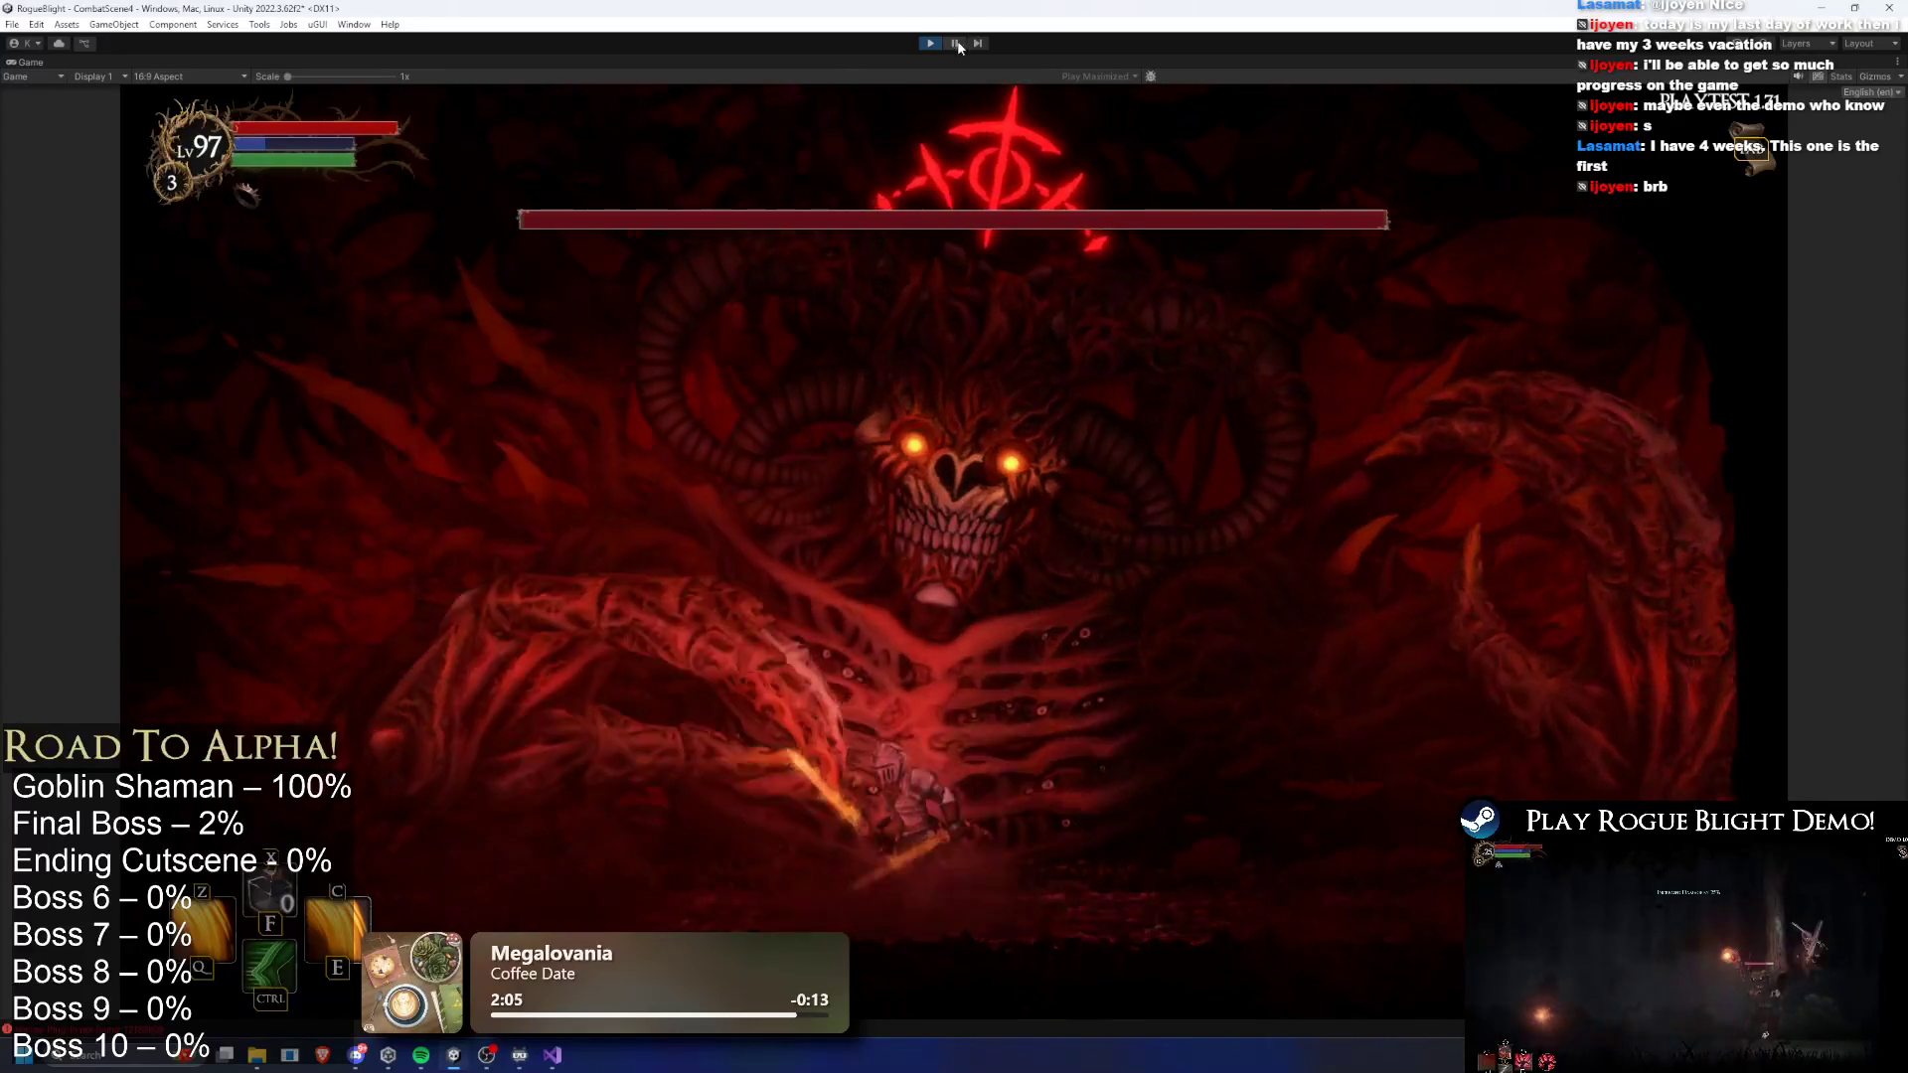
{"action": "key", "text": "a"}
{"action": "key", "text": "a"}
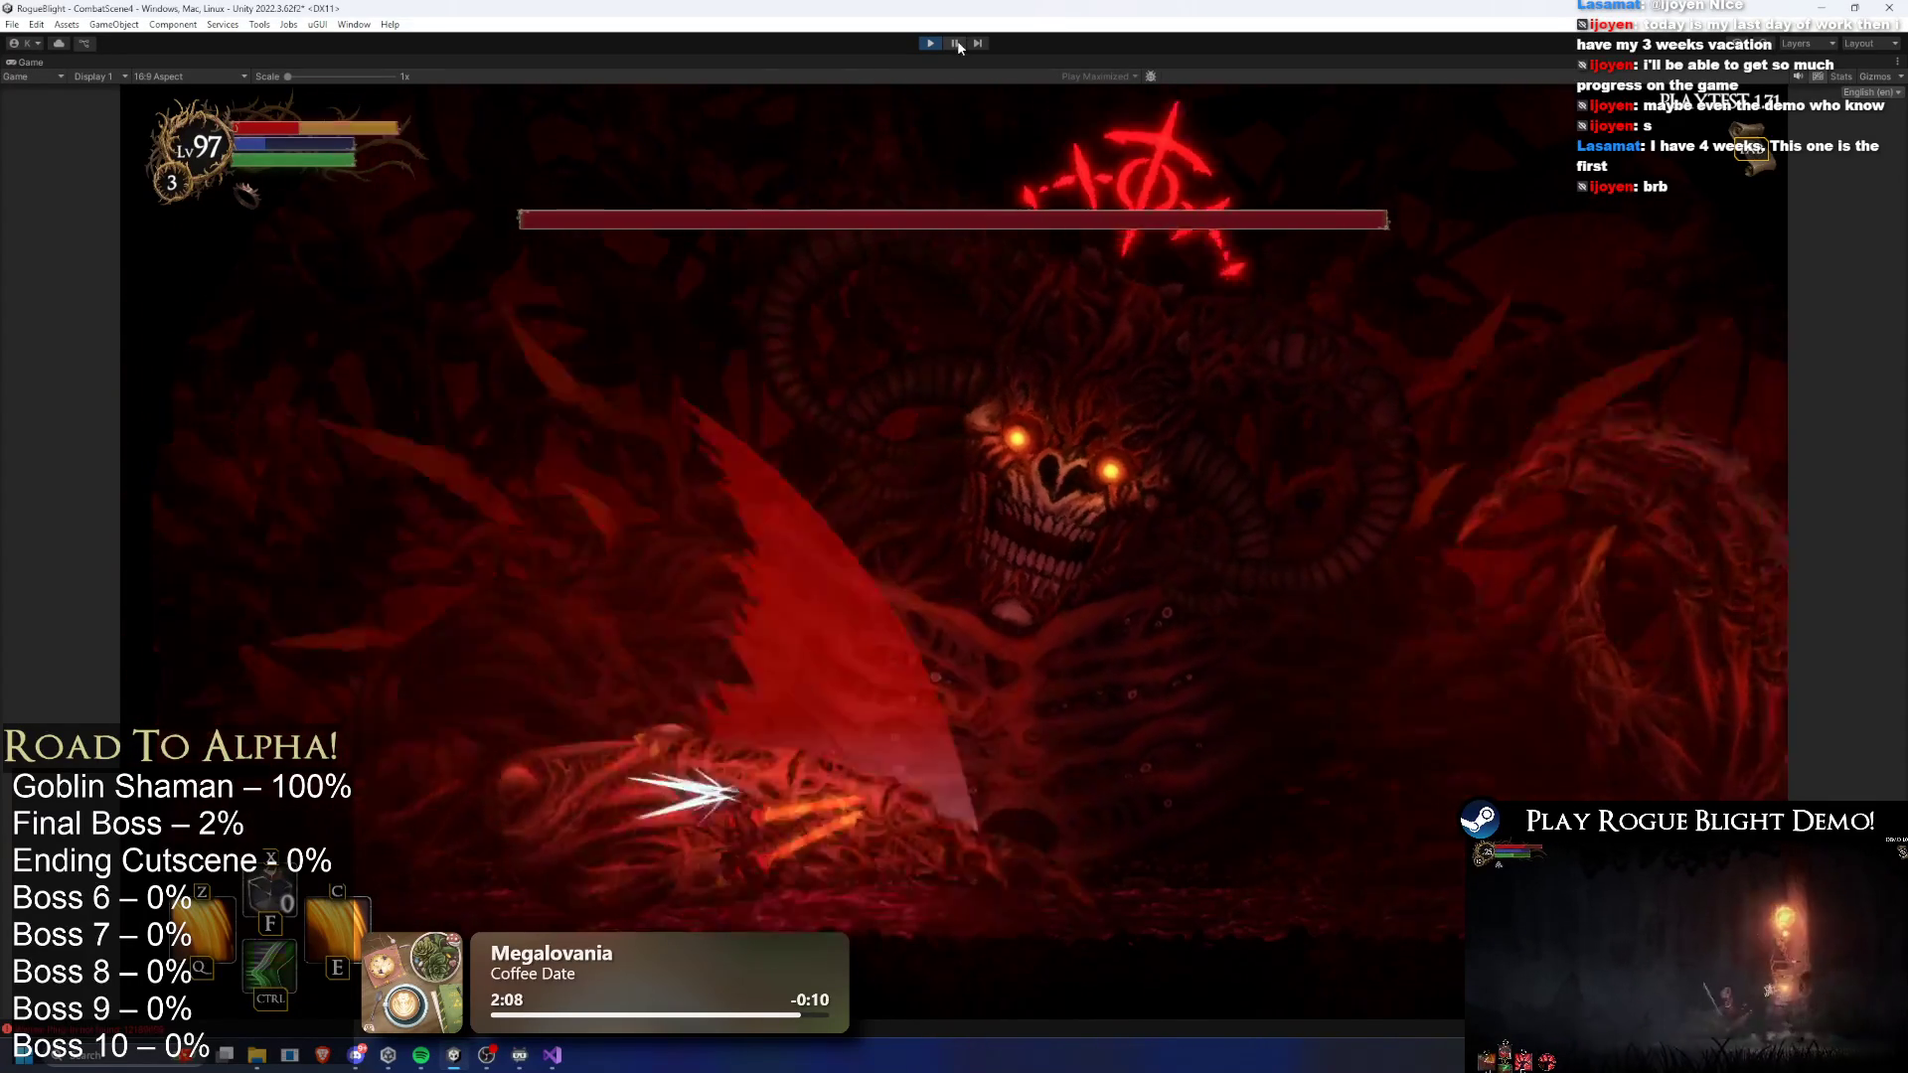
{"action": "key", "text": "d"}
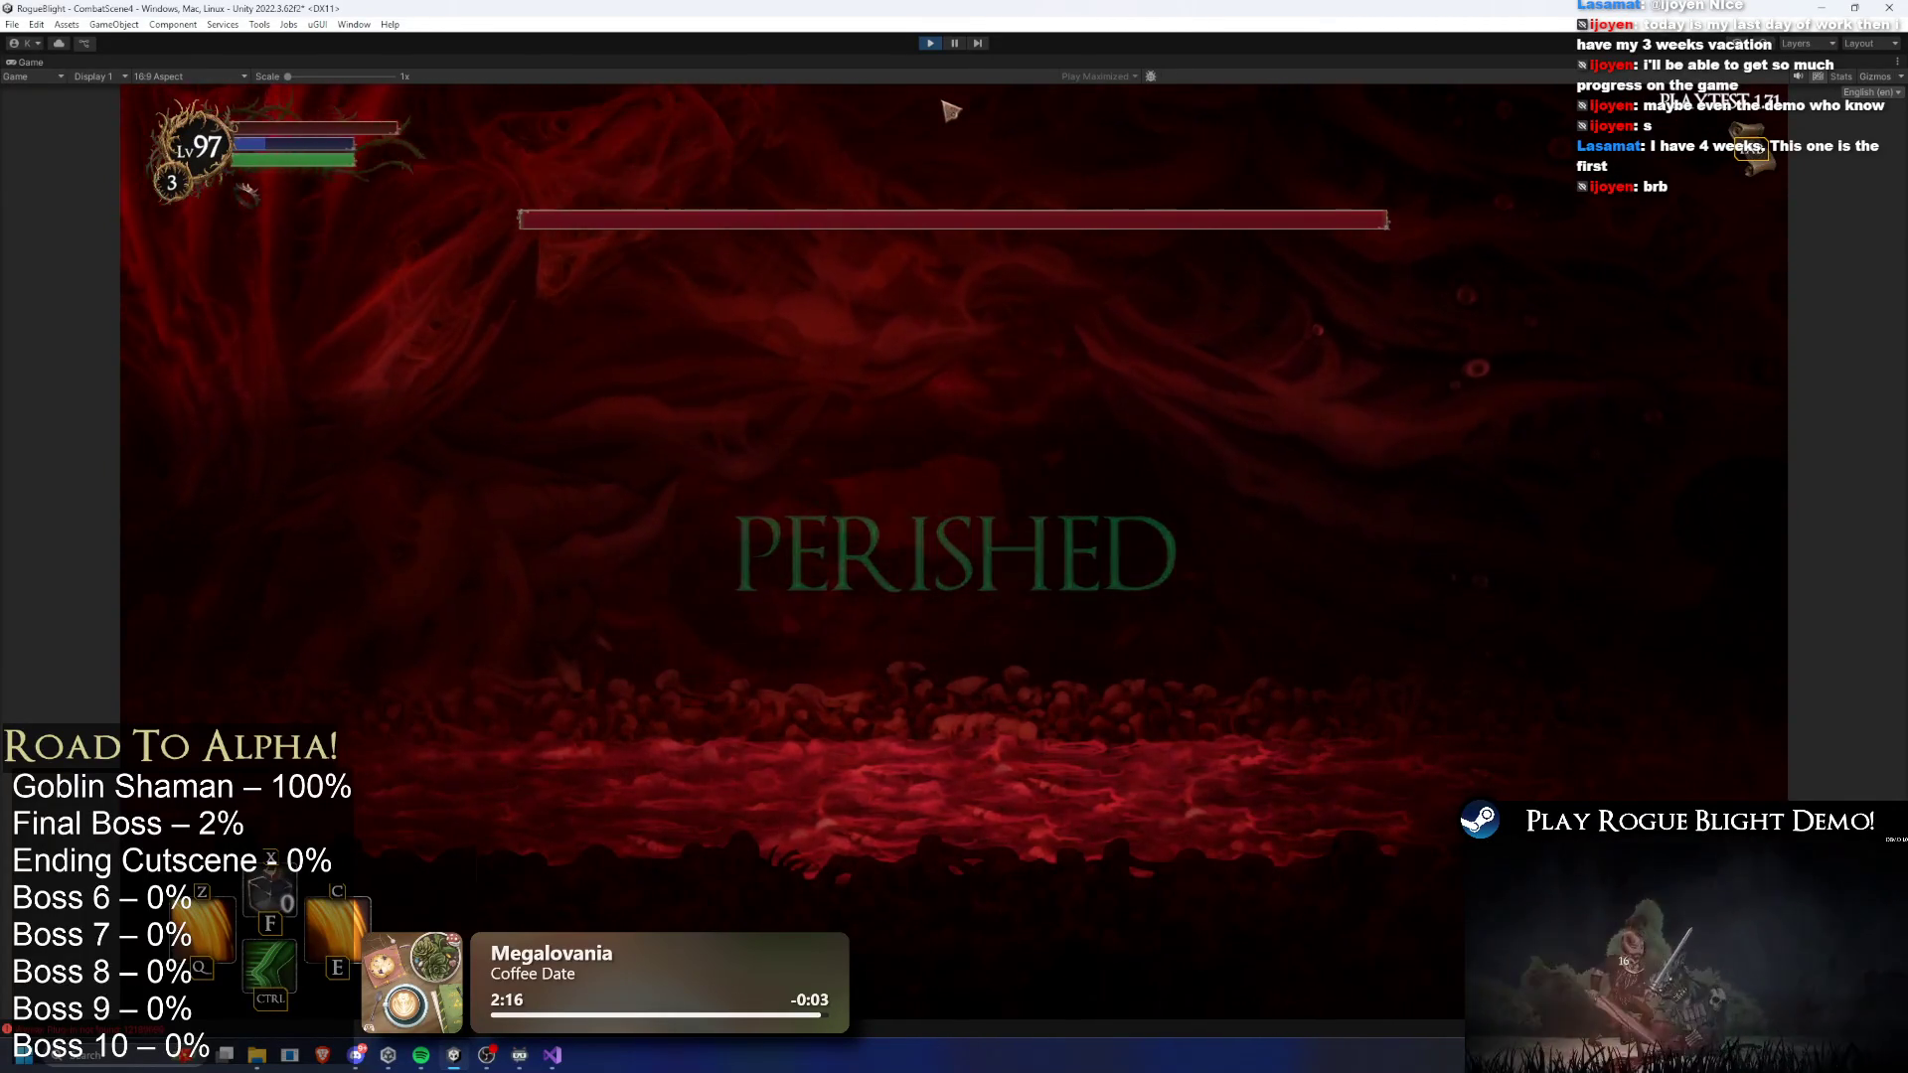
{"action": "left_click", "coordinate": [972, 692]}
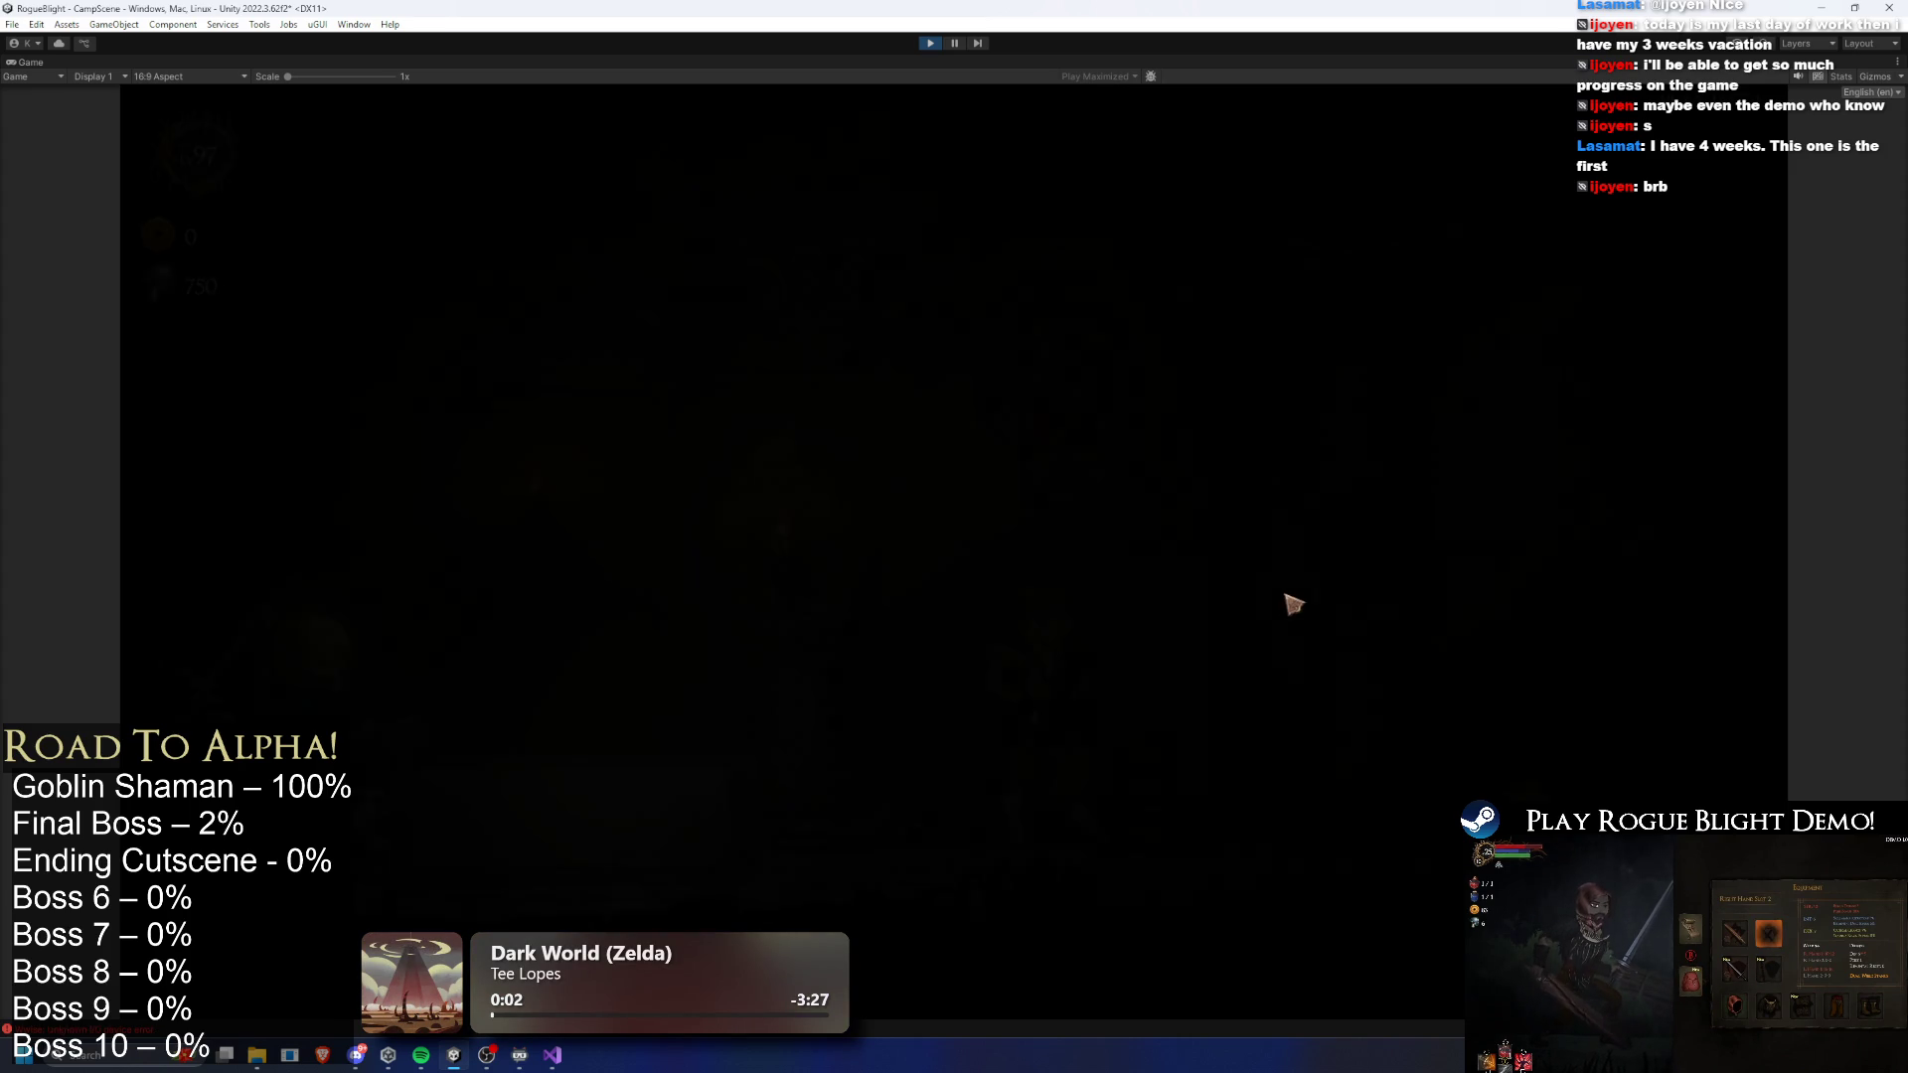
- Run to the map giver and start a Story Mode map at difficulty 0
{"action": "key", "text": "d"}
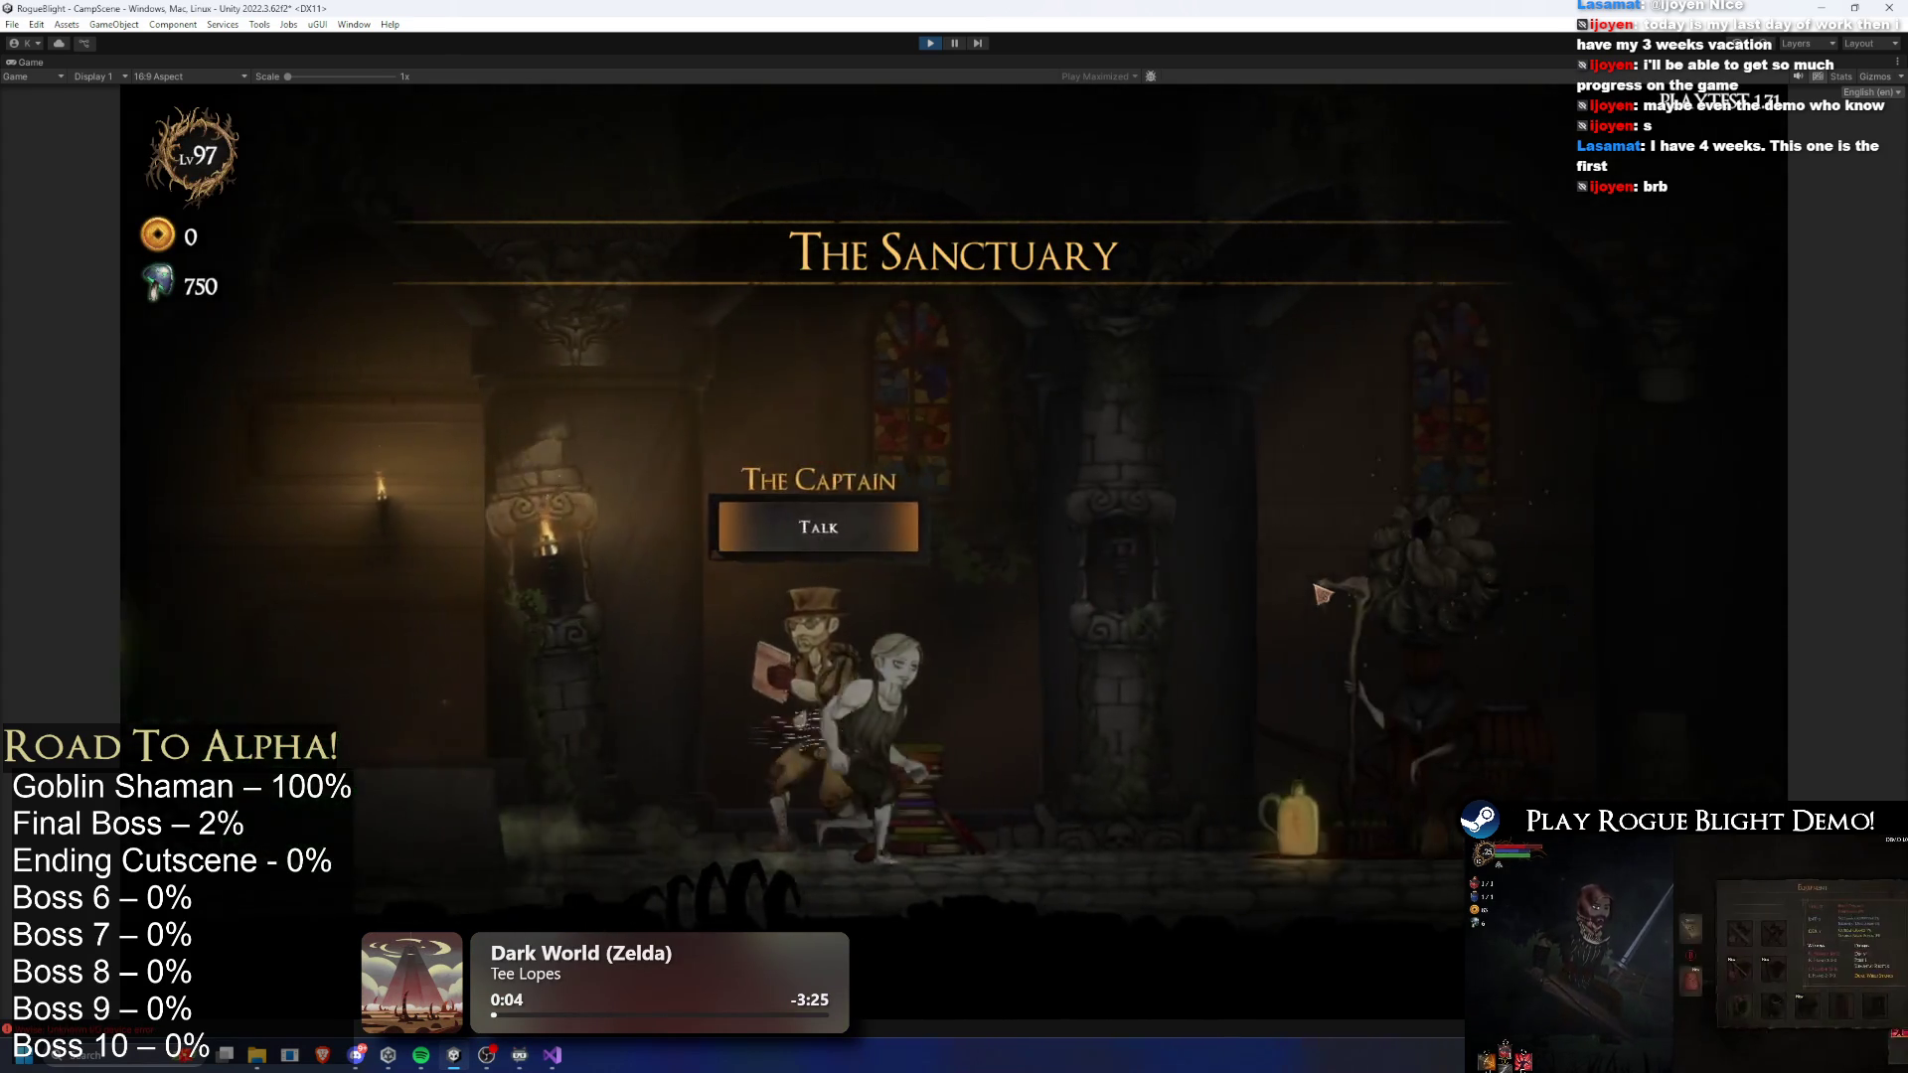
{"action": "key", "text": "d"}
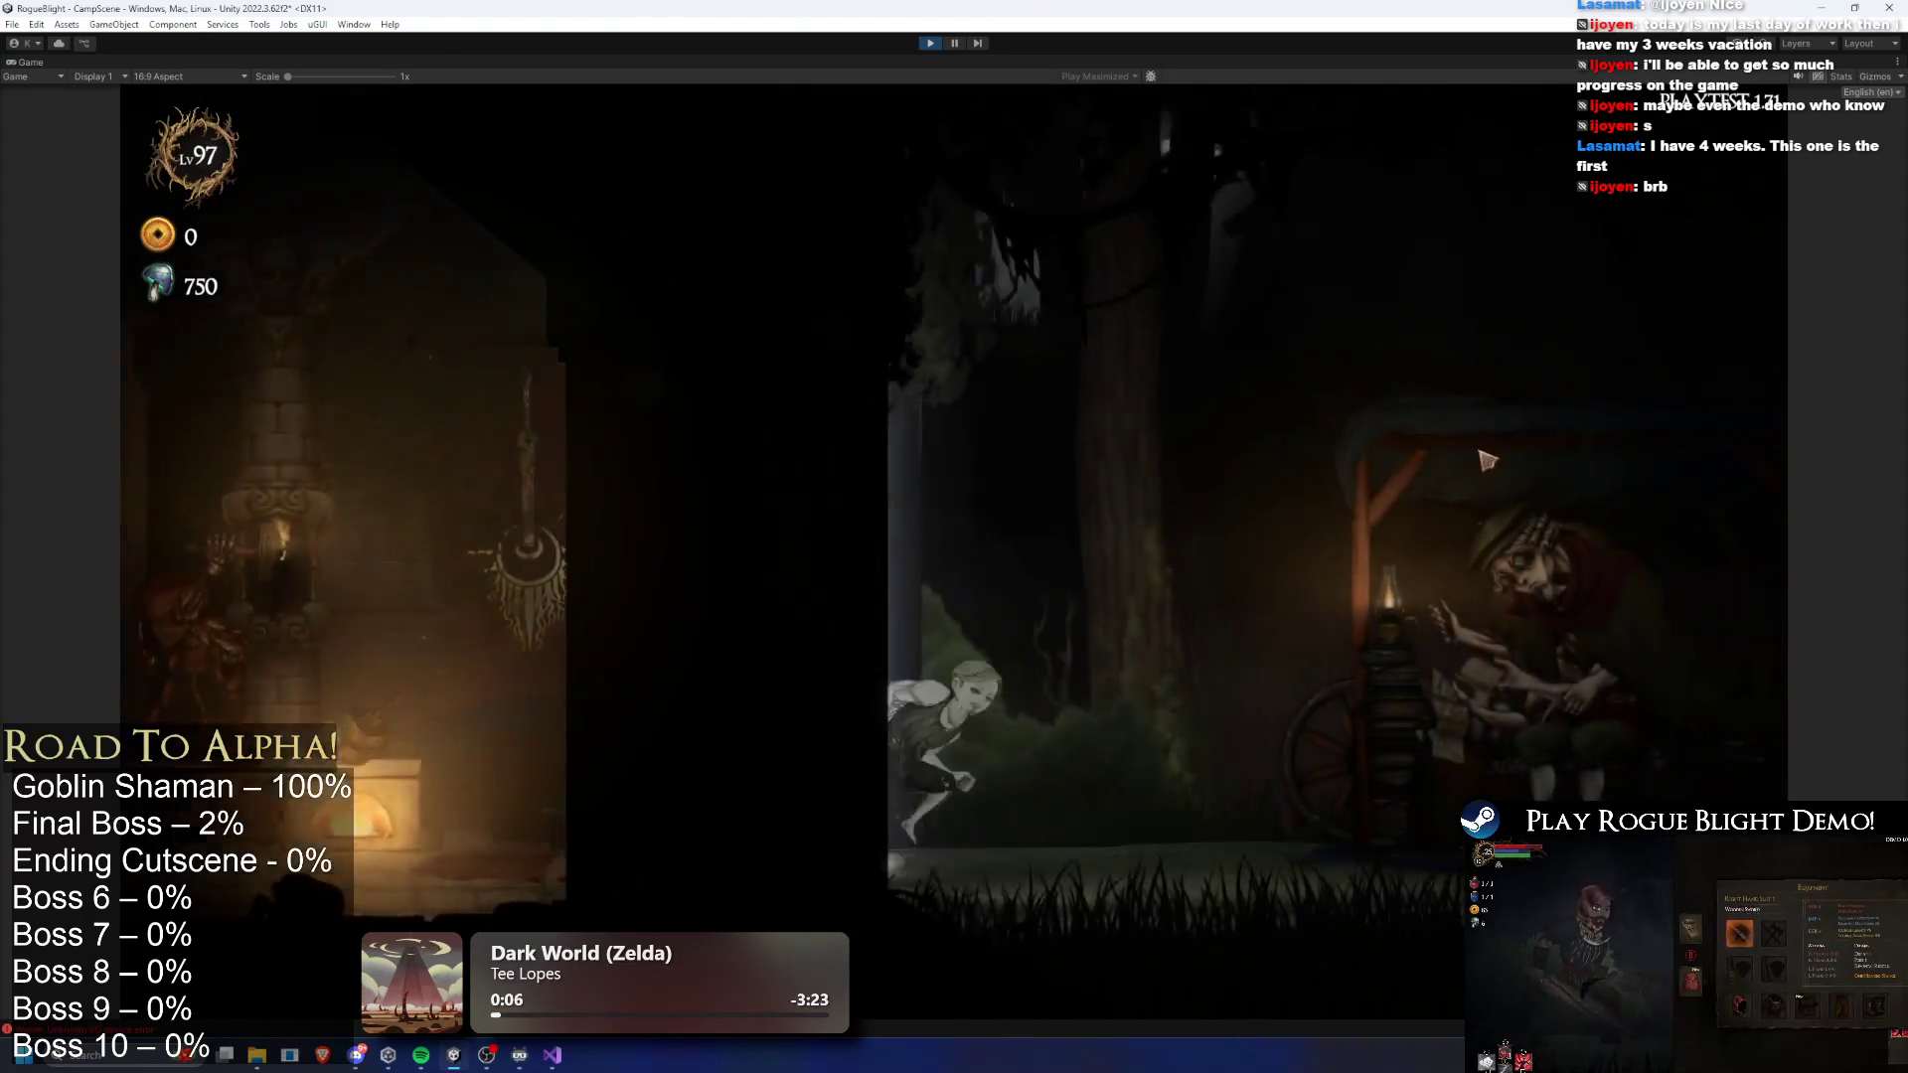
{"action": "key", "text": "e"}
{"action": "left_click", "coordinate": [1296, 308]}
{"action": "left_click", "coordinate": [775, 348]}
{"action": "triple_click", "coordinate": [1043, 415]}
{"action": "left_click", "coordinate": [1206, 507]}
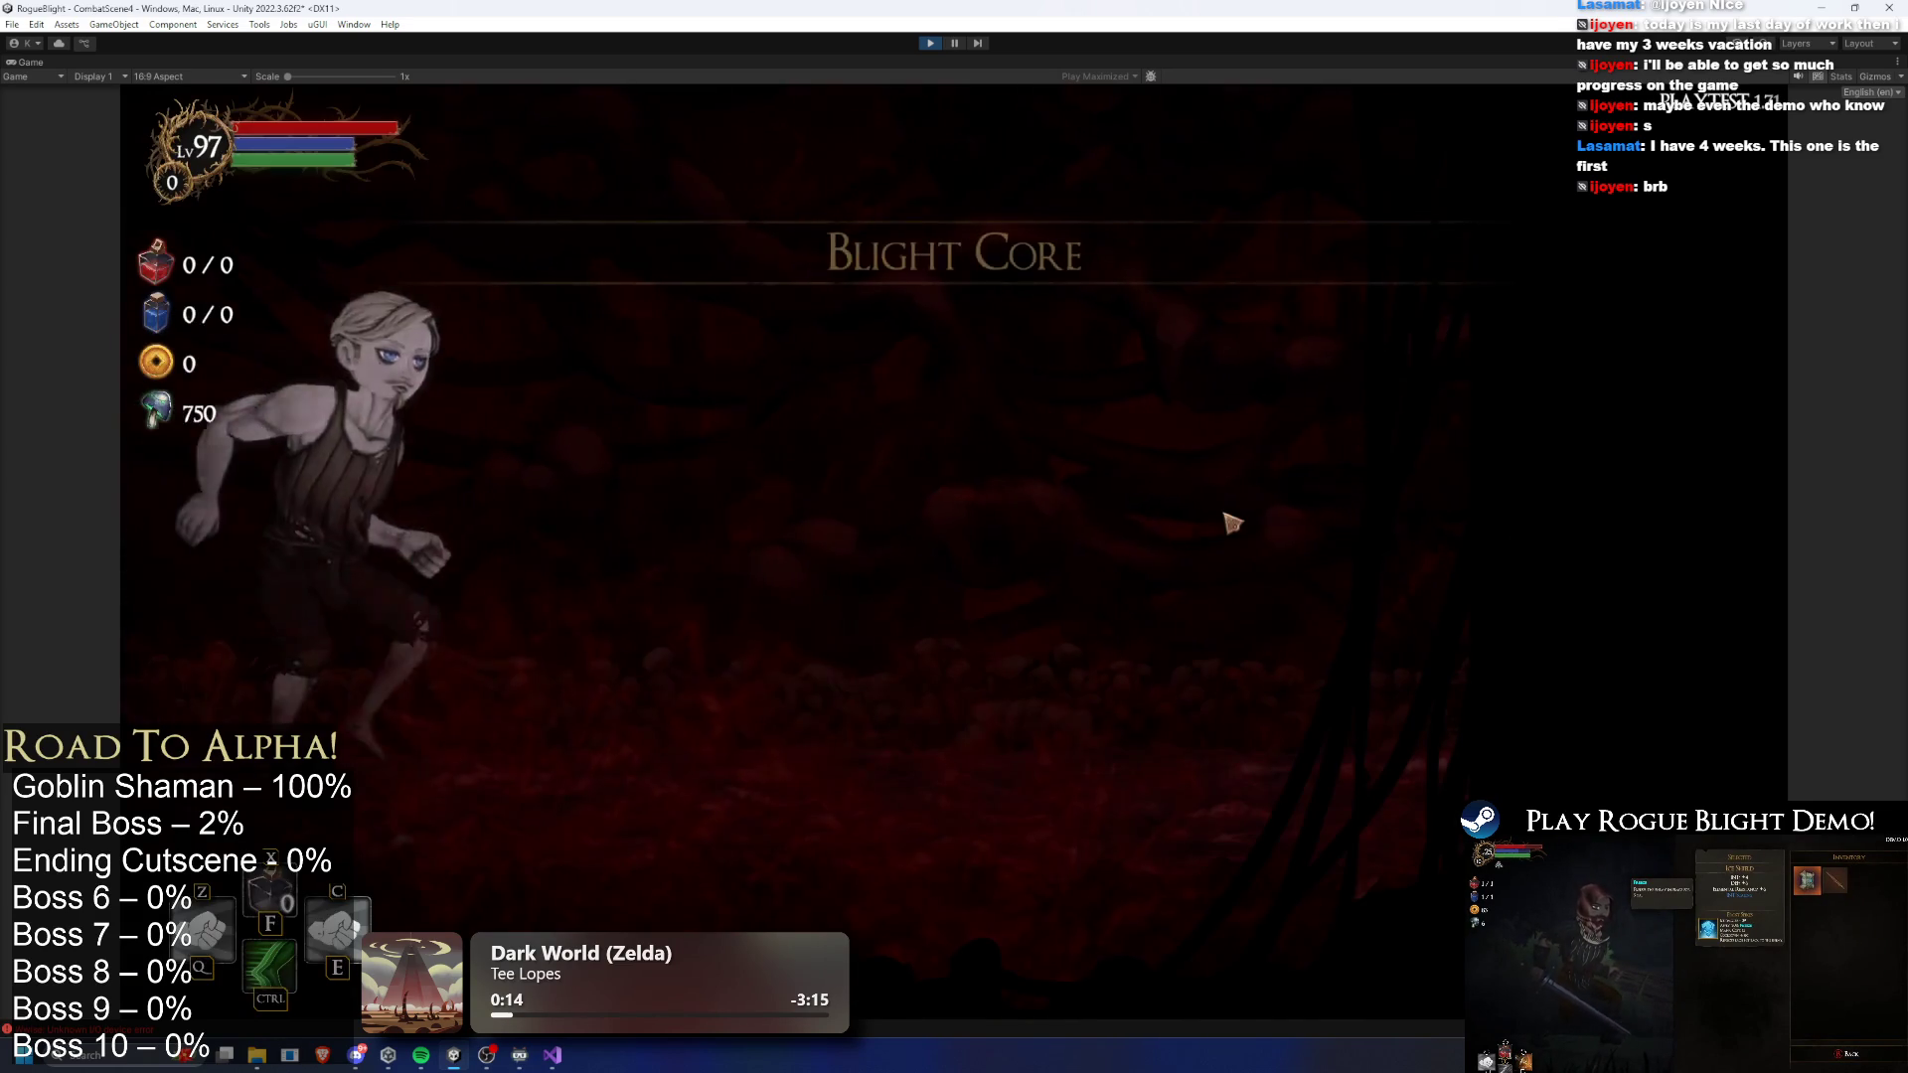
- Quit to the main menu, reload the first save slot with the Wooden Sword, and abandon the run
{"action": "key", "text": "Escape"}
{"action": "left_click", "coordinate": [924, 658]}
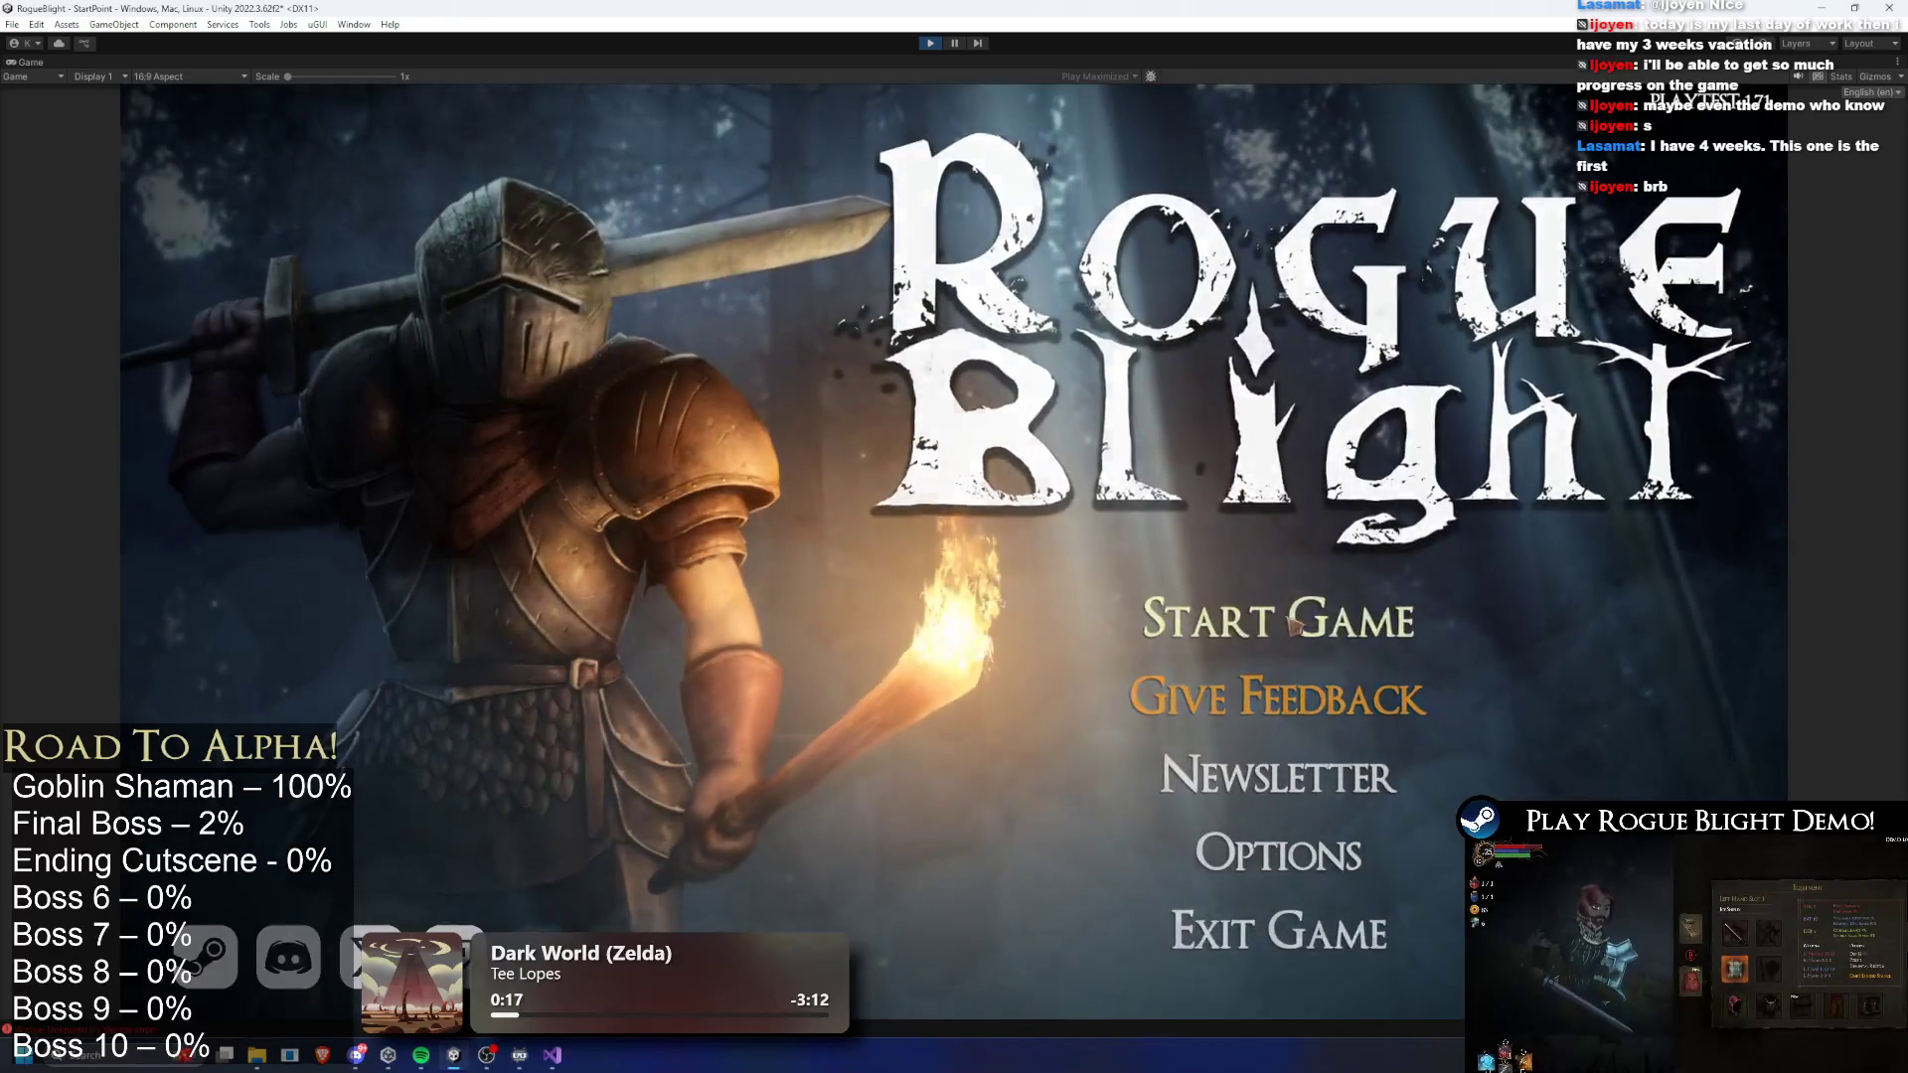
{"action": "left_click", "coordinate": [1282, 609]}
{"action": "left_click", "coordinate": [1332, 534]}
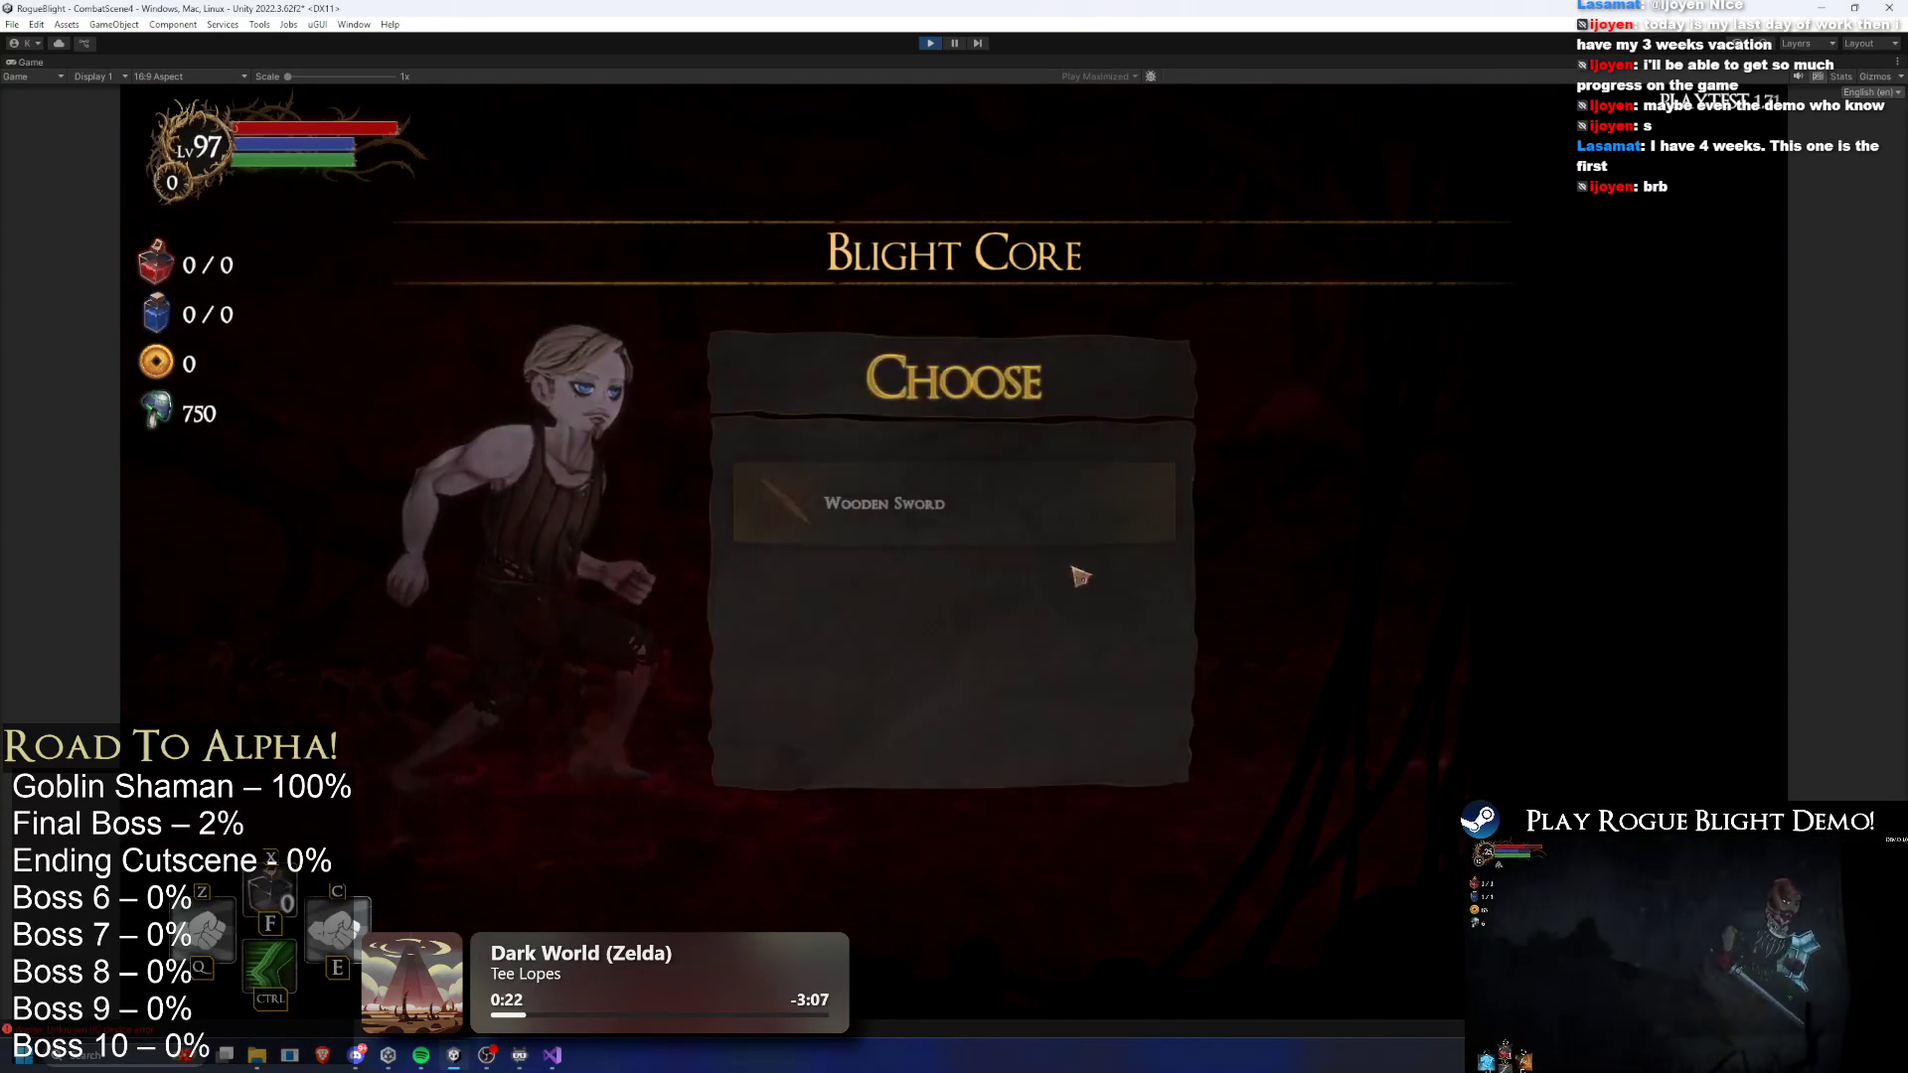
{"action": "left_click", "coordinate": [1004, 515]}
{"action": "key", "text": "Escape"}
{"action": "left_click", "coordinate": [1034, 599]}
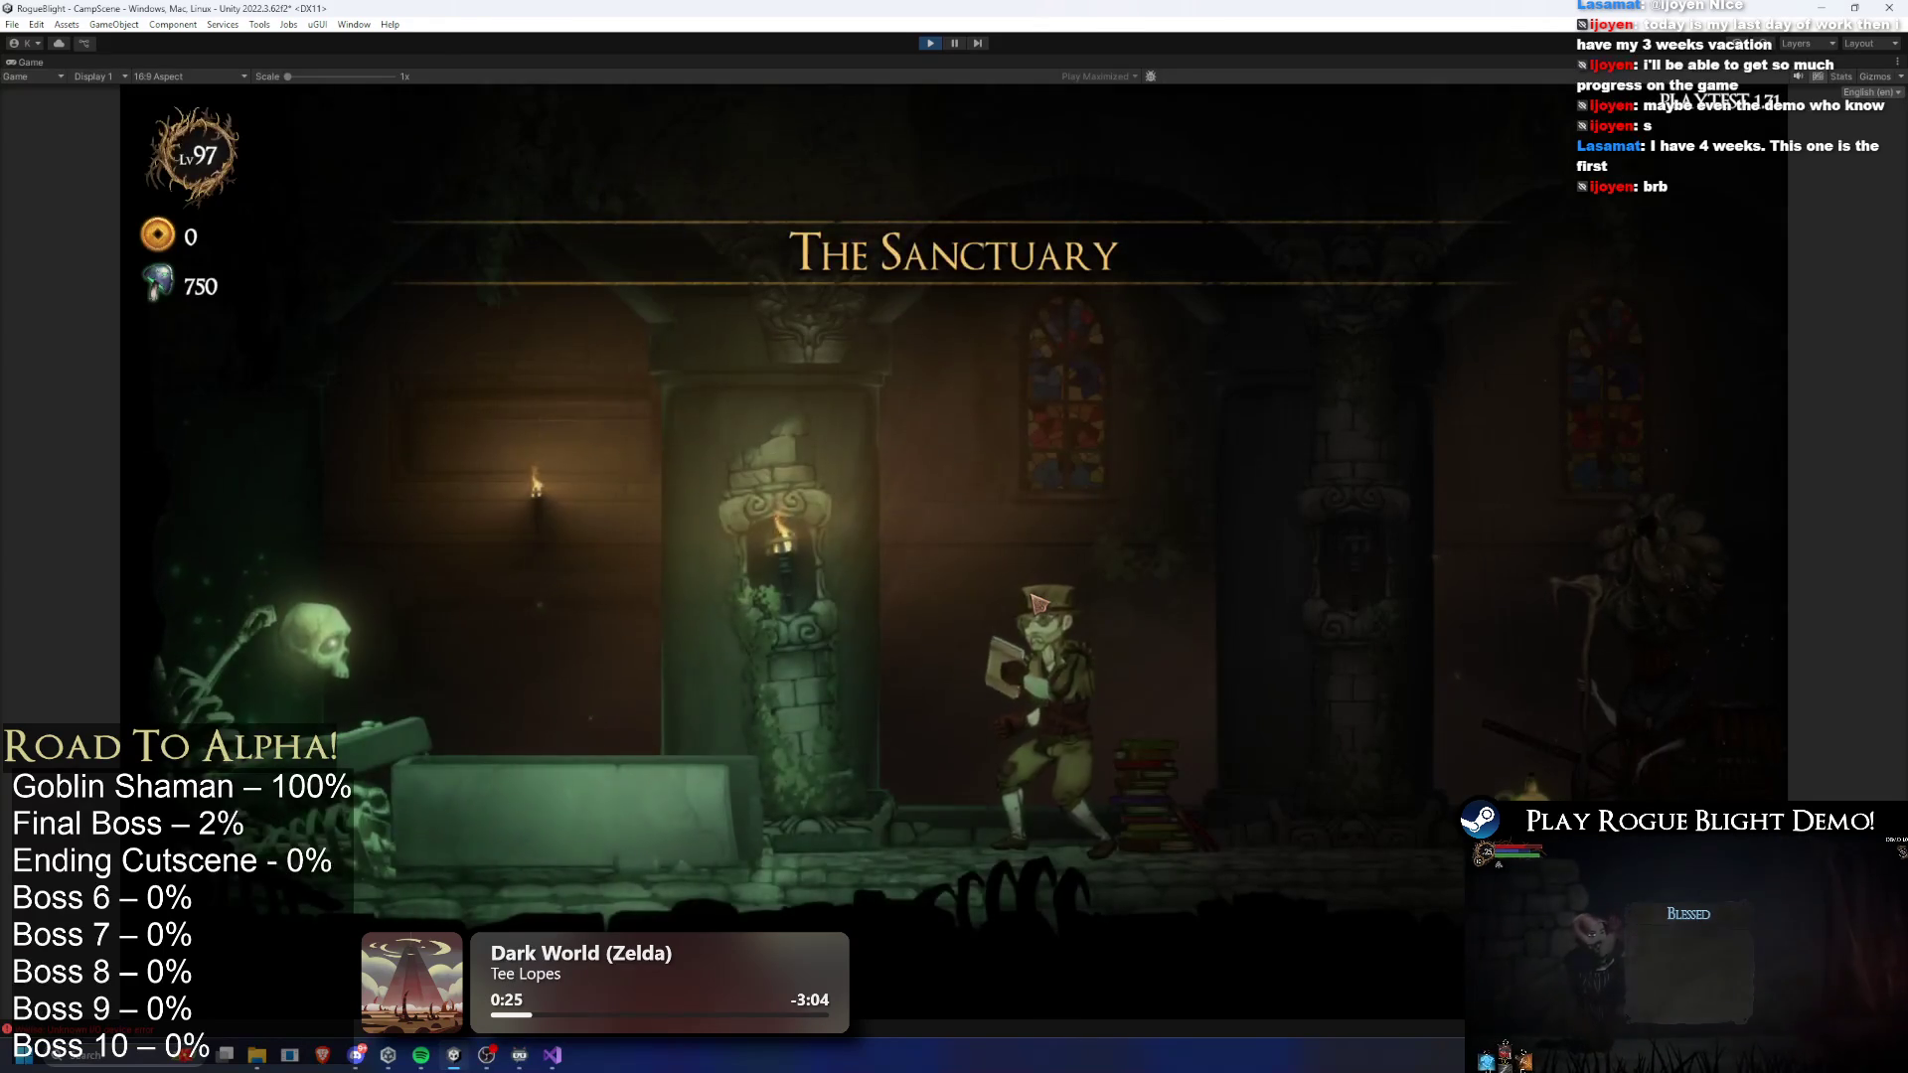
- Walk to the Sanctuary map table and start a Story Mode run
{"action": "key", "text": "d"}
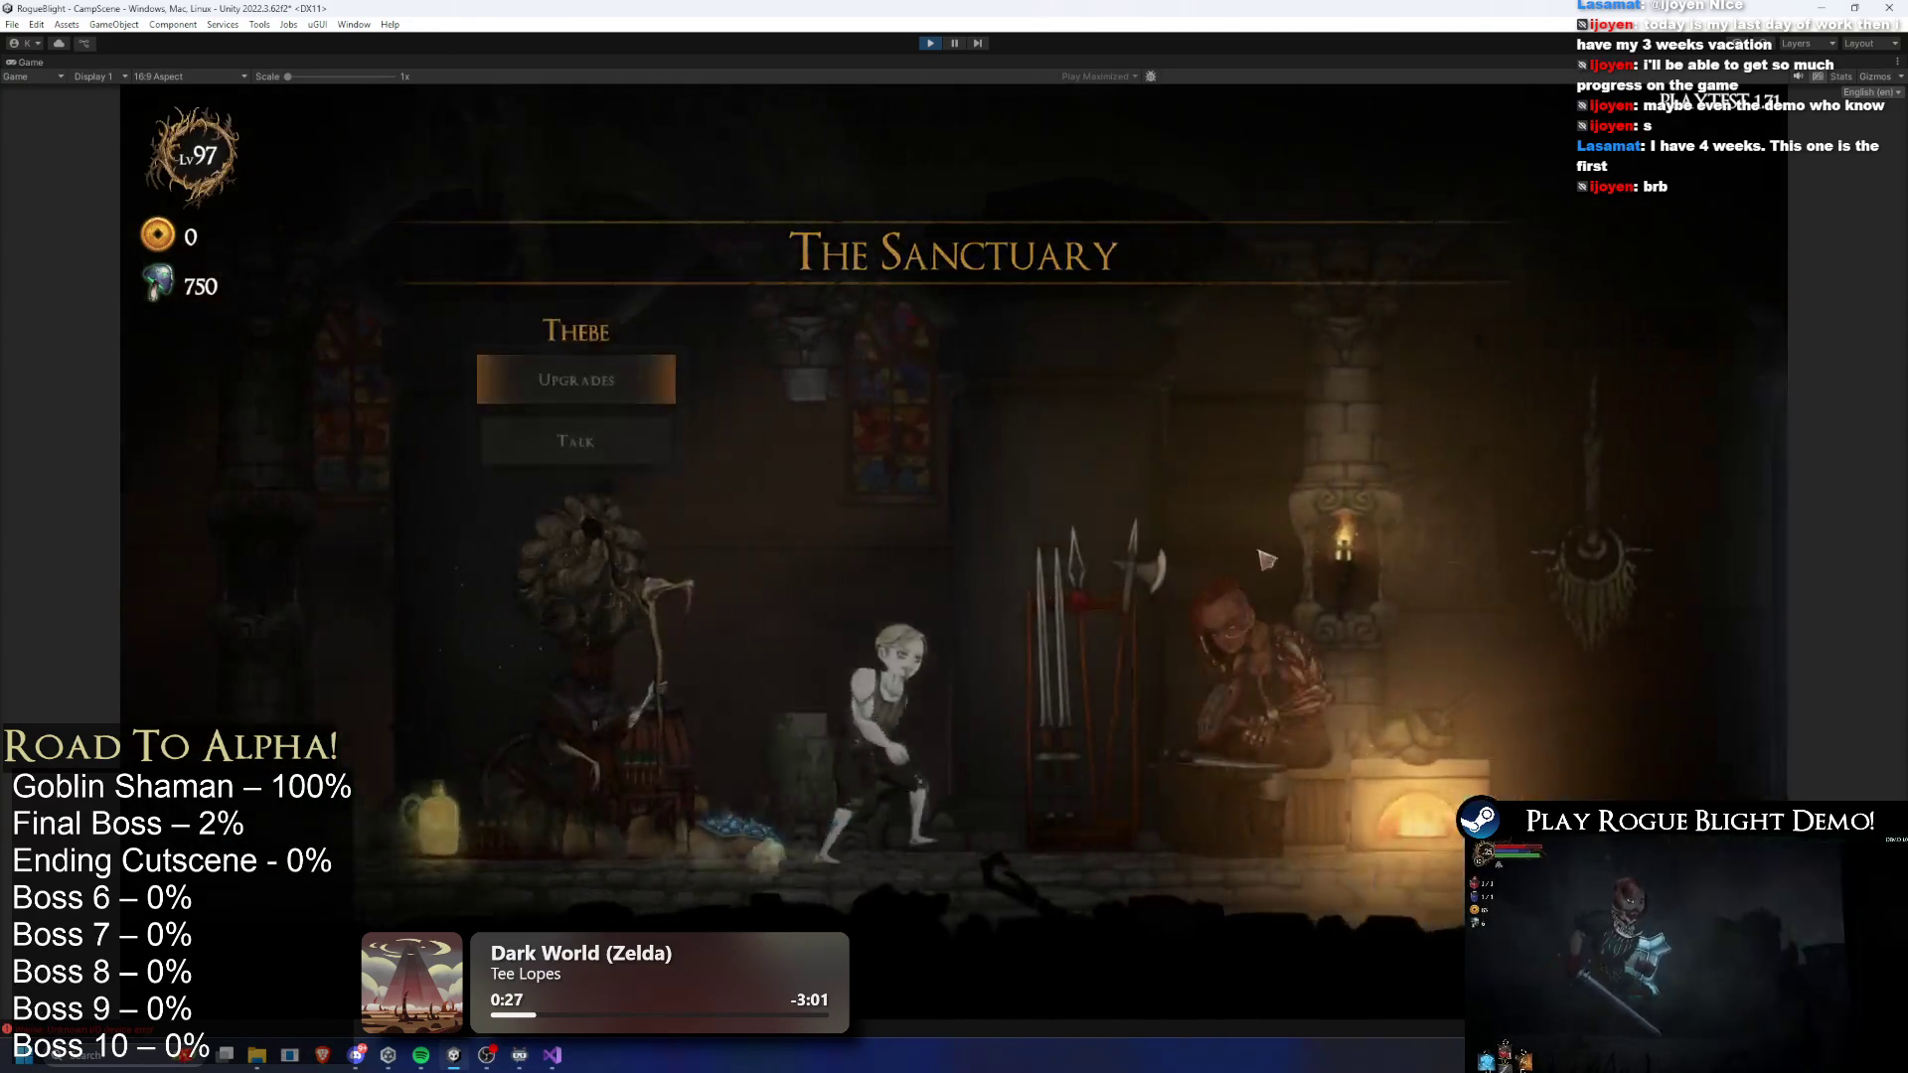
{"action": "key", "text": "e"}
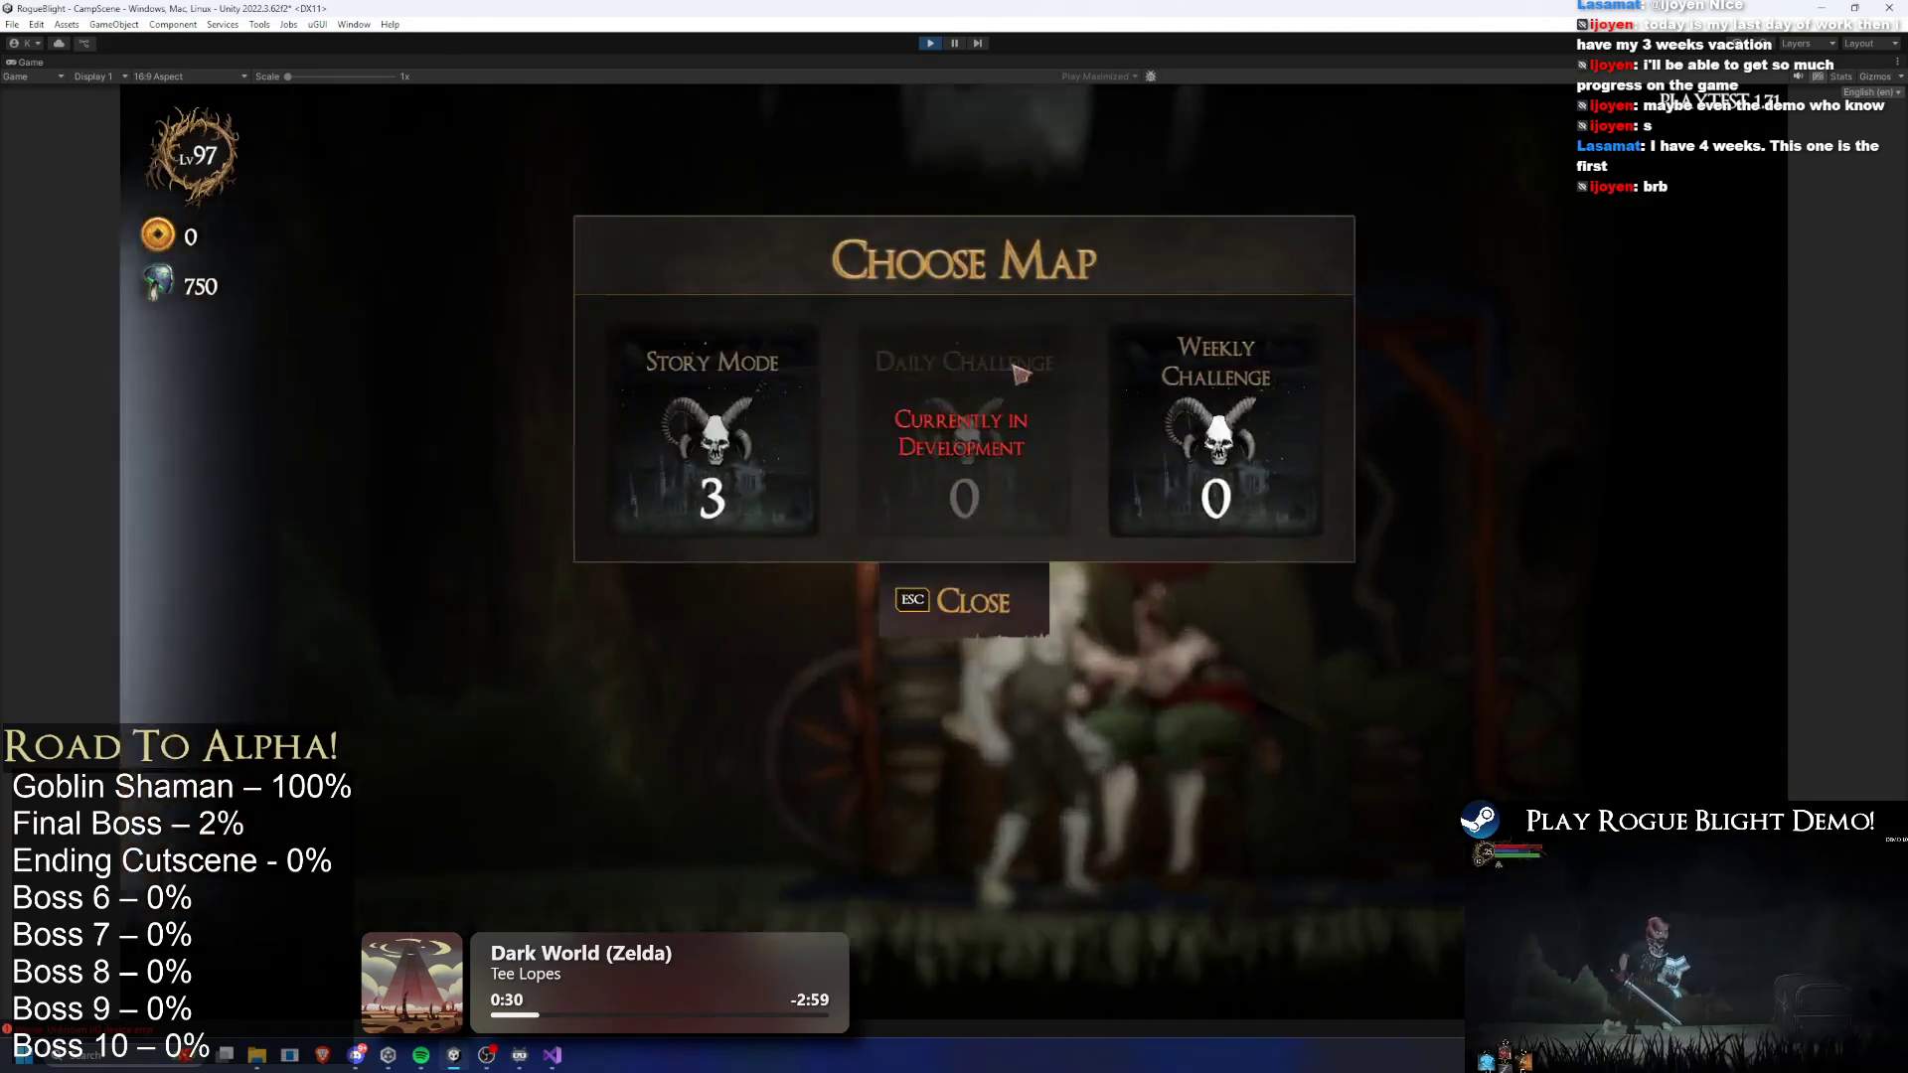
{"action": "left_click", "coordinate": [814, 417]}
{"action": "left_click", "coordinate": [1227, 506]}
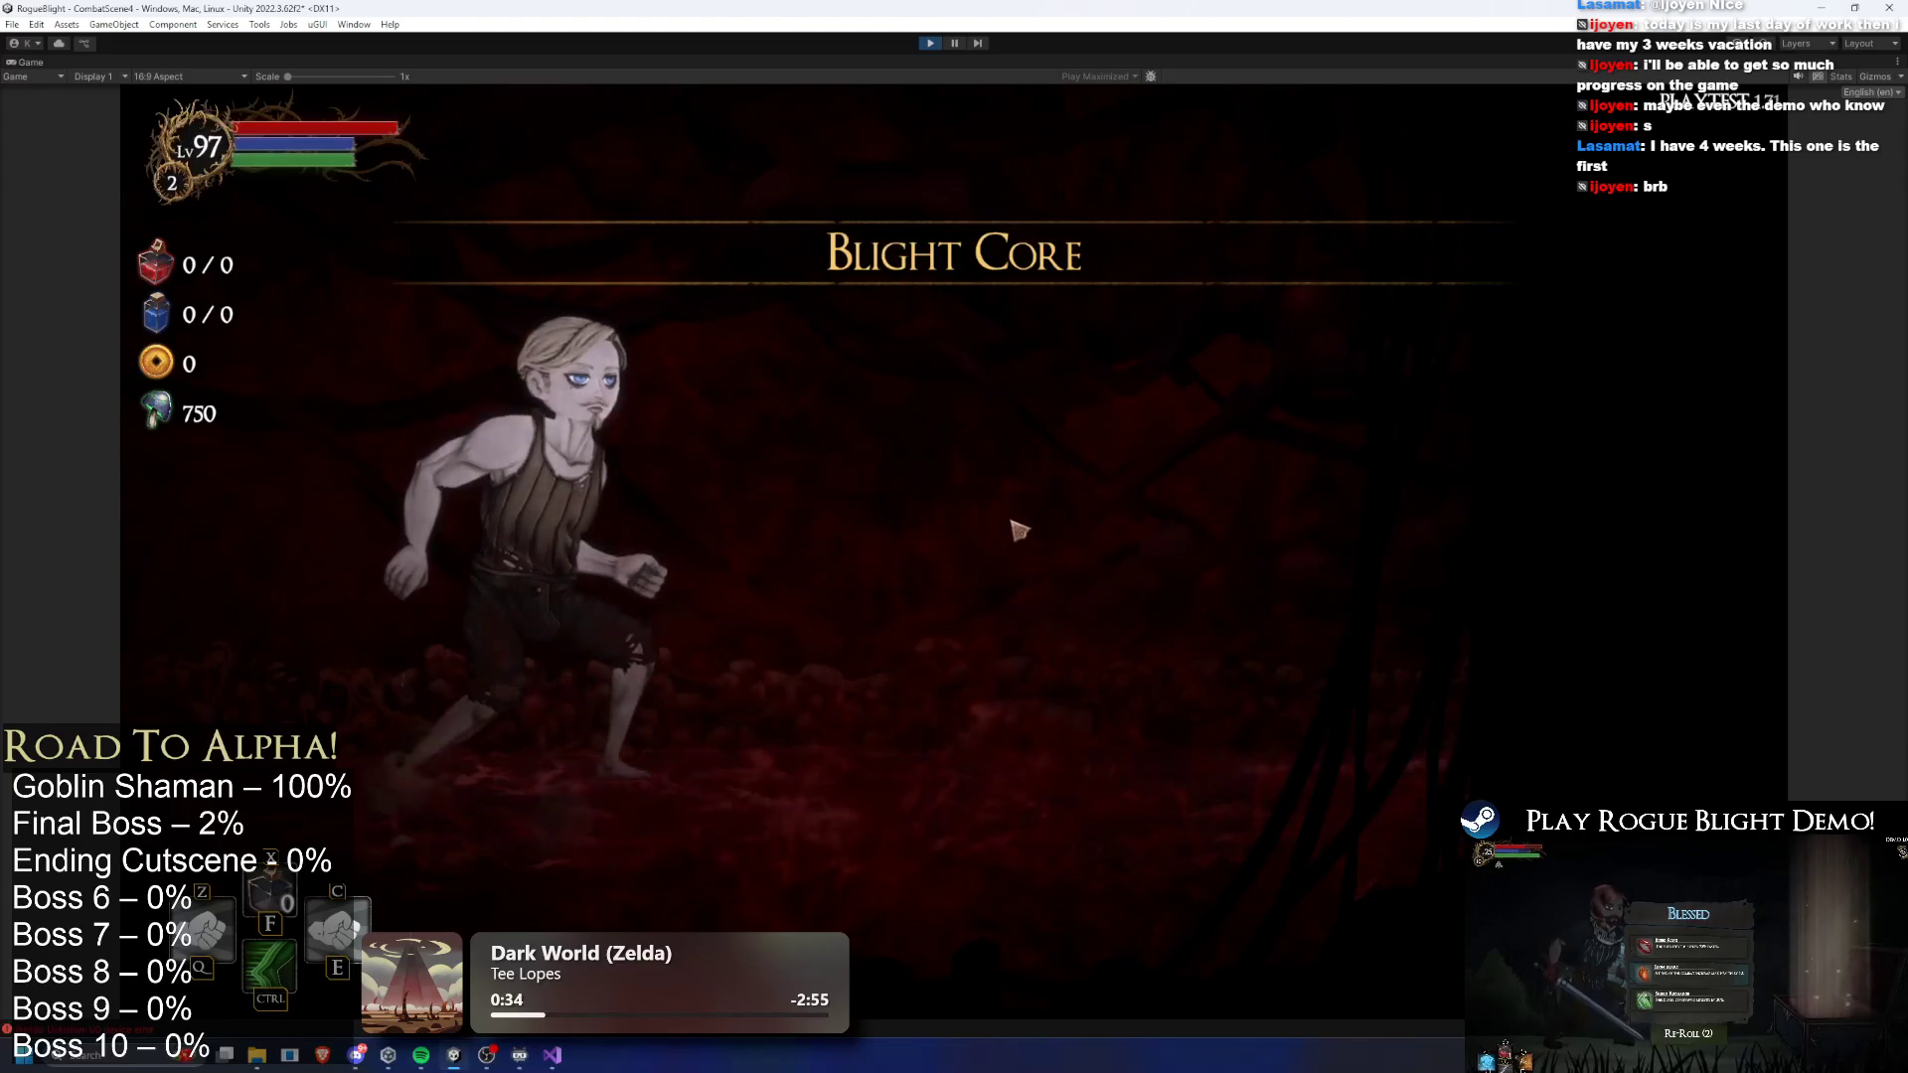
- Take the Wooden Sword, skip through the cutscene dialogue, and close the shop
{"action": "left_click", "coordinate": [984, 507]}
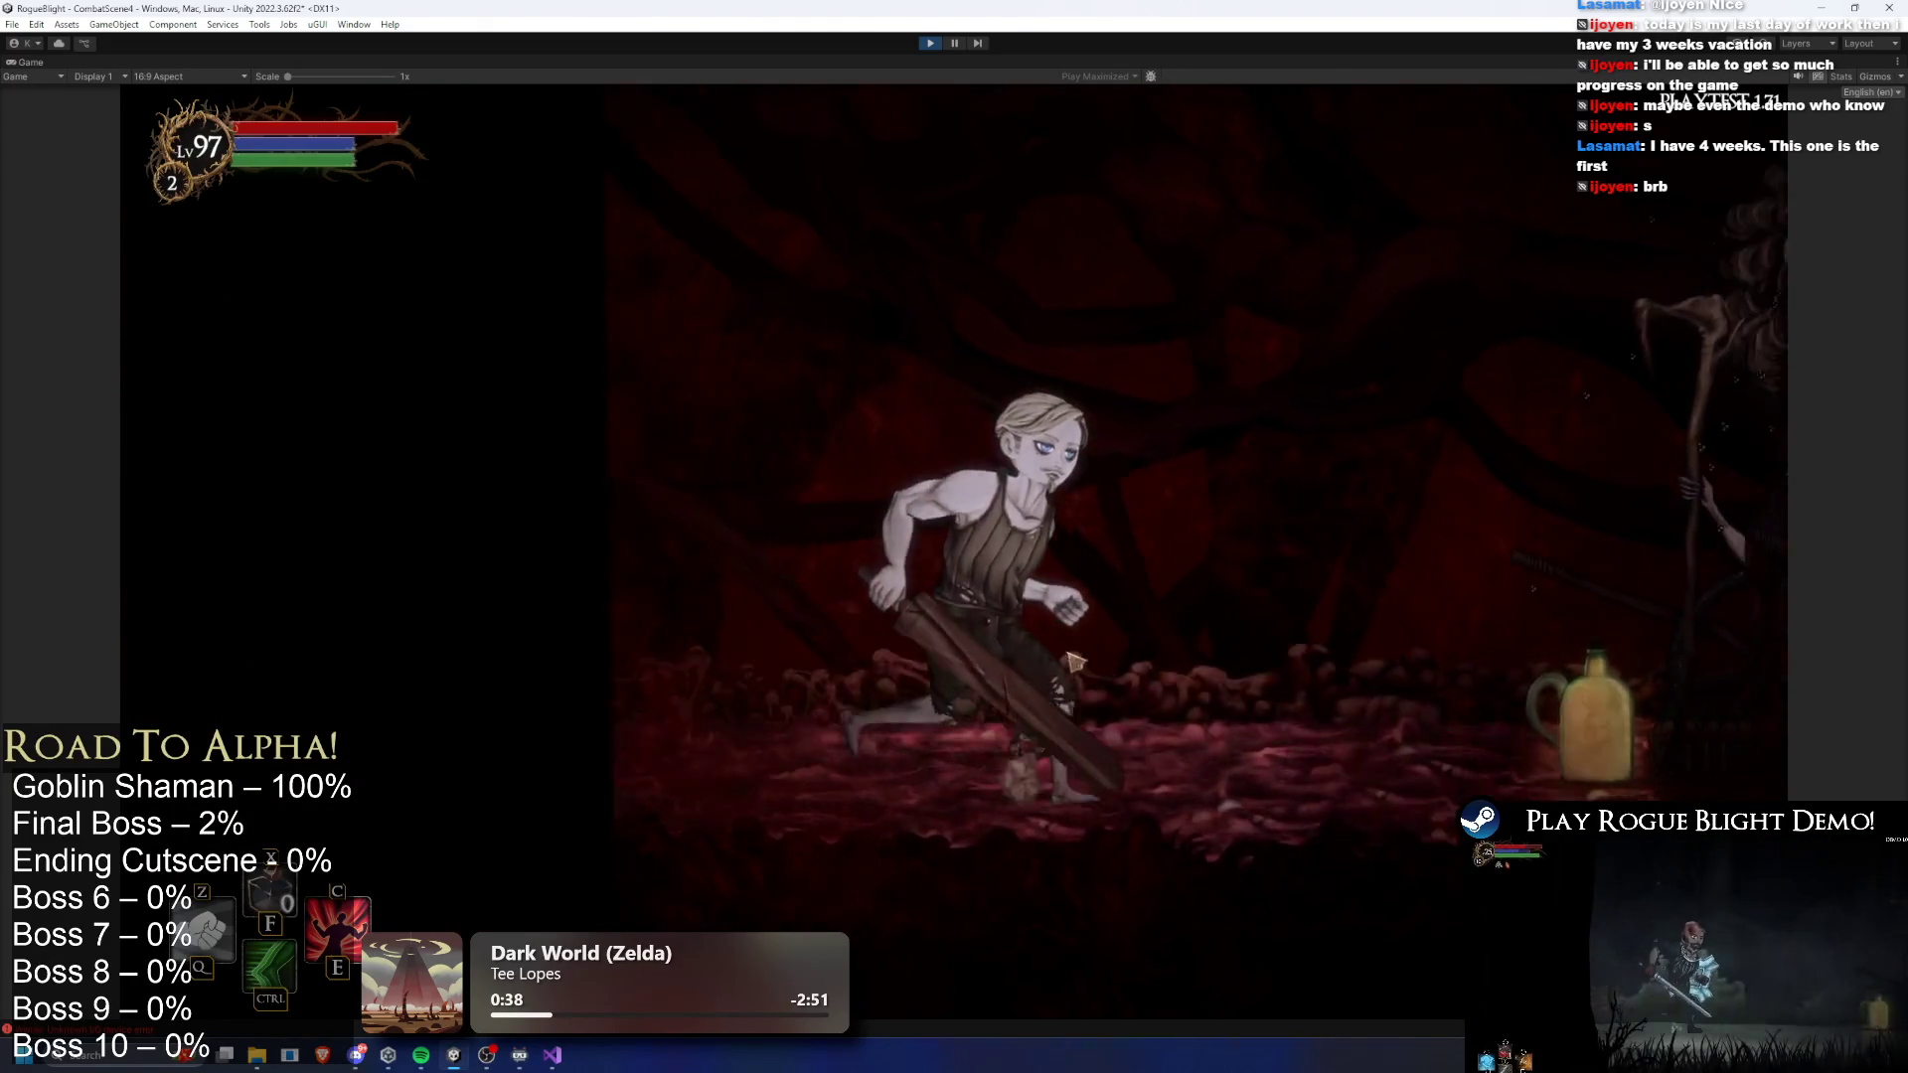
{"action": "left_click", "coordinate": [1212, 611]}
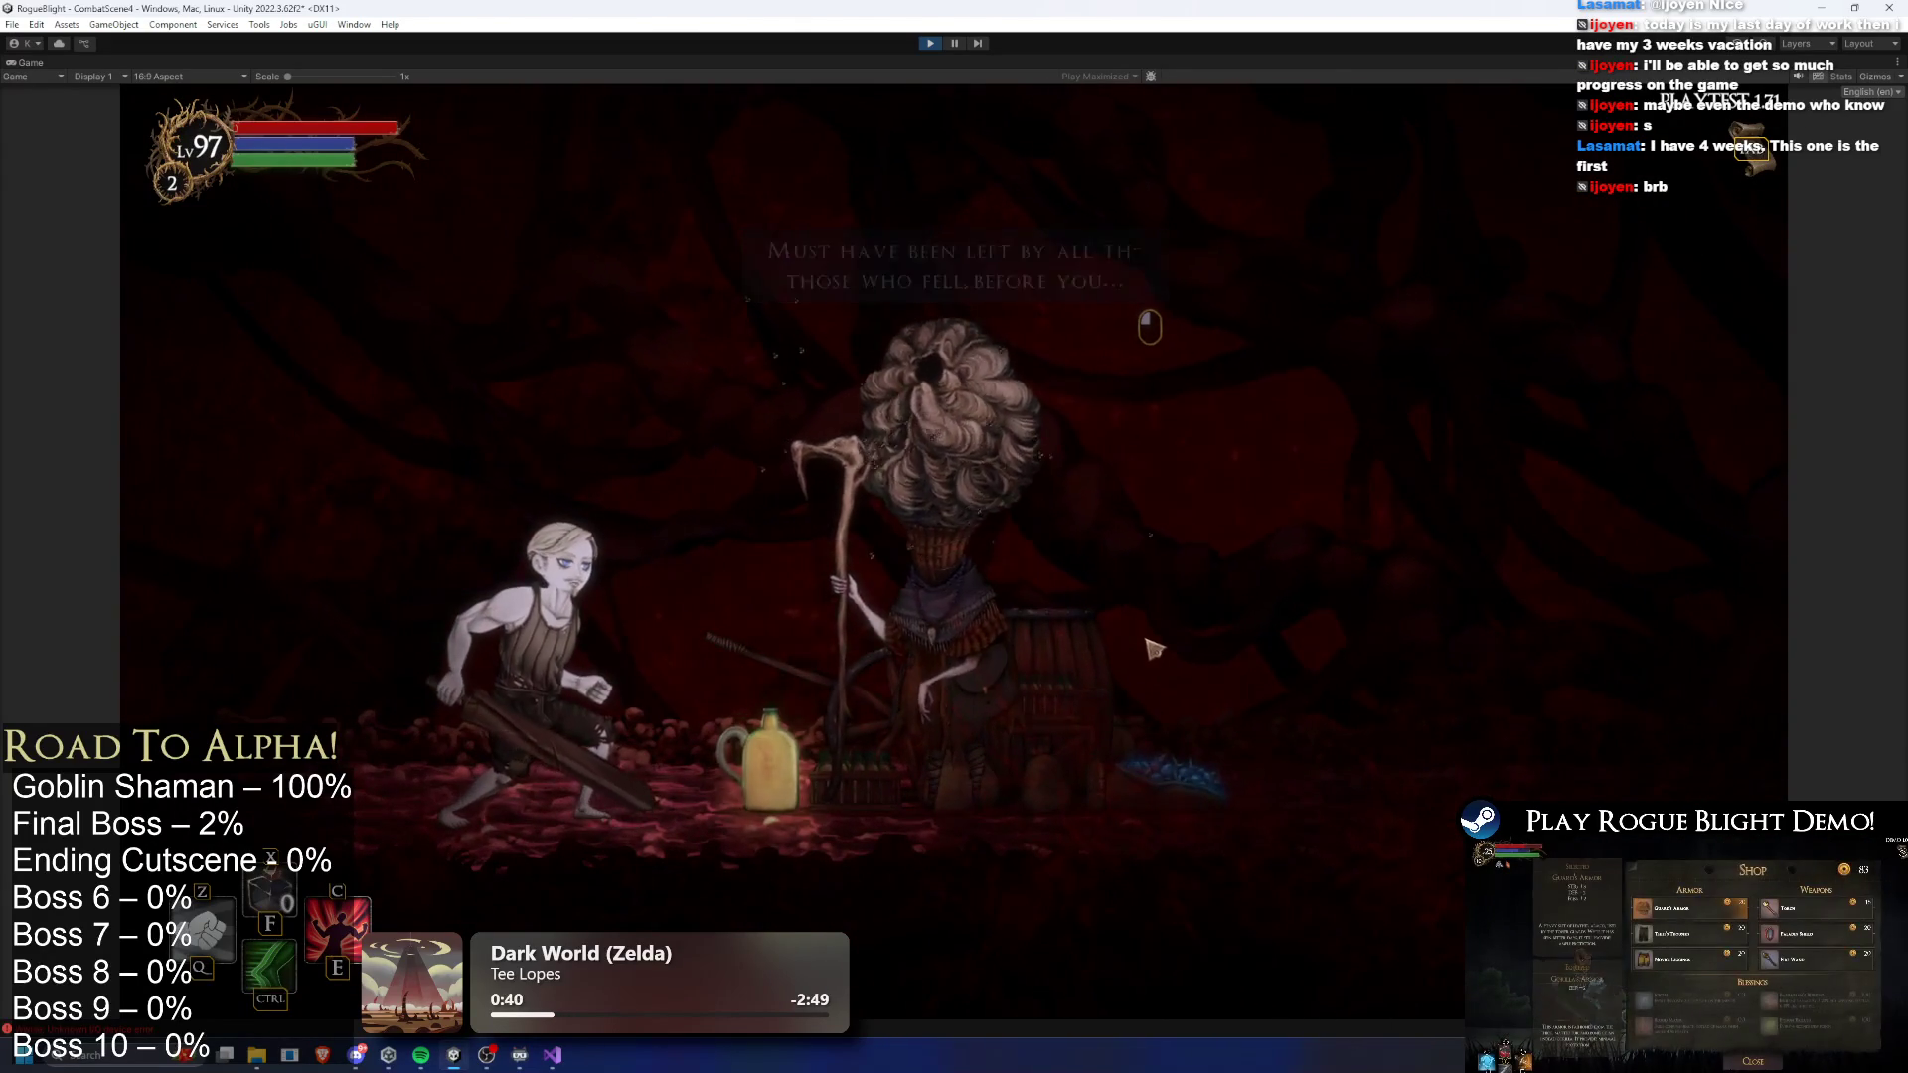
{"action": "left_click", "coordinate": [1195, 630]}
{"action": "left_click", "coordinate": [1216, 939]}
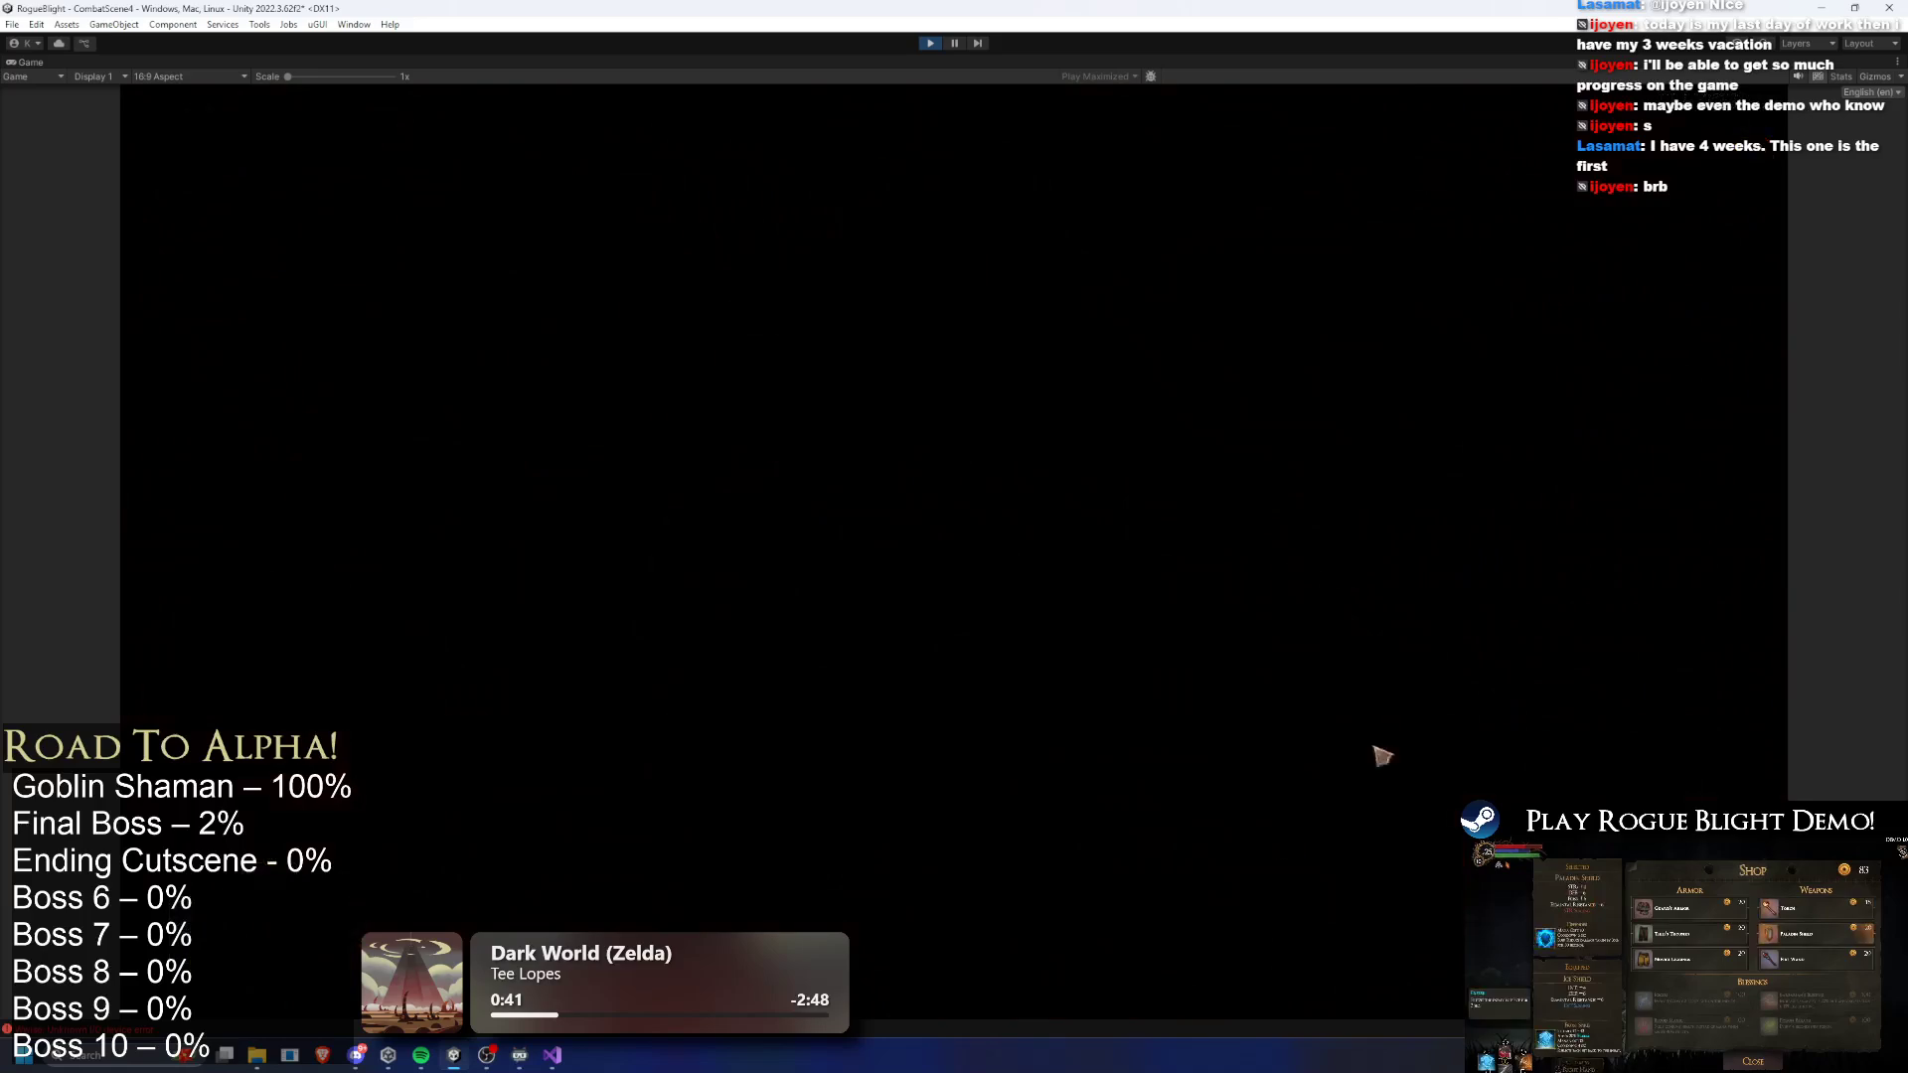
- Advance two map nodes past the blacksmith and choose the Falcon's Claw blessing
{"action": "left_click", "coordinate": [1435, 733]}
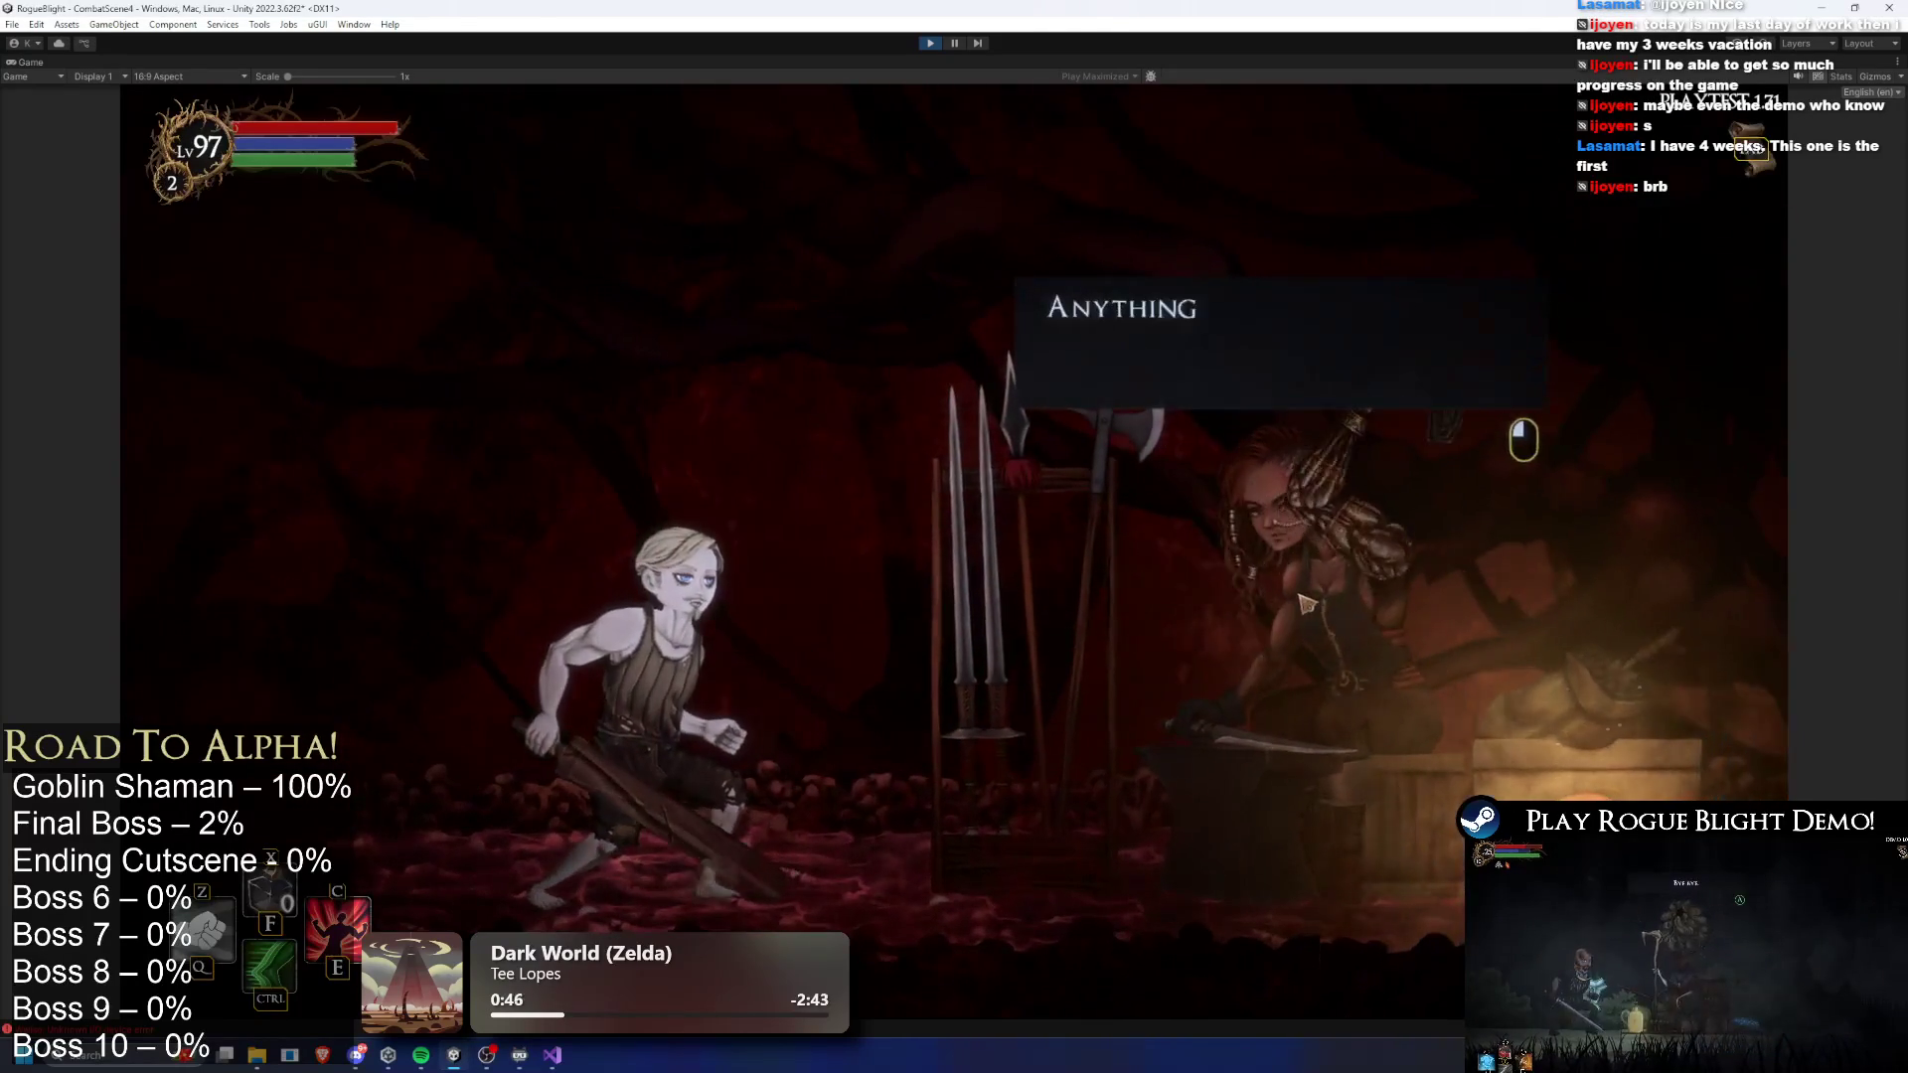
{"action": "left_click", "coordinate": [1419, 892]}
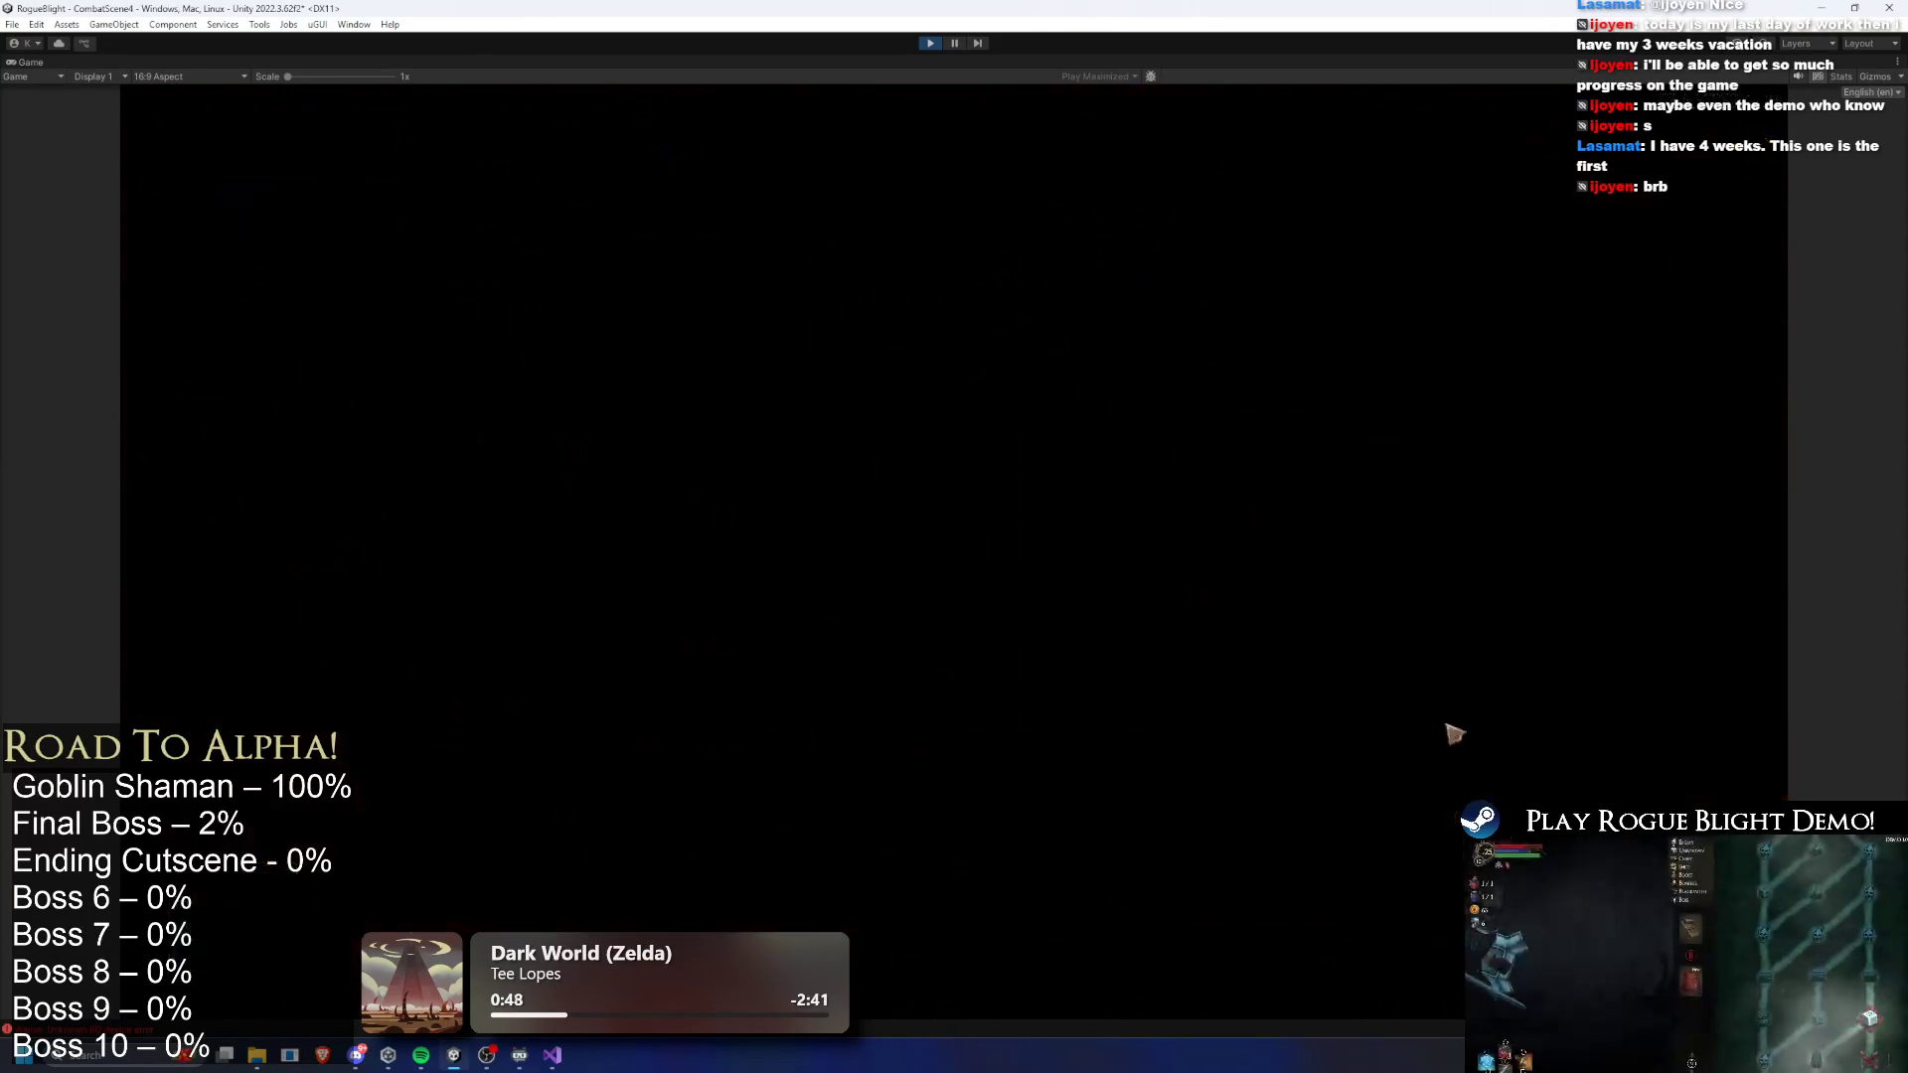
{"action": "left_click", "coordinate": [1451, 649]}
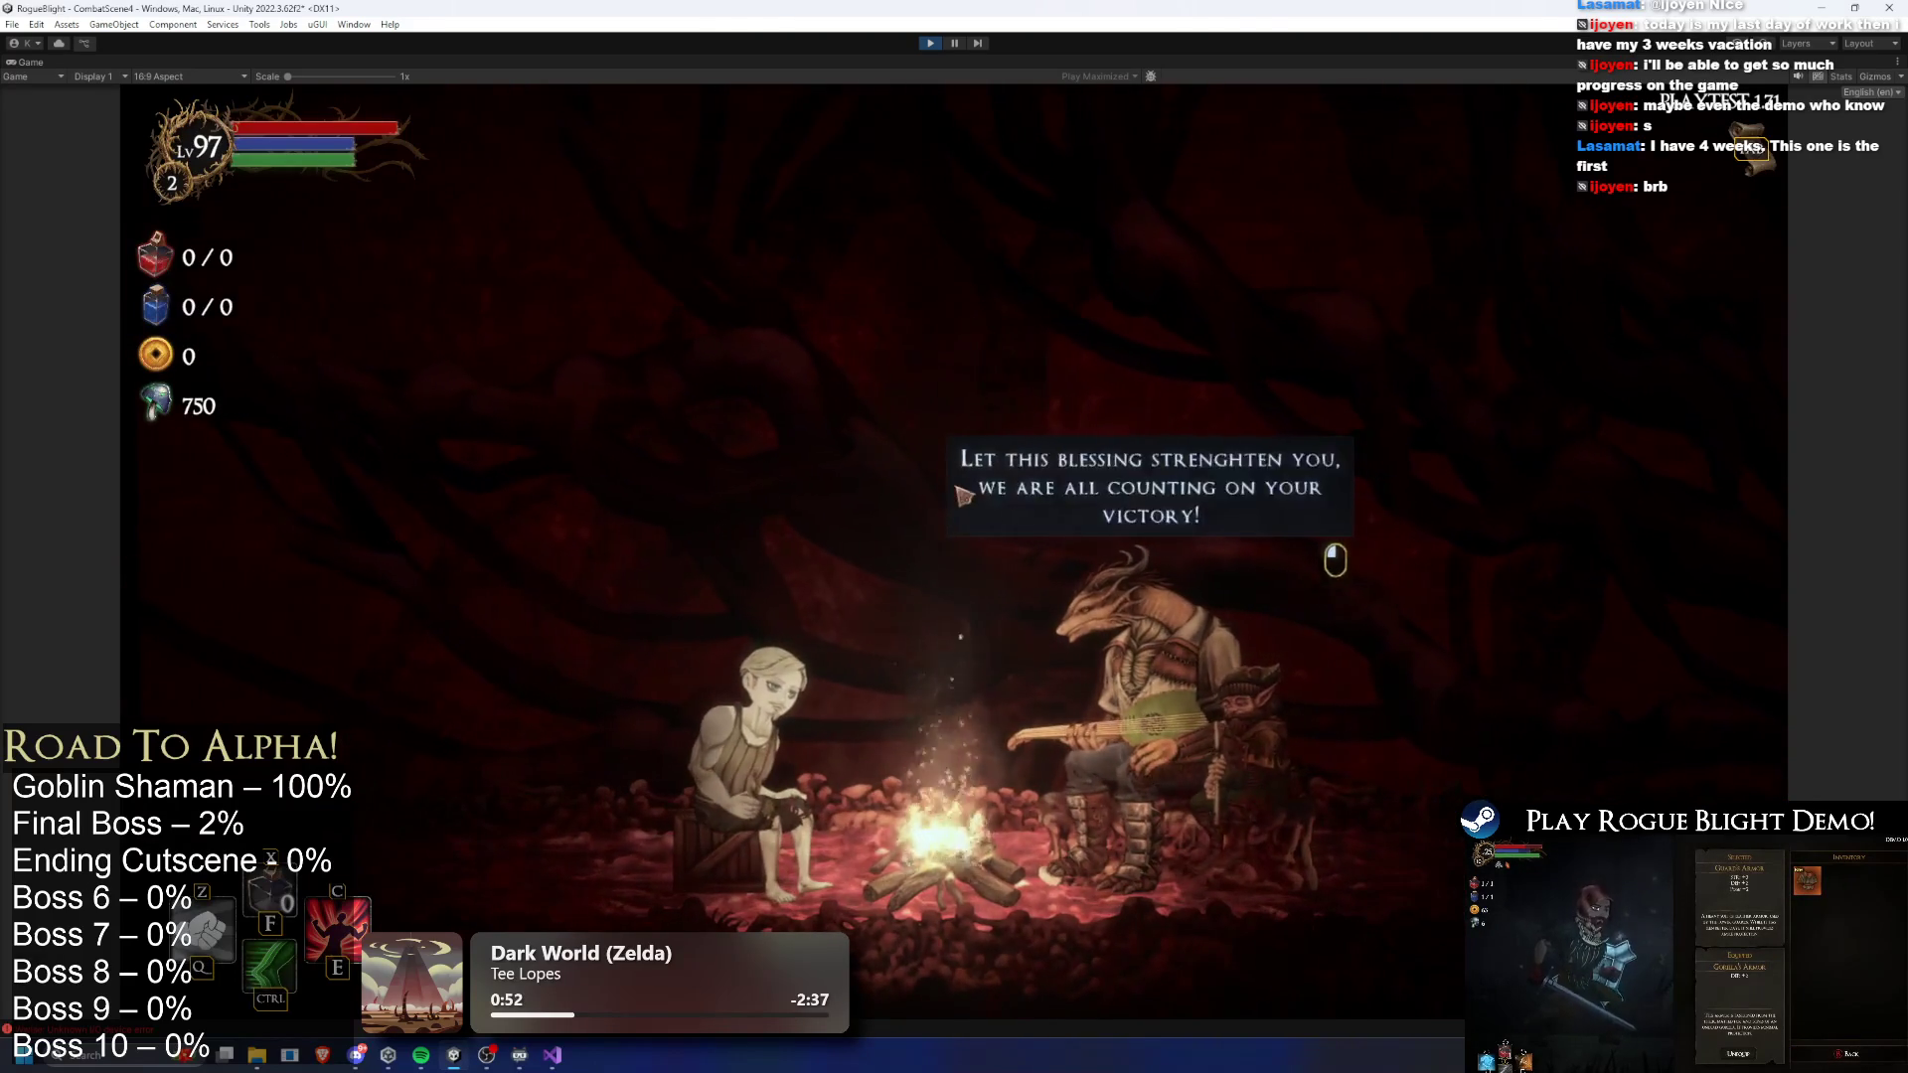
{"action": "left_click", "coordinate": [957, 494]}
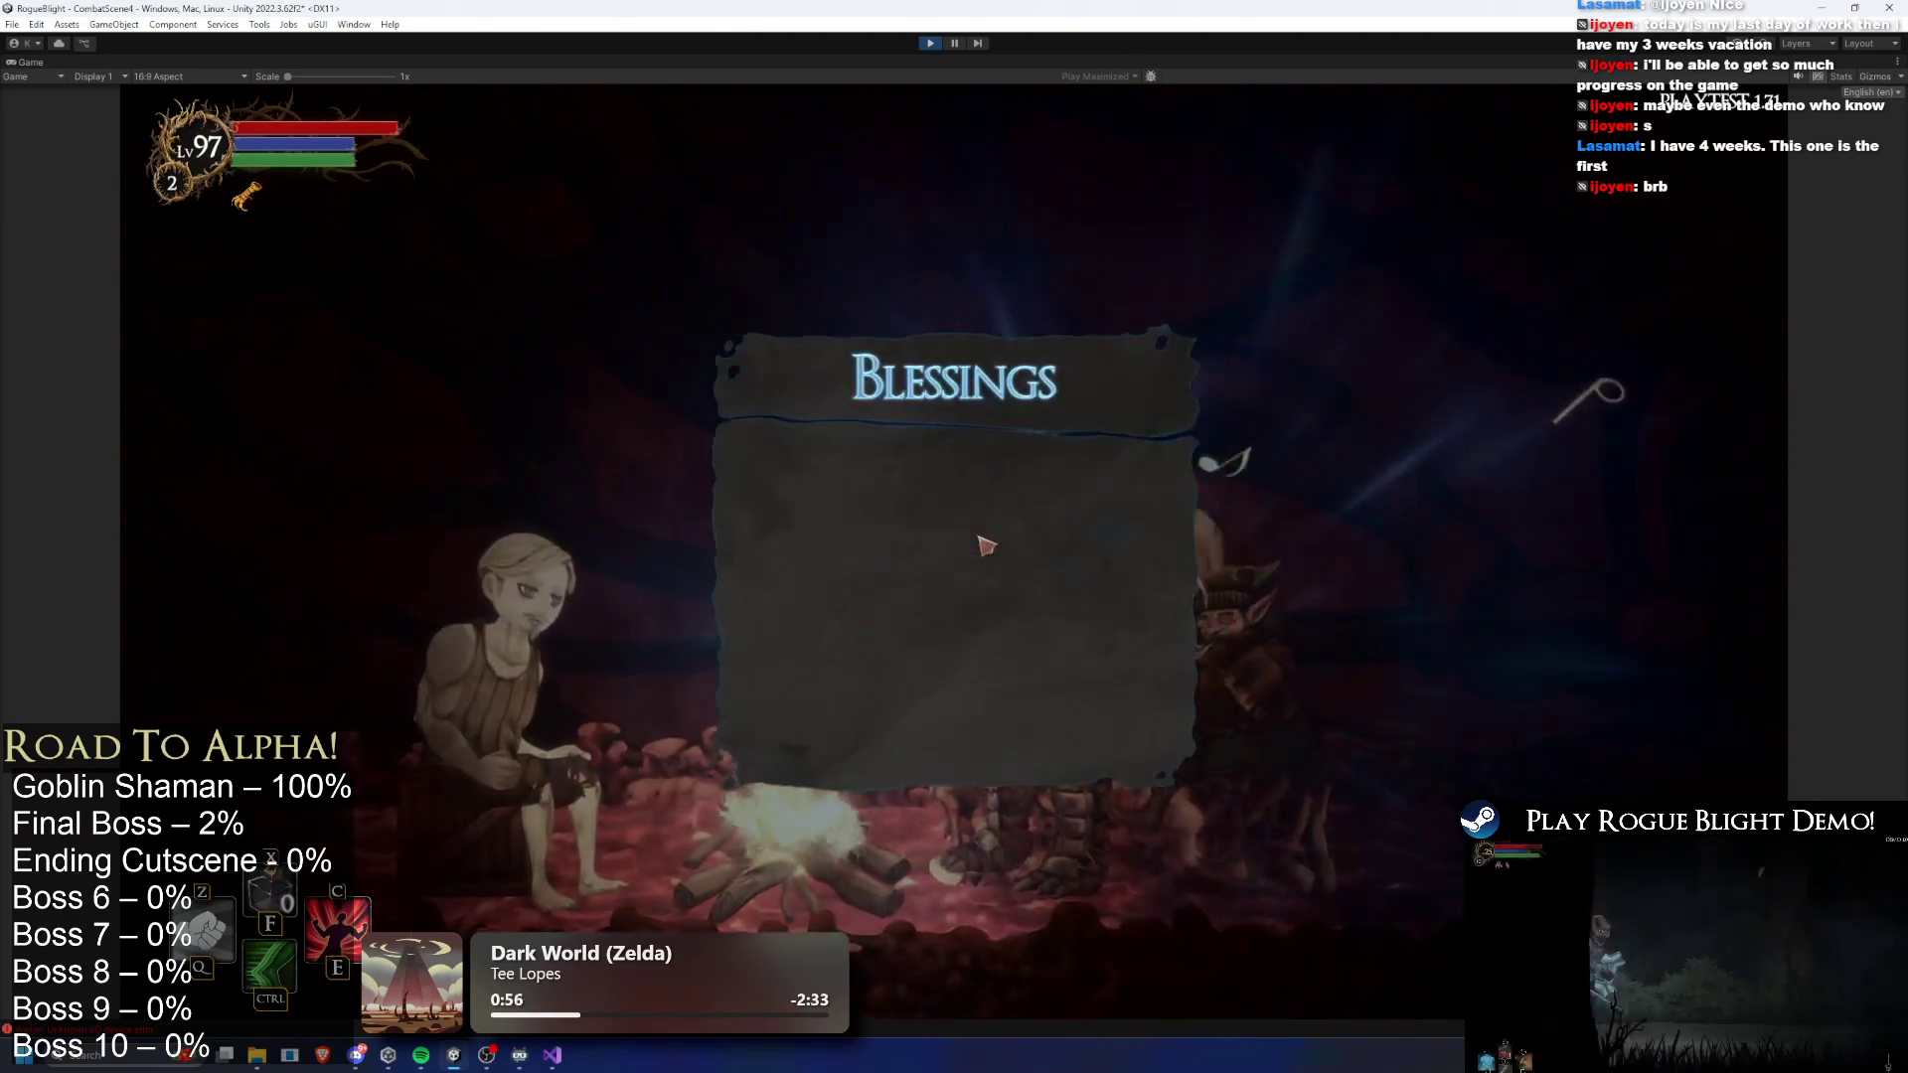
{"action": "left_click", "coordinate": [979, 539]}
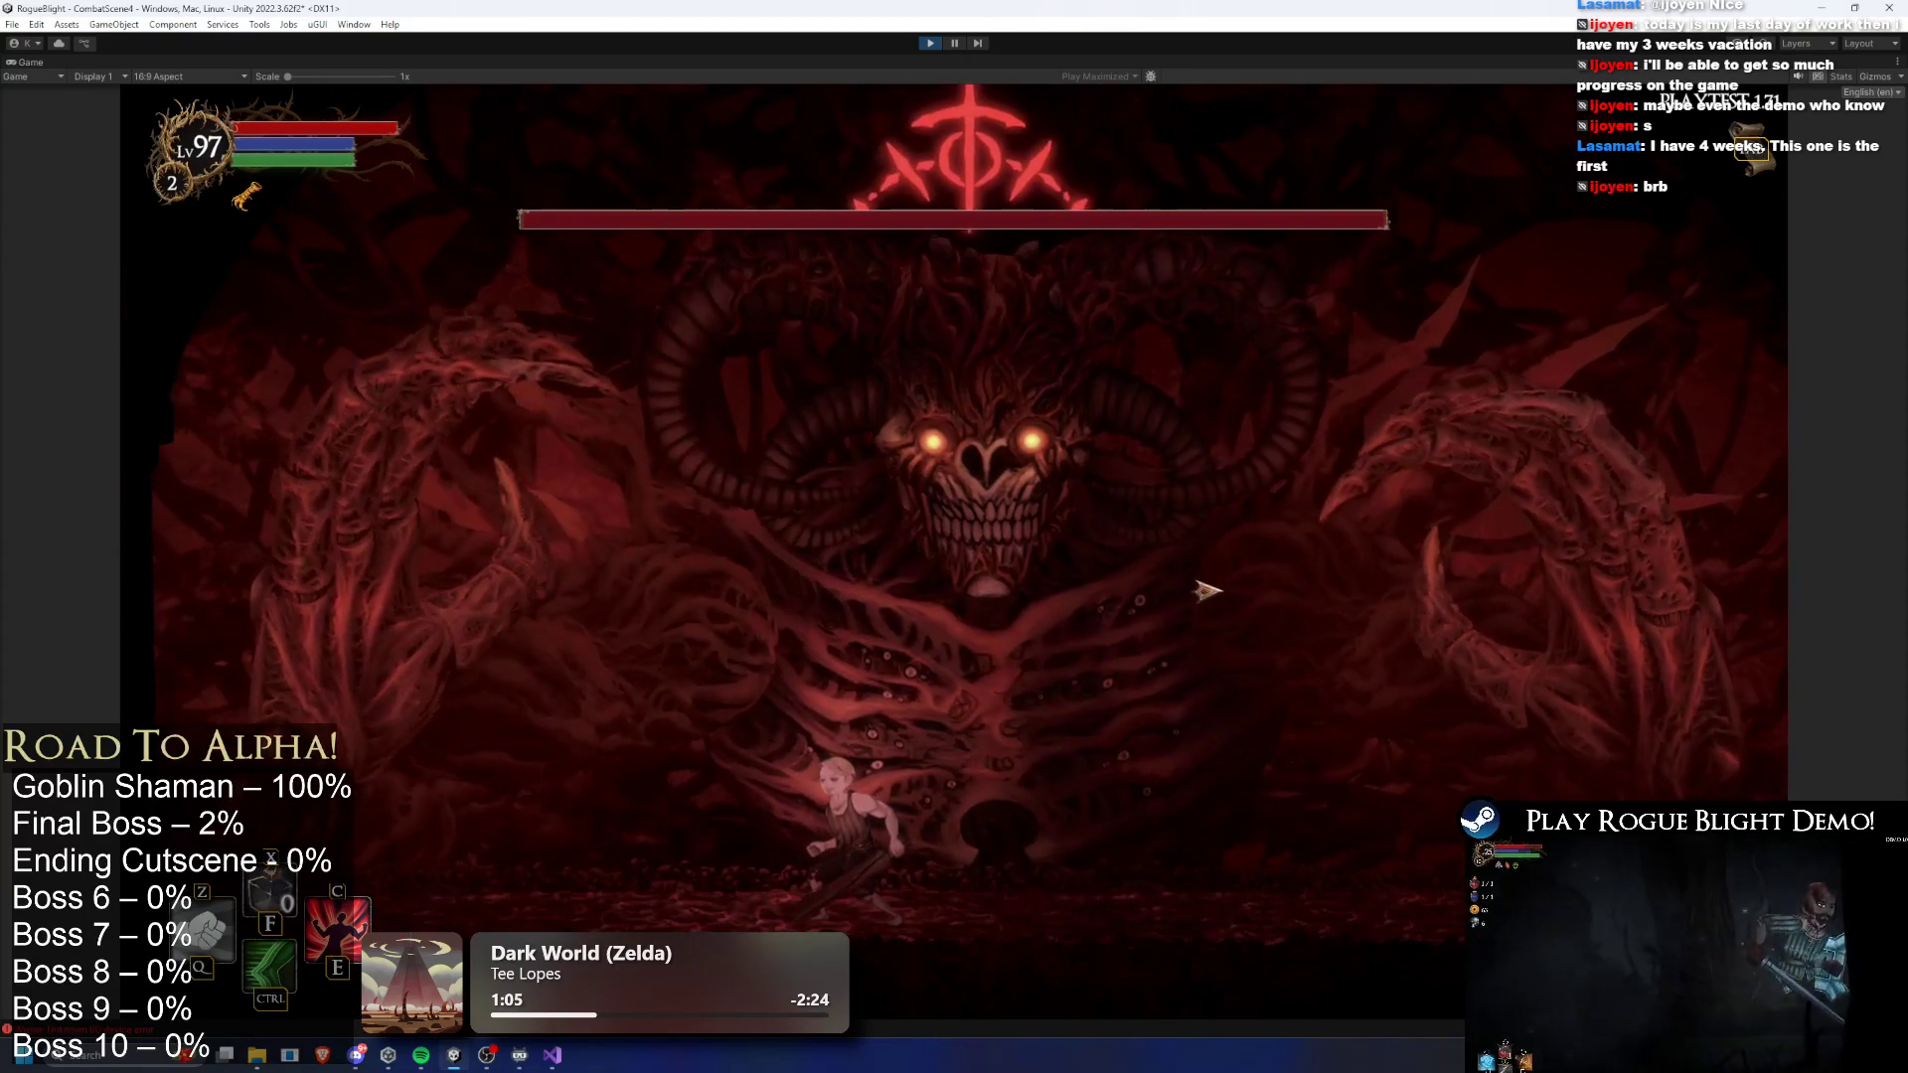
- Fight the final boss using dash and A/D movement, then pause to restore the editor layout
{"action": "key", "text": "ctrl"}
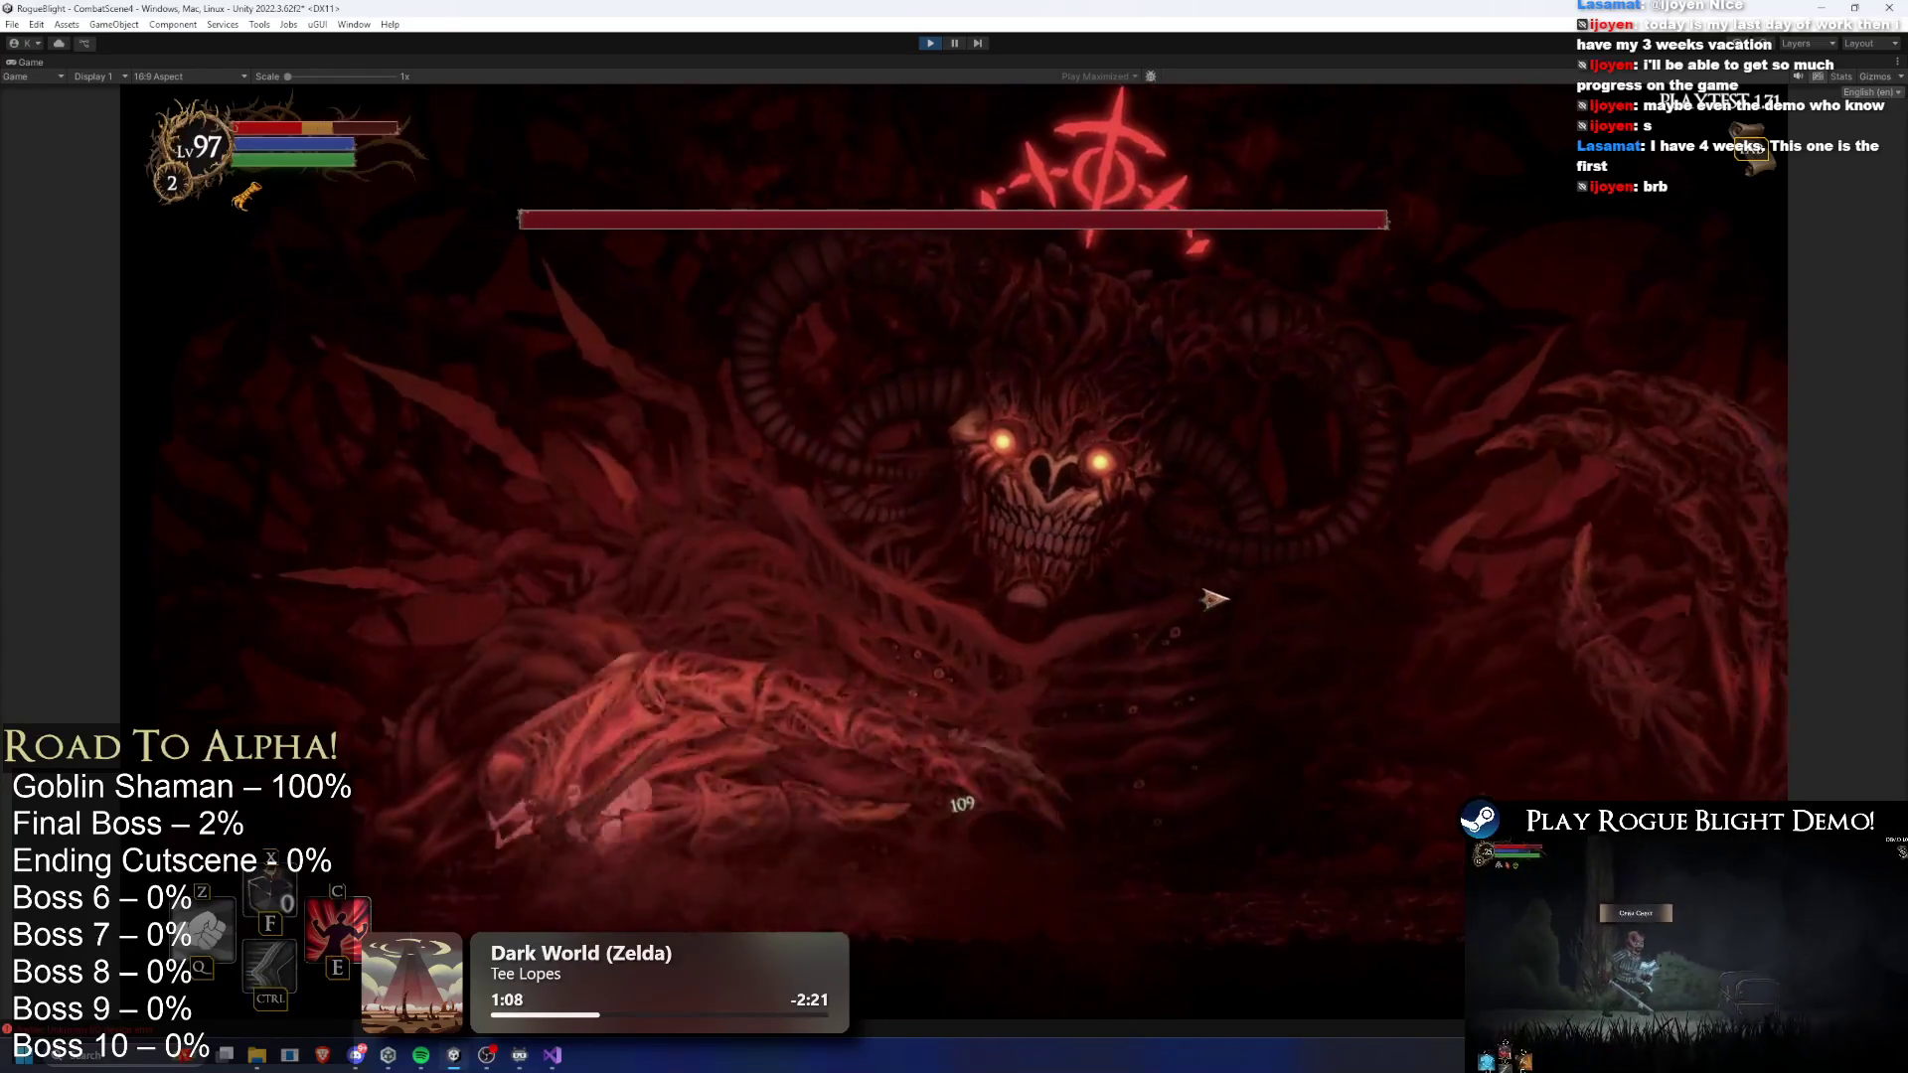
{"action": "key", "text": "d"}
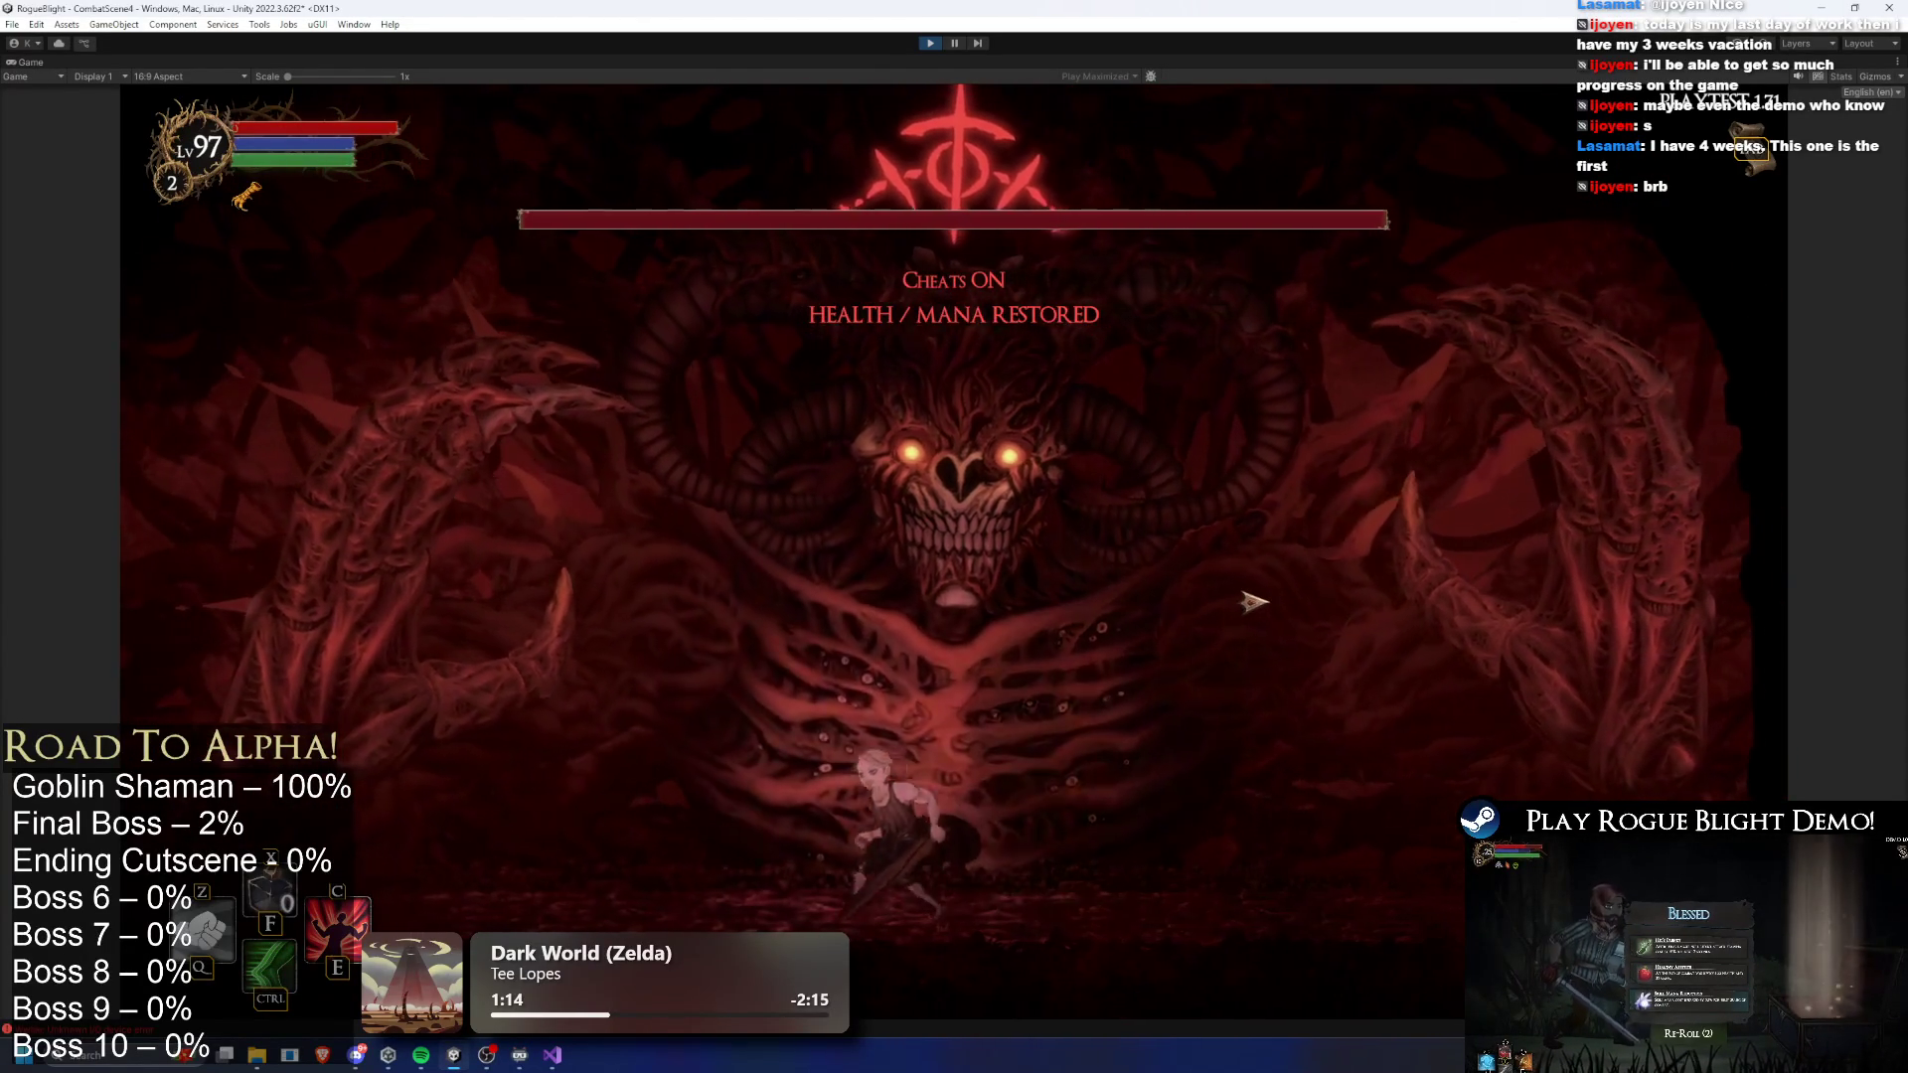
{"action": "key", "text": "d"}
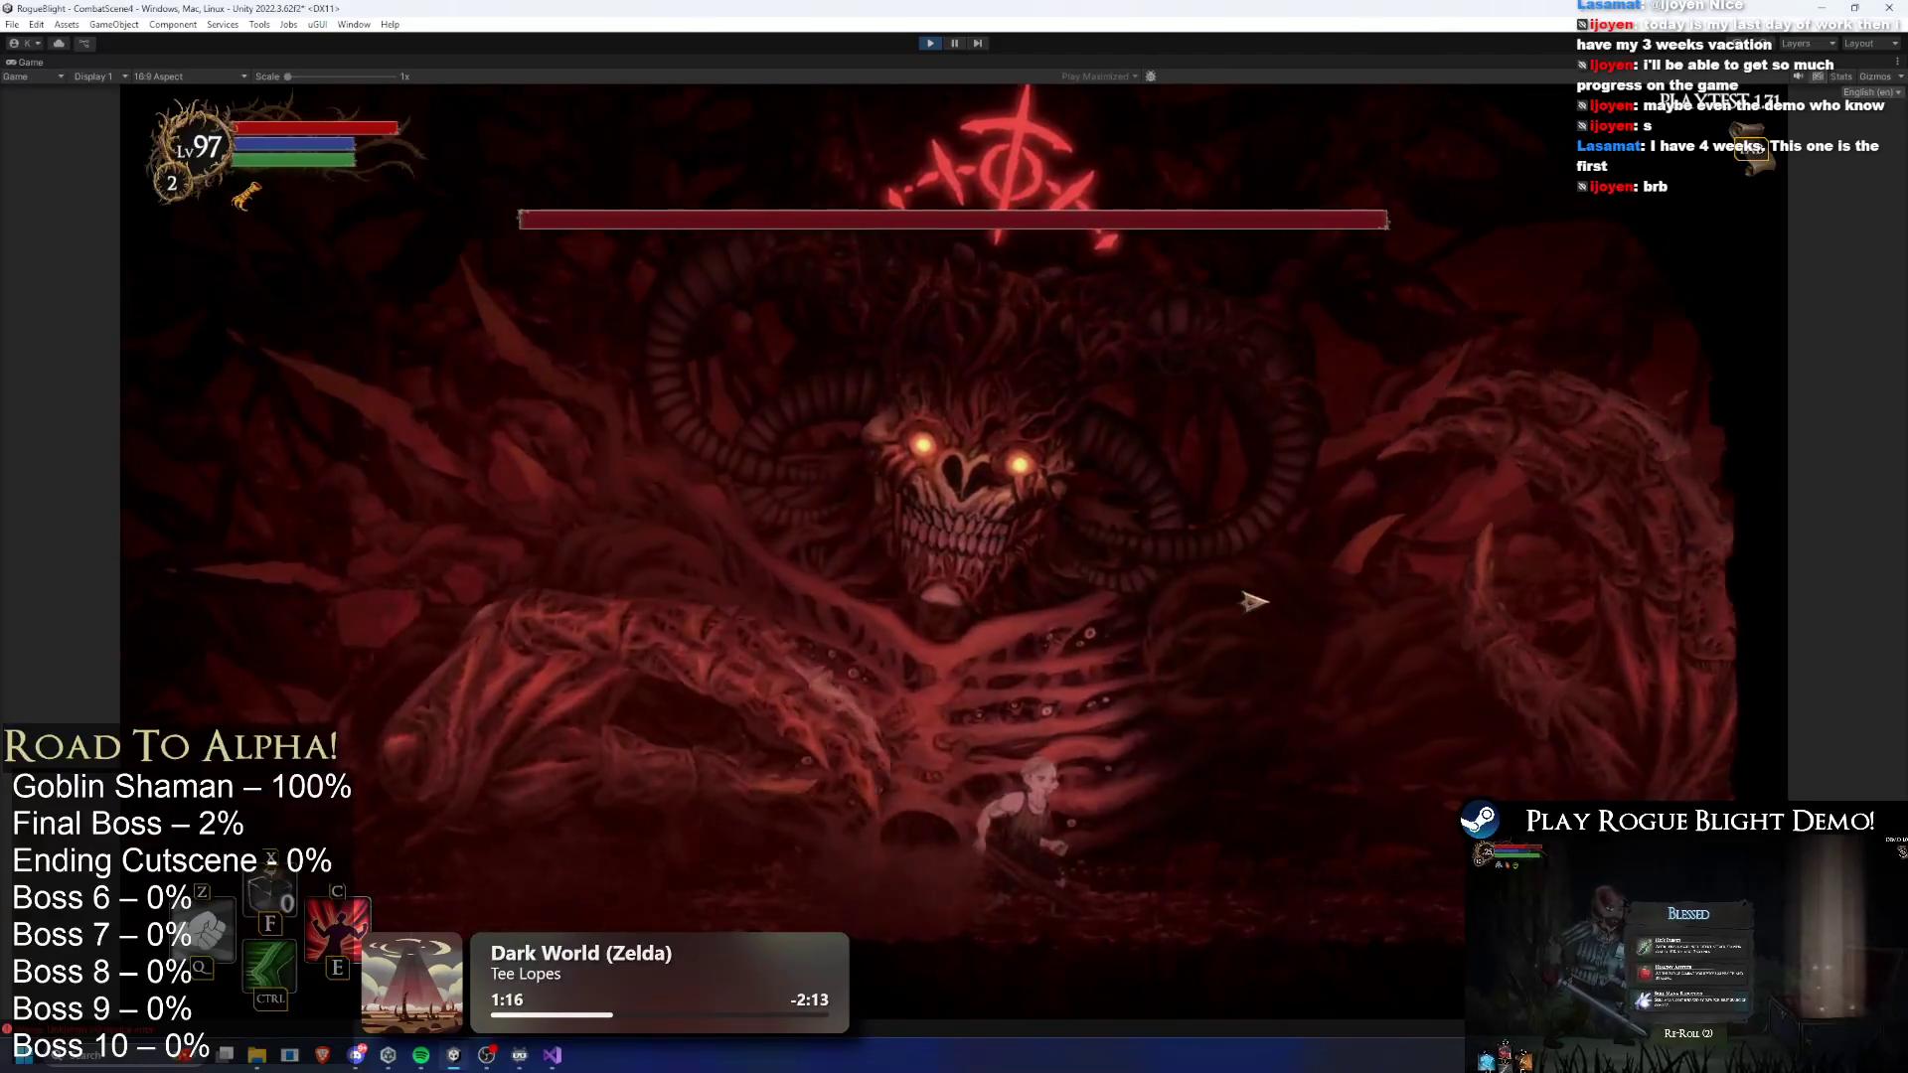
{"action": "key", "text": "a"}
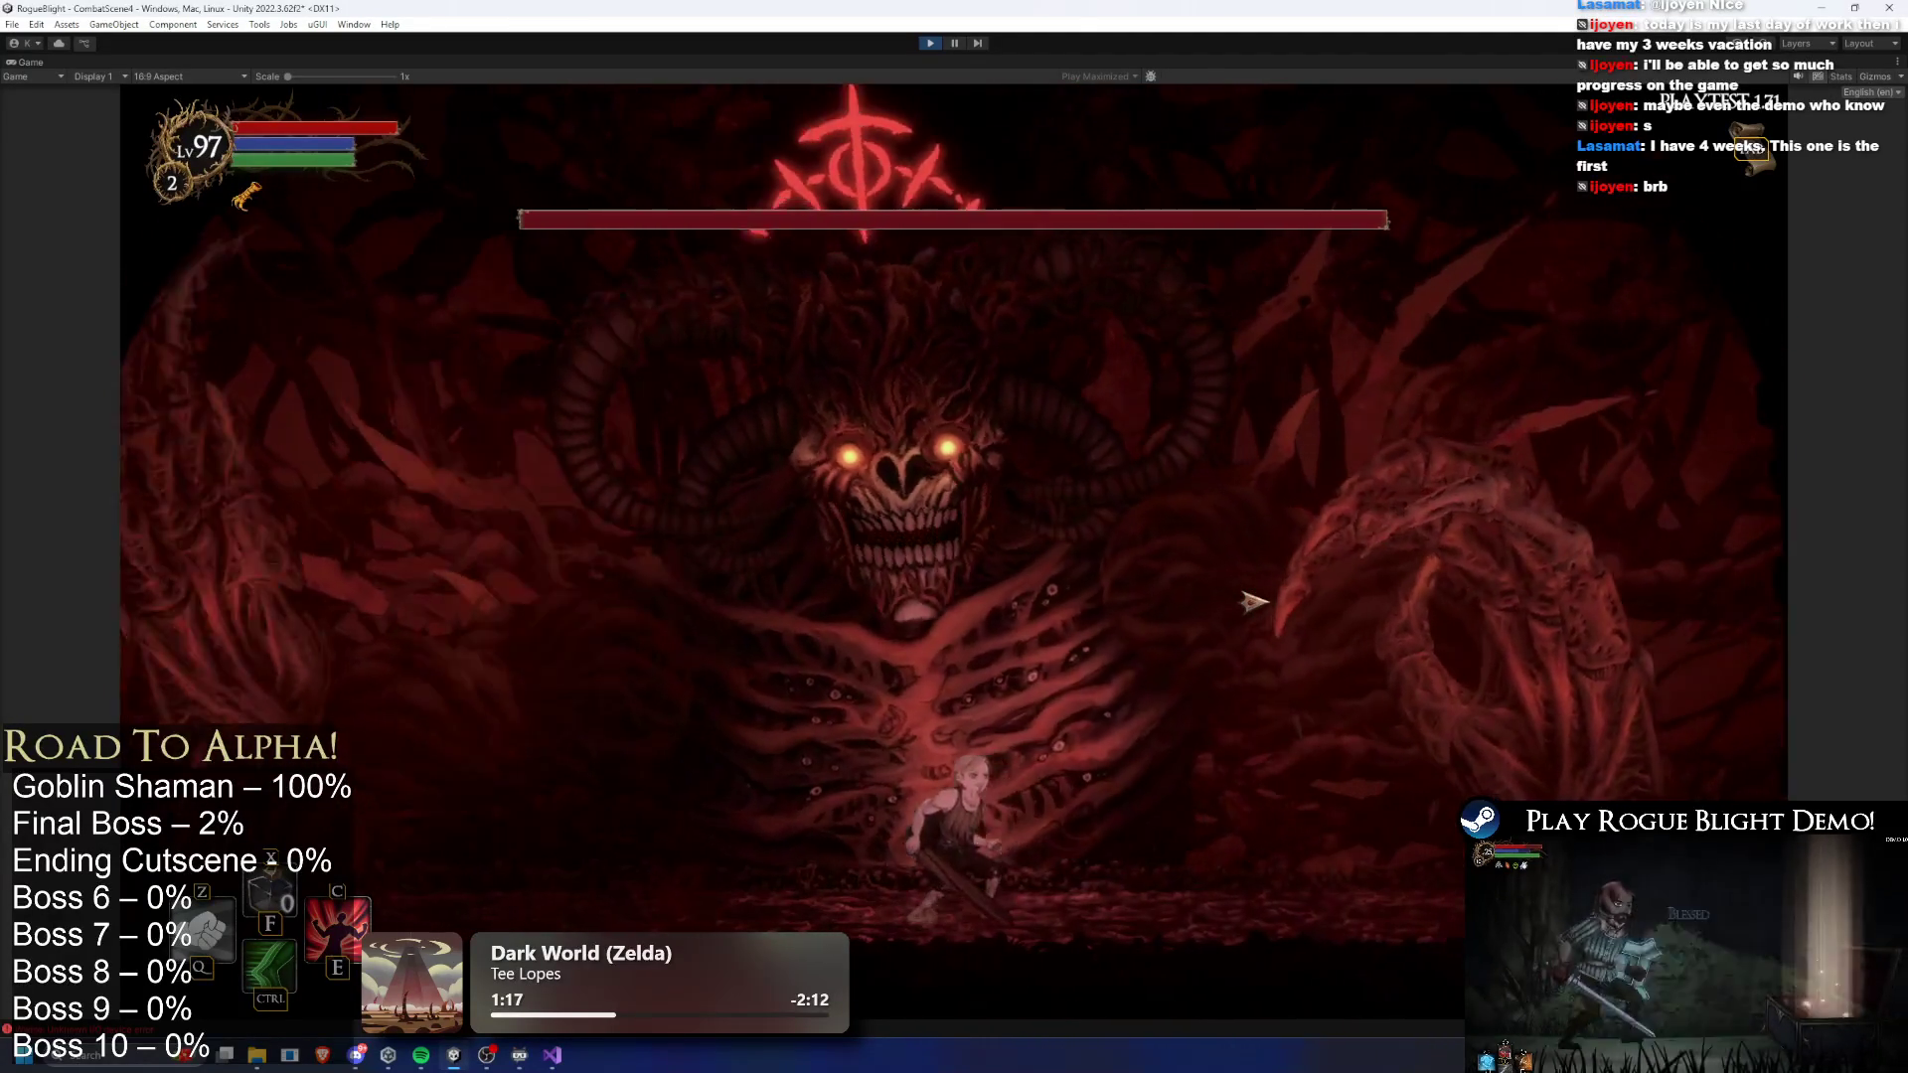
{"action": "key", "text": "a"}
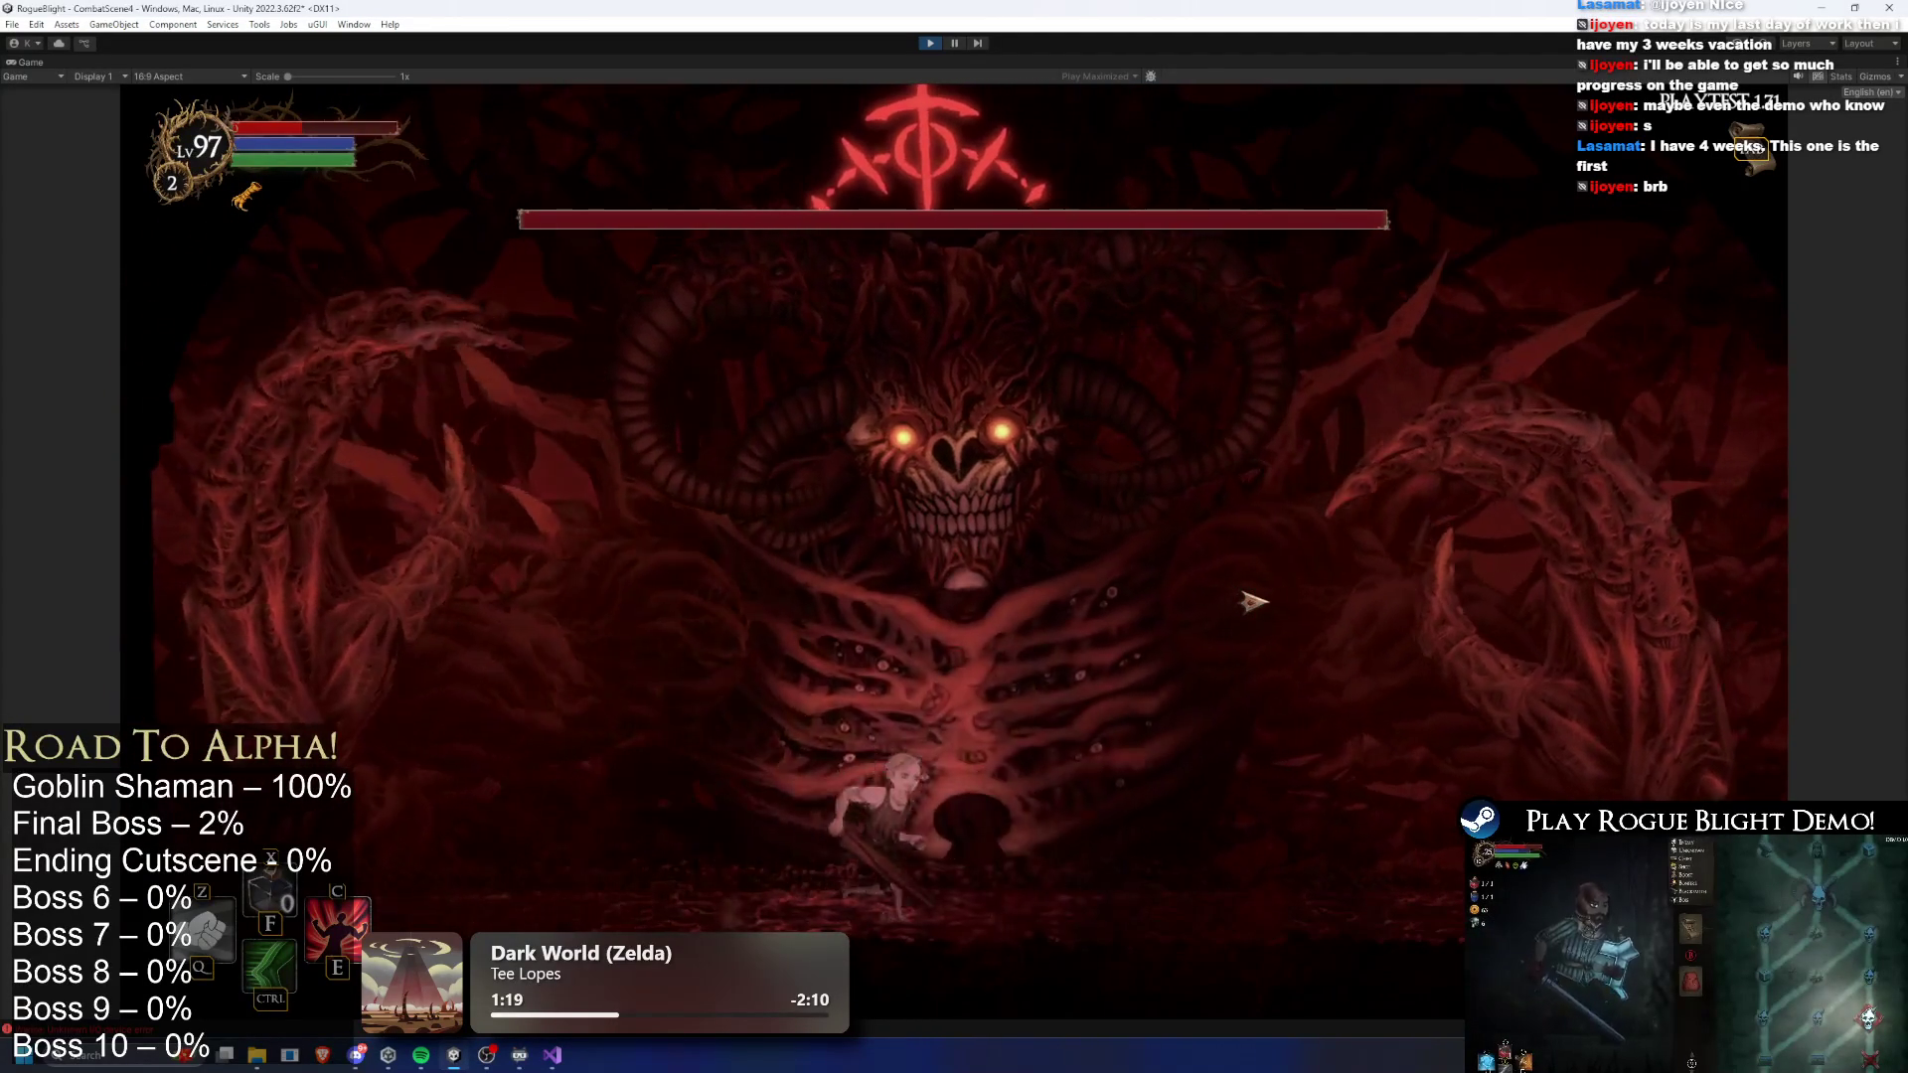
{"action": "key", "text": "d"}
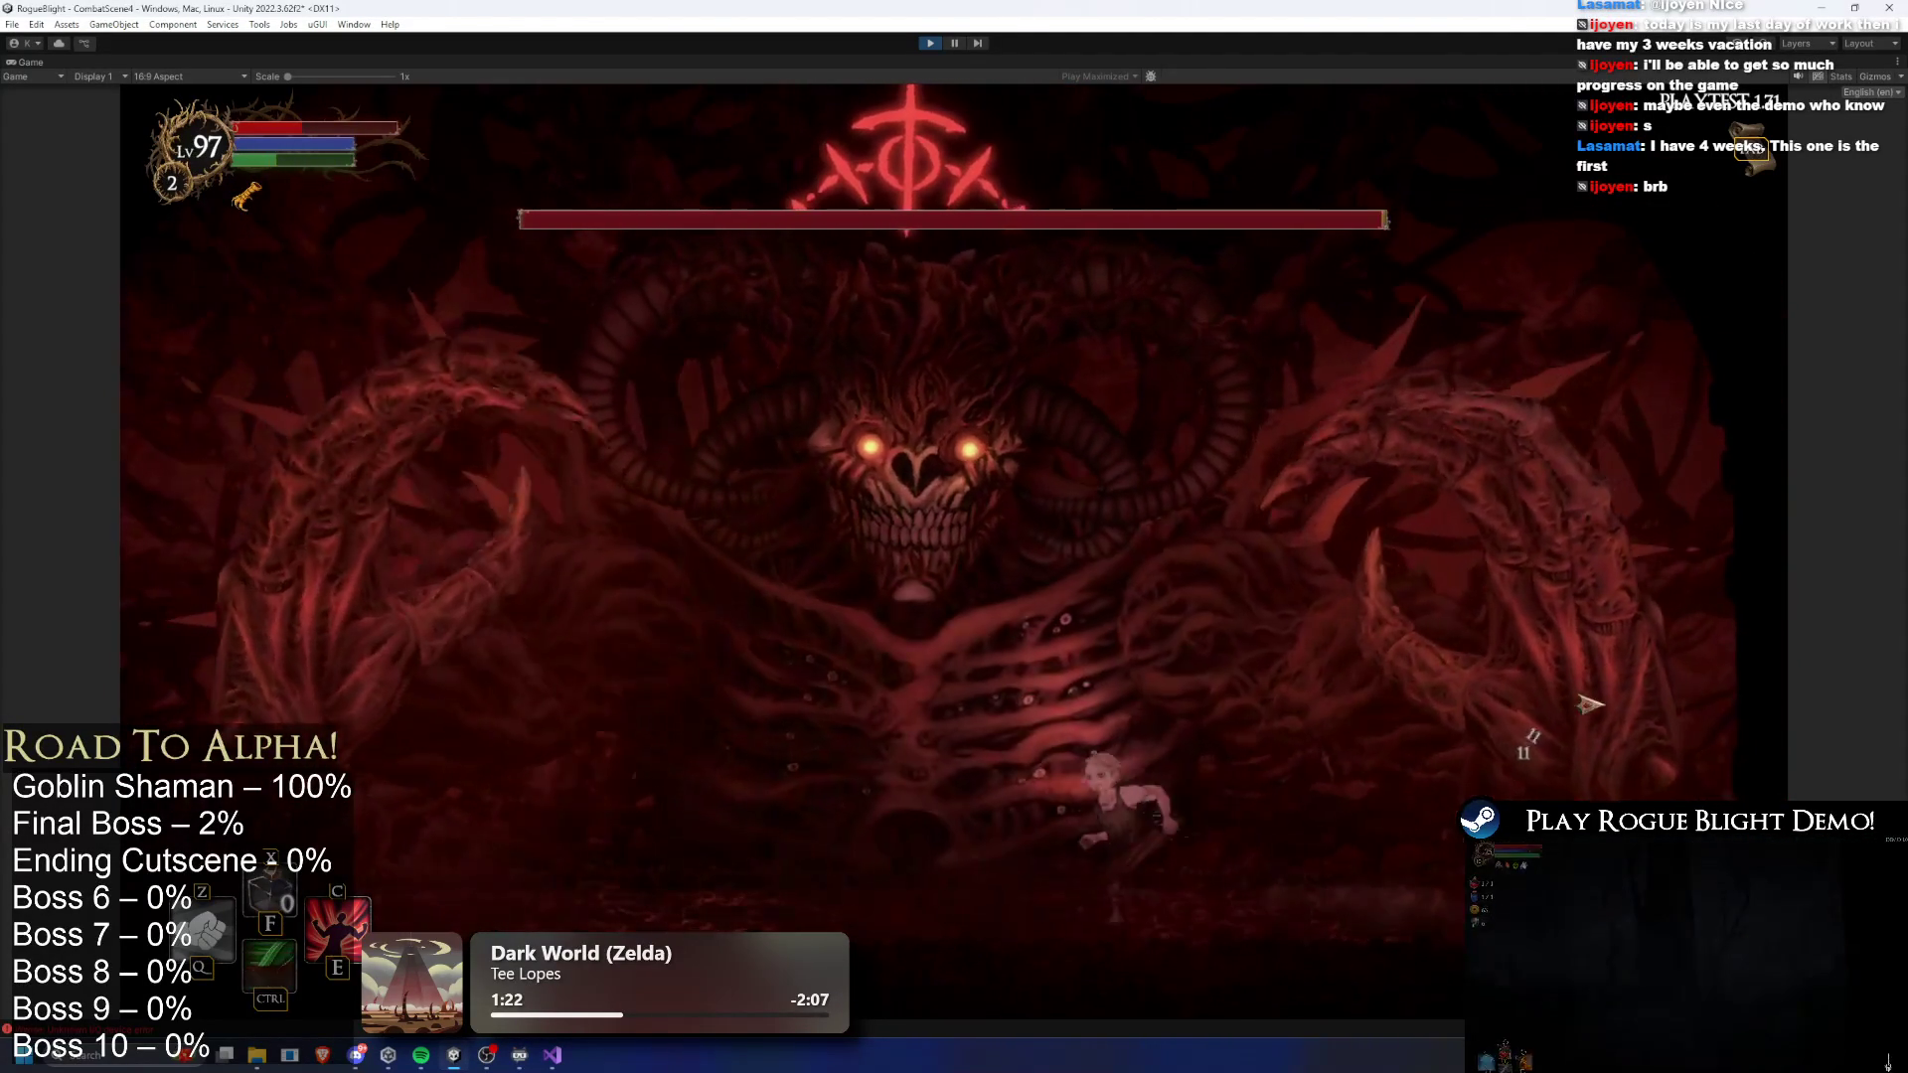
{"action": "key", "text": "a"}
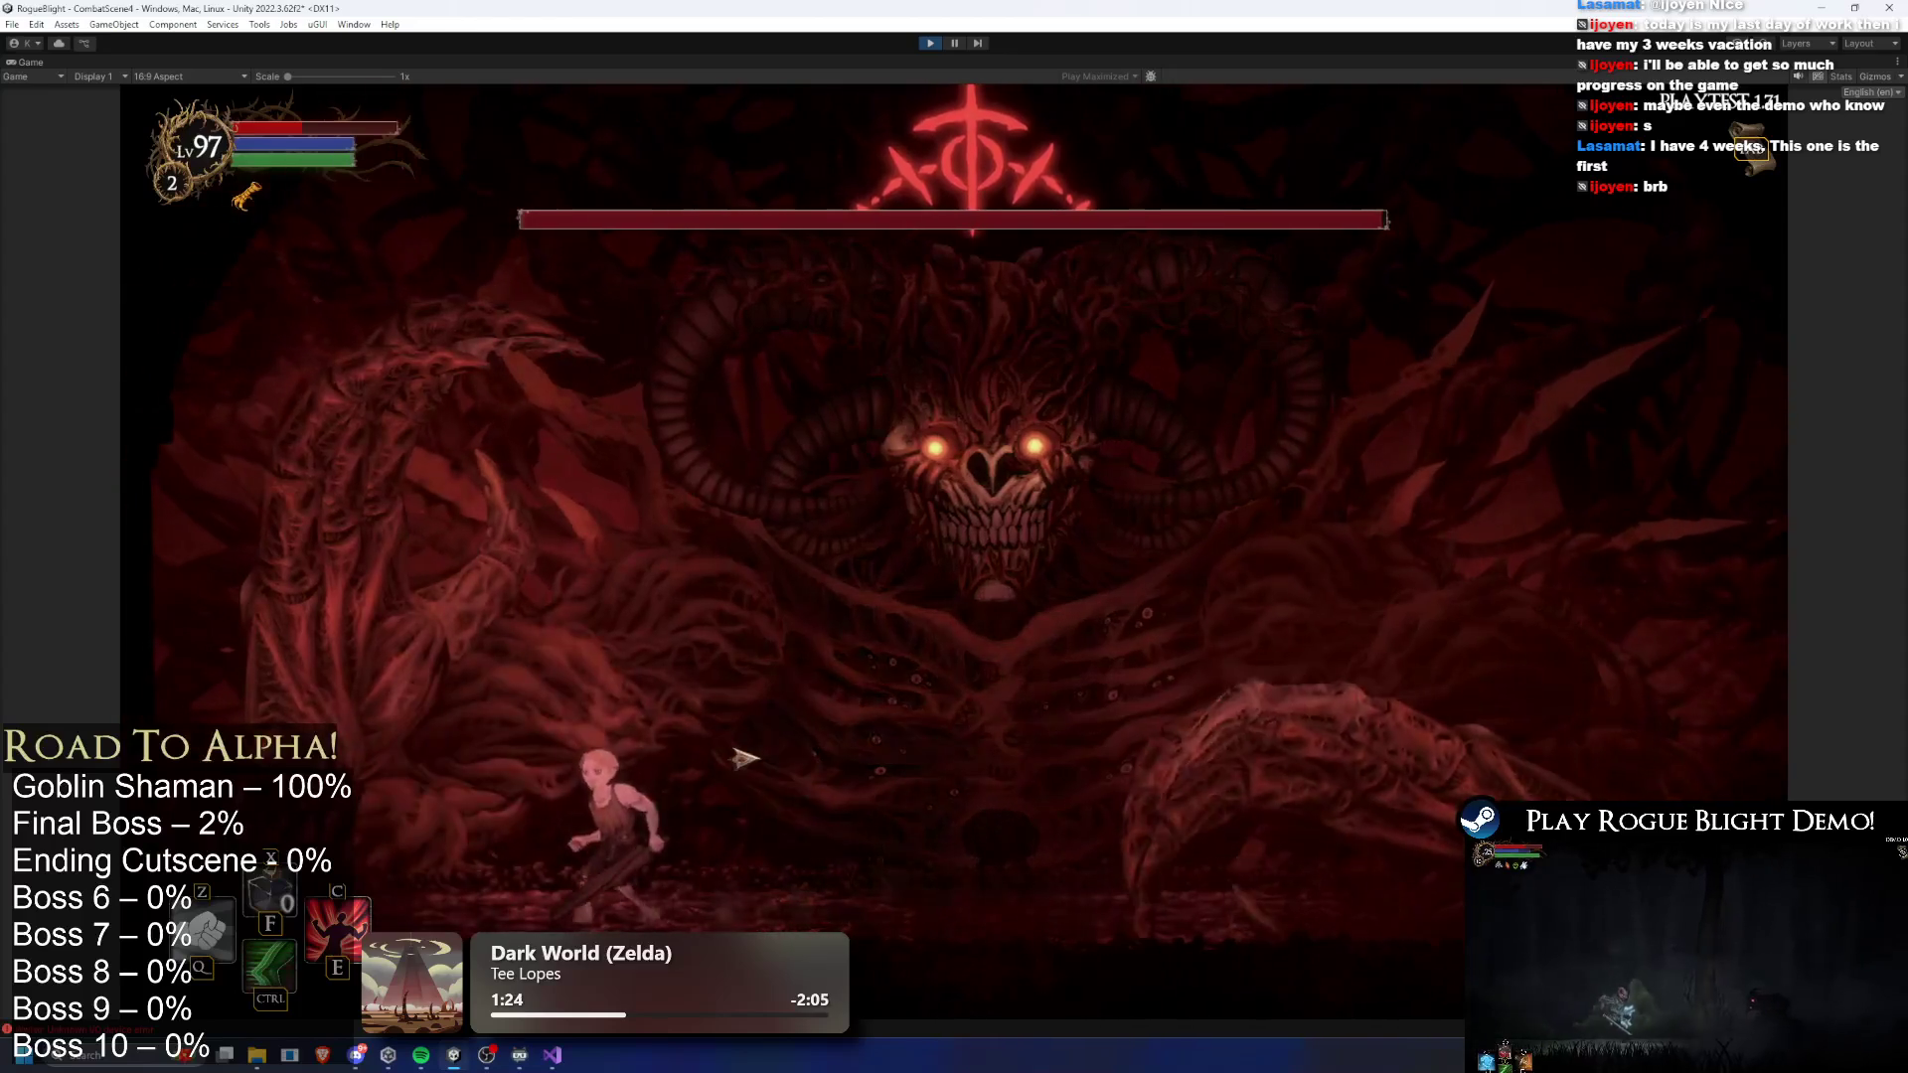
{"action": "key", "text": "d"}
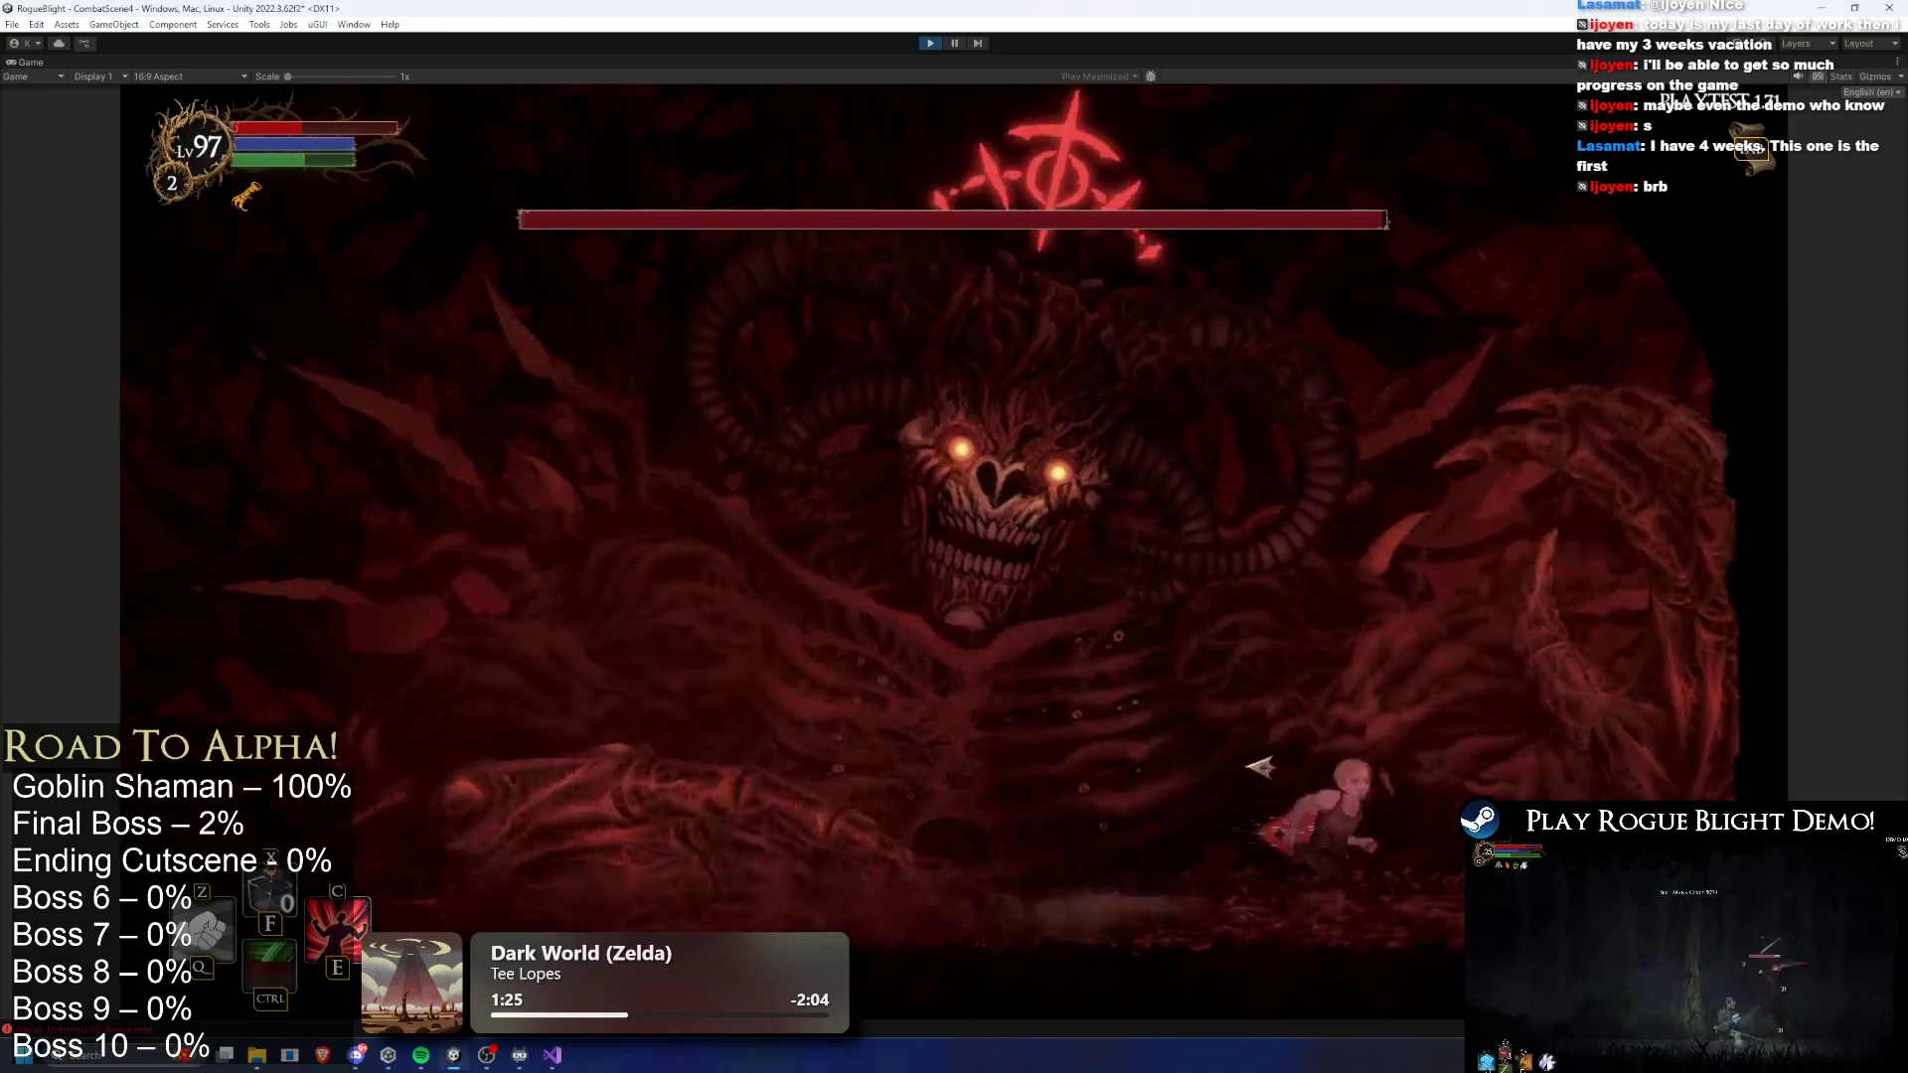
{"action": "key", "text": "a"}
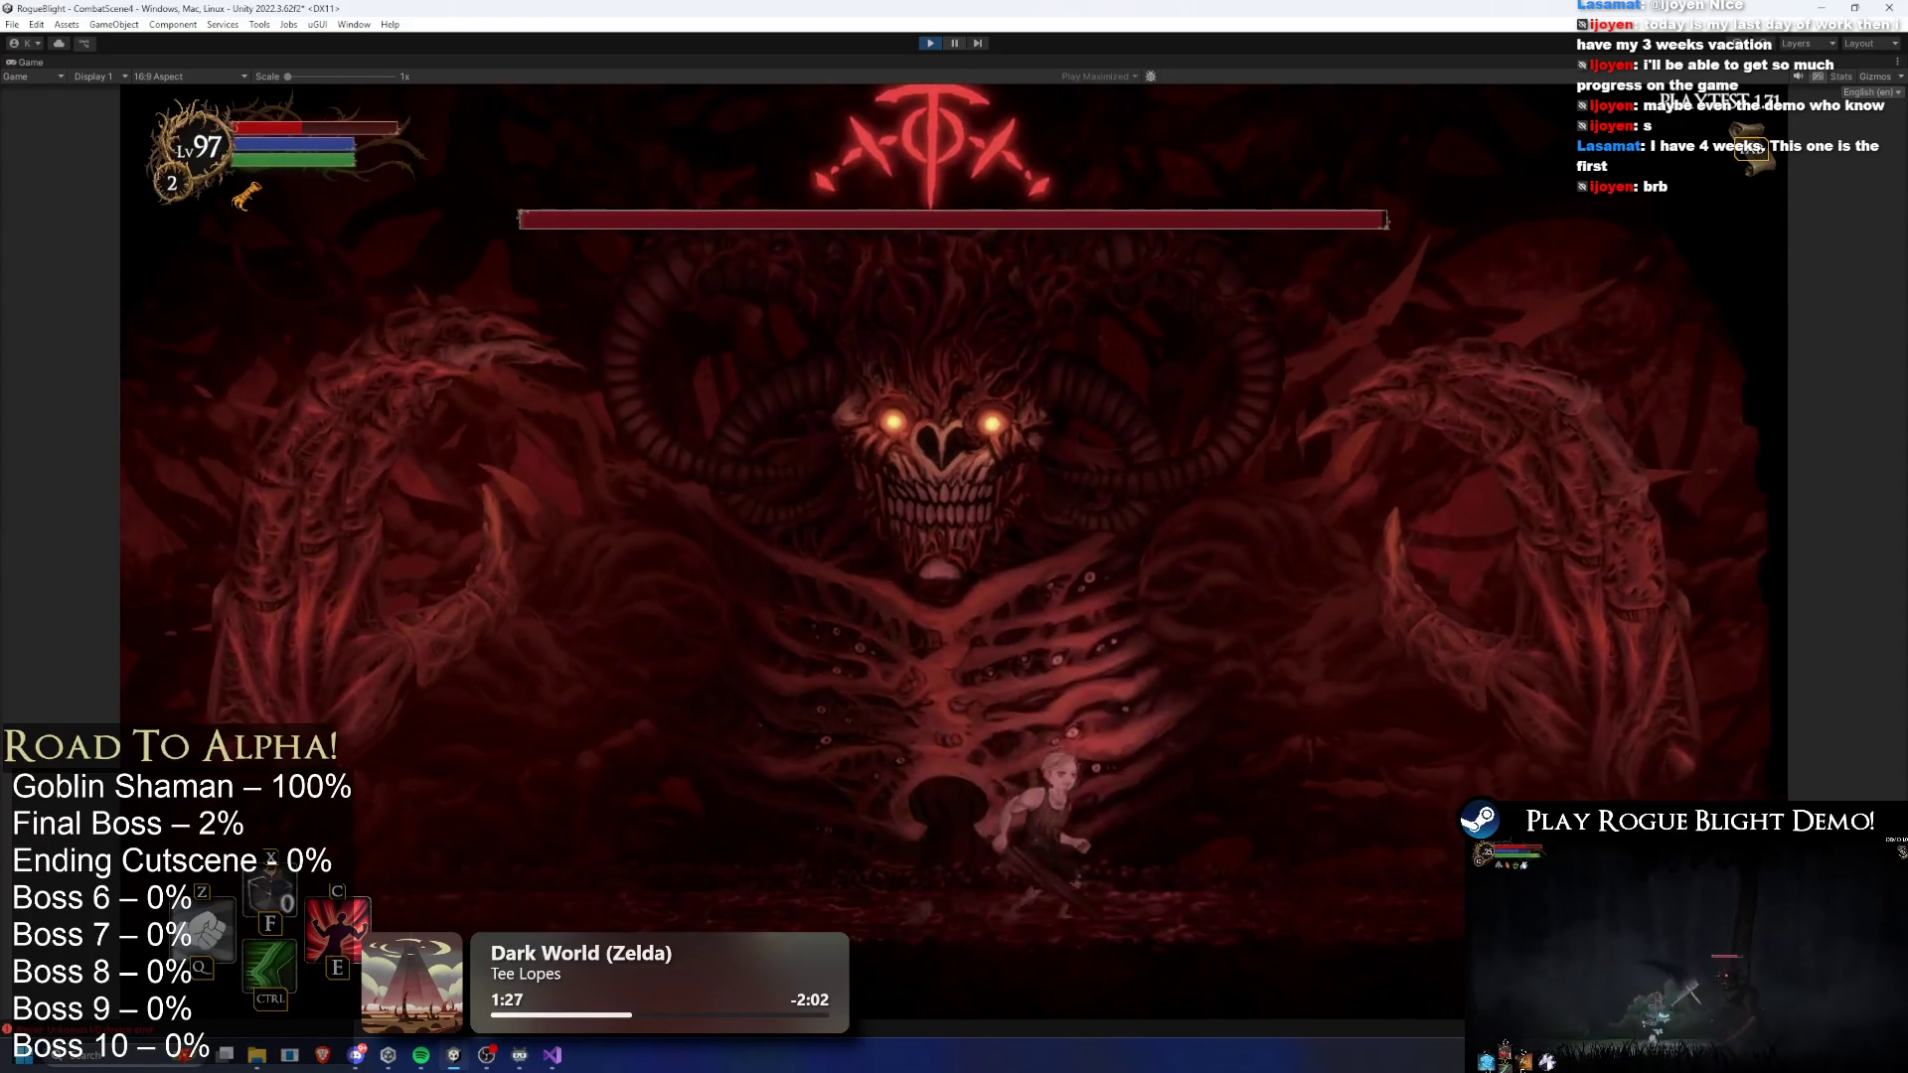
{"action": "left_click", "coordinate": [955, 45]}
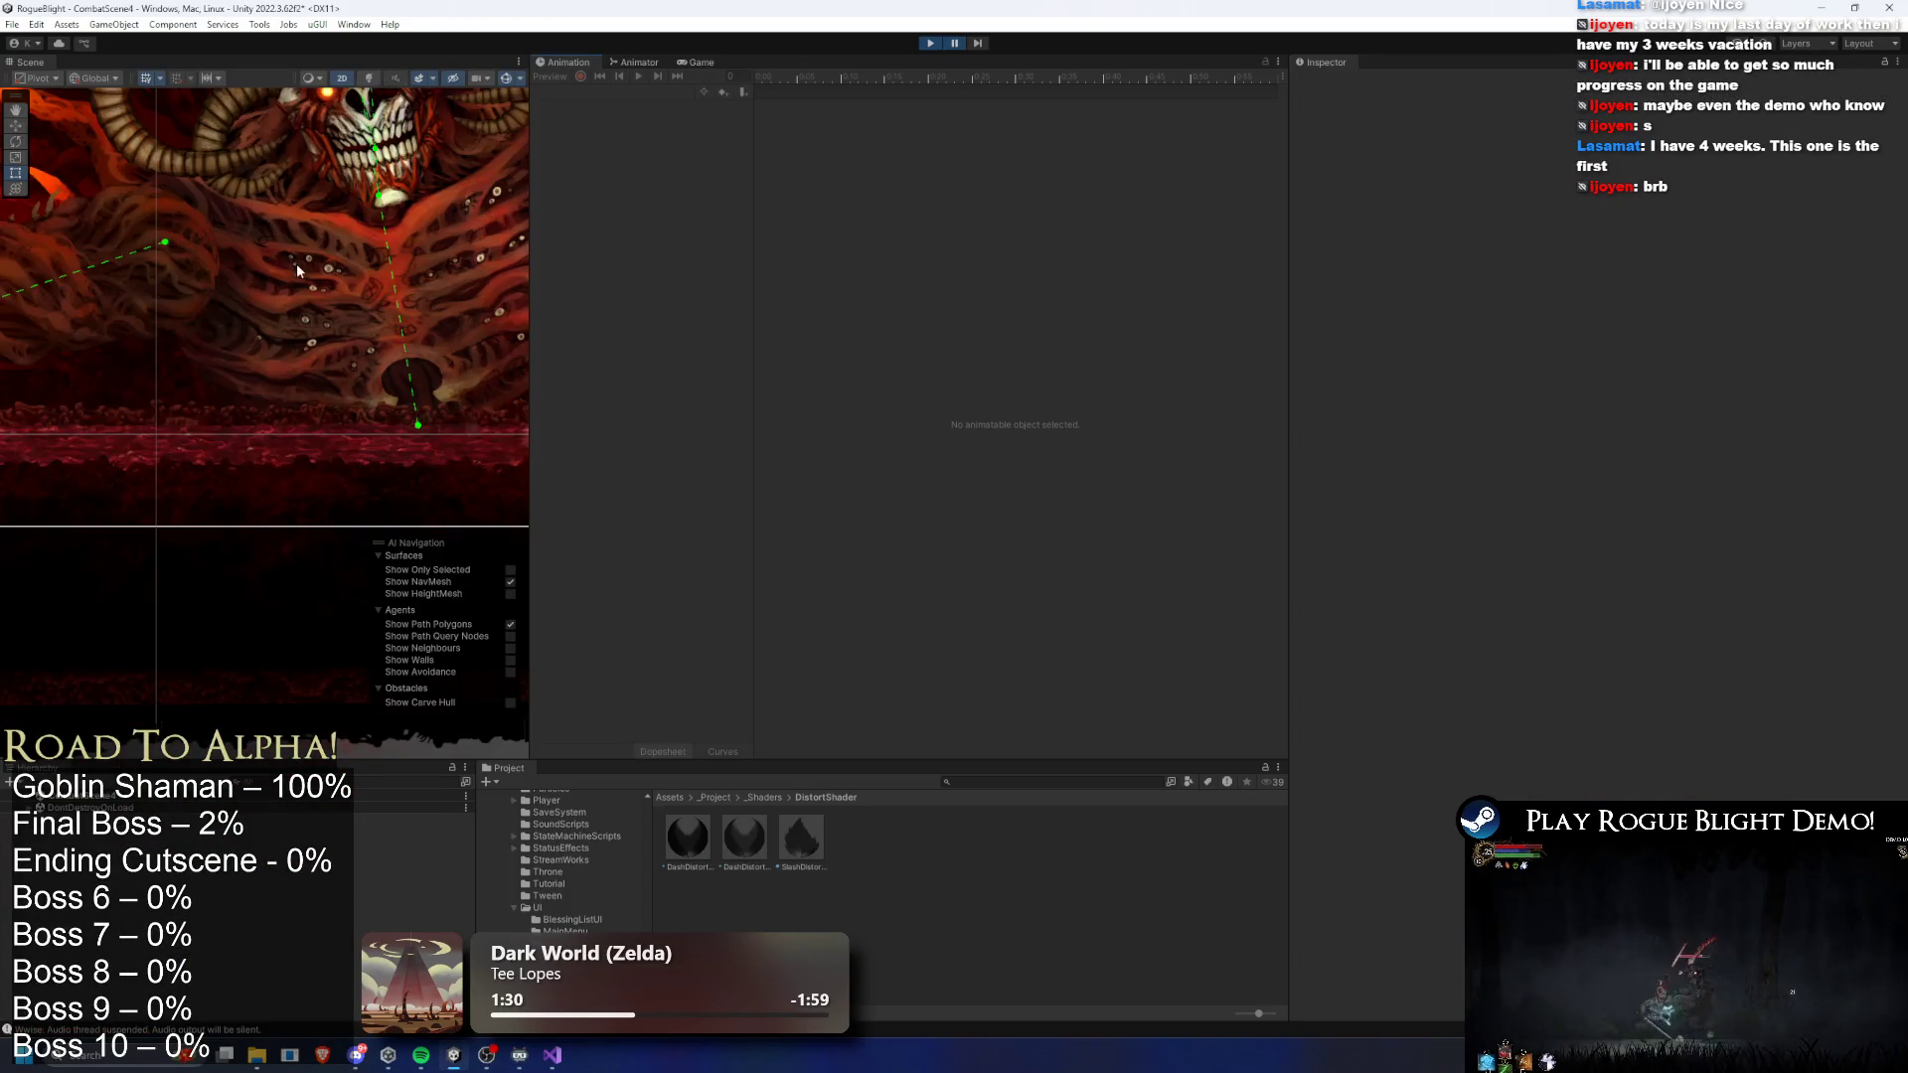
- Search 'background' in the Hierarchy, frame Background, then select BloodVines and the boss's 'l arm 1' sprite
{"action": "scroll", "coordinate": [353, 266], "scroll_direction": "down", "scroll_amount": 3}
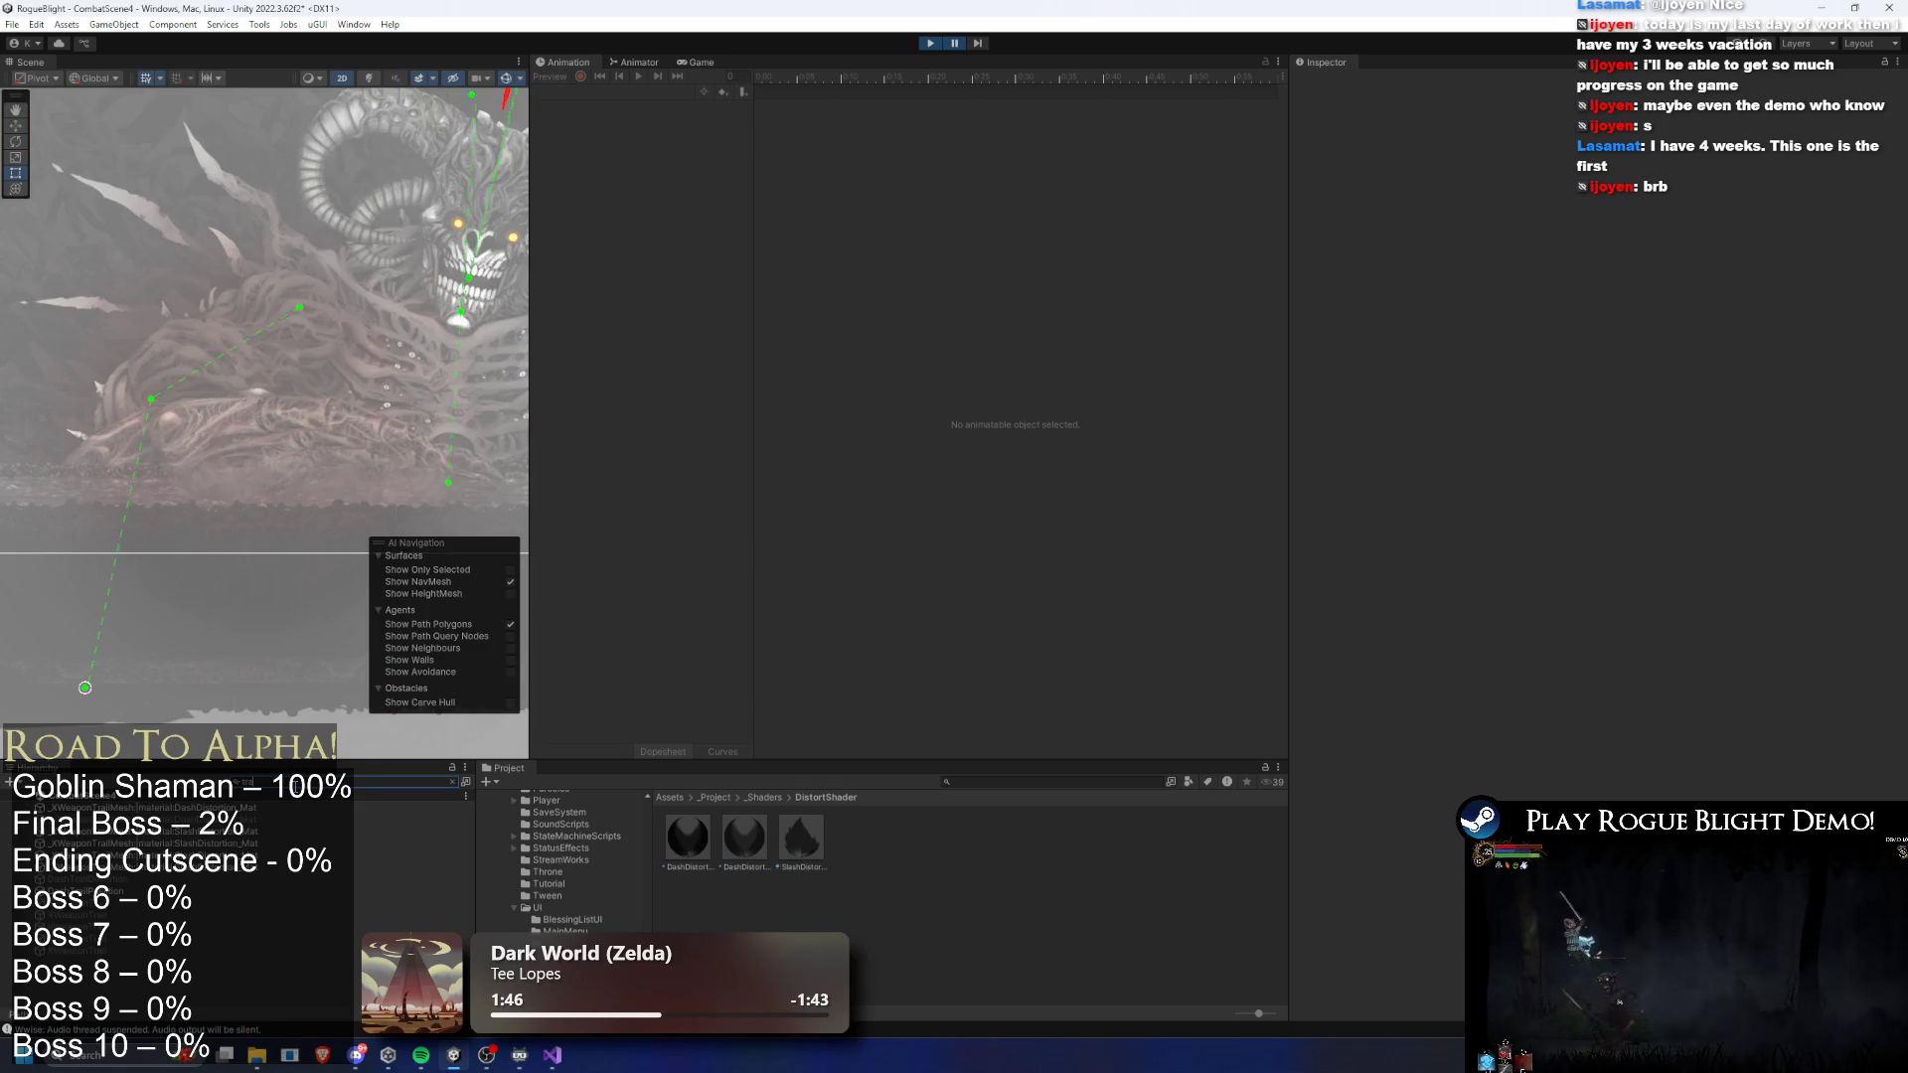
{"action": "type", "text": "background"}
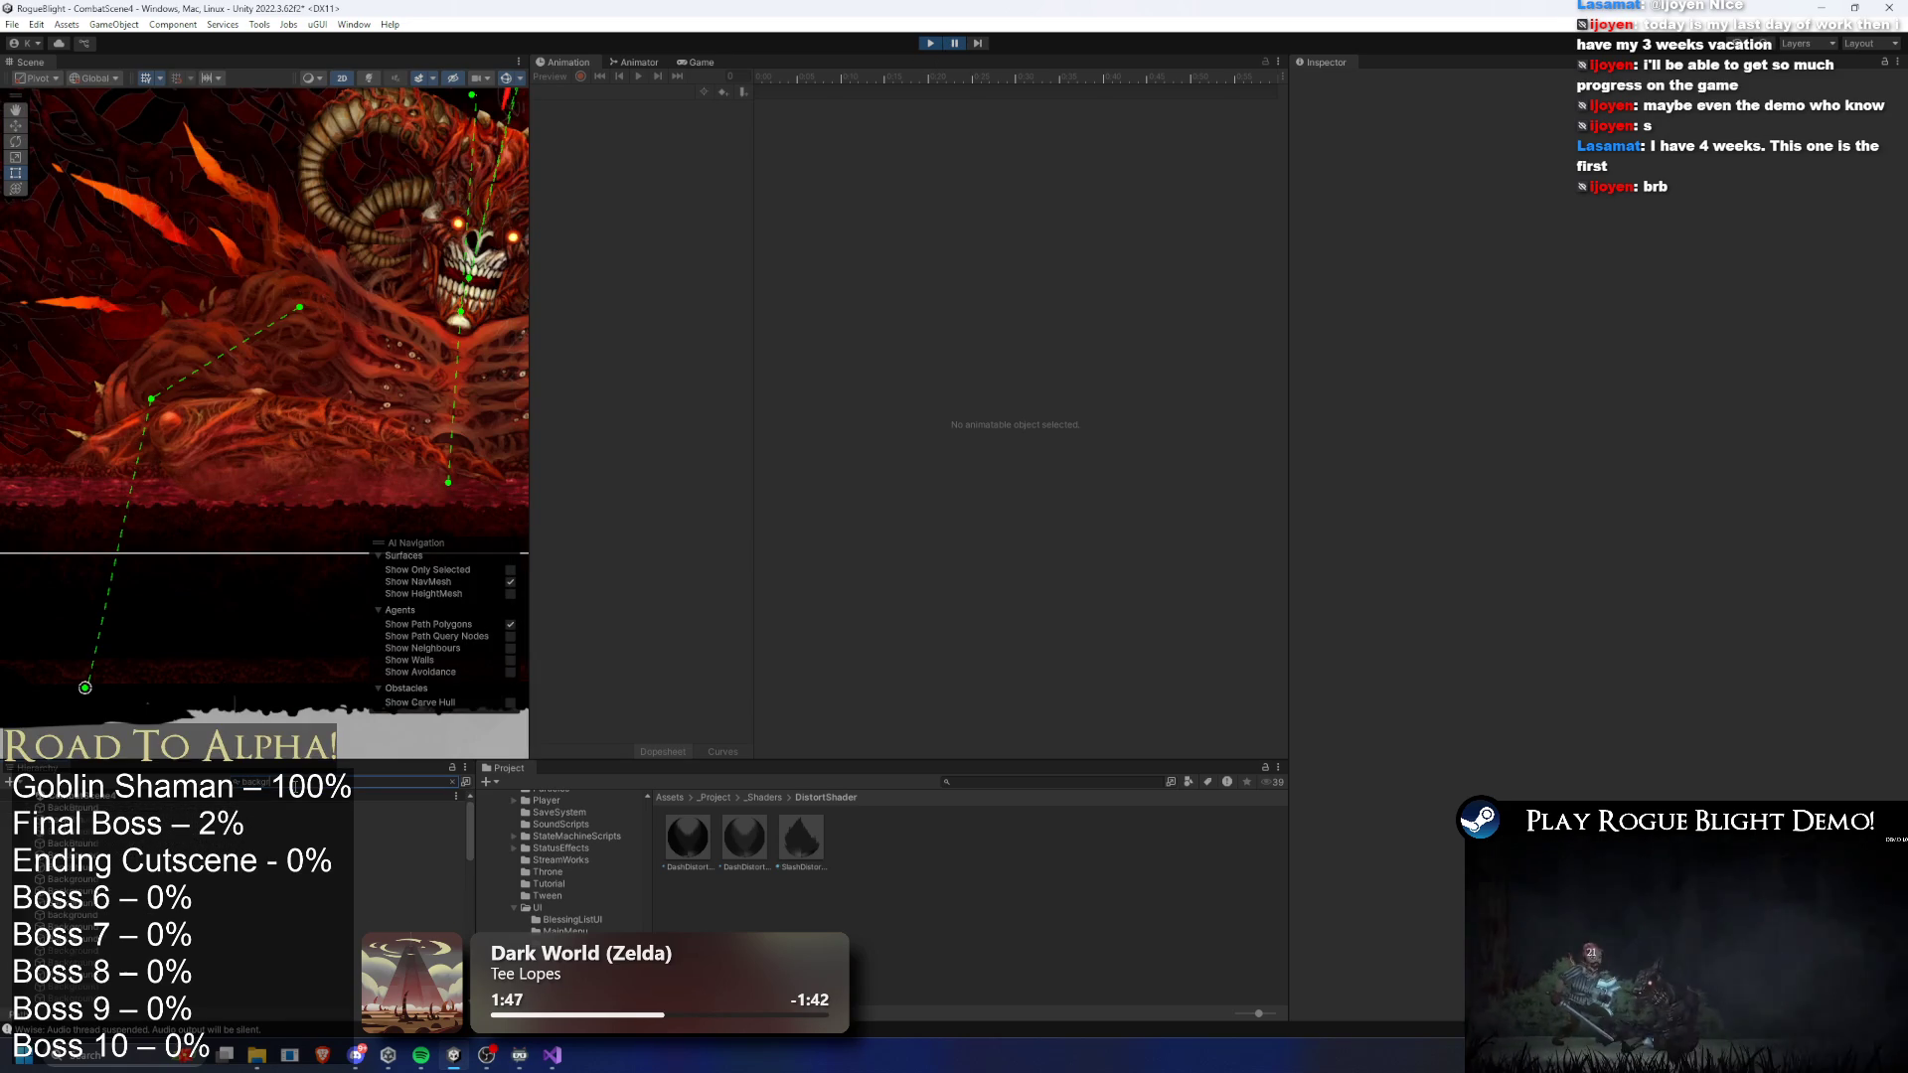
{"action": "left_click", "coordinate": [127, 812]}
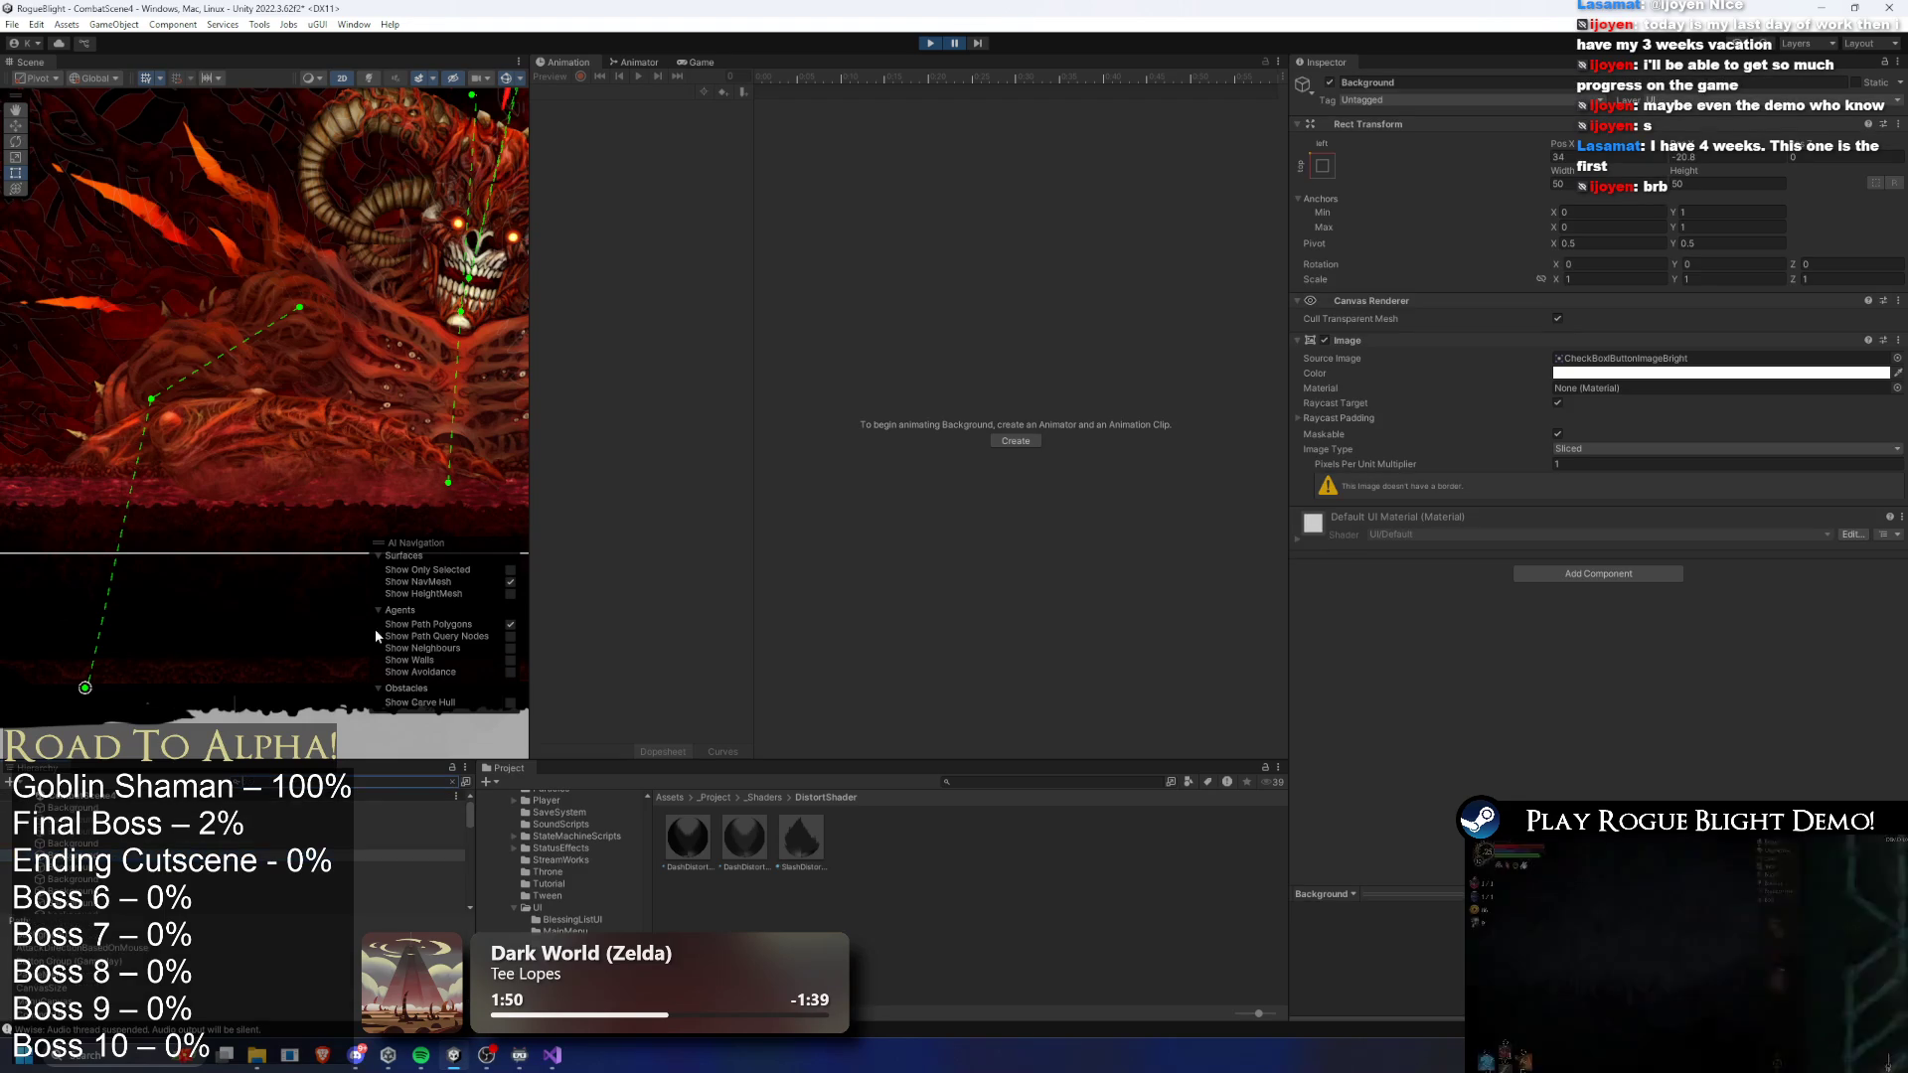
{"action": "key", "text": "f"}
{"action": "left_click", "coordinate": [146, 270]}
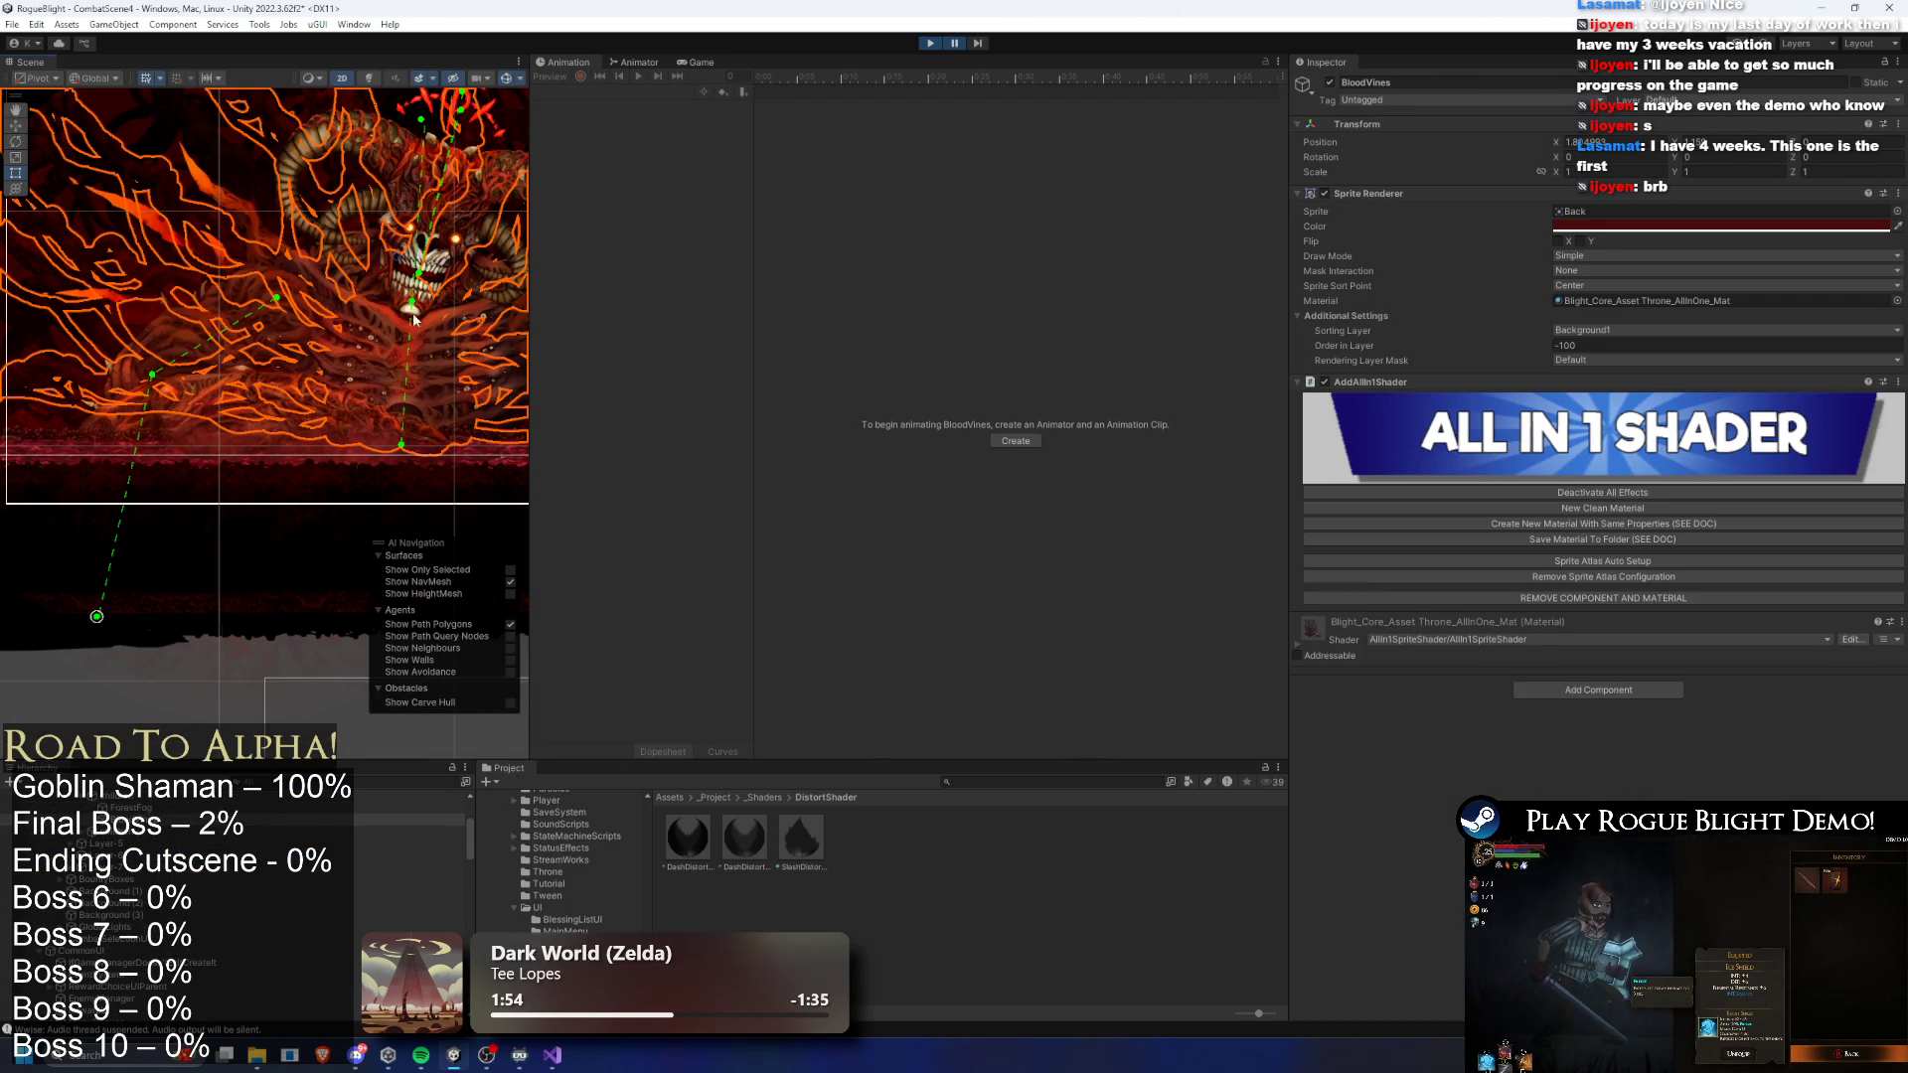
{"action": "left_click", "coordinate": [247, 308]}
{"action": "left_click", "coordinate": [247, 308]}
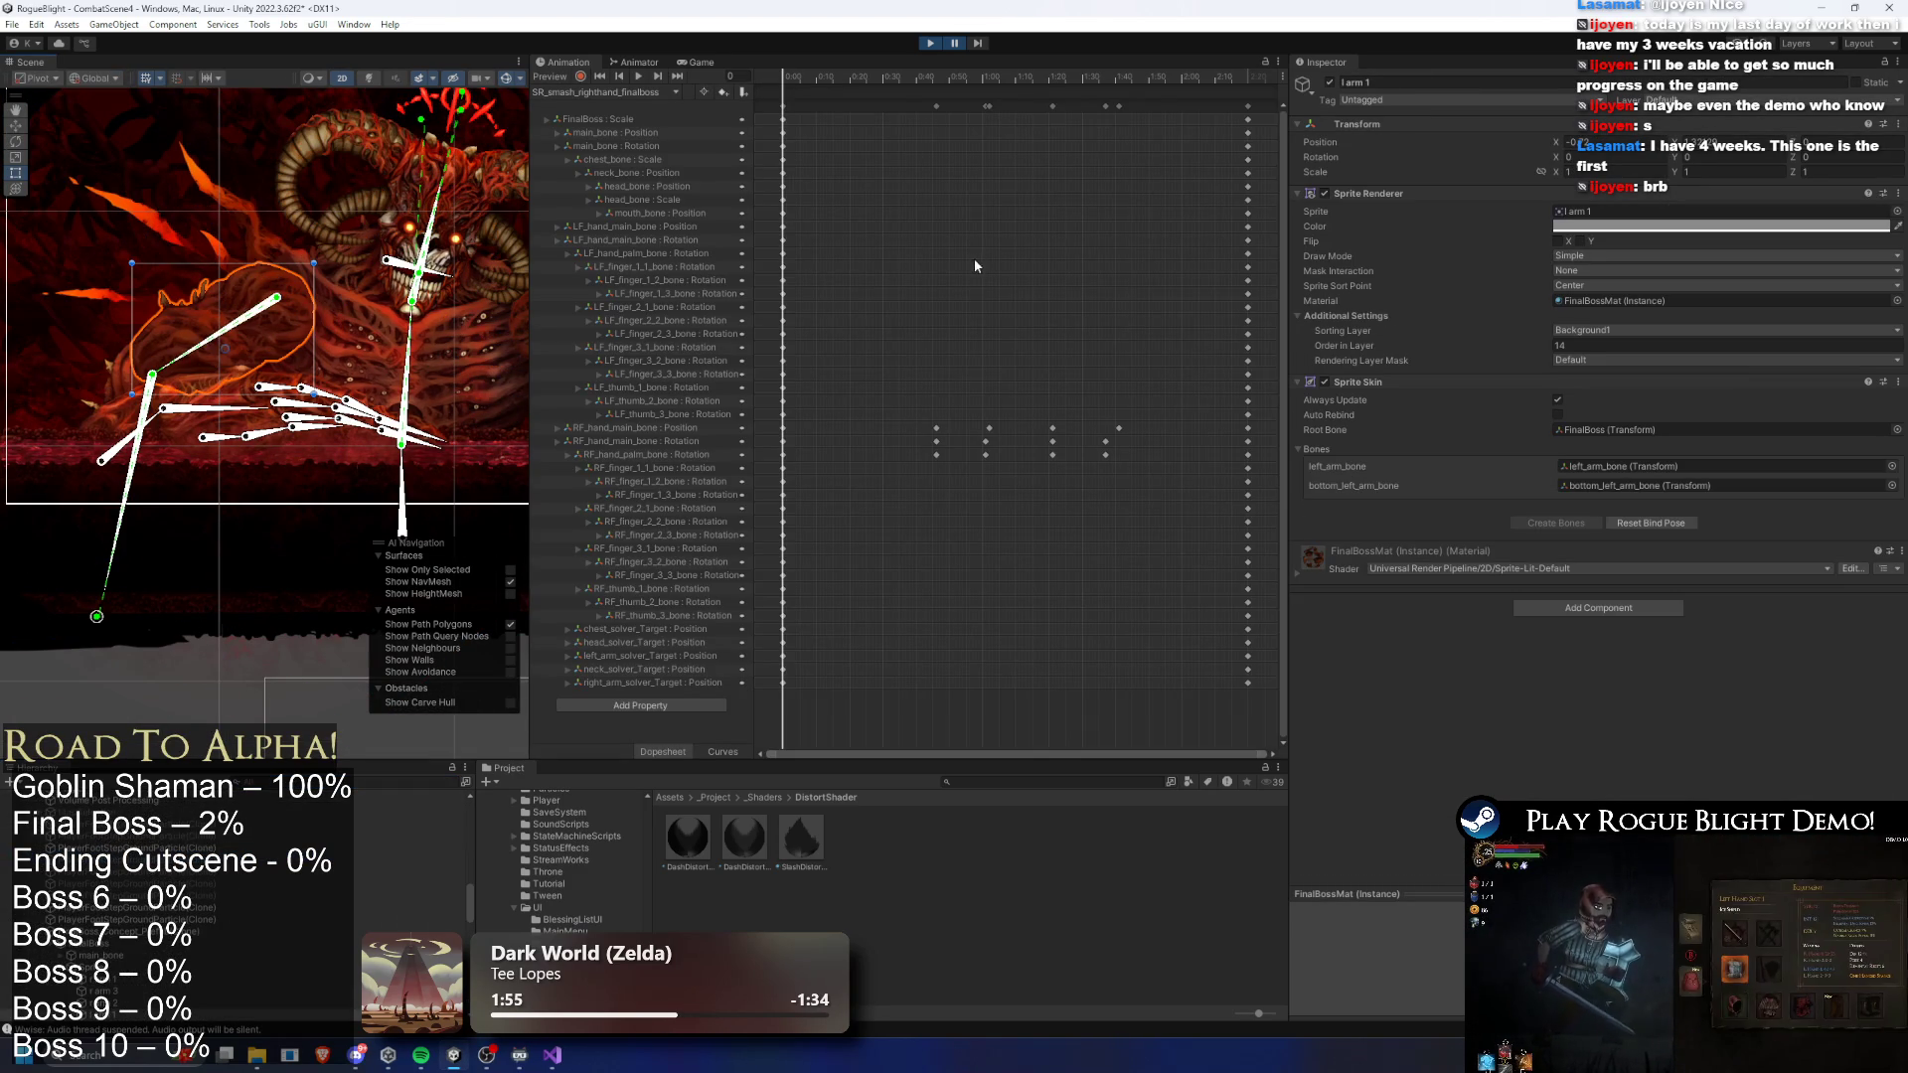
- Select the boss's sprite parts from r arm 1 onward and put them on the BackgroundBlurred layer
{"action": "left_click", "coordinate": [127, 984]}
{"action": "scroll", "coordinate": [146, 946], "scroll_direction": "down", "scroll_amount": 3}
{"action": "left_click", "coordinate": [100, 996], "text": "shift"}
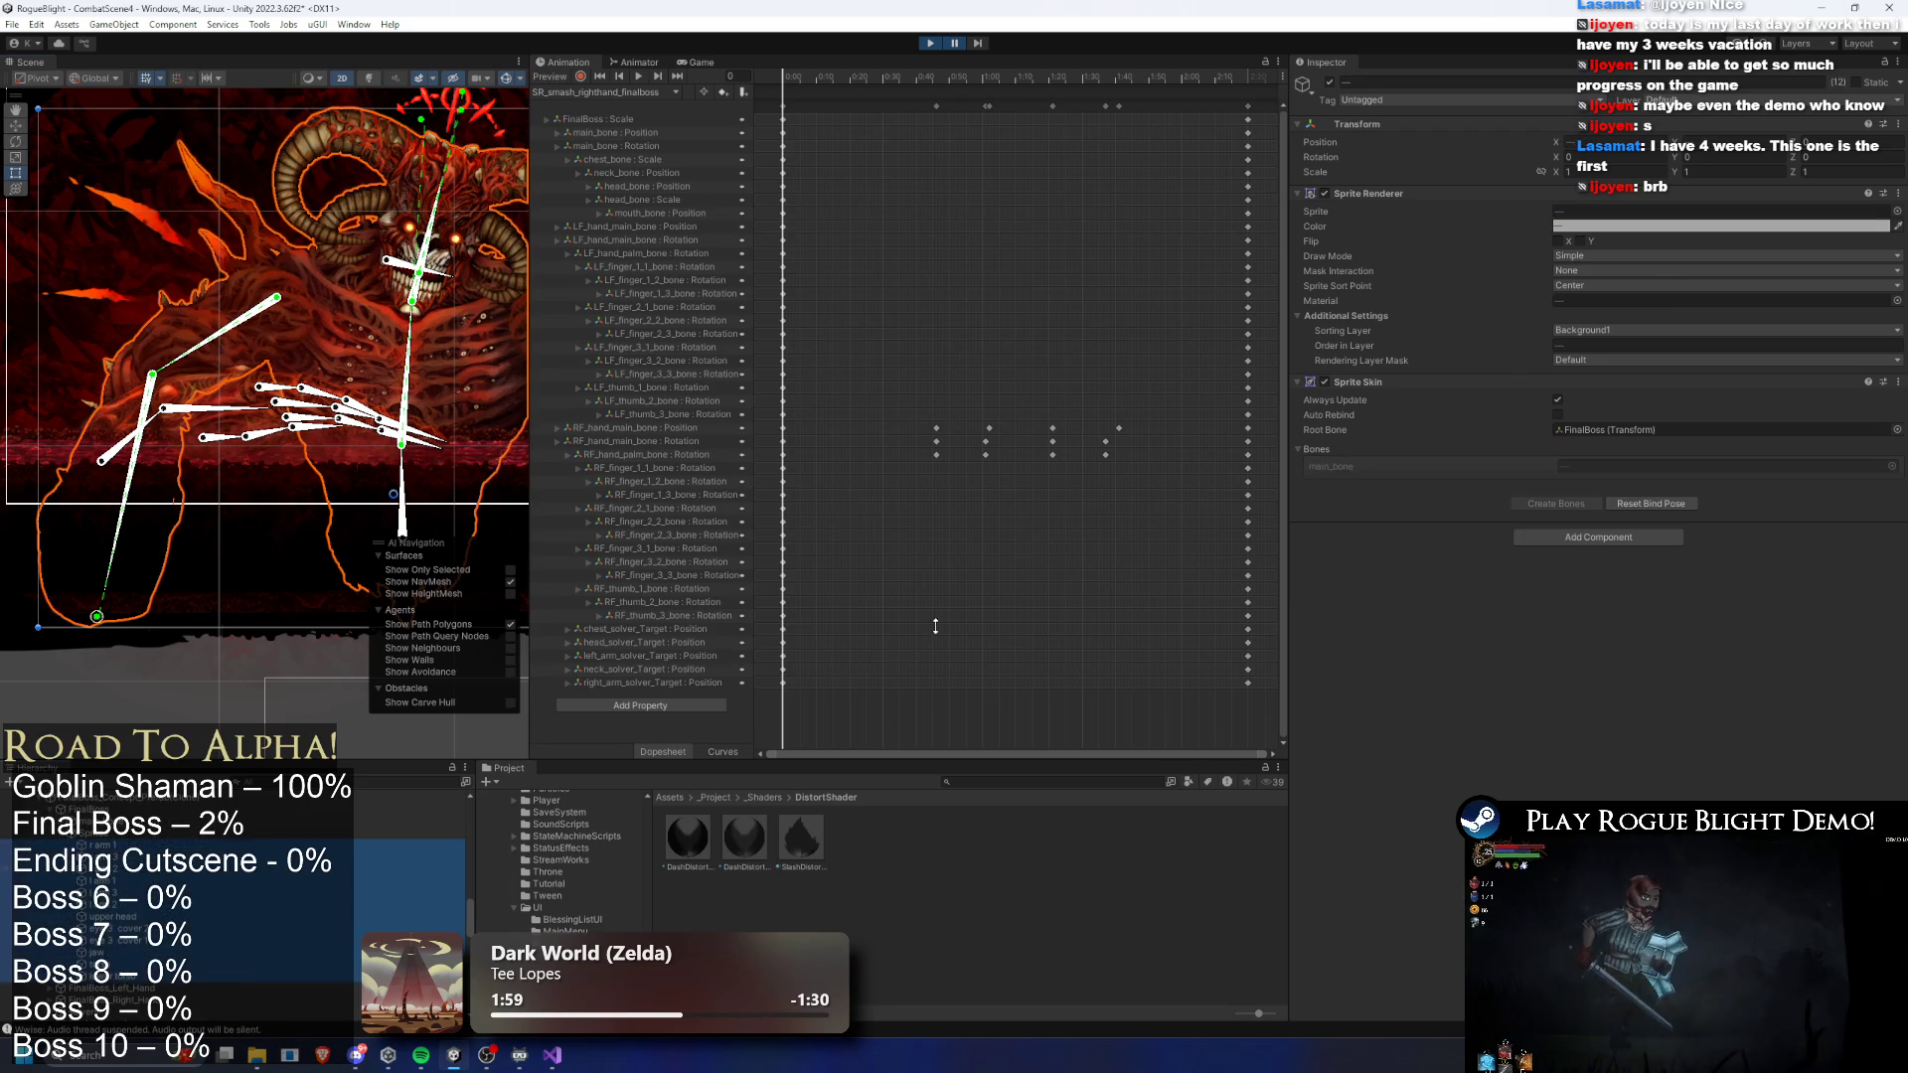
{"action": "left_click", "coordinate": [1730, 103]}
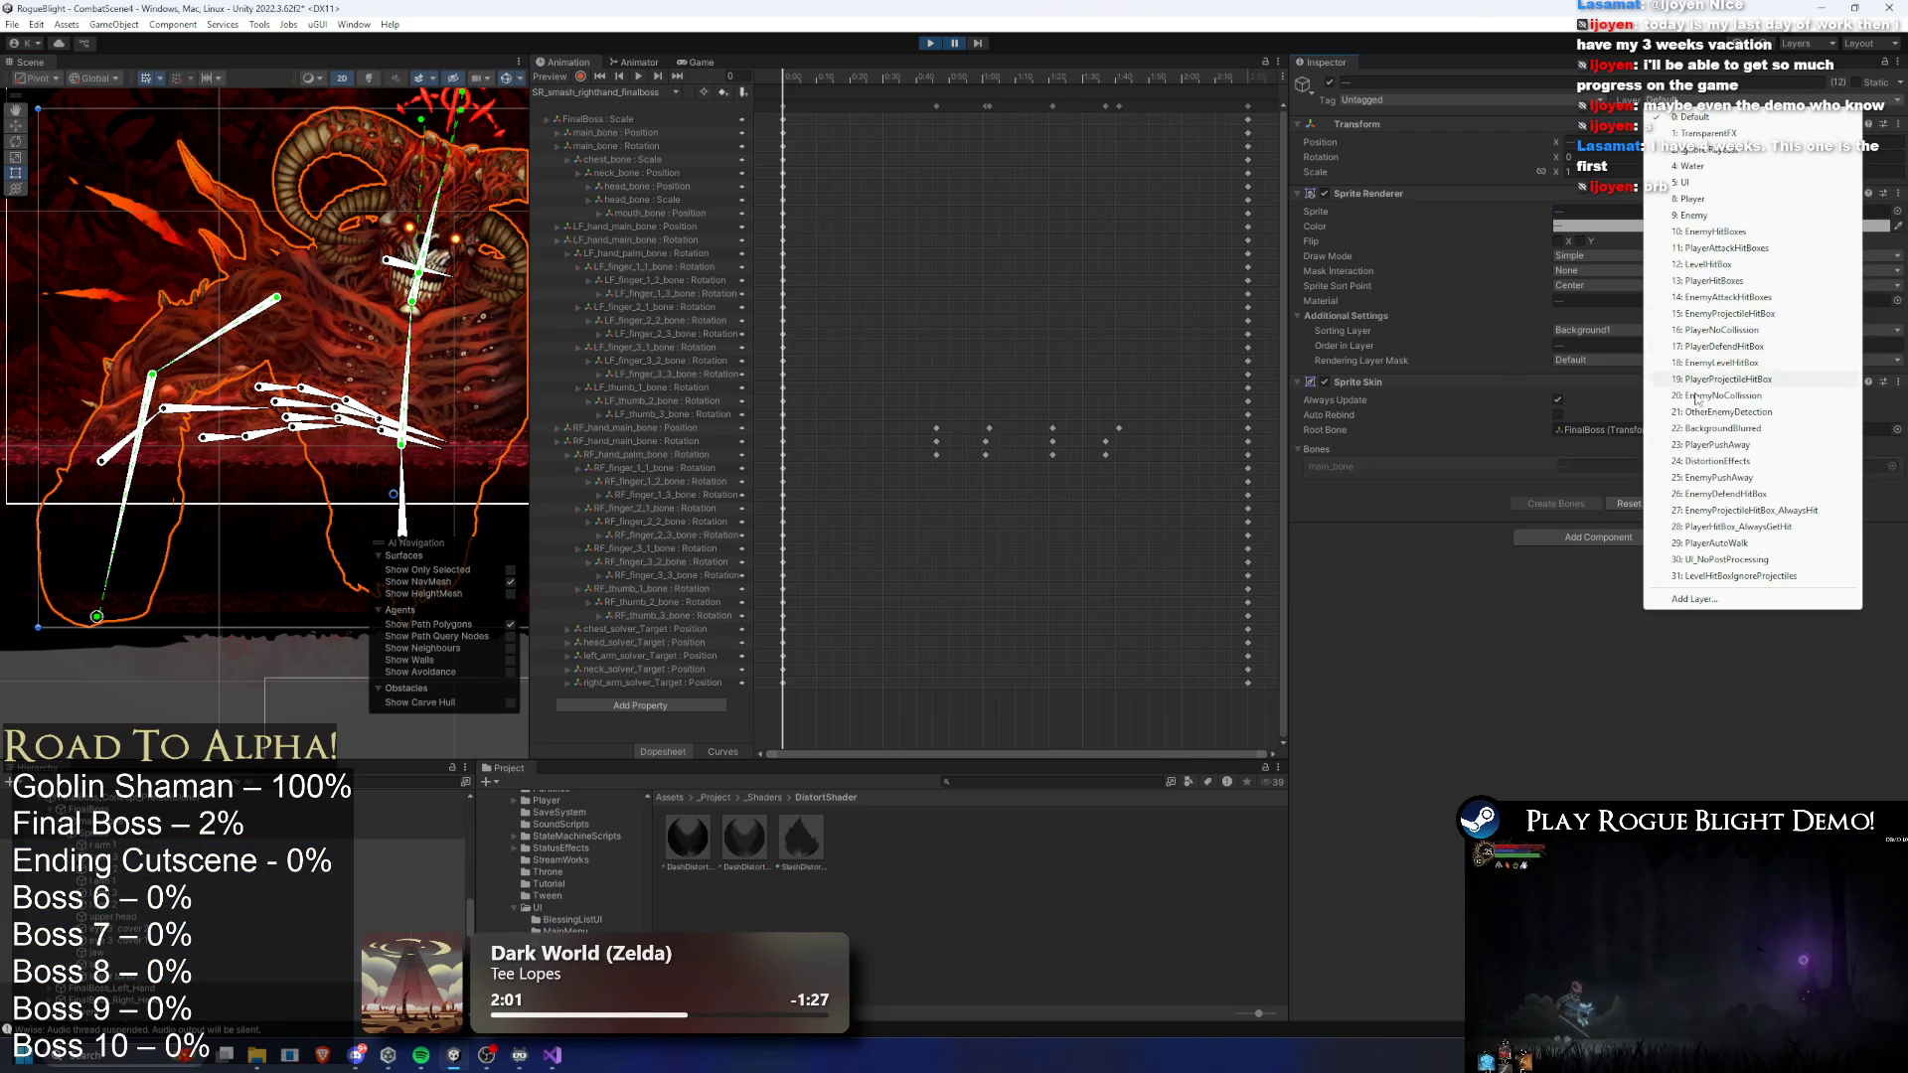
{"action": "left_click", "coordinate": [1744, 430]}
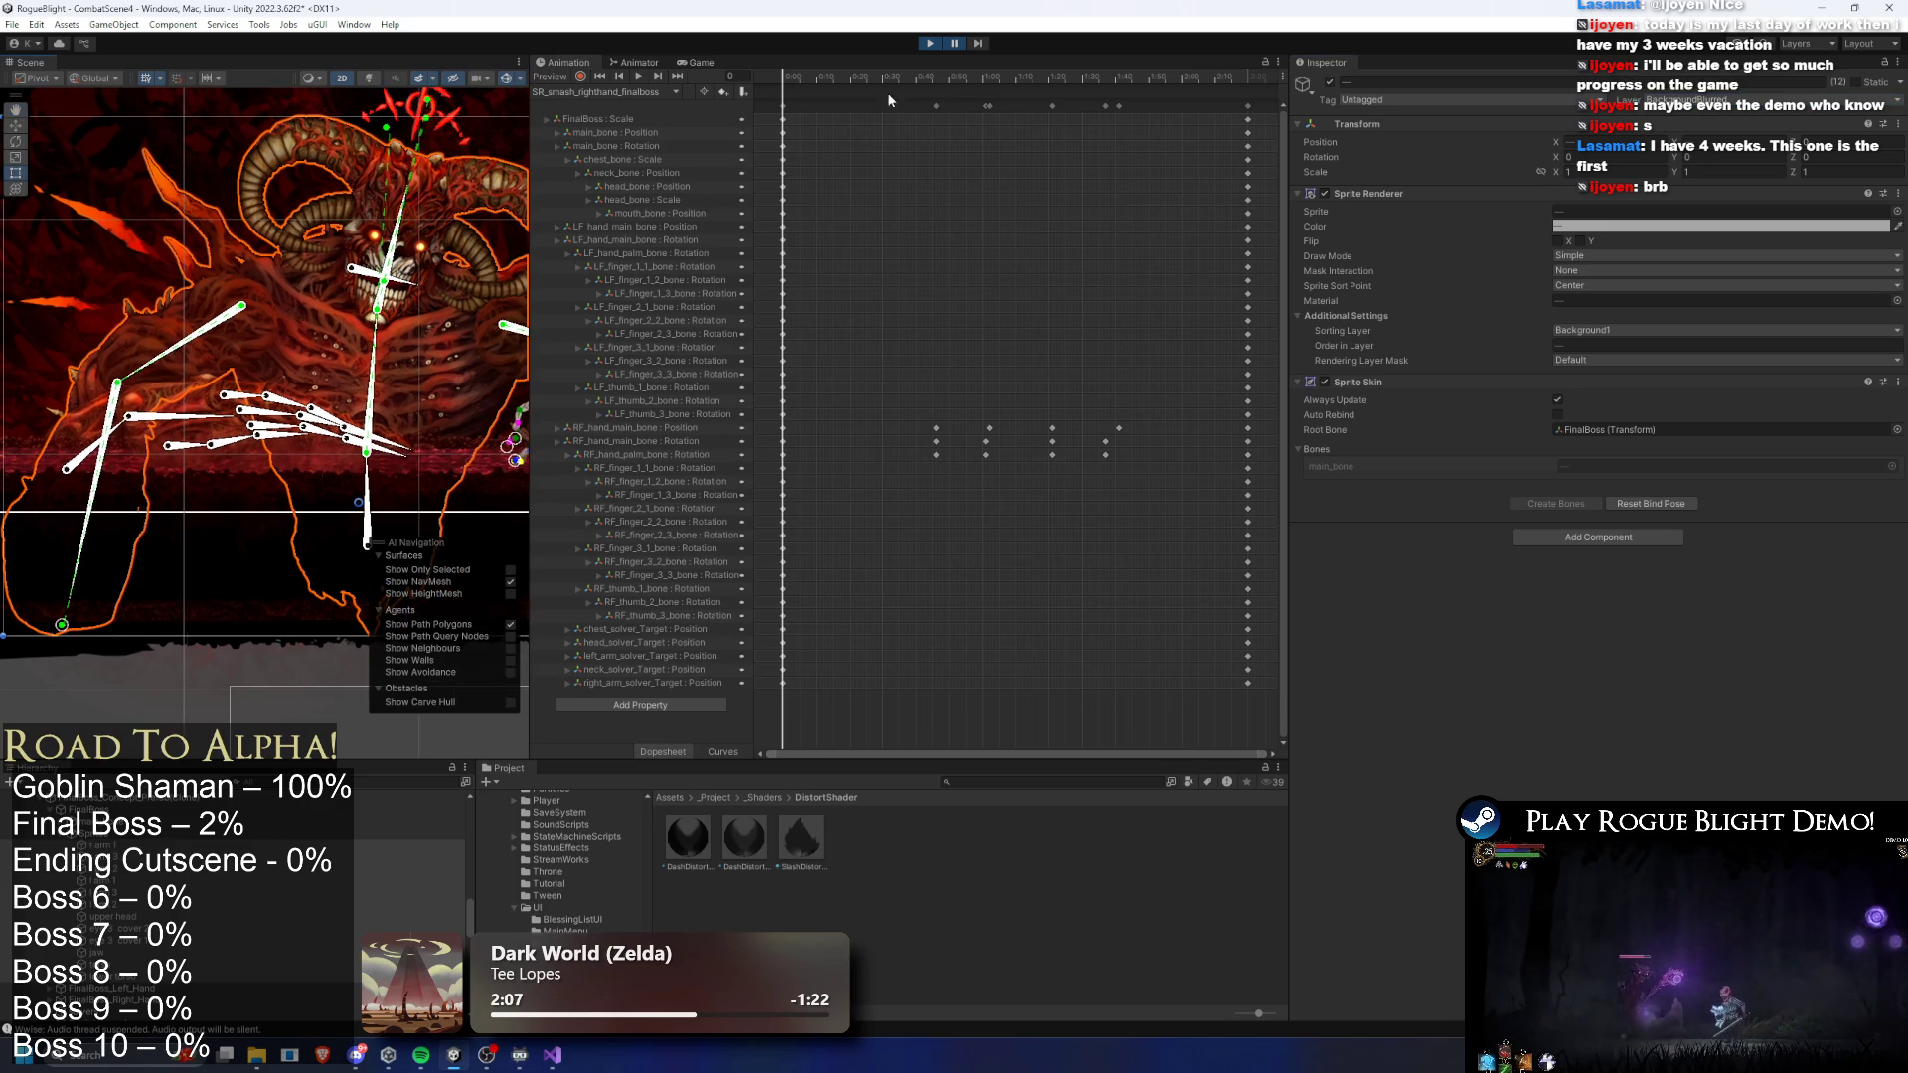
- Resume, then pause the boss fight; leave Rendering Layer Mask at Default and Sorting Layer at Background1
{"action": "left_click", "coordinate": [958, 43]}
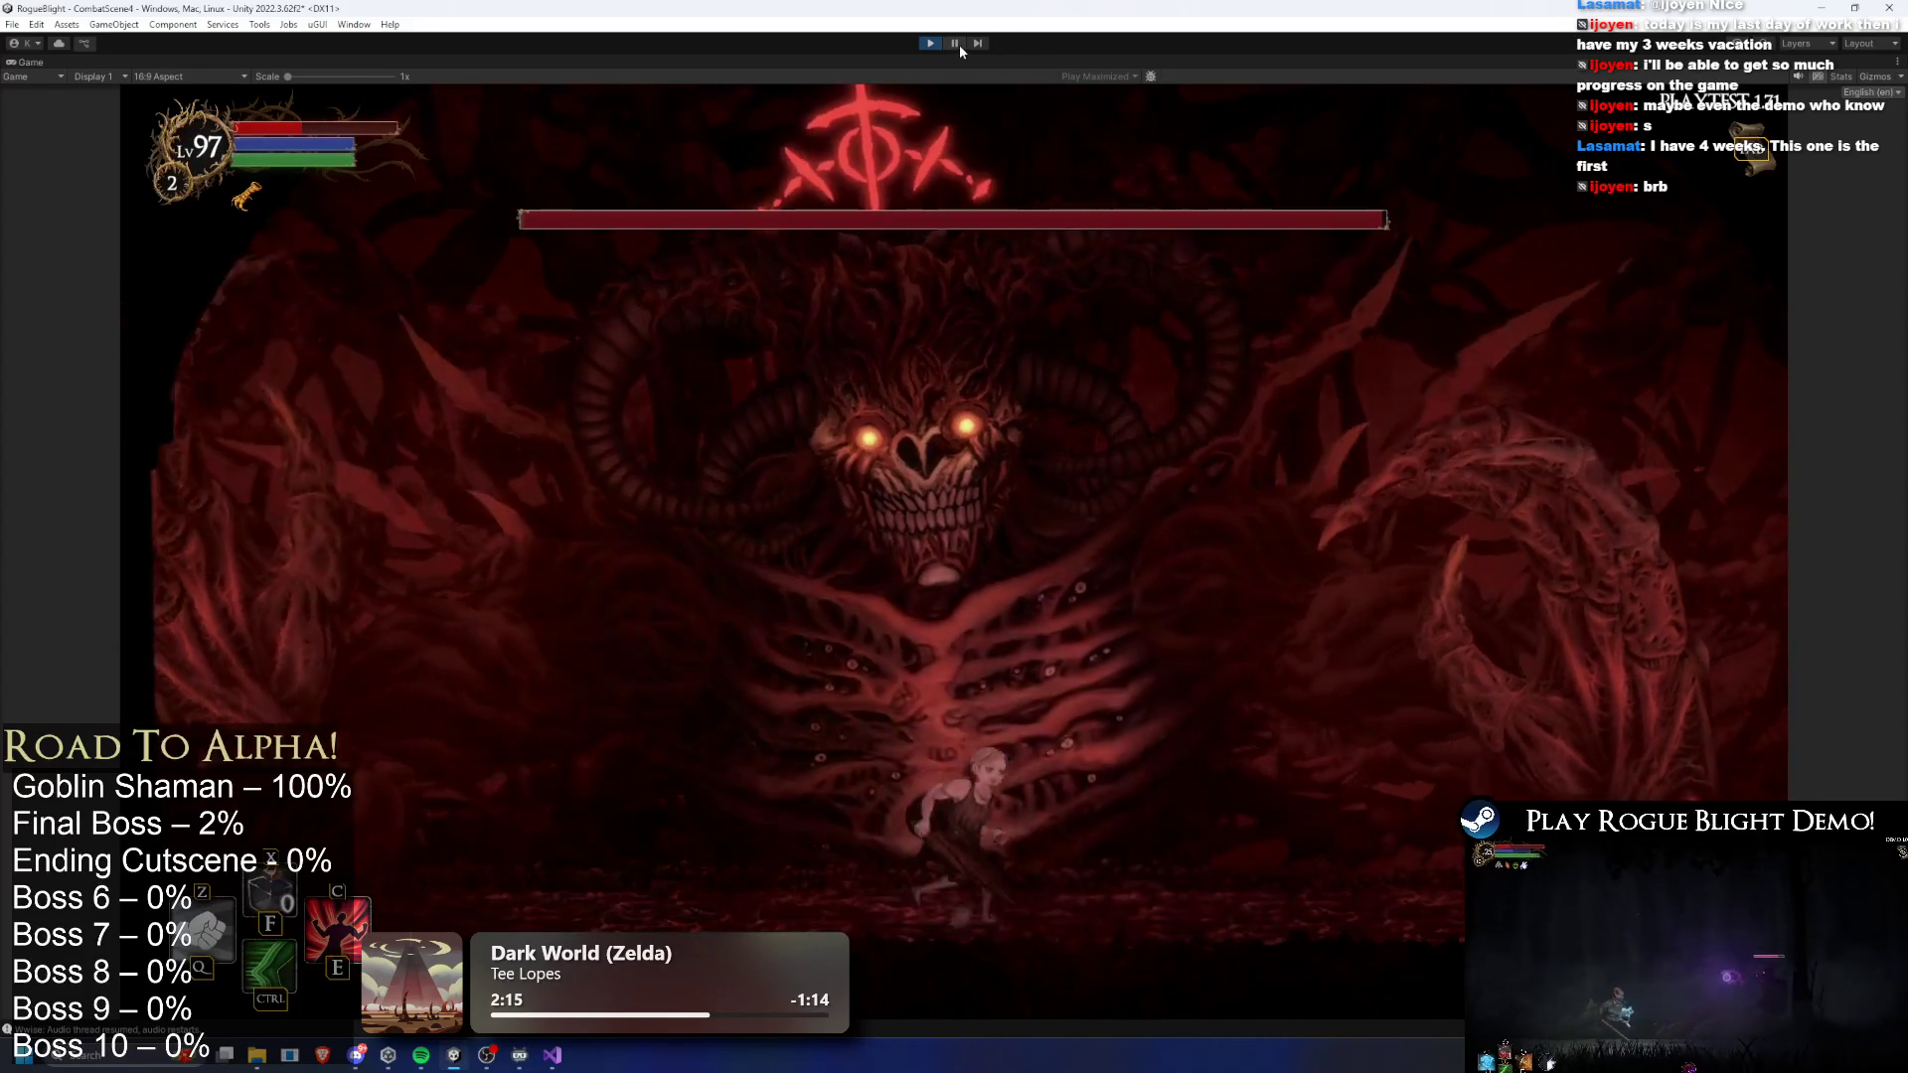
{"action": "left_click", "coordinate": [956, 43]}
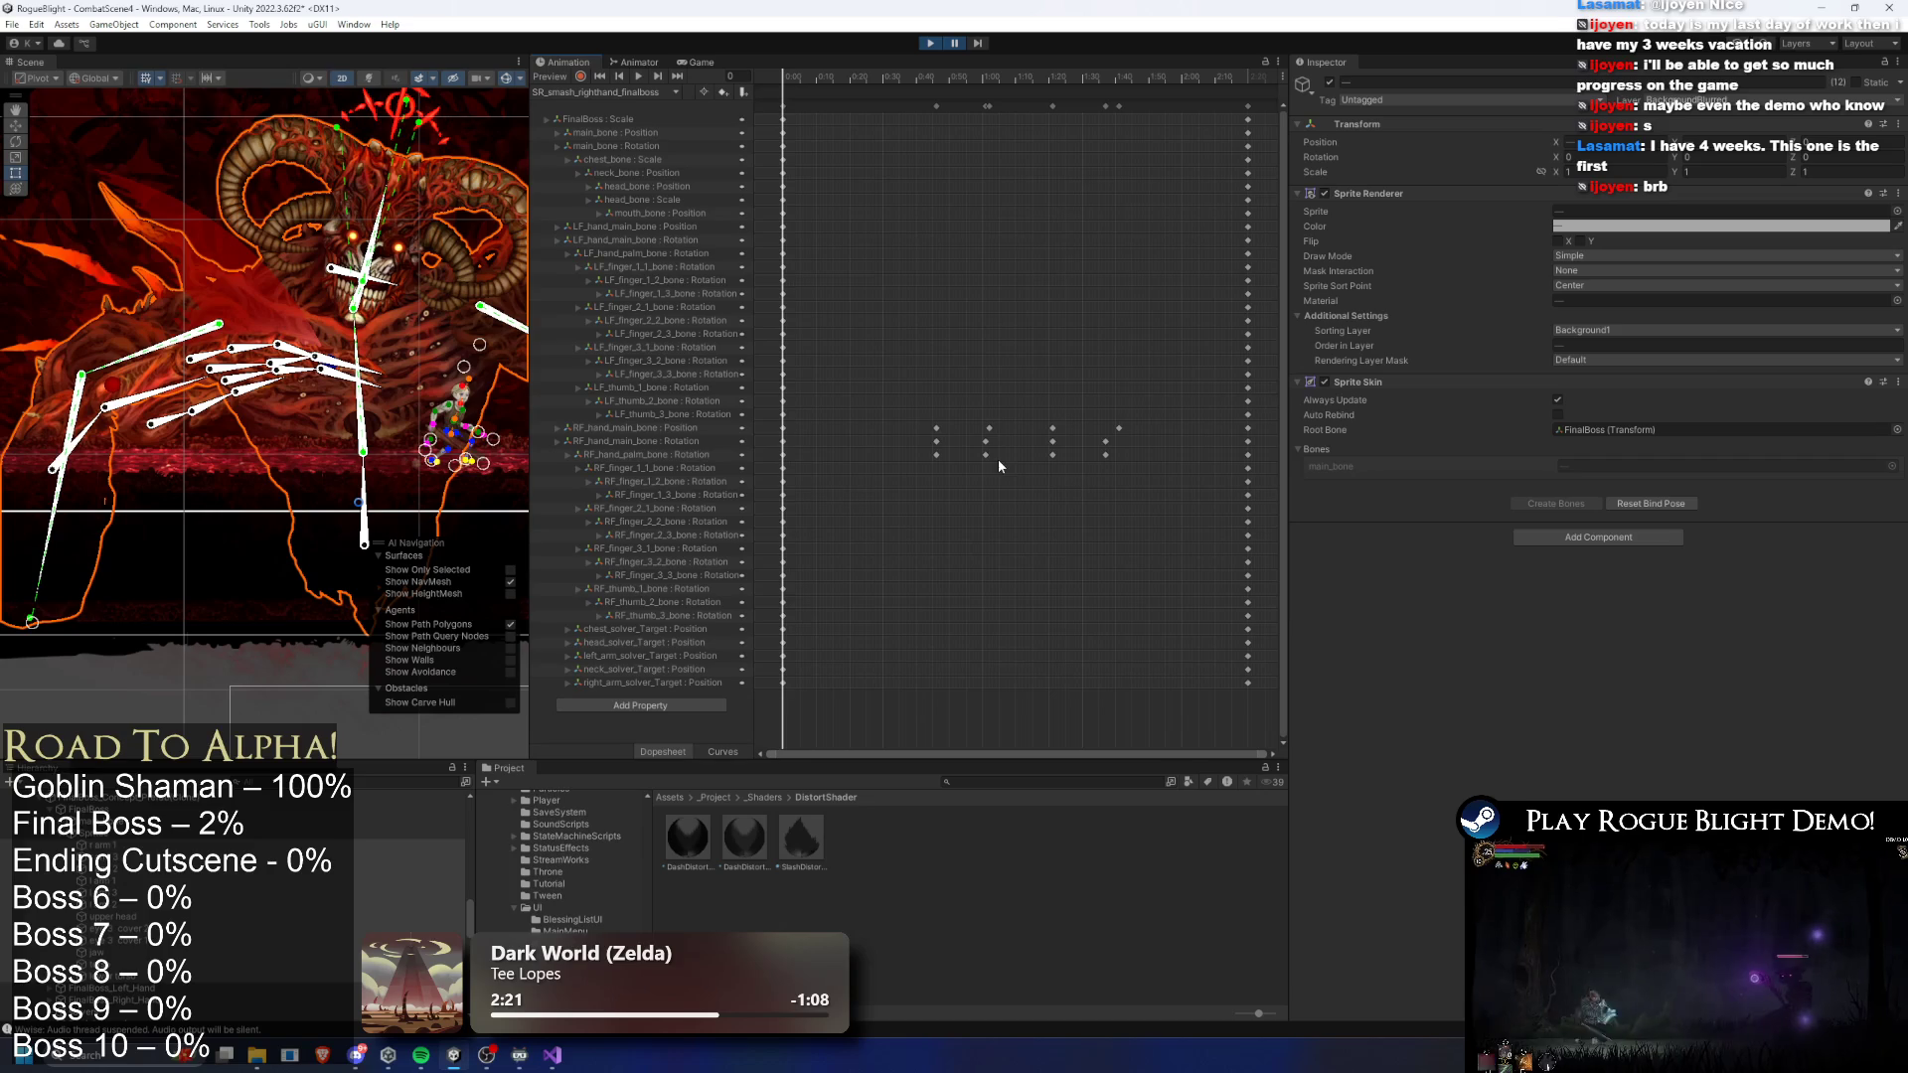
{"action": "left_click", "coordinate": [1584, 360]}
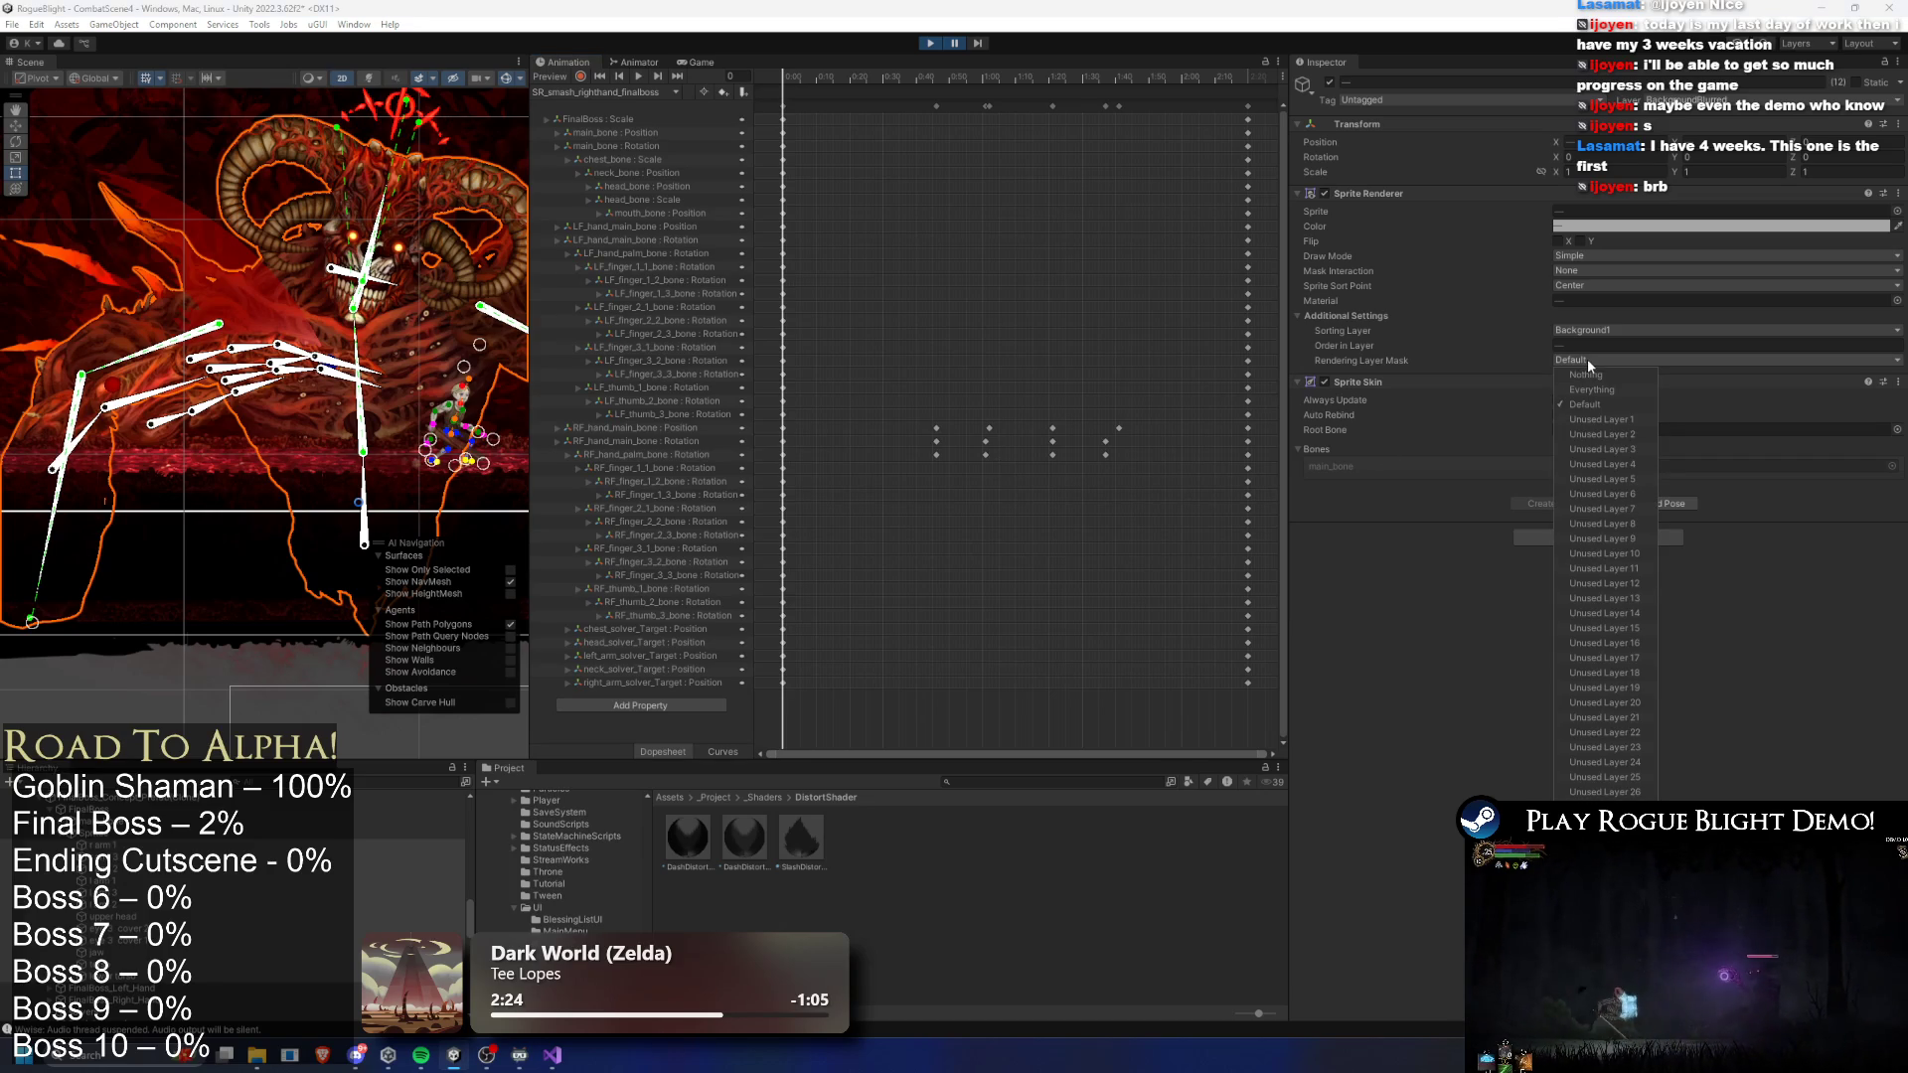
{"action": "left_click", "coordinate": [1428, 658]}
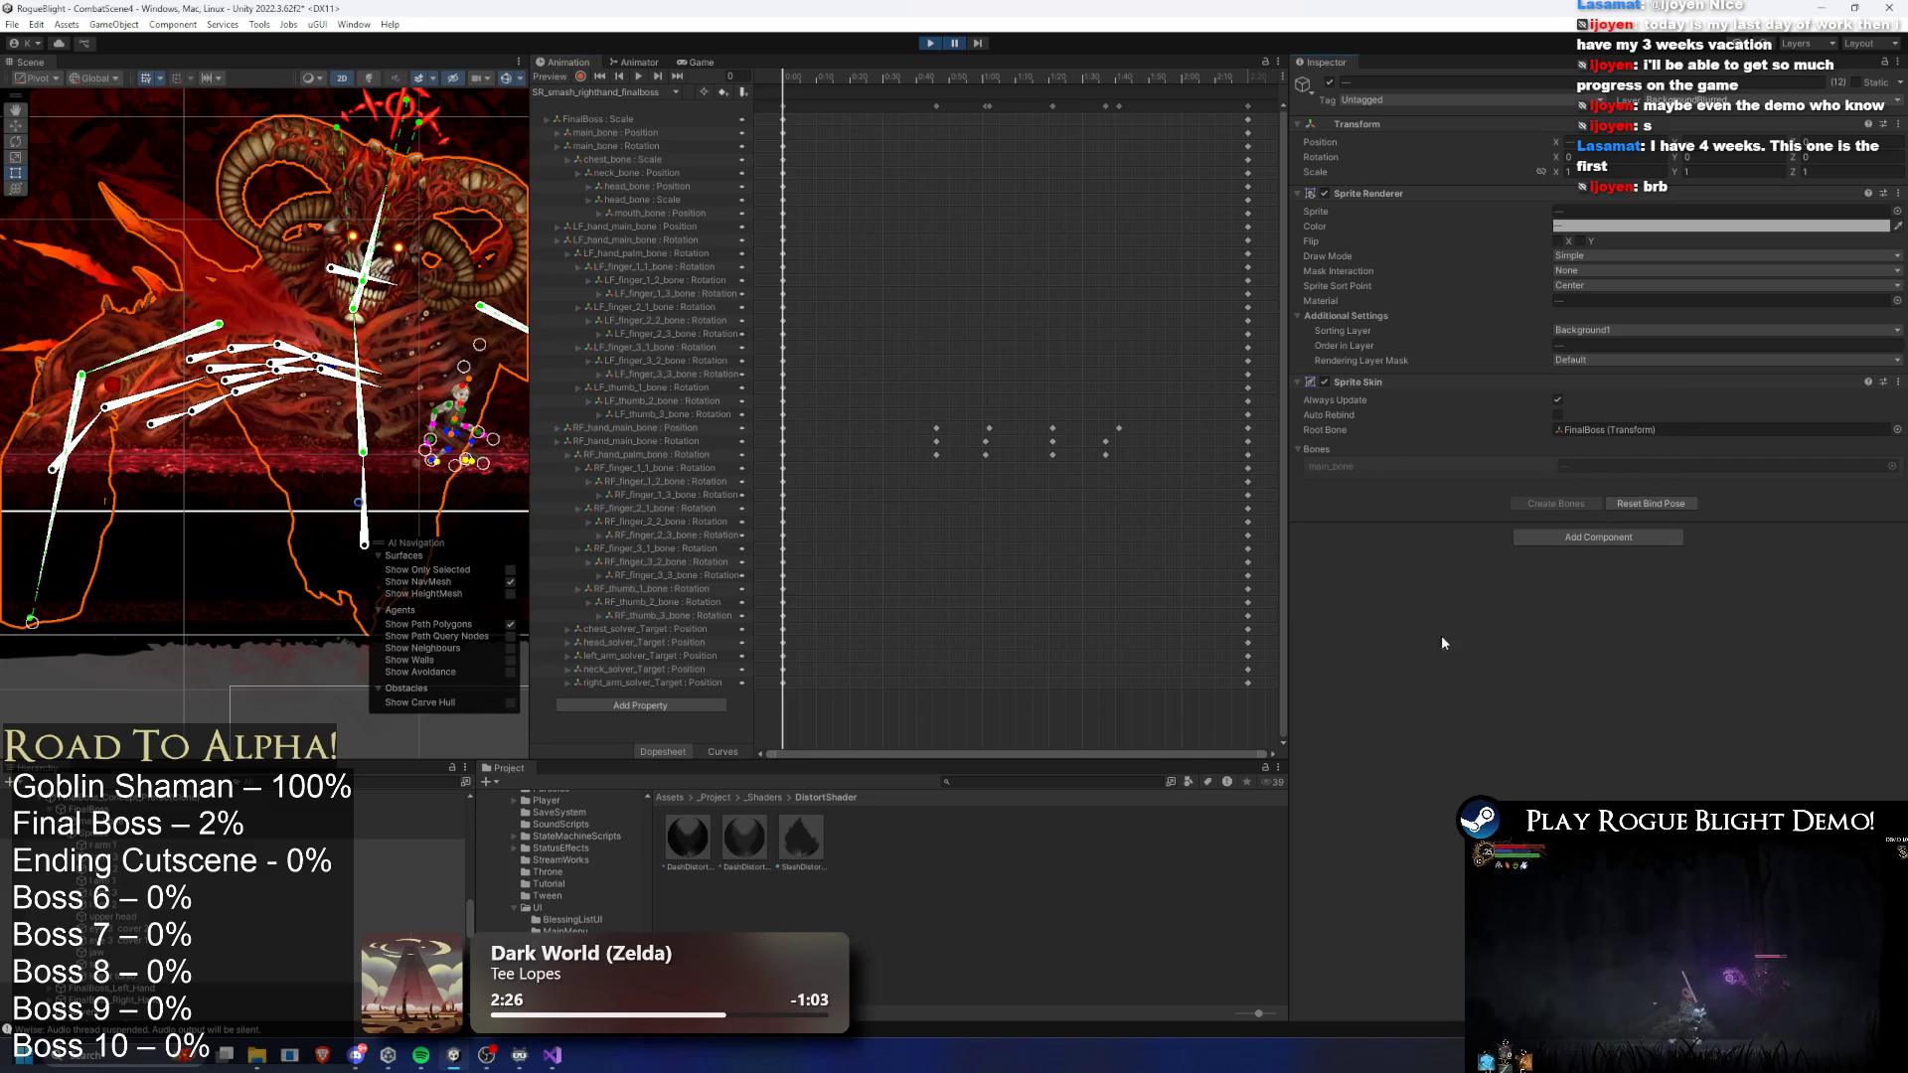
{"action": "left_click", "coordinate": [1605, 331]}
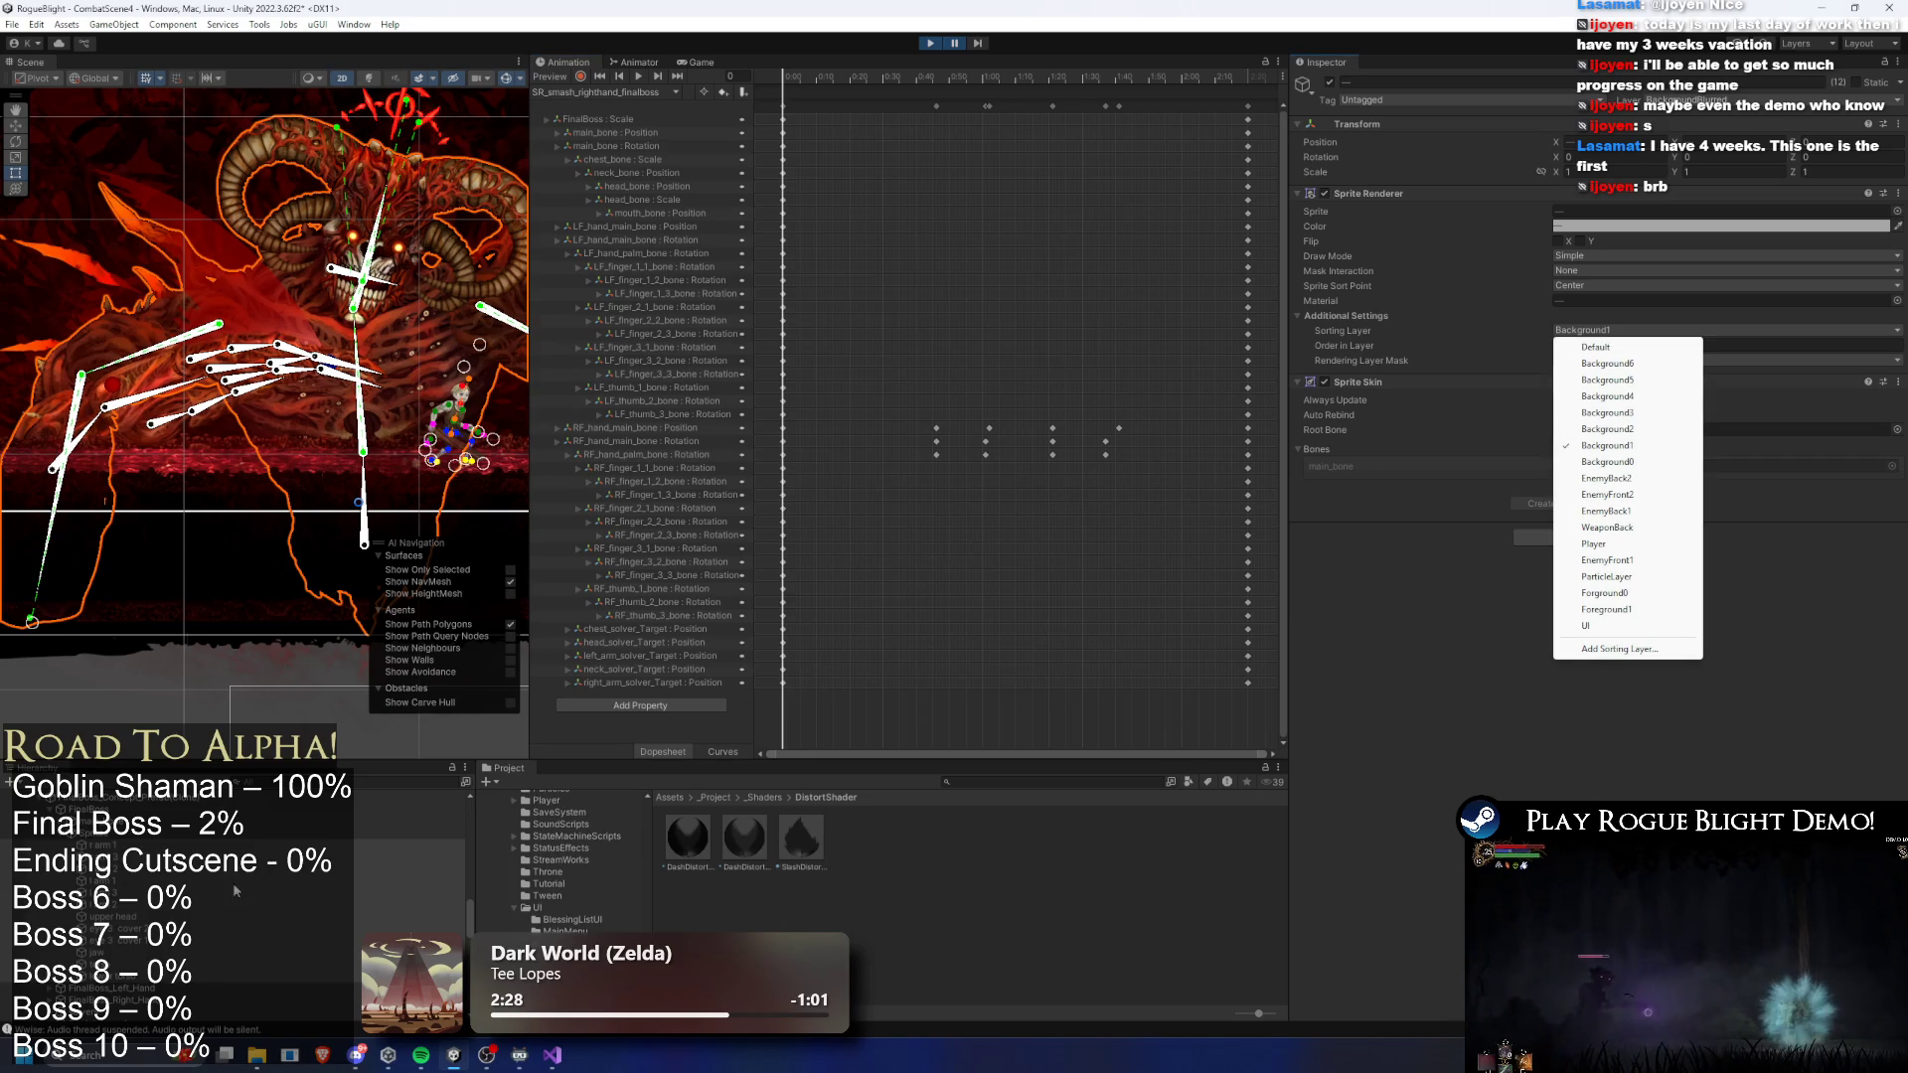
{"action": "left_click", "coordinate": [246, 922]}
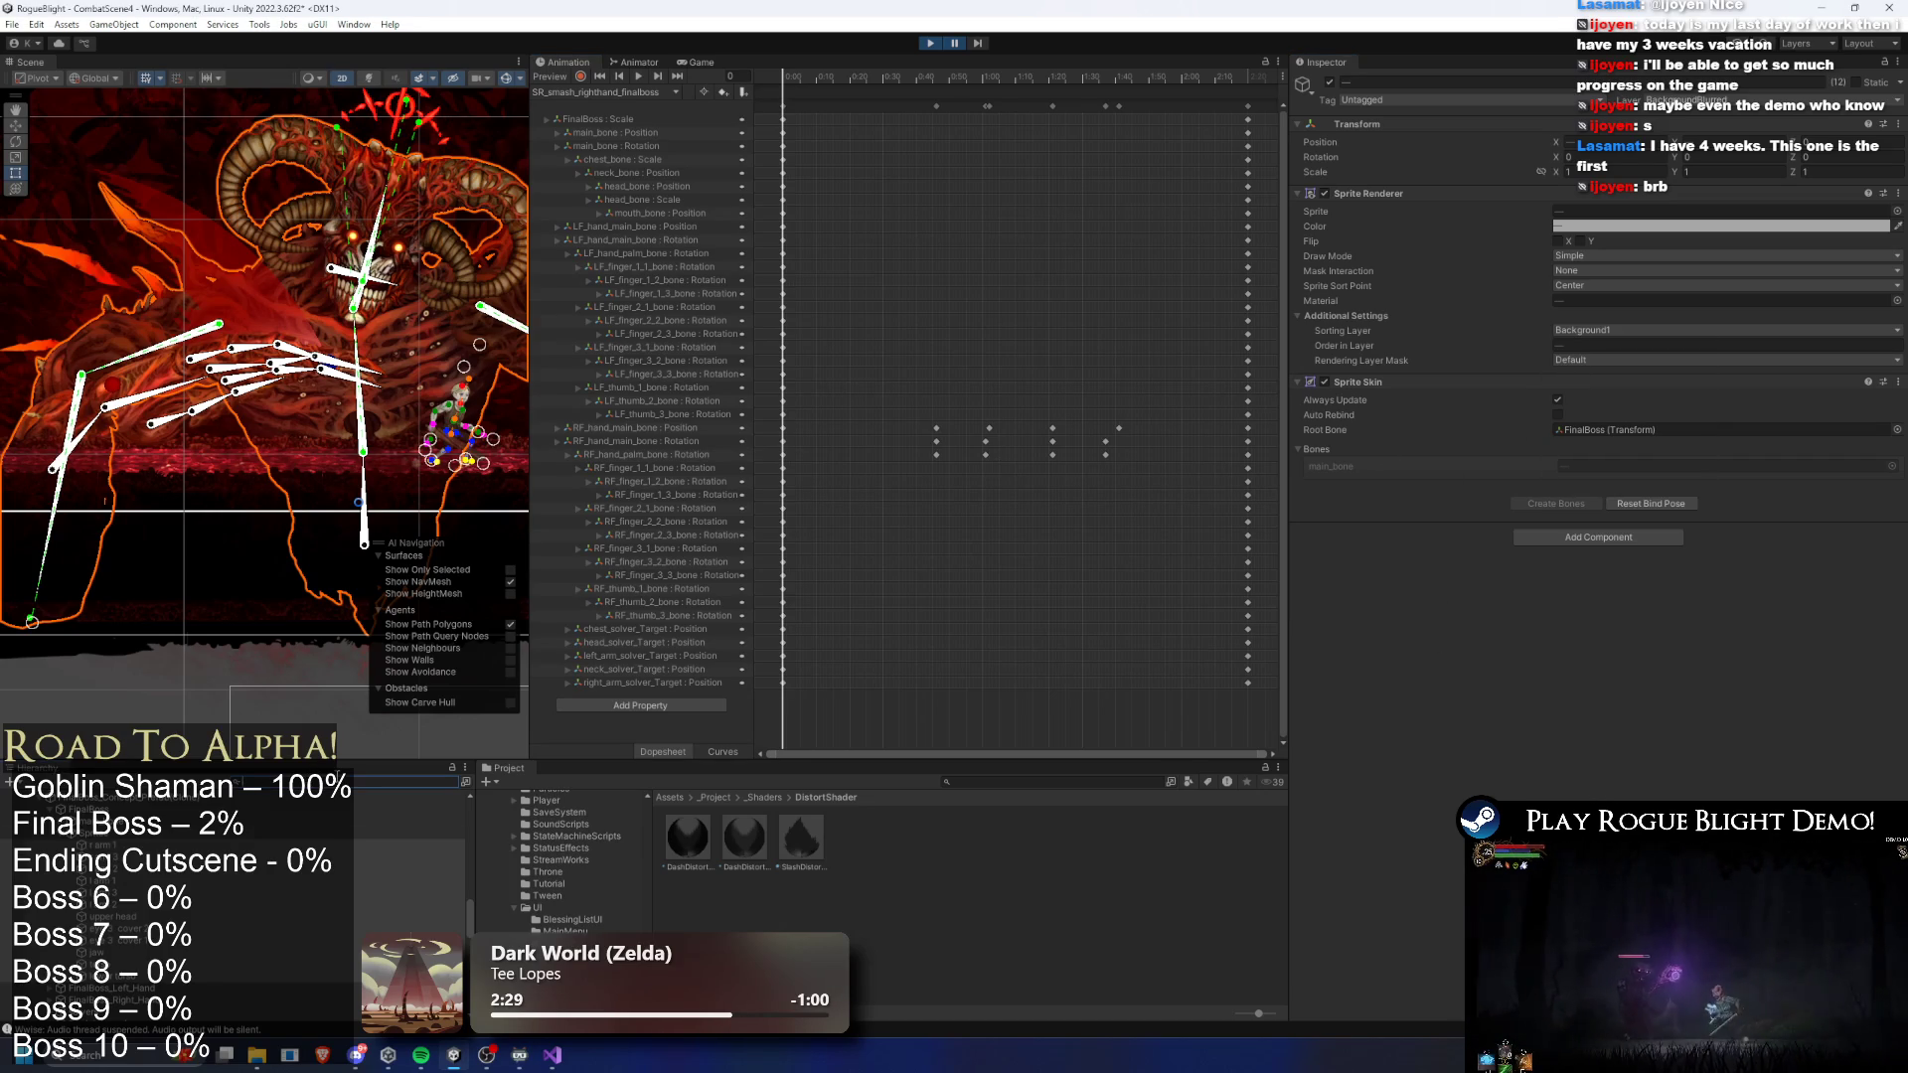
{"action": "scroll", "coordinate": [194, 391], "scroll_direction": "up", "scroll_amount": 1}
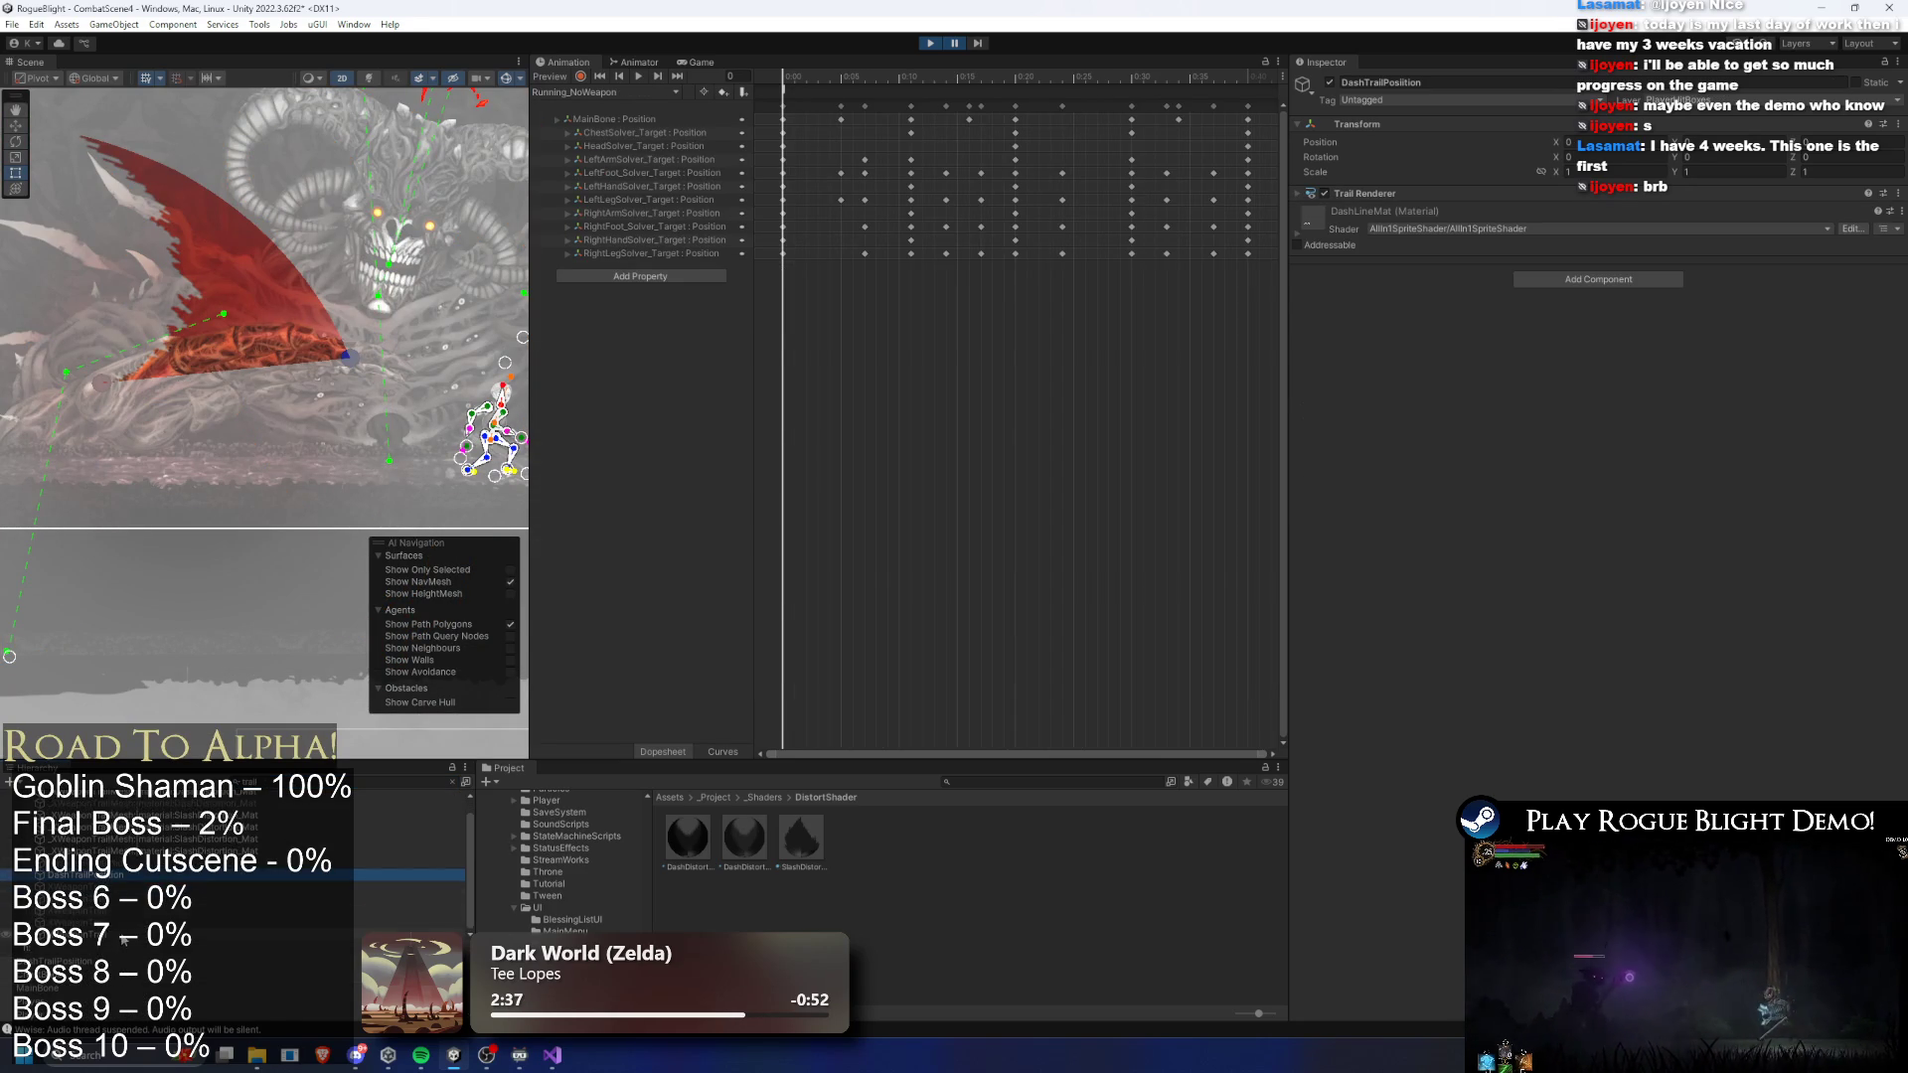
- Lower the XWeaponTrail's Sorting Order to -432
{"action": "left_click", "coordinate": [128, 936]}
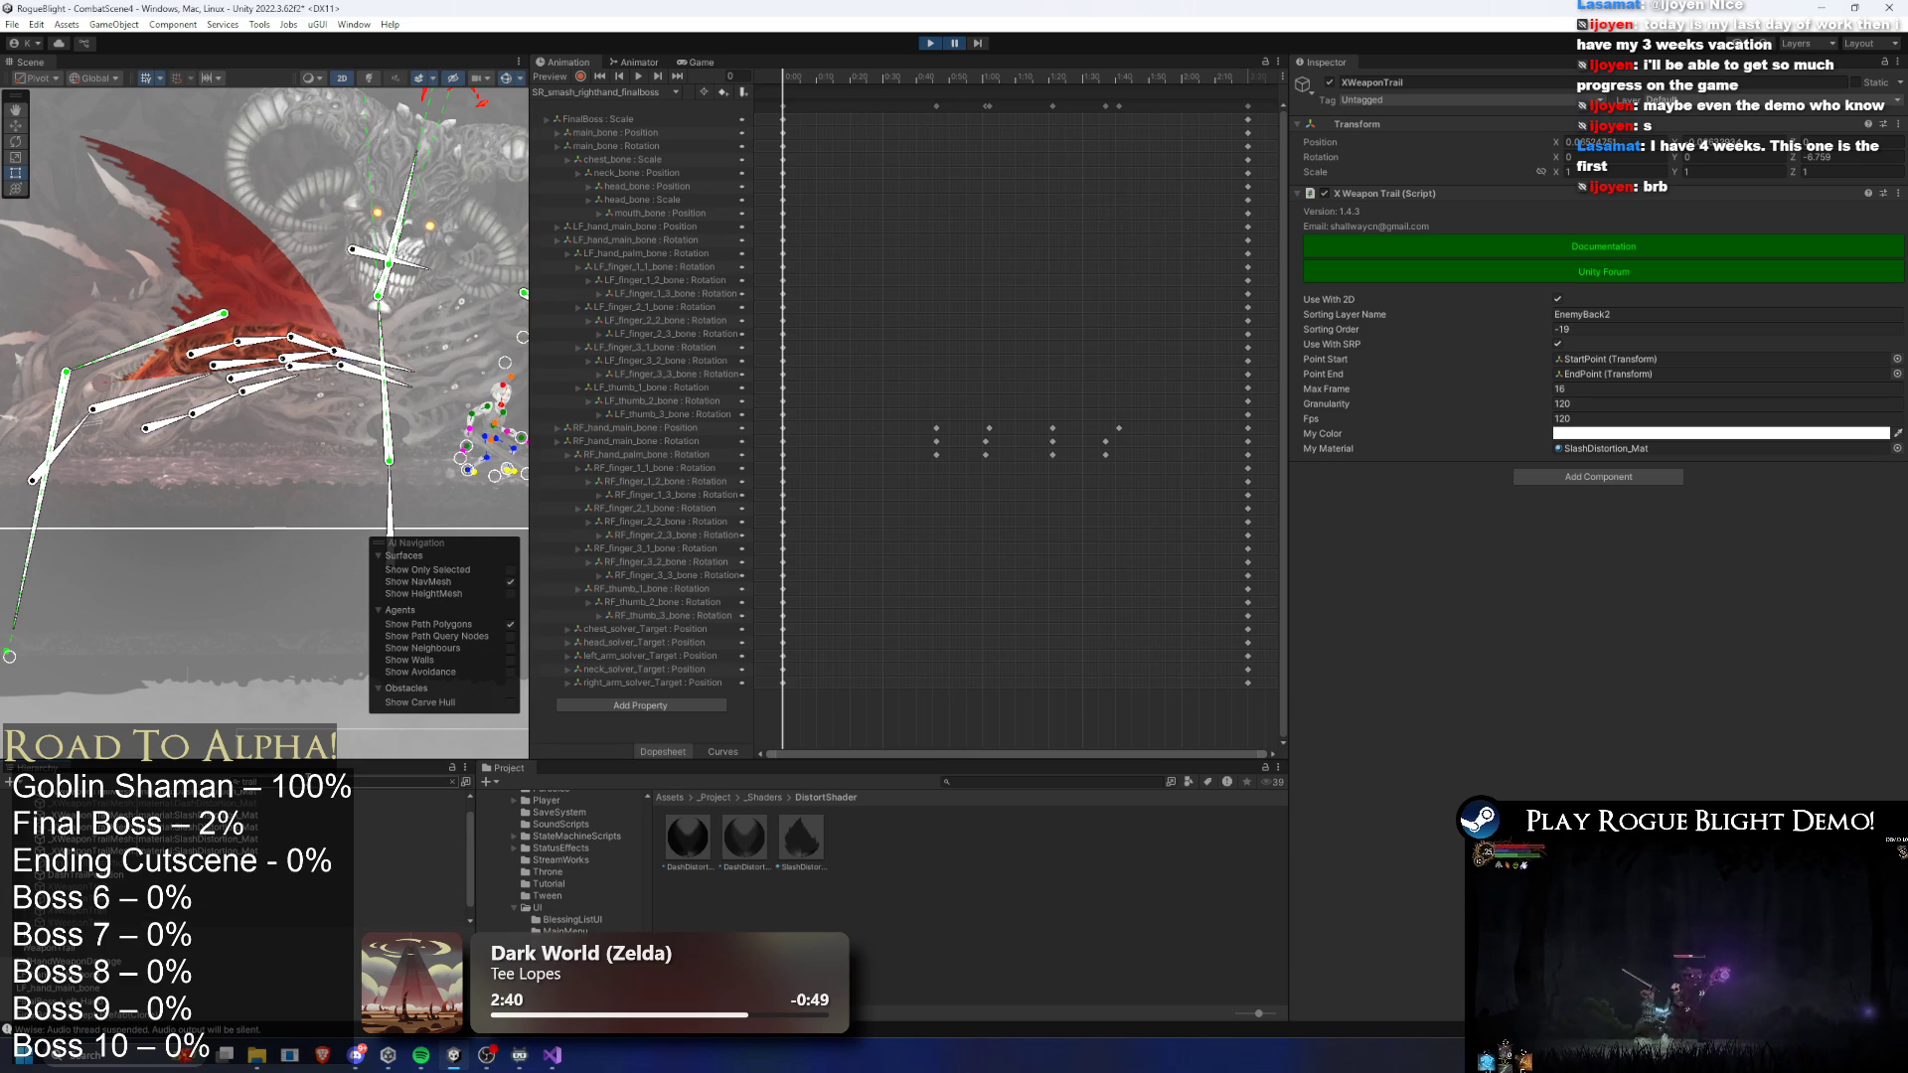
{"action": "left_click", "coordinate": [452, 781]}
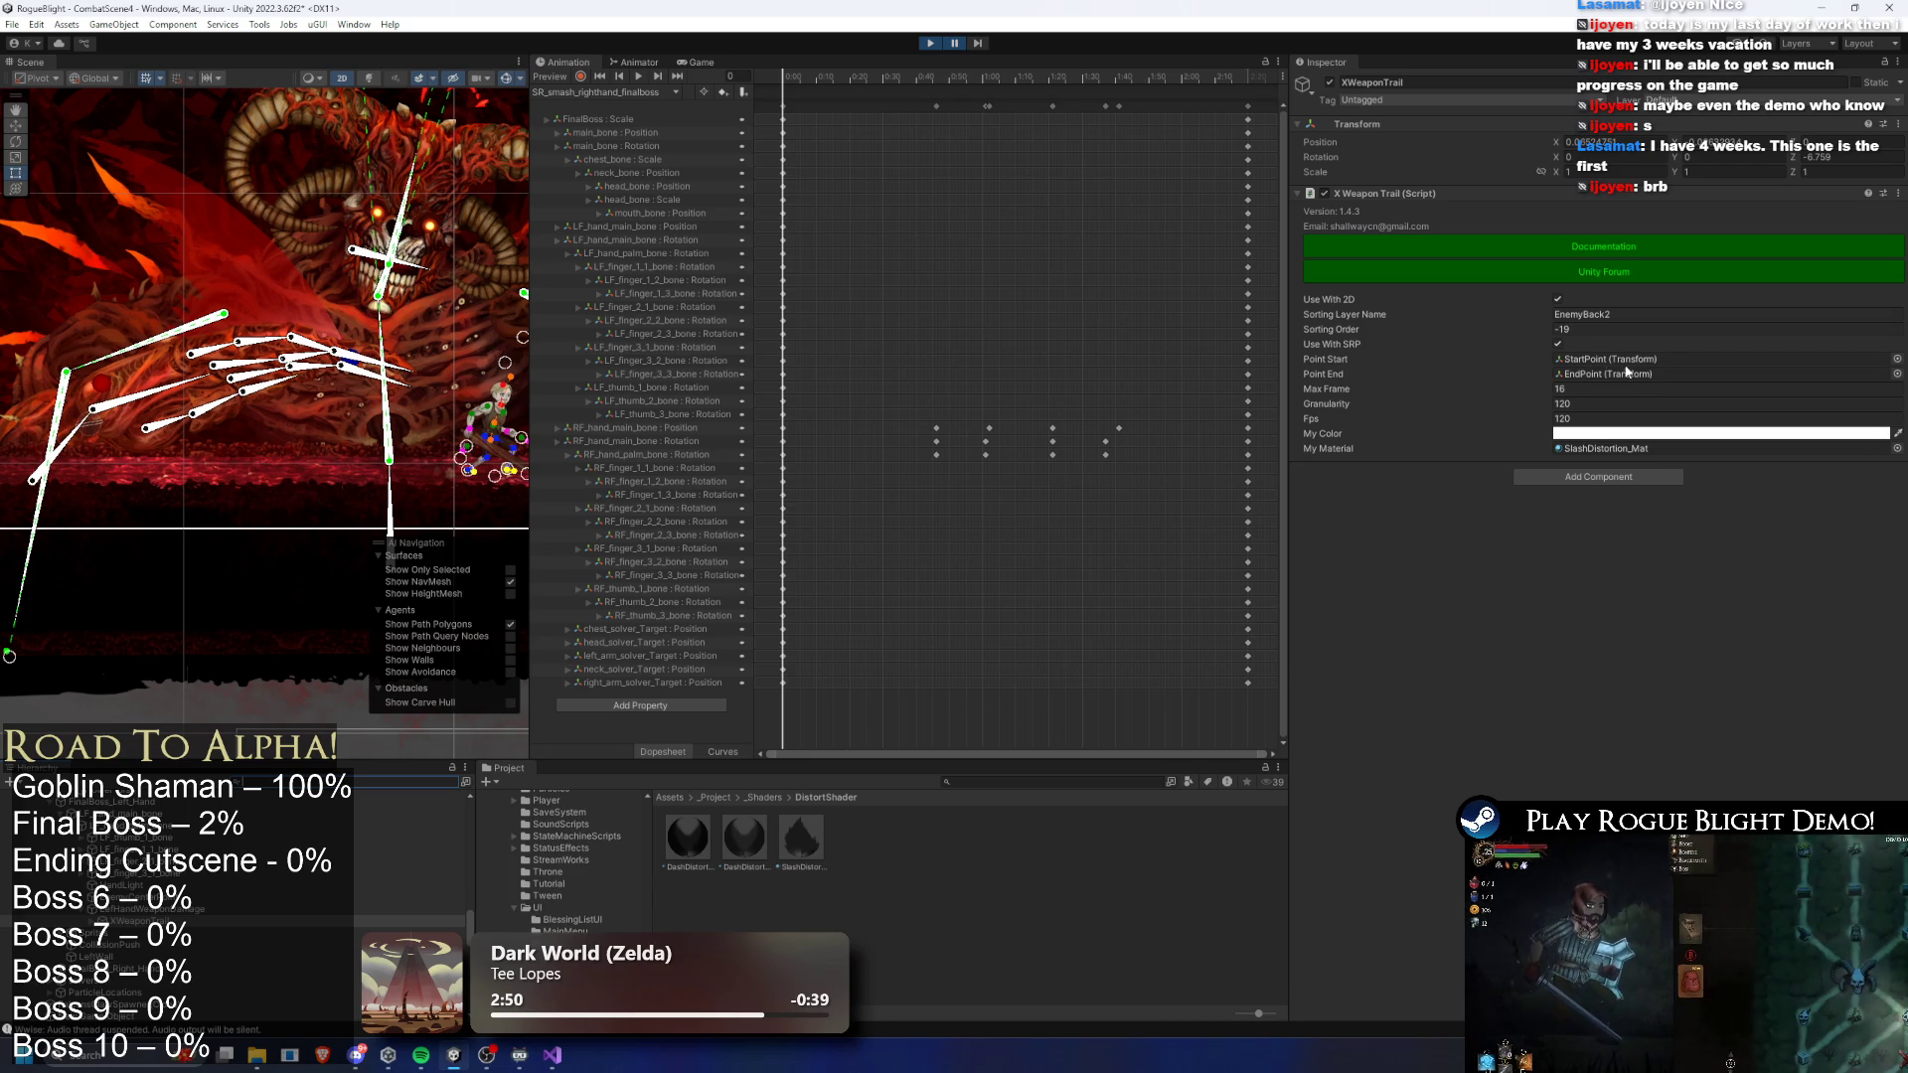
{"action": "mouse_move", "coordinate": [1524, 331]}
{"action": "left_mouse_down"}
{"action": "mouse_move", "coordinate": [1279, 334]}
{"action": "mouse_move", "coordinate": [1168, 56]}
{"action": "left_mouse_up"}
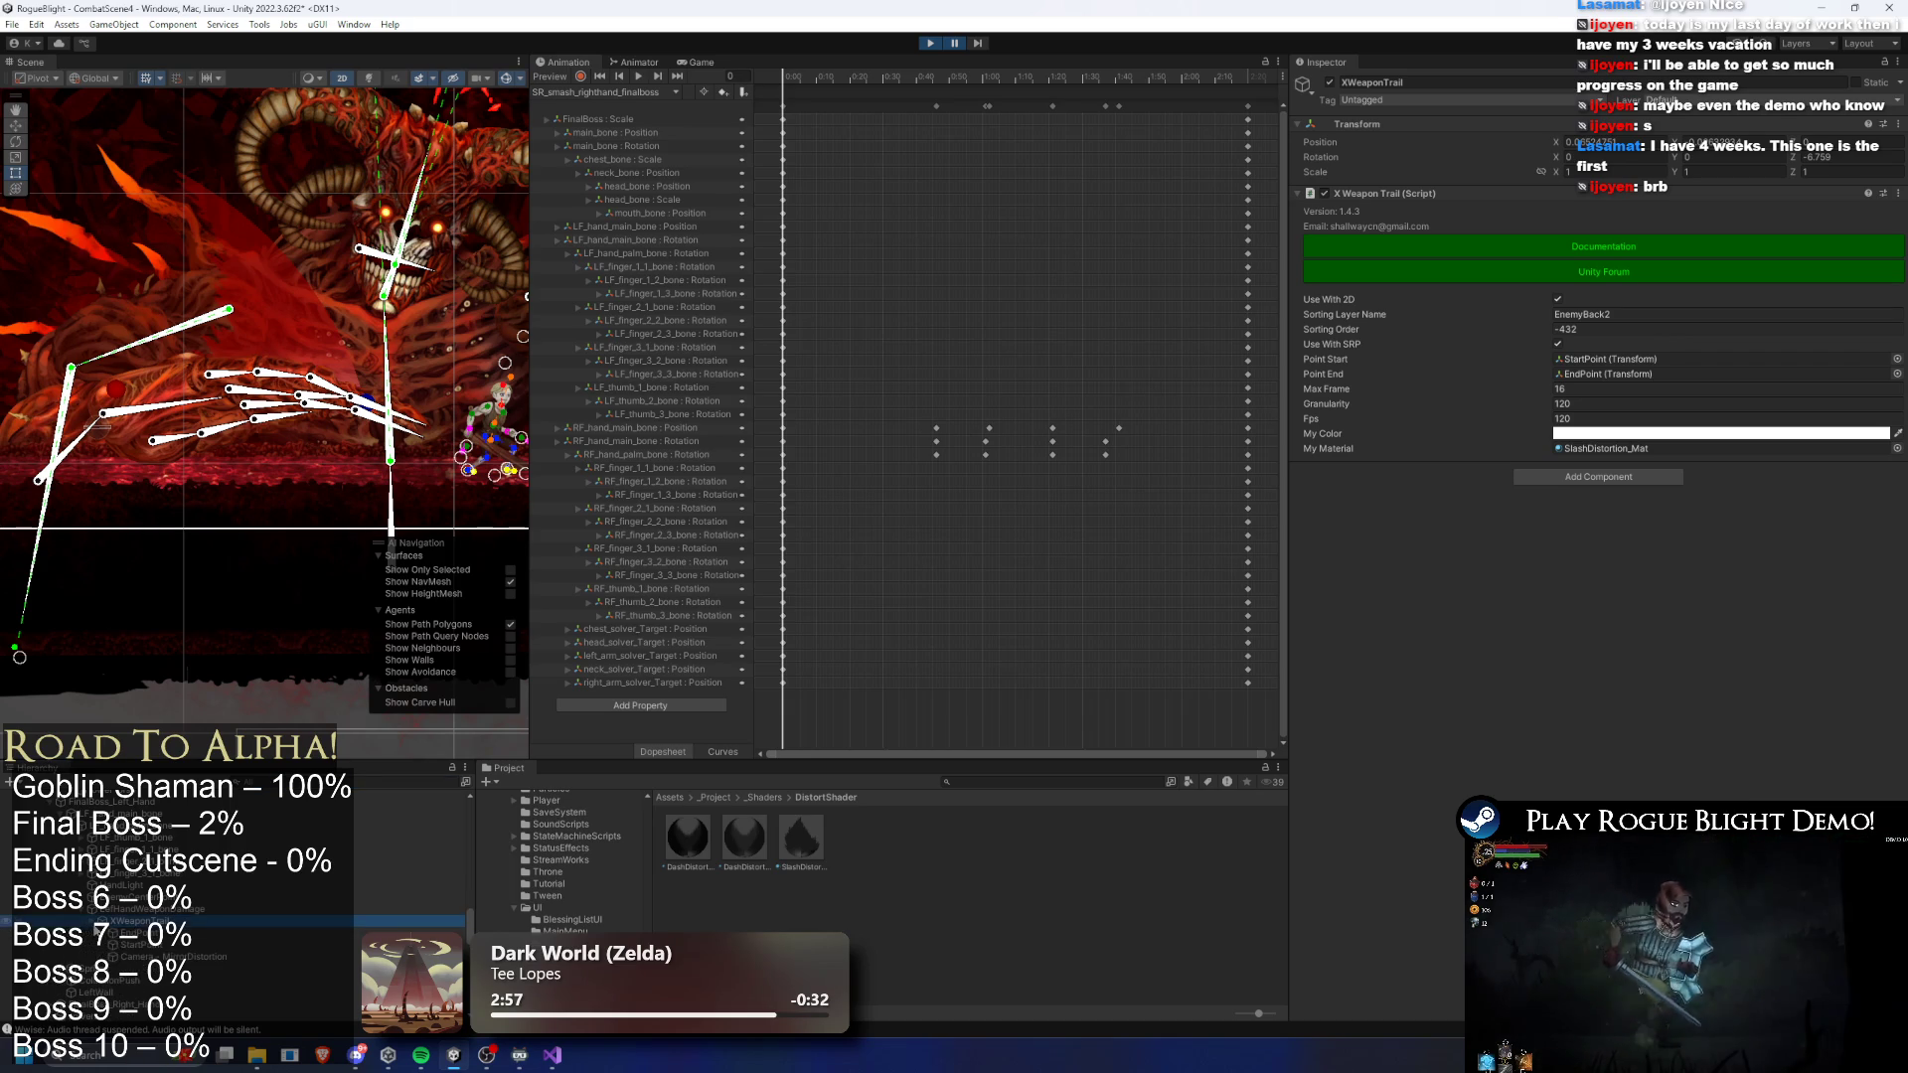
- Assign Volume Post Processing as the Camera - MirrorDistortion's Volume Trigger
{"action": "left_click", "coordinate": [158, 956]}
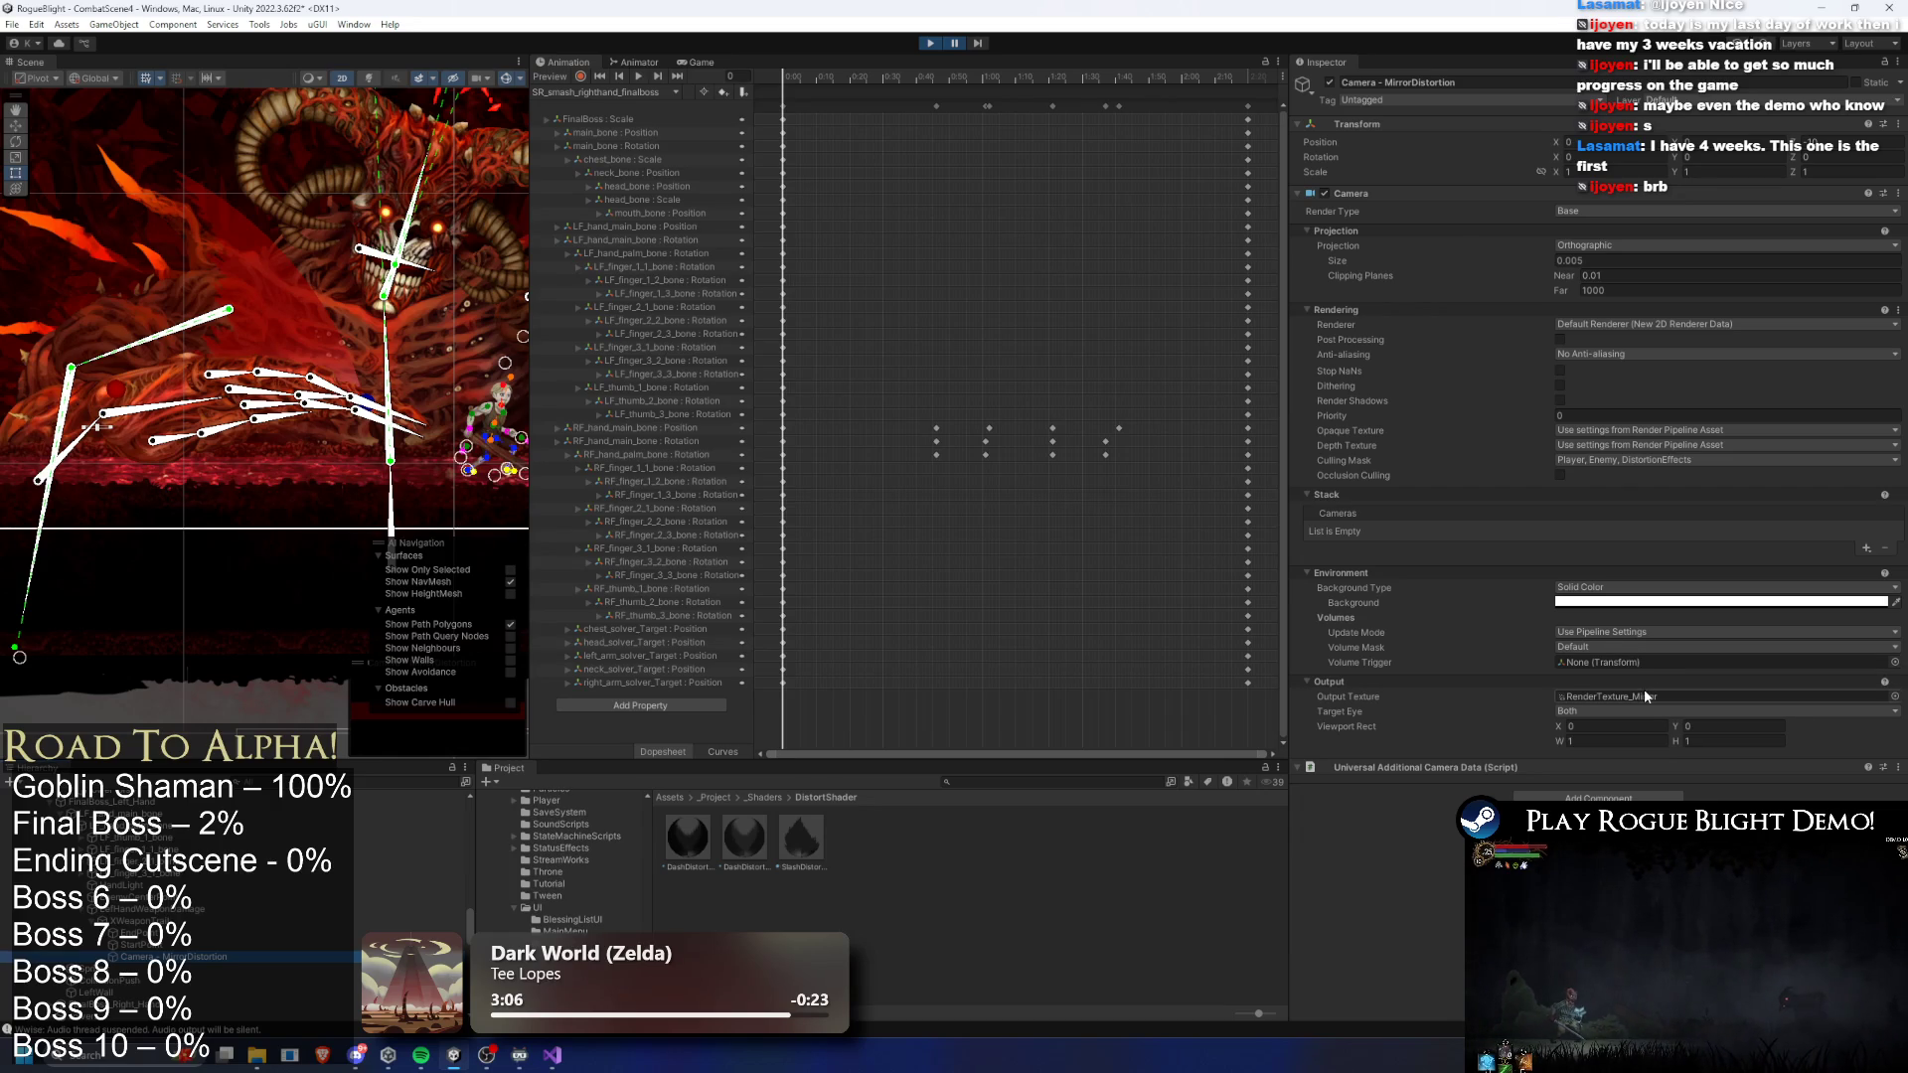
{"action": "left_click", "coordinate": [1894, 662]}
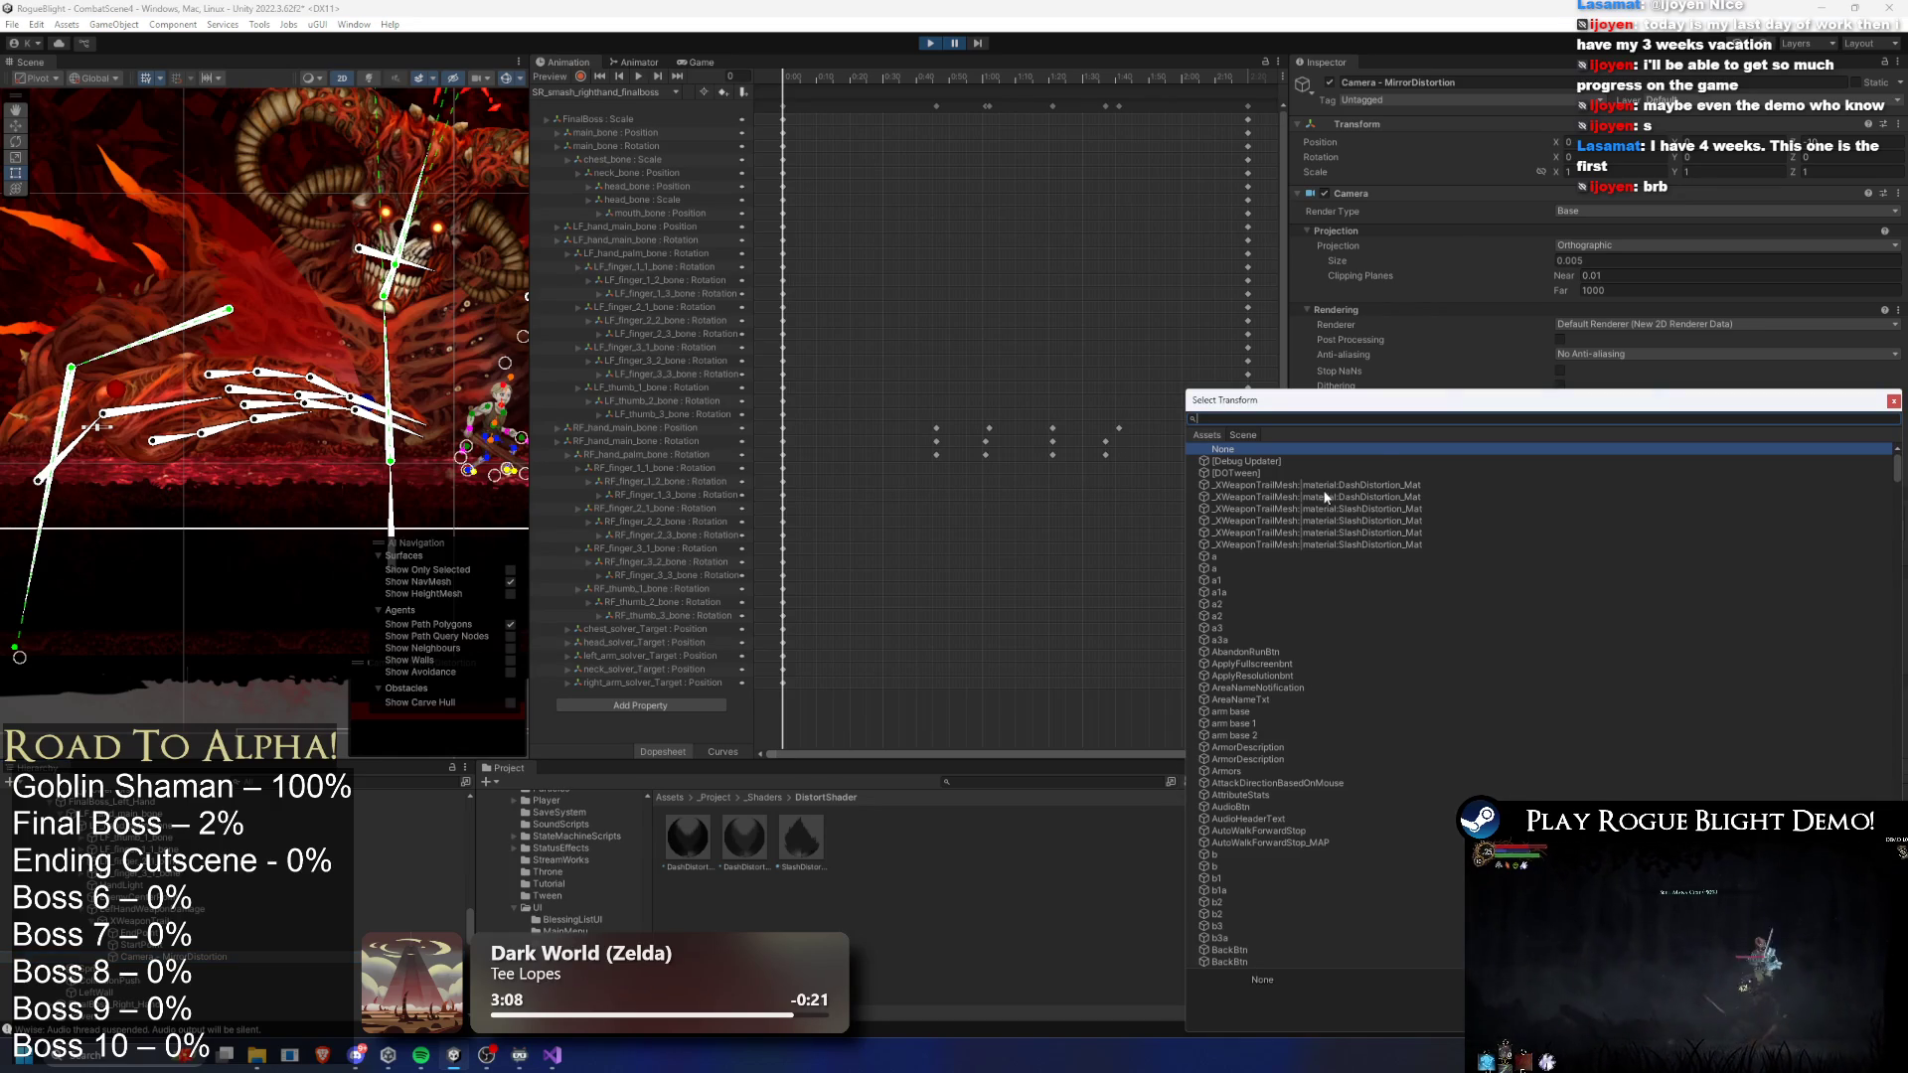
{"action": "scroll", "coordinate": [1430, 487], "scroll_direction": "down", "scroll_amount": 6}
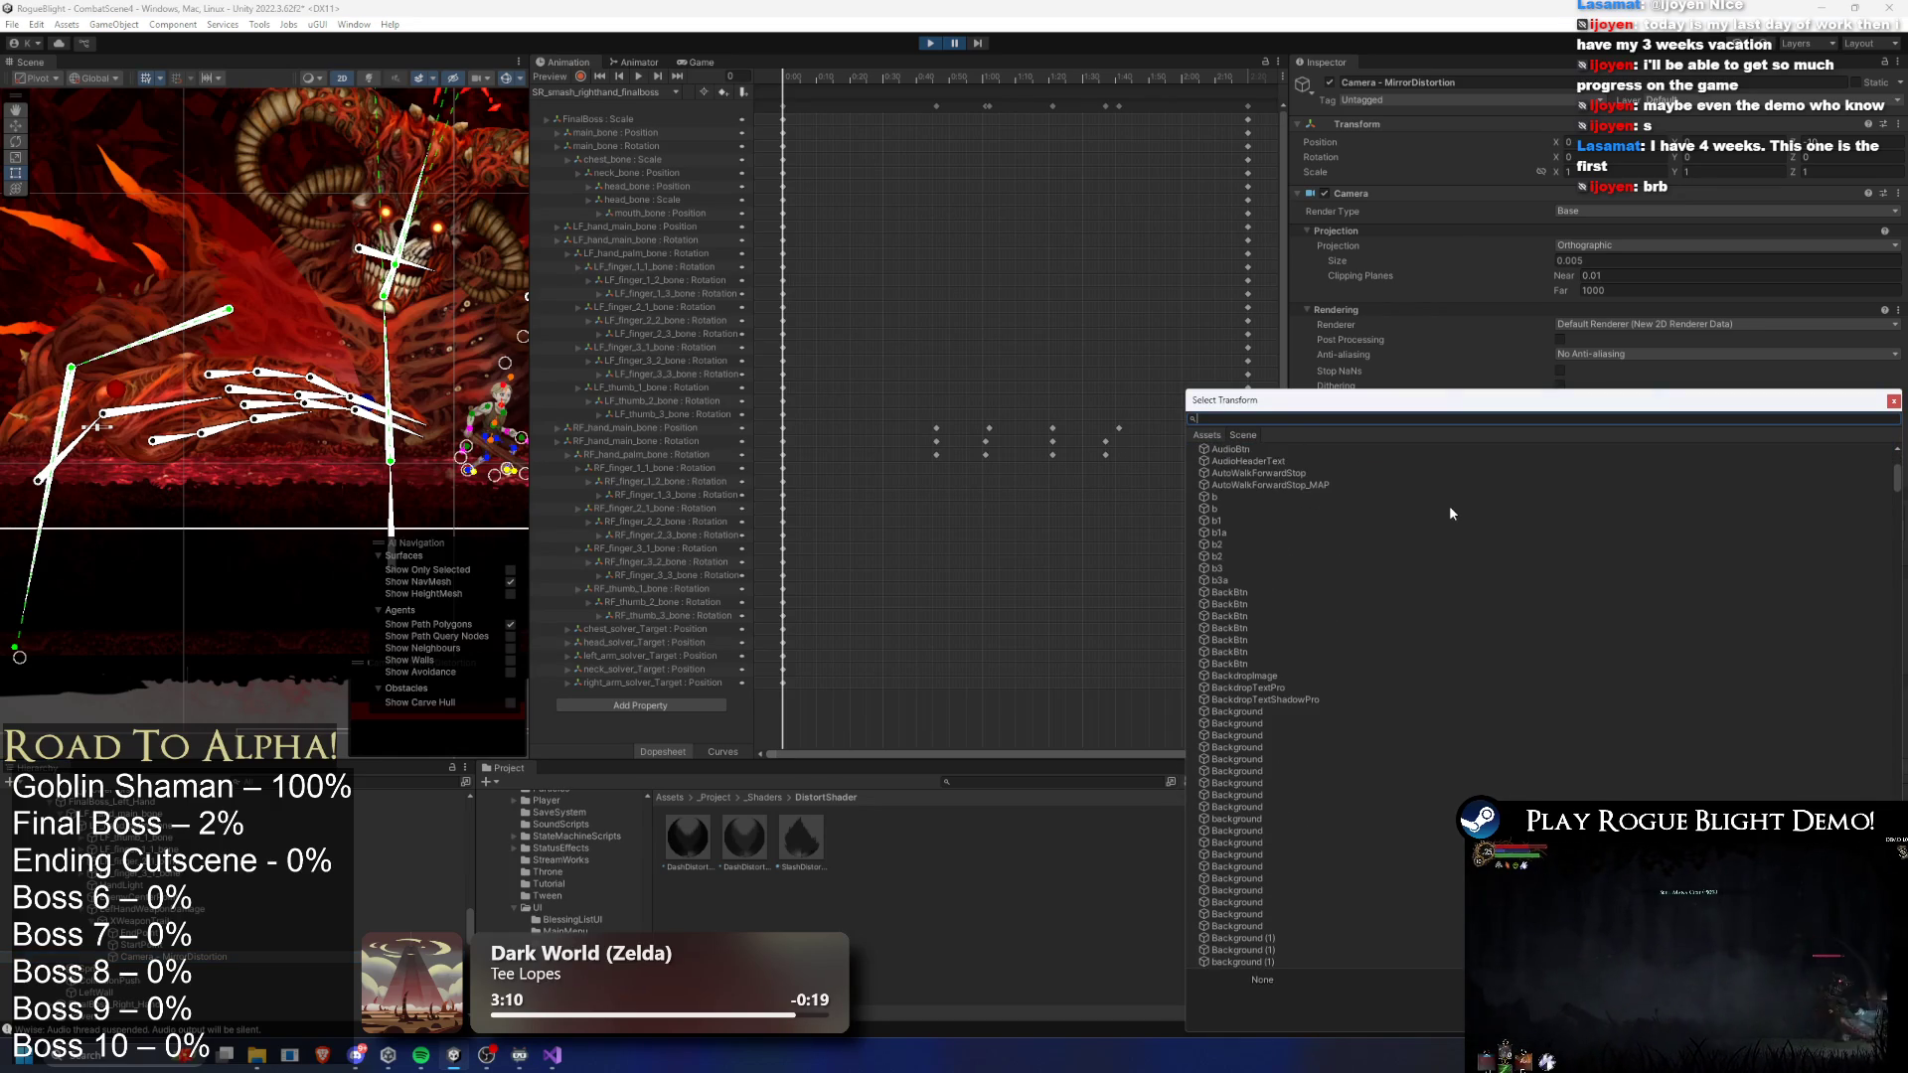
{"action": "left_click_drag", "start_coordinate": [1342, 408], "coordinate": [849, 359]}
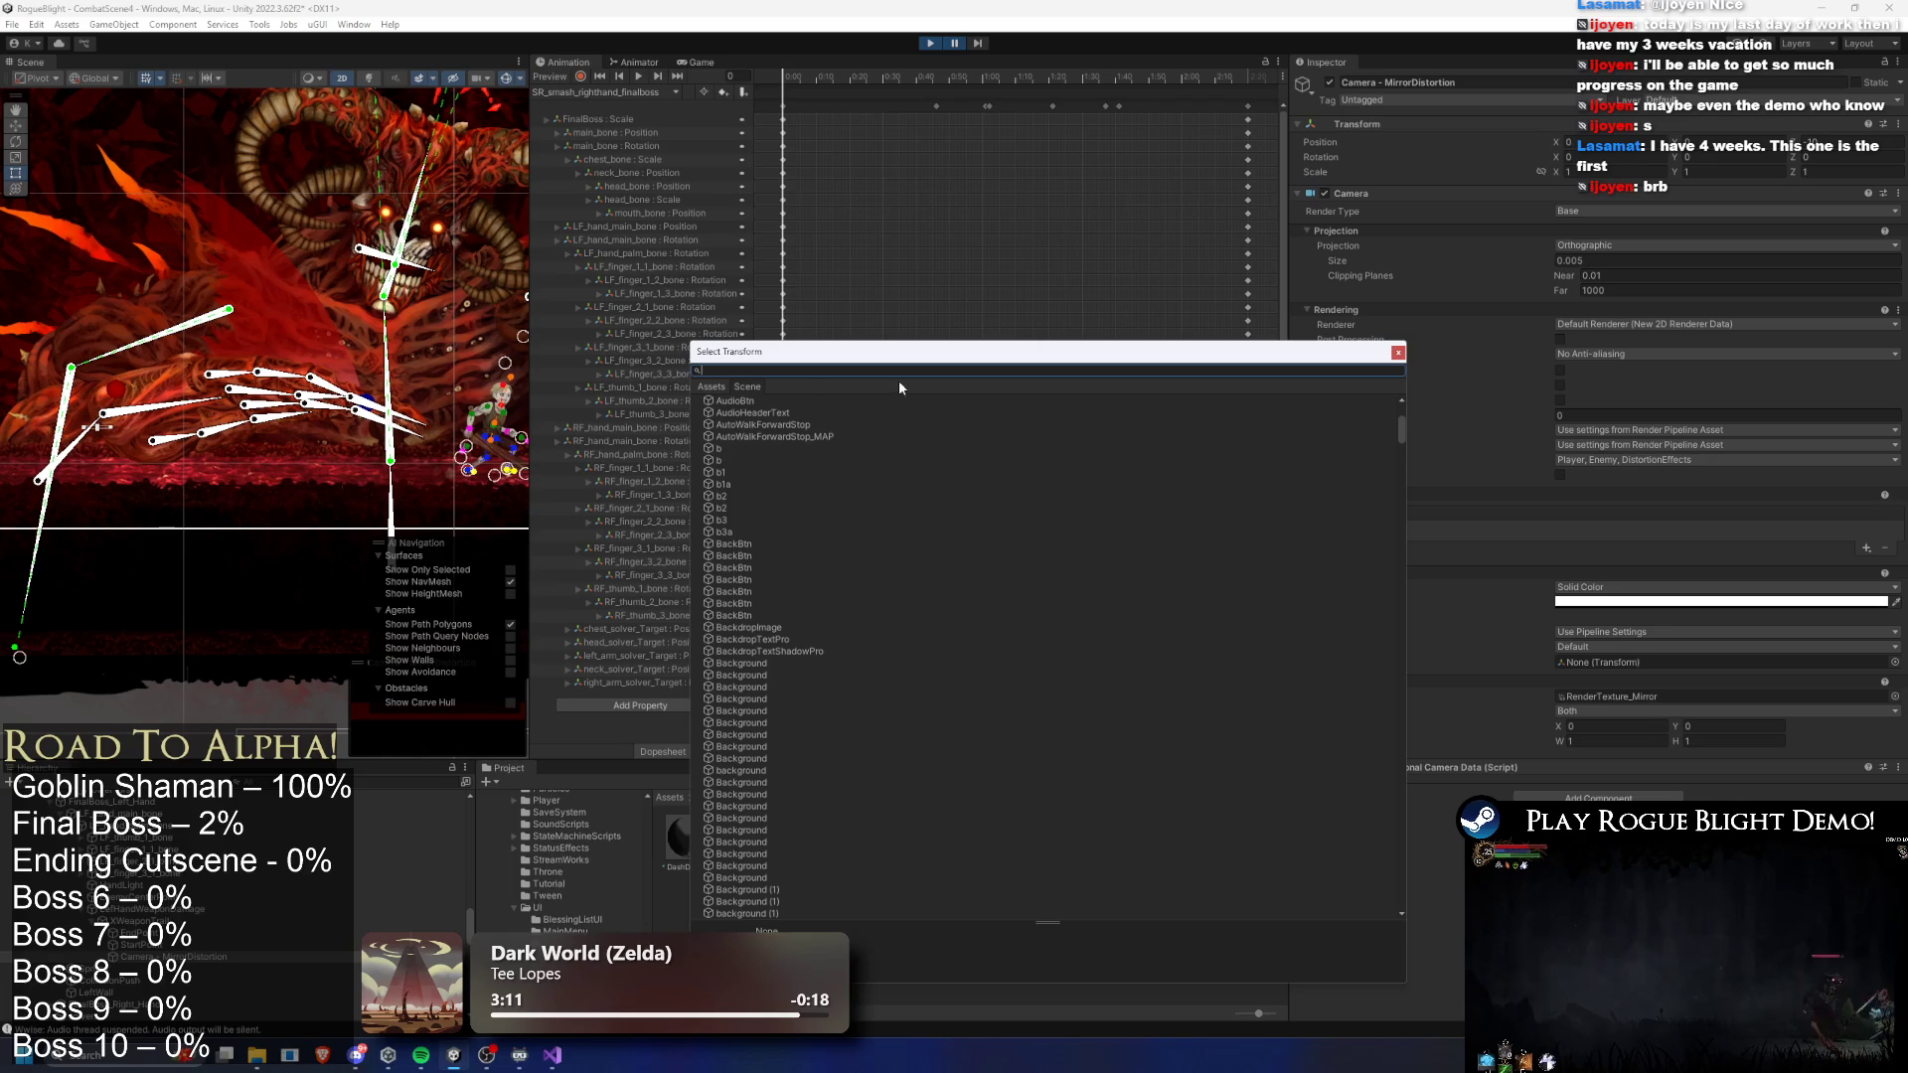
{"action": "type", "text": "volume"}
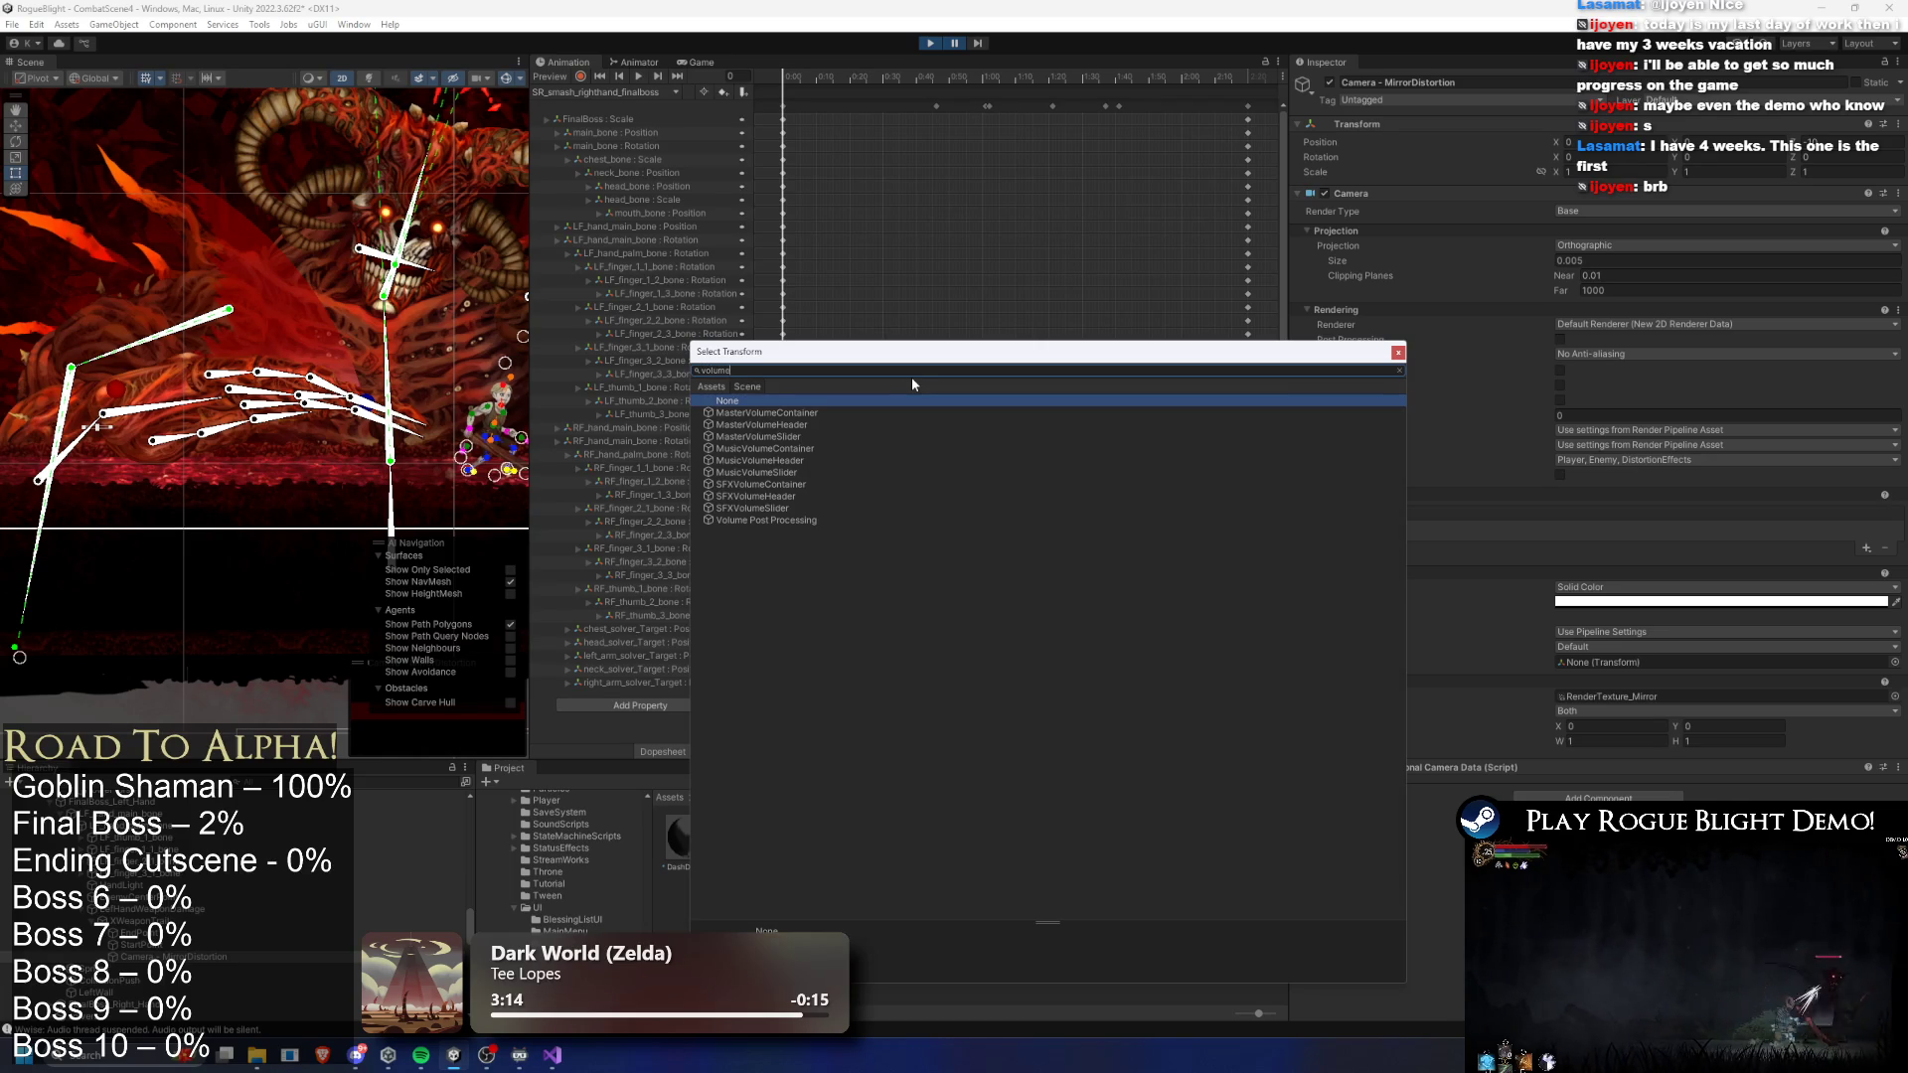
{"action": "double_click", "coordinate": [796, 522]}
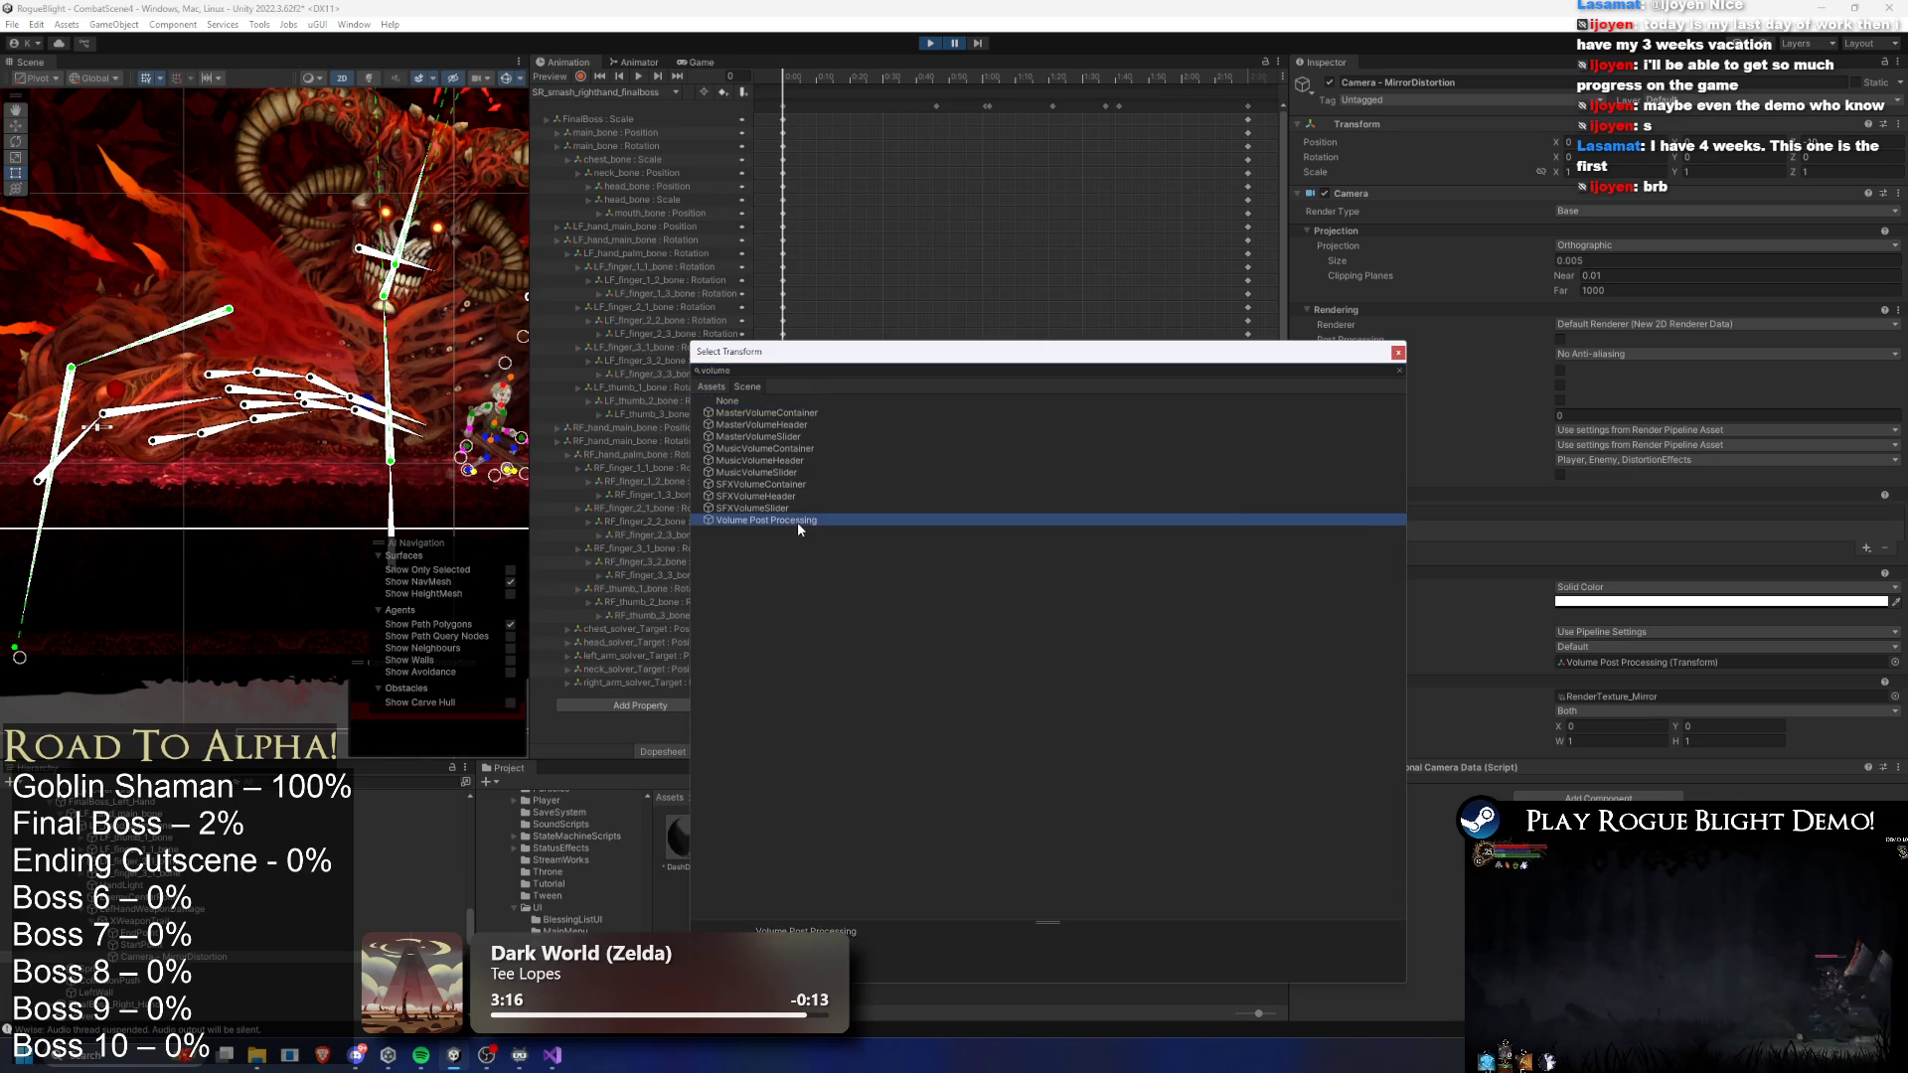
- Step the paused game one frame, resume, pause again and step one more frame
{"action": "left_click", "coordinate": [979, 44]}
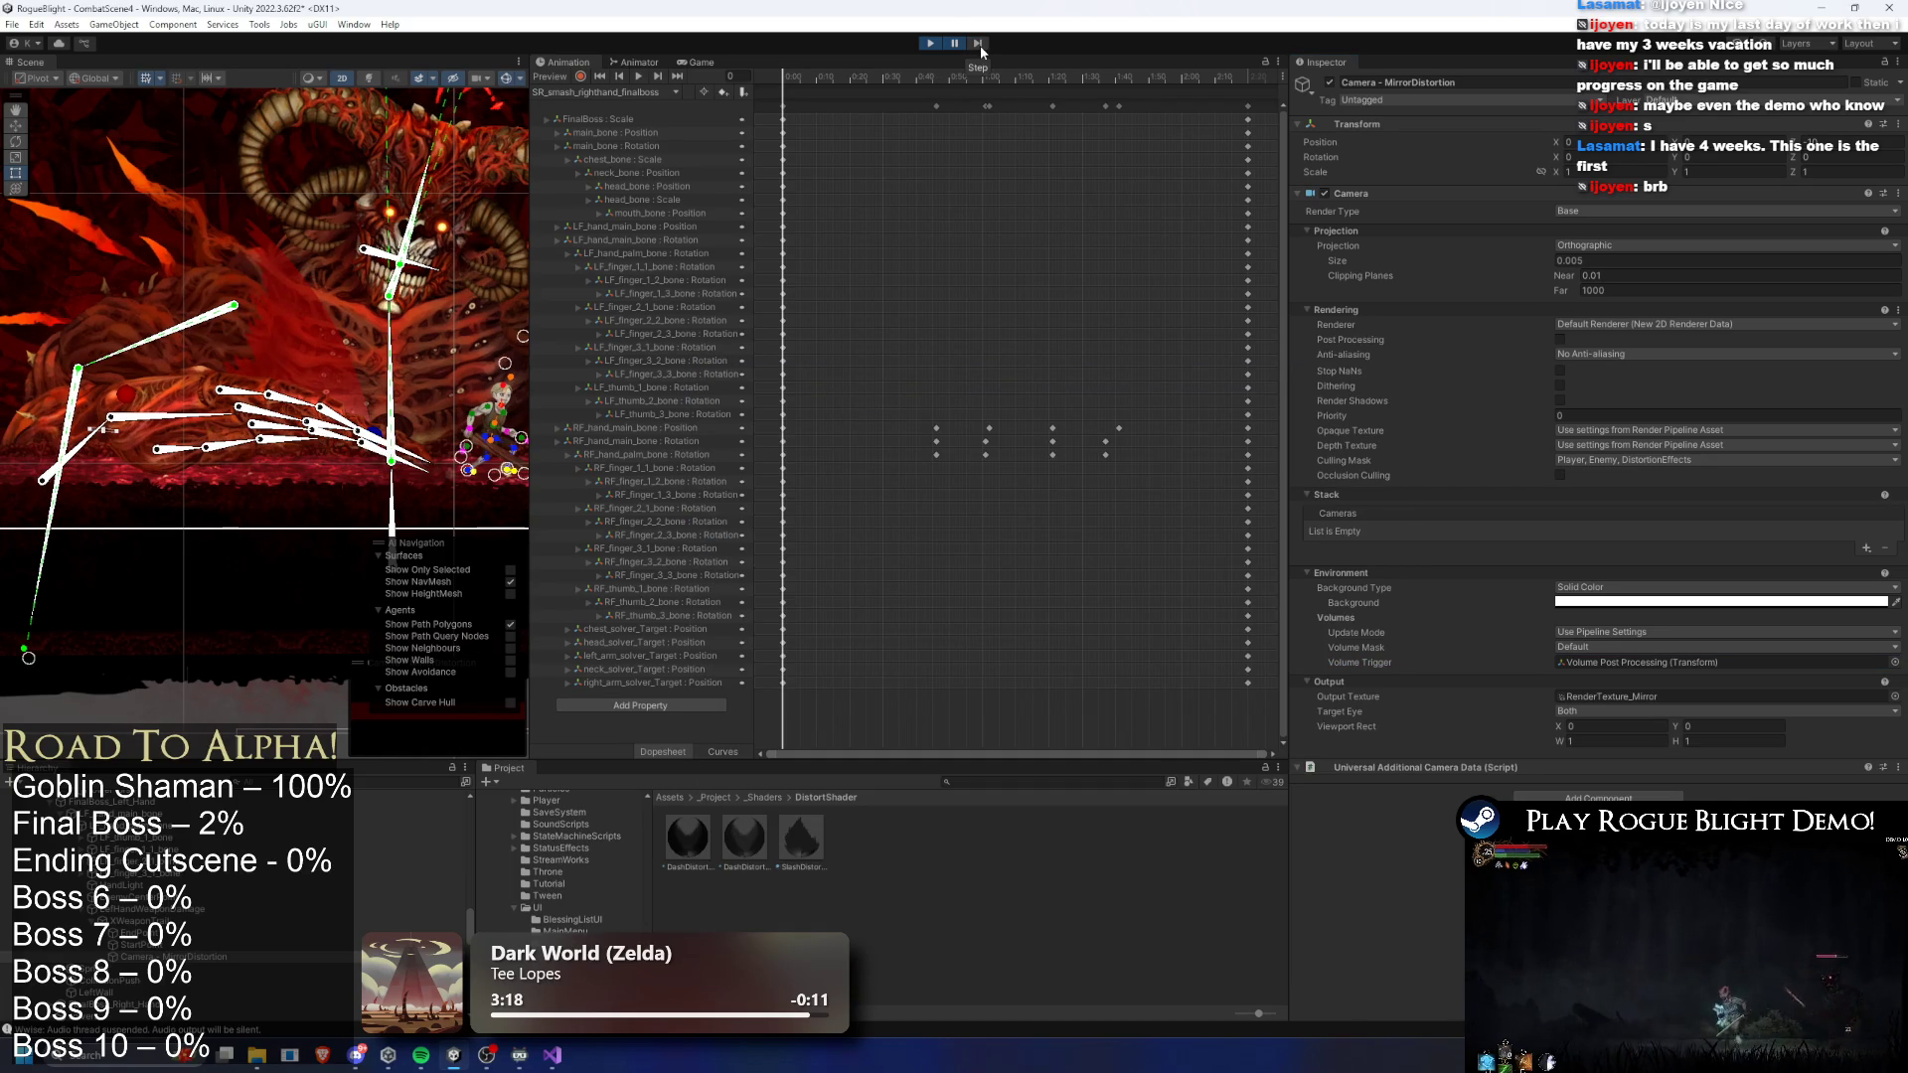
{"action": "left_click", "coordinate": [956, 44]}
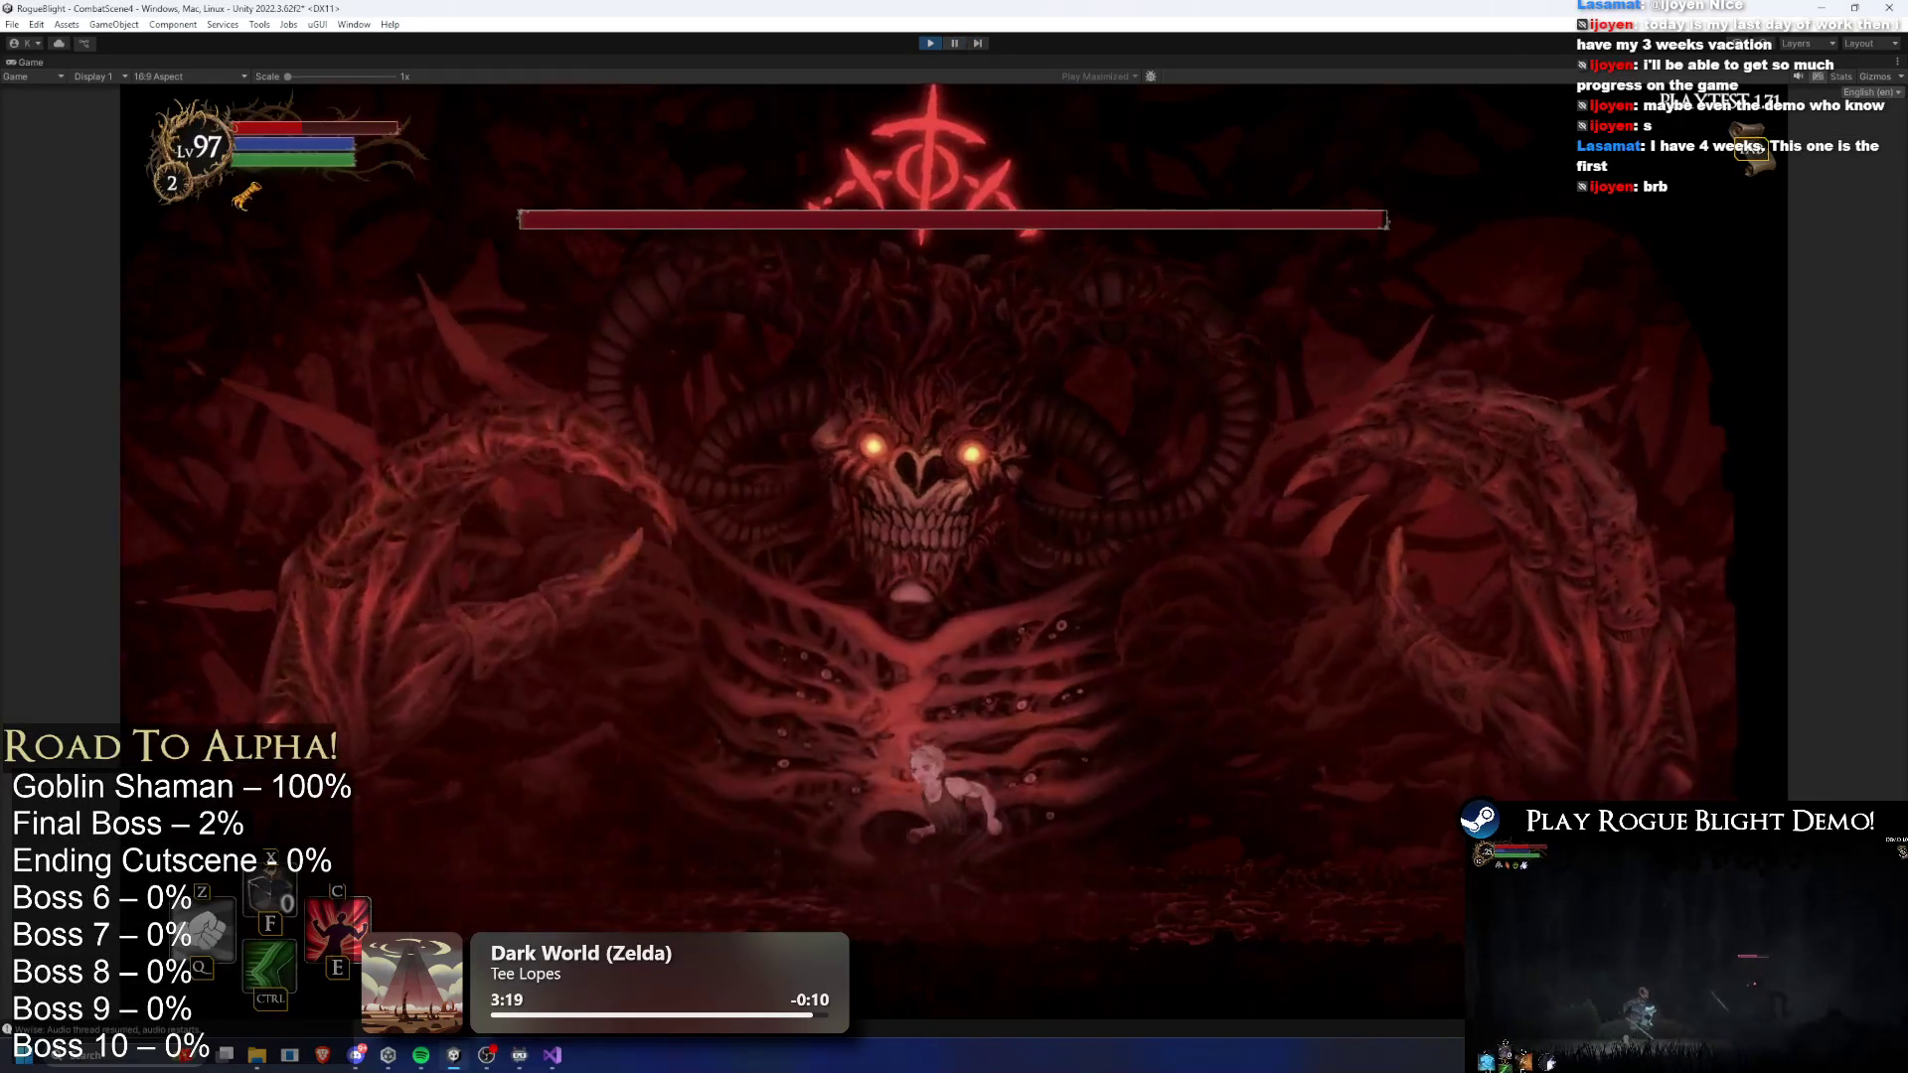
{"action": "left_click", "coordinate": [957, 44]}
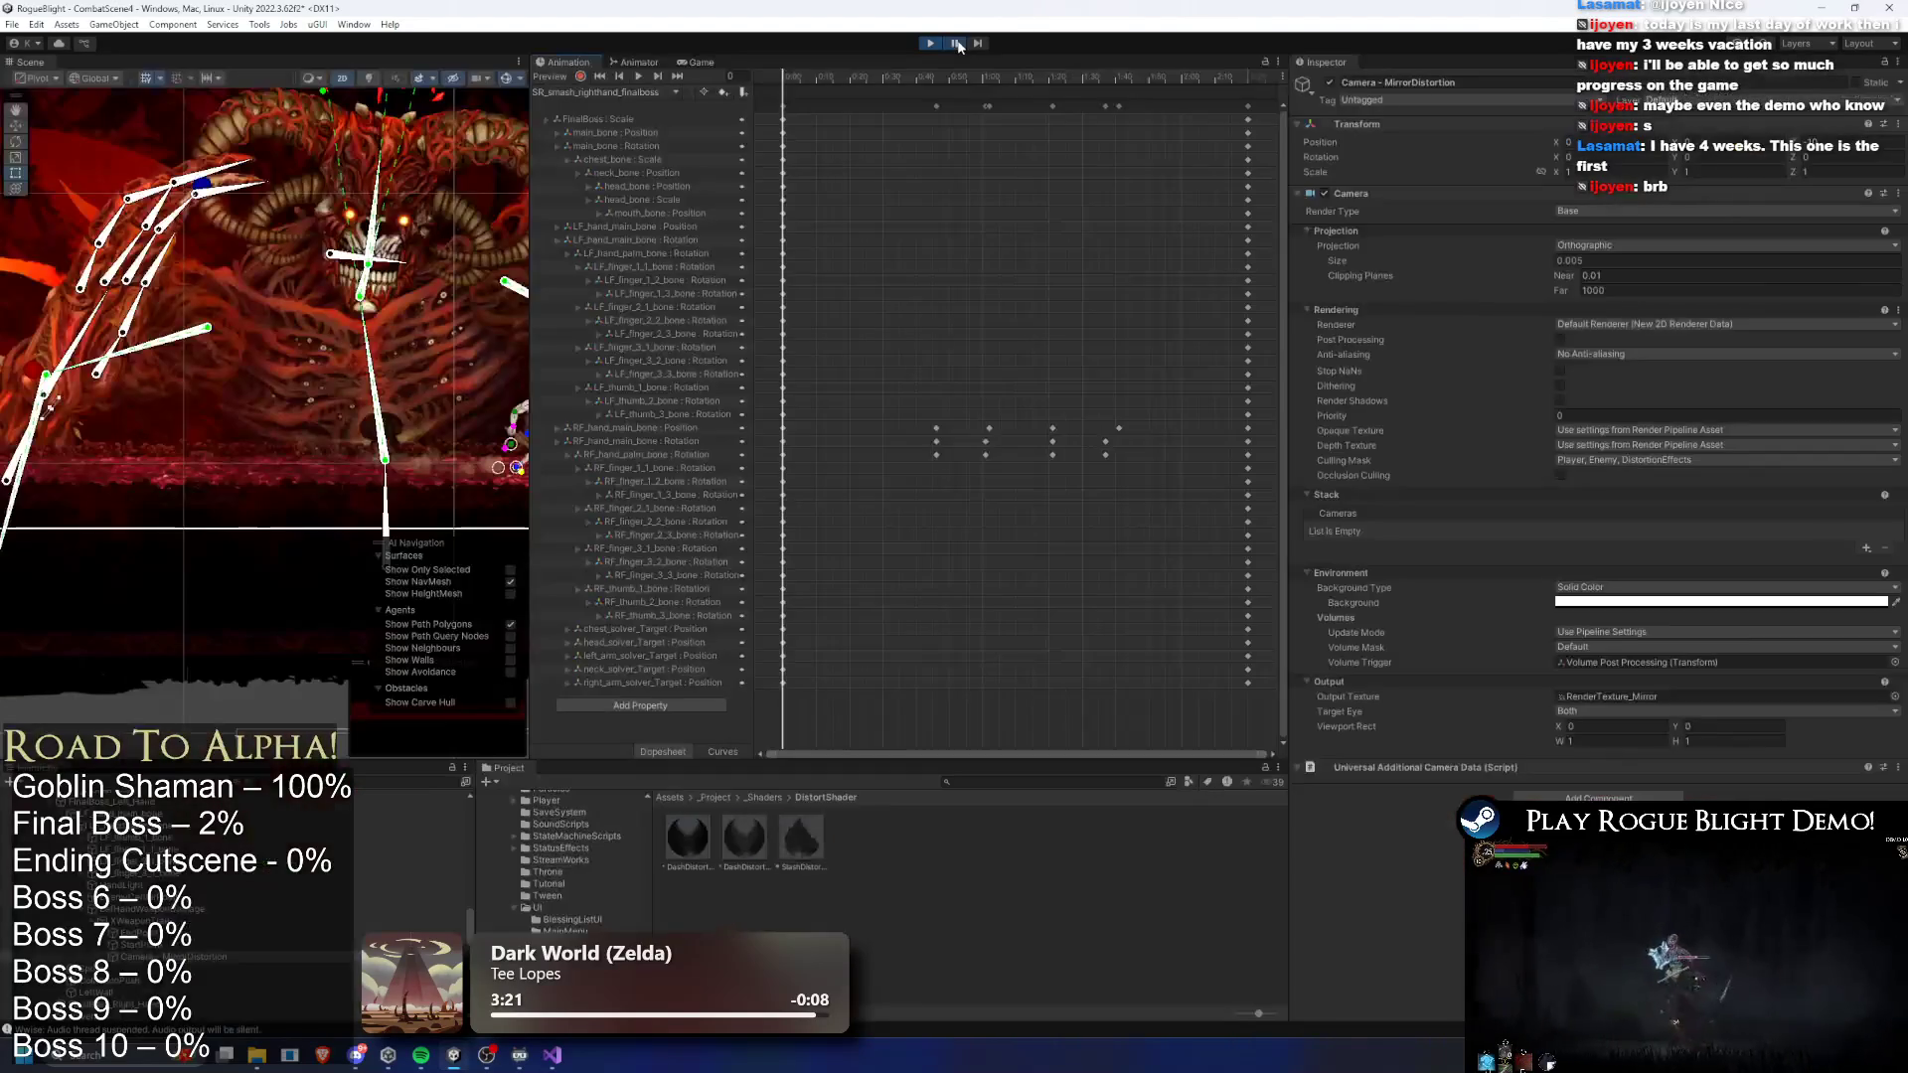
{"action": "left_click", "coordinate": [979, 43]}
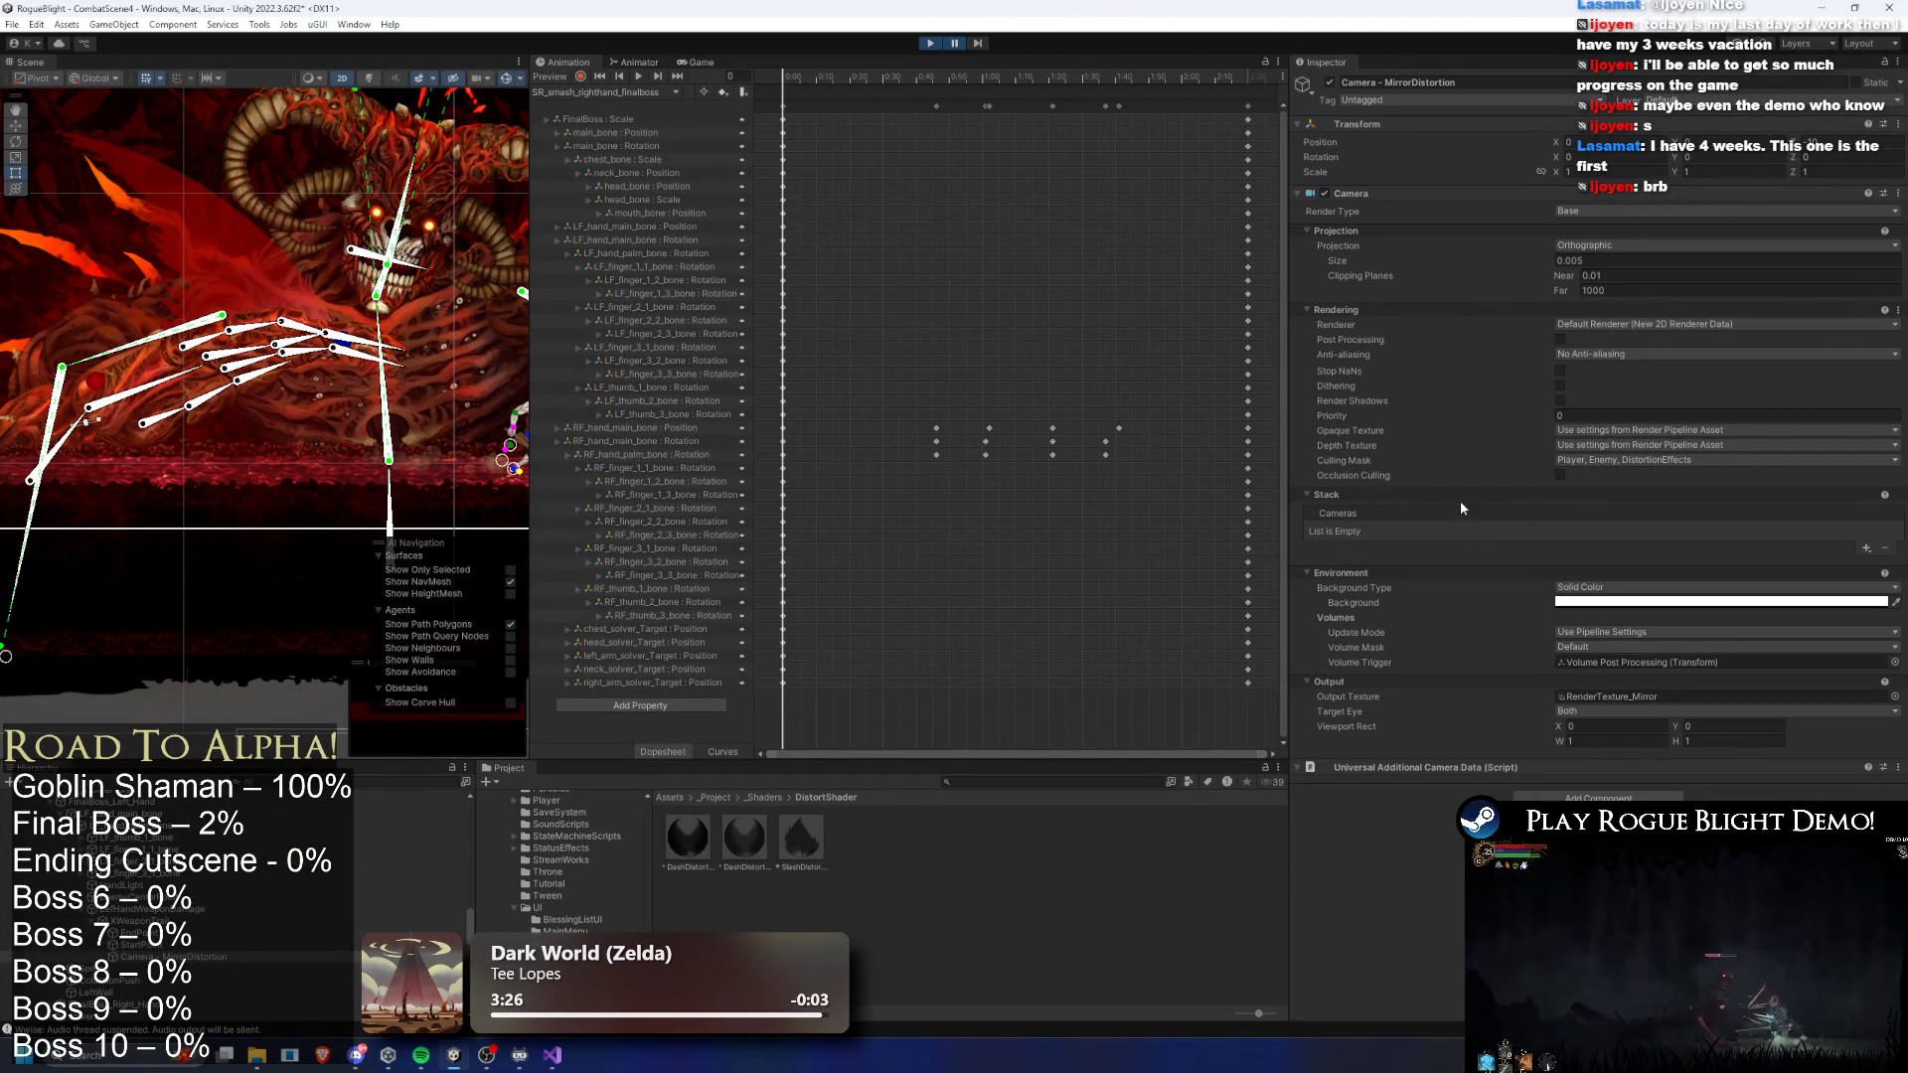
{"action": "scroll", "coordinate": [112, 206], "scroll_direction": "up", "scroll_amount": 3}
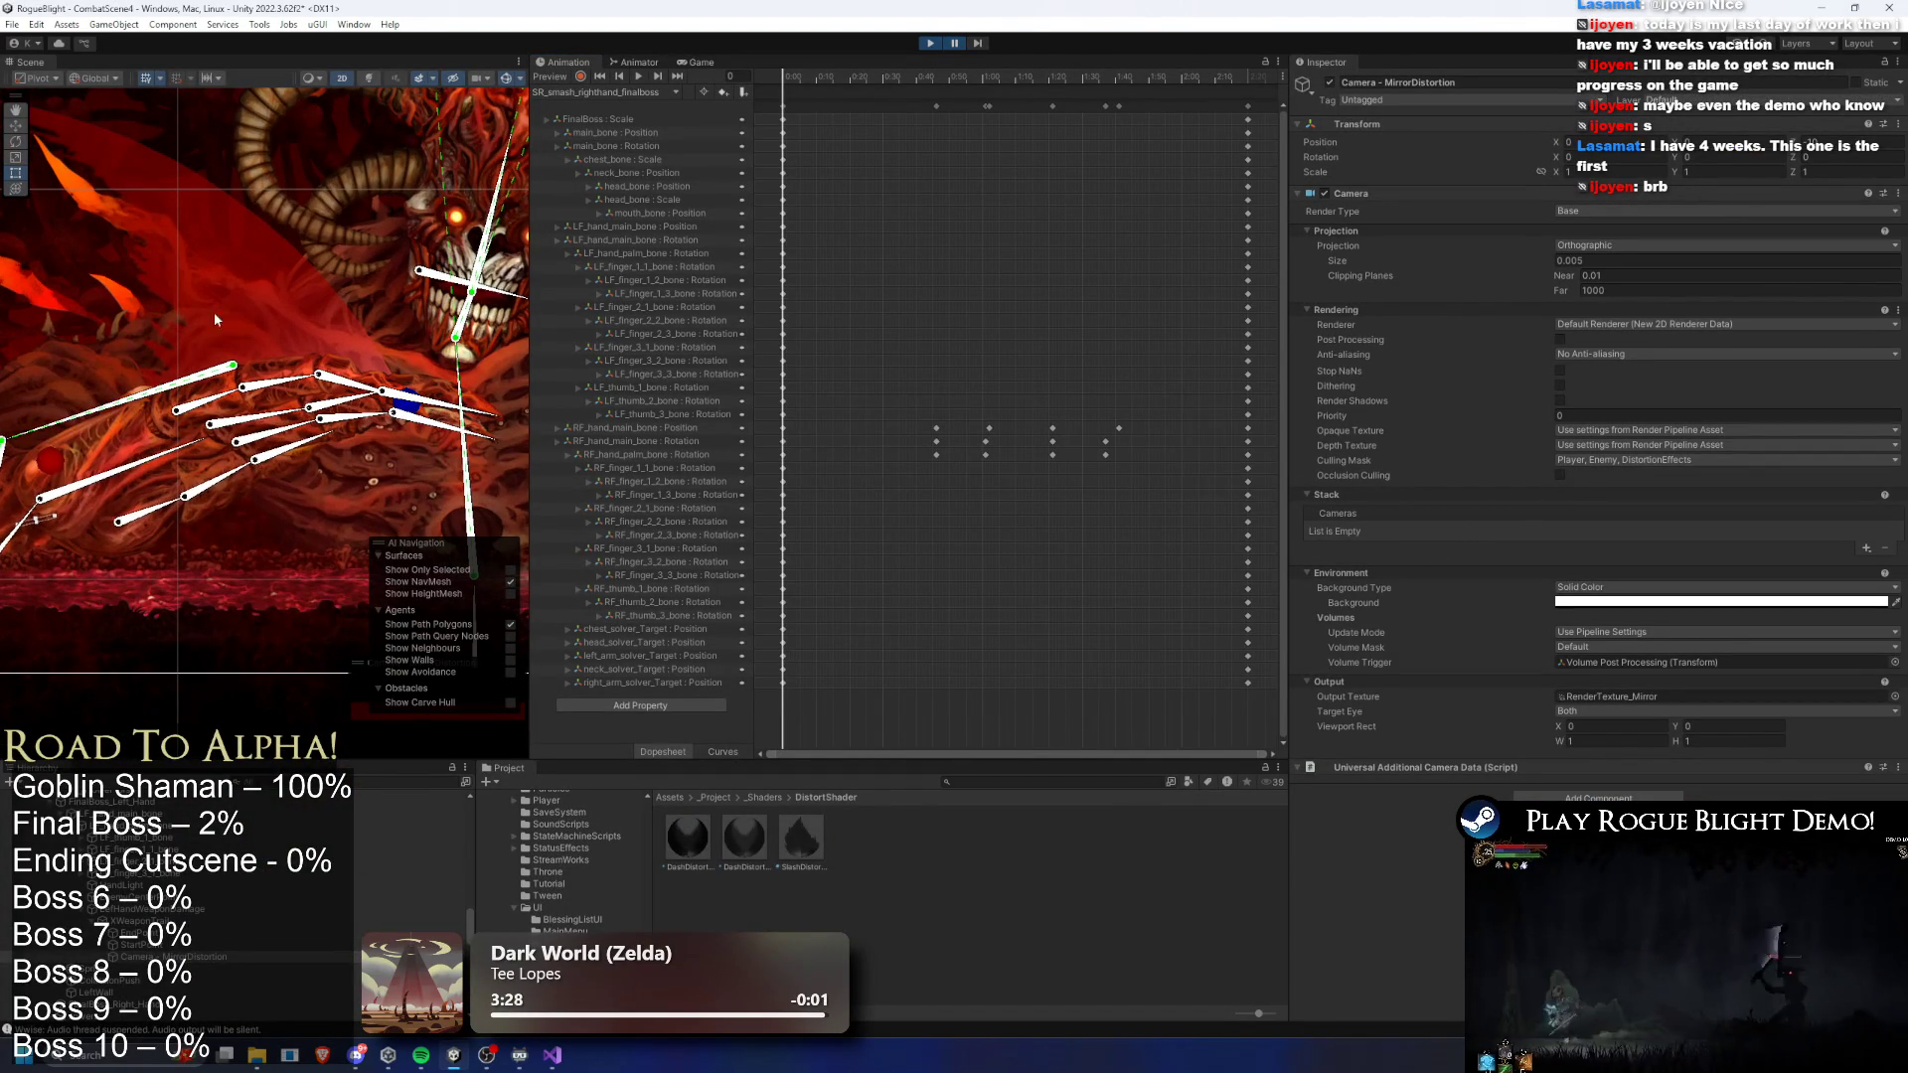
- Set XWeaponTrail's My Color to pure red (FF0000) and resume the playtest
{"action": "key", "text": "Up"}
{"action": "key", "text": "Up"}
{"action": "key", "text": "Up"}
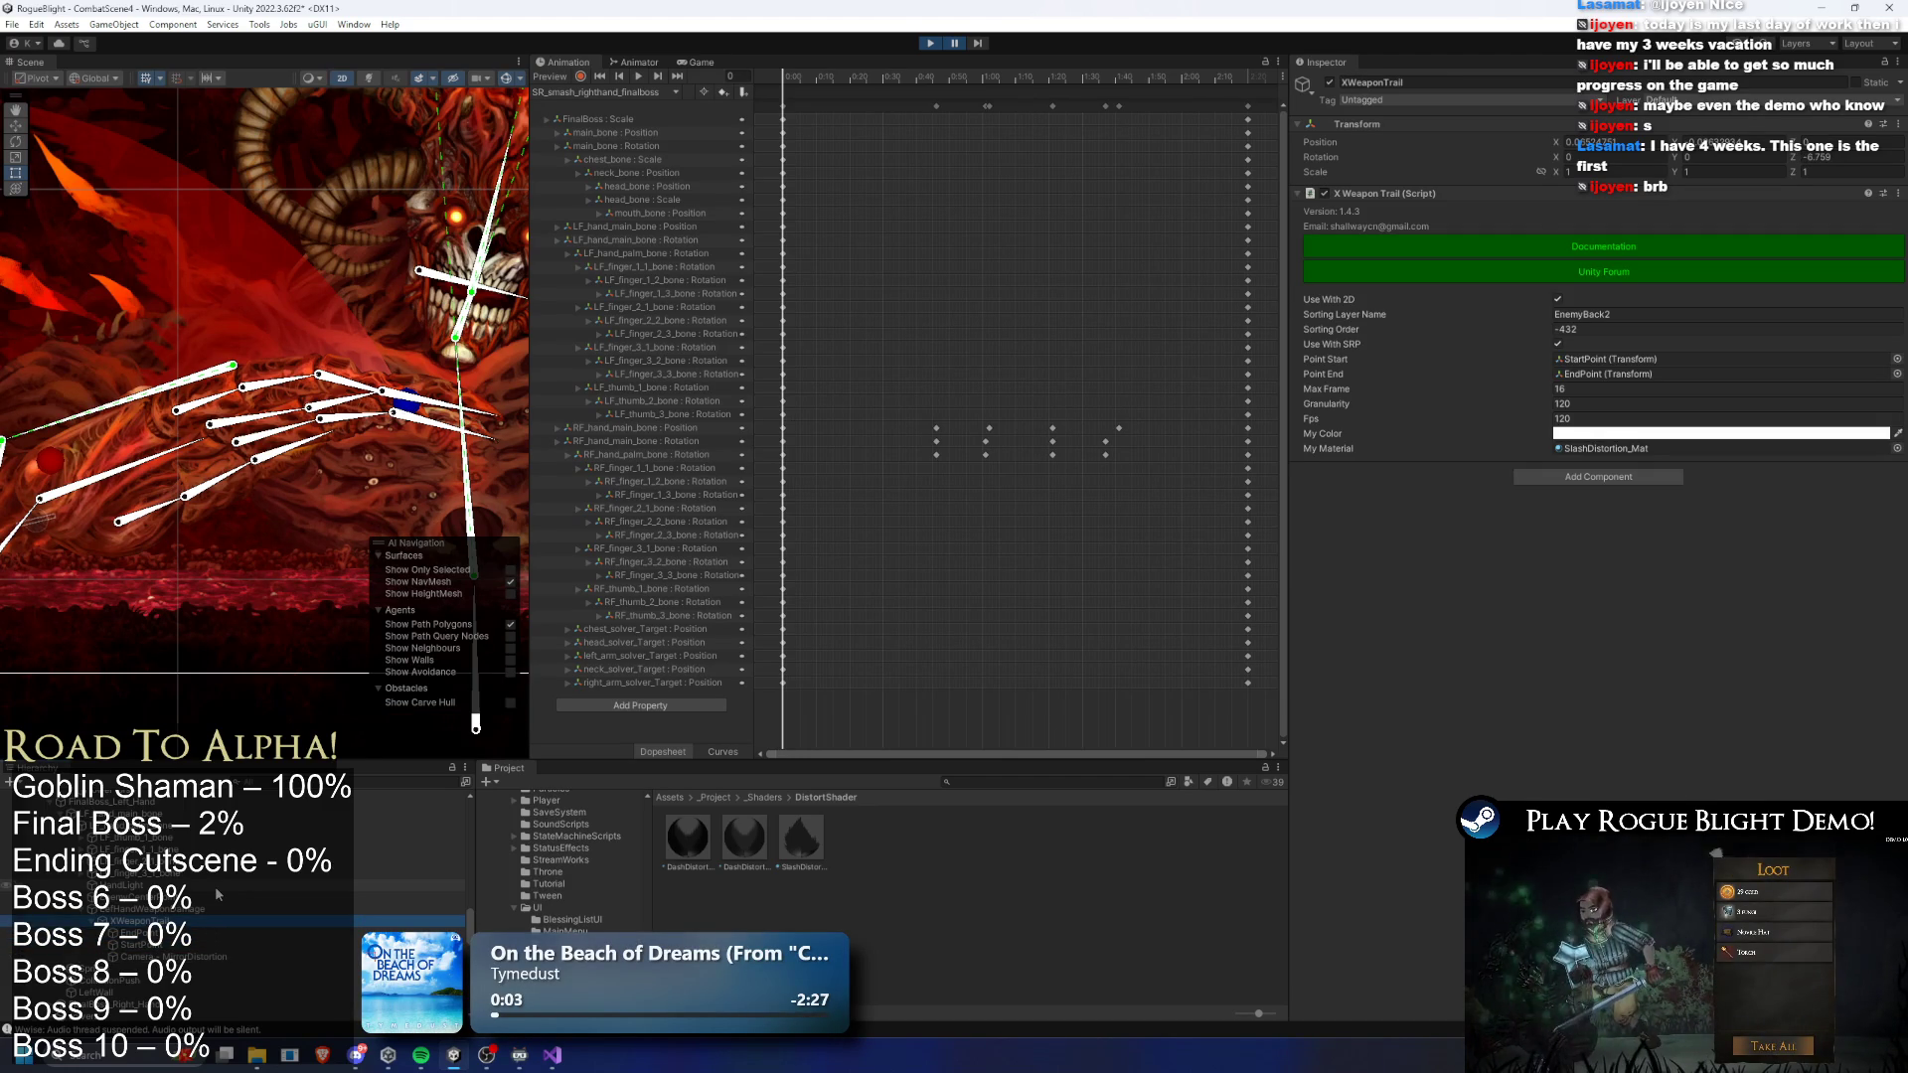
{"action": "left_click", "coordinate": [1614, 433]}
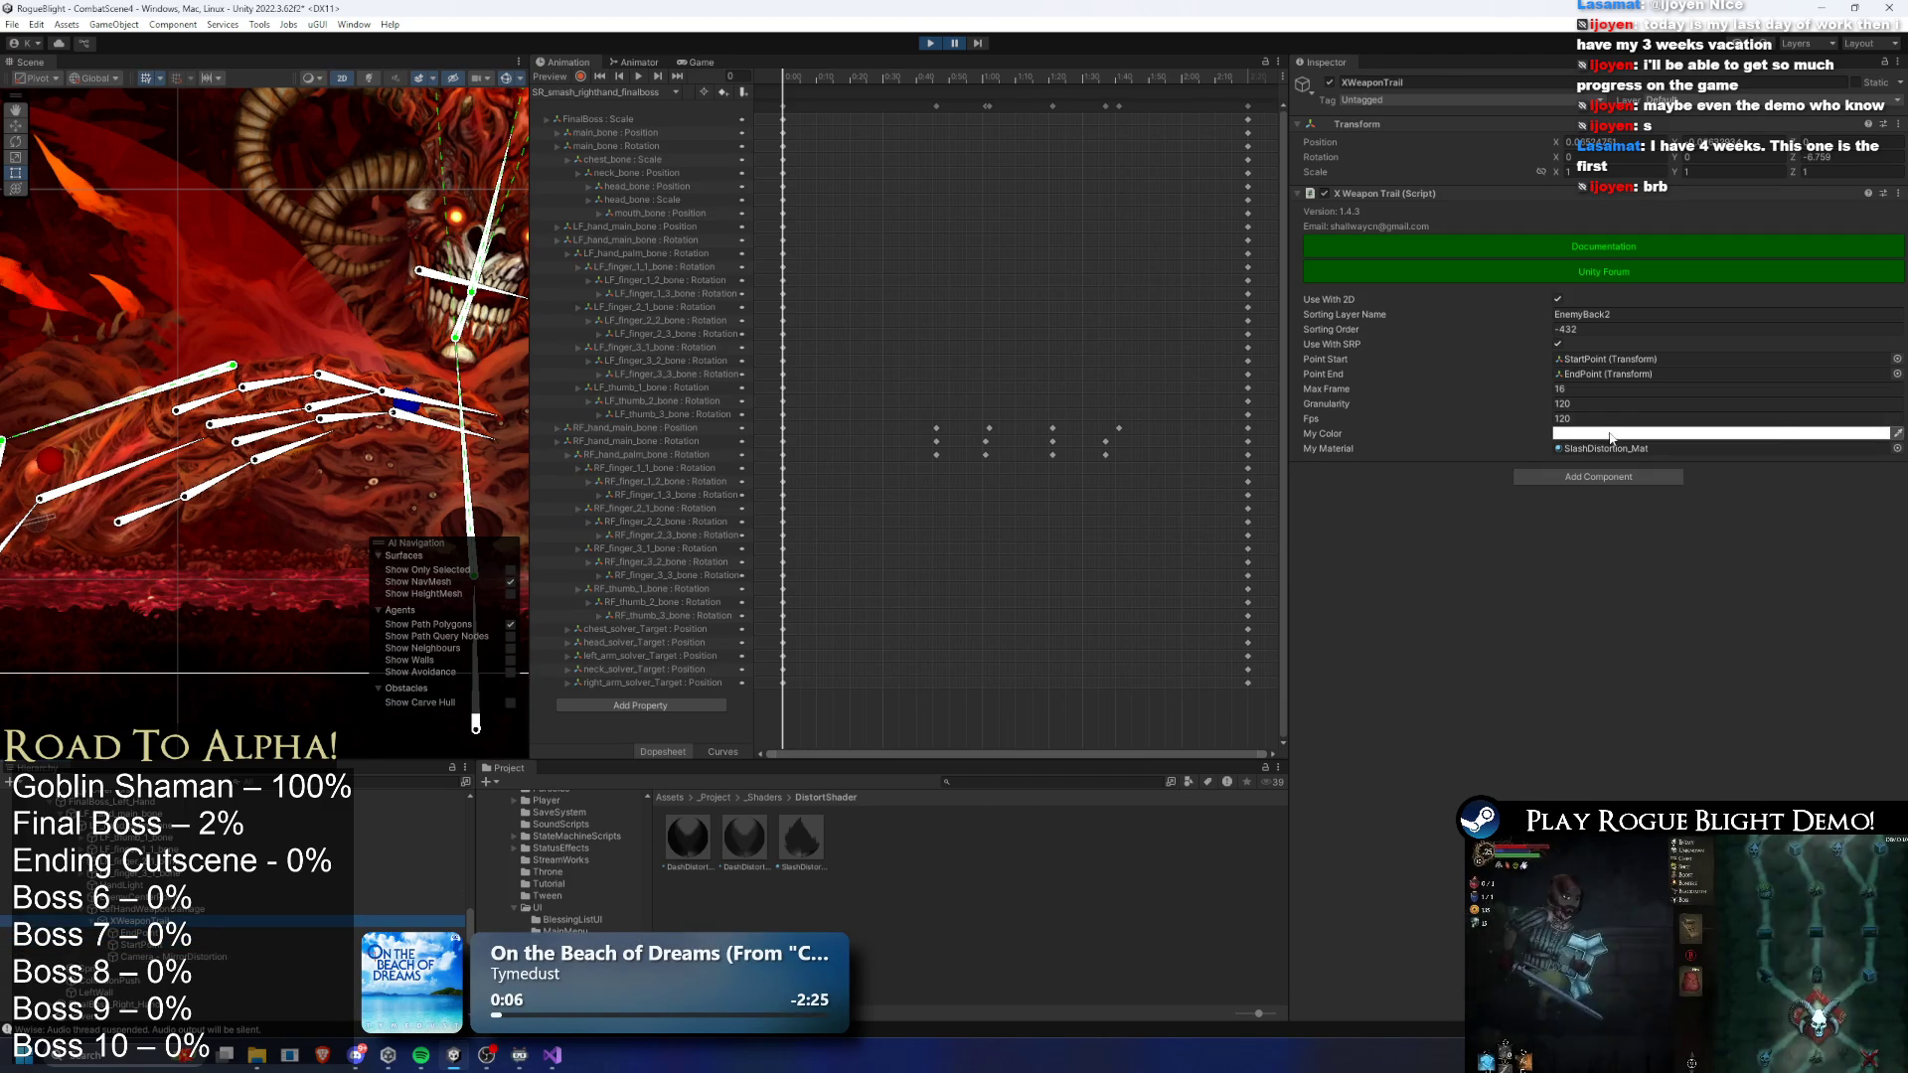
{"action": "left_click_drag", "start_coordinate": [1689, 534], "coordinate": [1767, 435]}
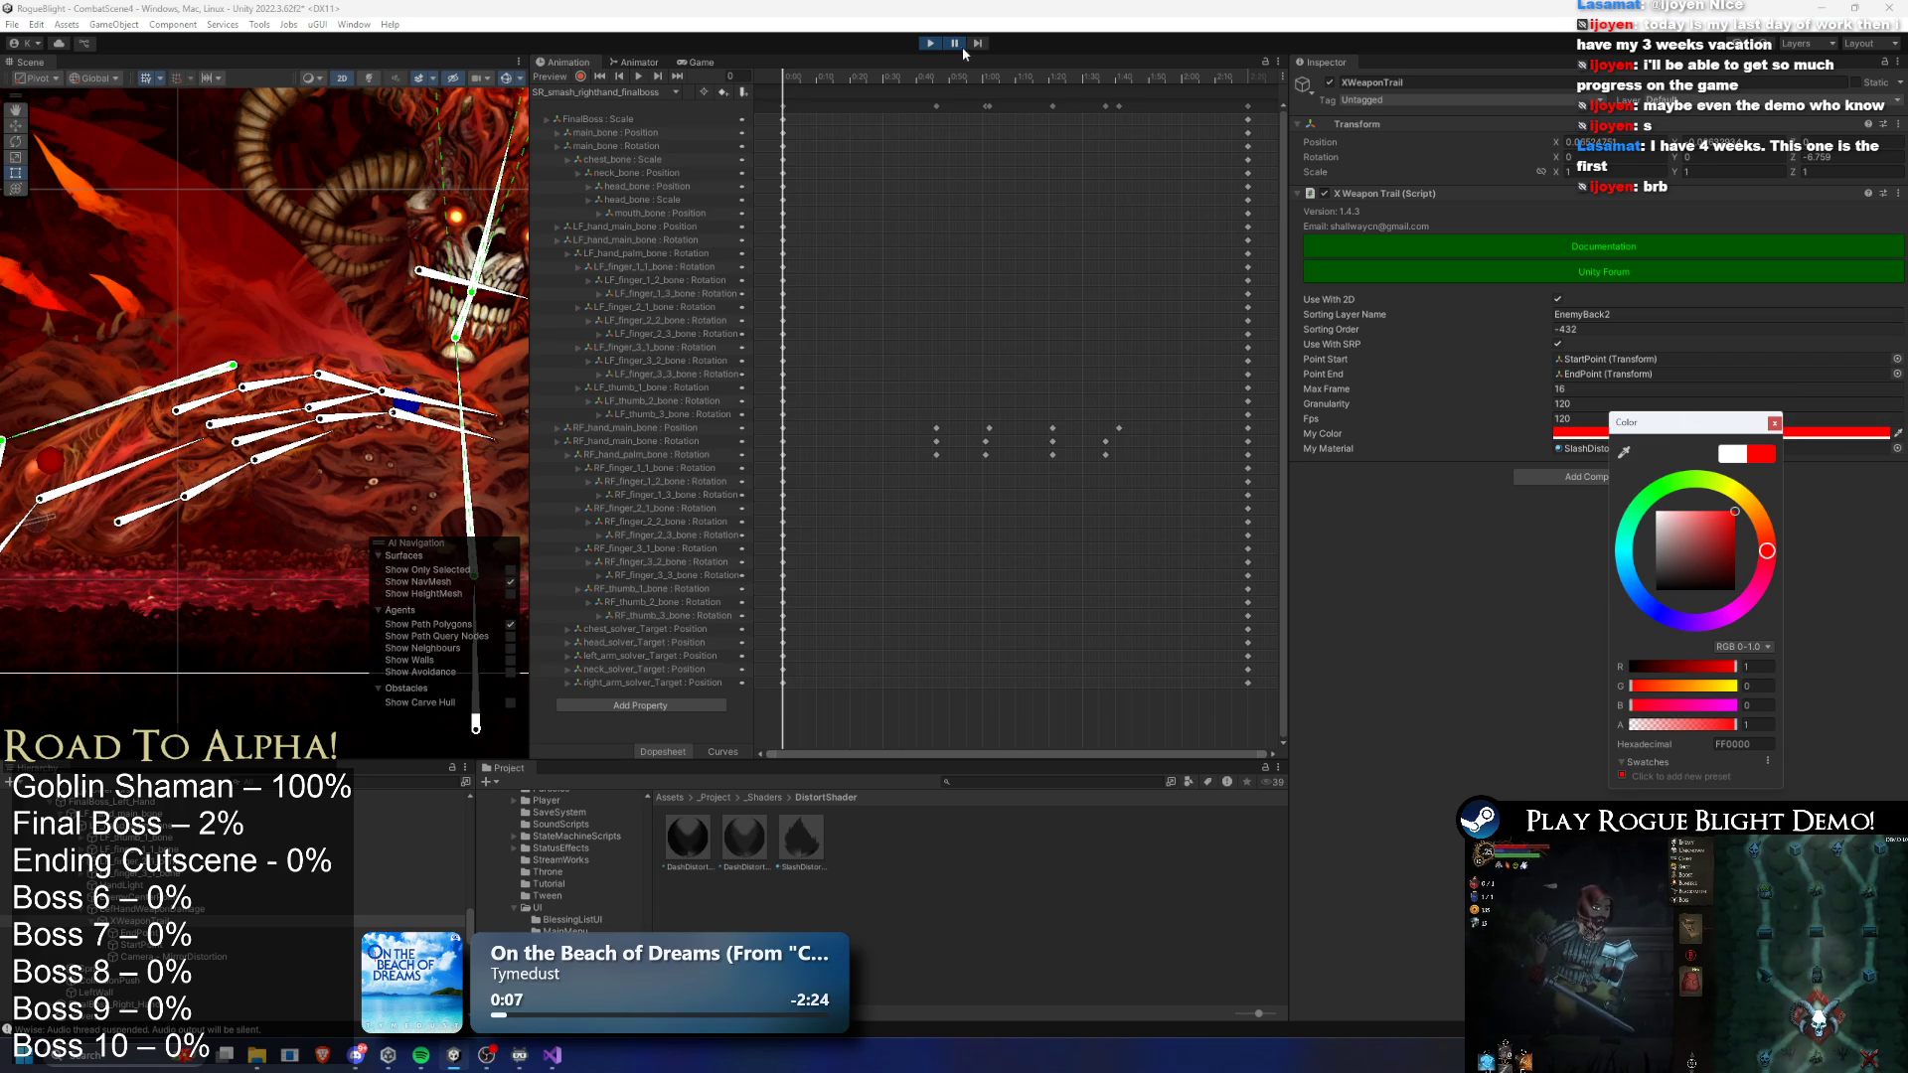
{"action": "left_click", "coordinate": [956, 43]}
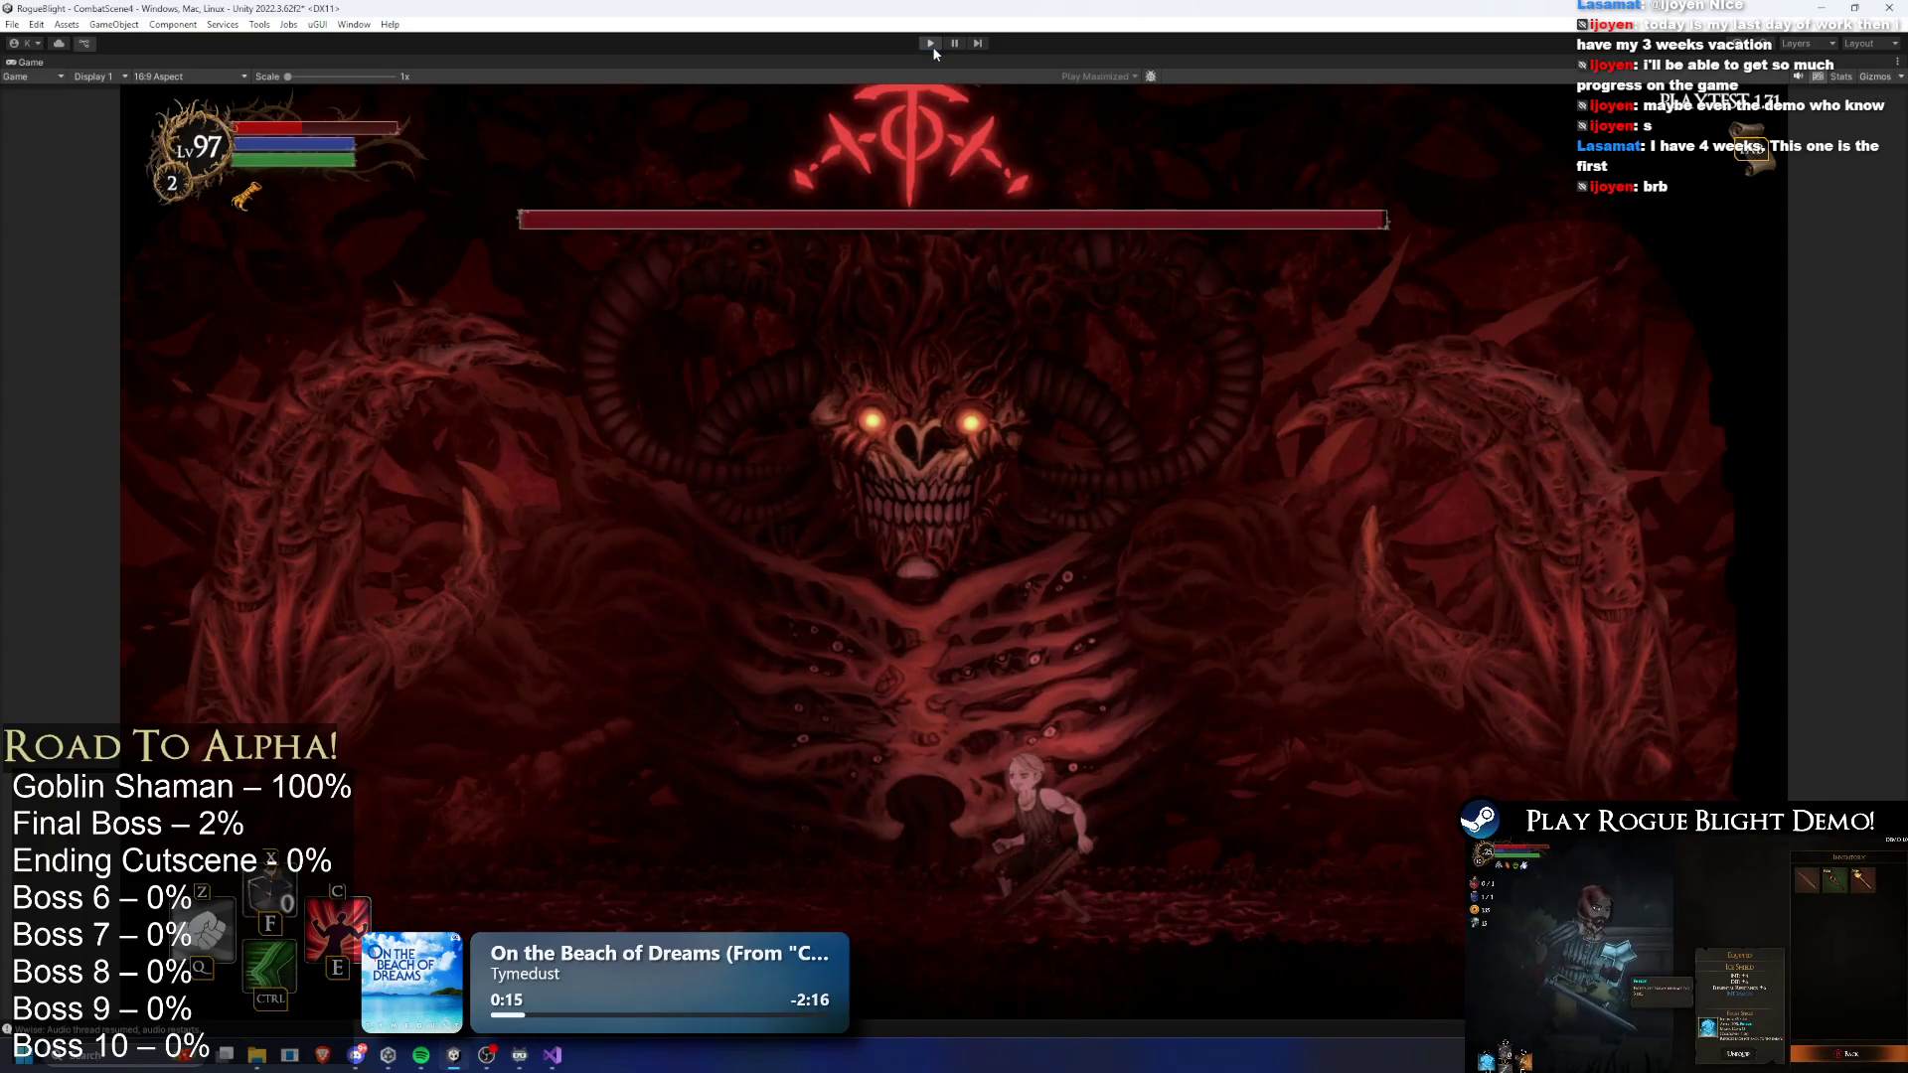
- Stop play mode, restart the boss fight scene, and pause it mid-fight
{"action": "left_click", "coordinate": [930, 43]}
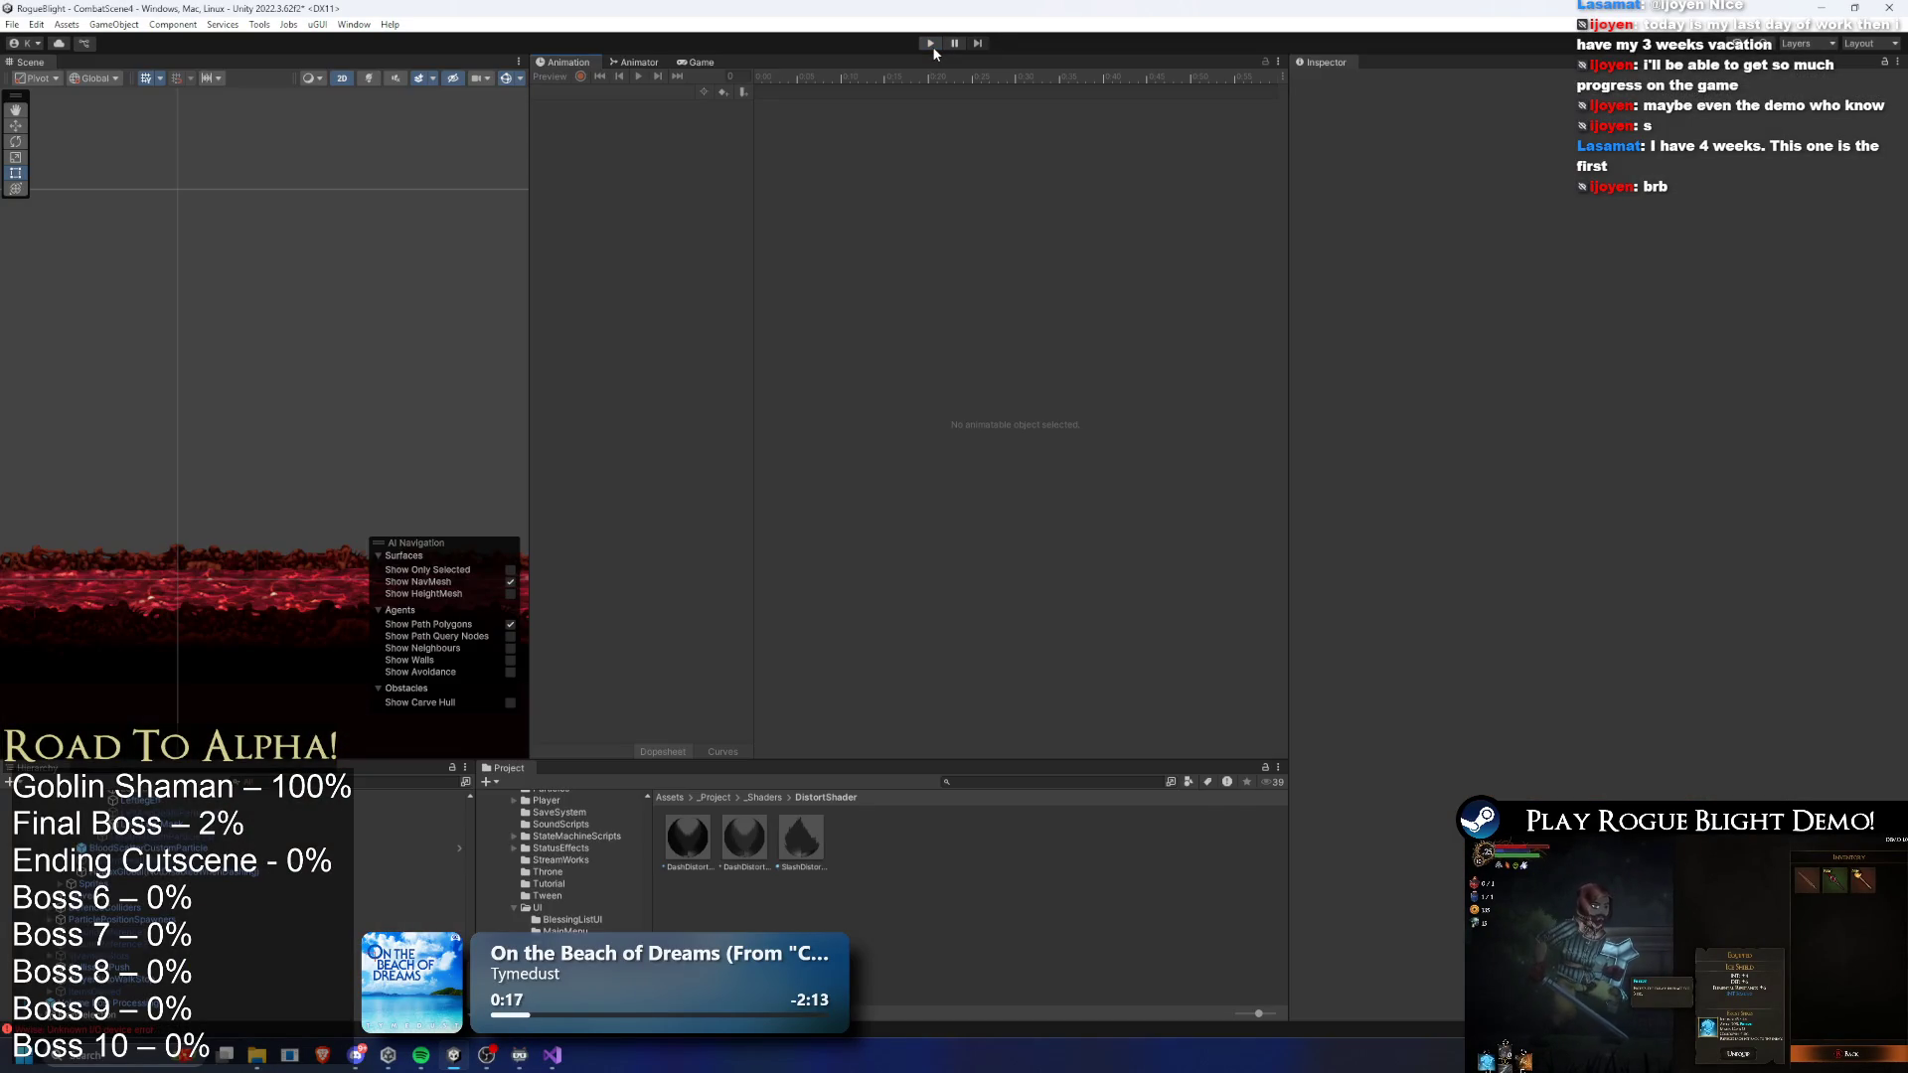
{"action": "left_click", "coordinate": [930, 44]}
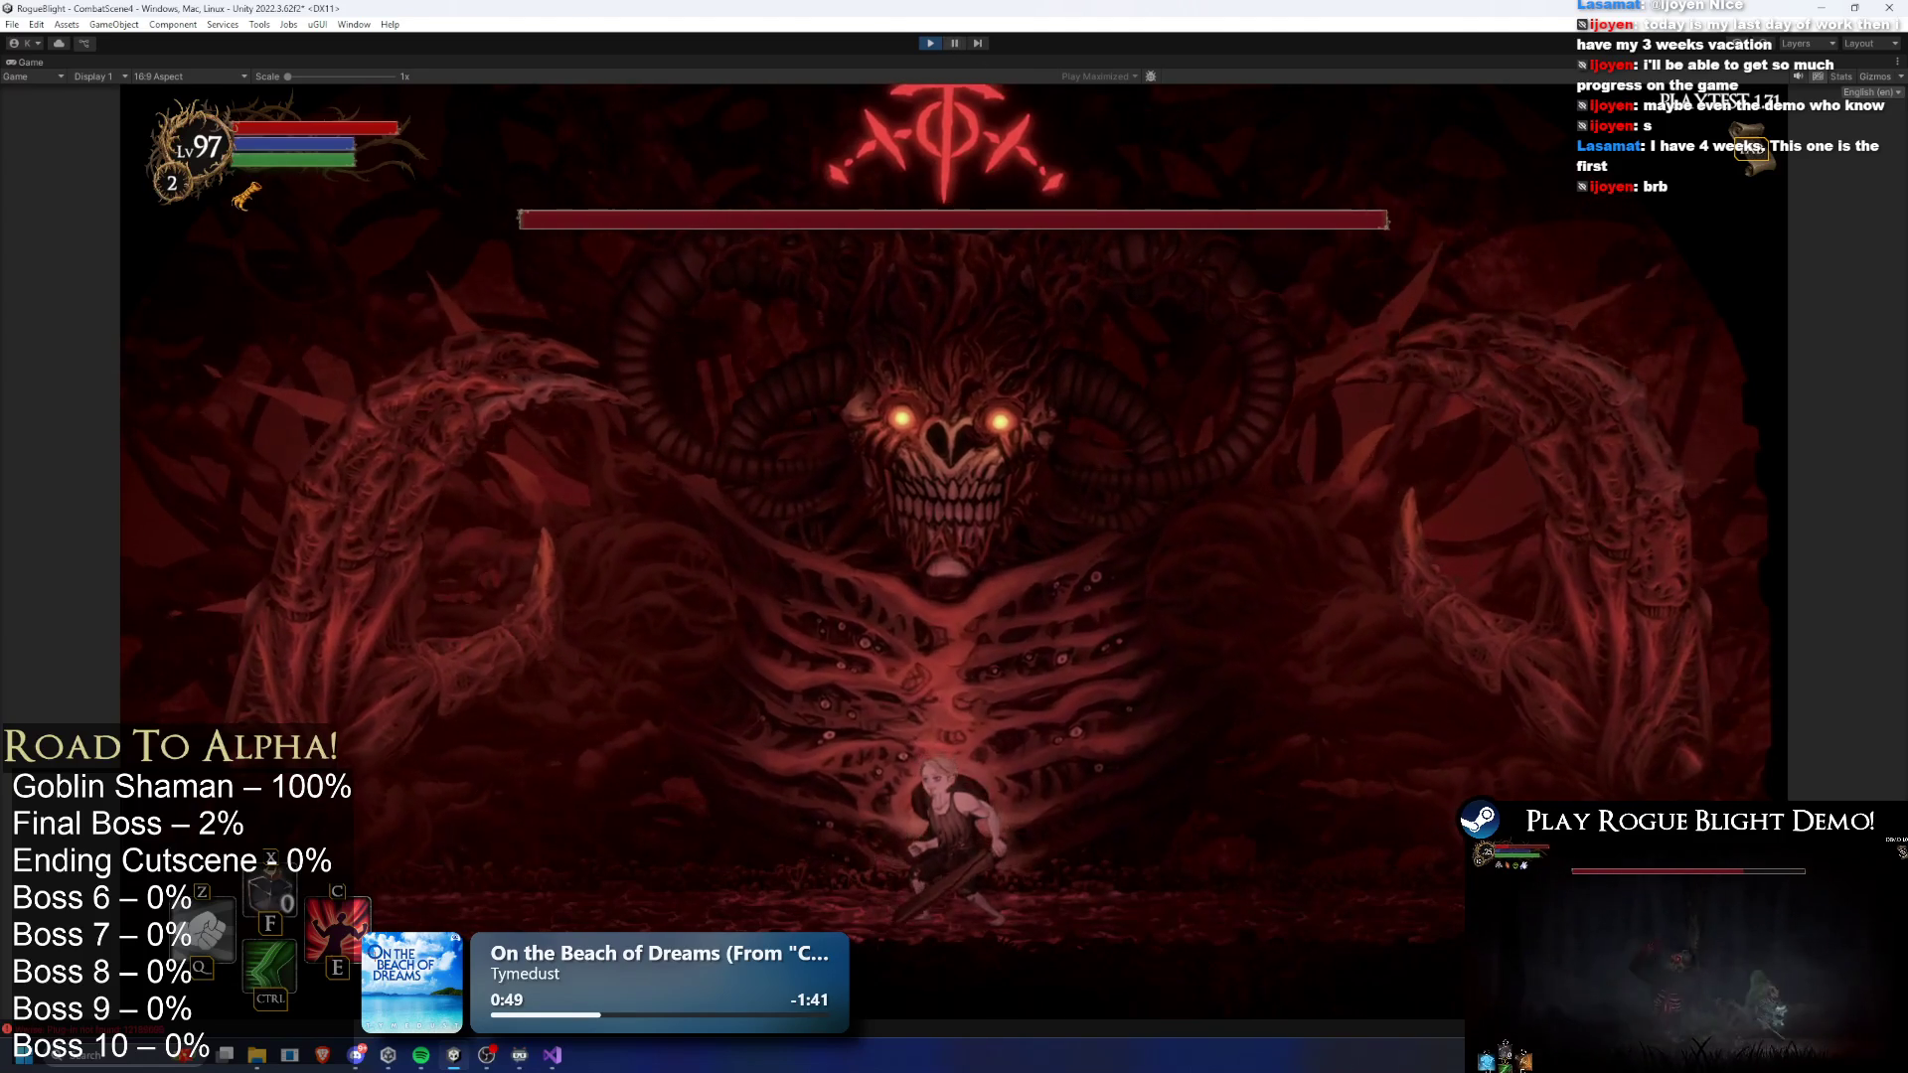
{"action": "left_click", "coordinate": [954, 44]}
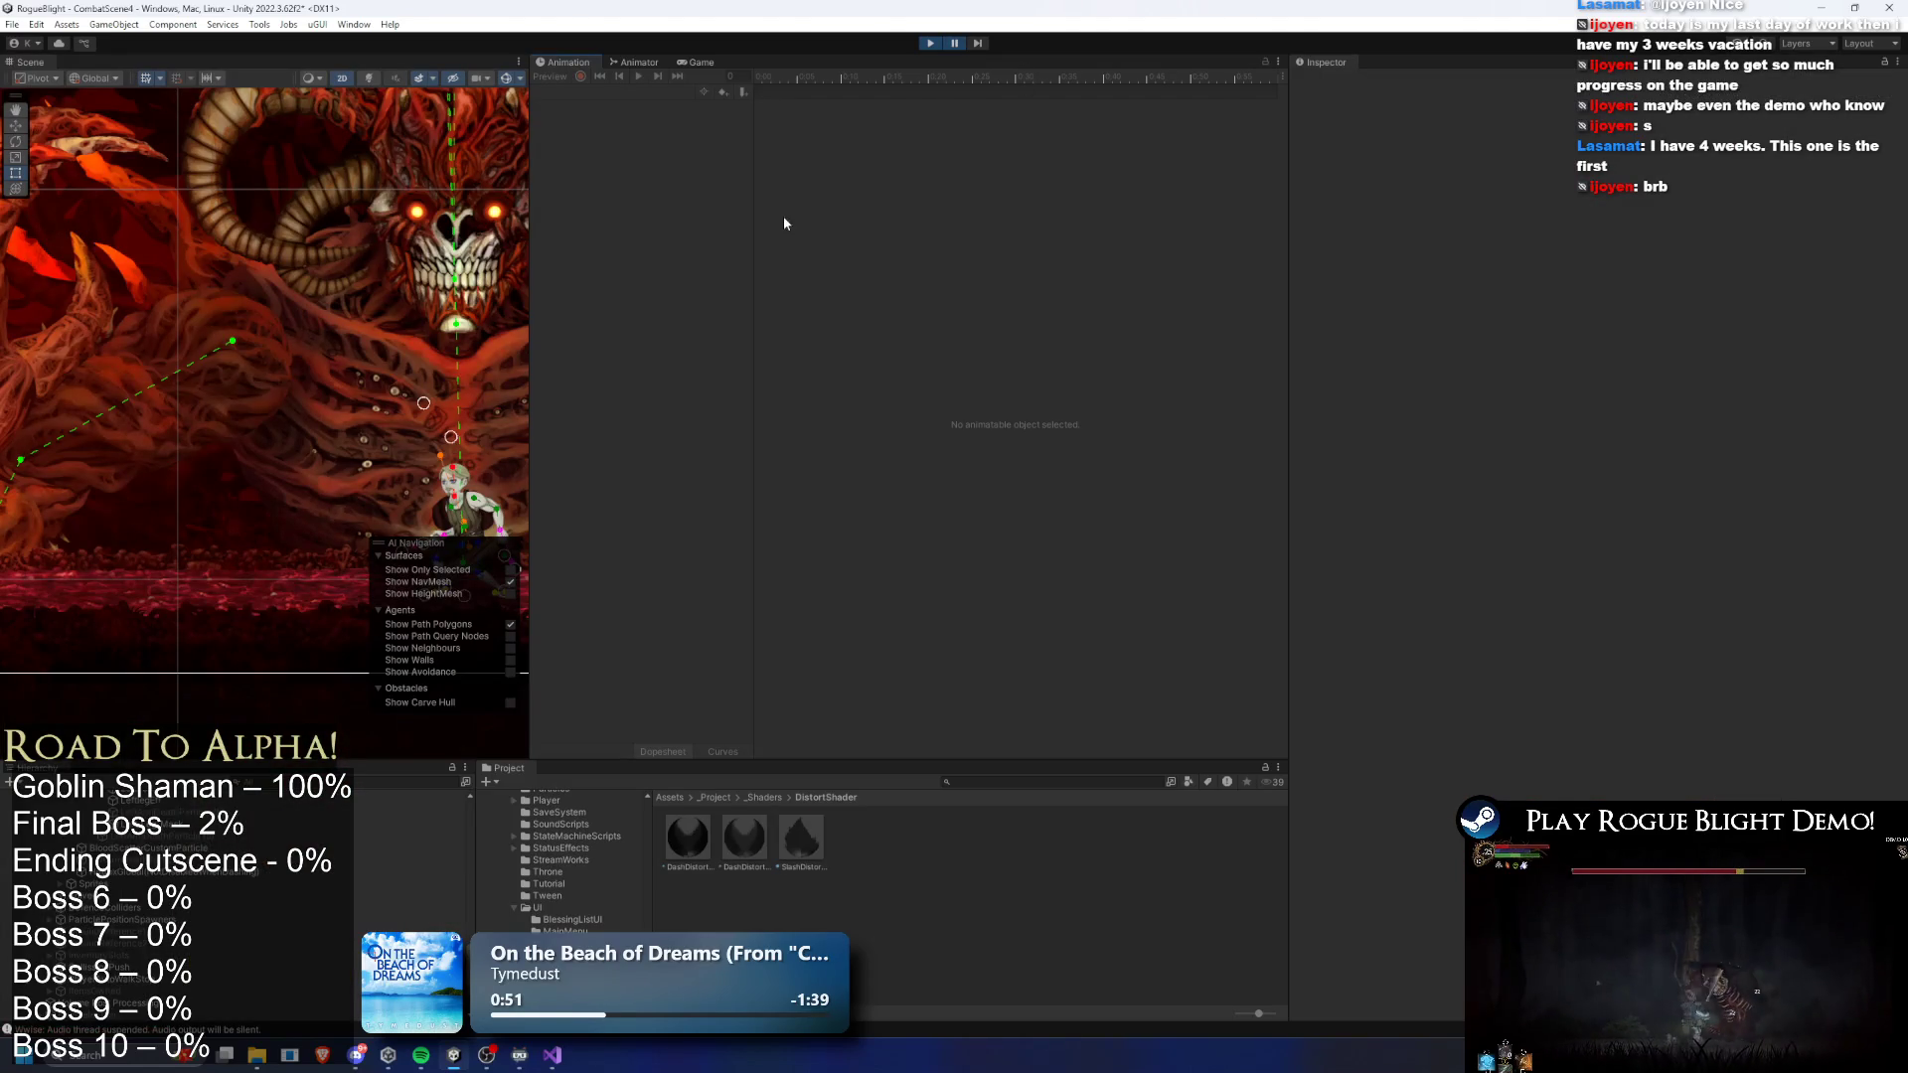
{"action": "scroll", "coordinate": [169, 880], "scroll_direction": "up", "scroll_amount": 10}
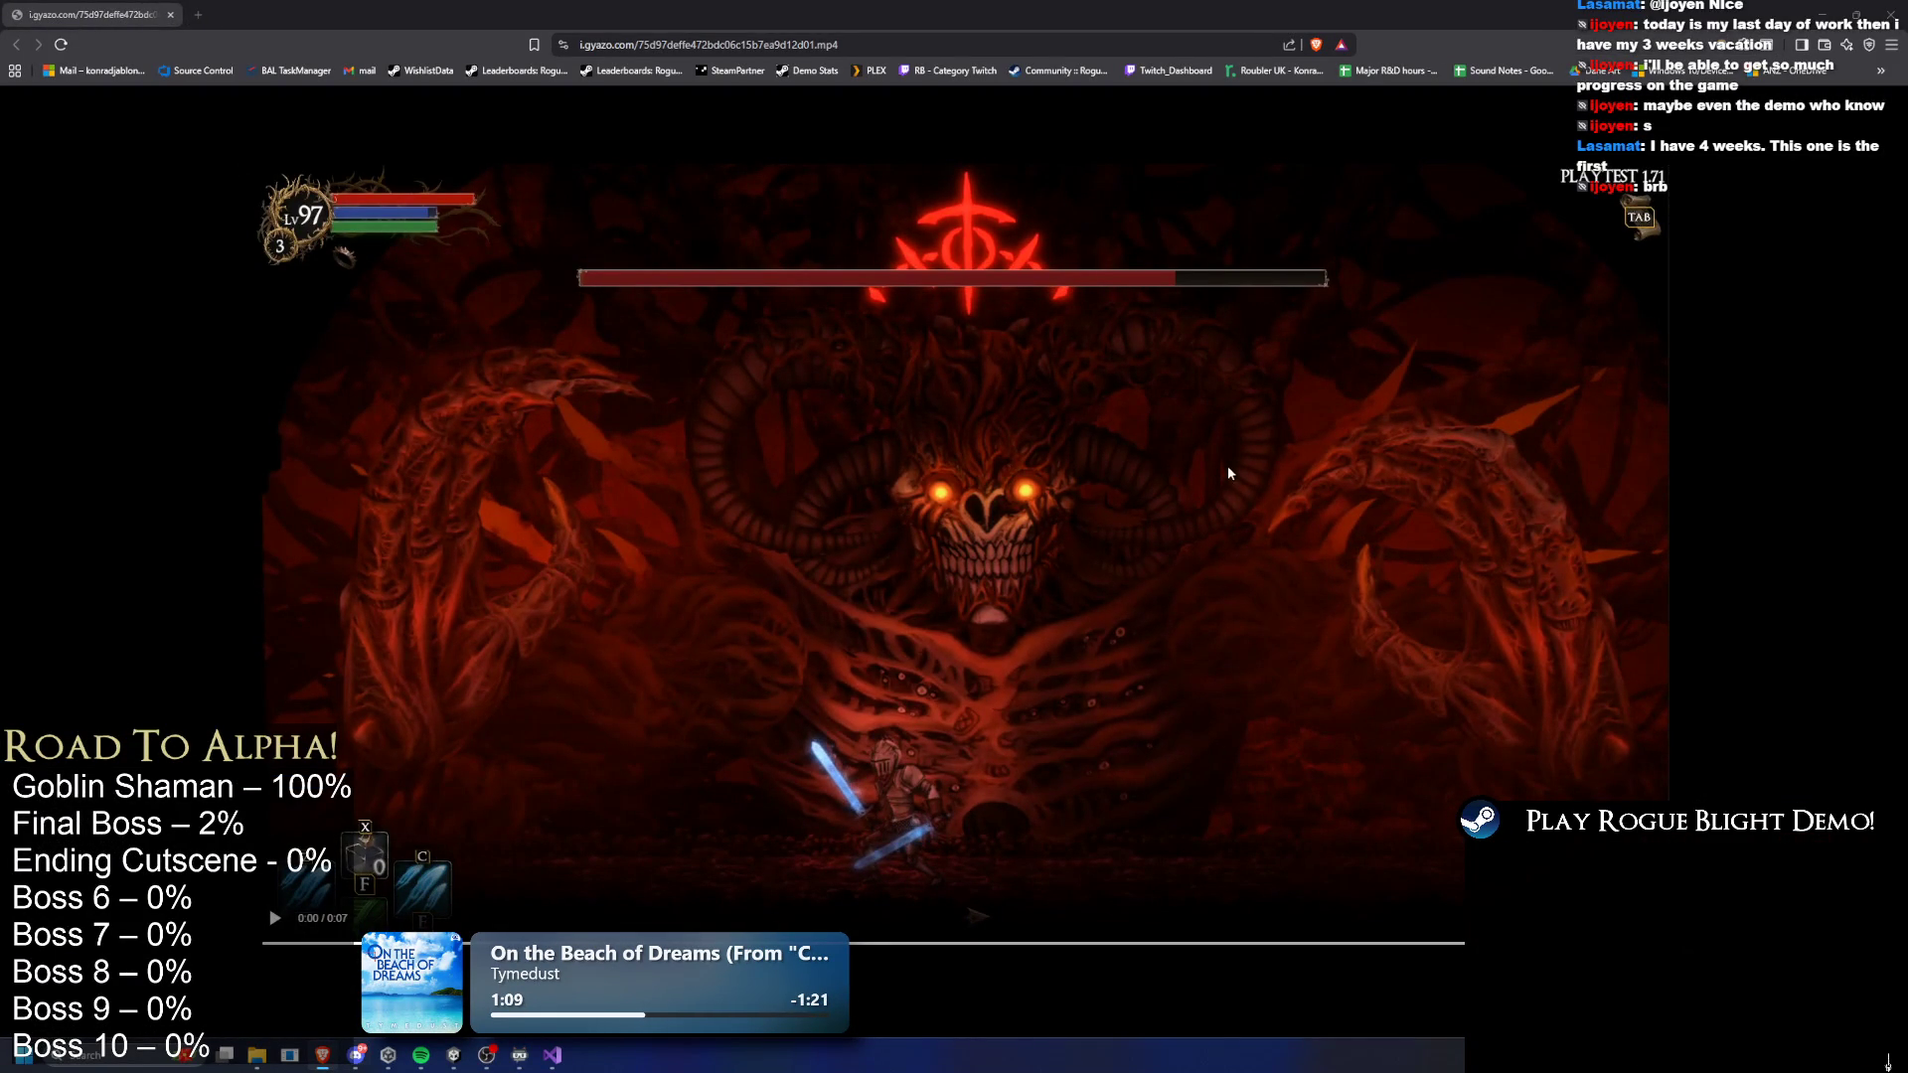
- Shrink the Gyazo clip window aside, compare it with the running game, then pause the playtest
{"action": "key", "text": "alt+Tab"}
{"action": "key", "text": "alt+Tab"}
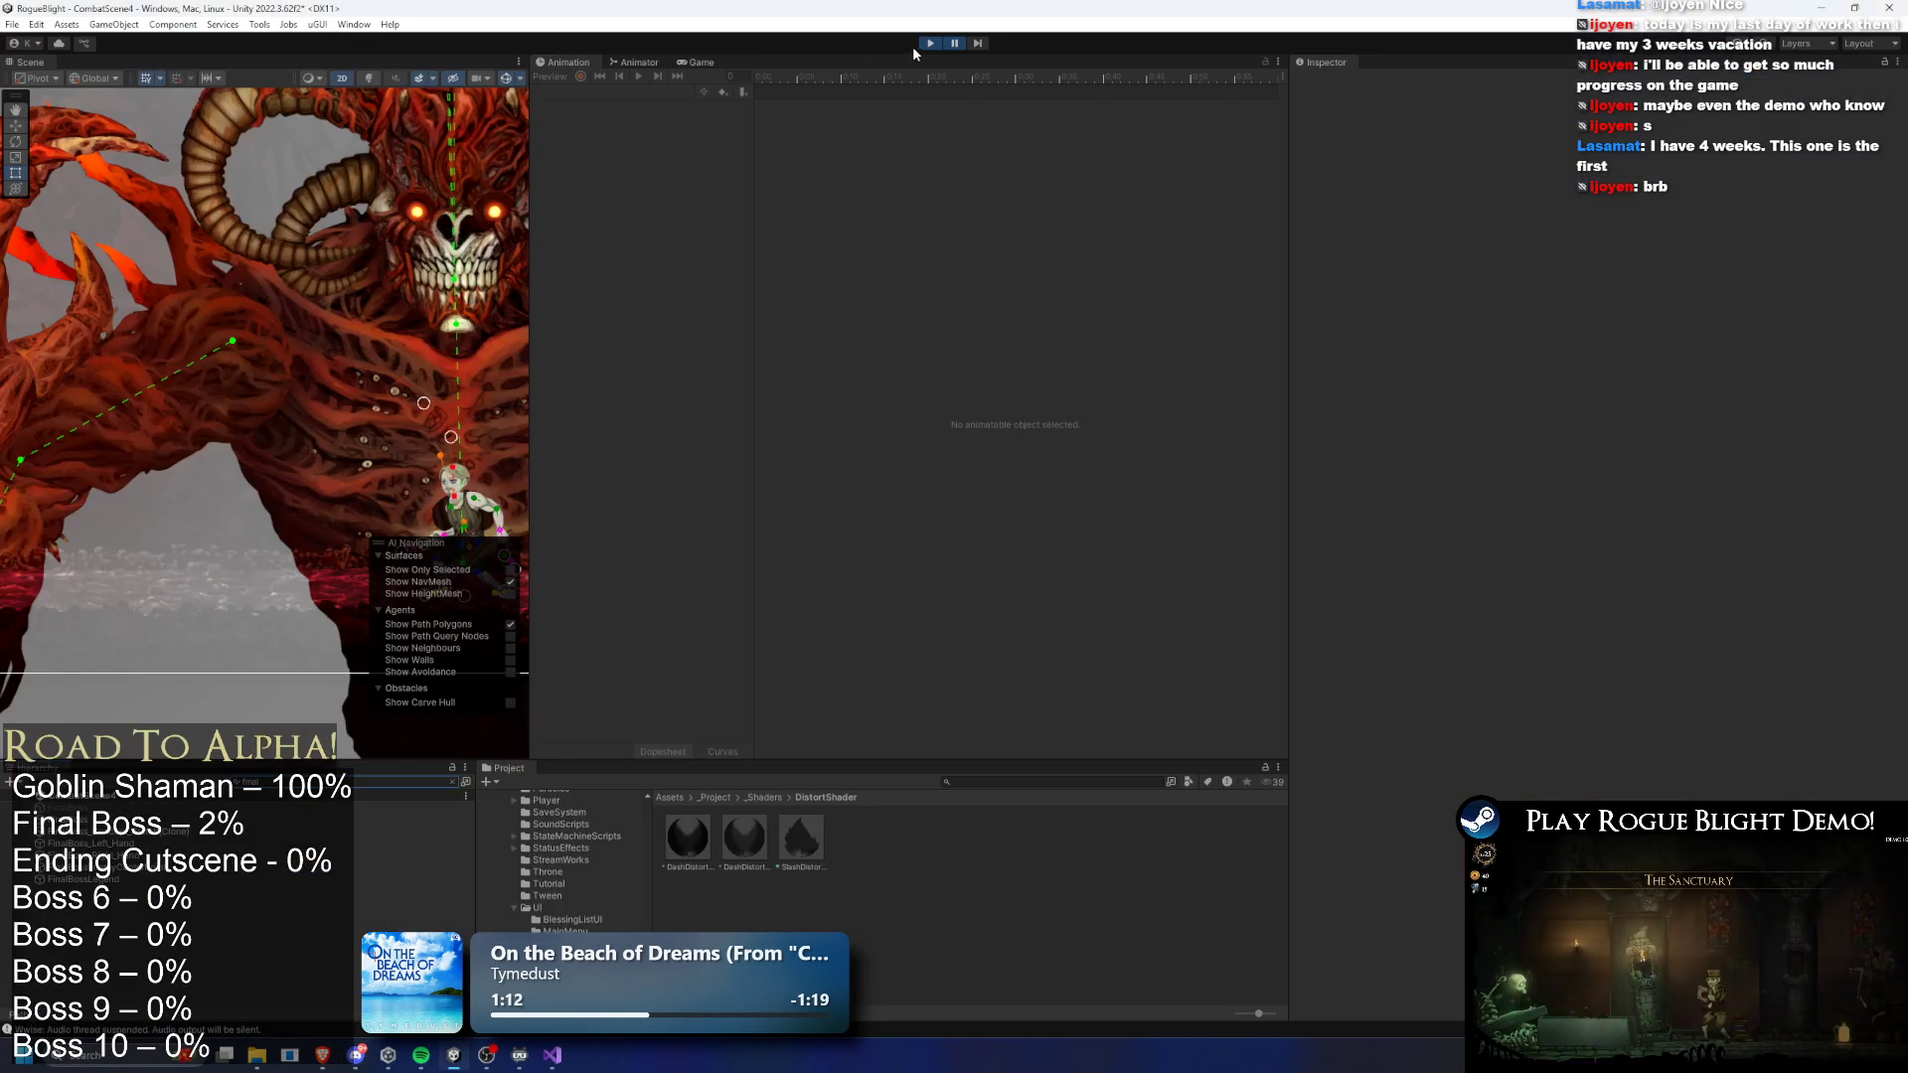
{"action": "key", "text": "alt+Tab"}
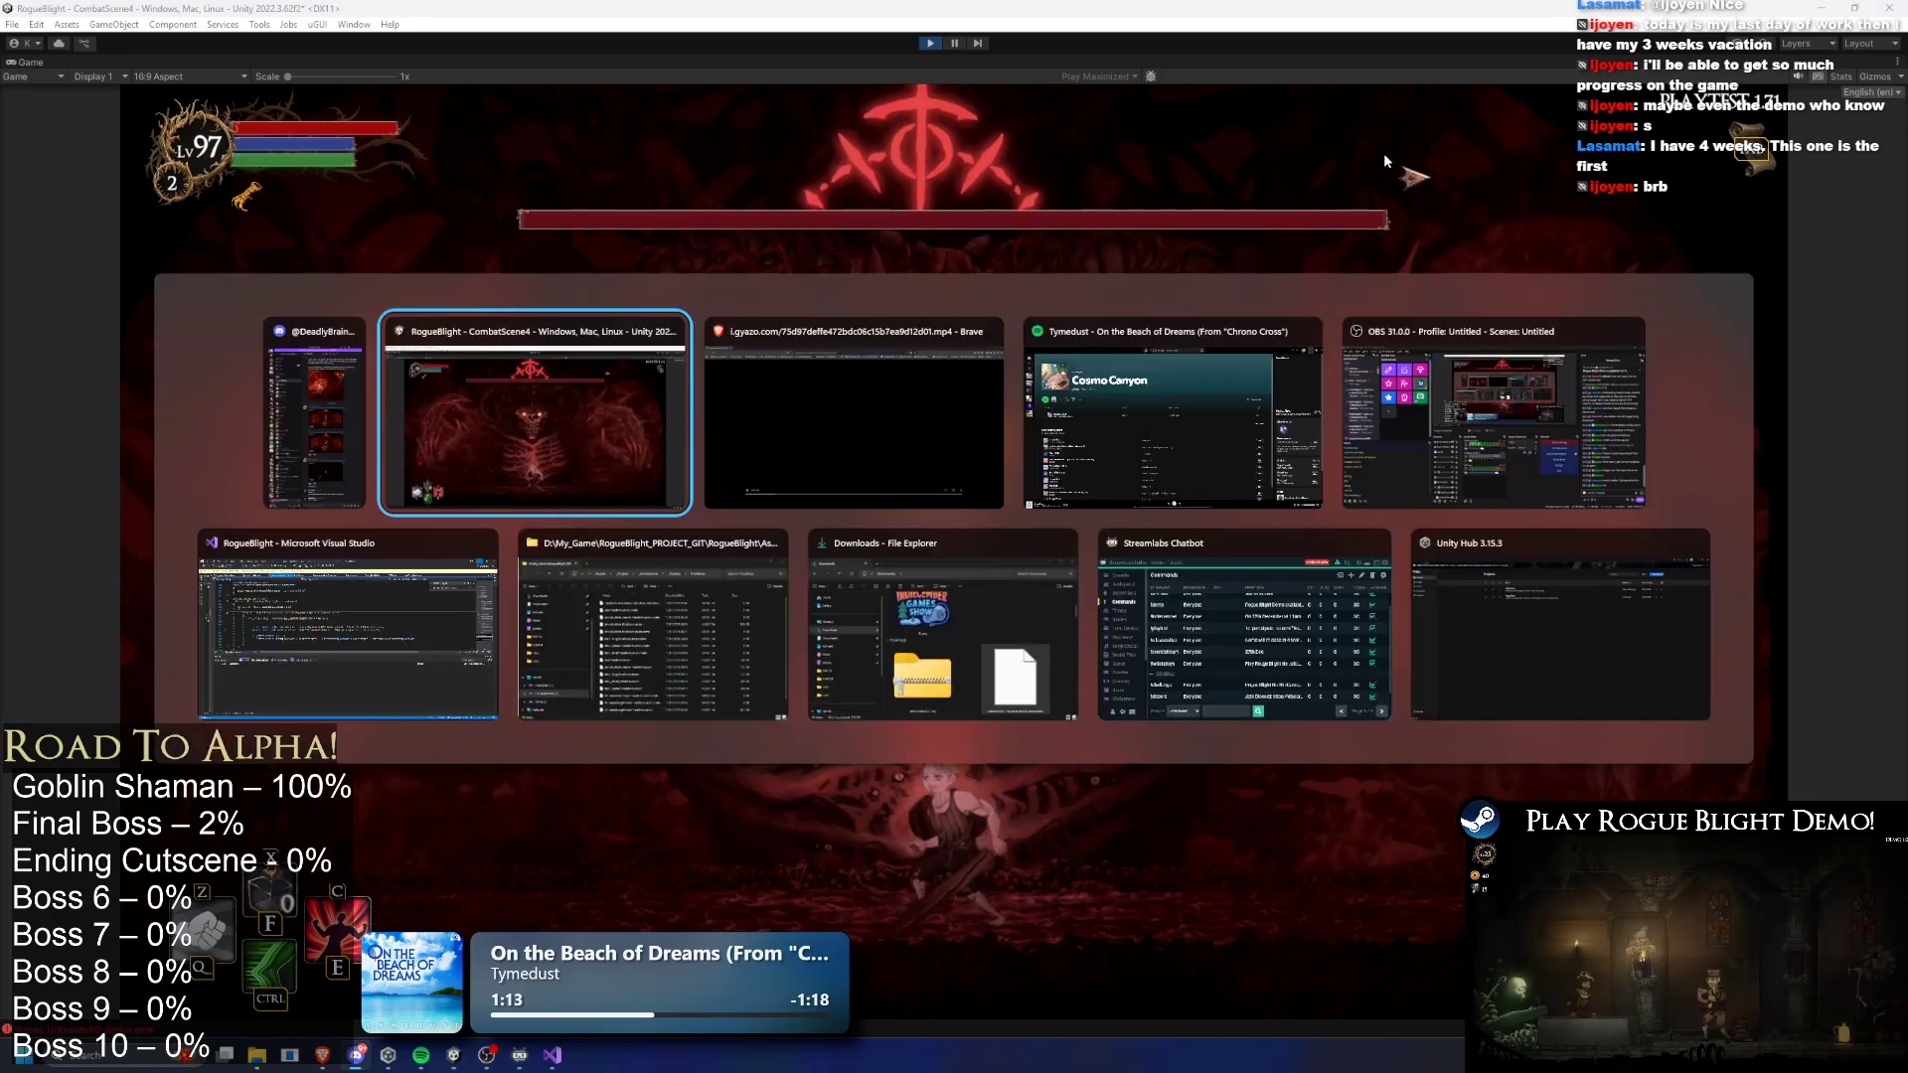
{"action": "key", "text": "alt+Tab"}
{"action": "left_click_drag", "start_coordinate": [1085, 16], "coordinate": [1475, 302]}
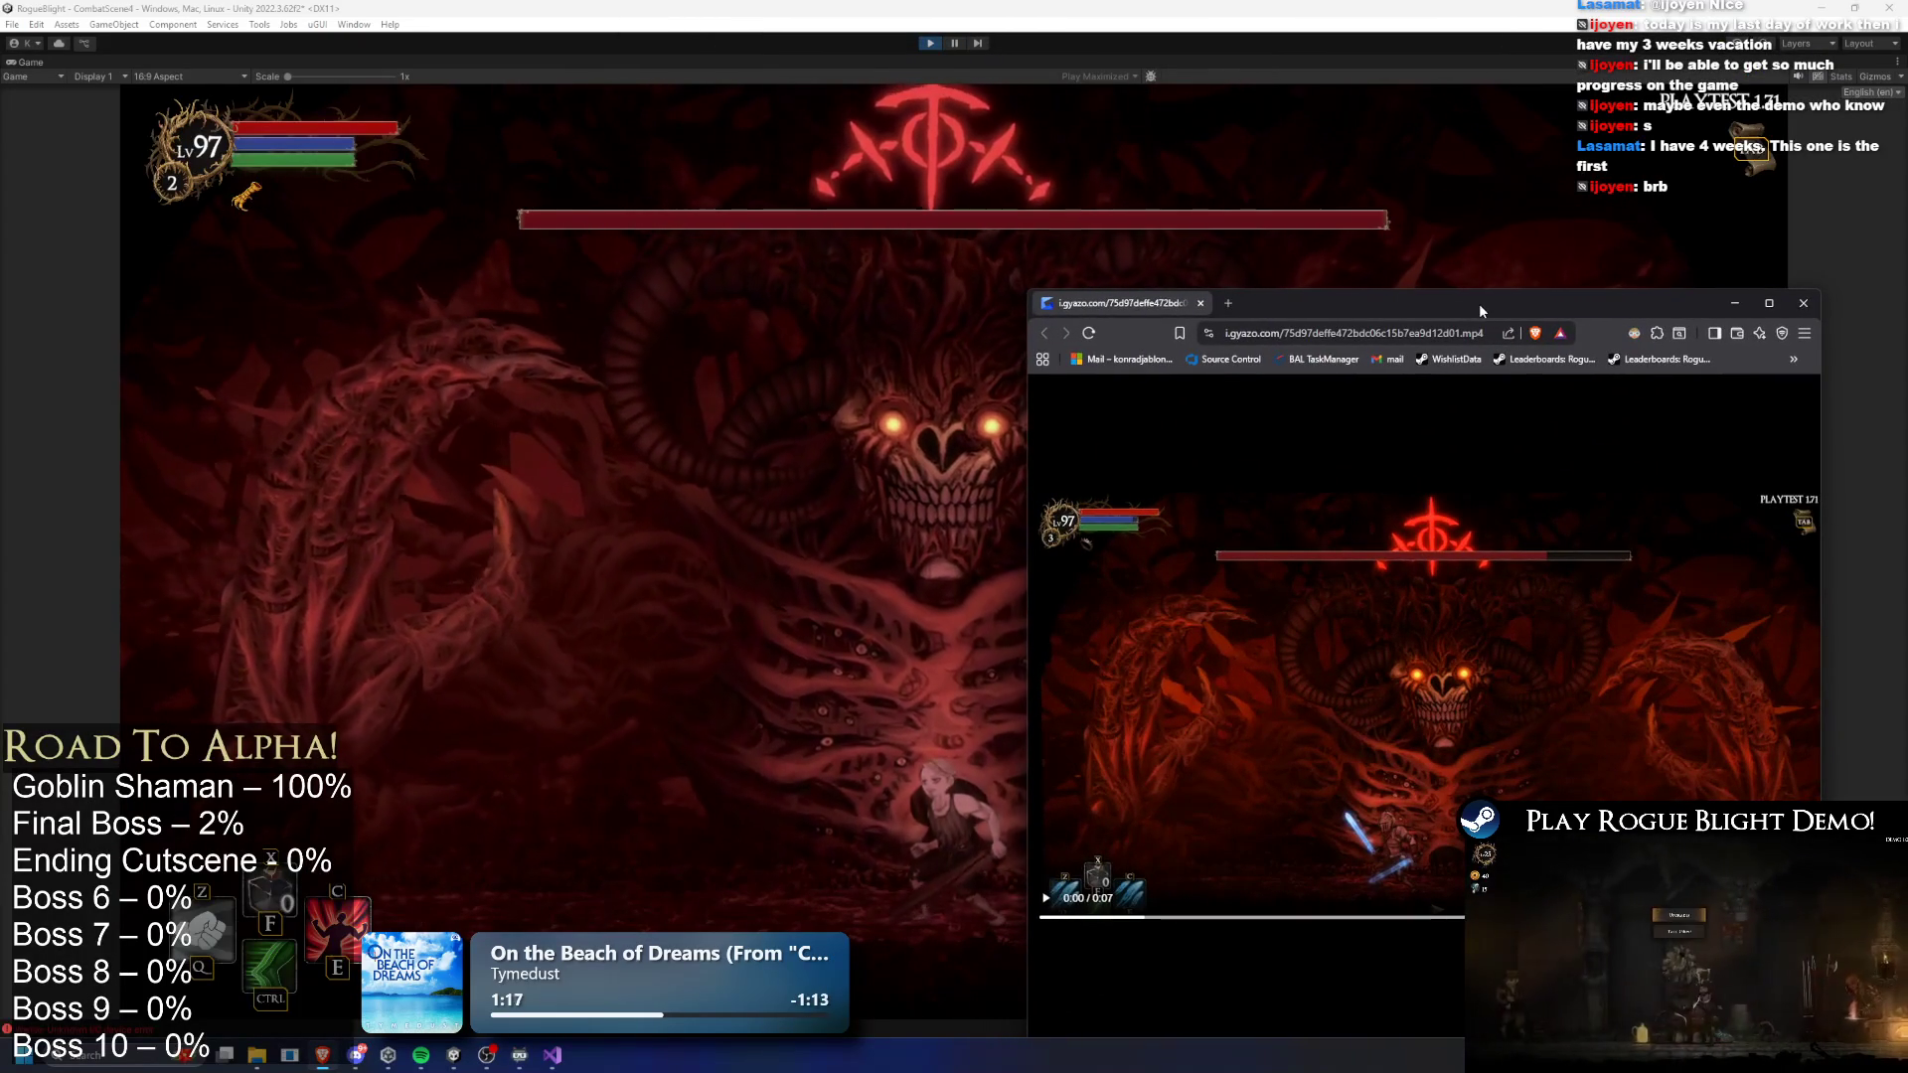
{"action": "left_click", "coordinate": [609, 622]}
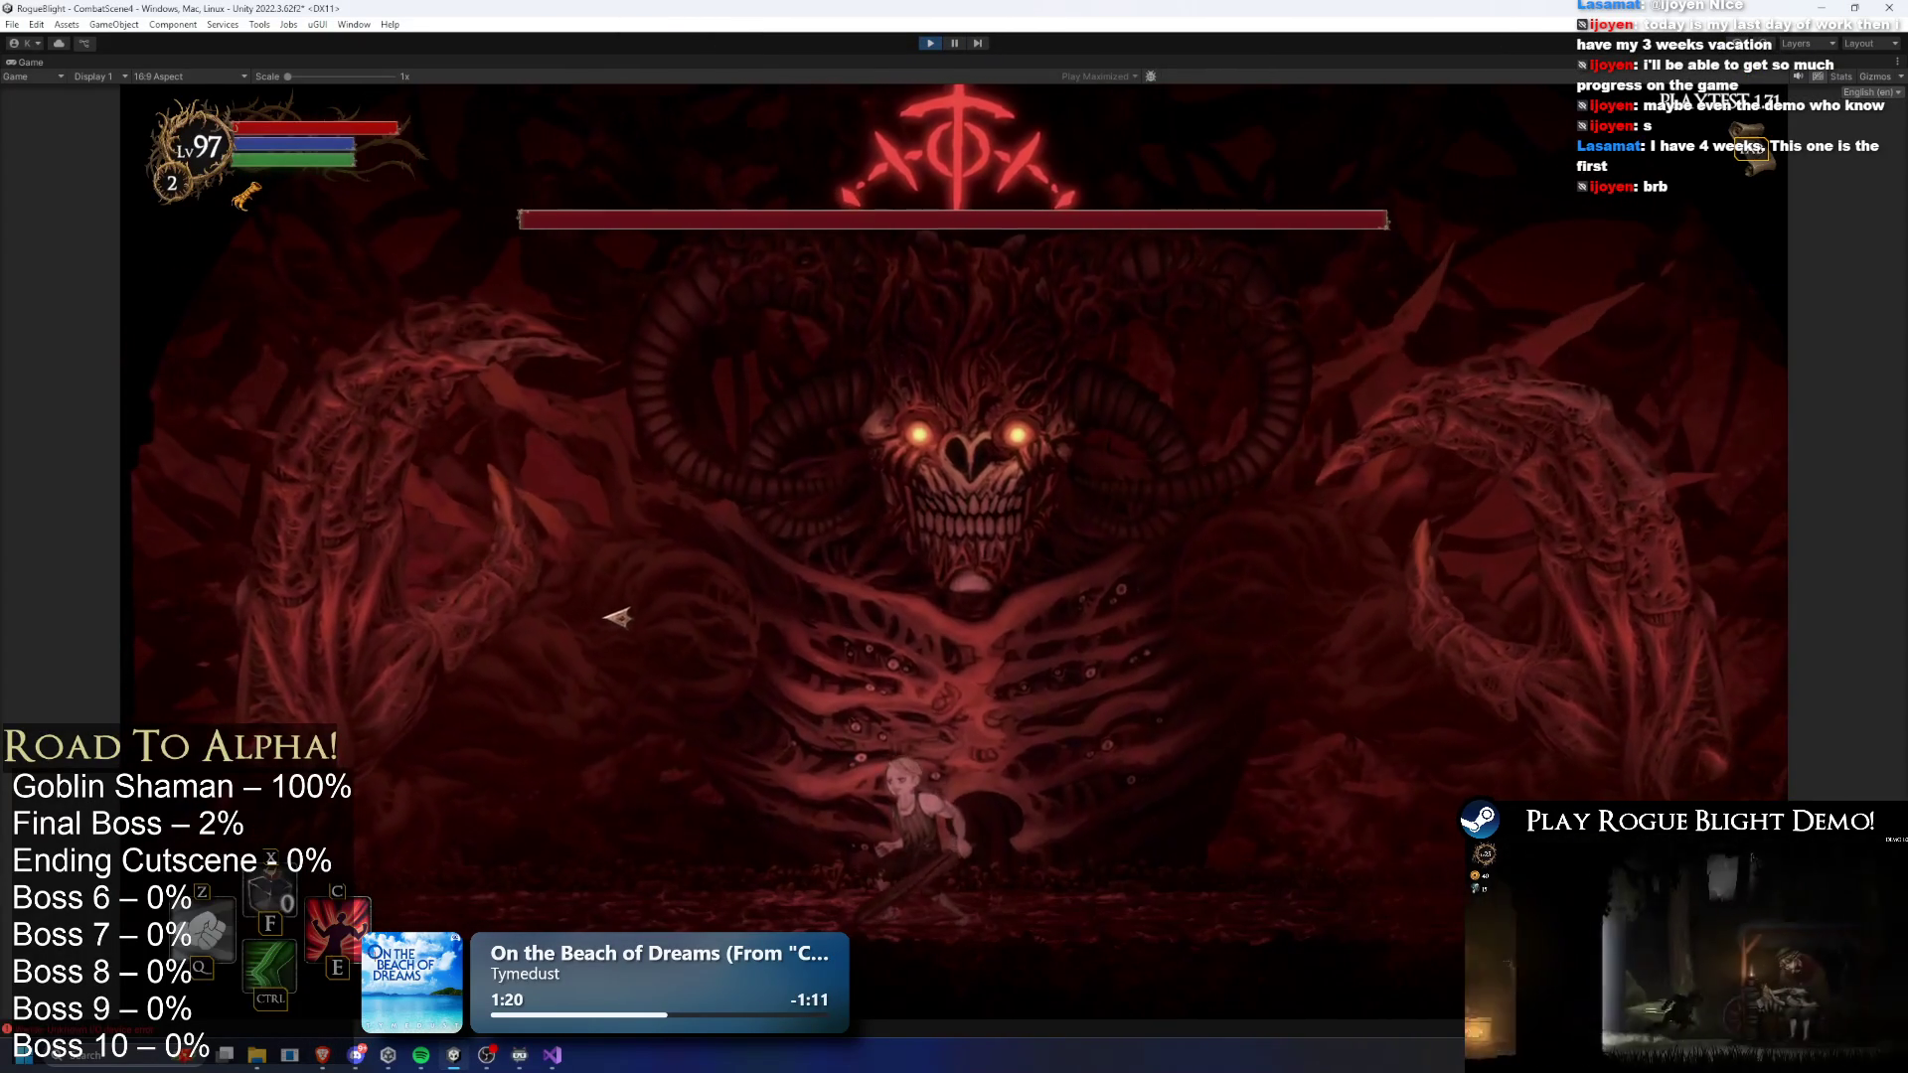
{"action": "key", "text": "alt+Tab"}
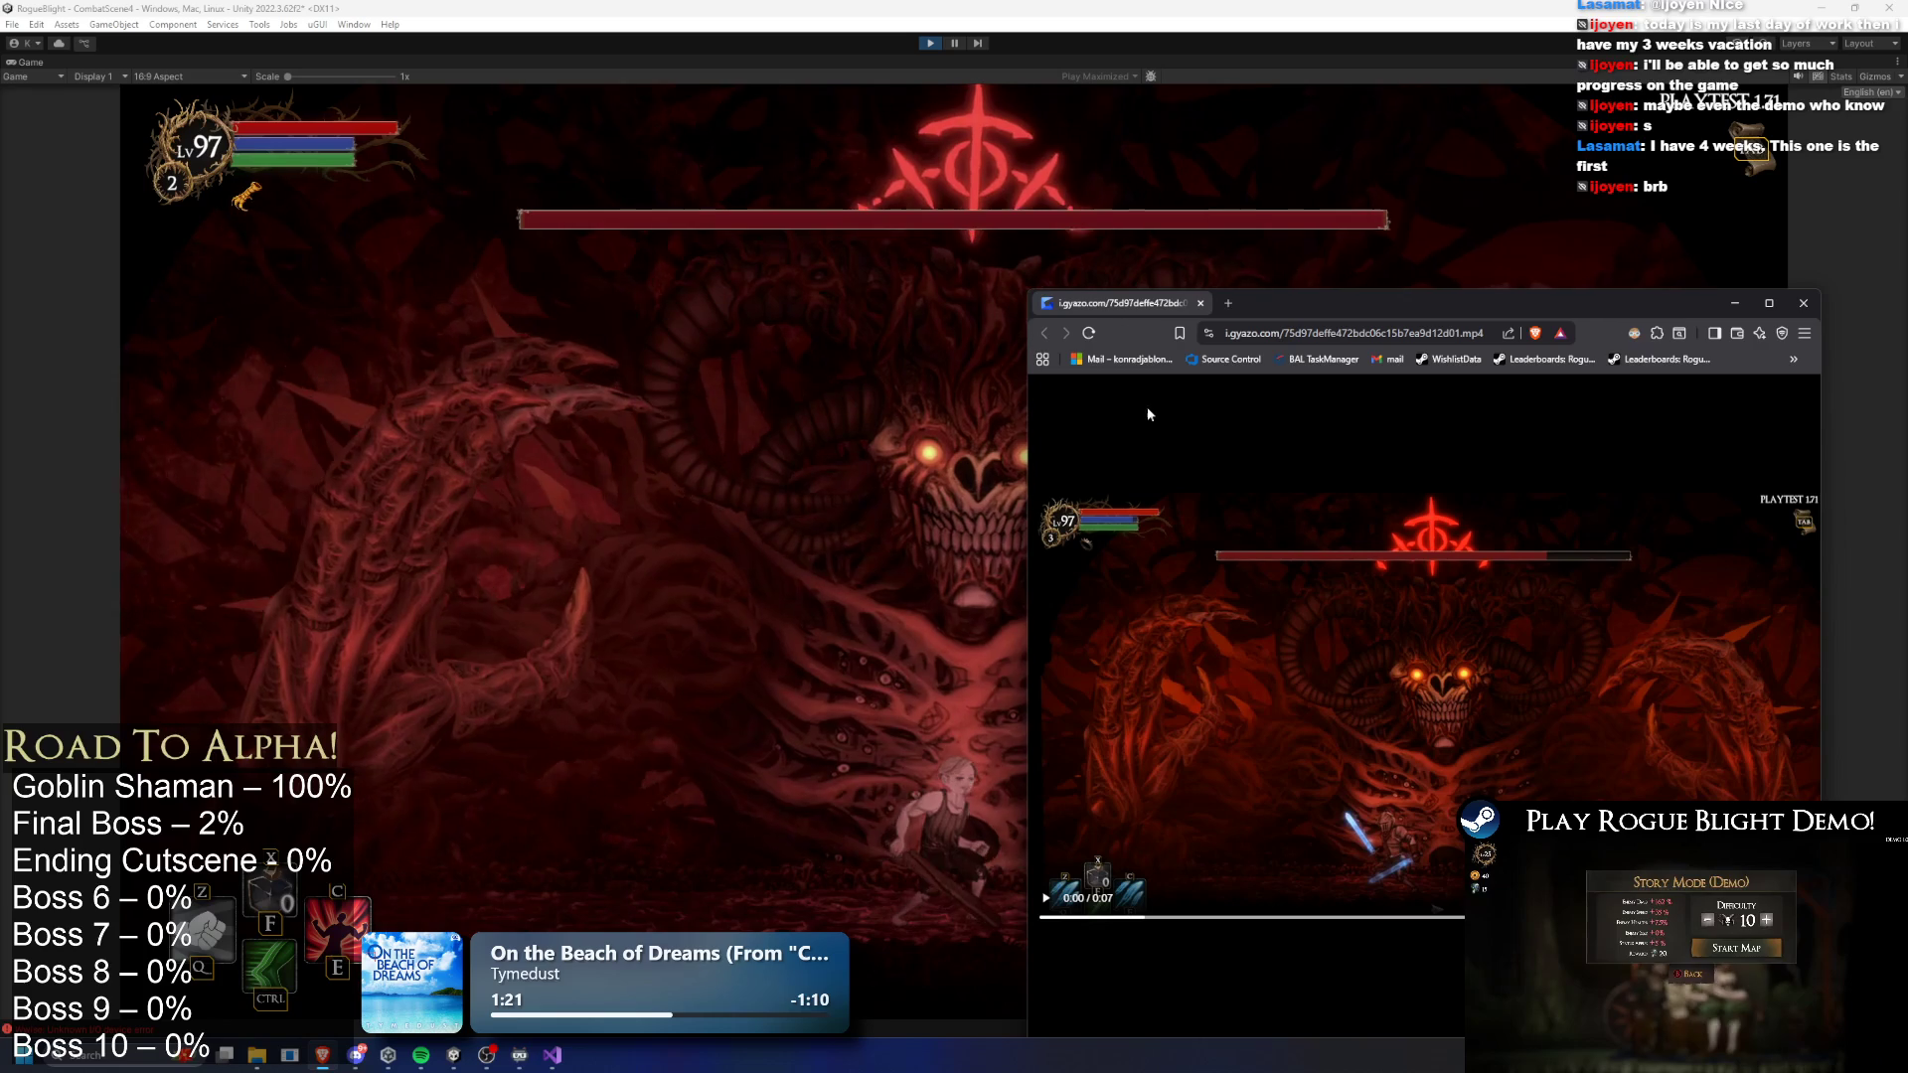
{"action": "left_click", "coordinate": [846, 623]}
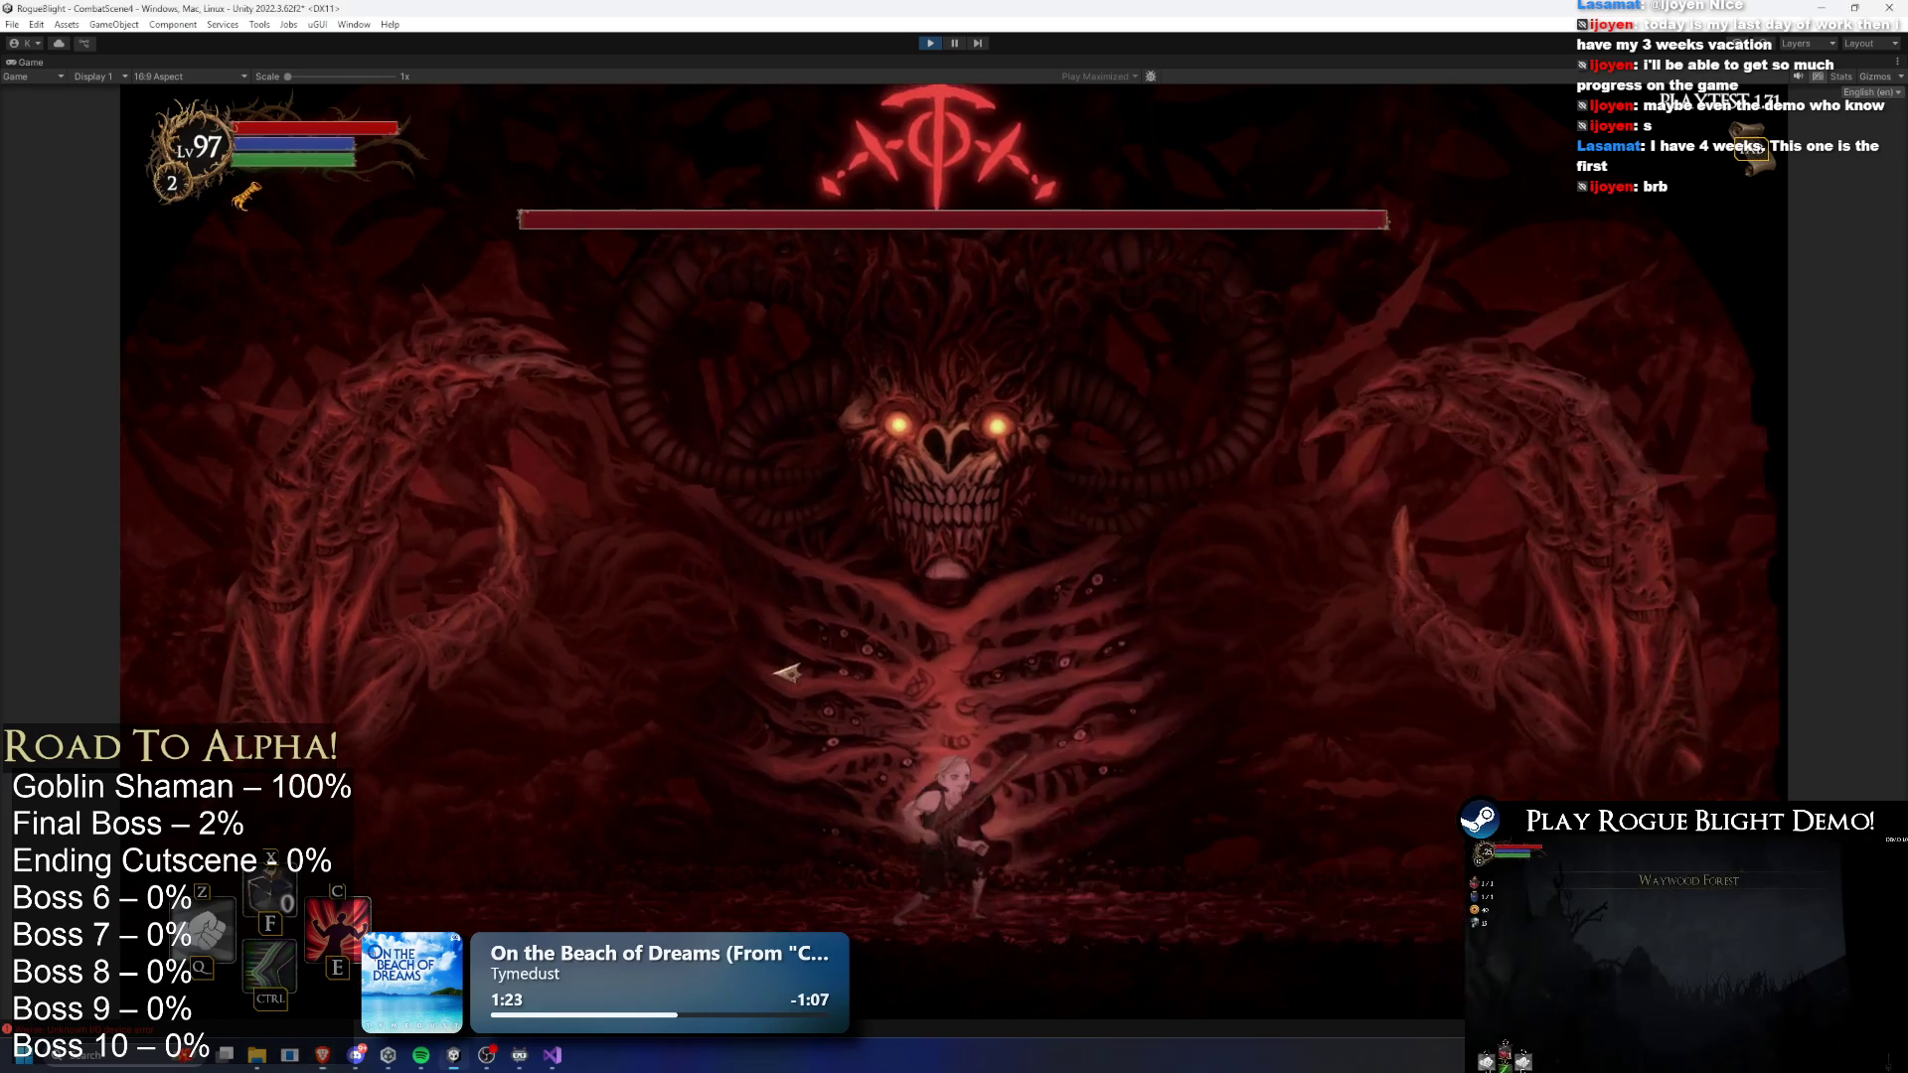
{"action": "key", "text": "ctrl+shift+p"}
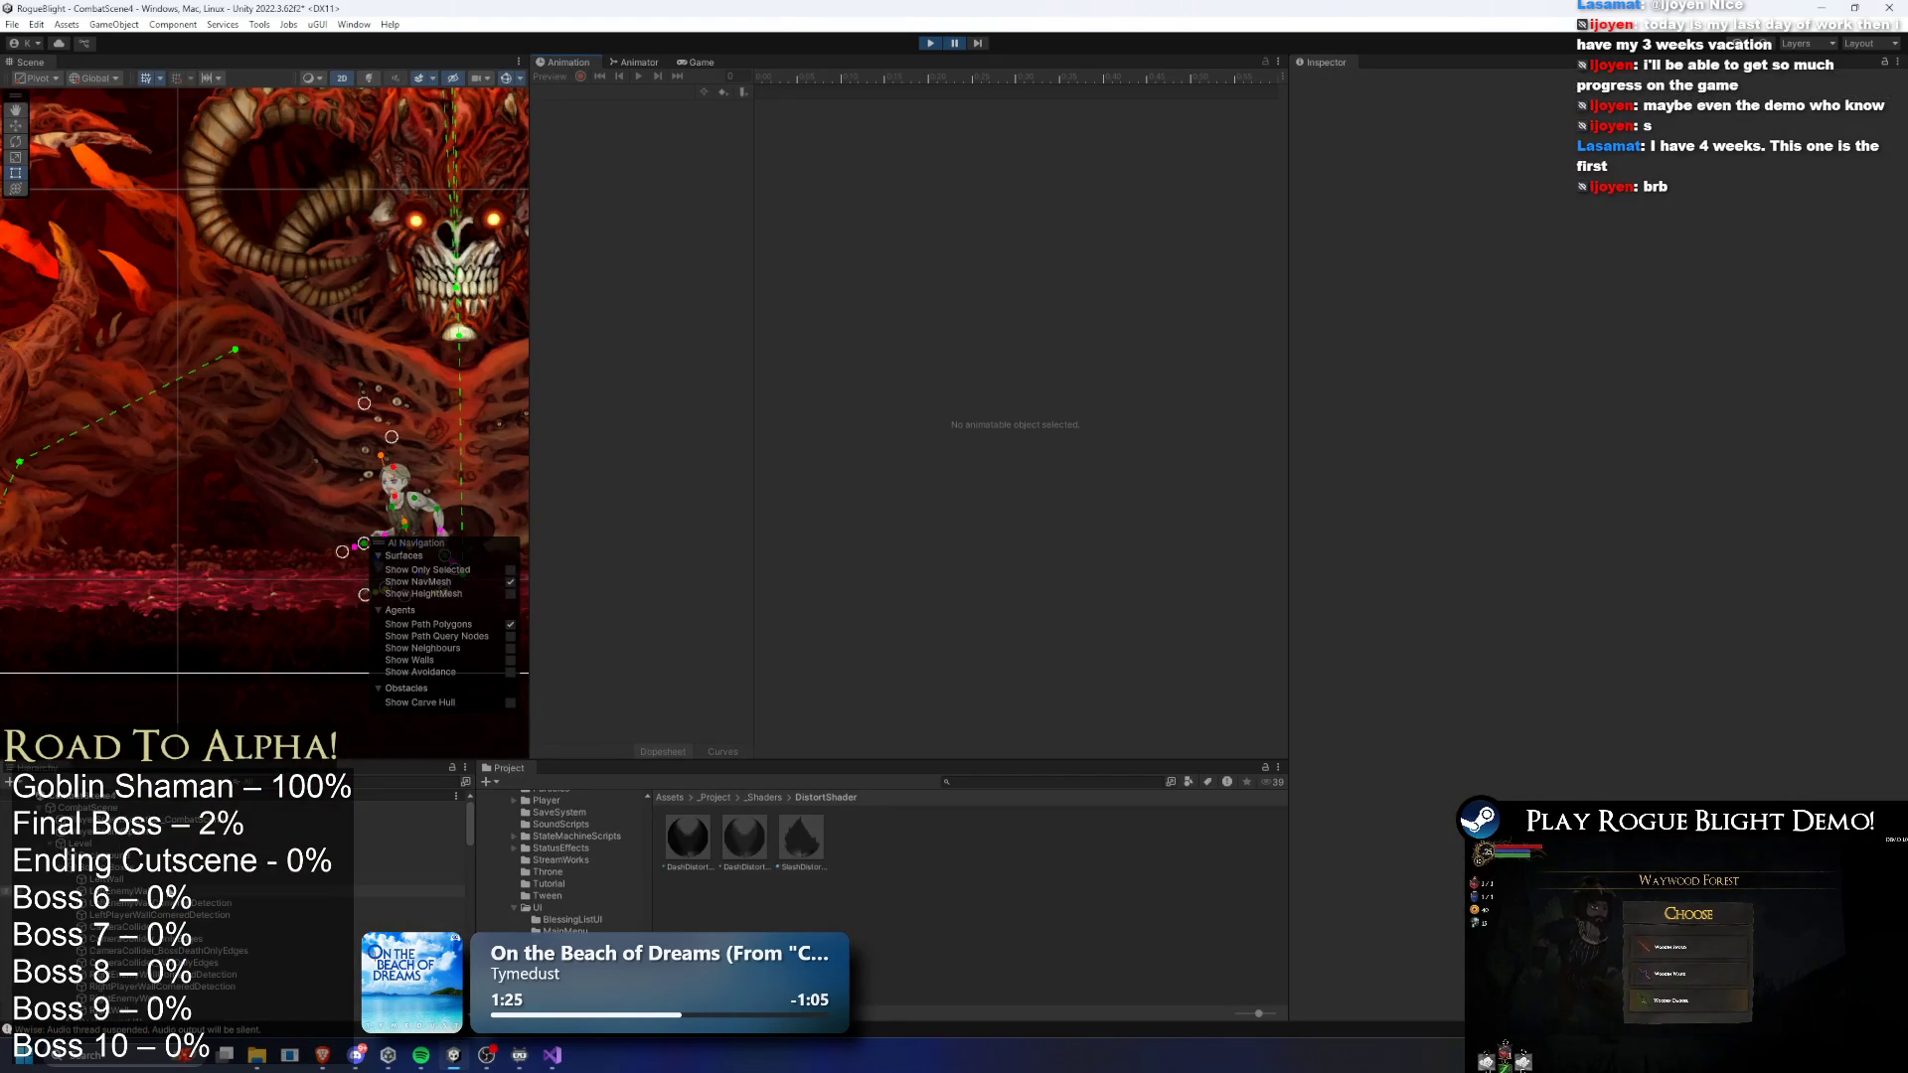
- Set Global Light 2D_Front's Light 2D colour to a strong red (FF0800)
{"action": "left_click", "coordinate": [211, 880]}
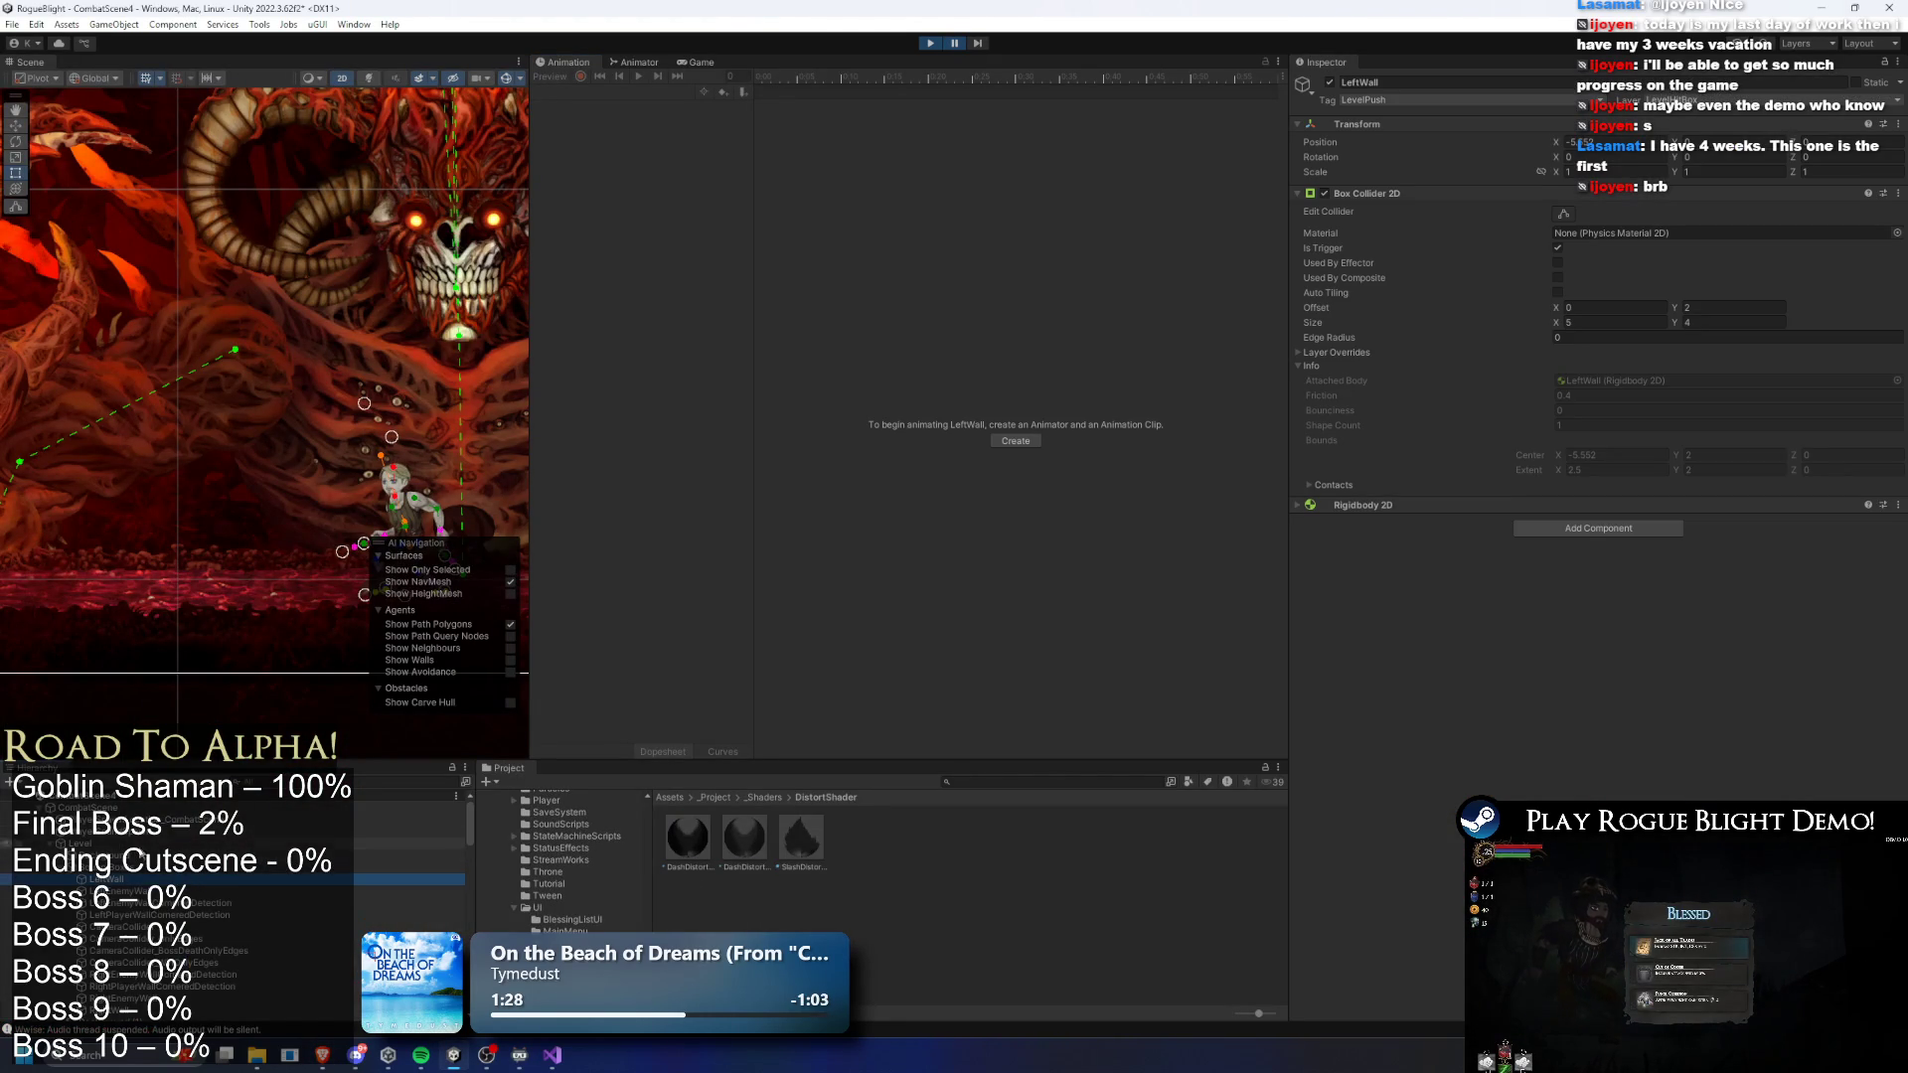
{"action": "type", "text": "final bo"}
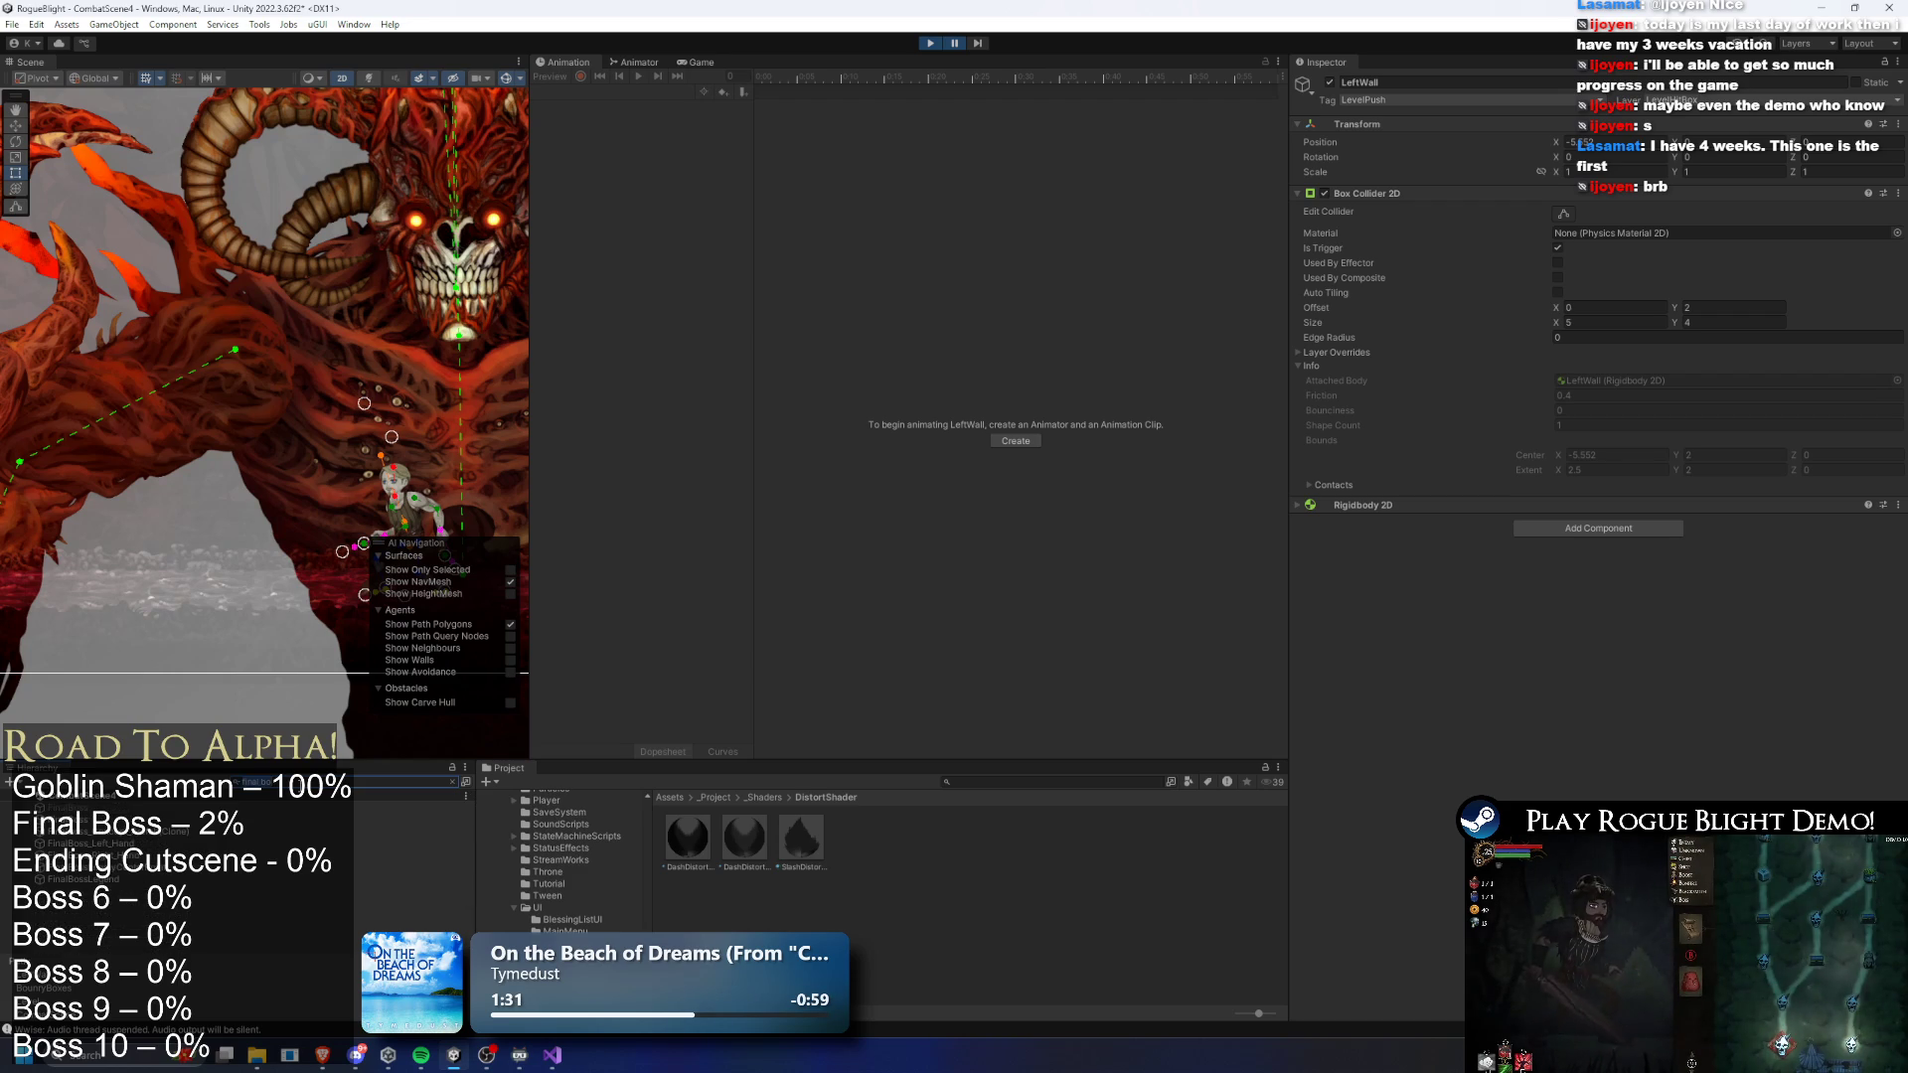
{"action": "key", "text": "Escape"}
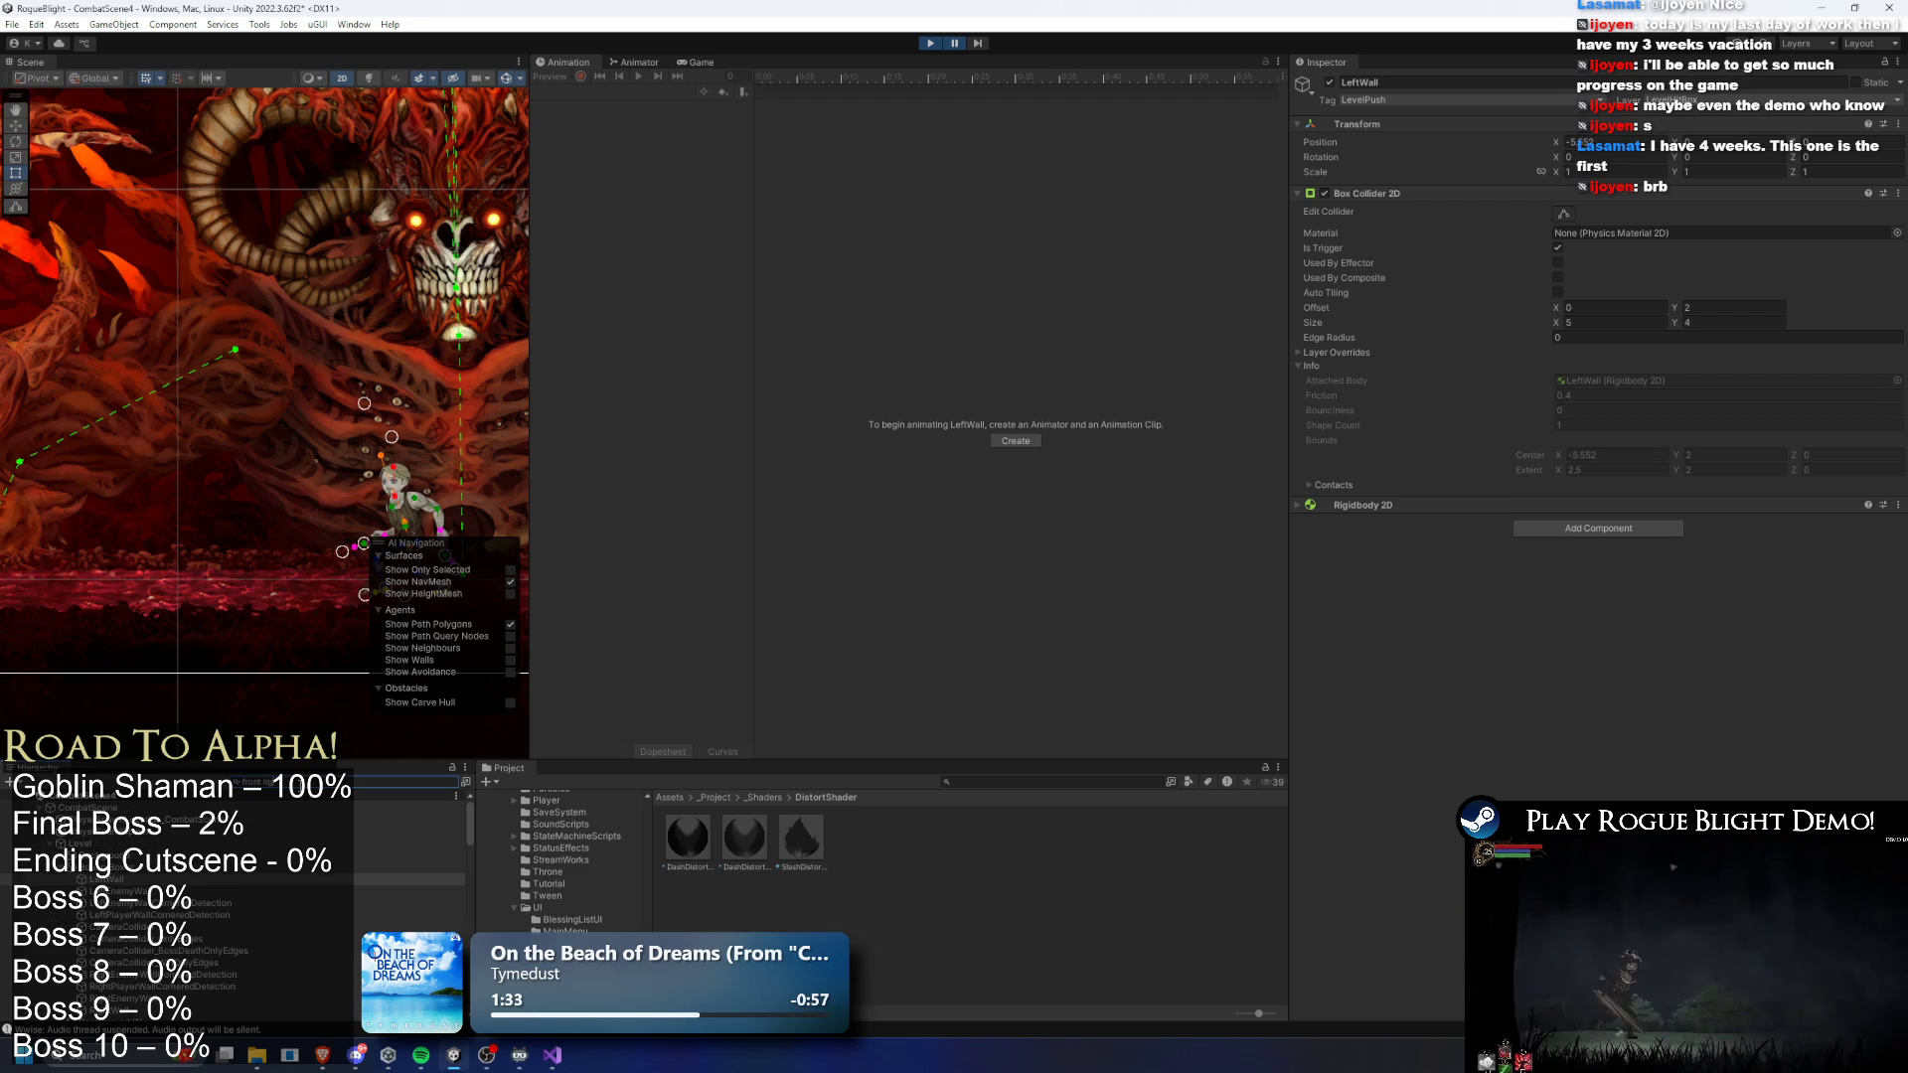
{"action": "type", "text": "a"}
{"action": "left_click", "coordinate": [167, 831]}
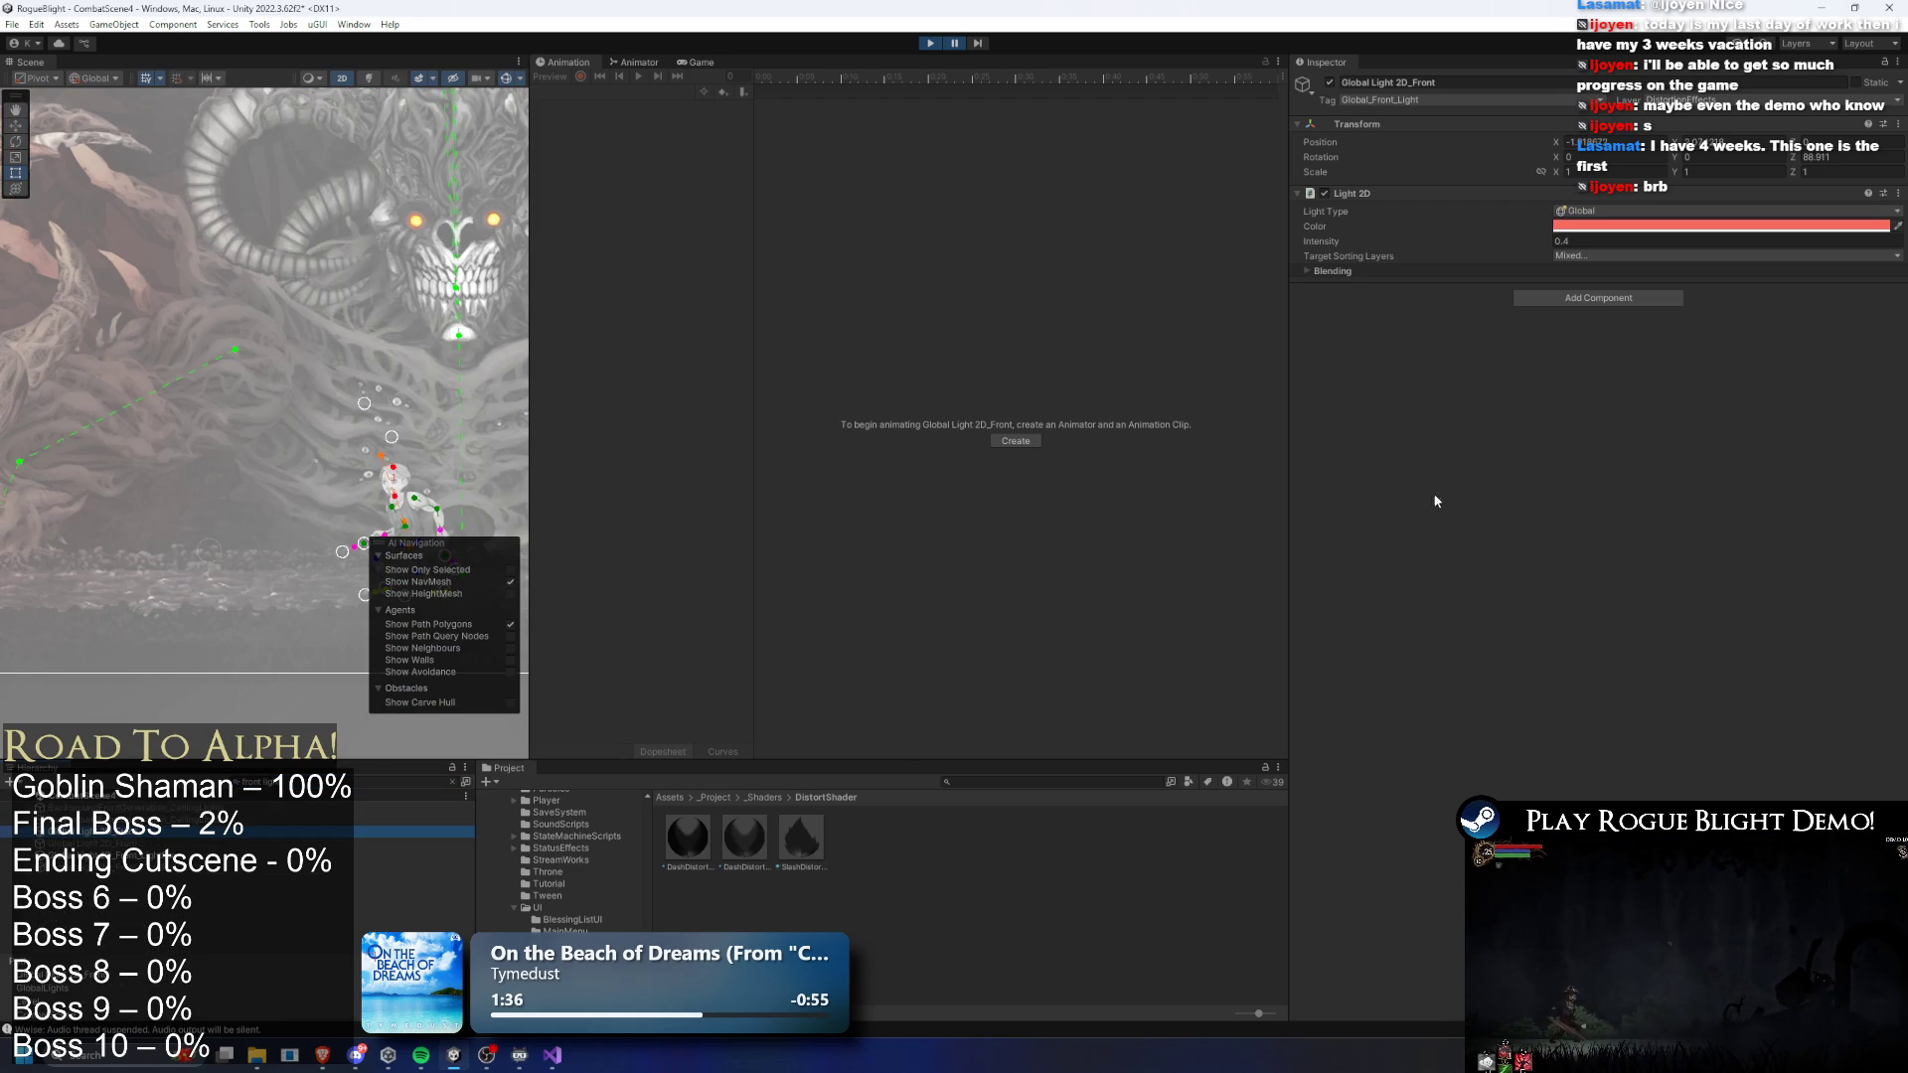
{"action": "left_click", "coordinate": [1602, 227]}
{"action": "left_click_drag", "start_coordinate": [1709, 328], "coordinate": [1833, 295]}
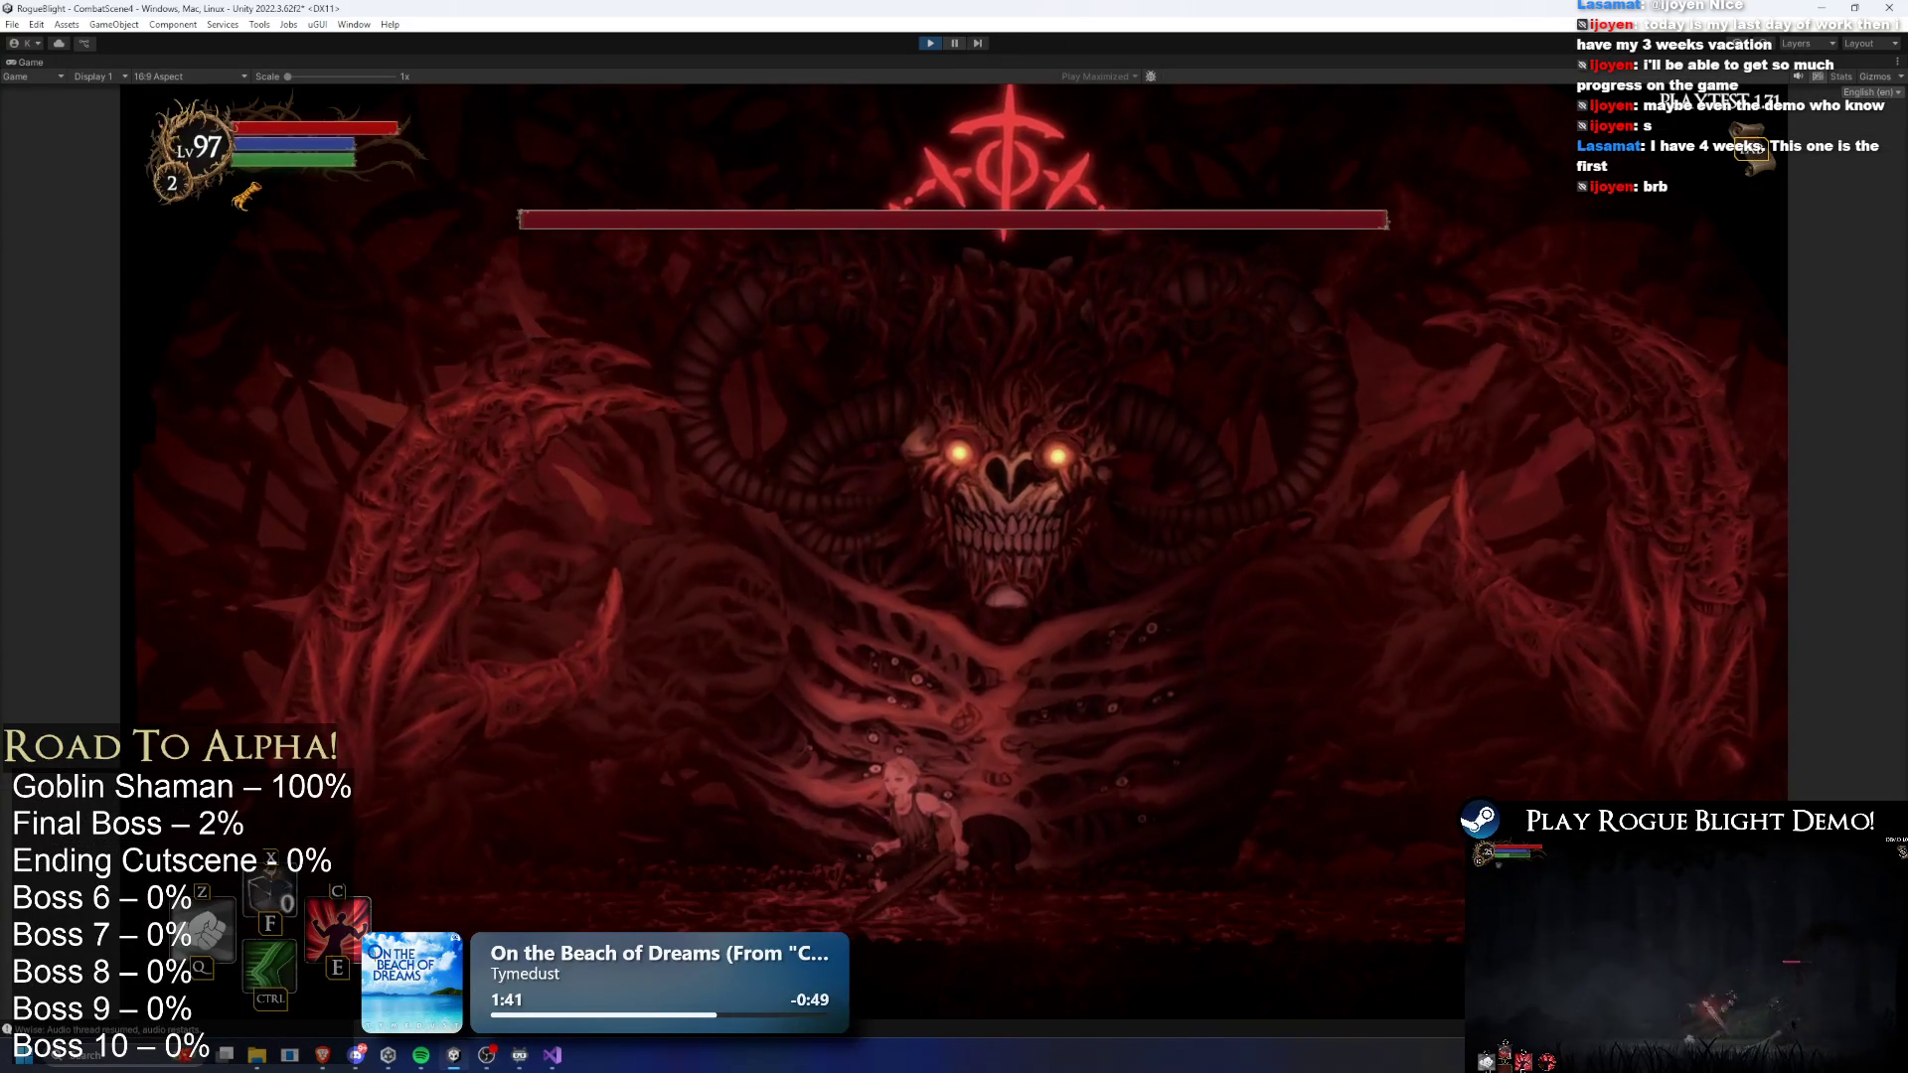
- Pause the playtest and select the final boss prefab instance via an 'ls' Hierarchy search
{"action": "left_click", "coordinate": [958, 42]}
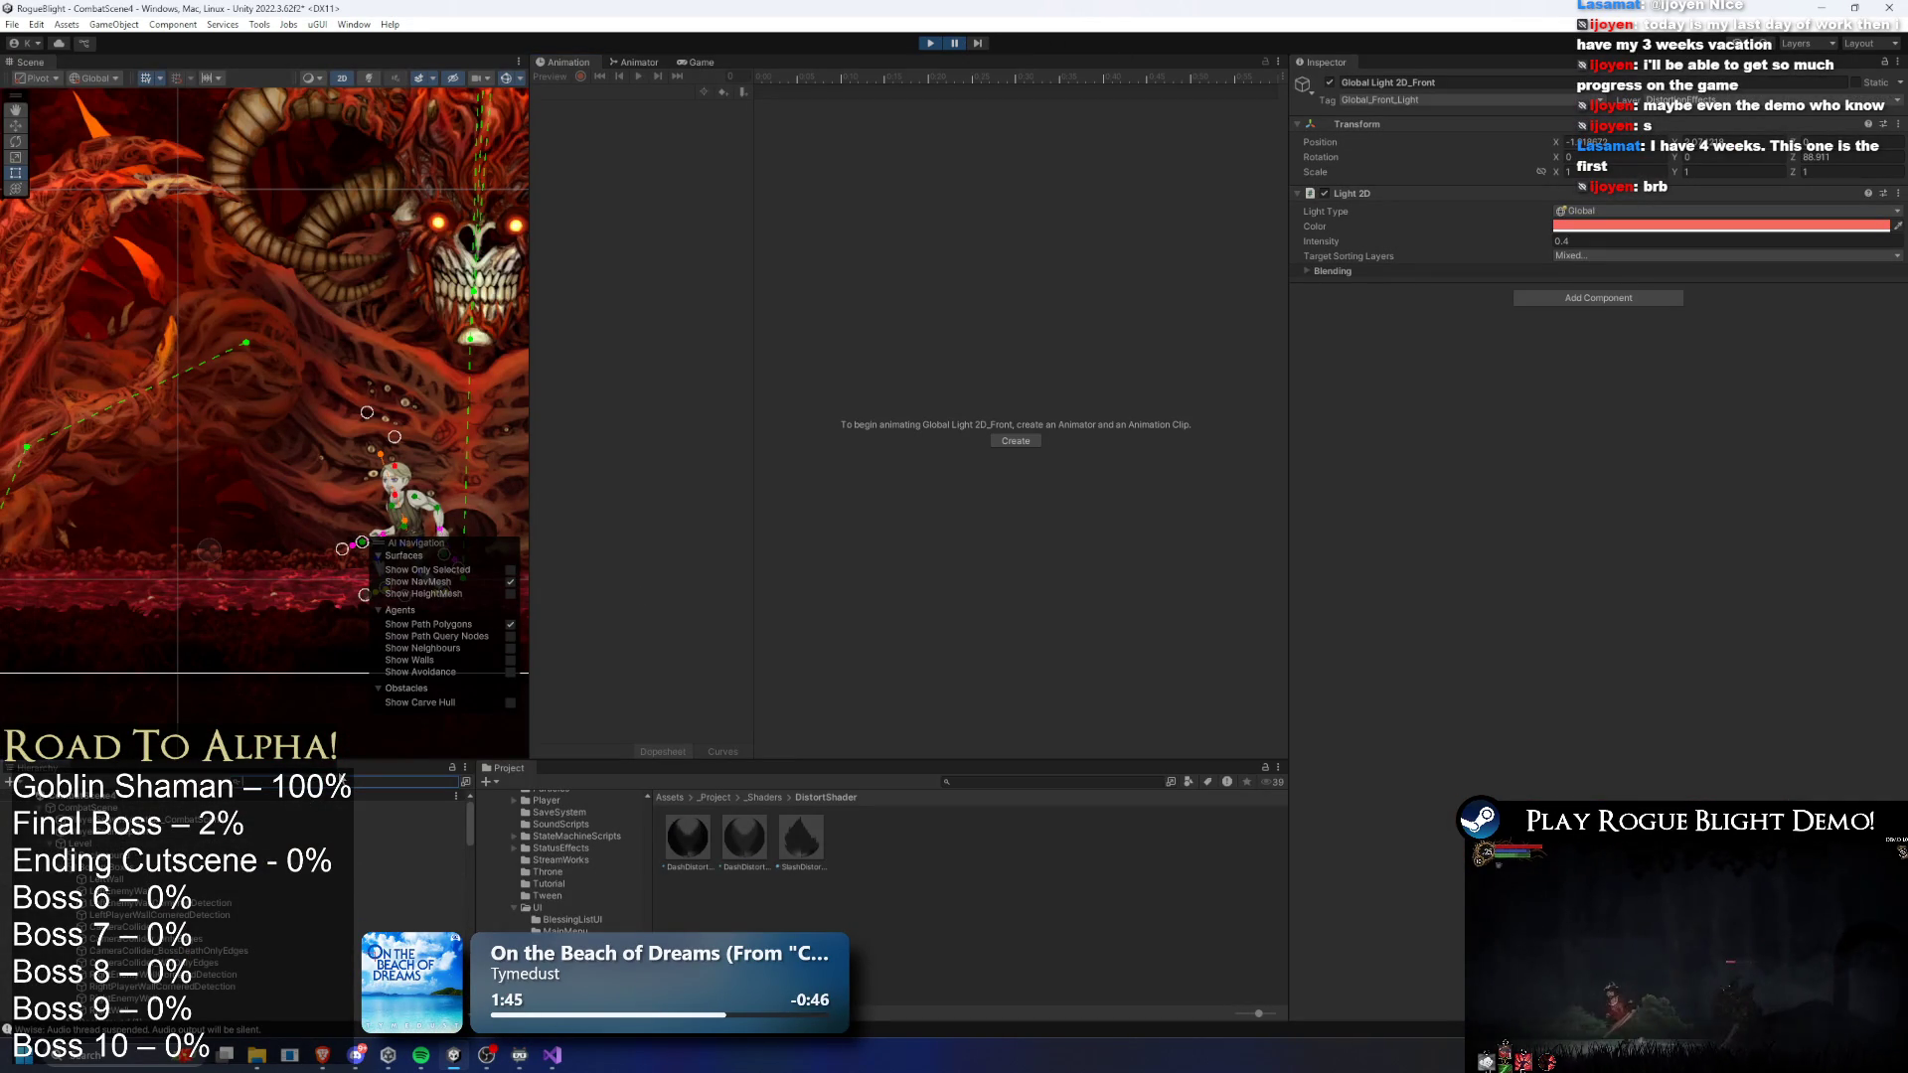
{"action": "type", "text": "final bo"}
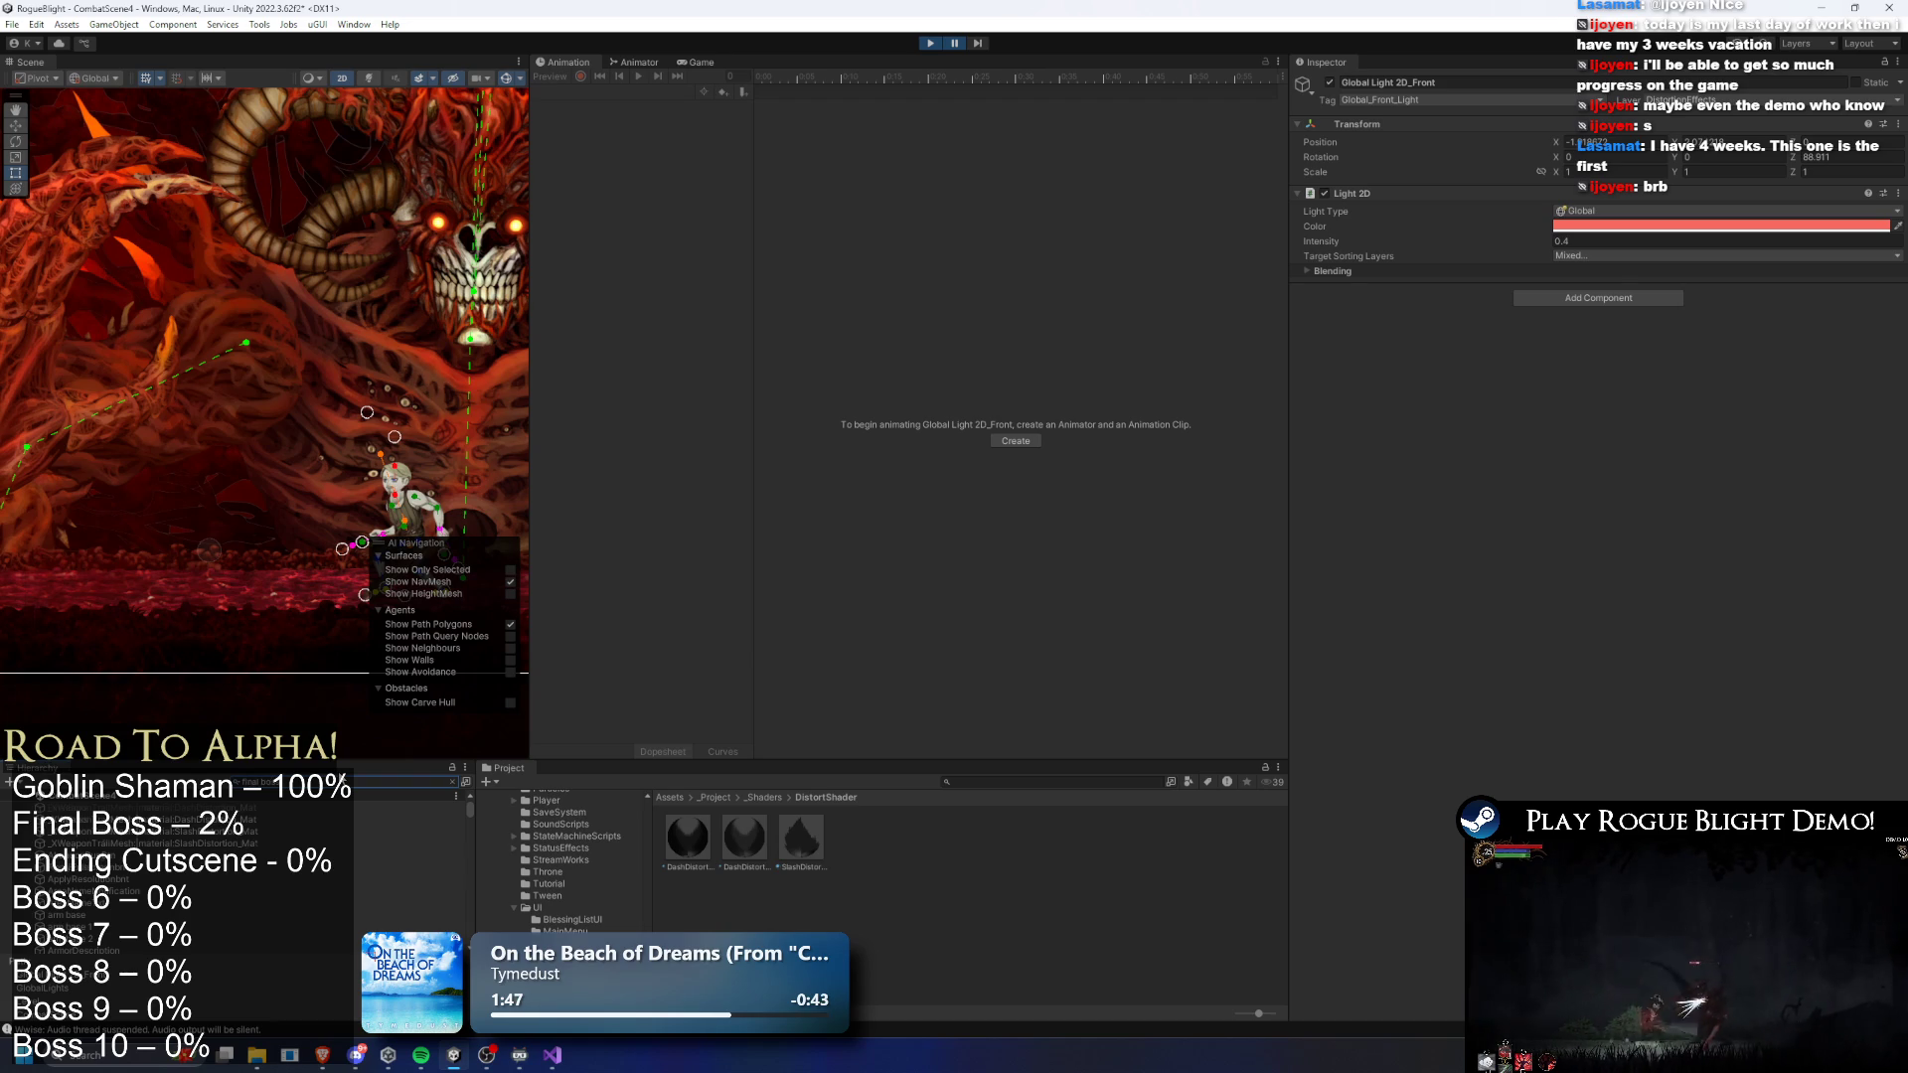
{"action": "type", "text": "s"}
{"action": "left_click", "coordinate": [115, 837]}
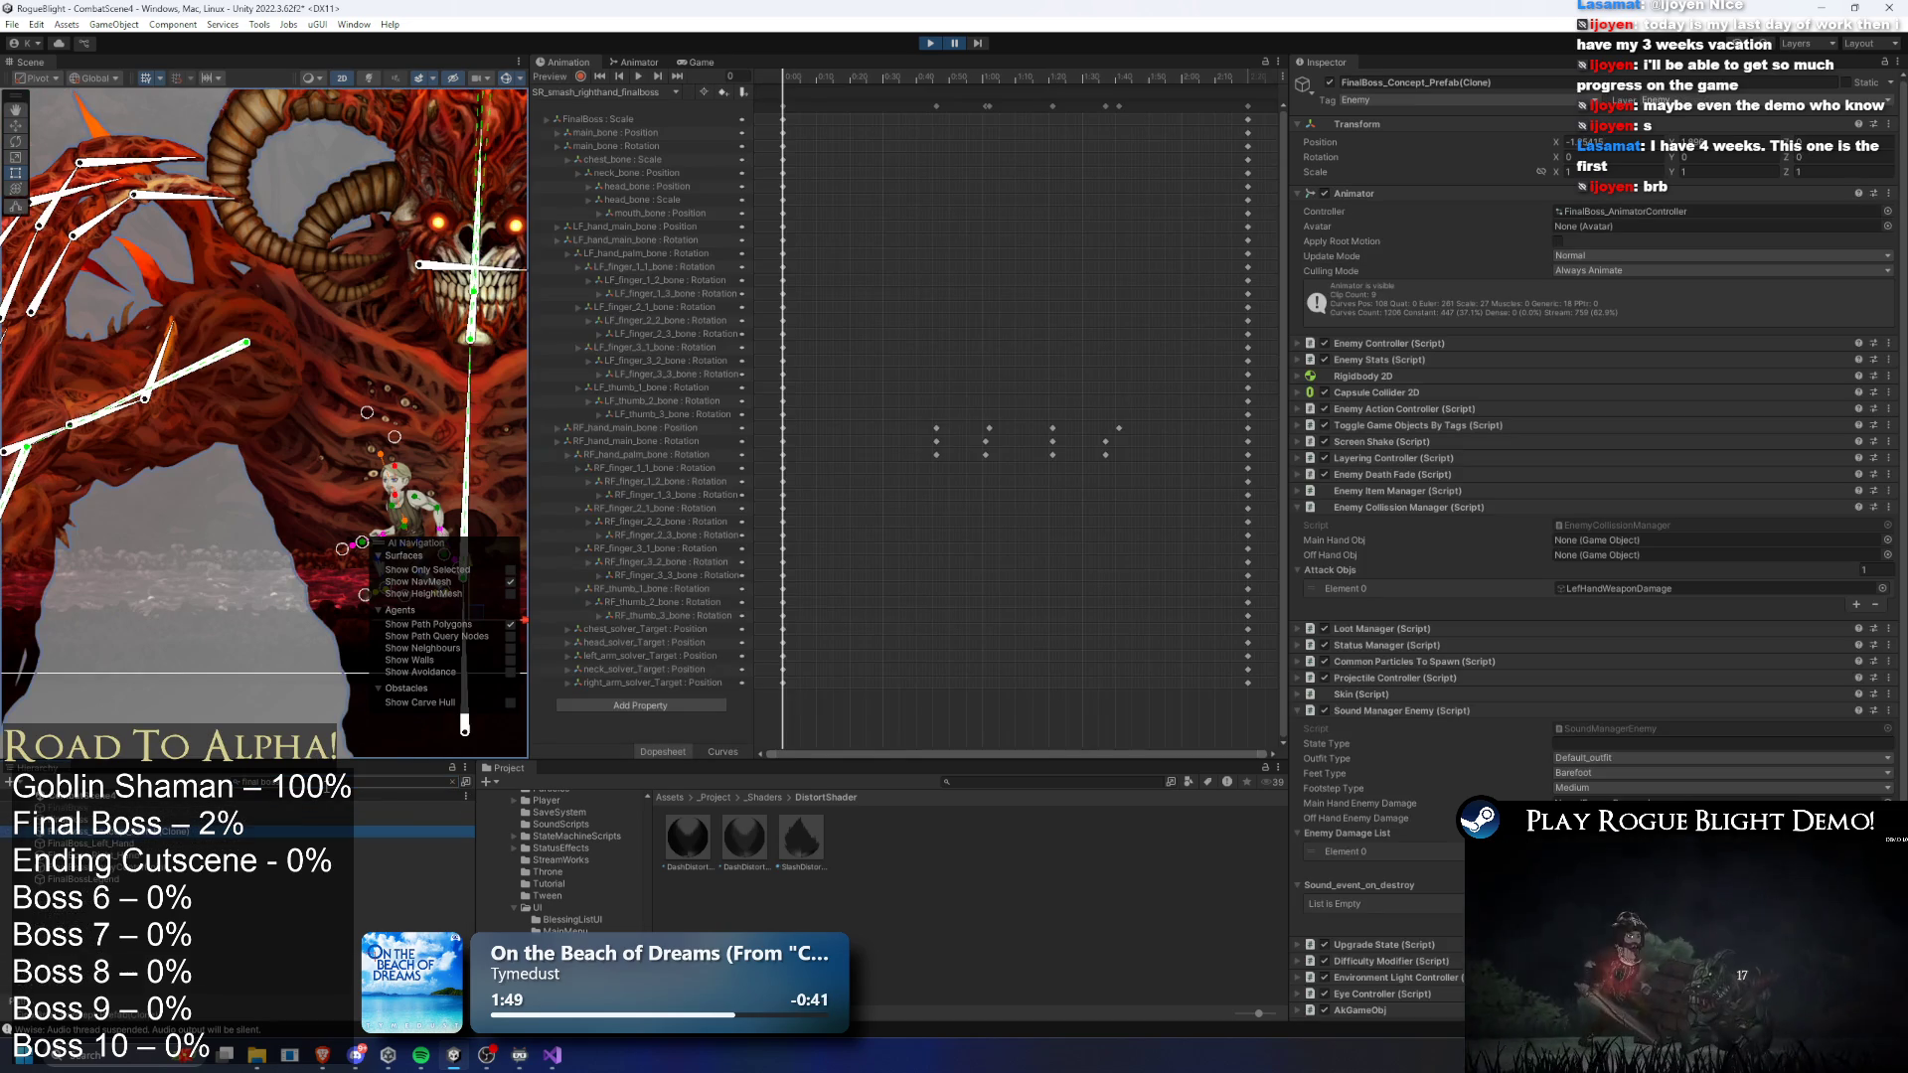
- Expand FinalBoss, put its twelve body parts from r arm 1 onward on BackgroundBlurred, and stop playing
{"action": "left_click", "coordinate": [452, 782]}
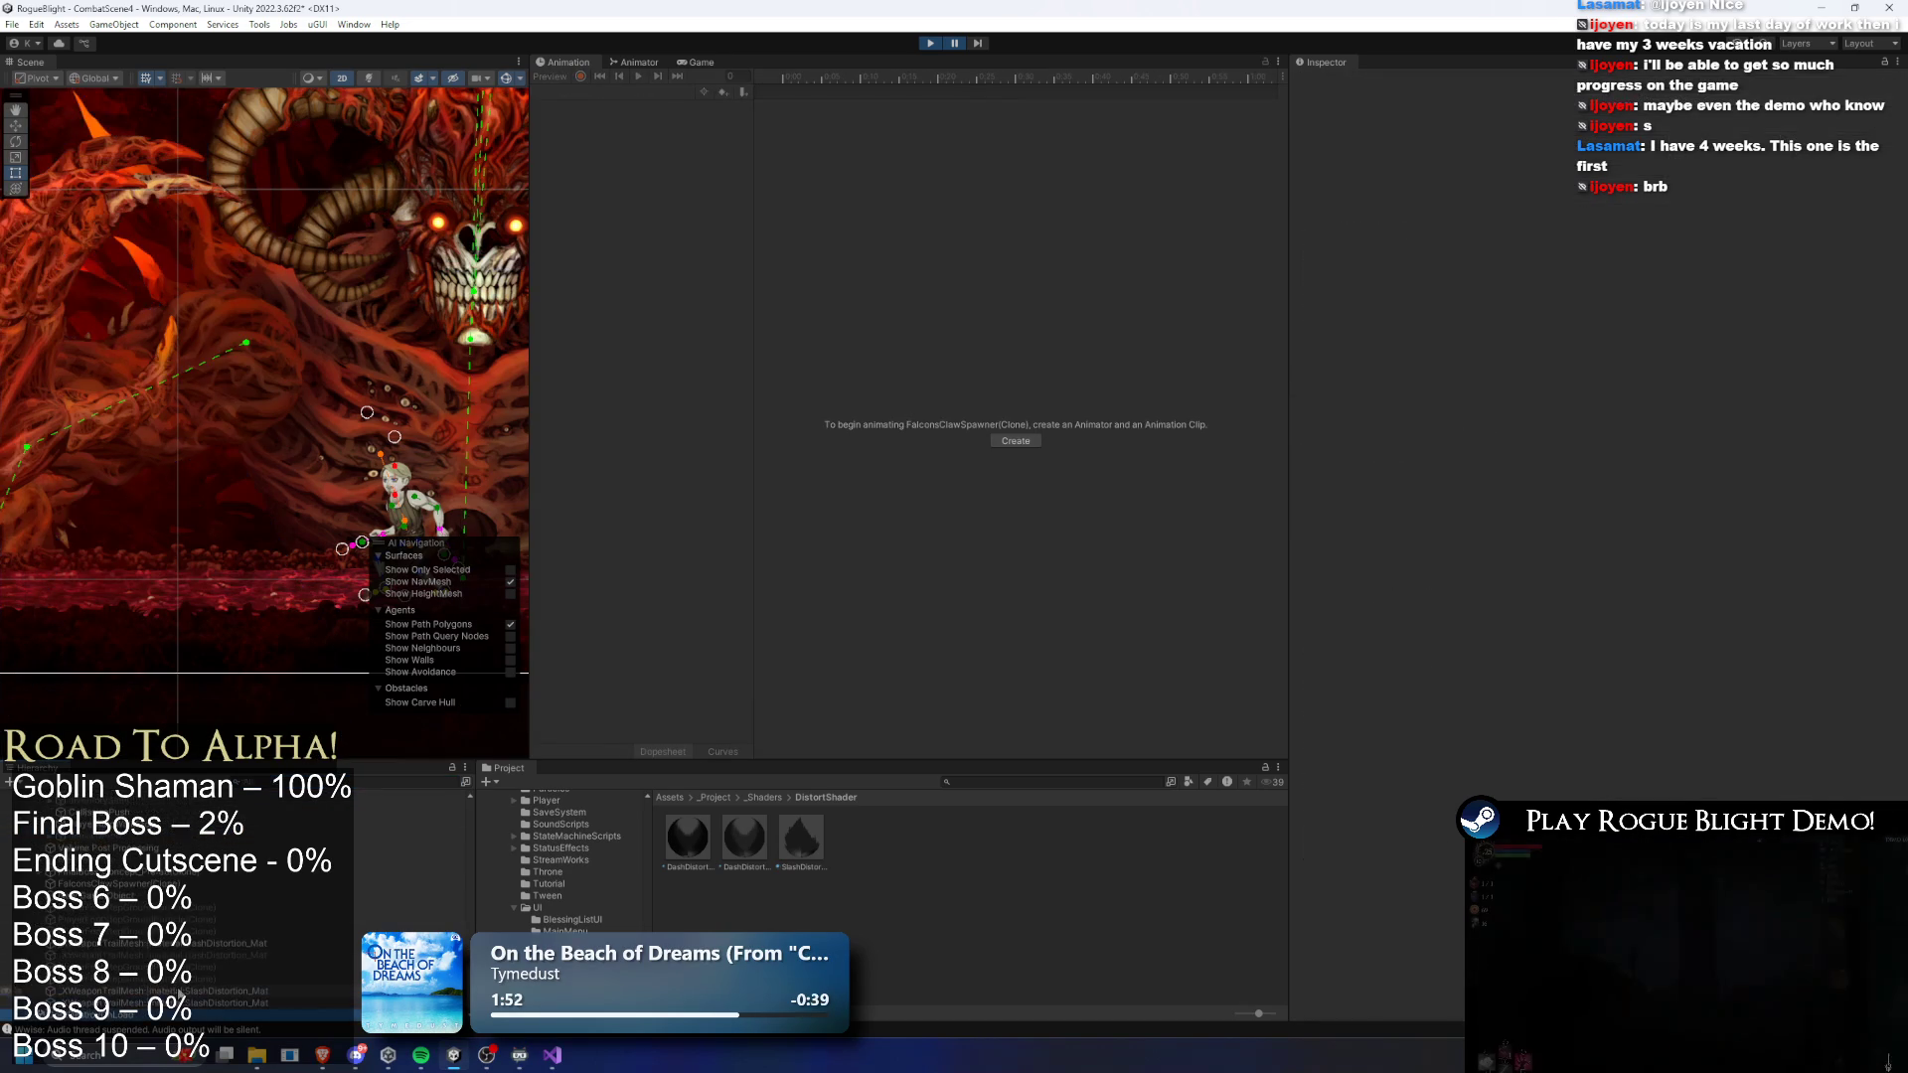
{"action": "key", "text": "Down"}
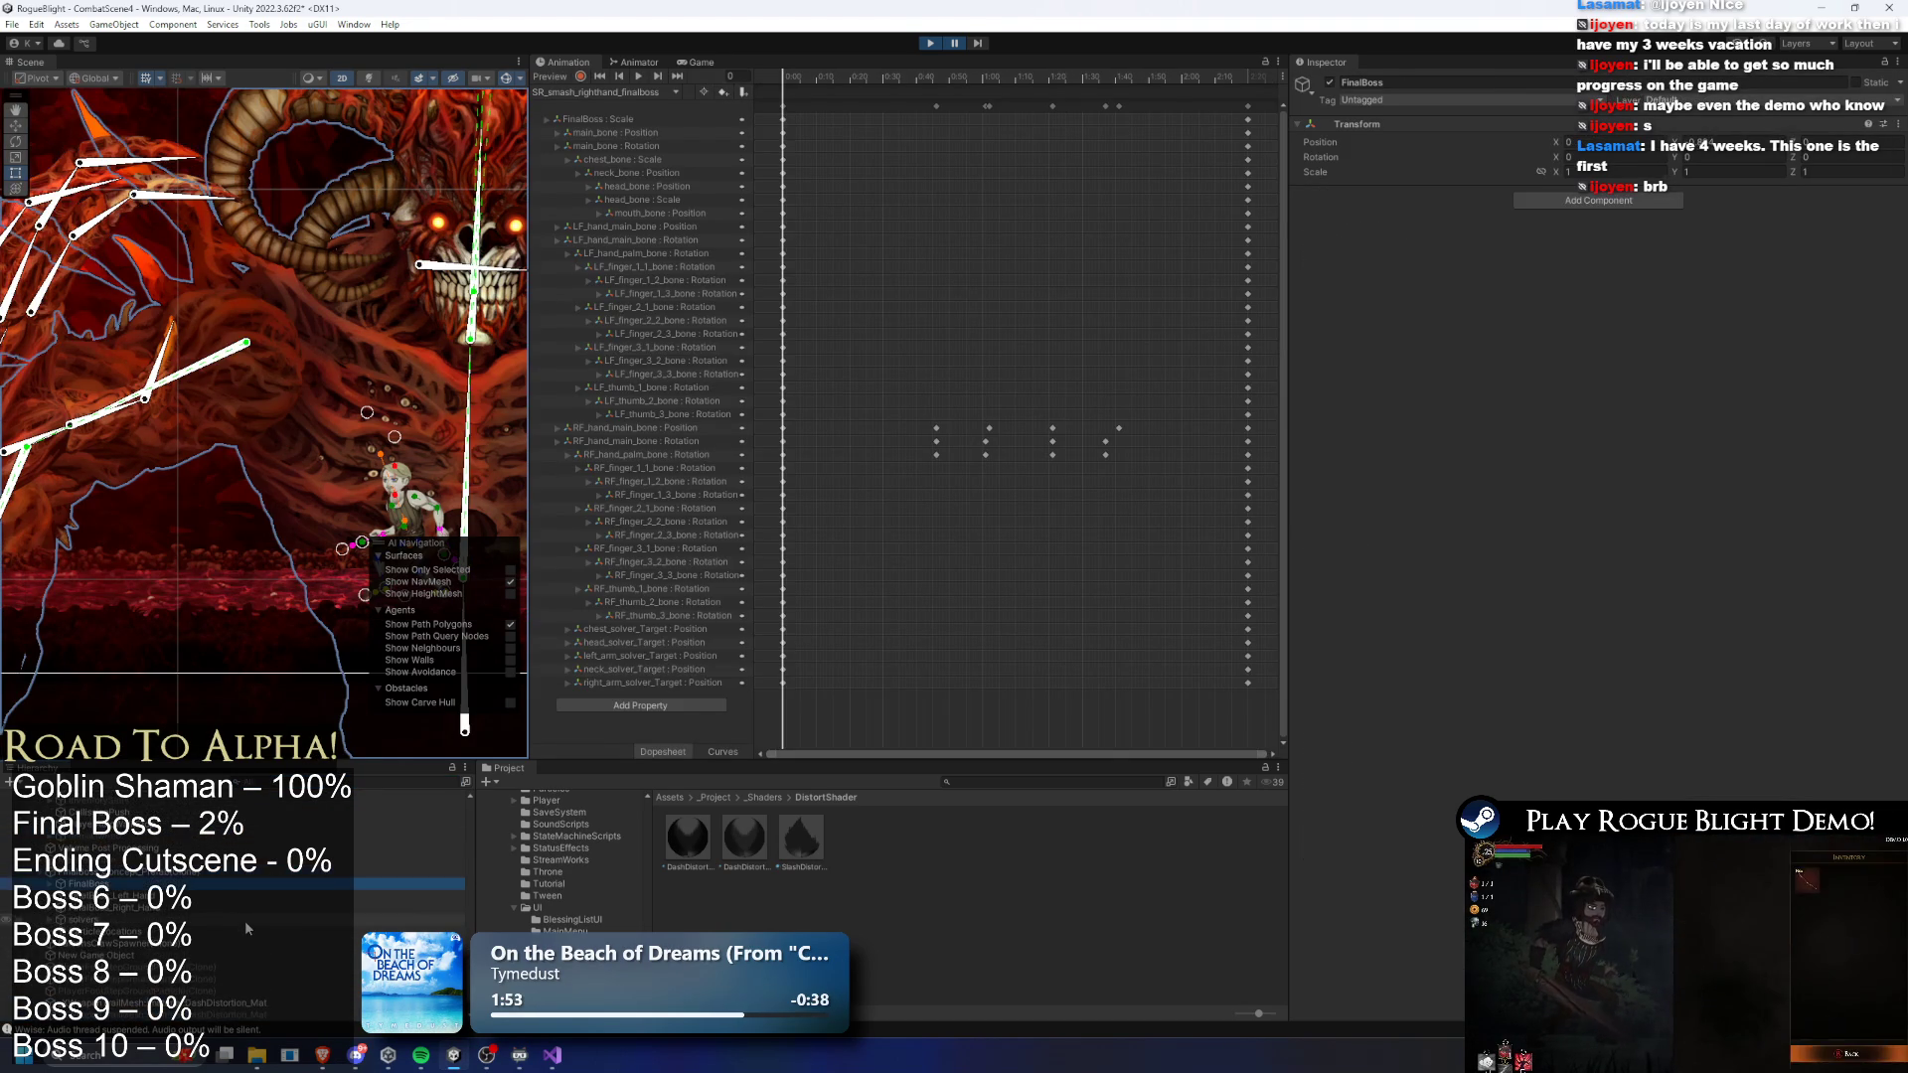
{"action": "key", "text": "Right"}
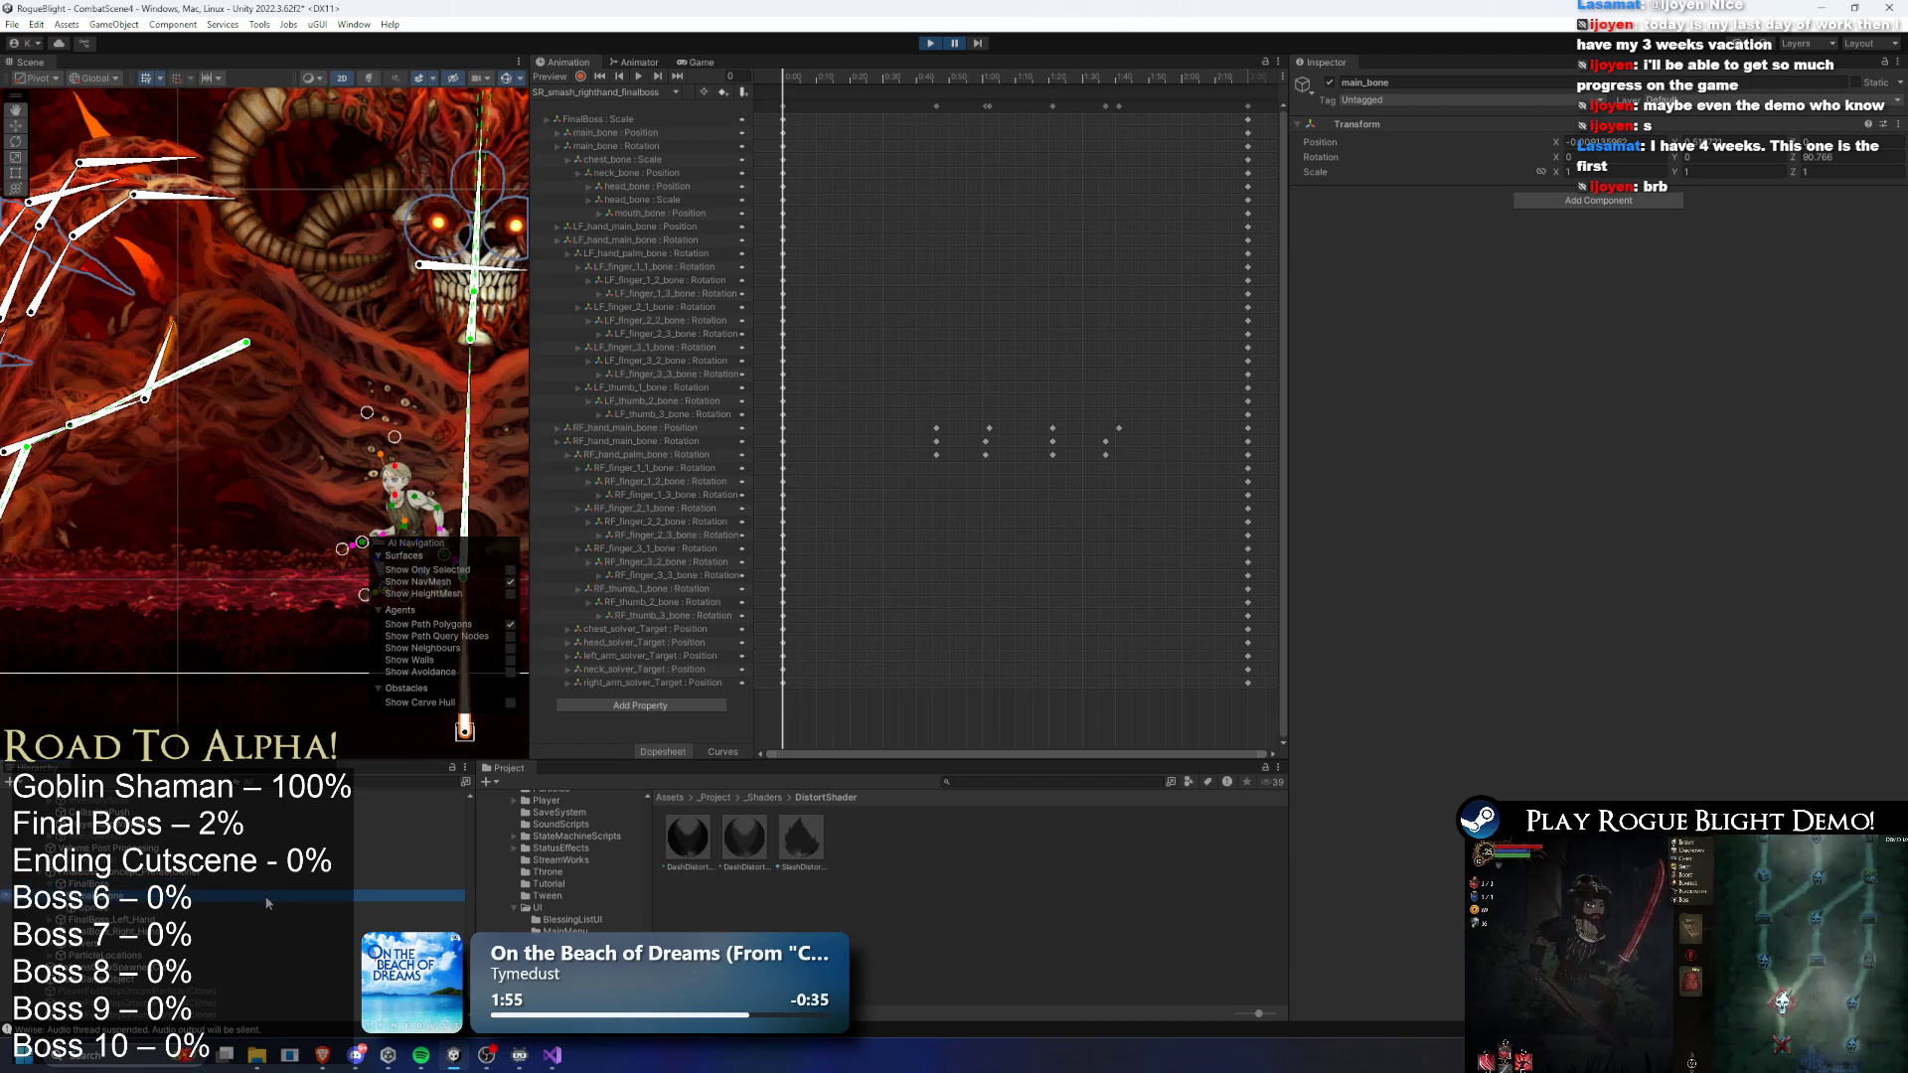
{"action": "left_click", "coordinate": [258, 914]}
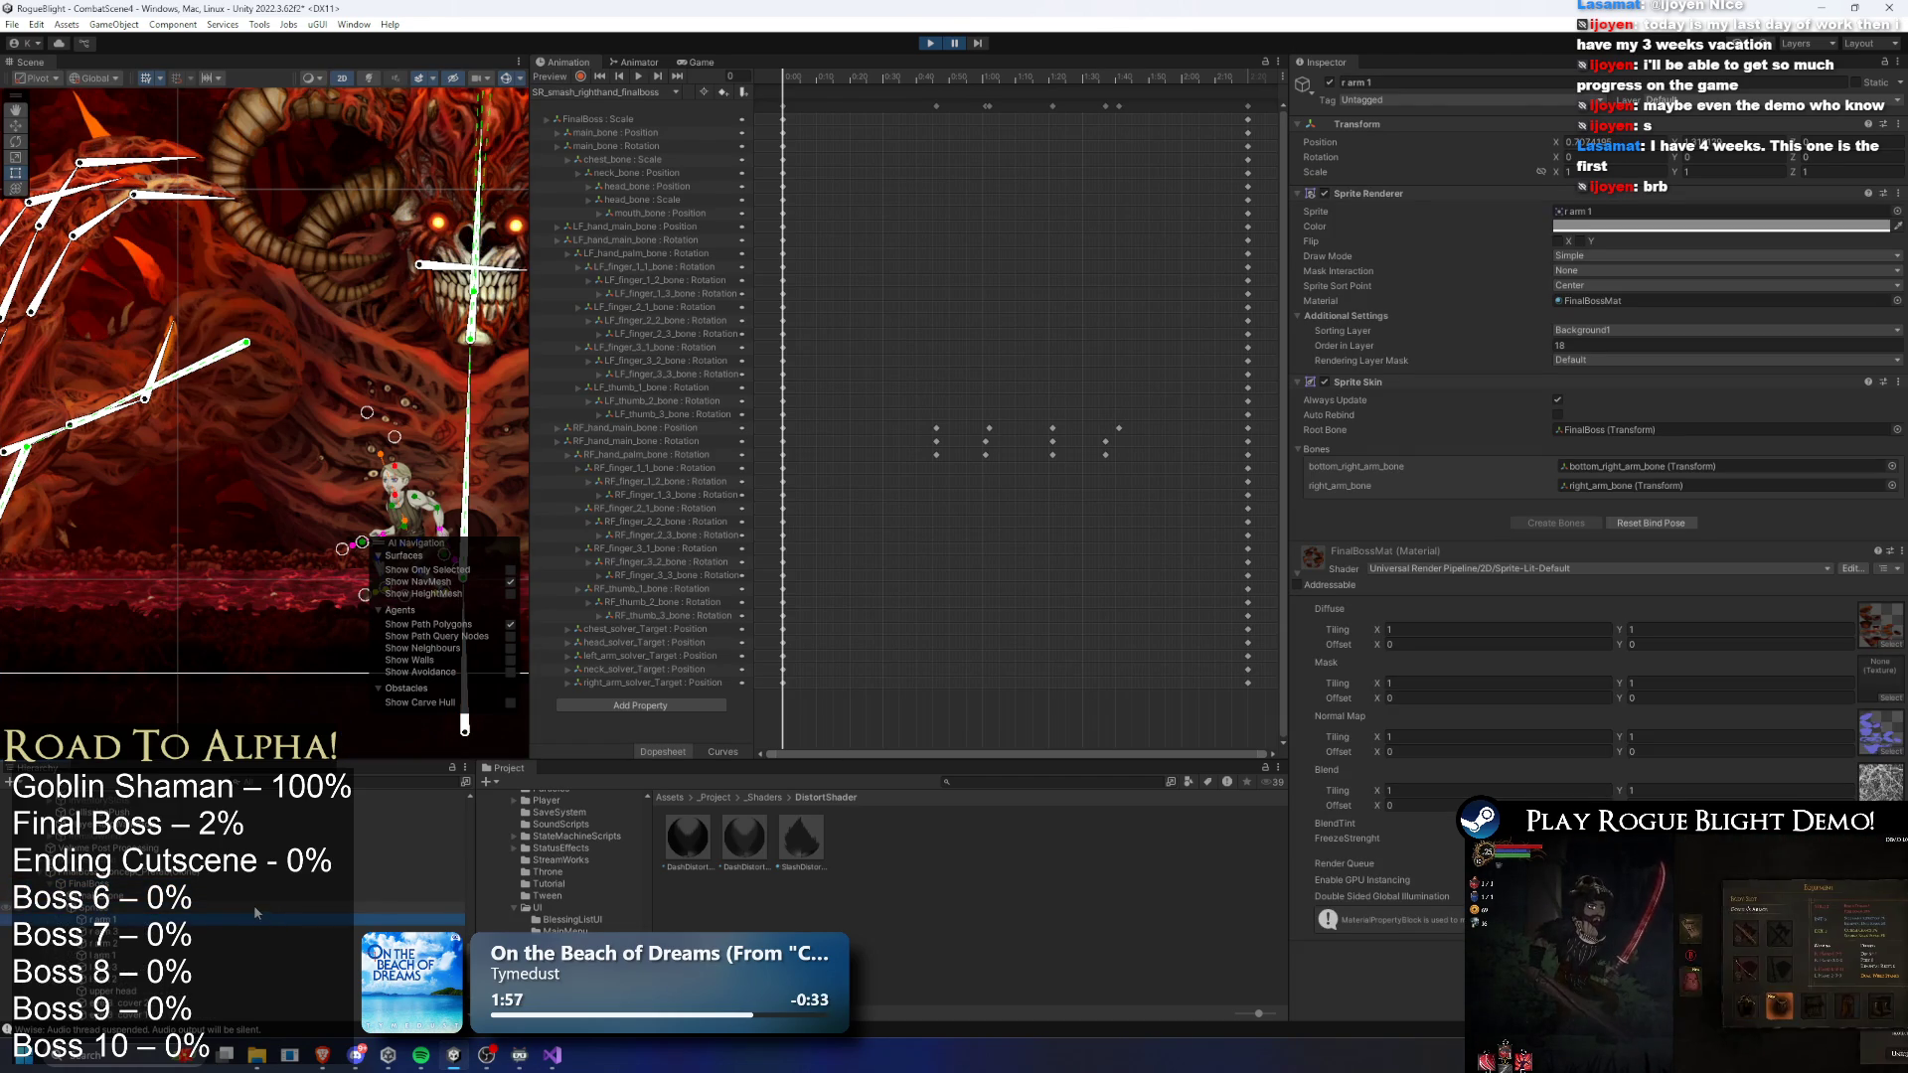
{"action": "scroll", "coordinate": [238, 914], "scroll_direction": "down", "scroll_amount": 2}
{"action": "left_click", "coordinate": [126, 1004], "text": "shift"}
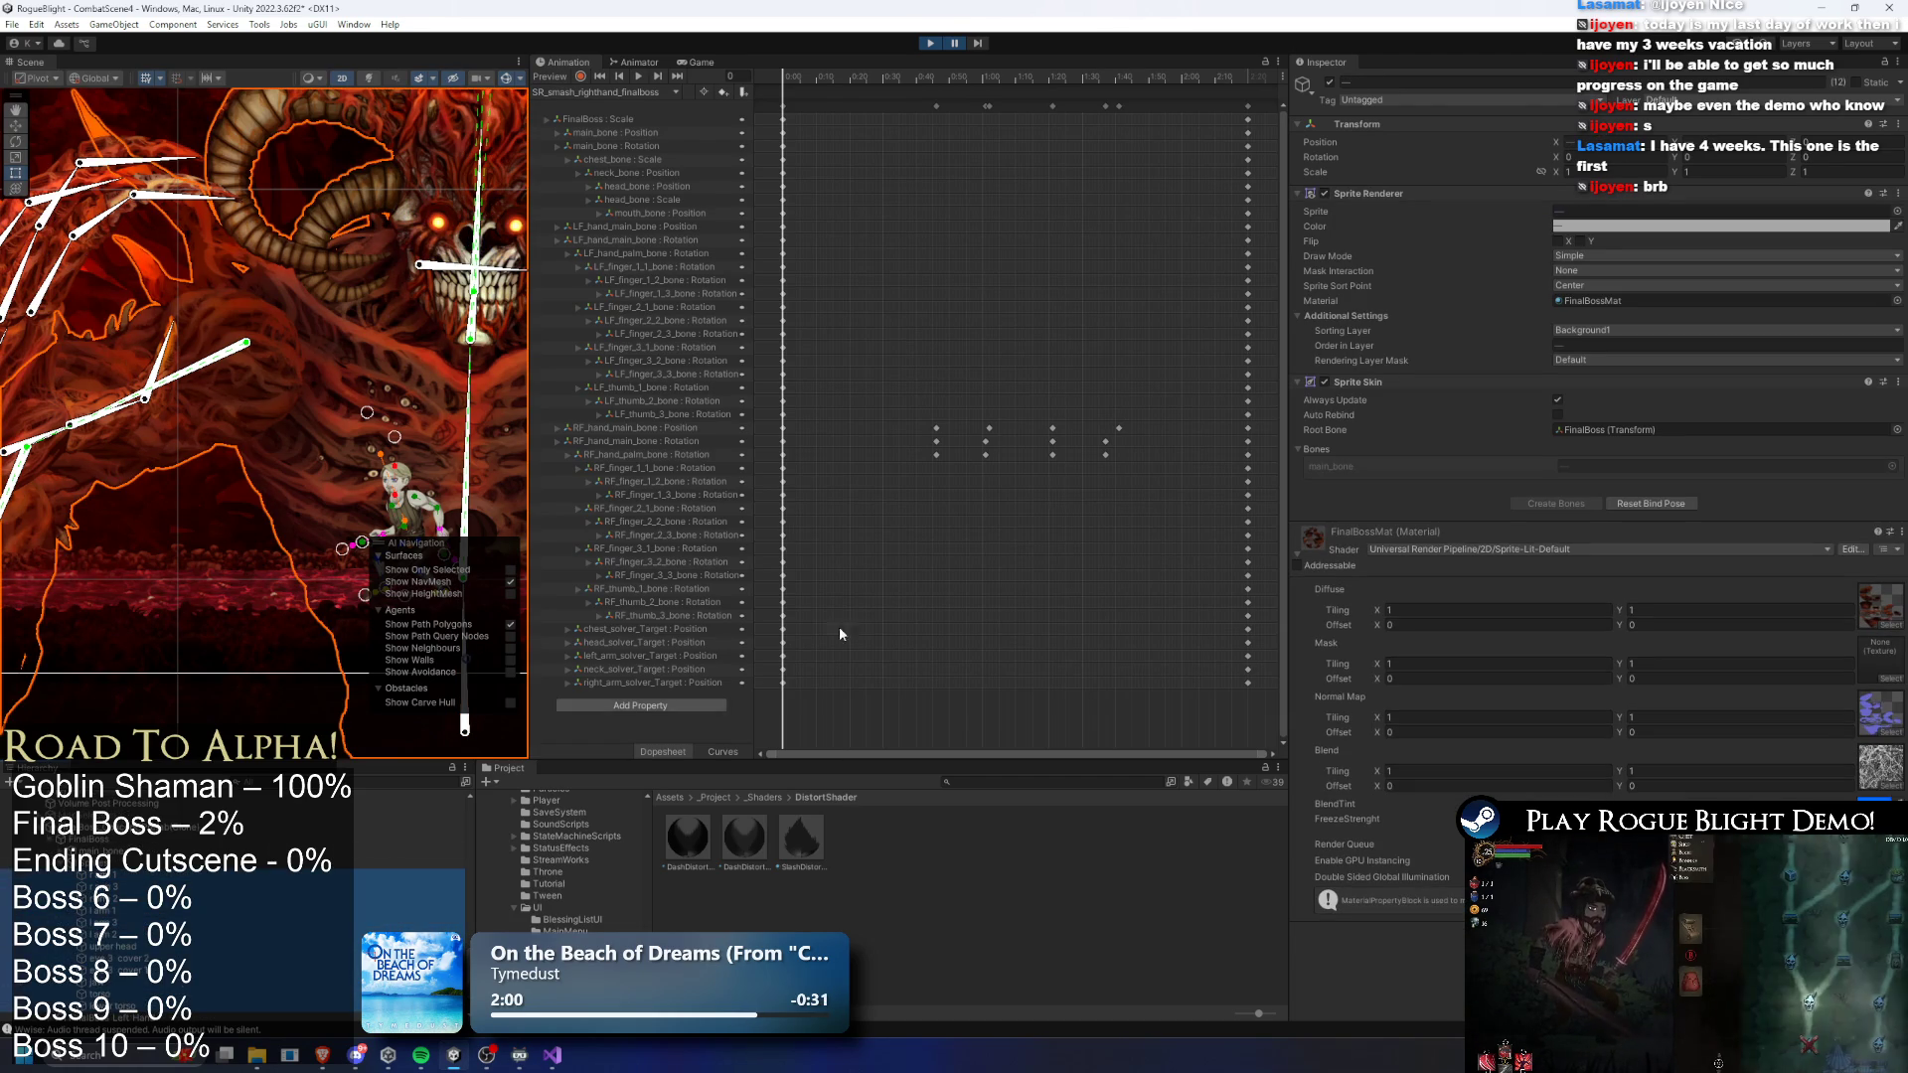
{"action": "left_click", "coordinate": [1691, 100]}
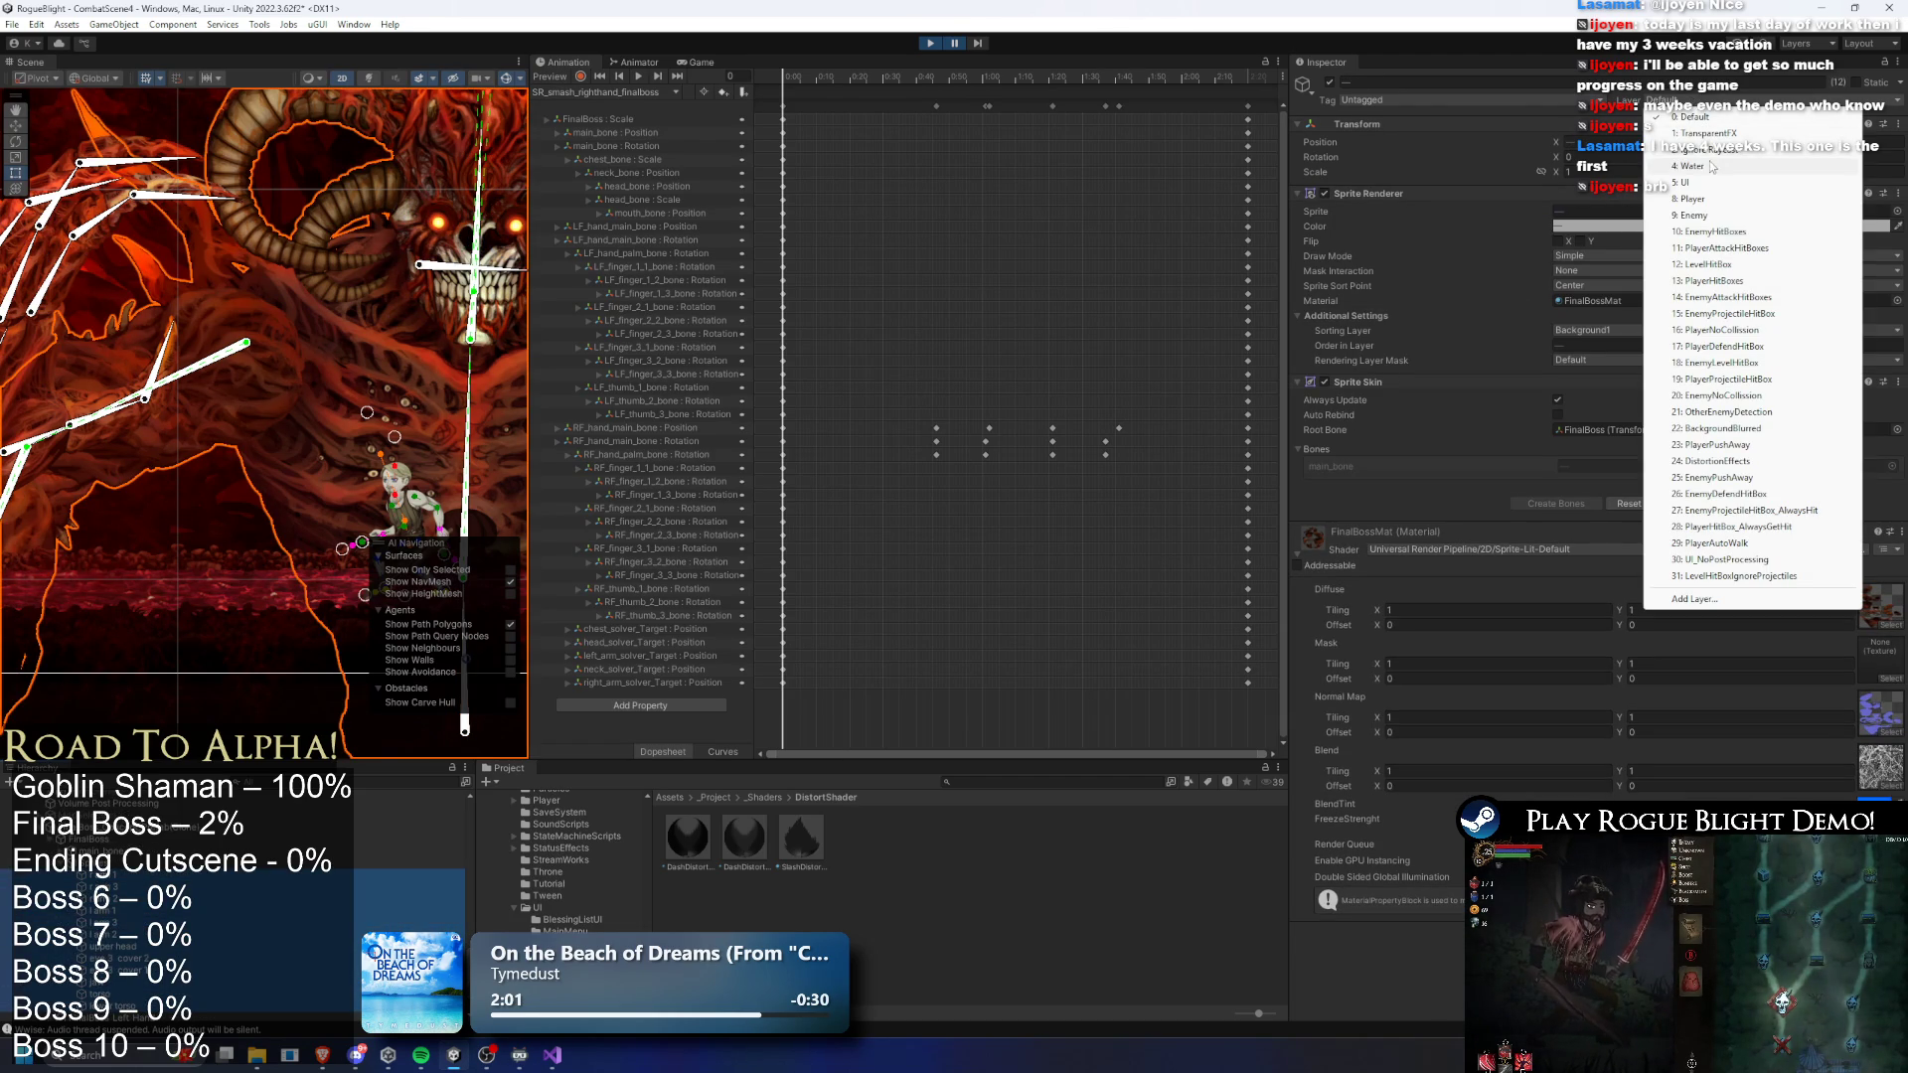
{"action": "left_click", "coordinate": [1738, 431]}
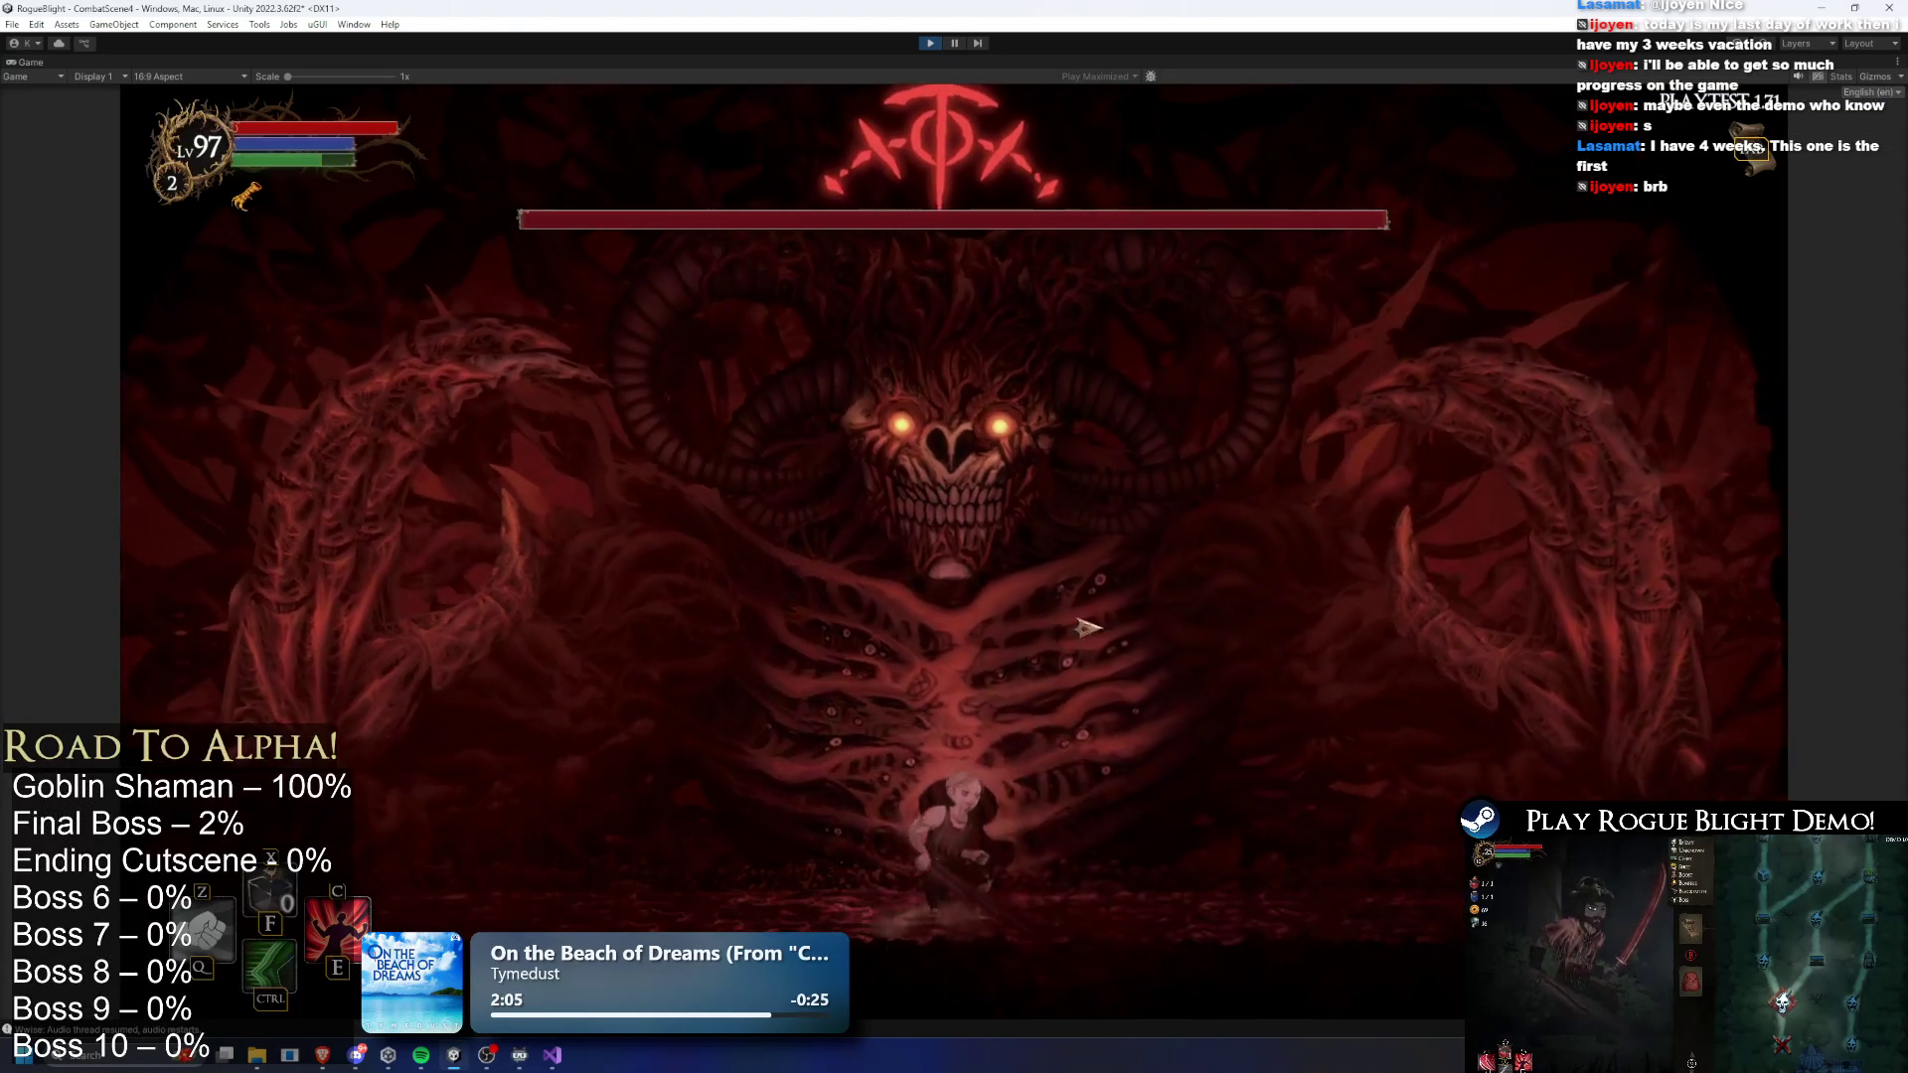
{"action": "left_click", "coordinate": [929, 44]}
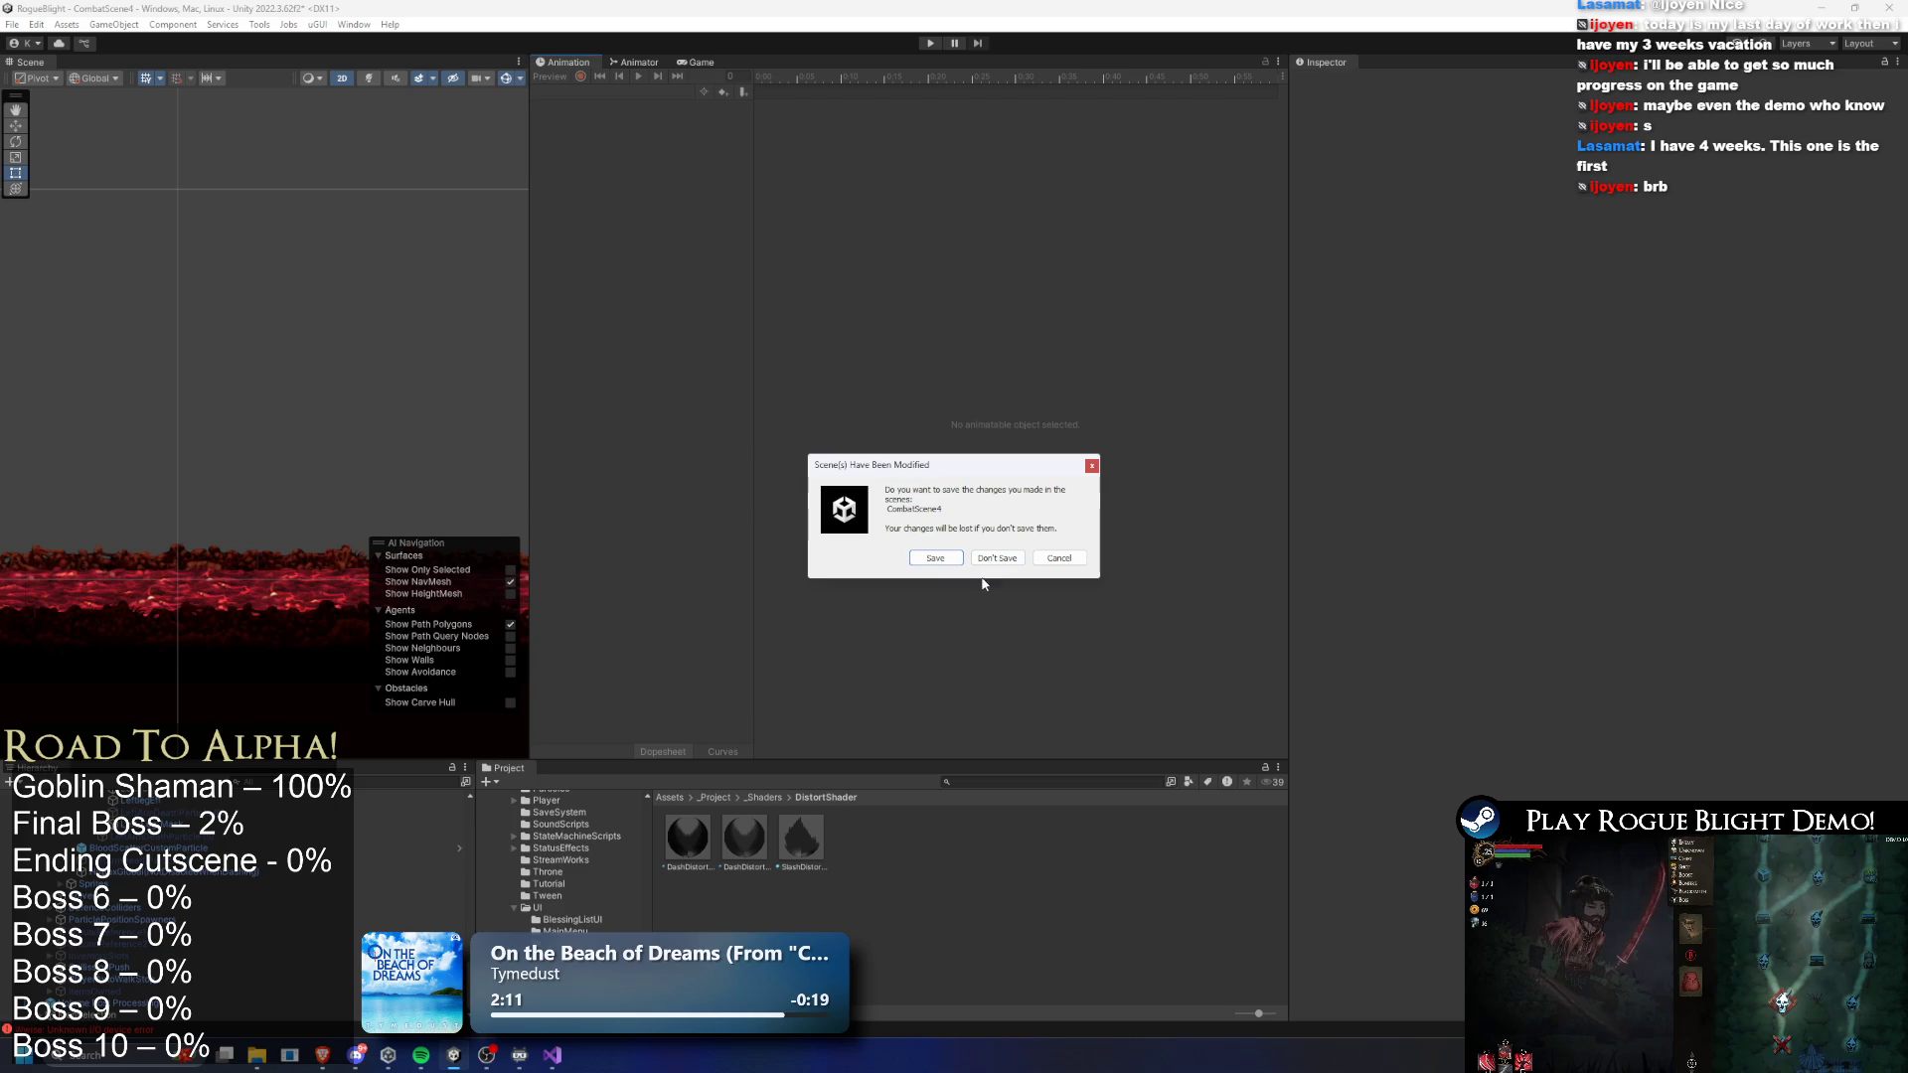
- Close Unity with Alt+F4 and choose Don't Save for the CombatScene4 changes
{"action": "left_click", "coordinate": [1083, 559]}
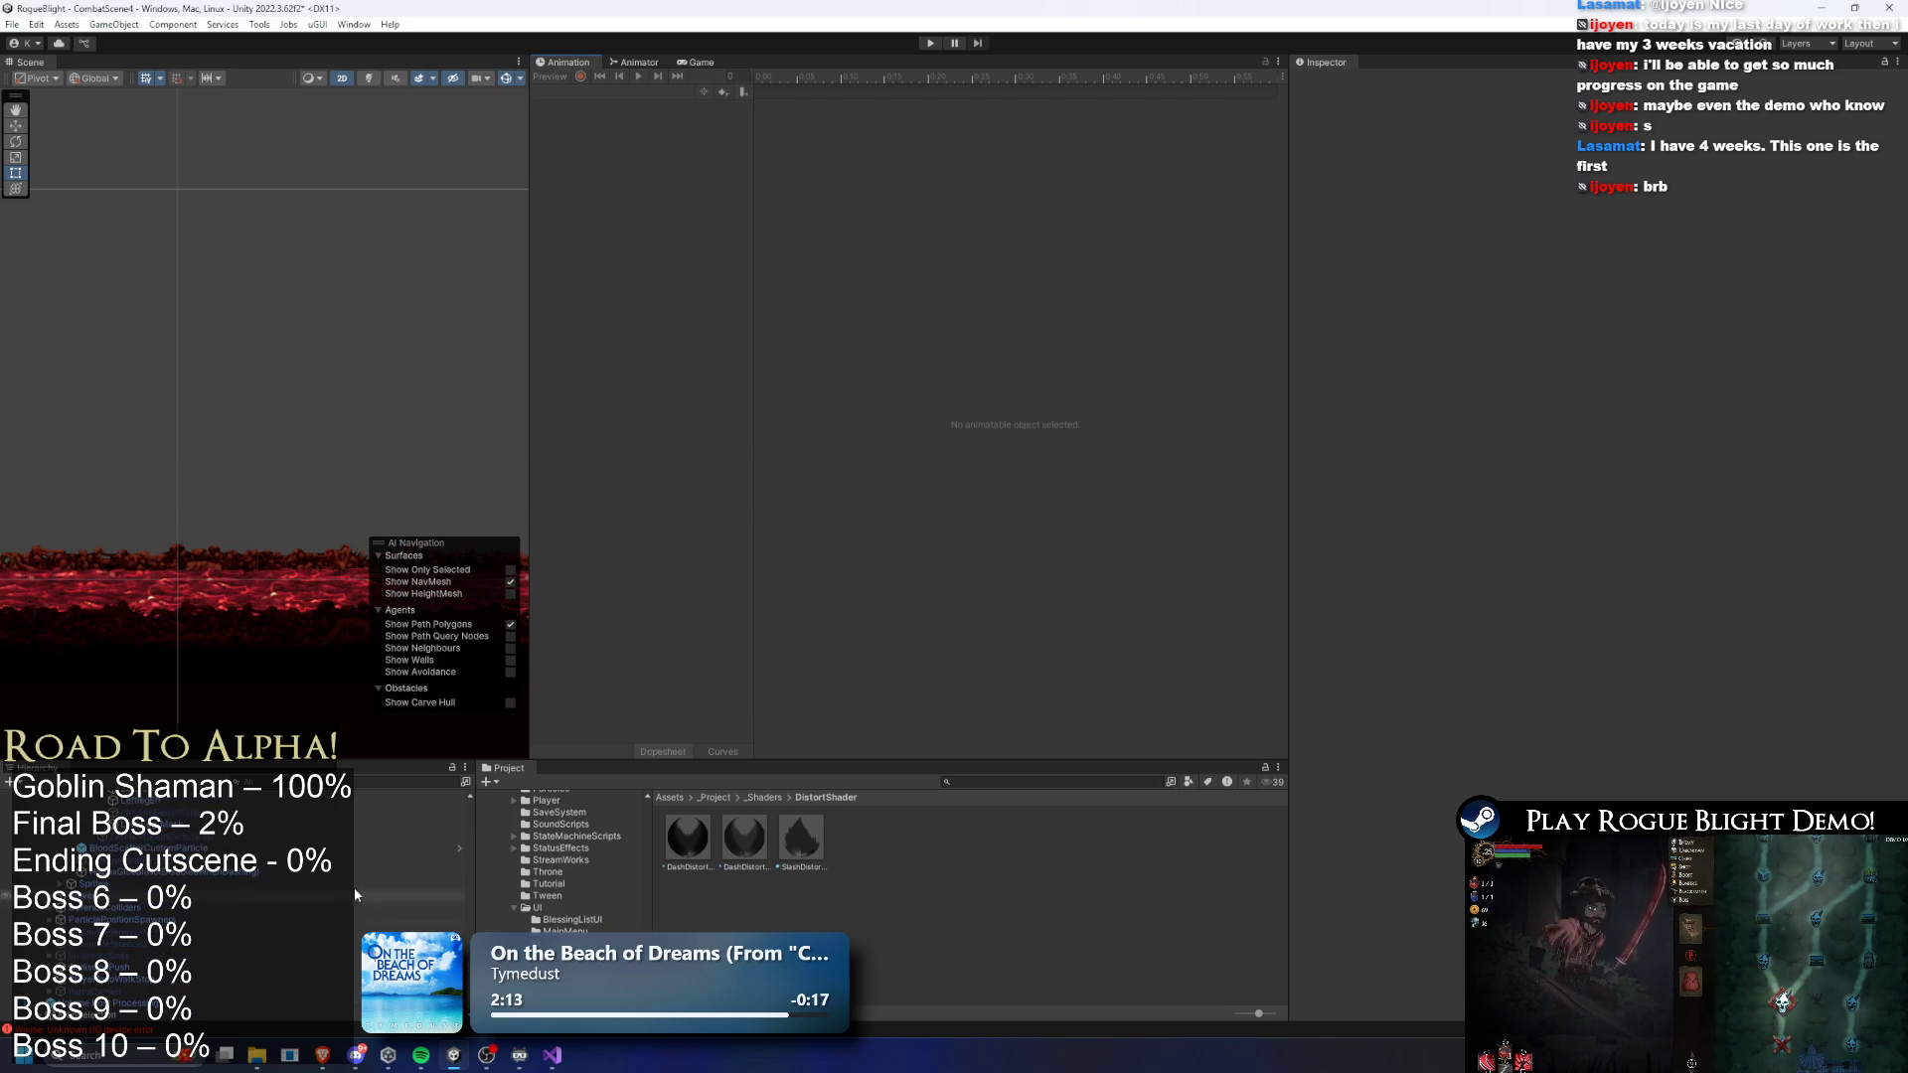
{"action": "scroll", "coordinate": [227, 962], "scroll_direction": "up", "scroll_amount": 10}
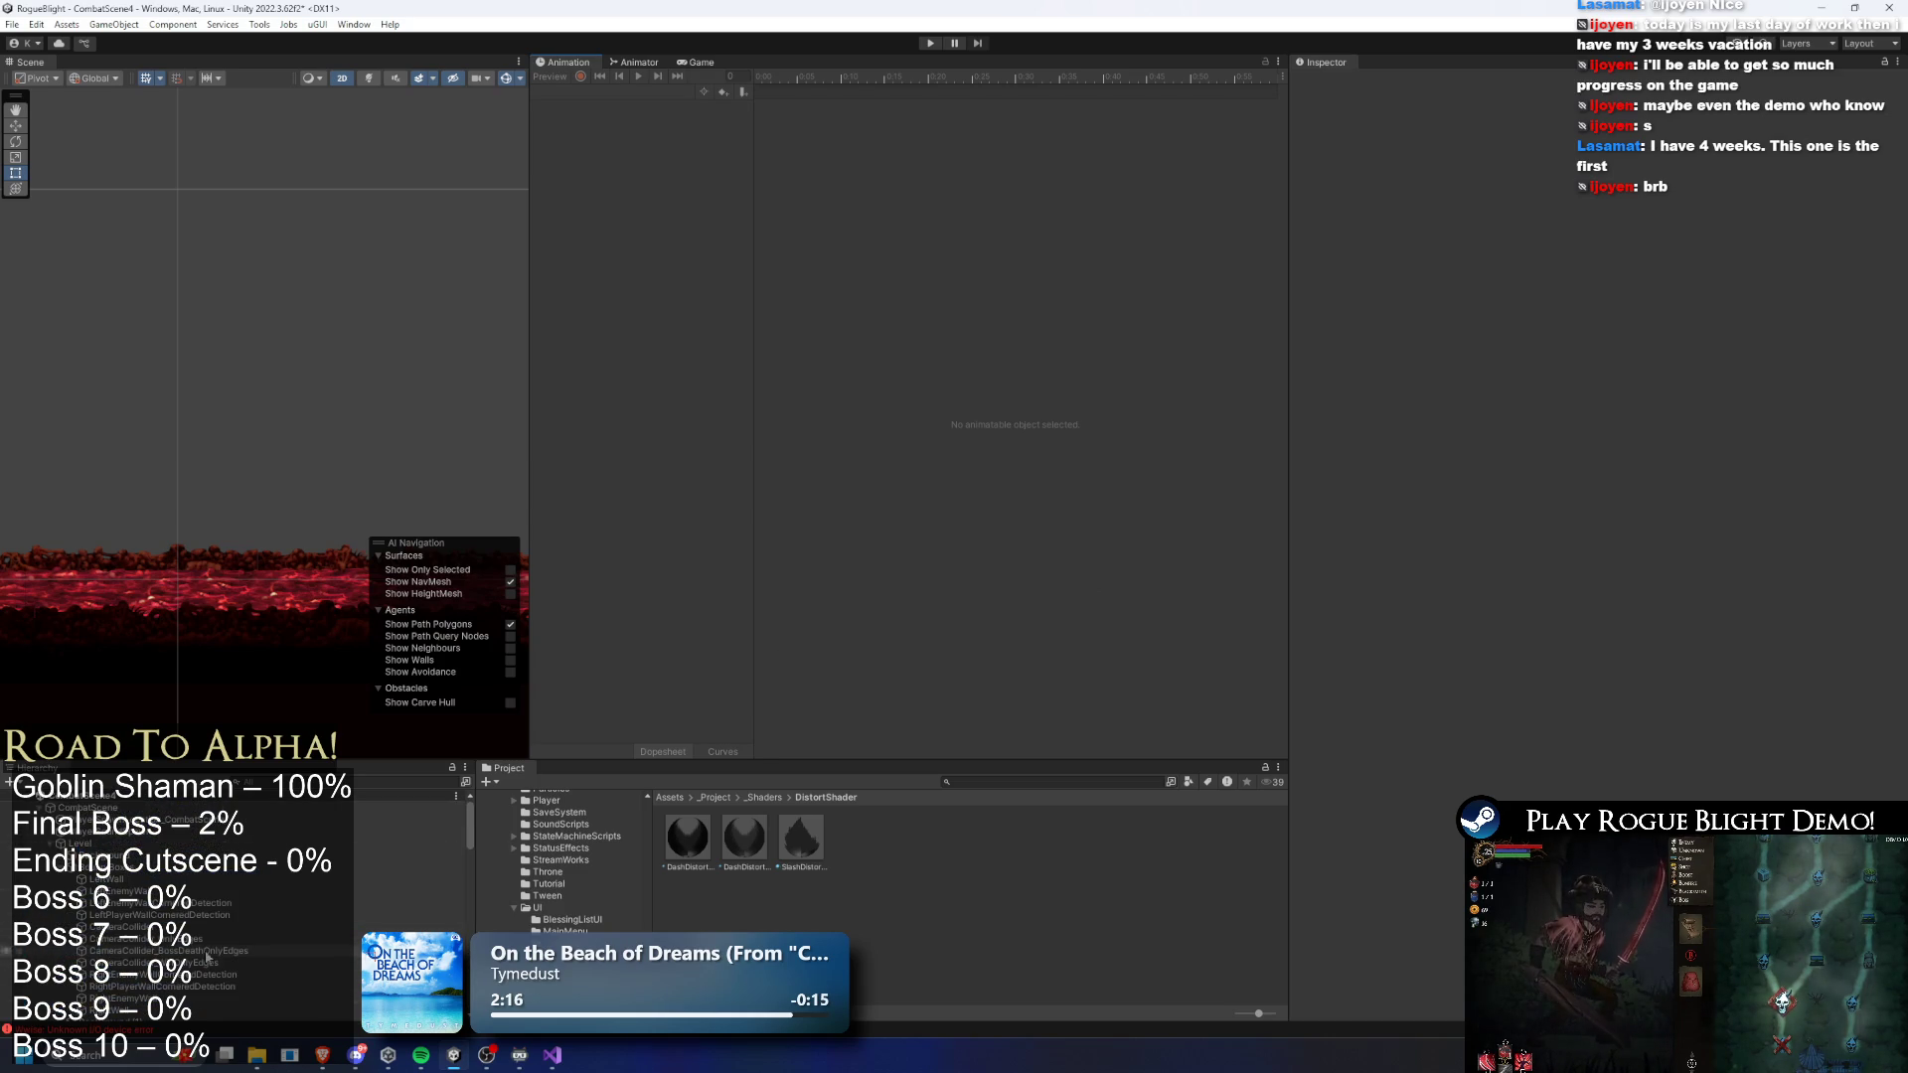
{"action": "key", "text": "alt+F4"}
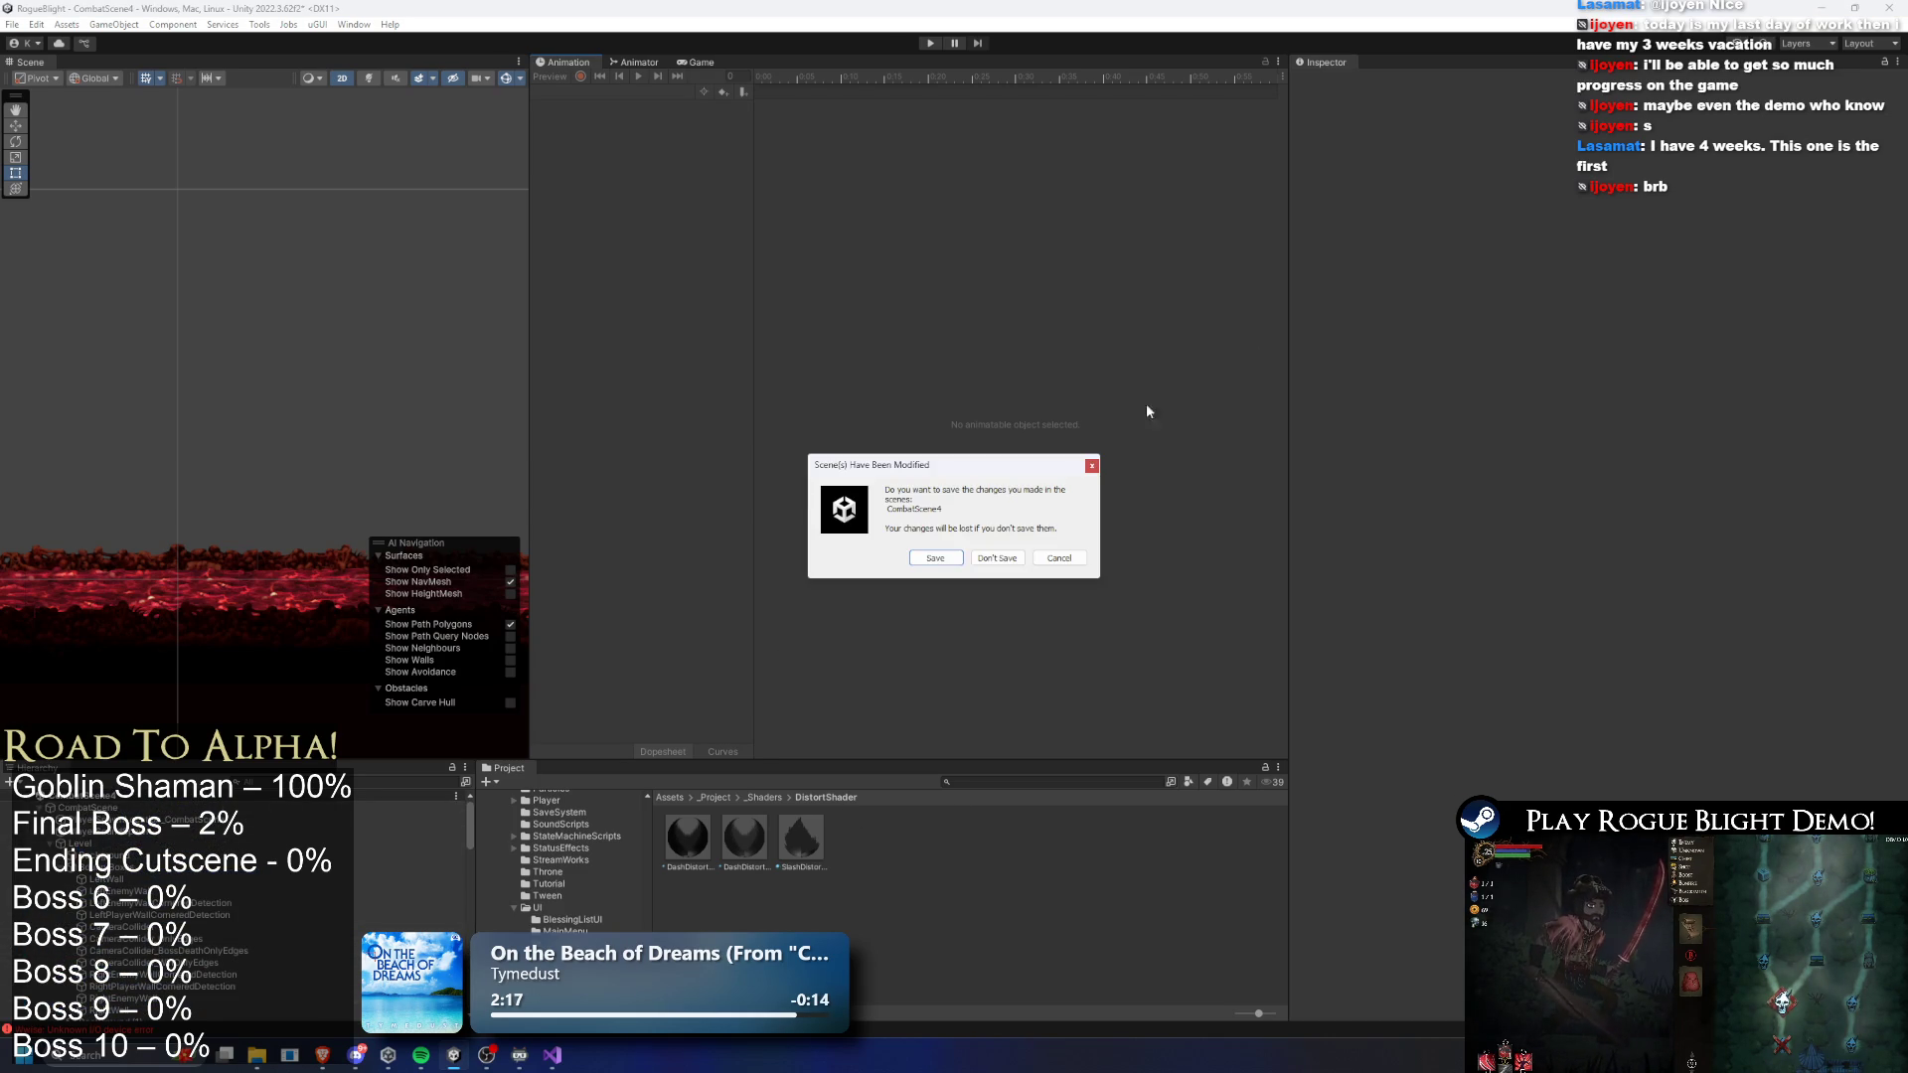
{"action": "left_click", "coordinate": [990, 559]}
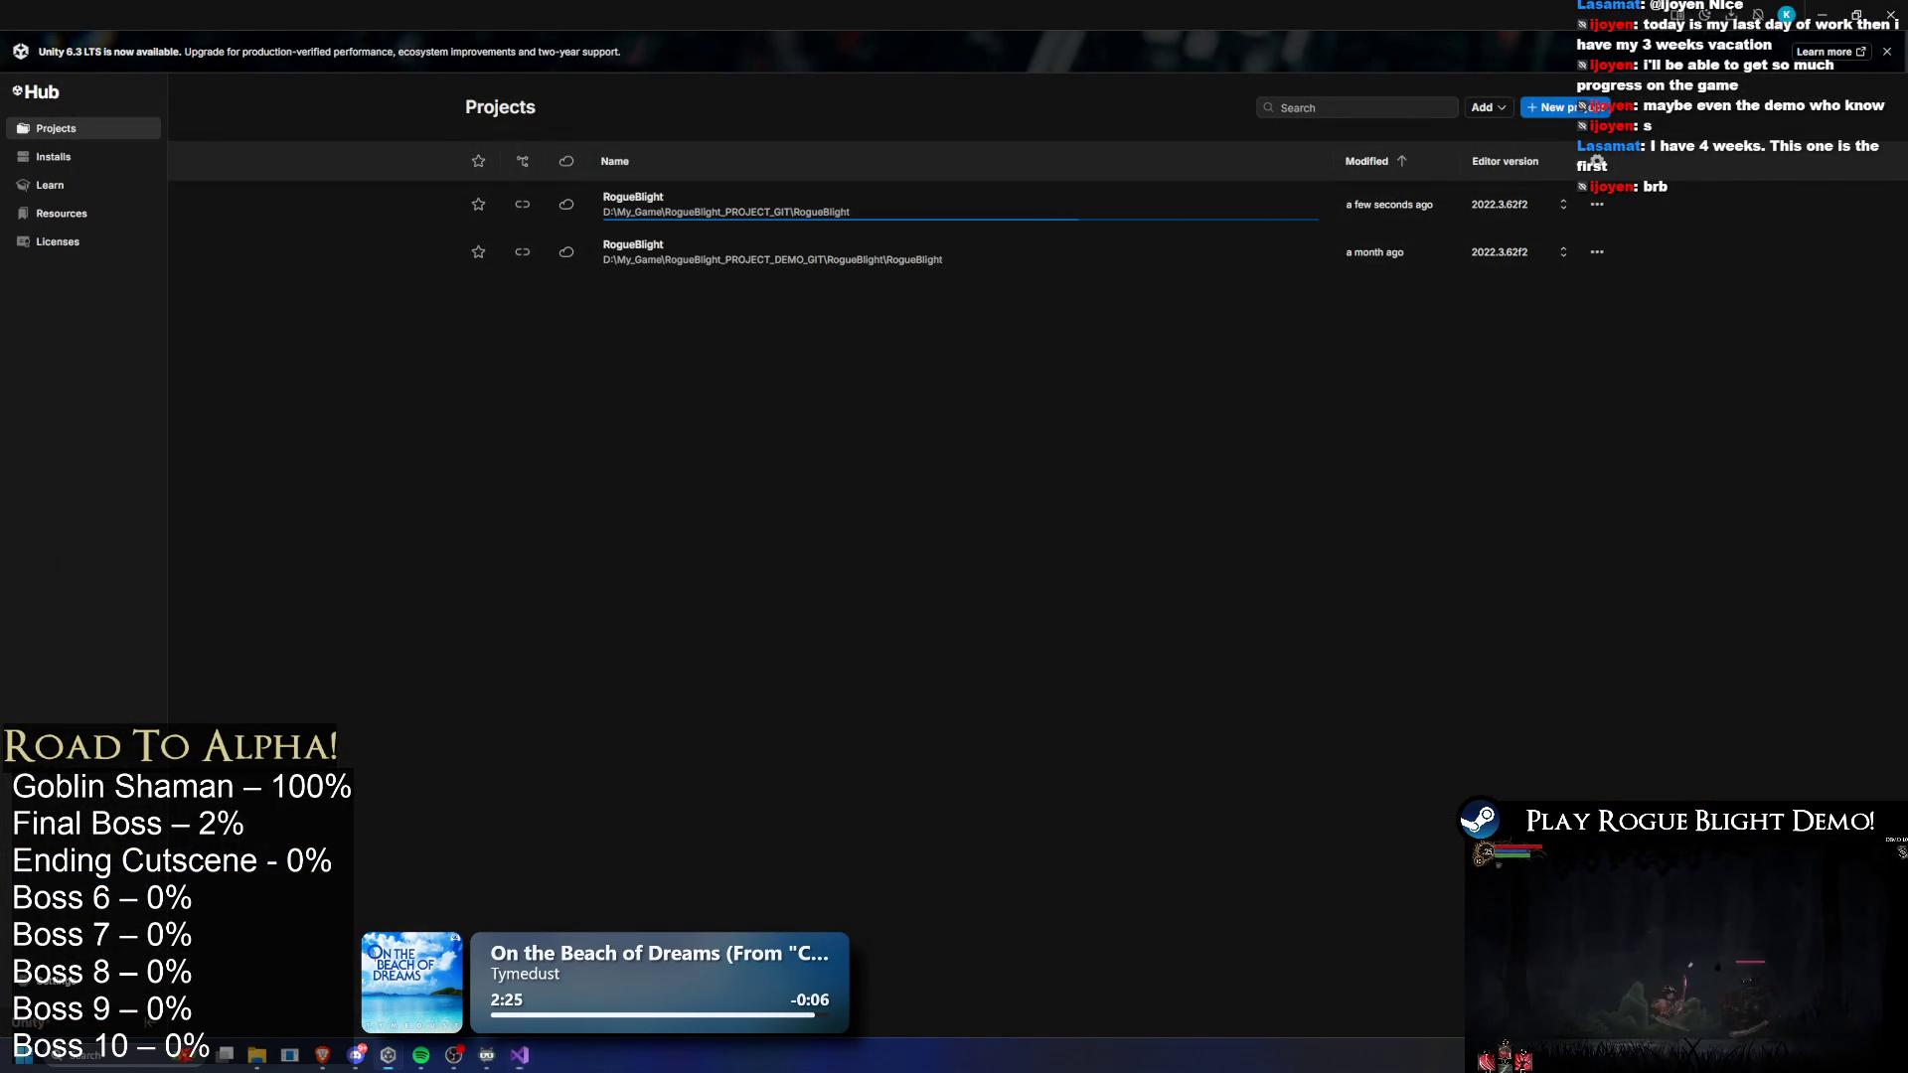
- Launch Chrome from the system search and switch over to the stream page
{"action": "key", "text": "super"}
{"action": "type", "text": "chrome"}
{"action": "key", "text": "Return"}
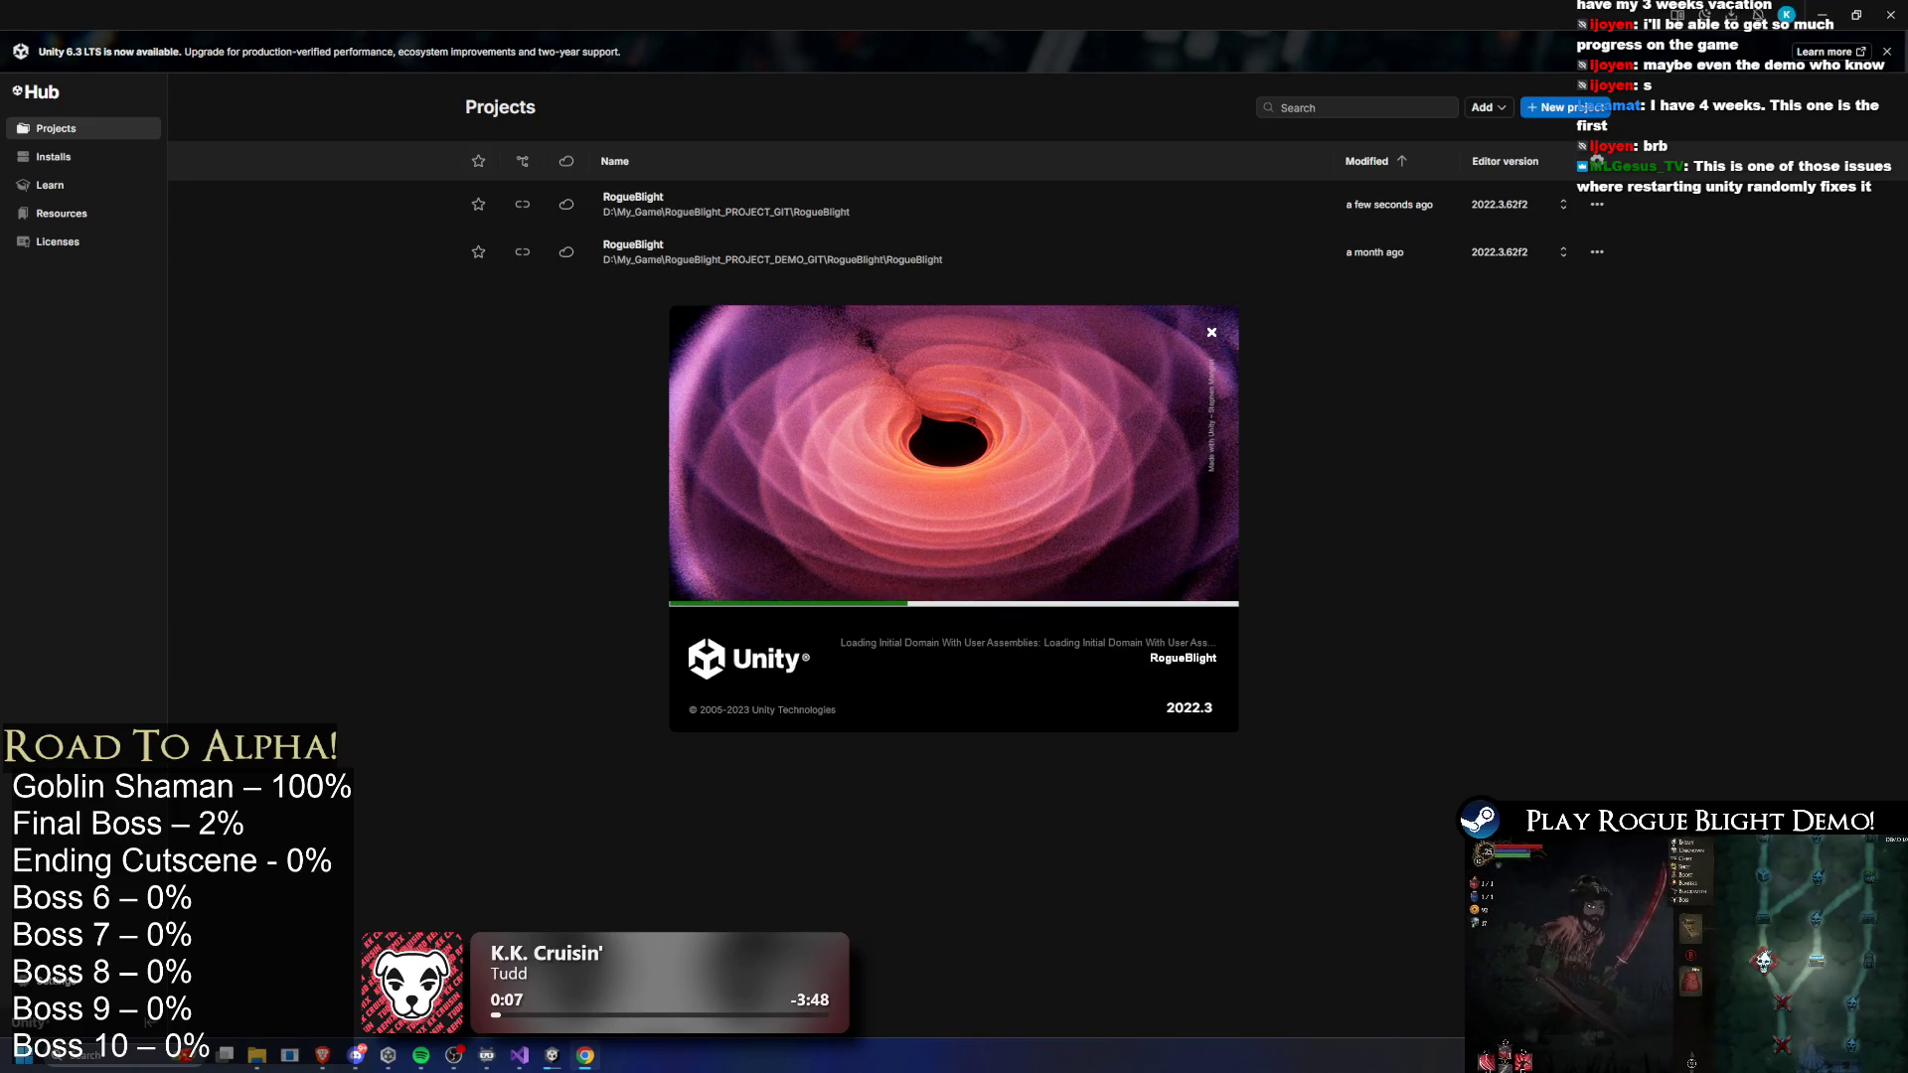
{"action": "key", "text": "alt+Tab"}
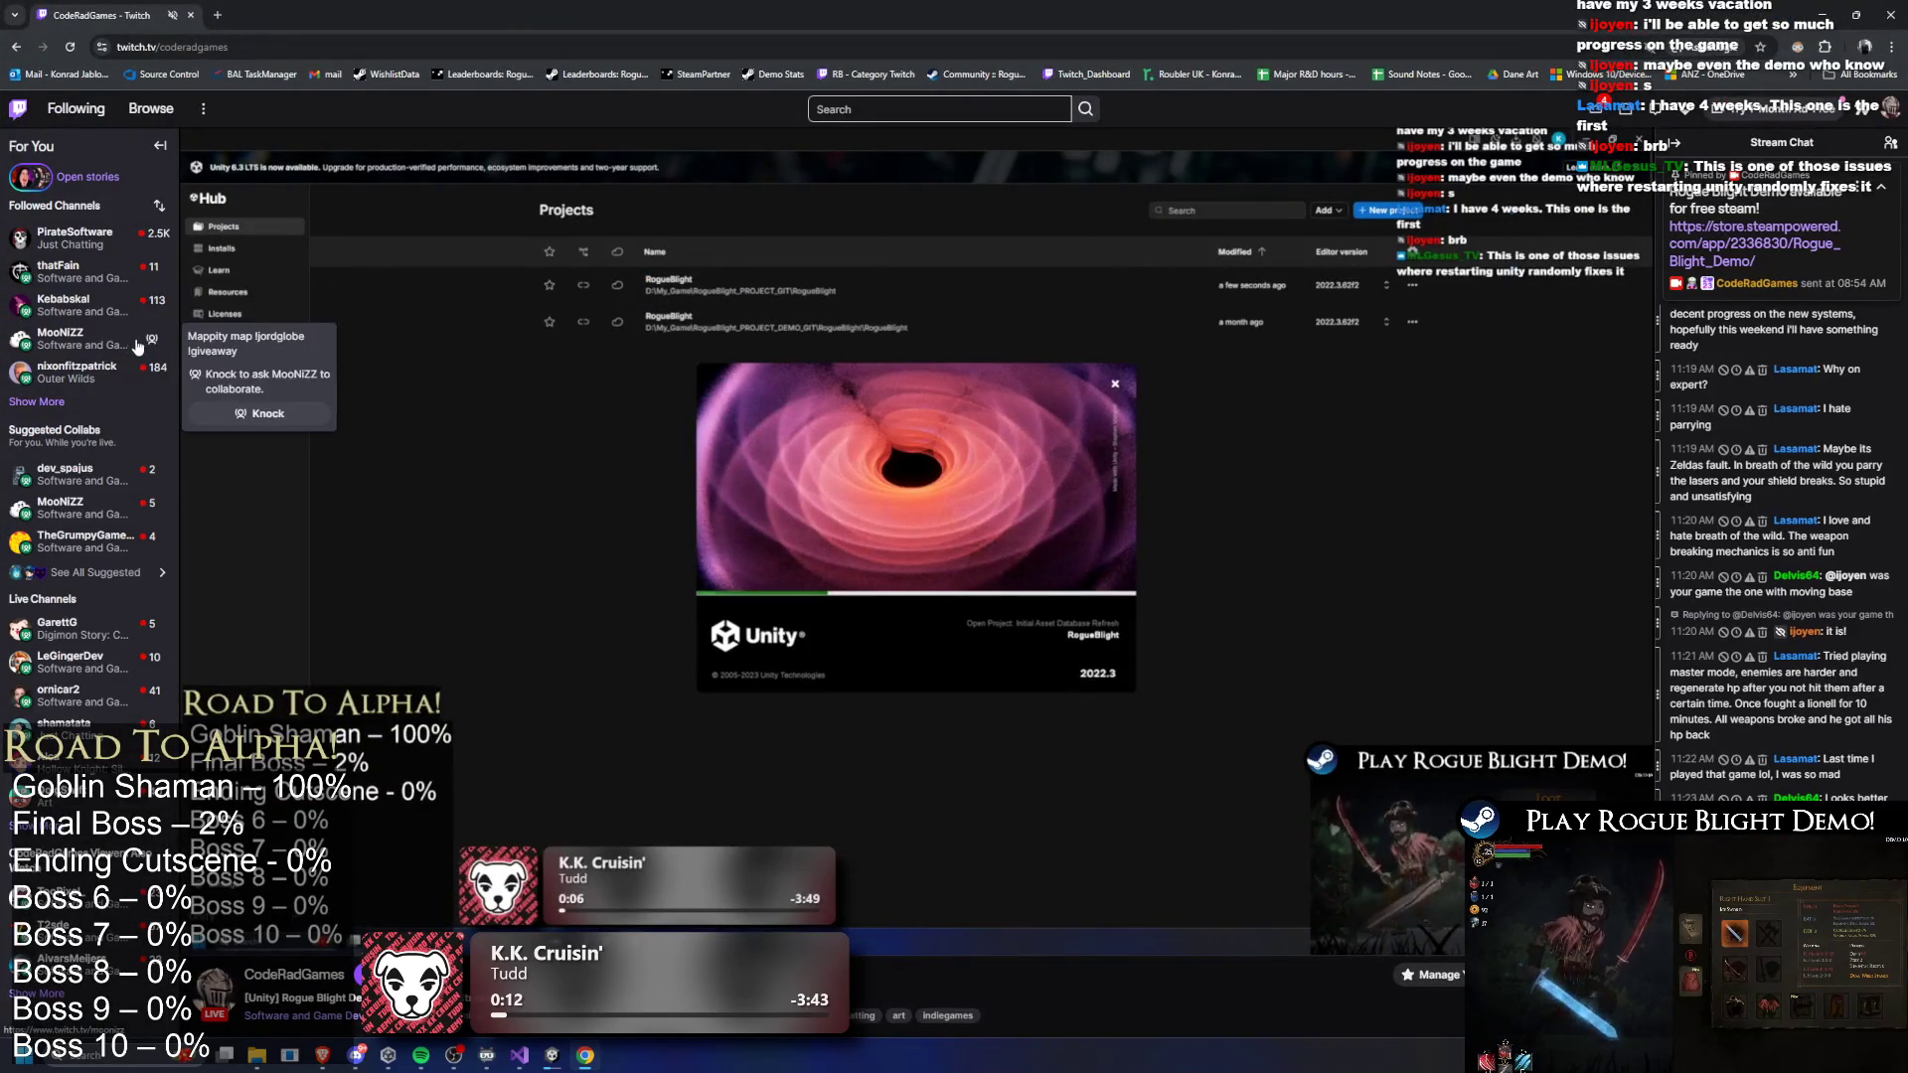
- Expand Twitch's Followed Channels list and open one followed channel in a new browser tab
{"action": "left_click", "coordinate": [47, 403]}
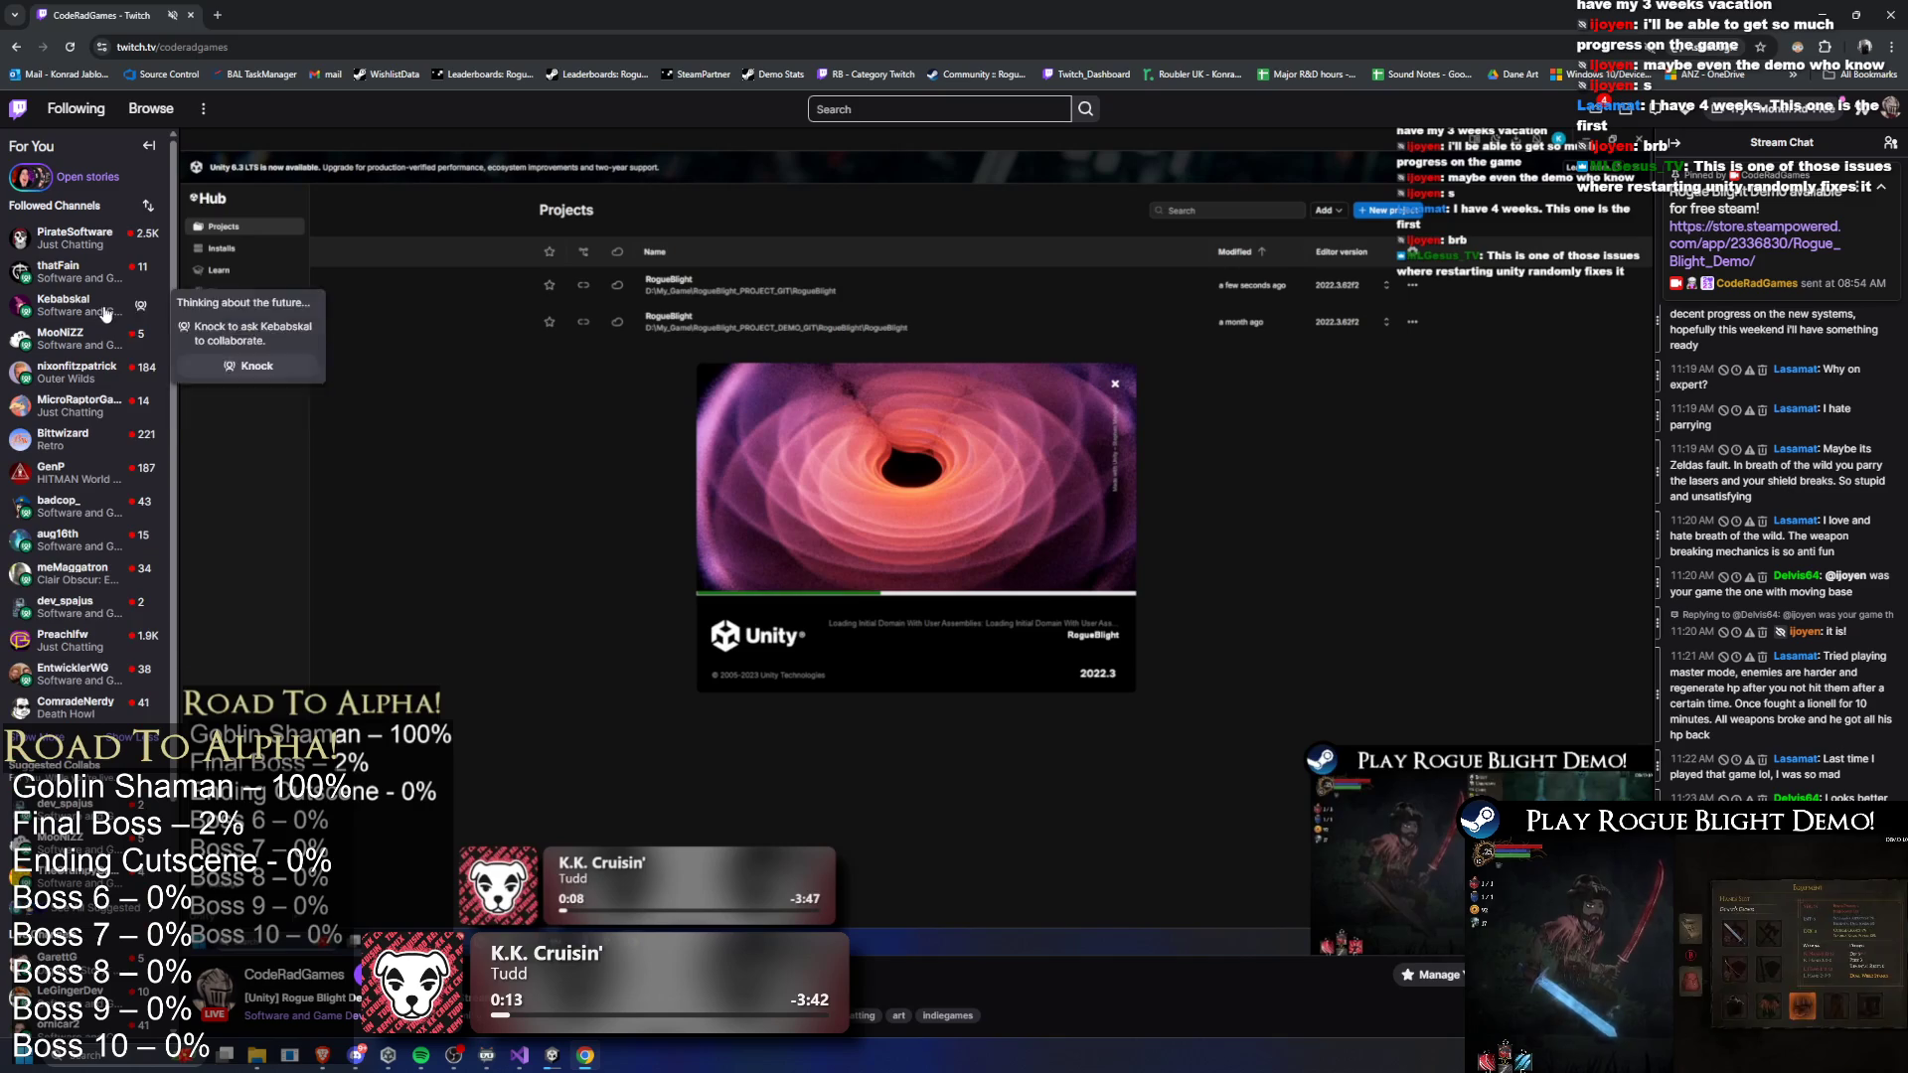
{"action": "middle_click", "coordinate": [95, 279]}
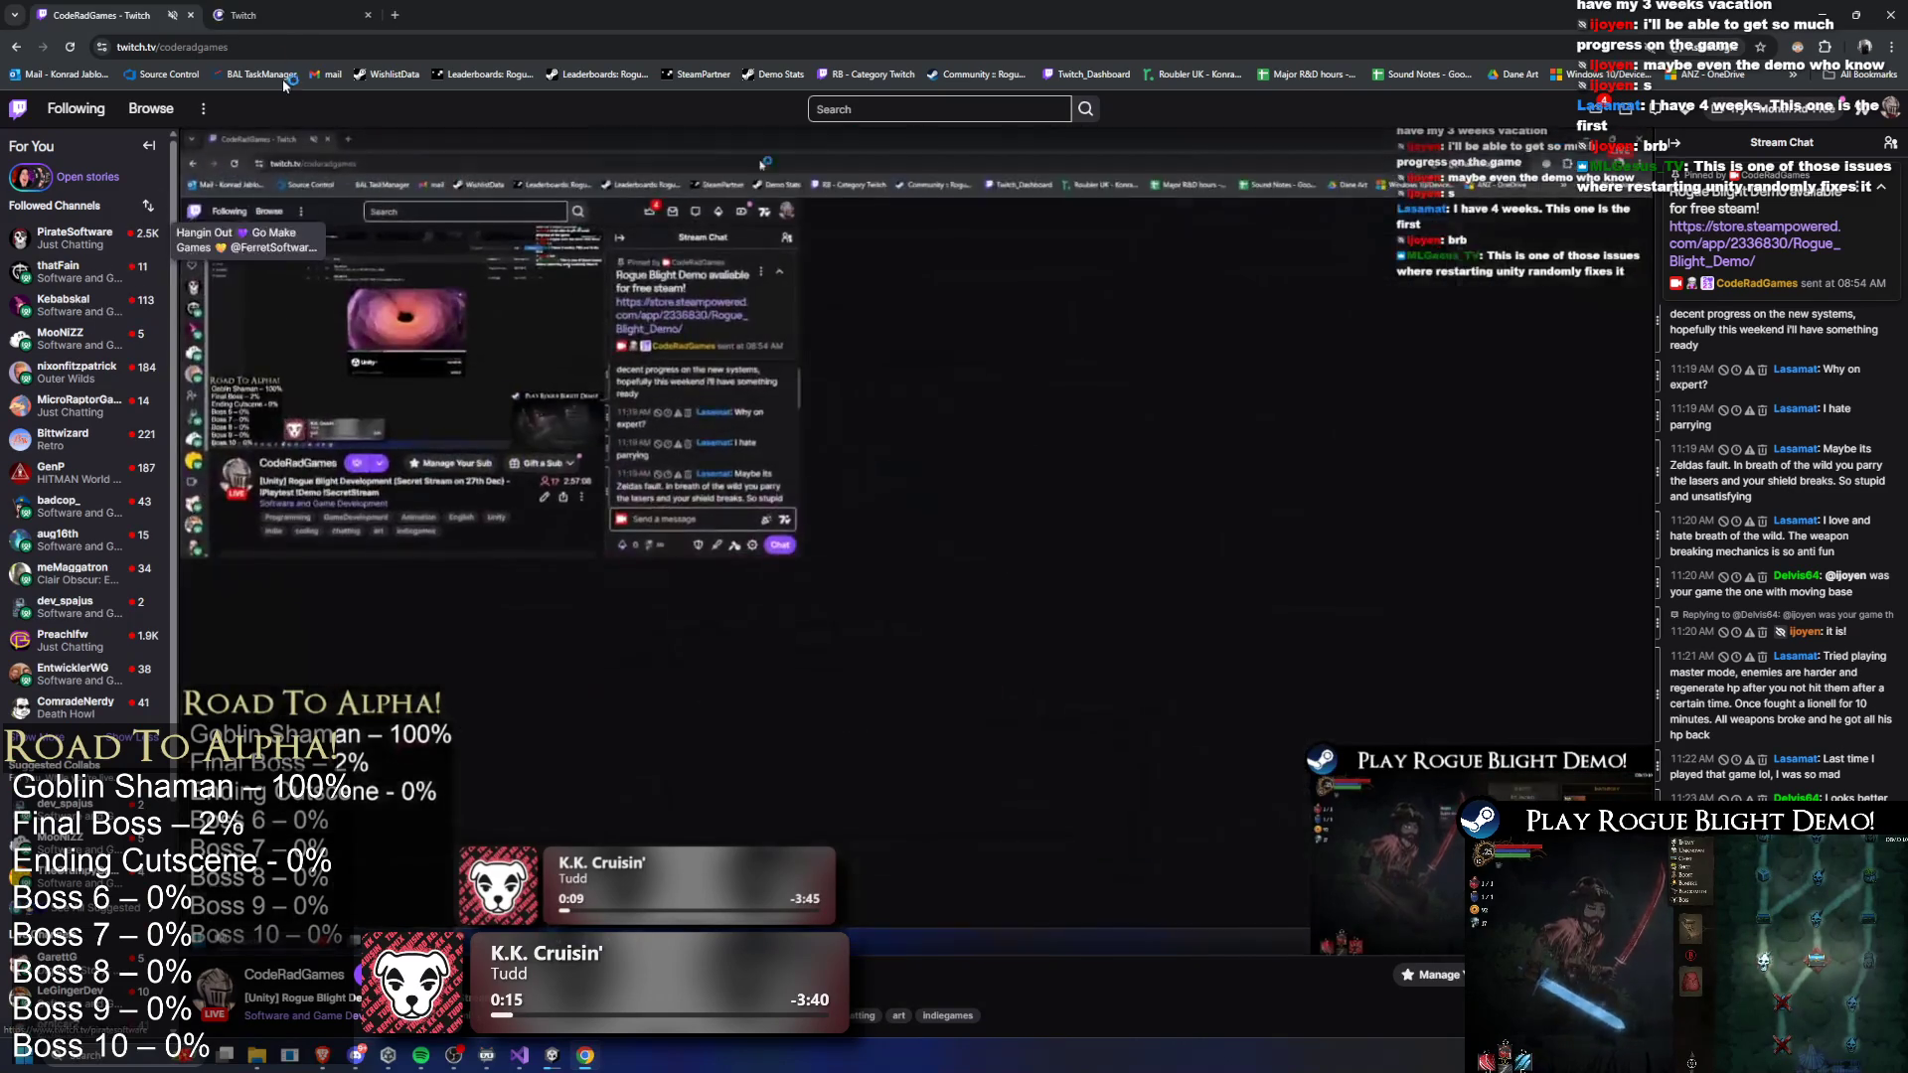